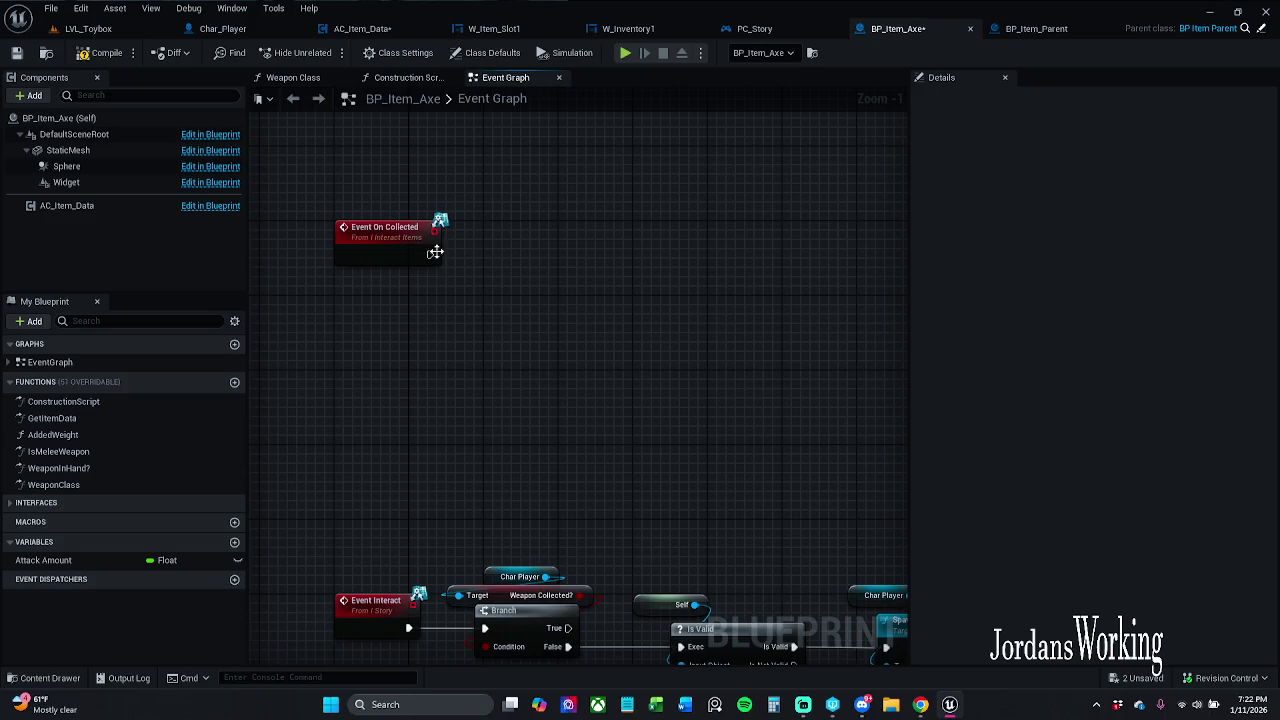
- Wire a Parent: On Collected call after Event On Collected in BP_Item_Axe and save it
right_click(423, 251)
click(488, 264)
mouse_move(488, 264)
mouse_down()
mouse_move(558, 245)
mouse_move(434, 257)
mouse_up()
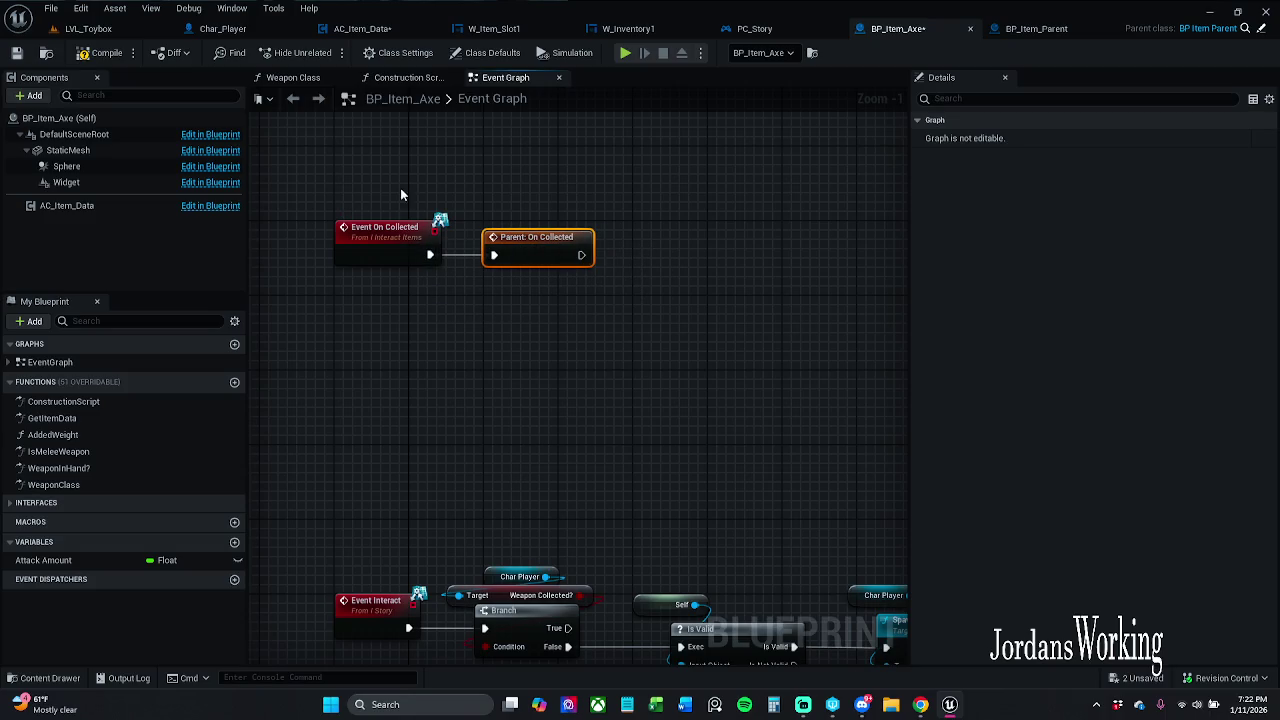
drag(400, 188, 608, 355)
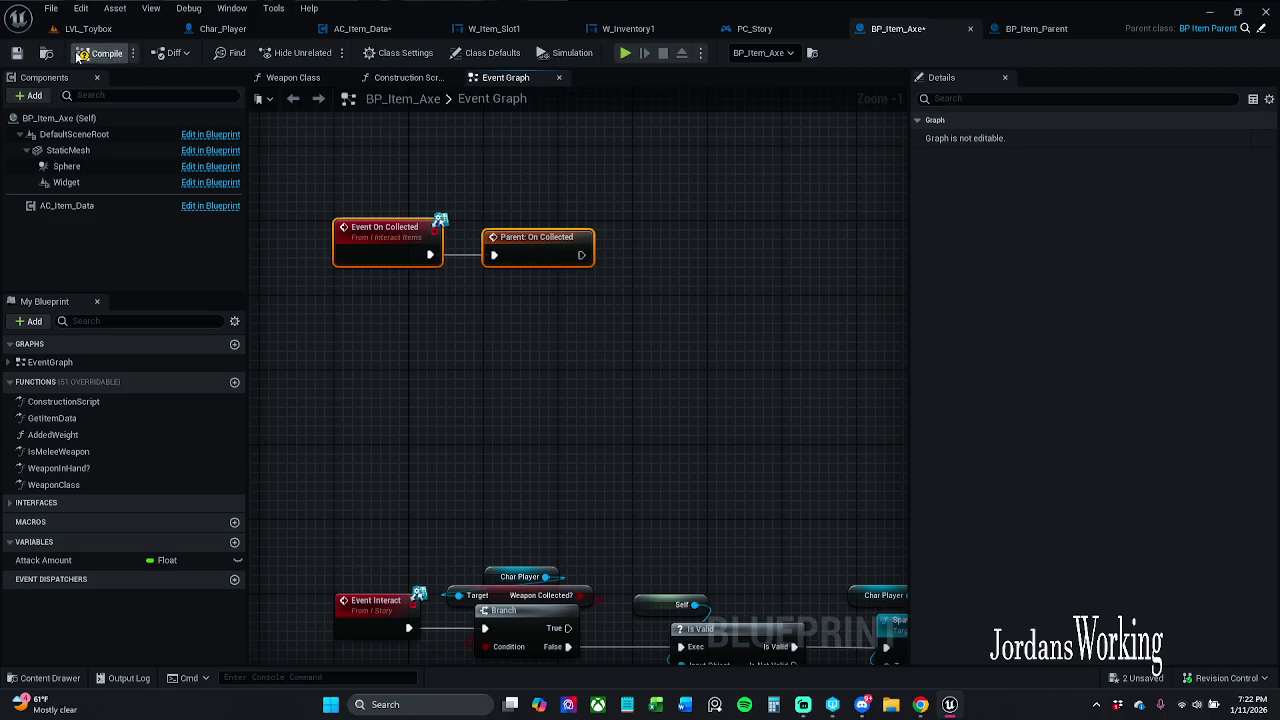
click(16, 52)
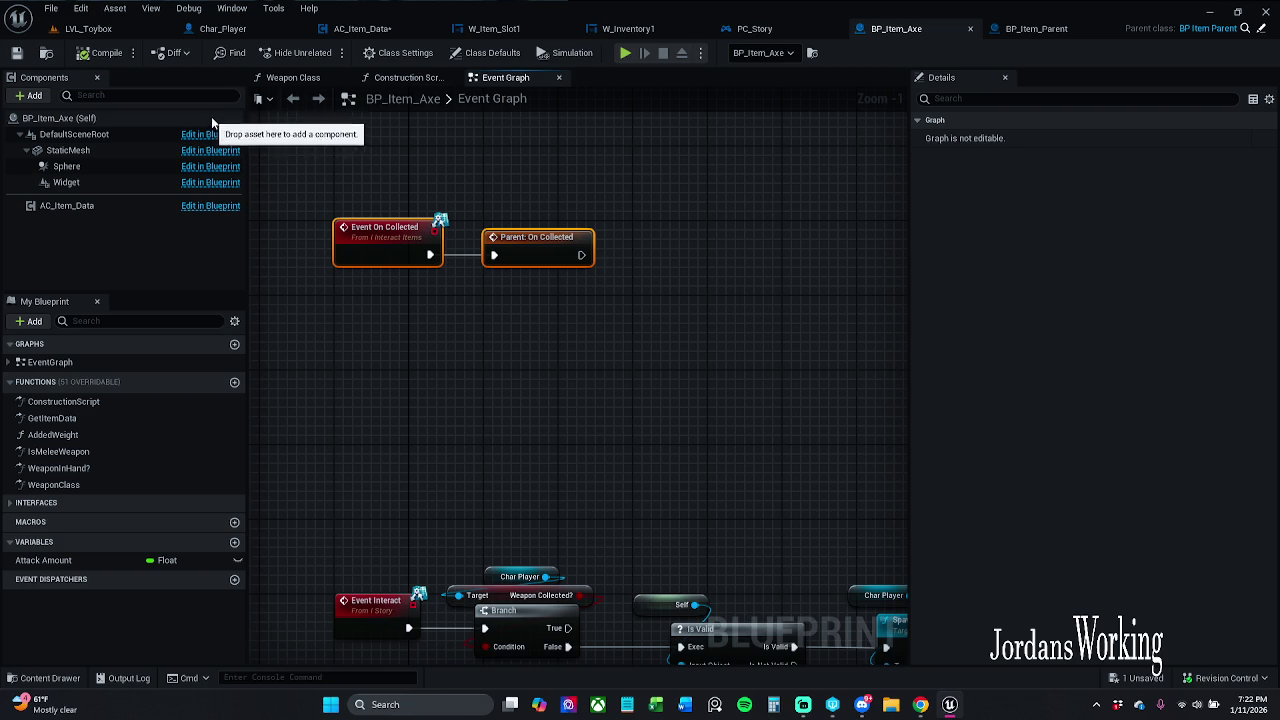
- Close the BP_Item_Axe and BP_Item_Parent blueprint tabs
click(1040, 32)
click(1020, 29)
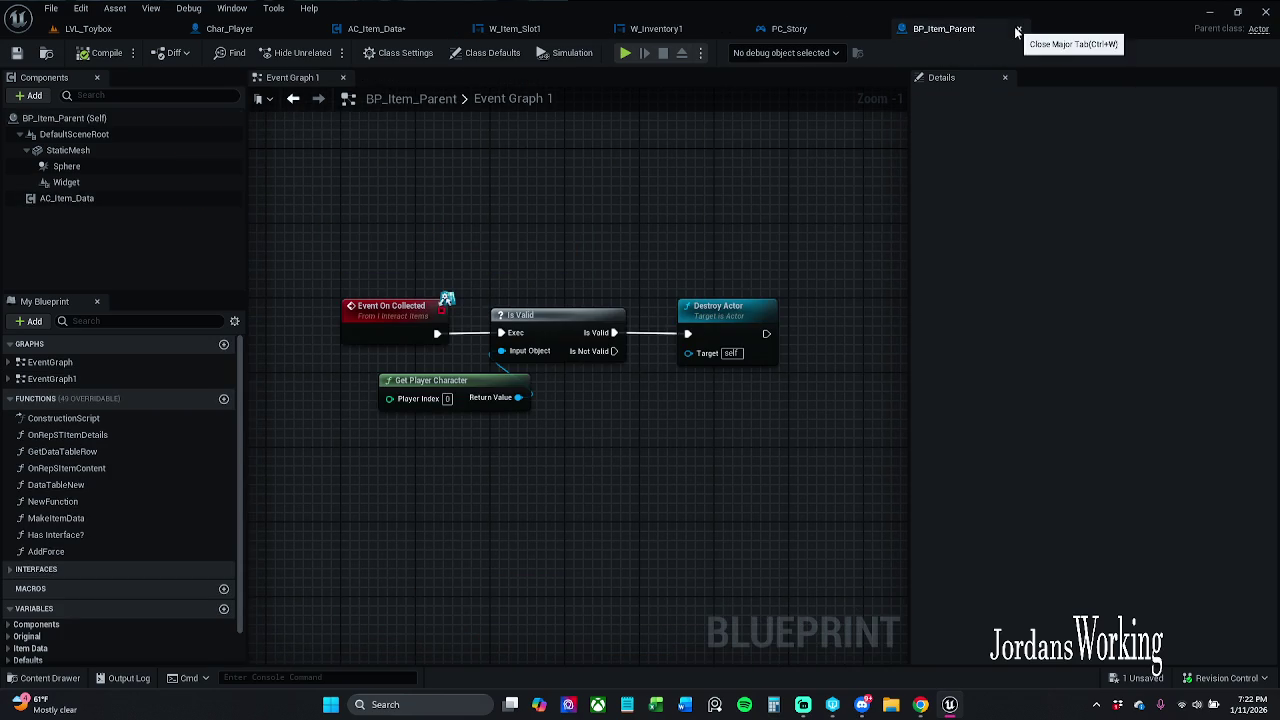
click(1020, 29)
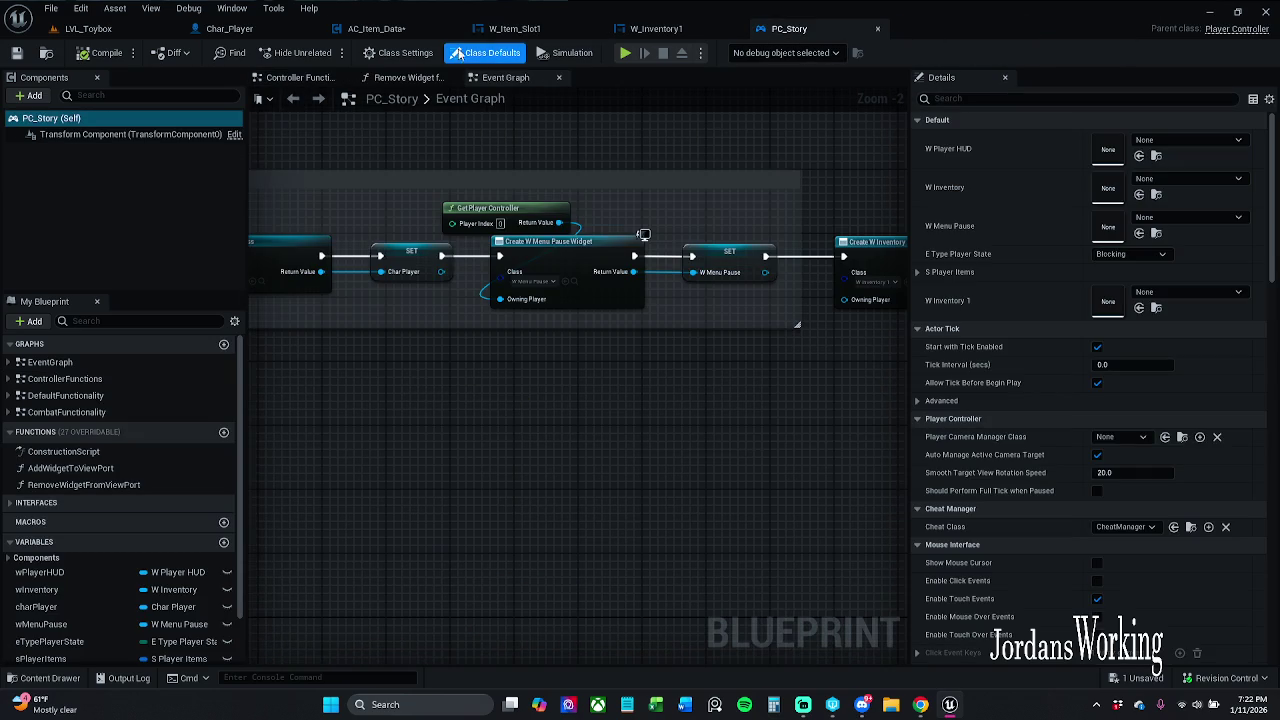
- Save the AC_Item_Data component and return to the LVL_Toybox level
click(376, 28)
click(16, 52)
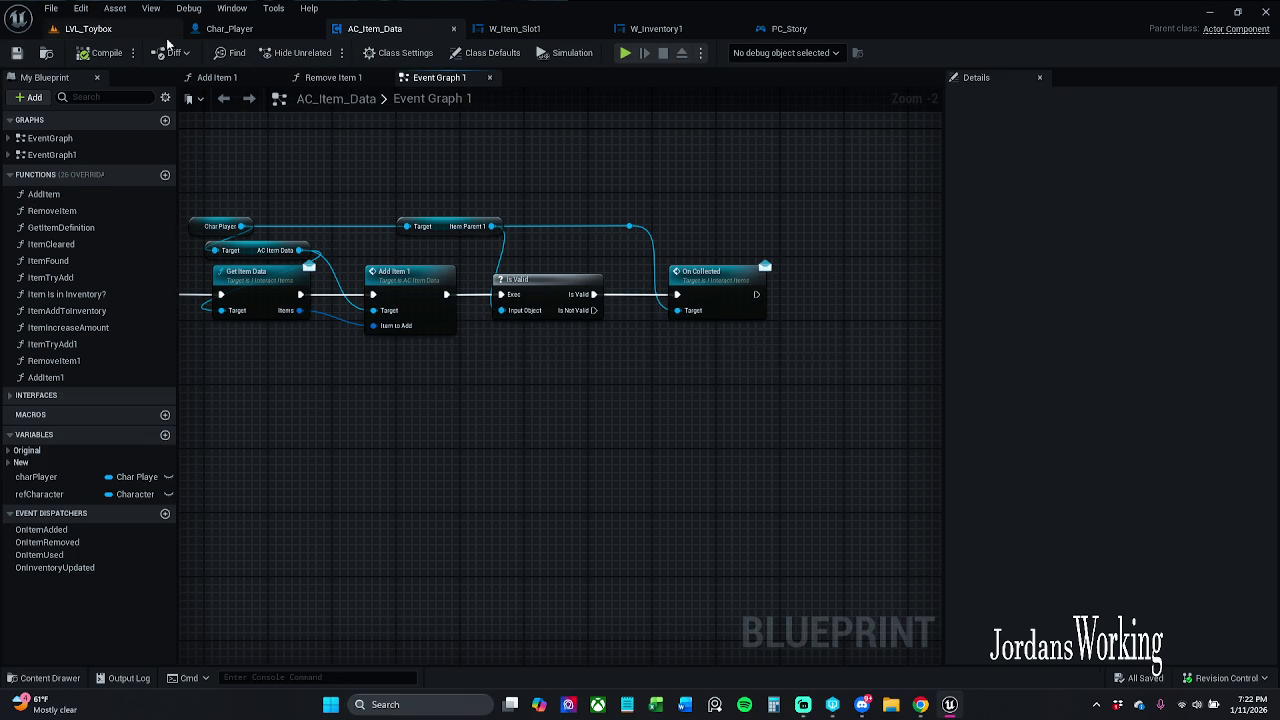
click(124, 30)
- Start a play test and walk the character forward beside the white cube, collecting potions
click(325, 53)
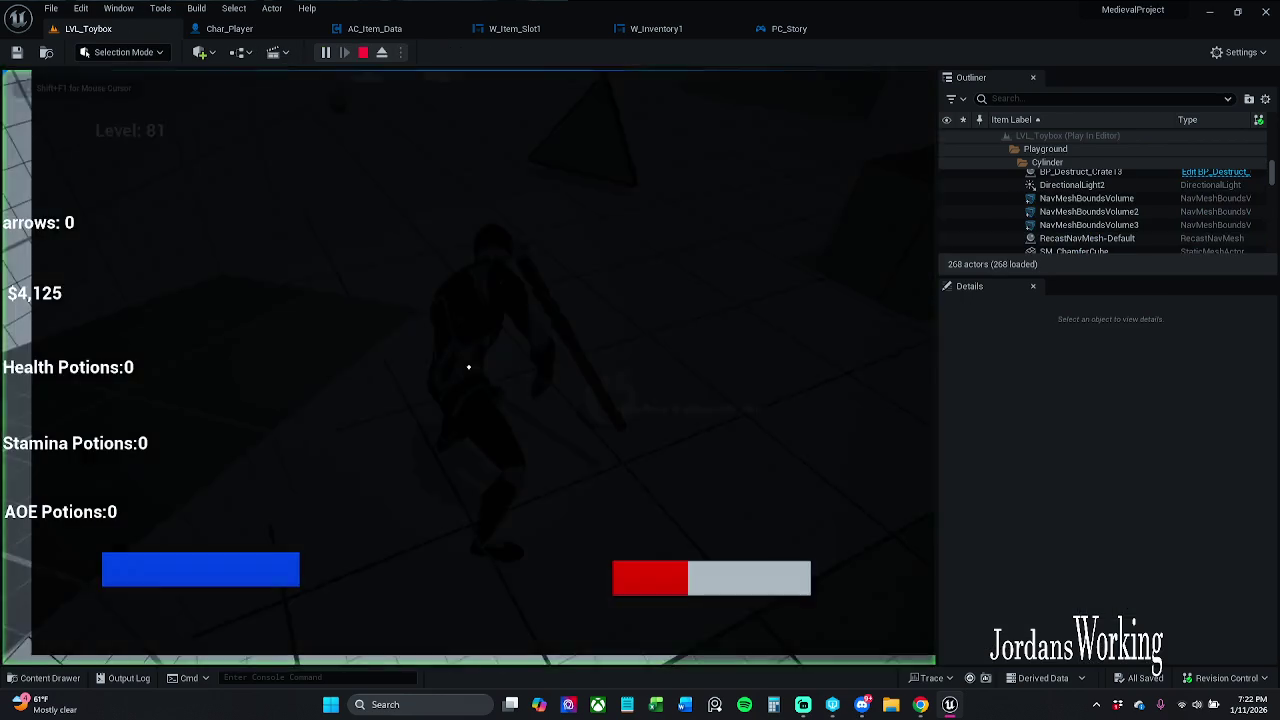
key(w)
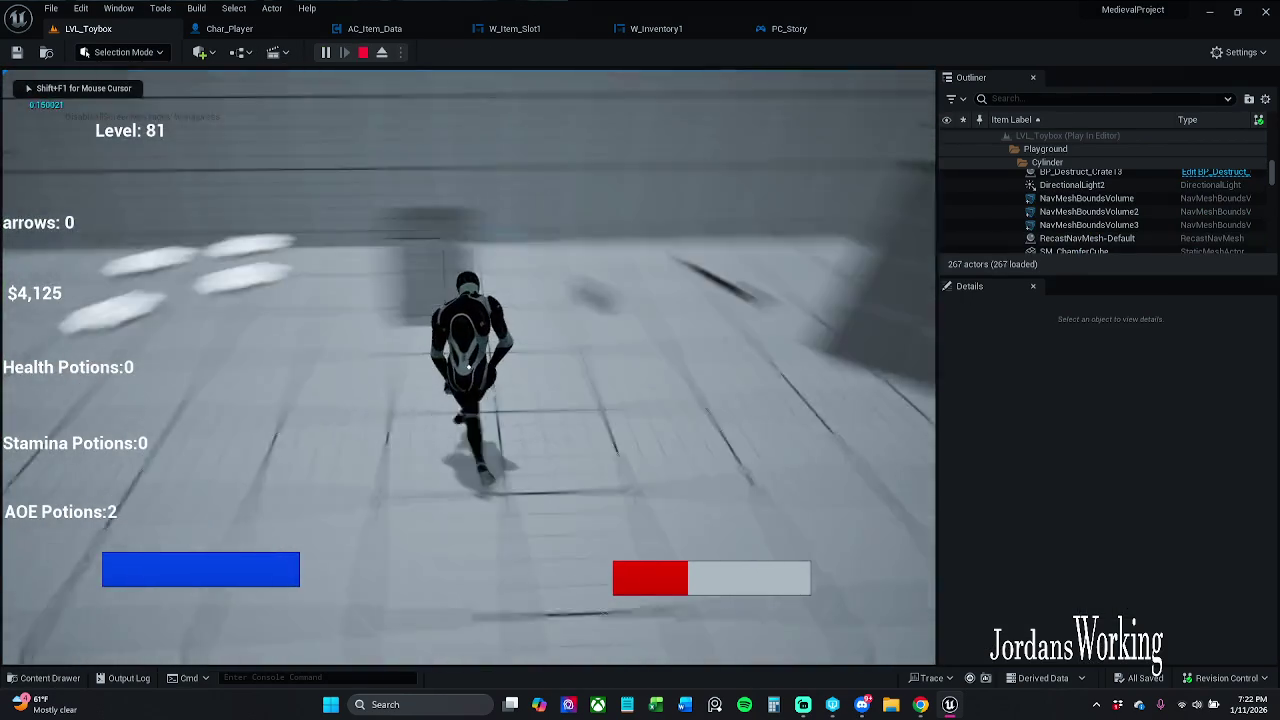
key(w)
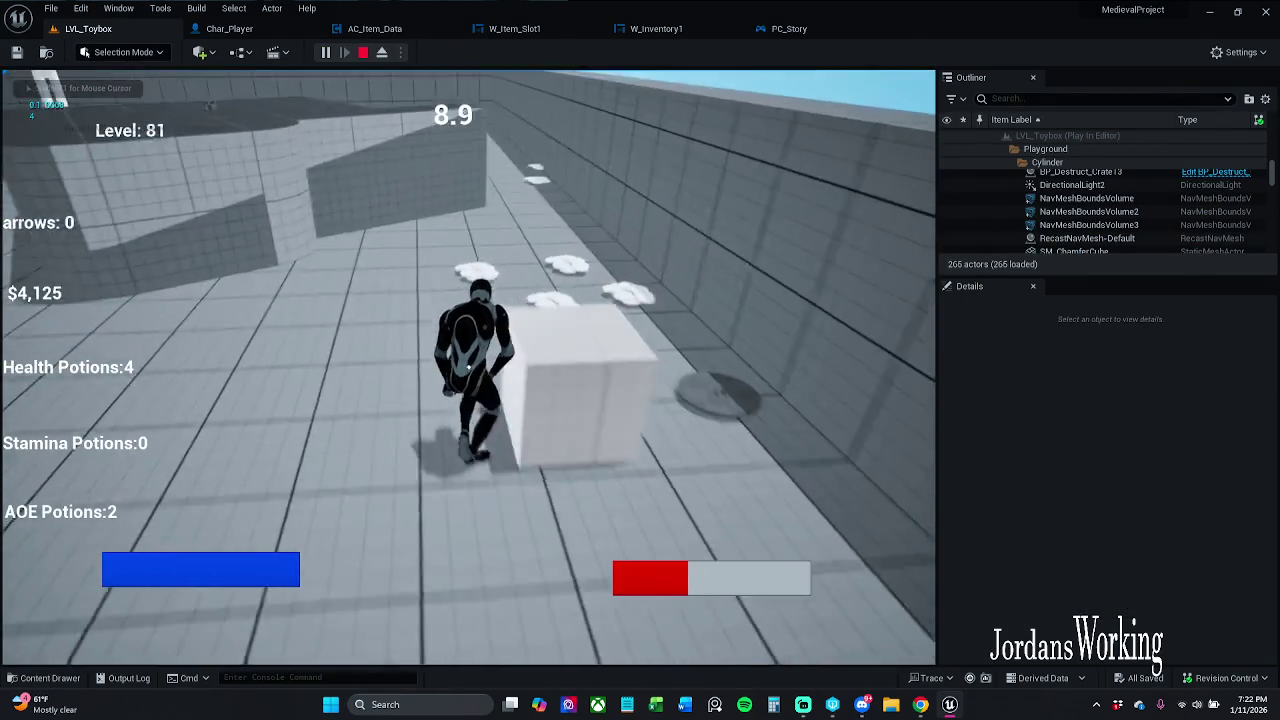
key(w)
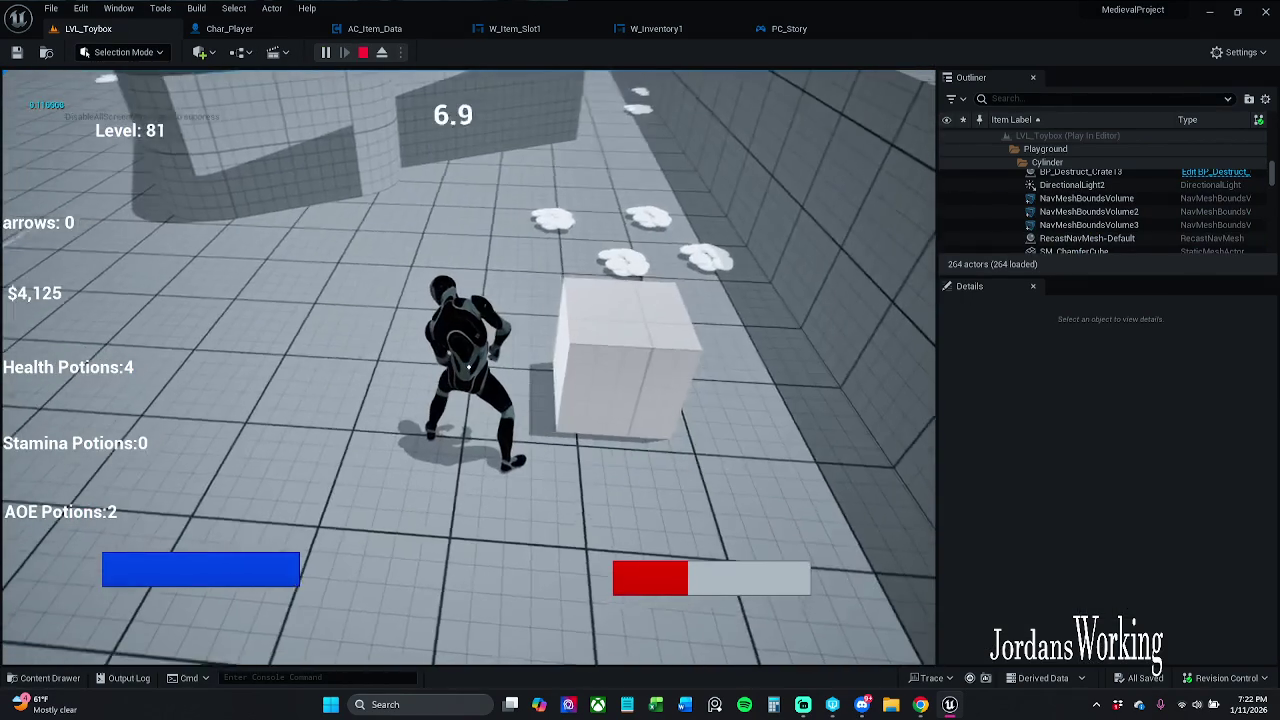
- Drop an item from the inventory, stop the session, and unlink Interact from Update Items
key(i)
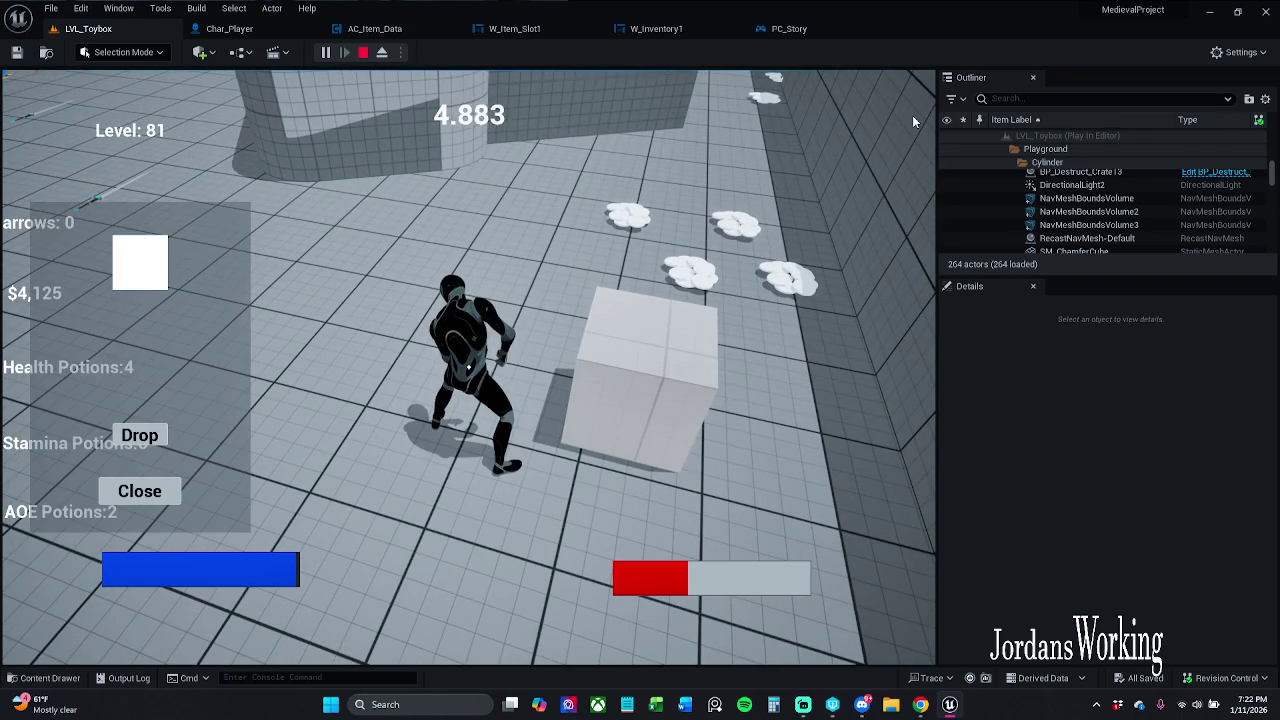
click(140, 436)
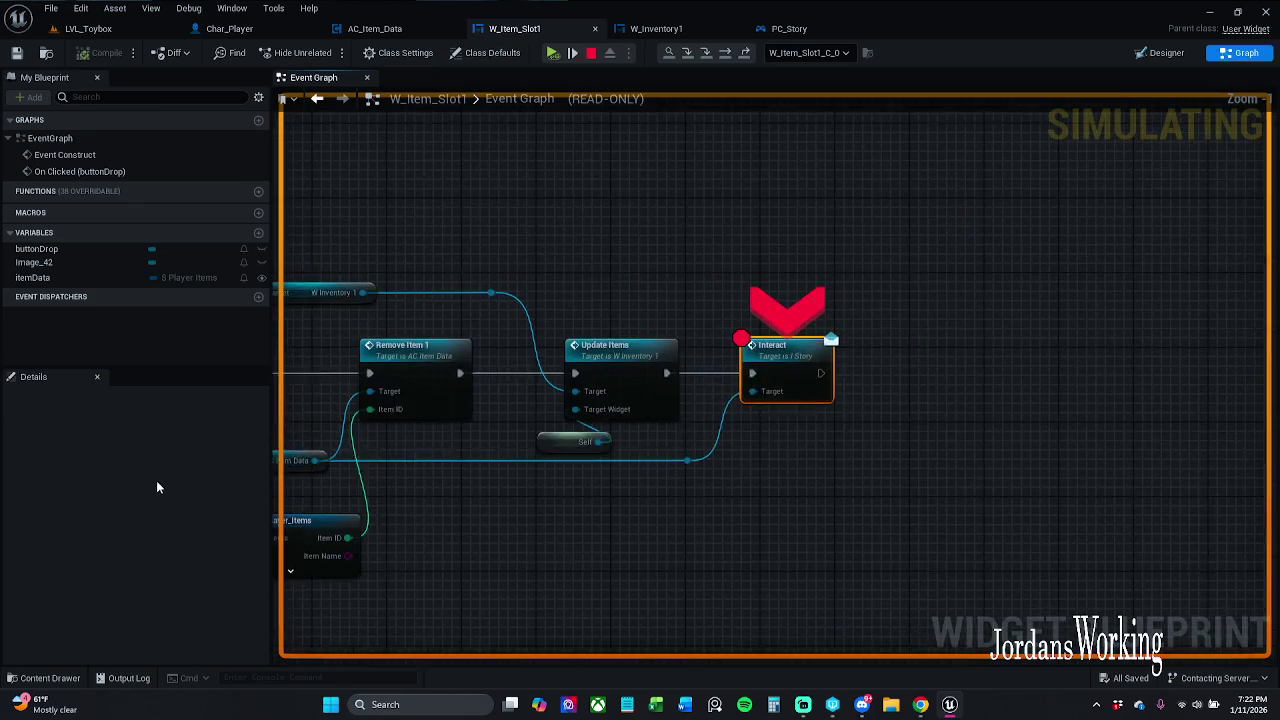
click(591, 55)
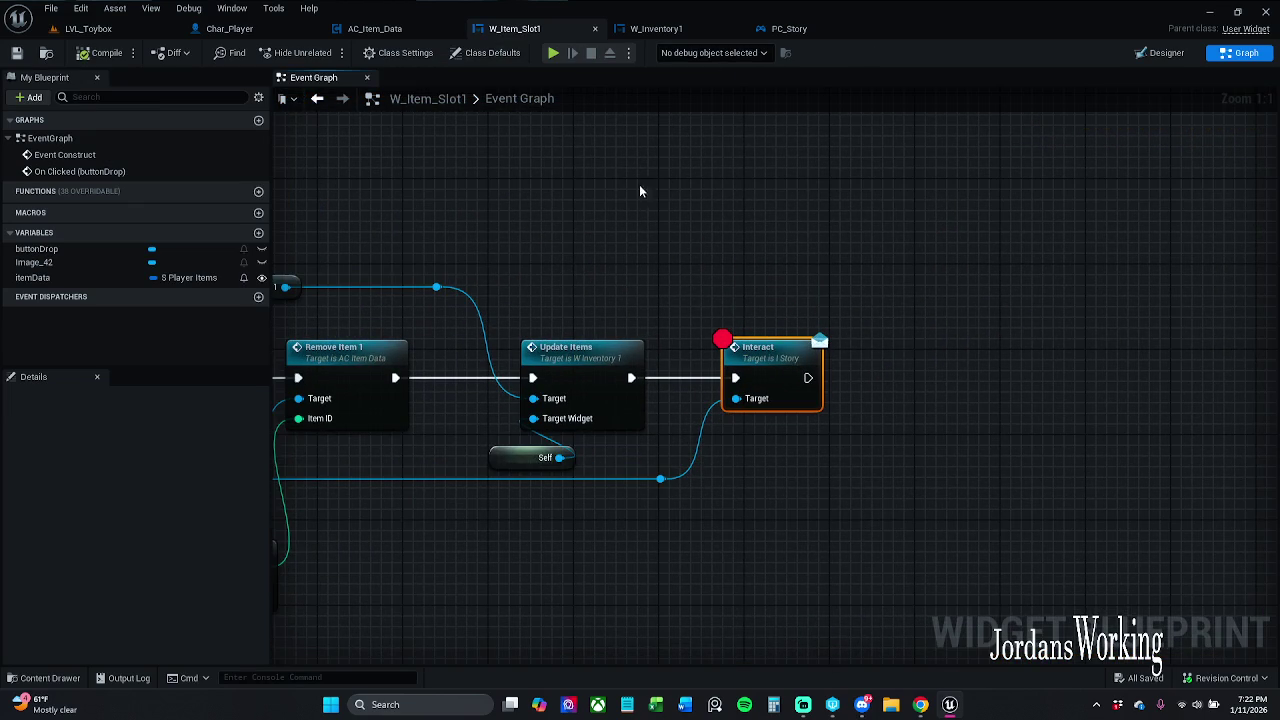
alt+click(690, 381)
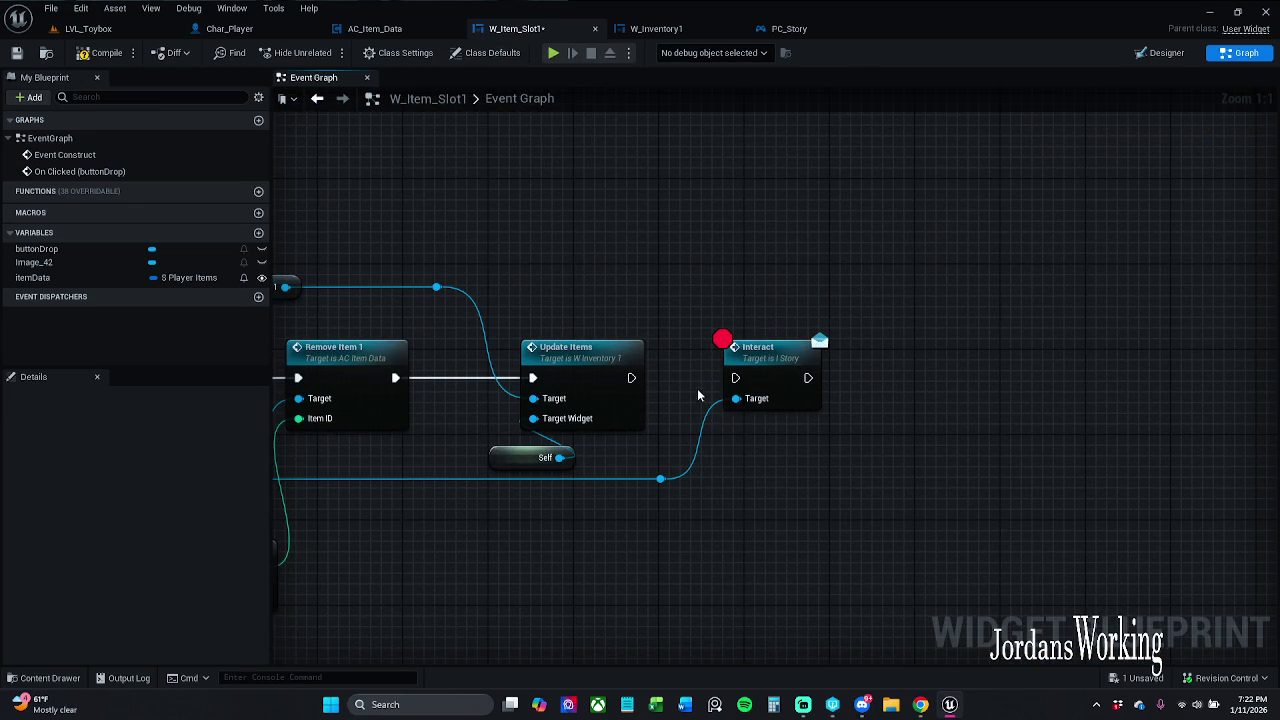
click(92, 30)
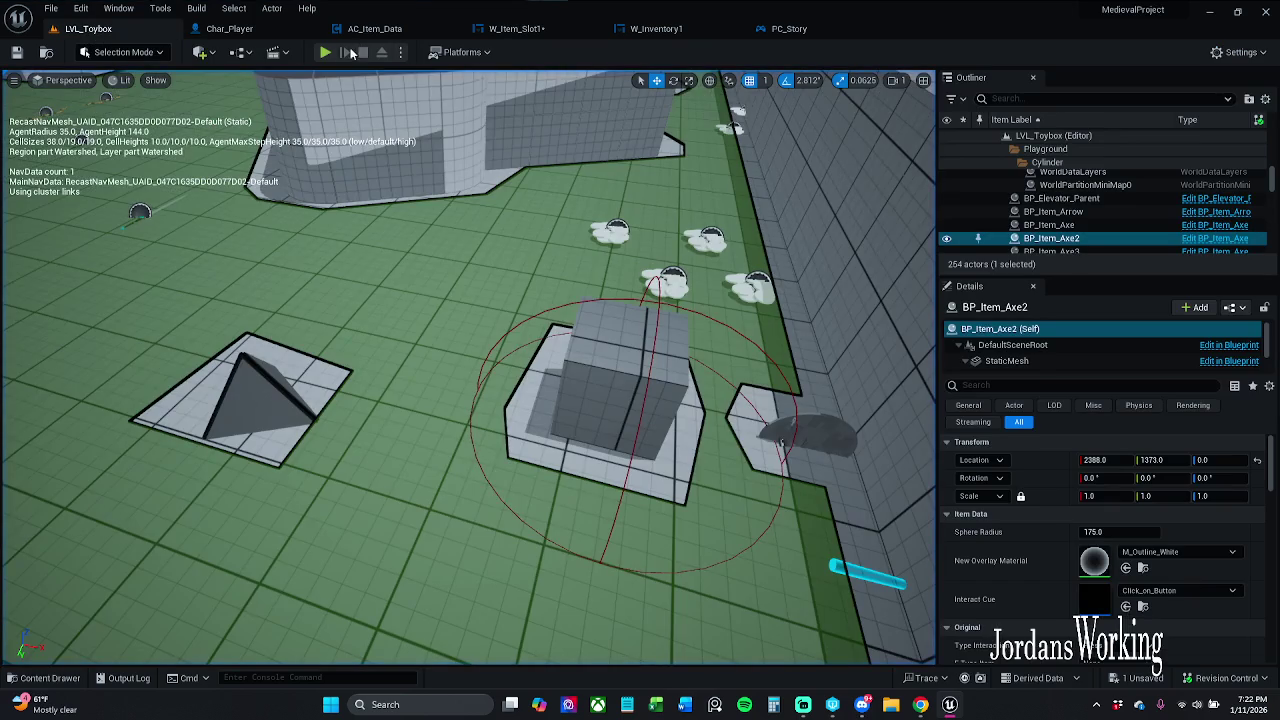
click(326, 53)
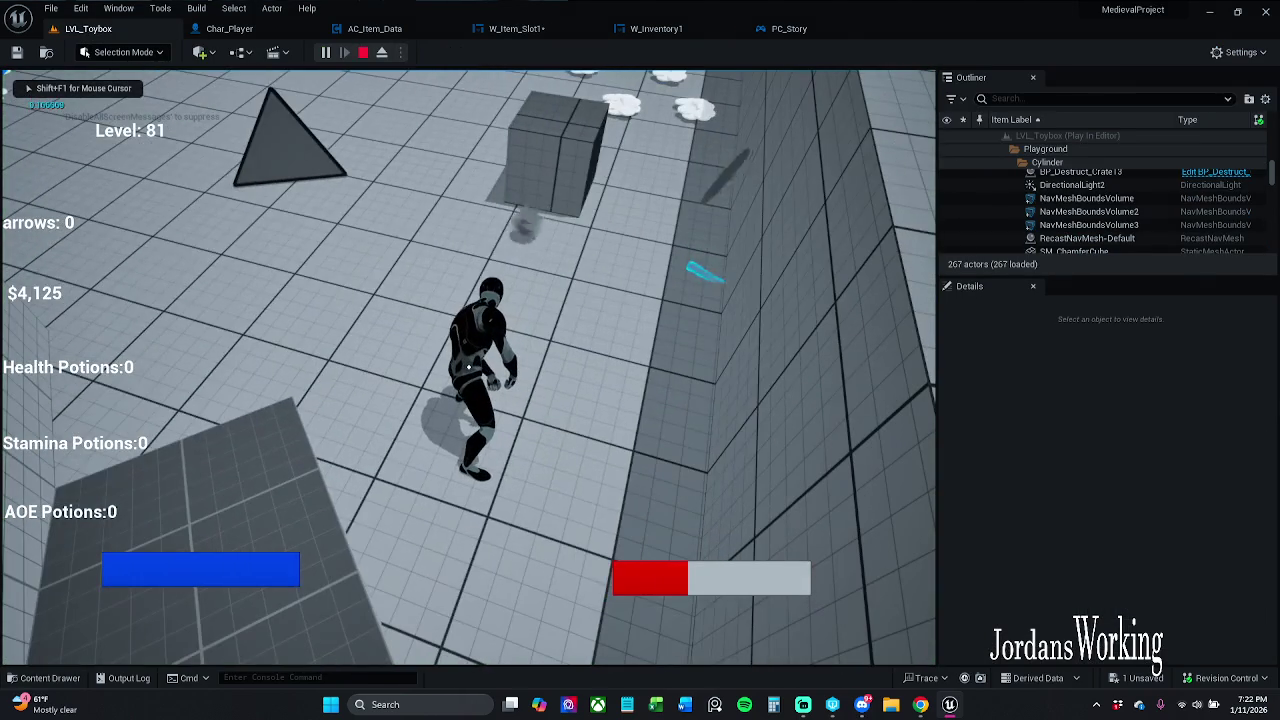
key(i)
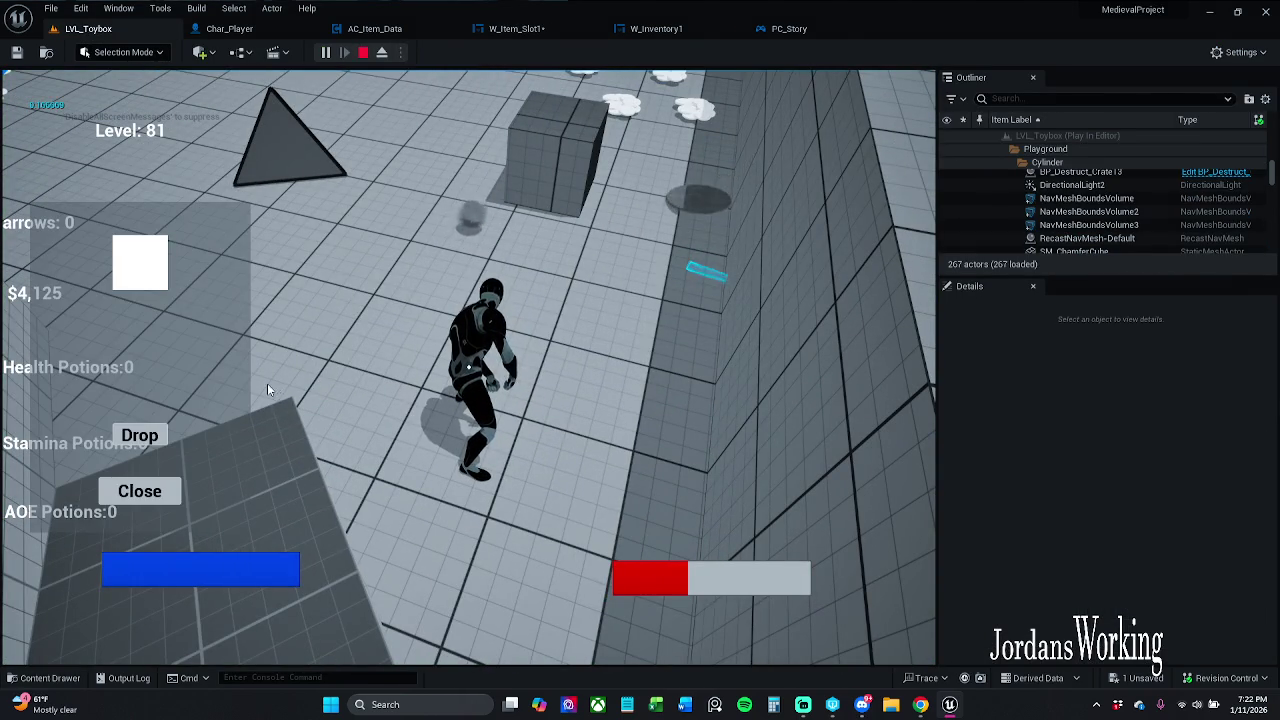
key(Escape)
click(325, 52)
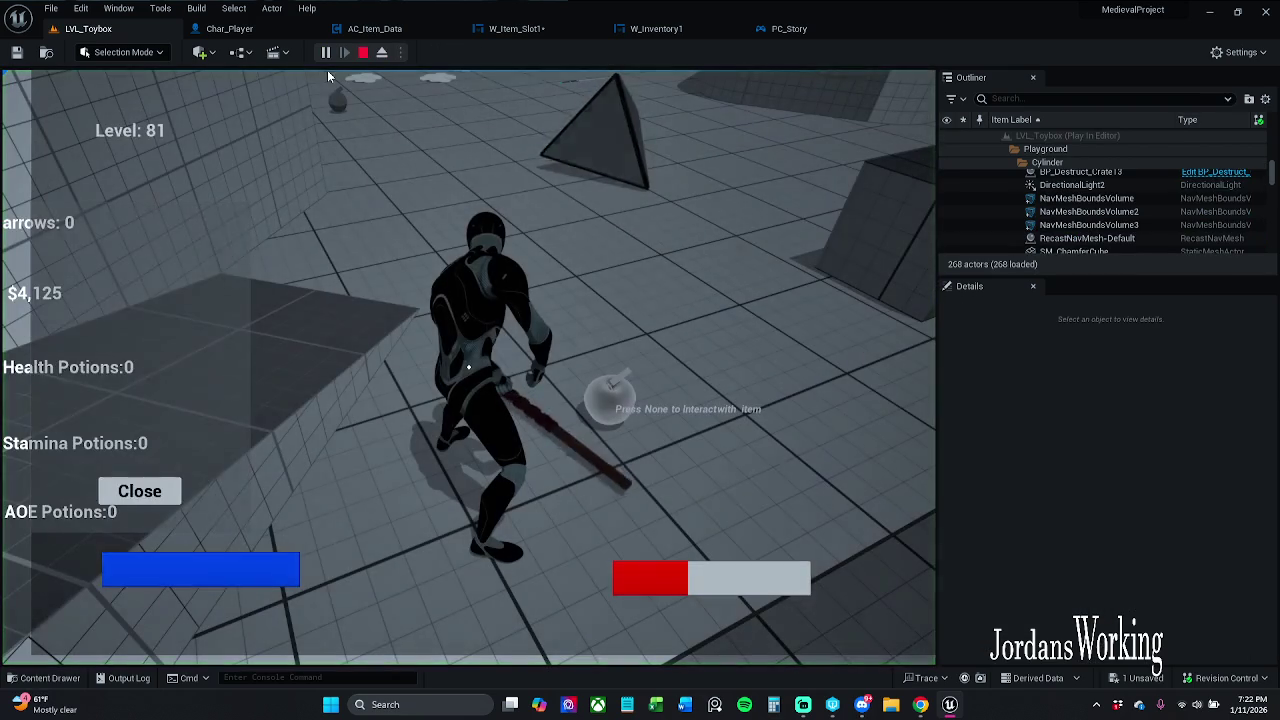
click(468, 366)
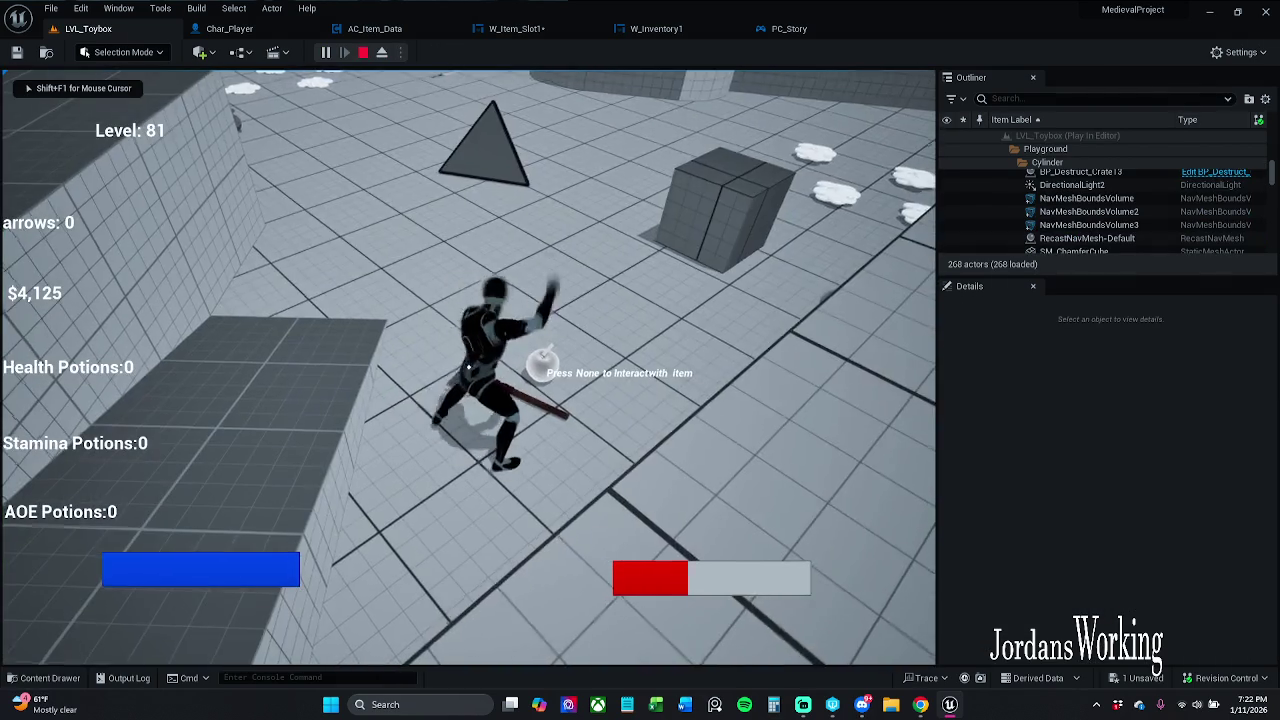
click(468, 366)
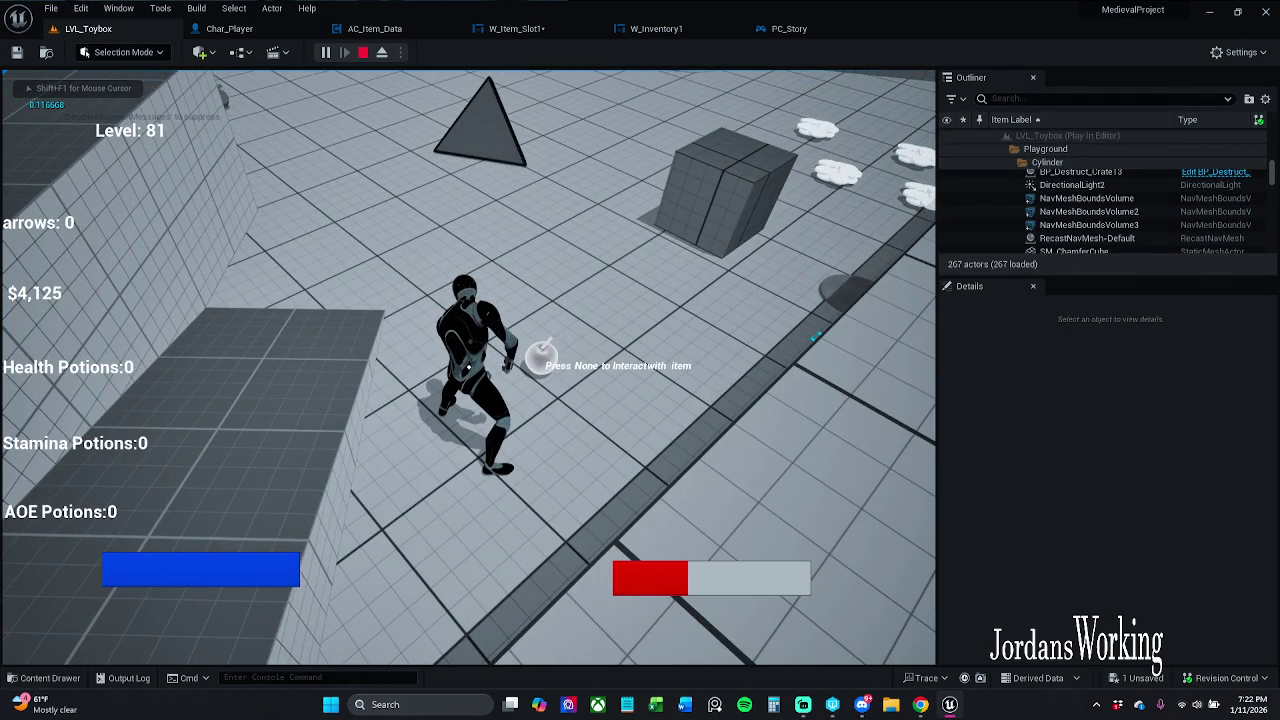
key(i)
click(165, 495)
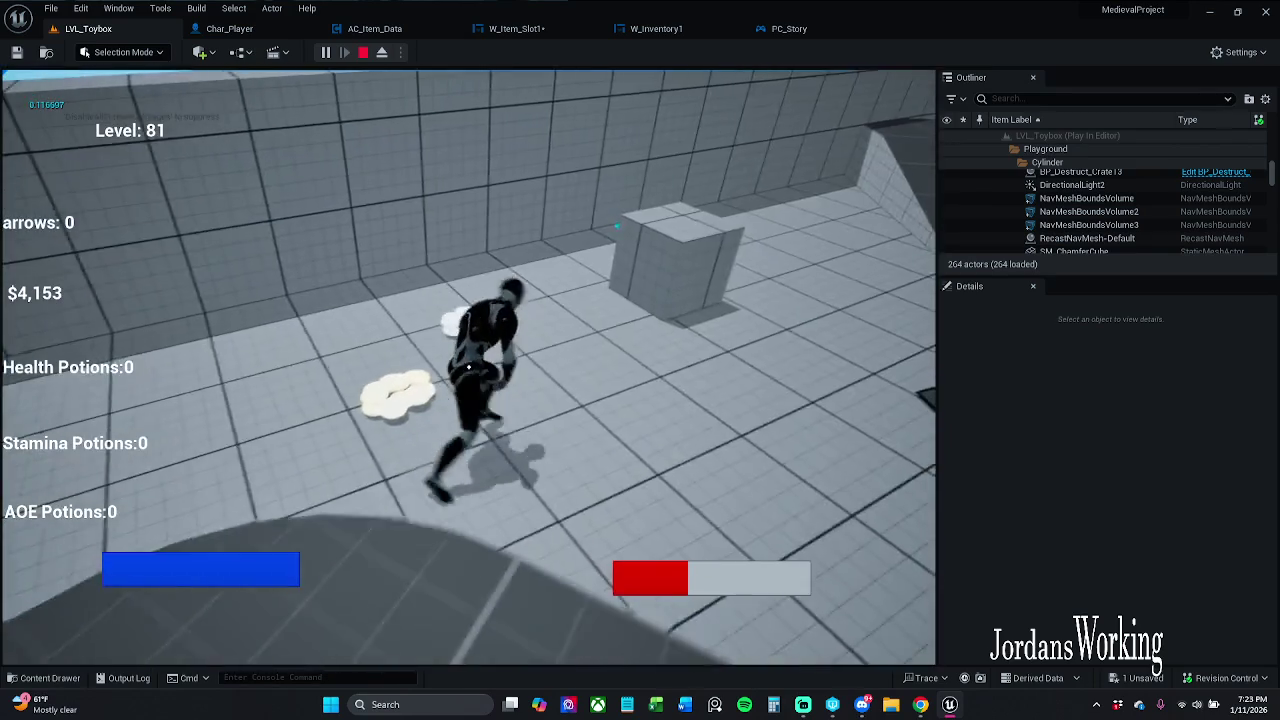
key(Escape)
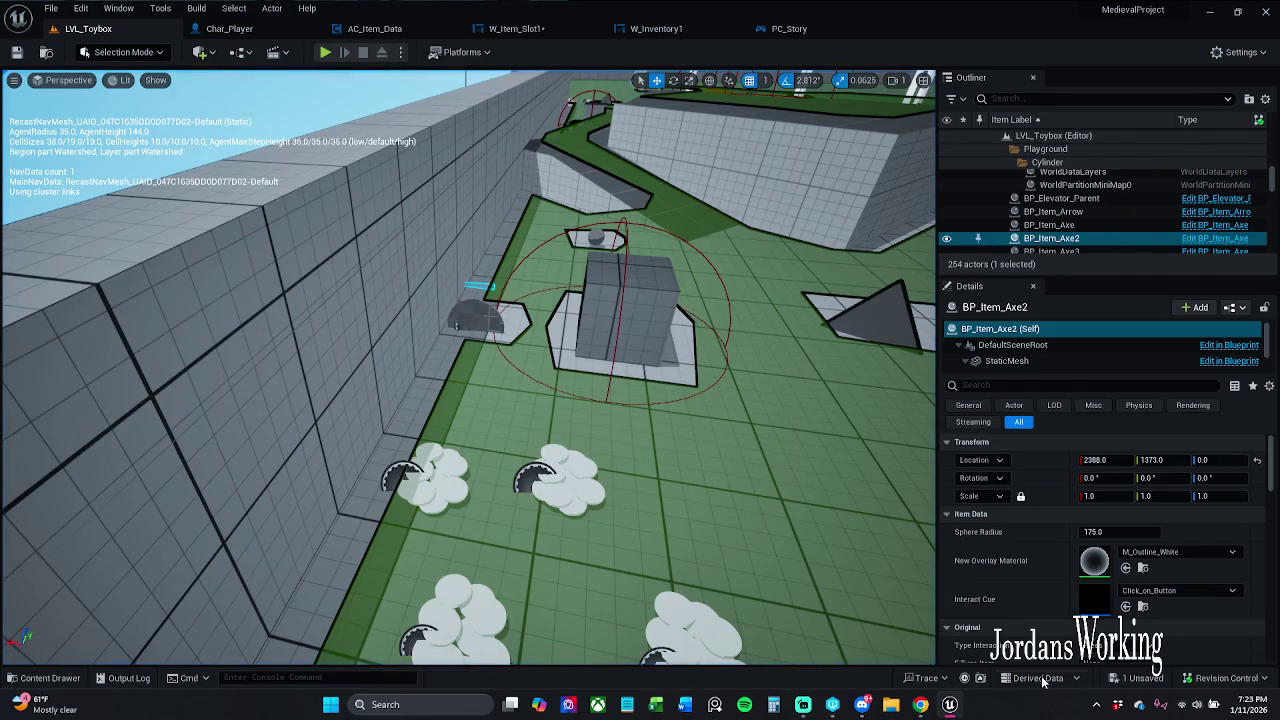
- In W_Item_Slot1, reconnect Update Items to Interact, save, and go back to LVL_Toybox
mouse_move(950, 704)
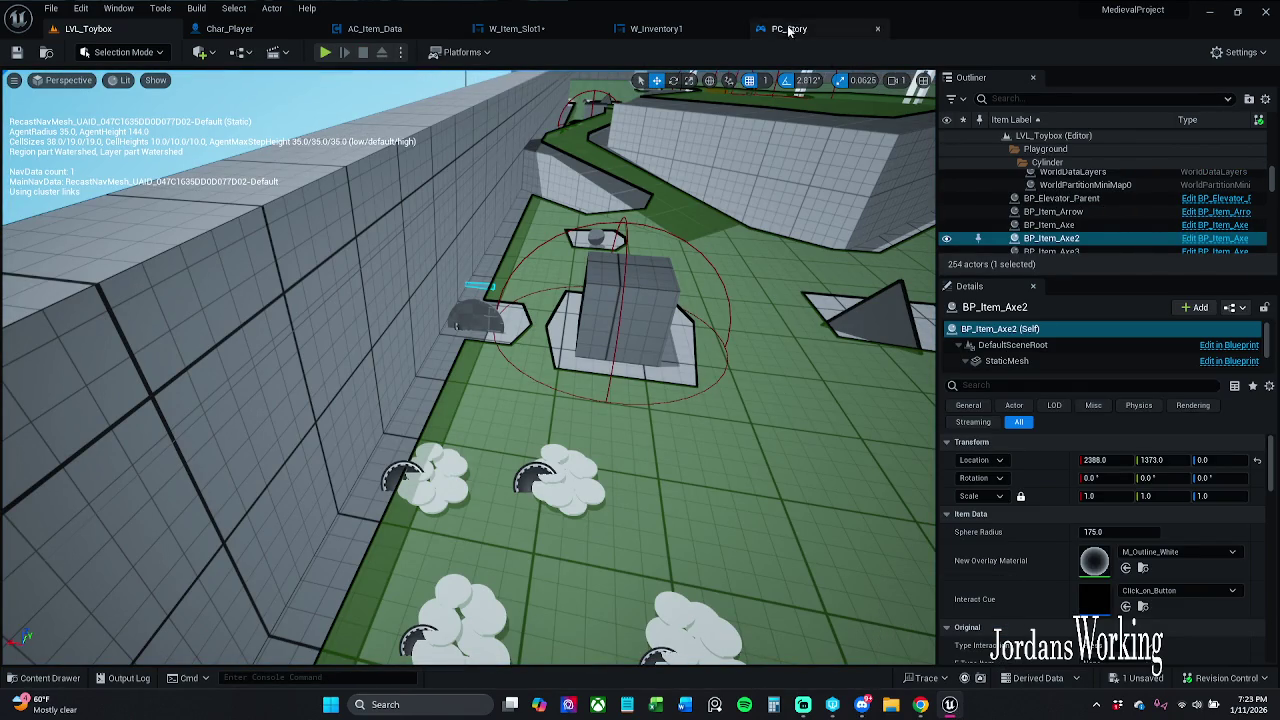
click(528, 29)
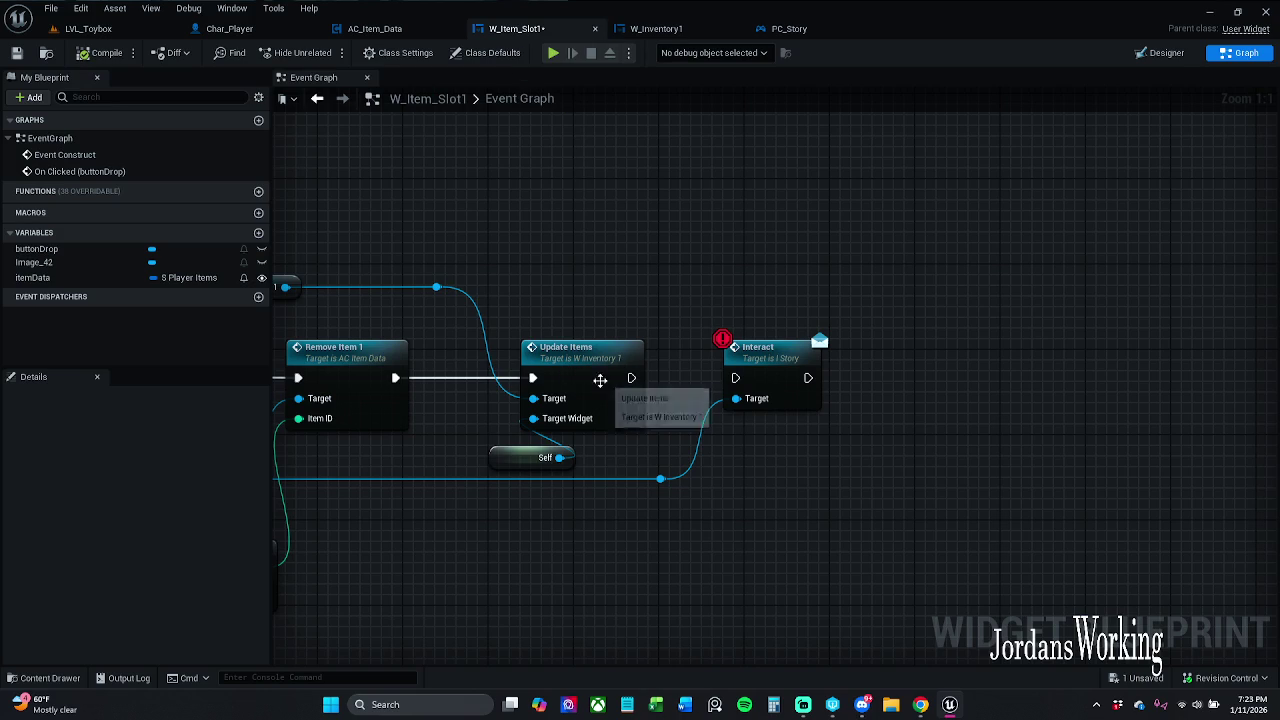
drag(631, 377, 738, 378)
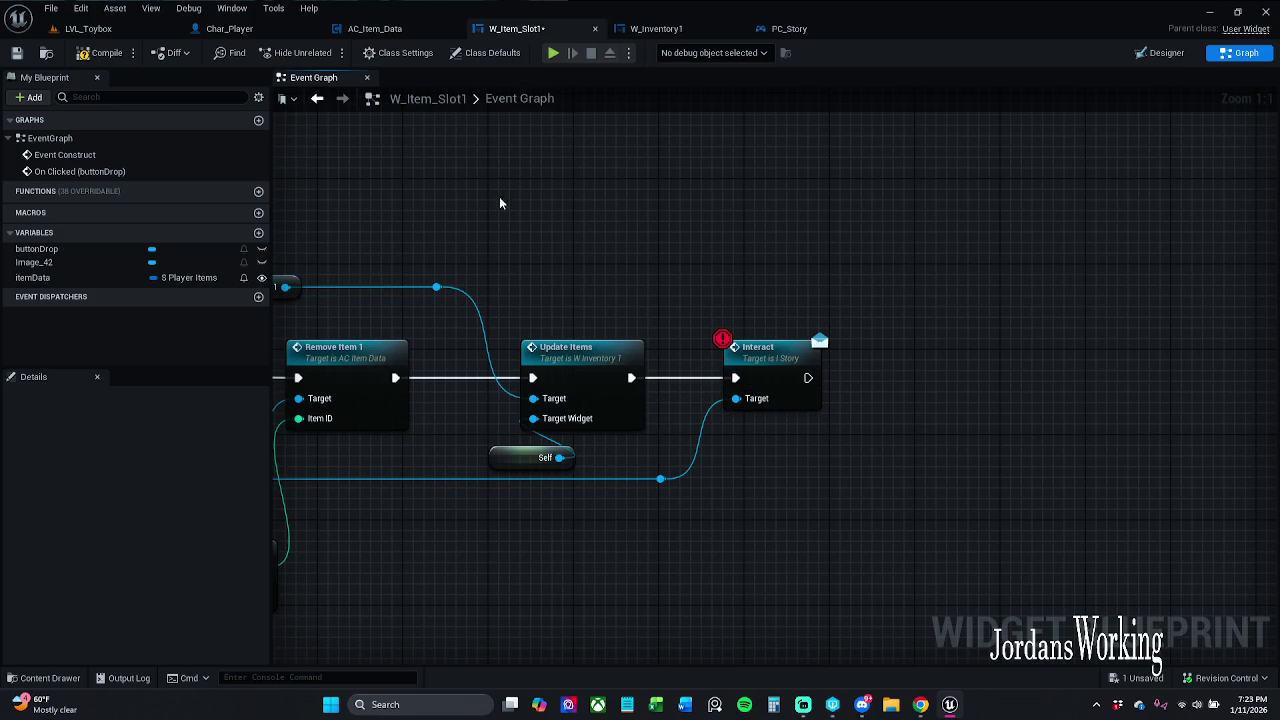
click(22, 53)
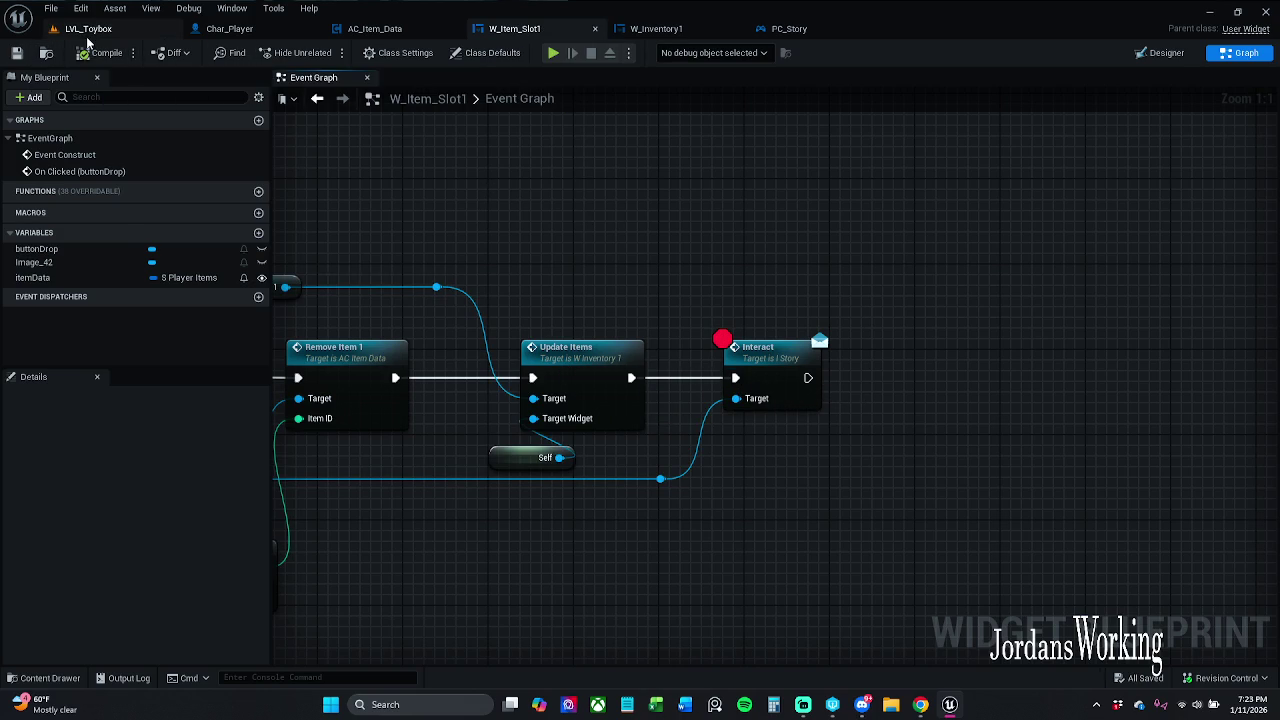
click(88, 30)
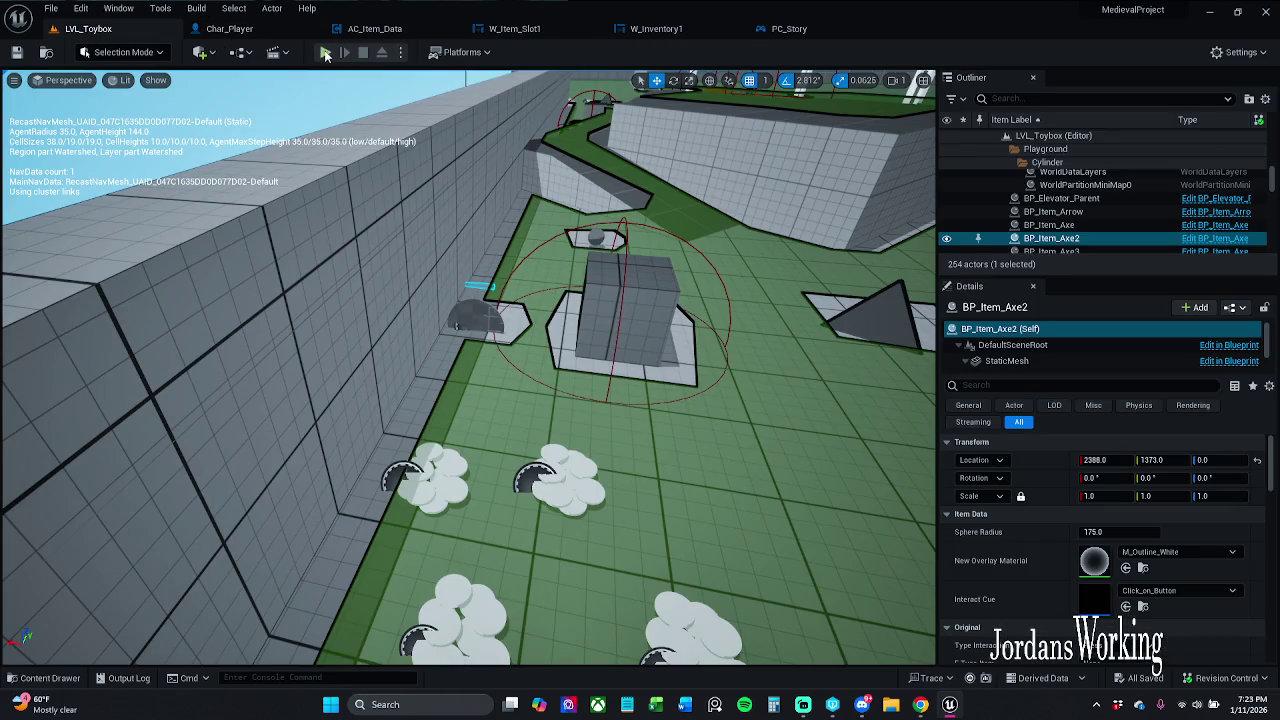
- Start a play test and run along the wall collecting coins
click(345, 52)
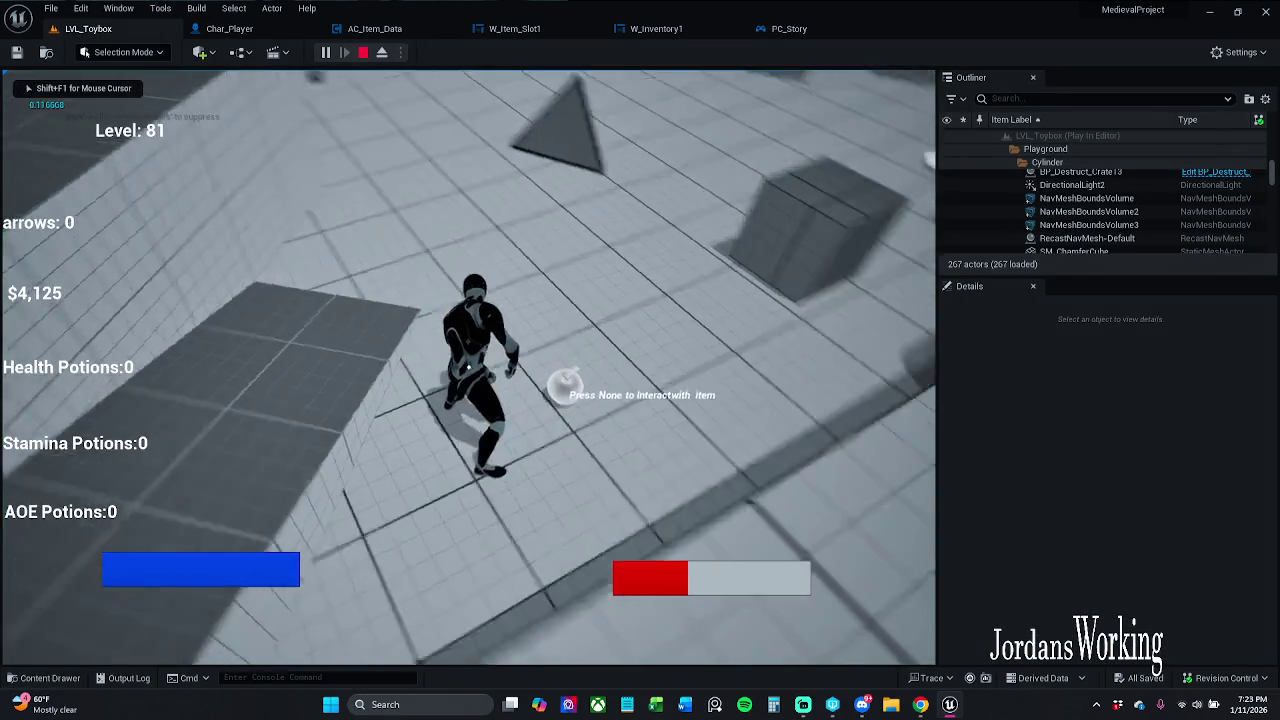
key(w)
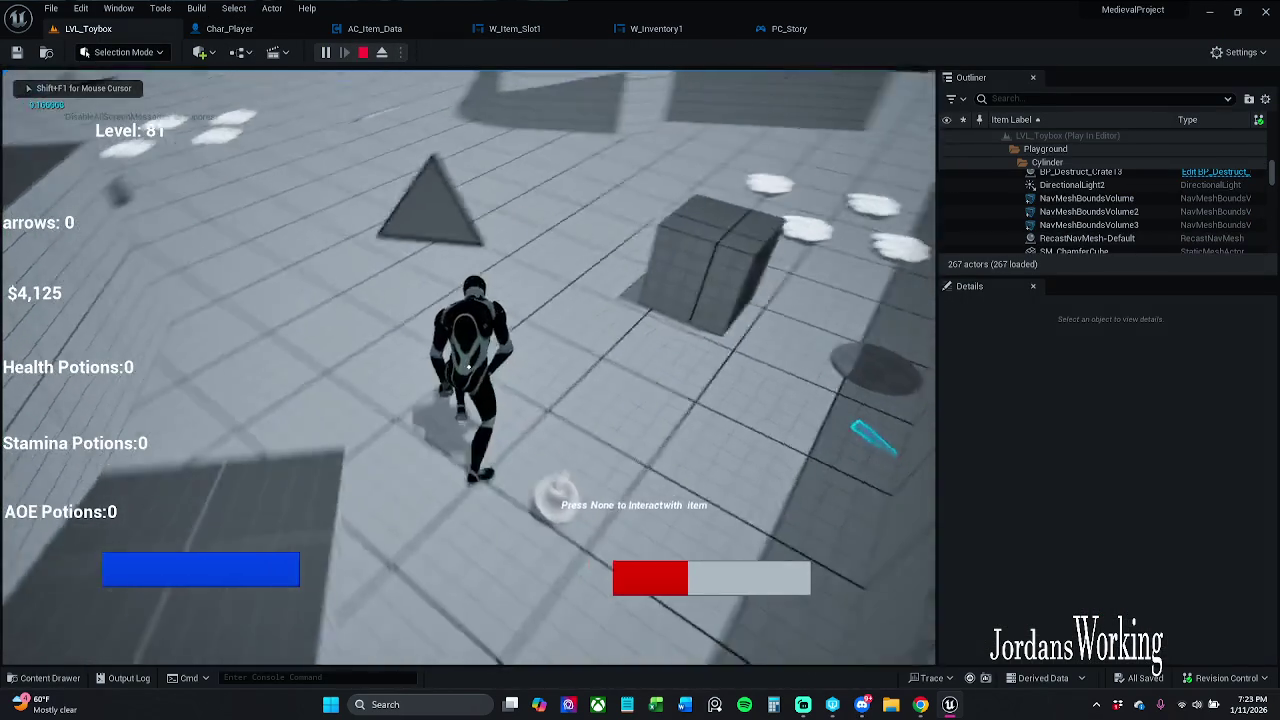
key(w)
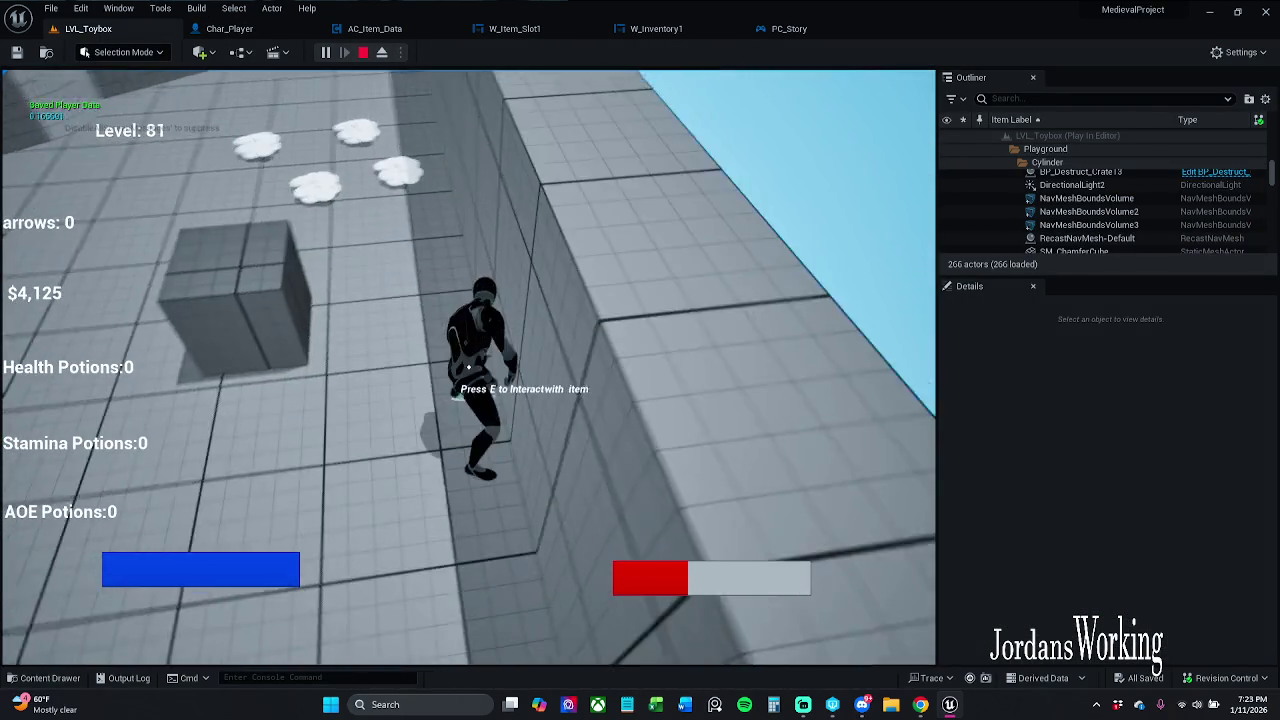
key(w)
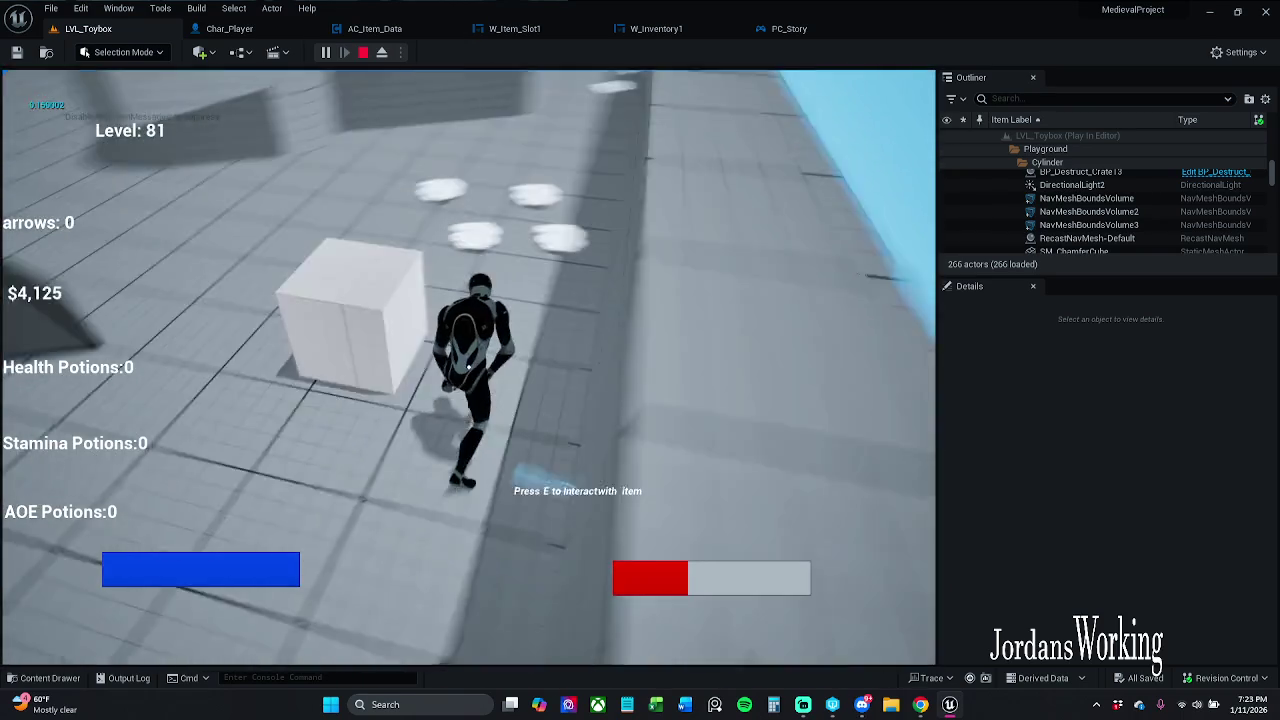
key(w)
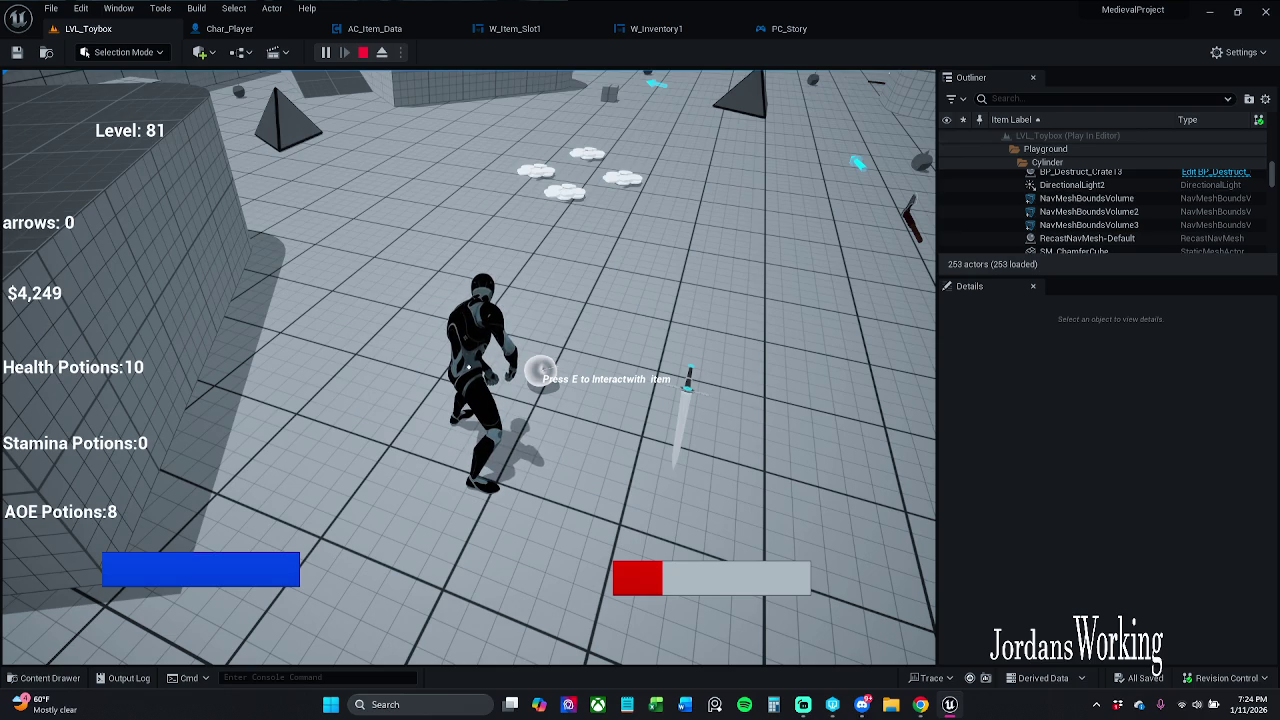
- Use health potions to refill health, then pick potions back up to 10
key(1)
key(1)
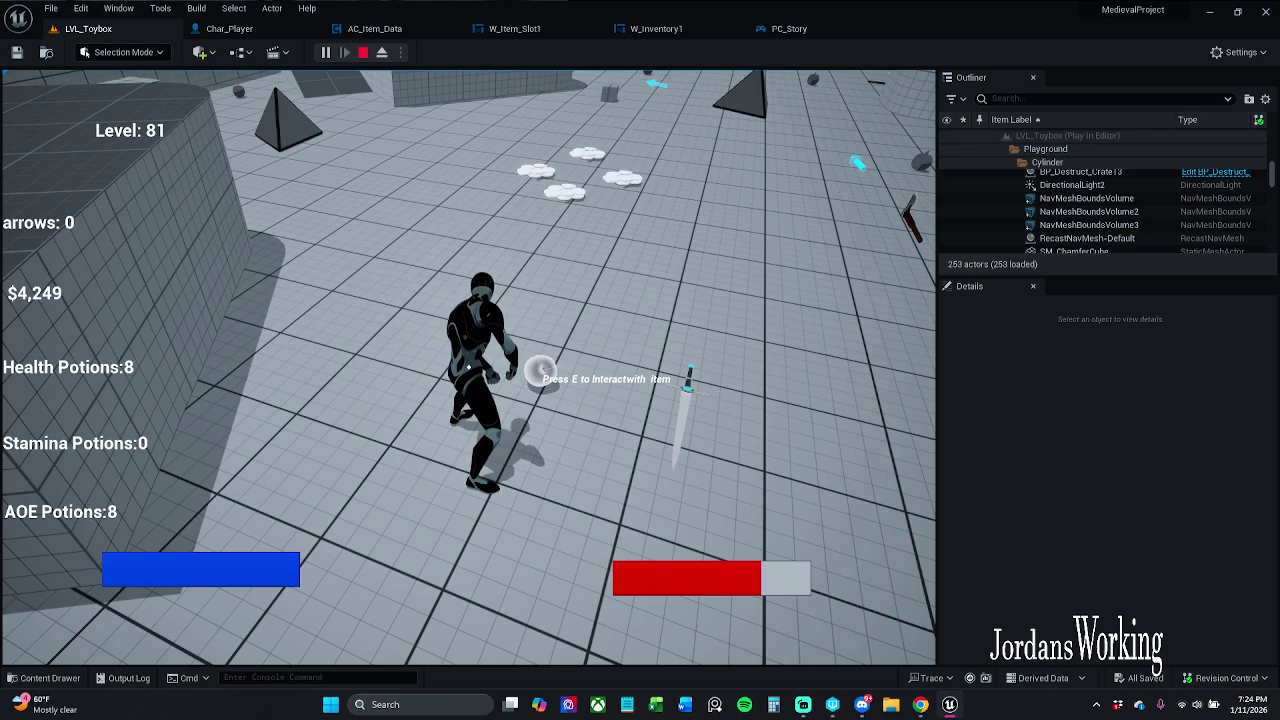
key(1)
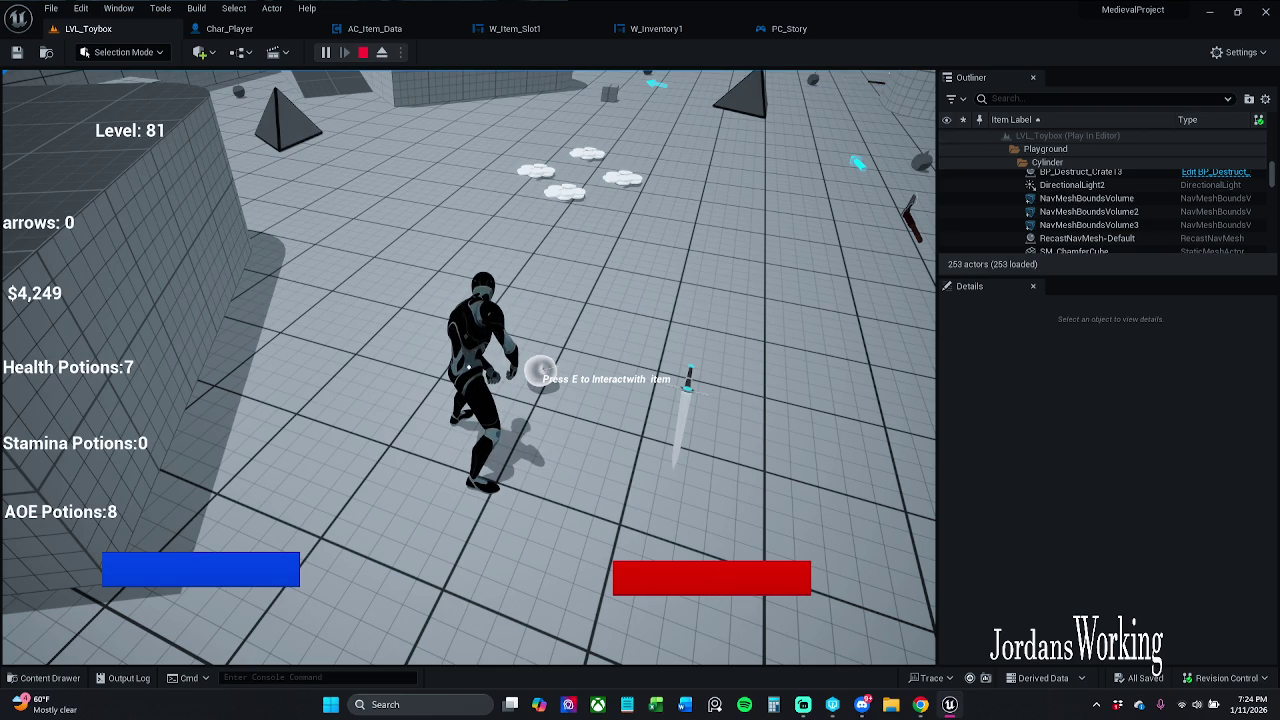
key(w)
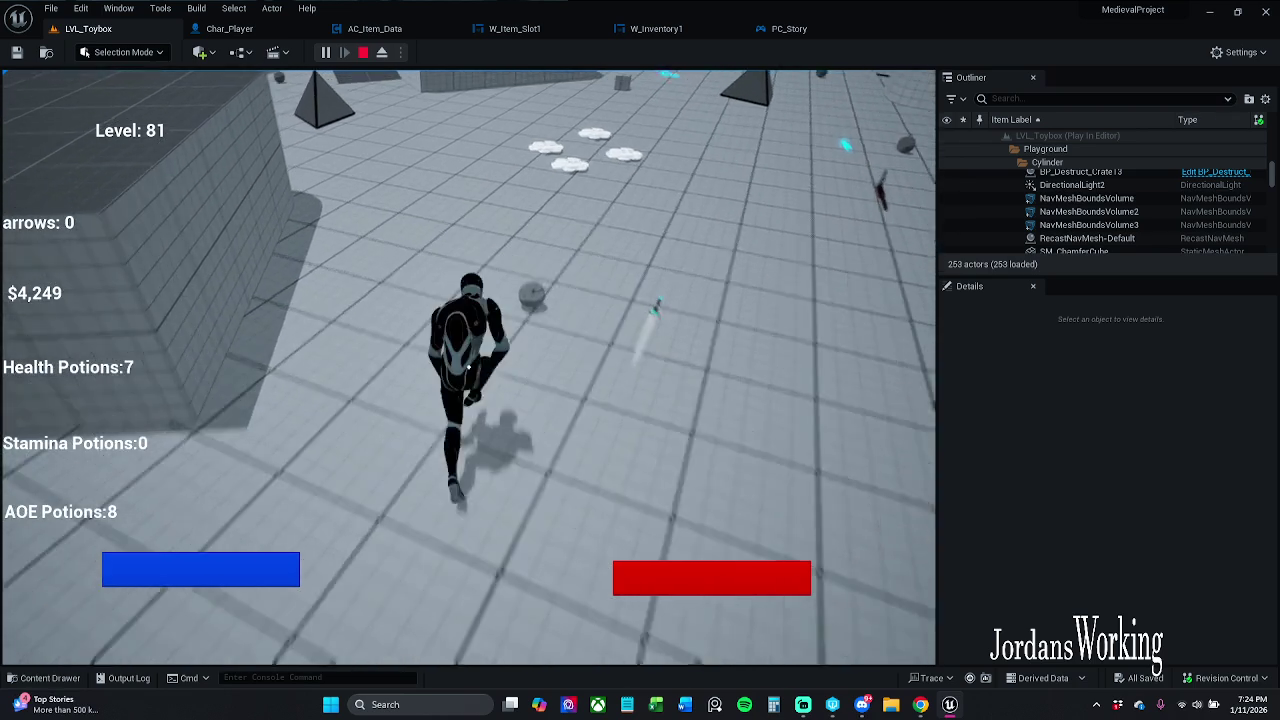
key(w)
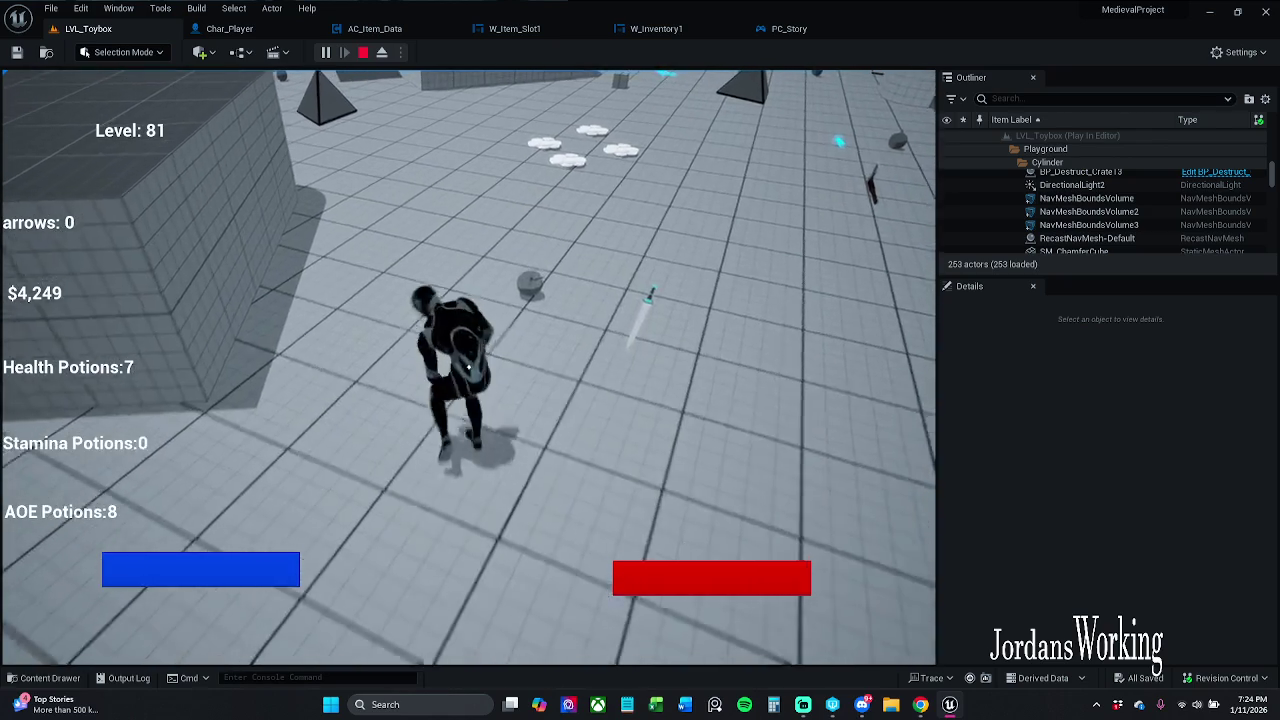
key(w)
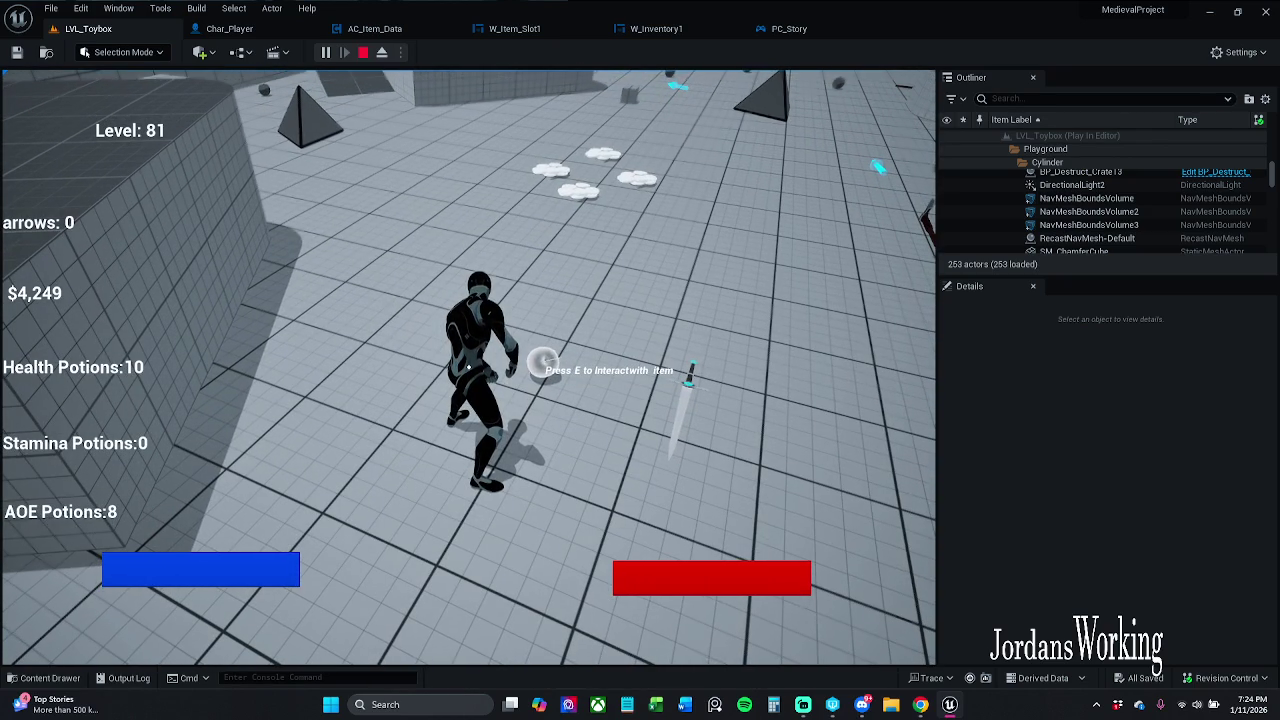
- Pause the game, visit W_Item_Slot1, W_Inventory1 and PC_Story, and stop the simulation
key(p)
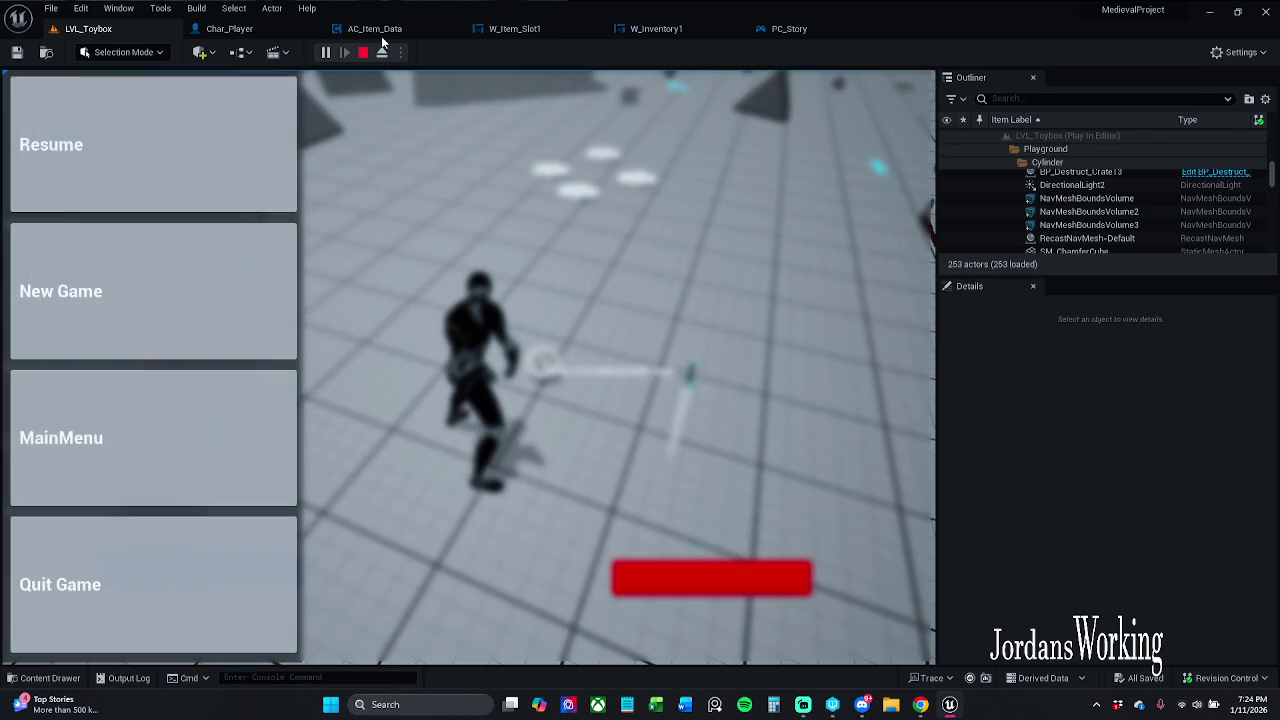
click(537, 29)
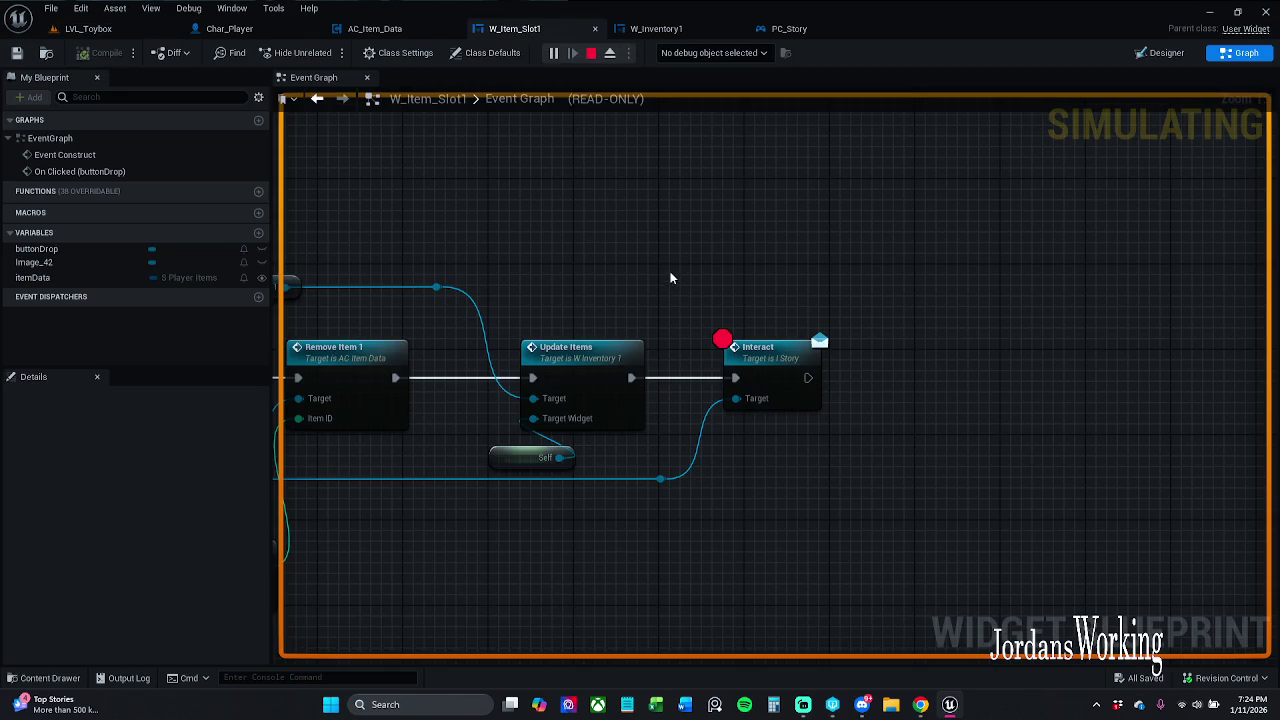
click(660, 29)
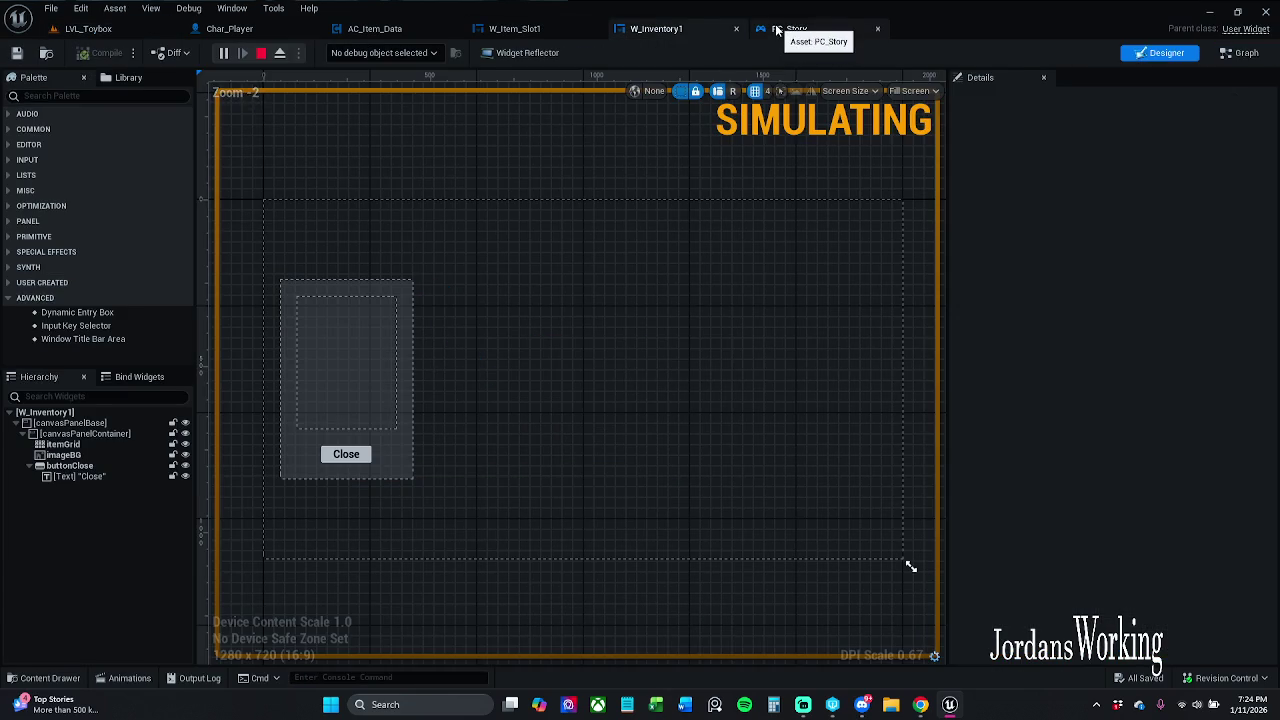
click(768, 31)
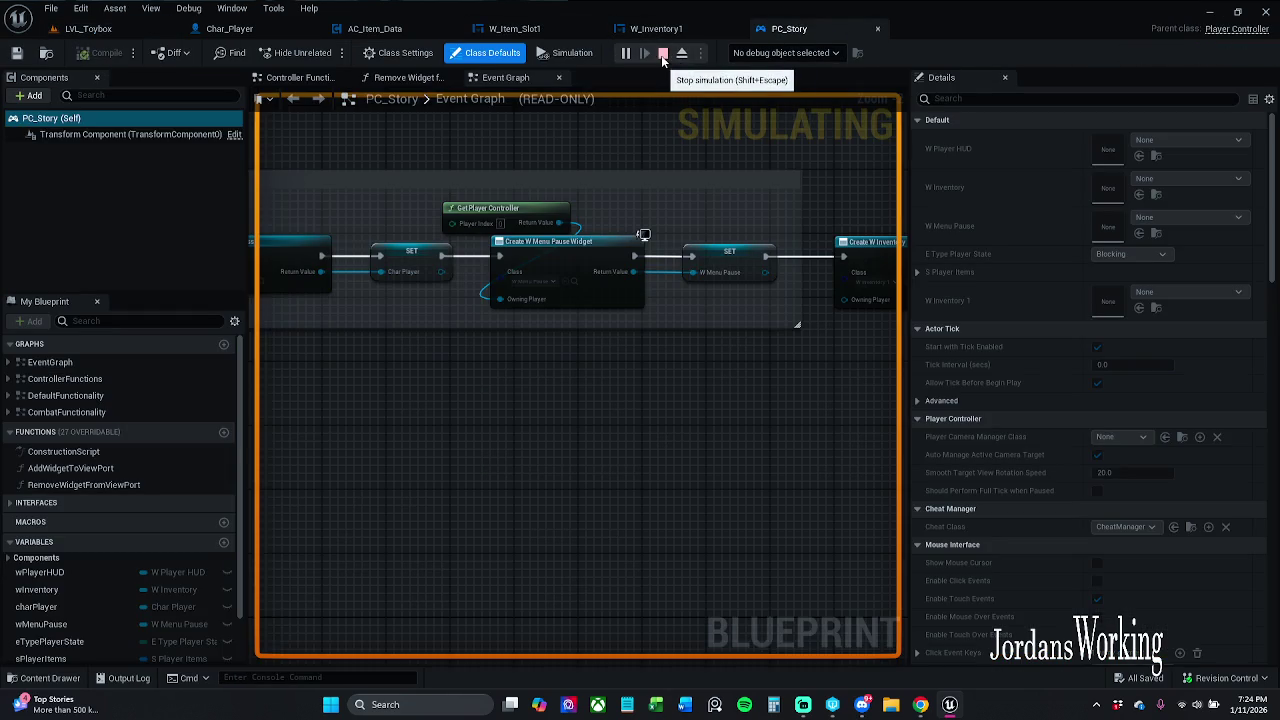
click(663, 52)
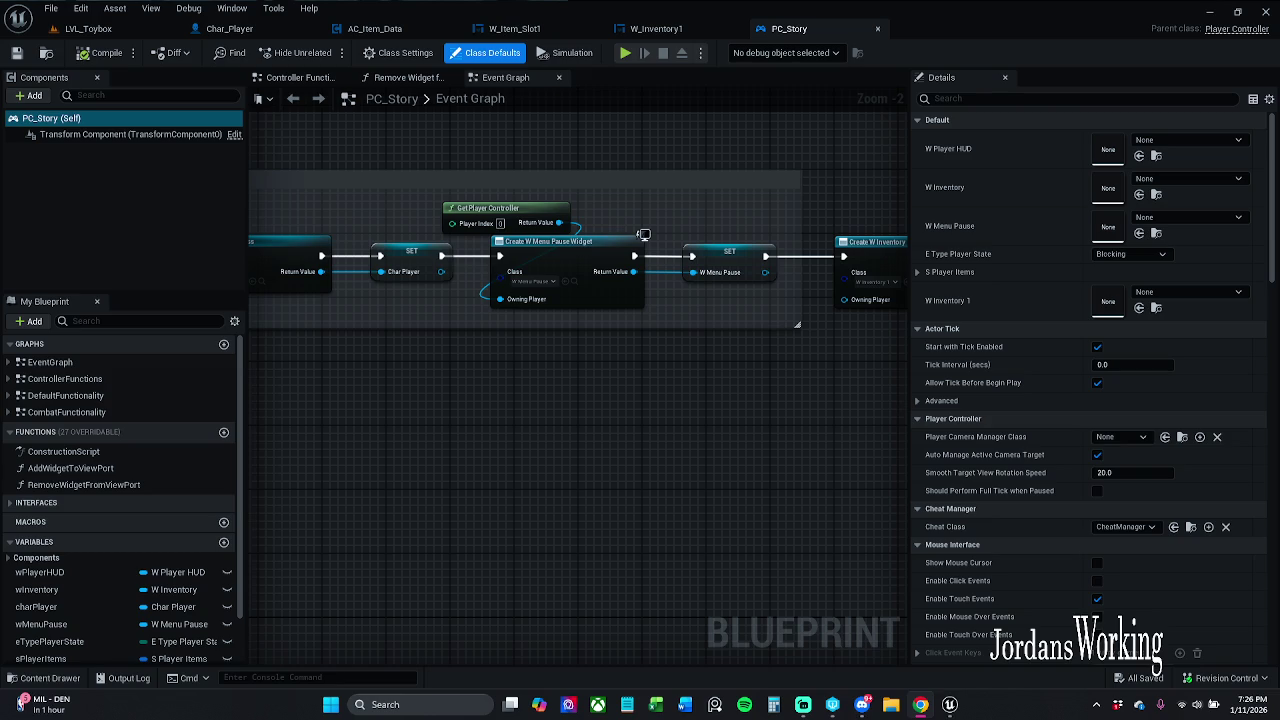
- Pan PC_Story to the Create W Inventory 1 Widget node, view W_Inventory1, then W_Item_Slot1's Designer
drag(682, 370, 452, 368)
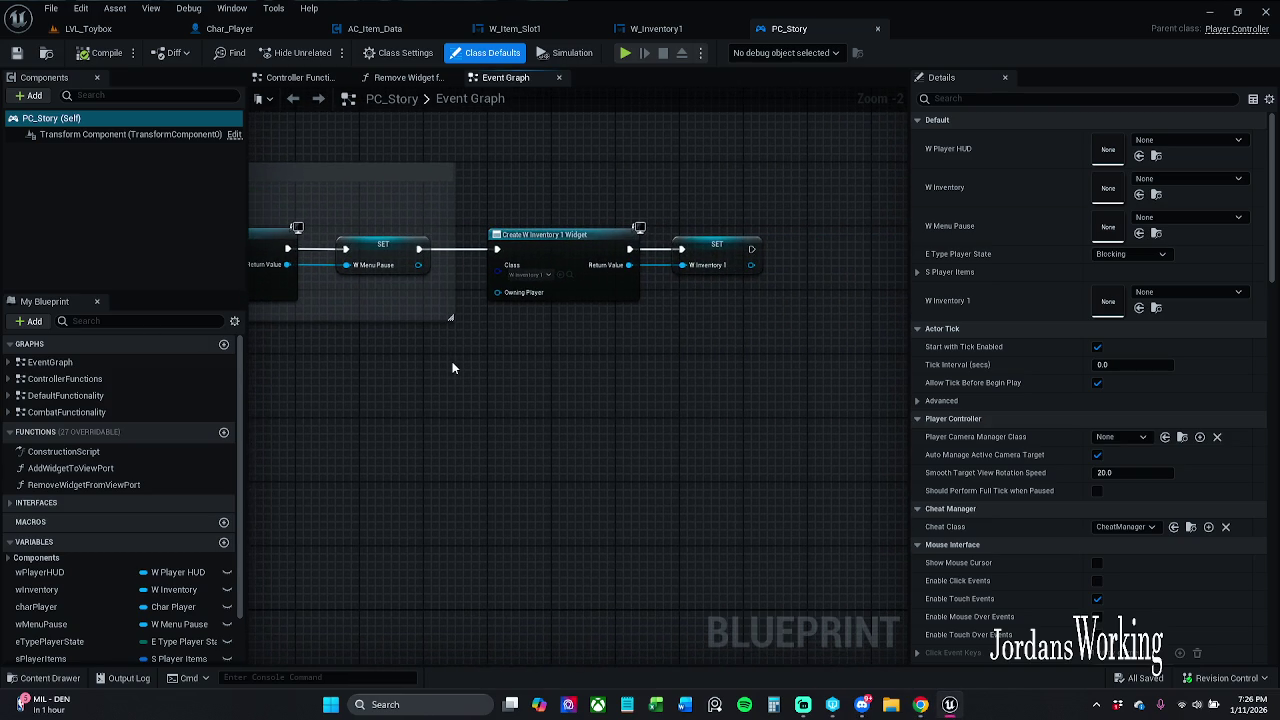
drag(546, 197, 617, 230)
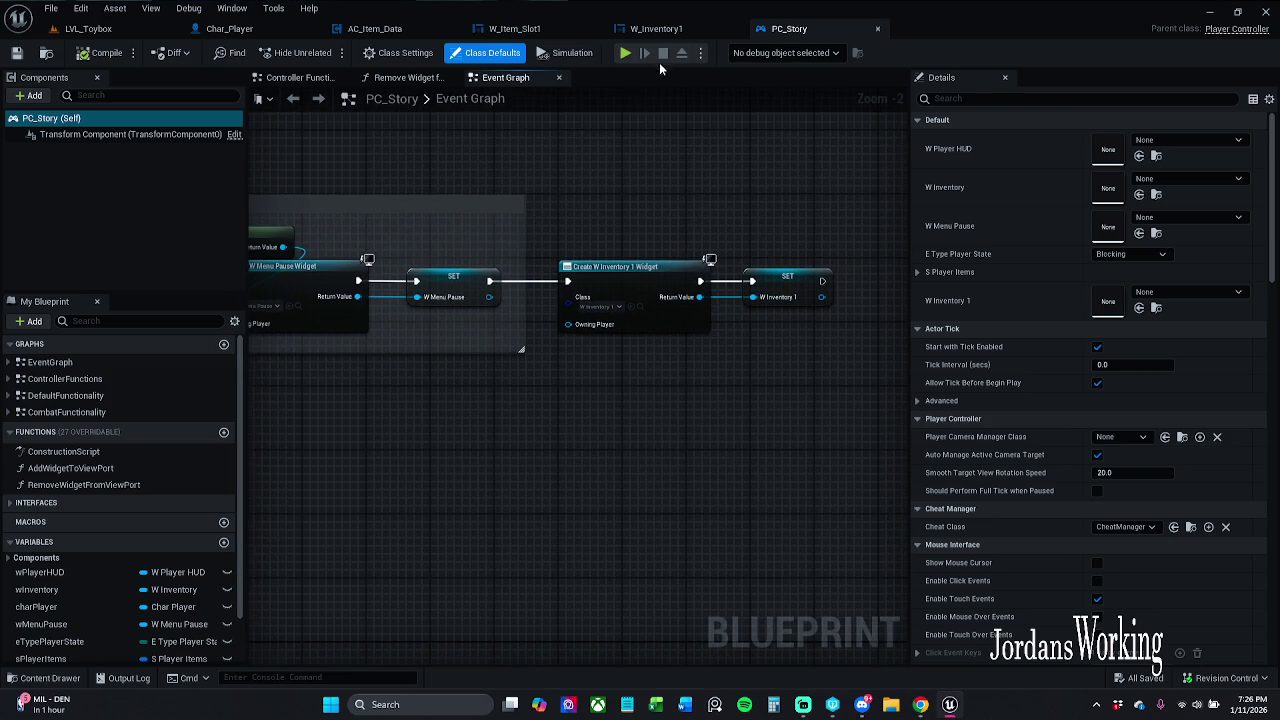
click(658, 28)
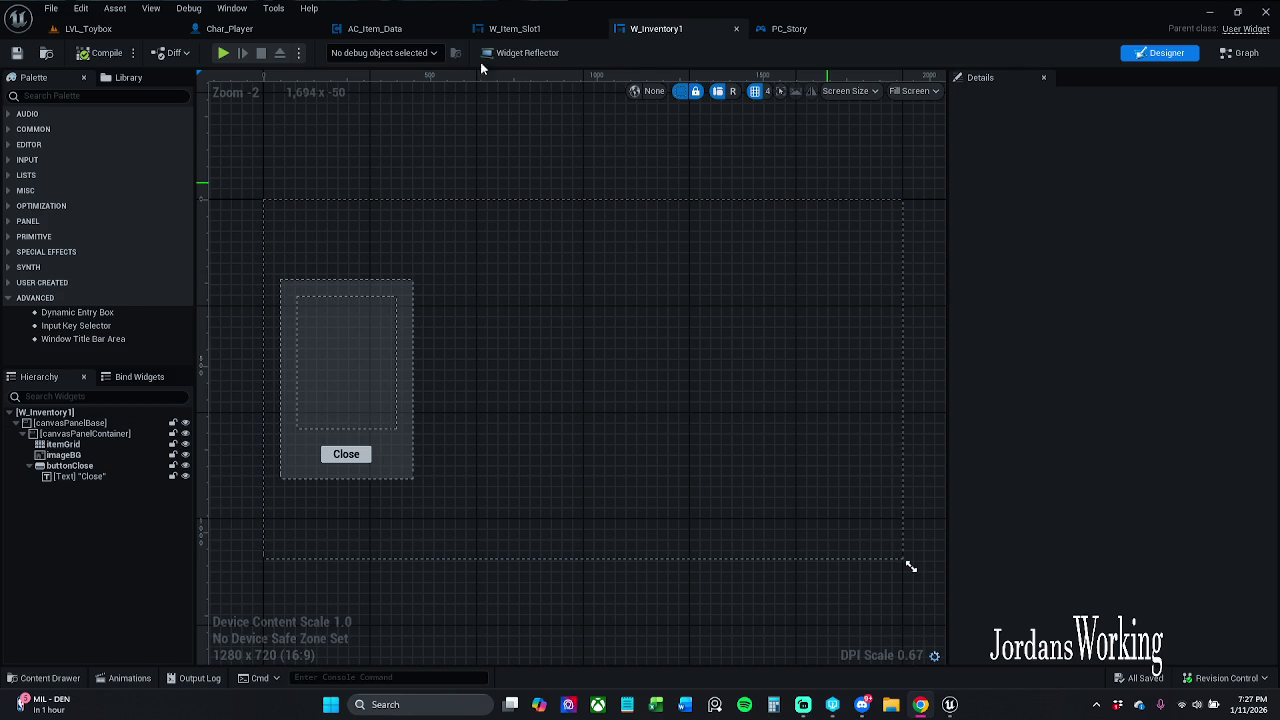
click(535, 28)
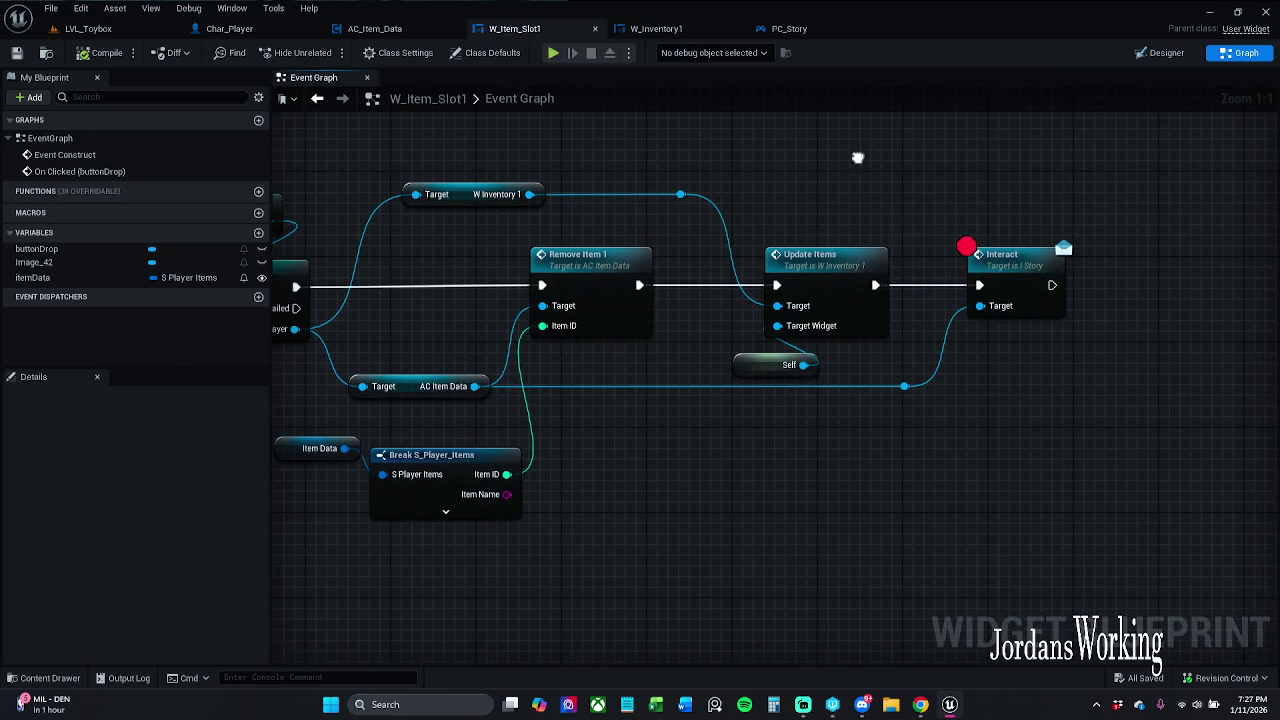
click(1158, 52)
- Resize Image_42 with its handles to roughly 154.9 x 109.7
click(613, 394)
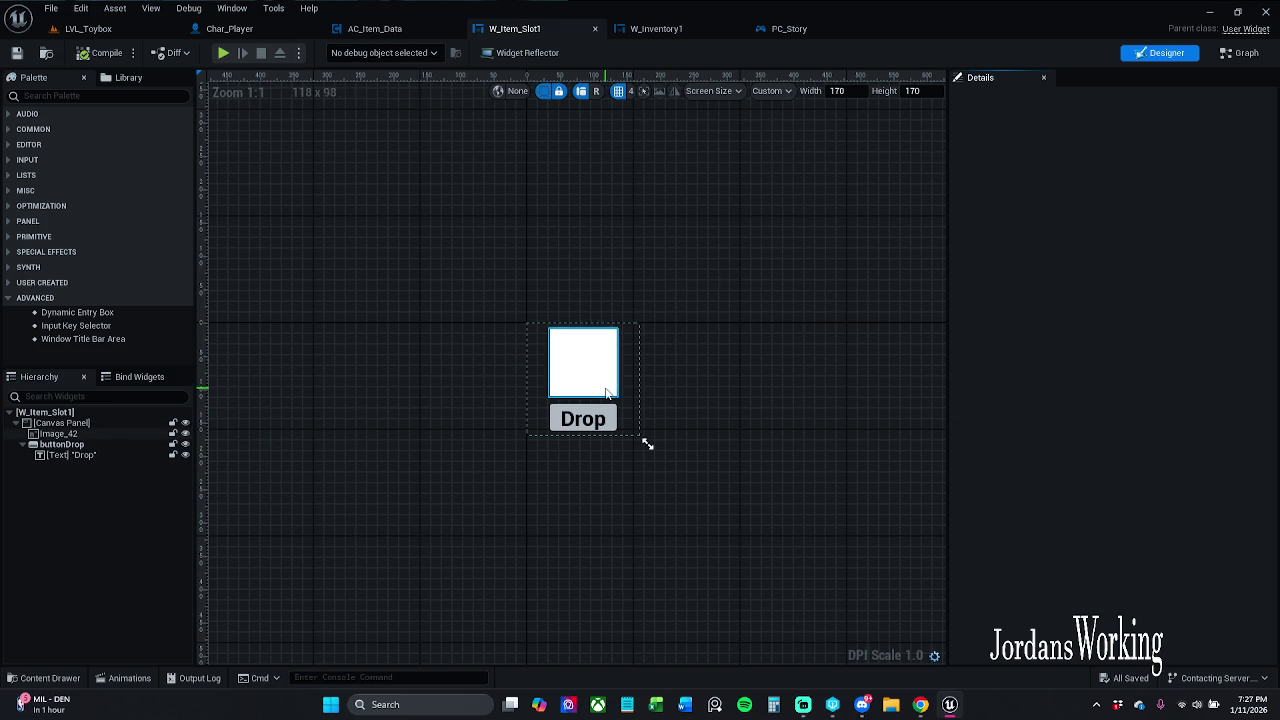
scroll(615, 396, up, 3)
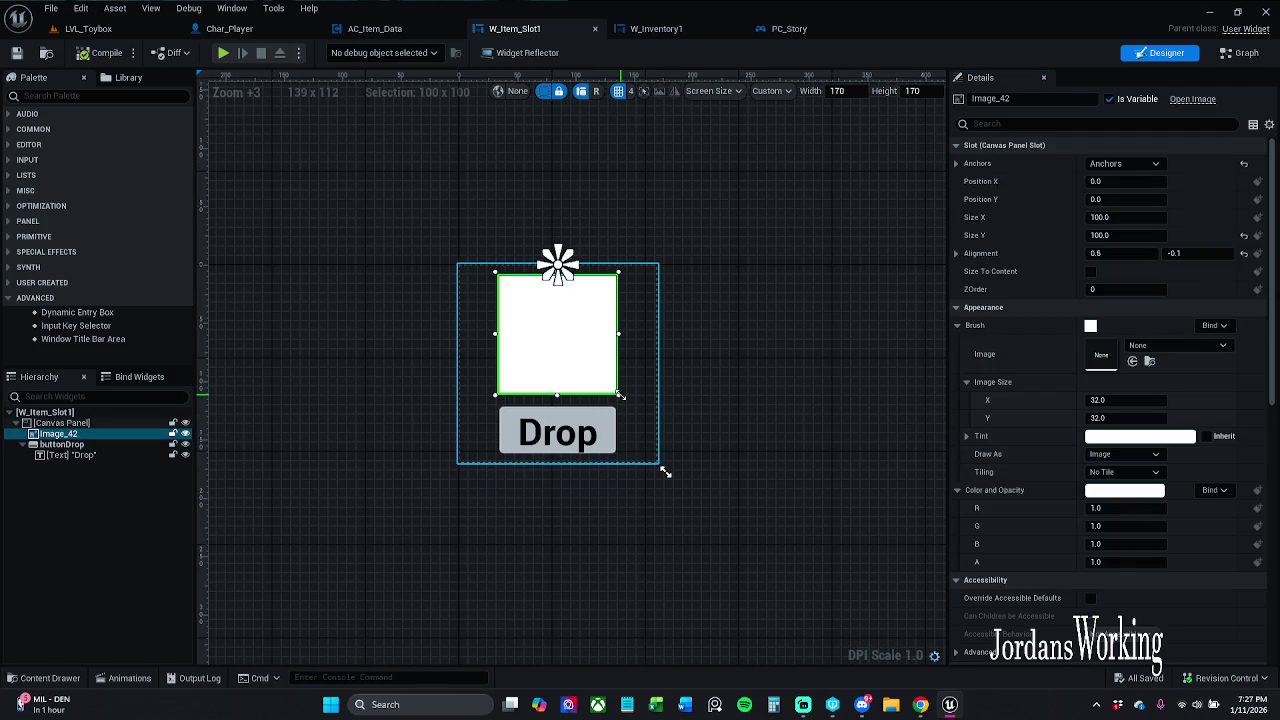
mouse_move(620, 395)
mouse_down()
mouse_move(648, 409)
mouse_move(638, 404)
mouse_up()
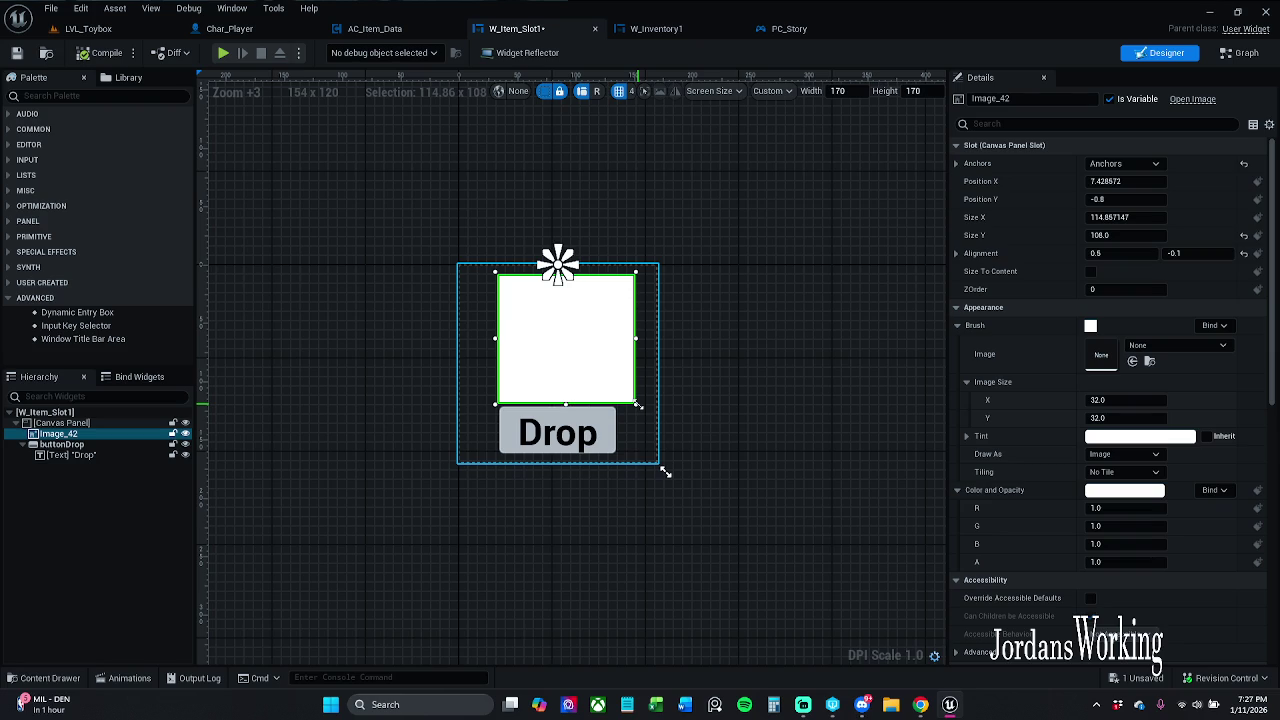
key(ctrl+z)
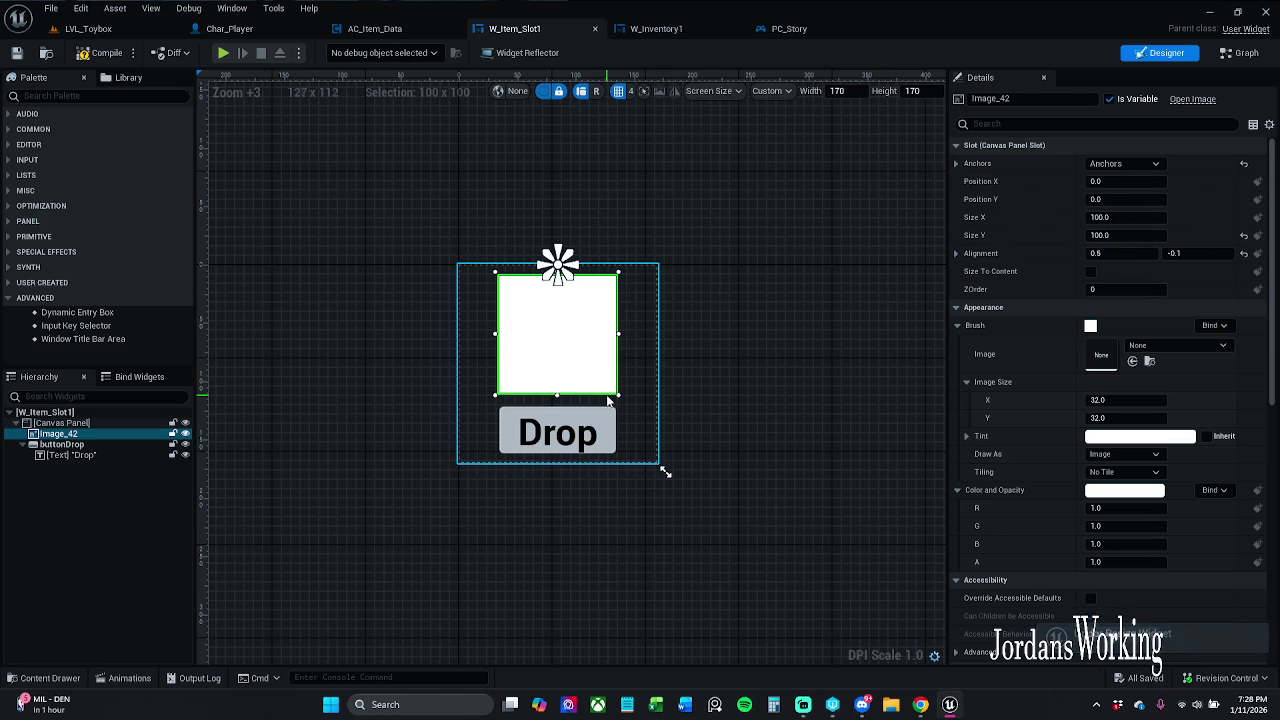
drag(618, 396, 640, 401)
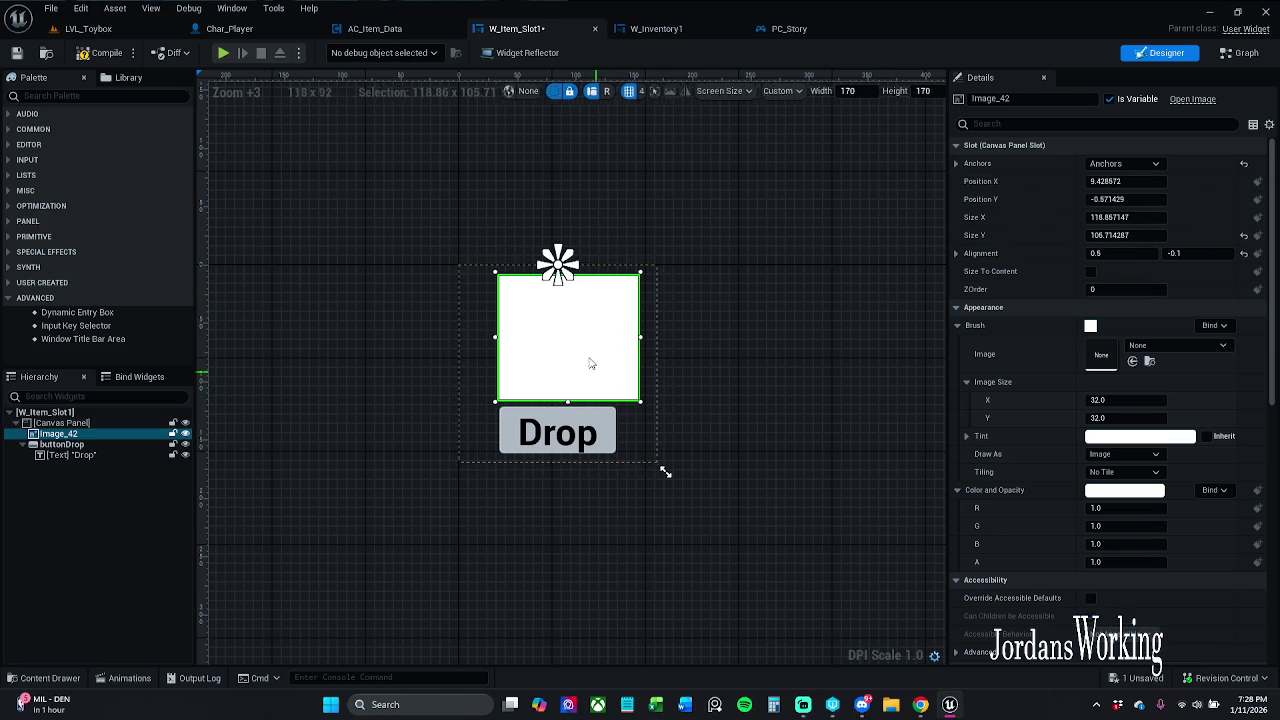
drag(498, 272, 465, 265)
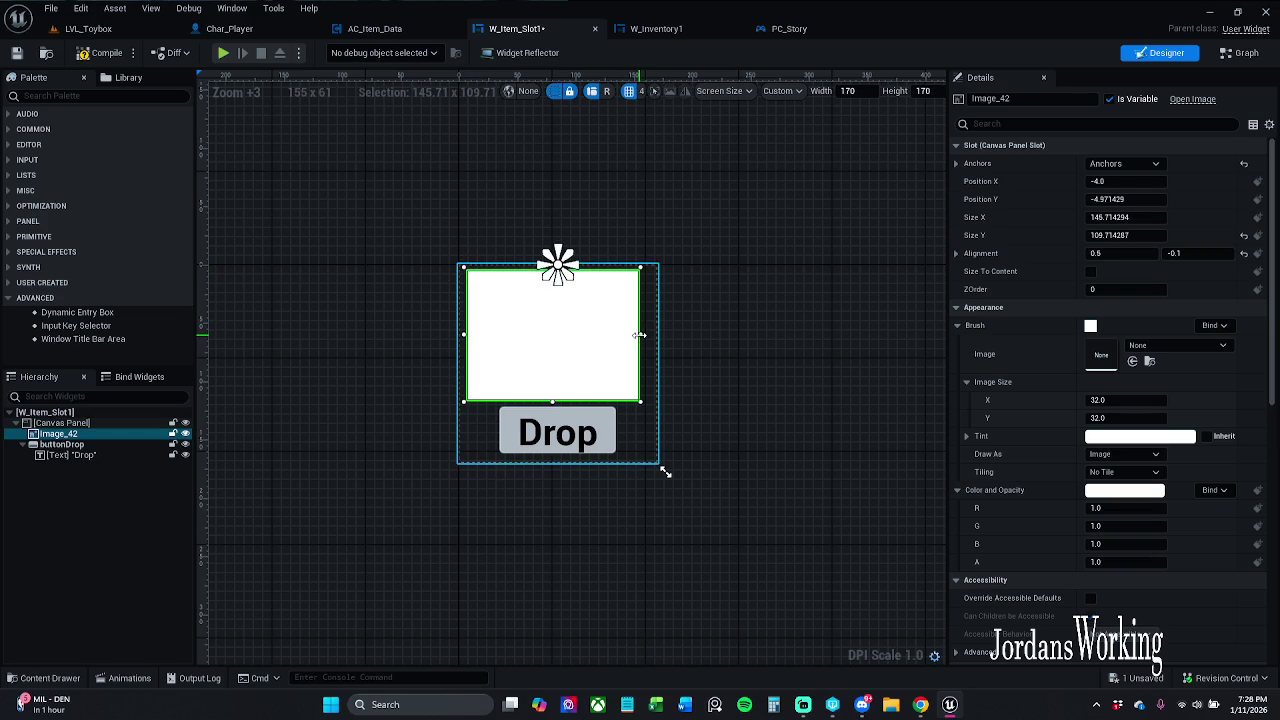
drag(639, 335, 651, 336)
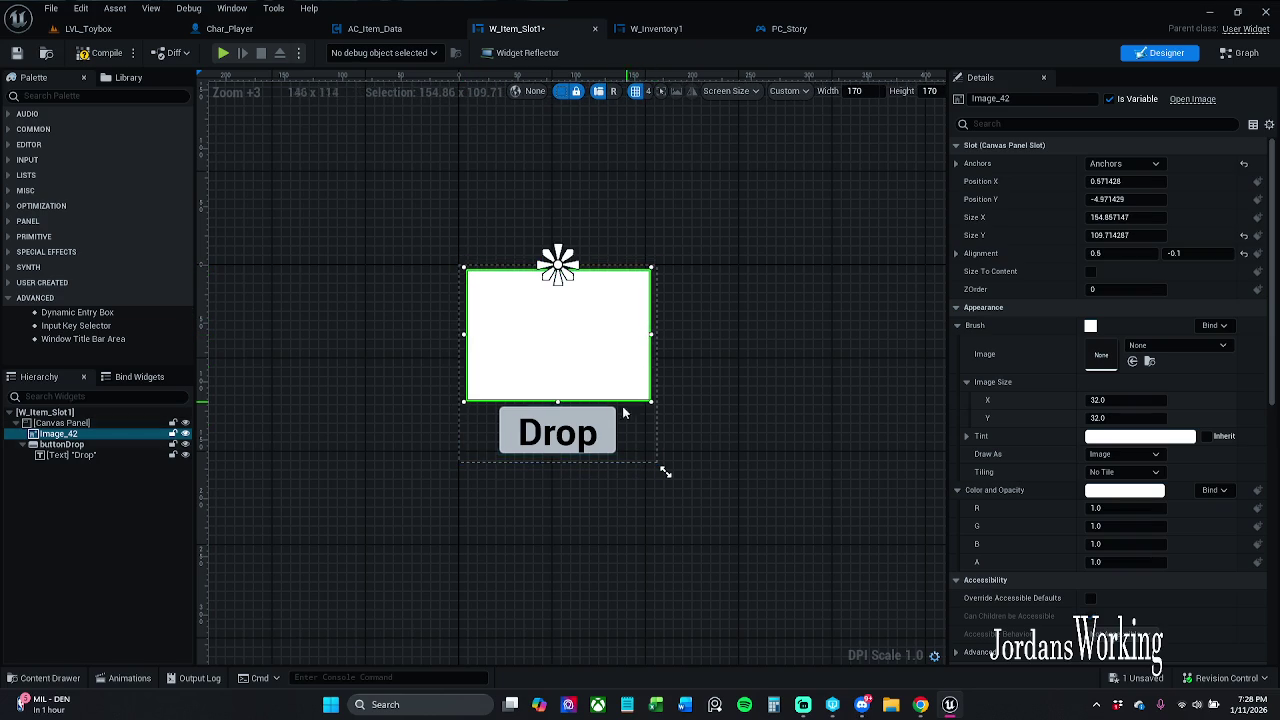
click(746, 397)
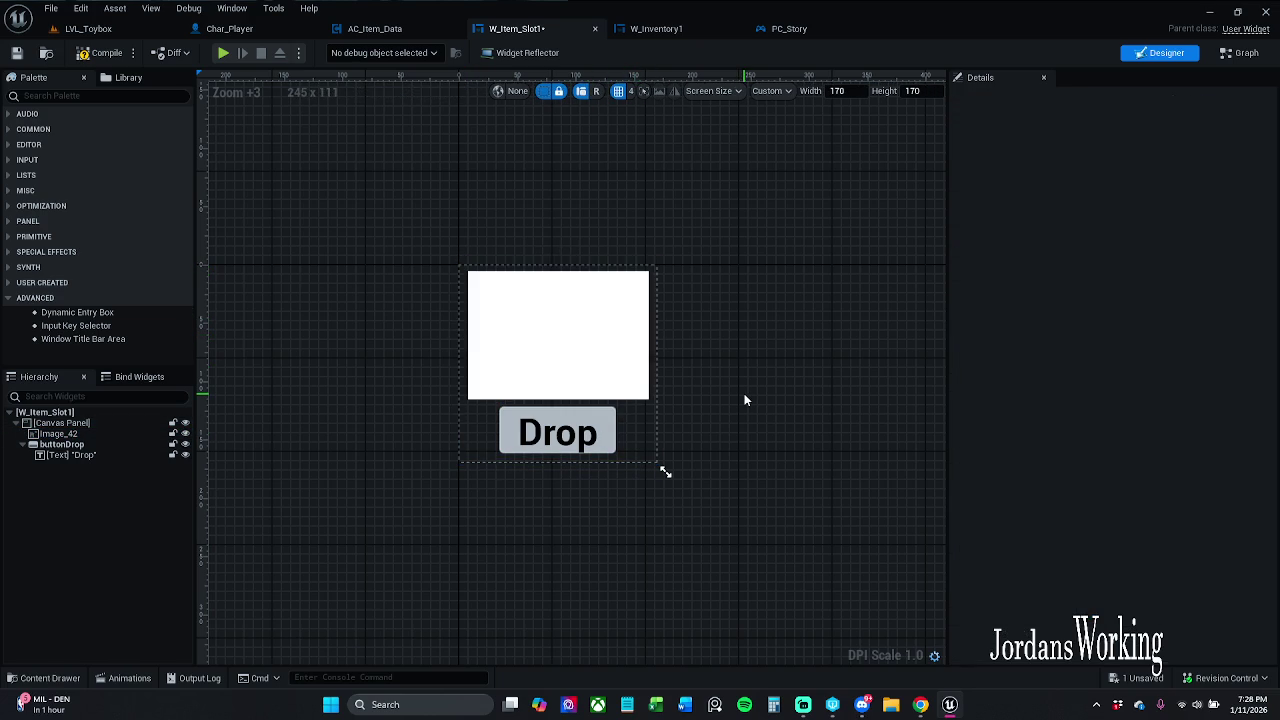
- Replace the button Text block's label 'Drop' with 'Use' in Details
click(566, 441)
click(1120, 235)
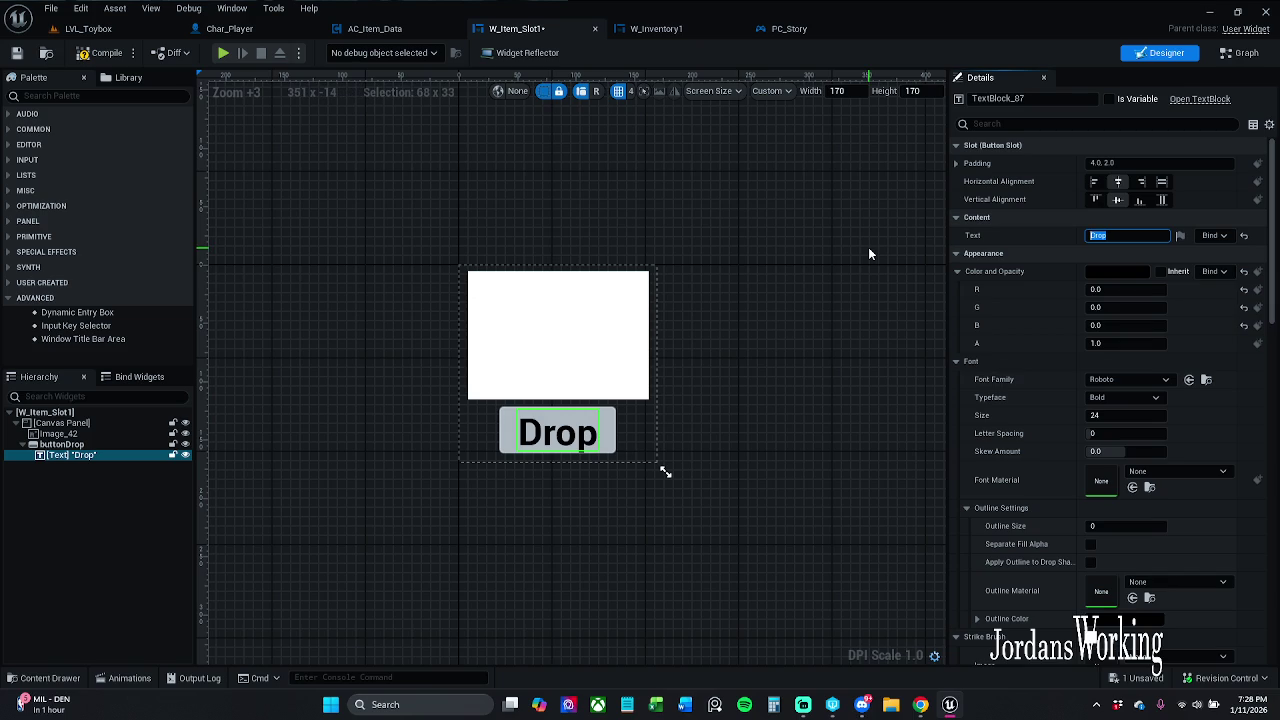
text(Use)
key(Return)
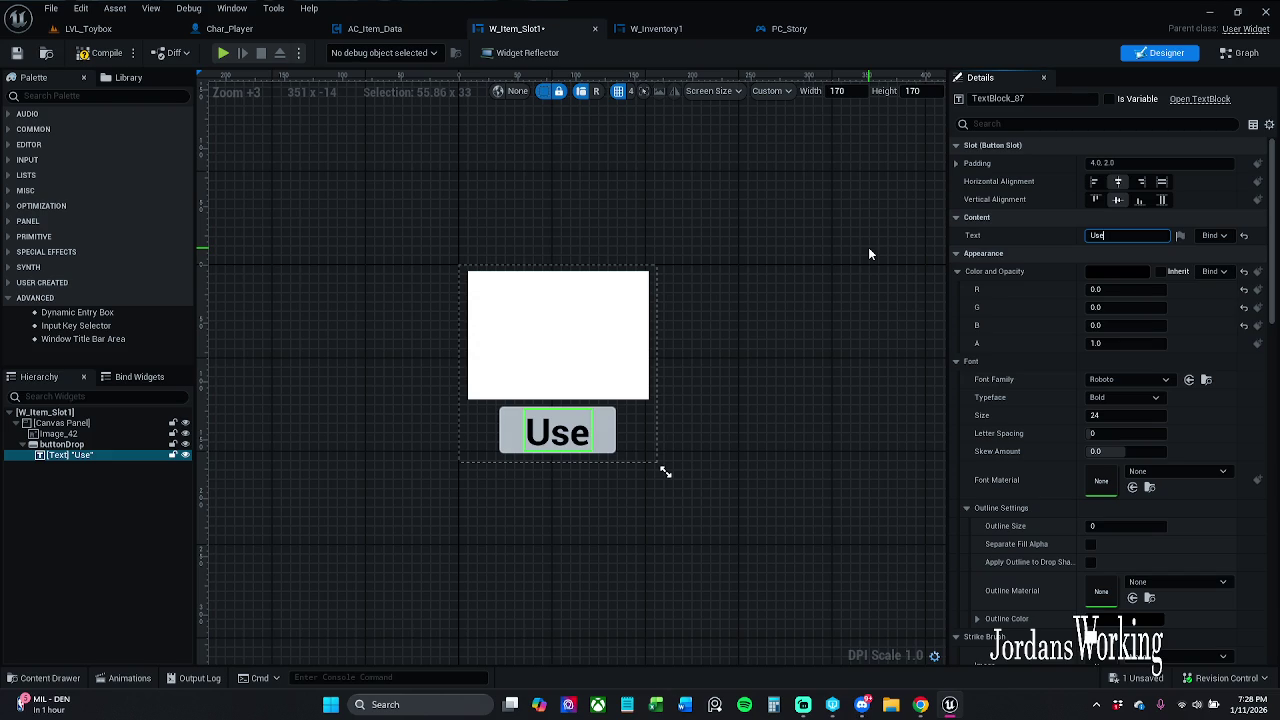
click(806, 200)
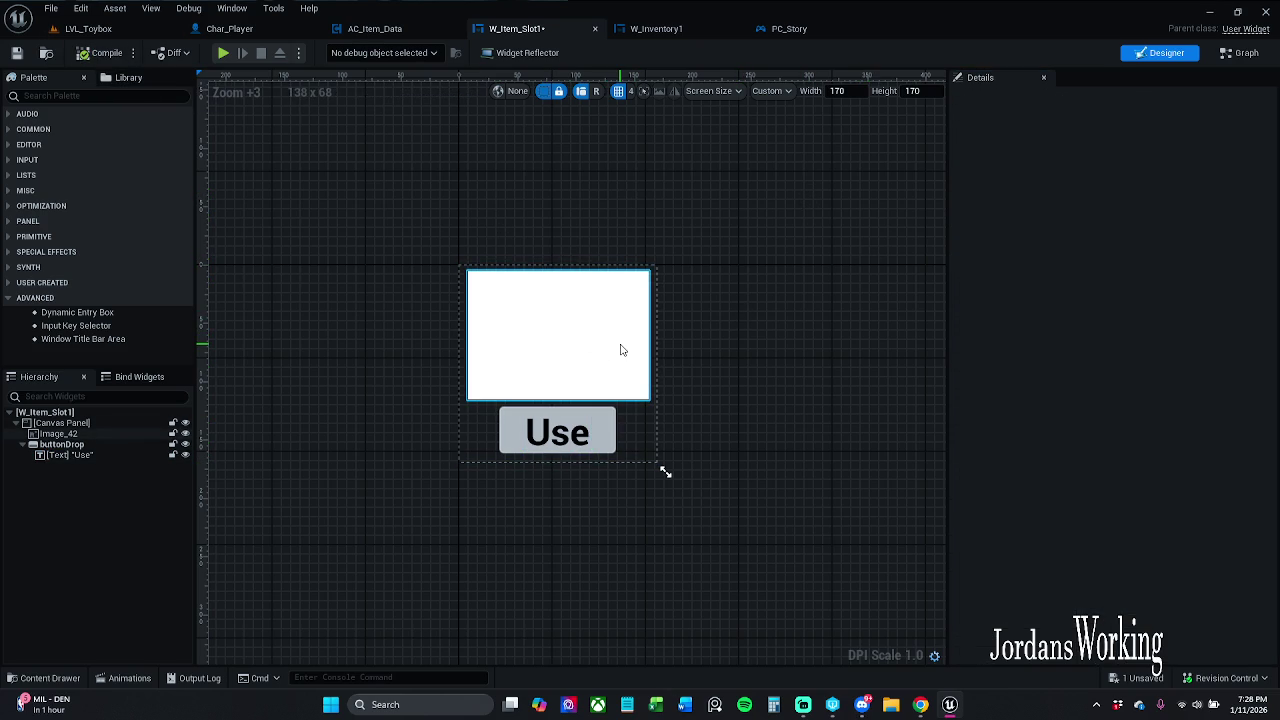
- Search the Palette for 'Text' and drop a Text widget over the slot image
click(589, 357)
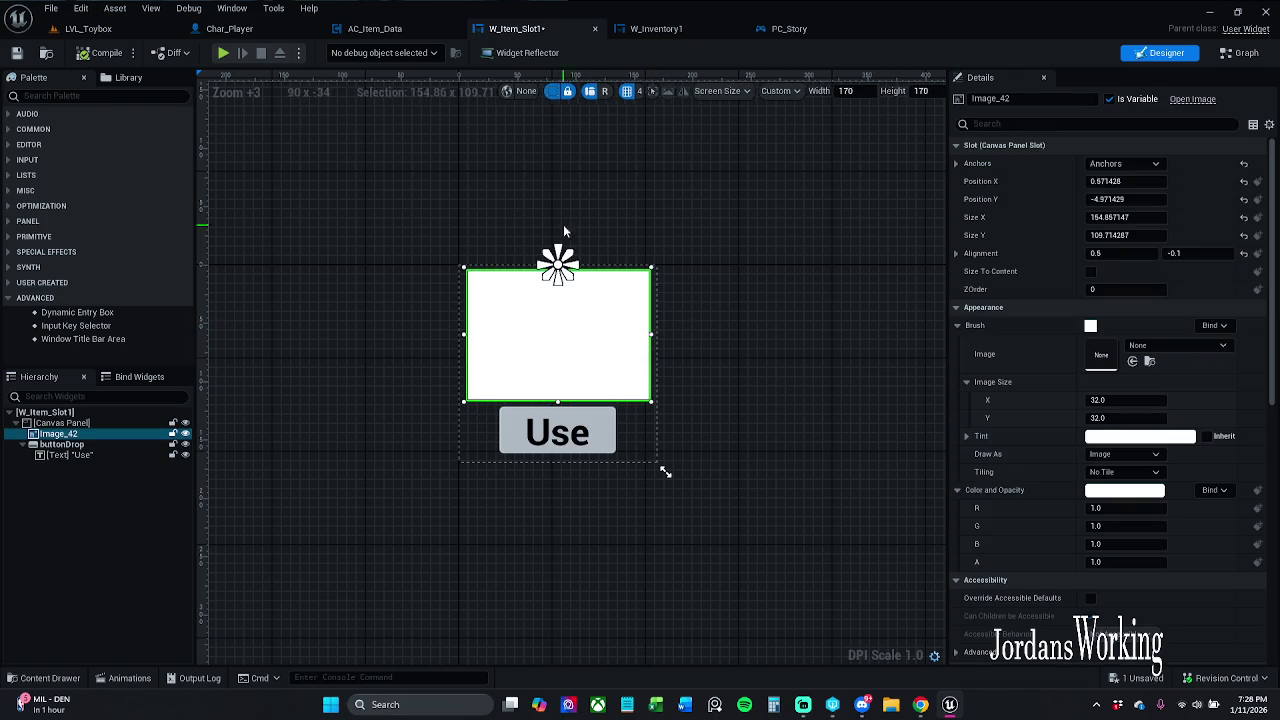
click(66, 95)
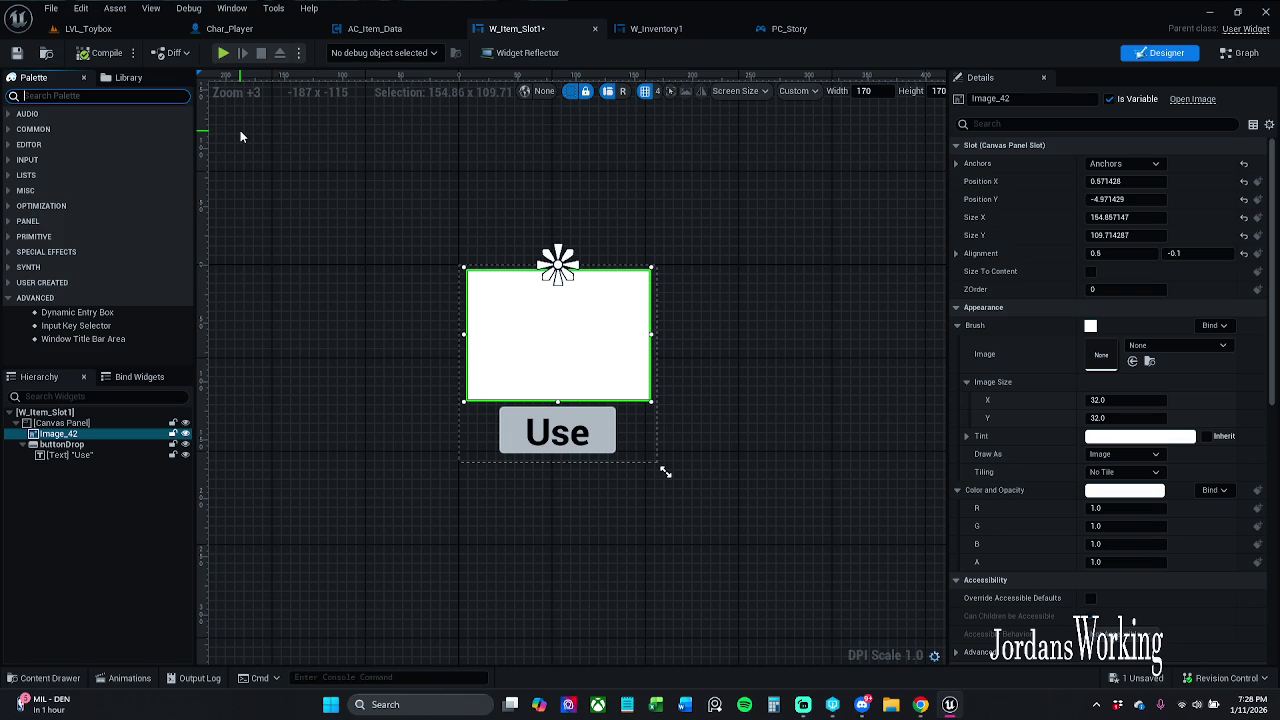
text(Text)
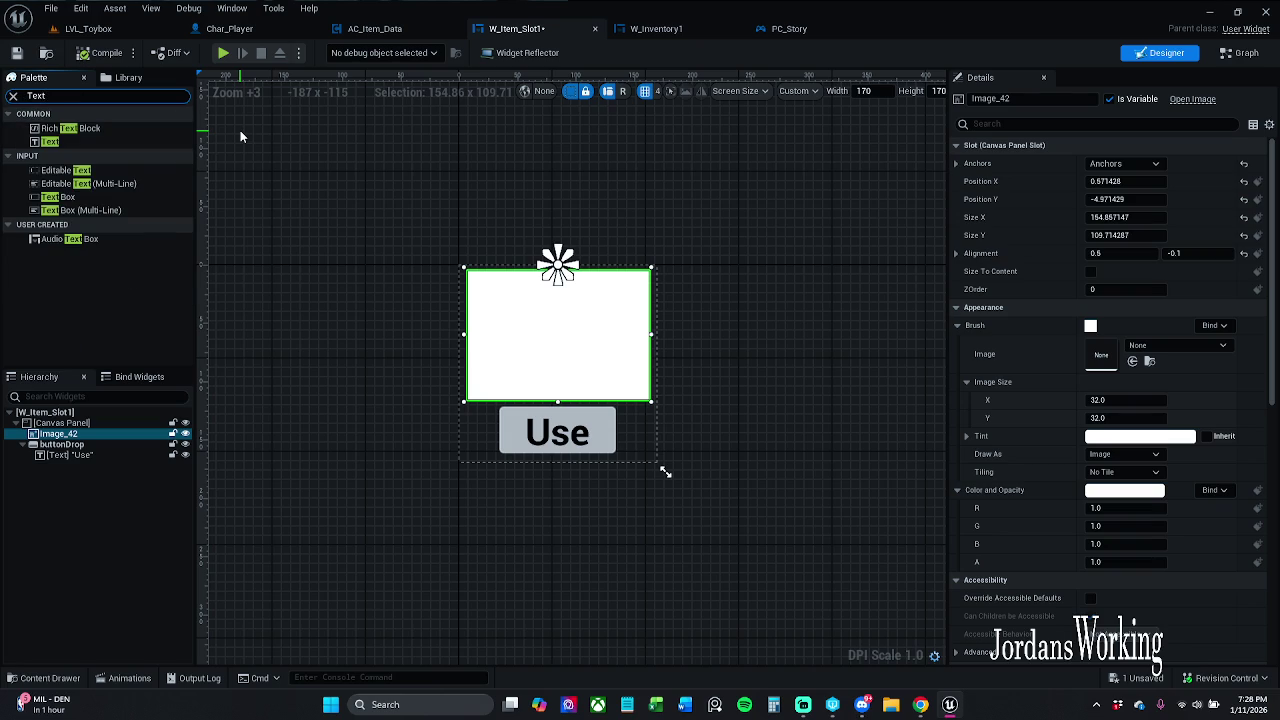
mouse_move(118, 143)
mouse_down()
mouse_move(585, 345)
mouse_move(549, 369)
mouse_move(527, 366)
mouse_up()
- Make the new text black, reposition it in the widget tree, and add another Text widget
click(1130, 366)
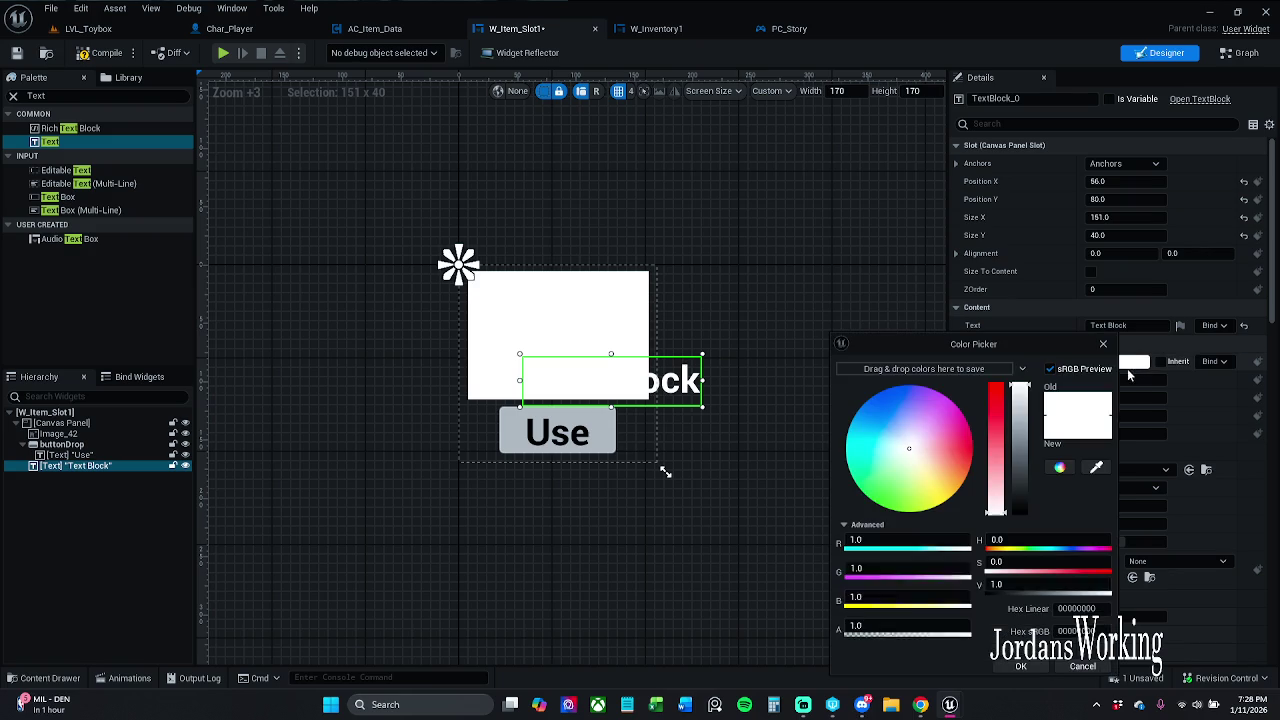
drag(1020, 495, 1027, 566)
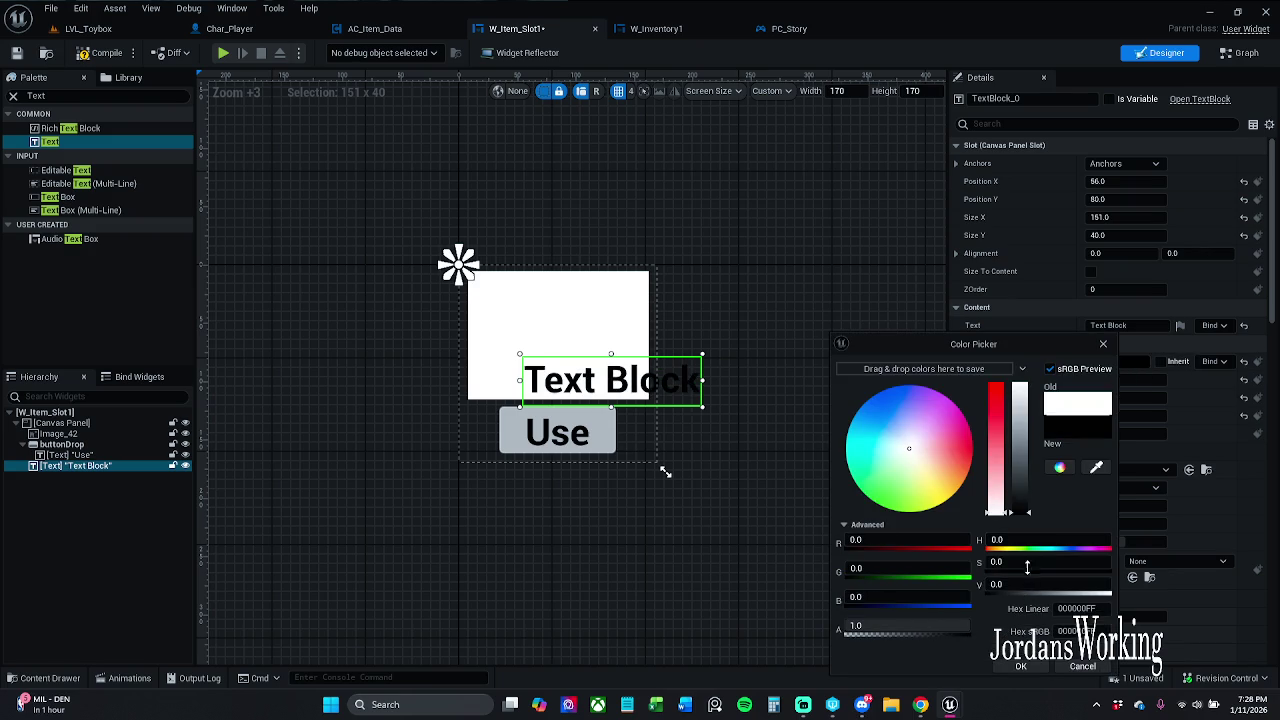
click(1020, 666)
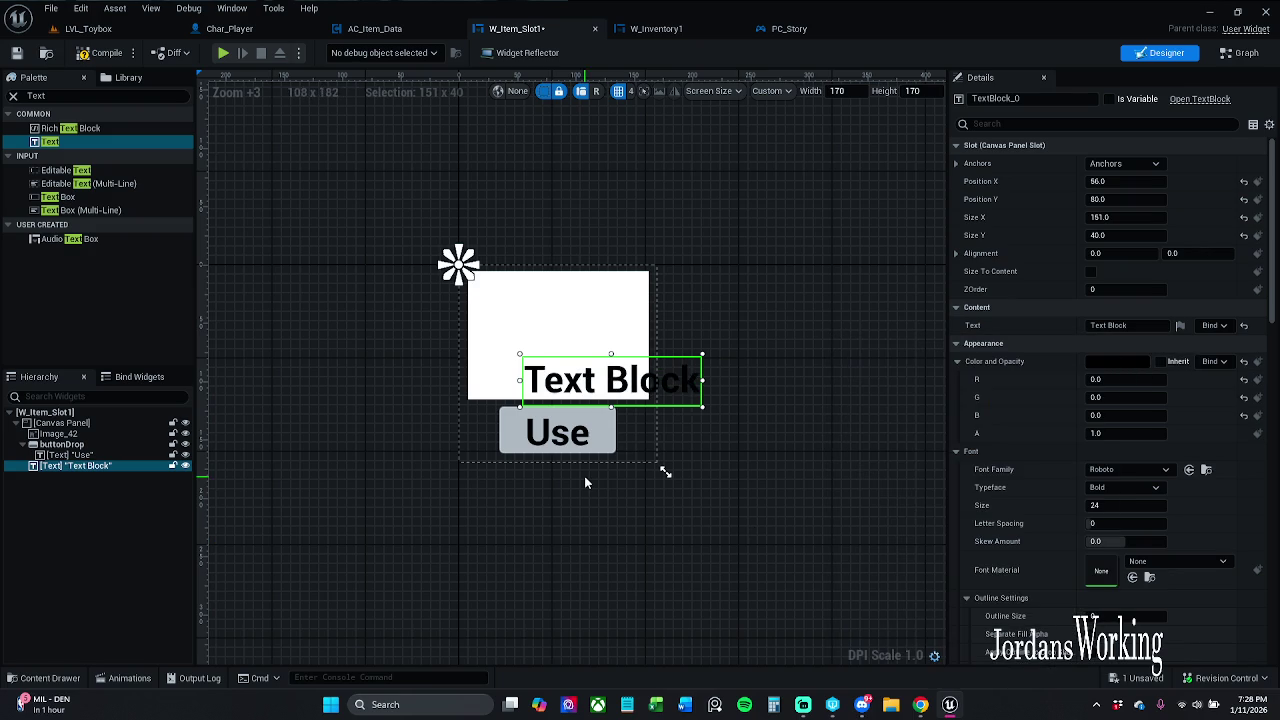
click(1125, 163)
click(1100, 187)
drag(68, 458, 82, 466)
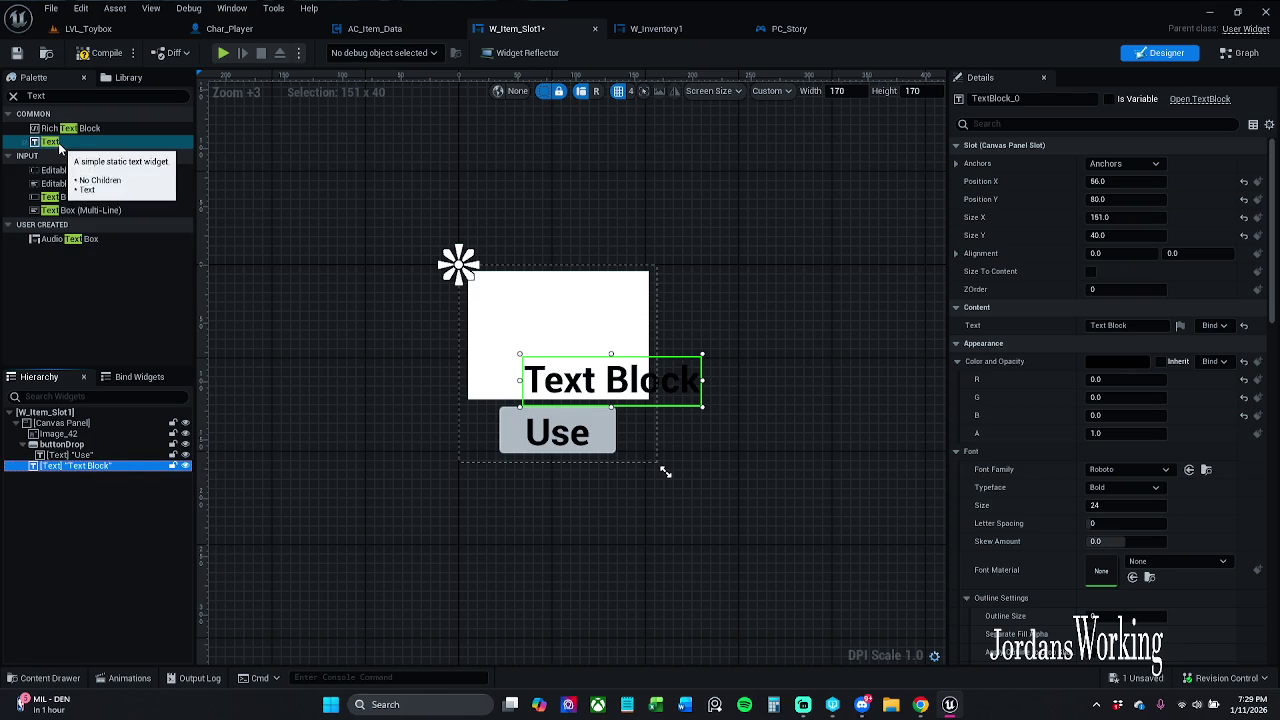
mouse_move(50, 142)
mouse_down()
mouse_move(58, 336)
mouse_move(88, 465)
mouse_move(82, 428)
mouse_move(68, 435)
mouse_up()
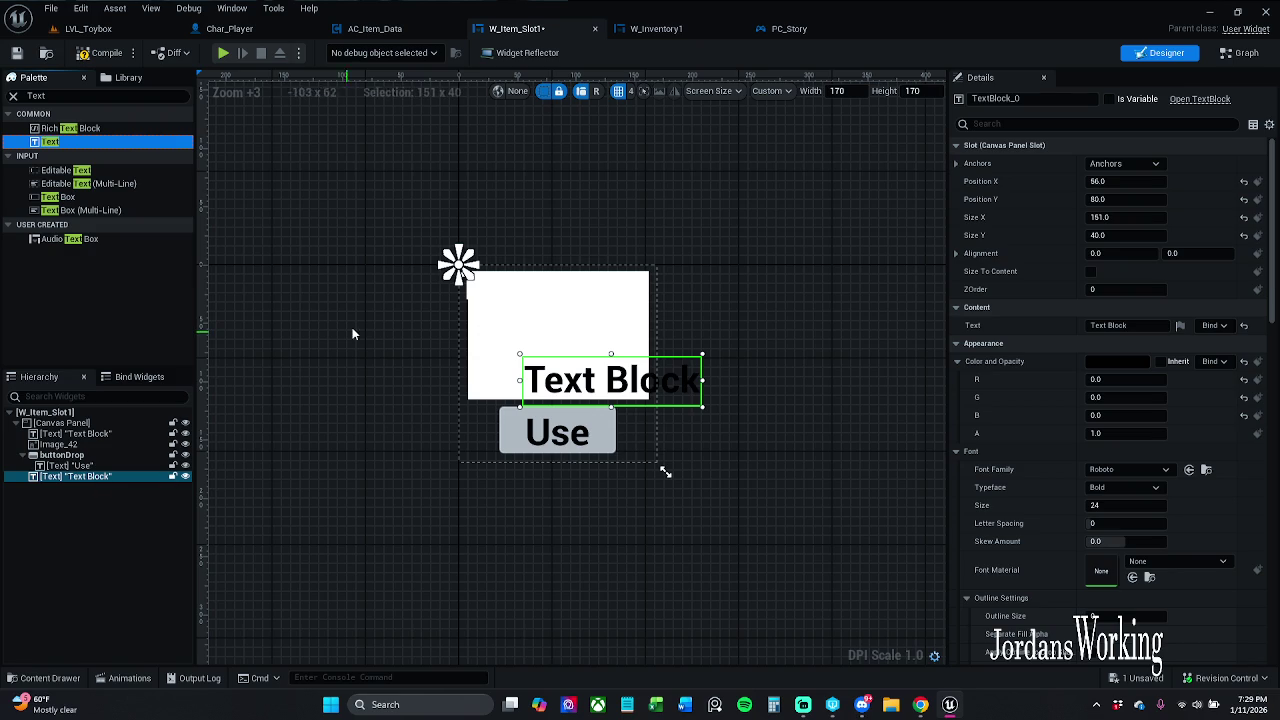
- Delete the duplicate empty text block and move the remaining one below Image_42 so it draws in front
click(90, 445)
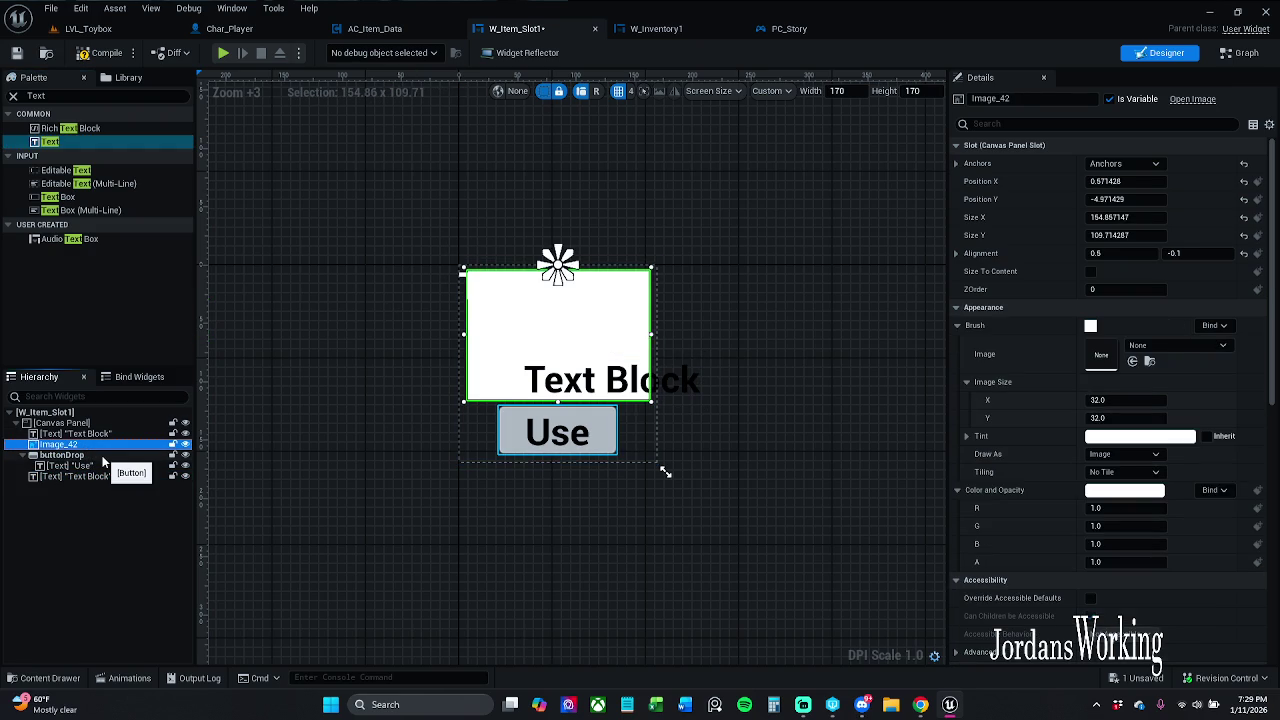
key(Up)
key(Delete)
click(82, 465)
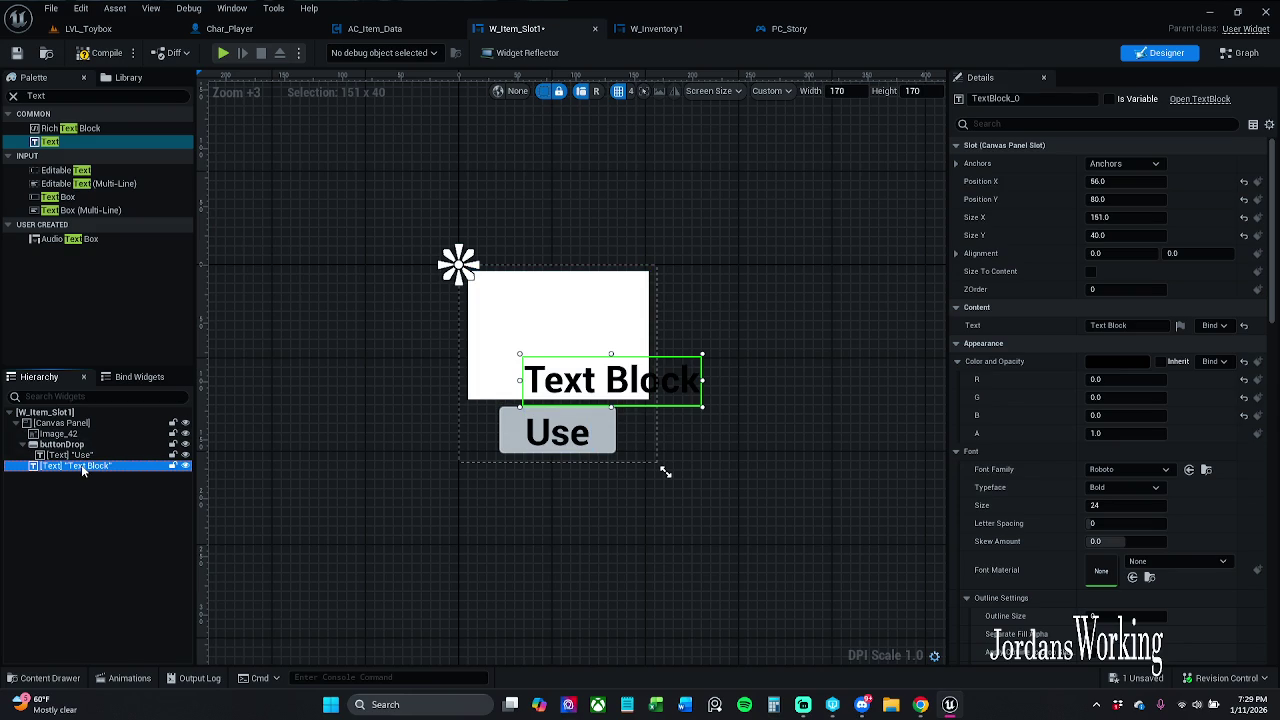
mouse_move(82, 465)
mouse_down()
mouse_move(86, 452)
mouse_move(60, 441)
mouse_up()
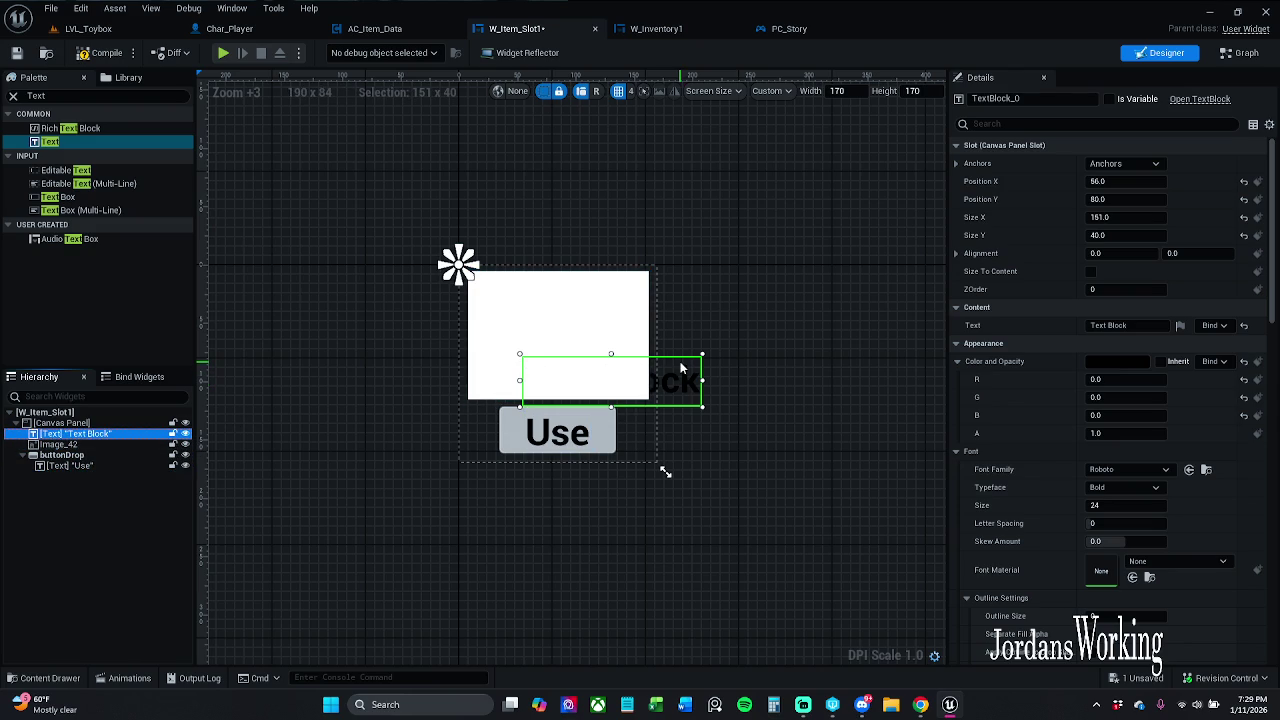
click(608, 309)
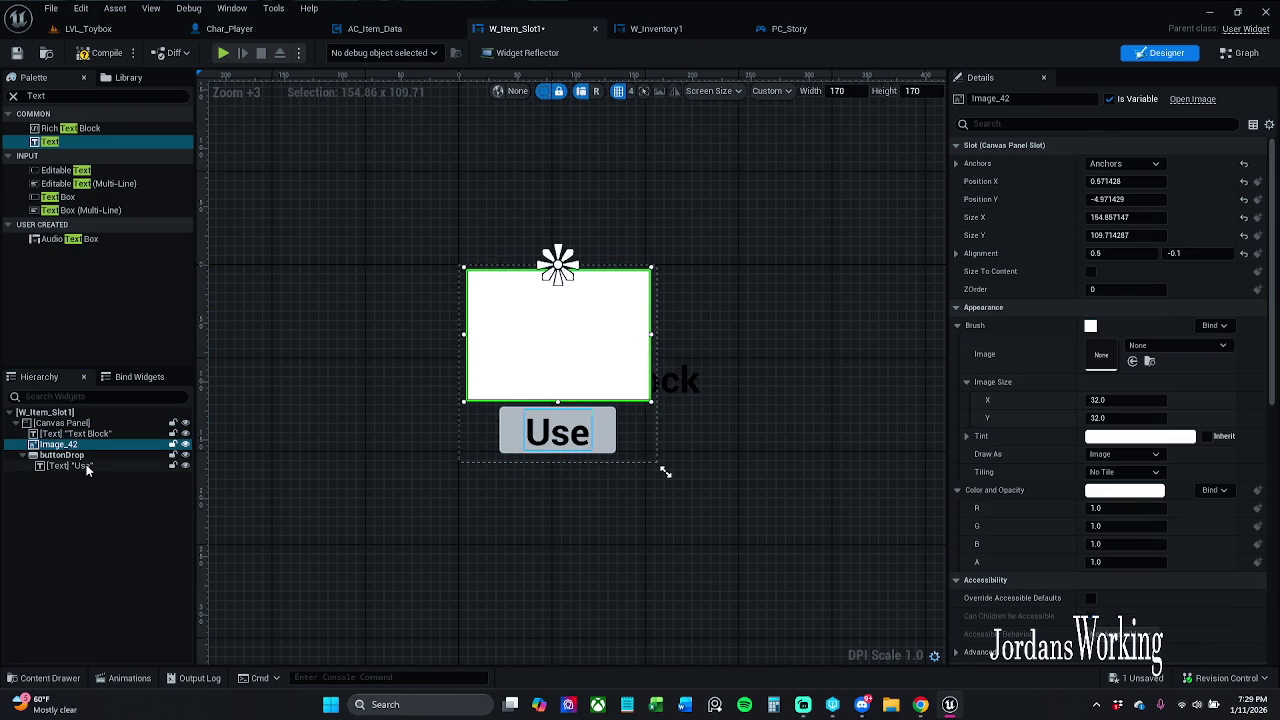
drag(86, 436, 75, 455)
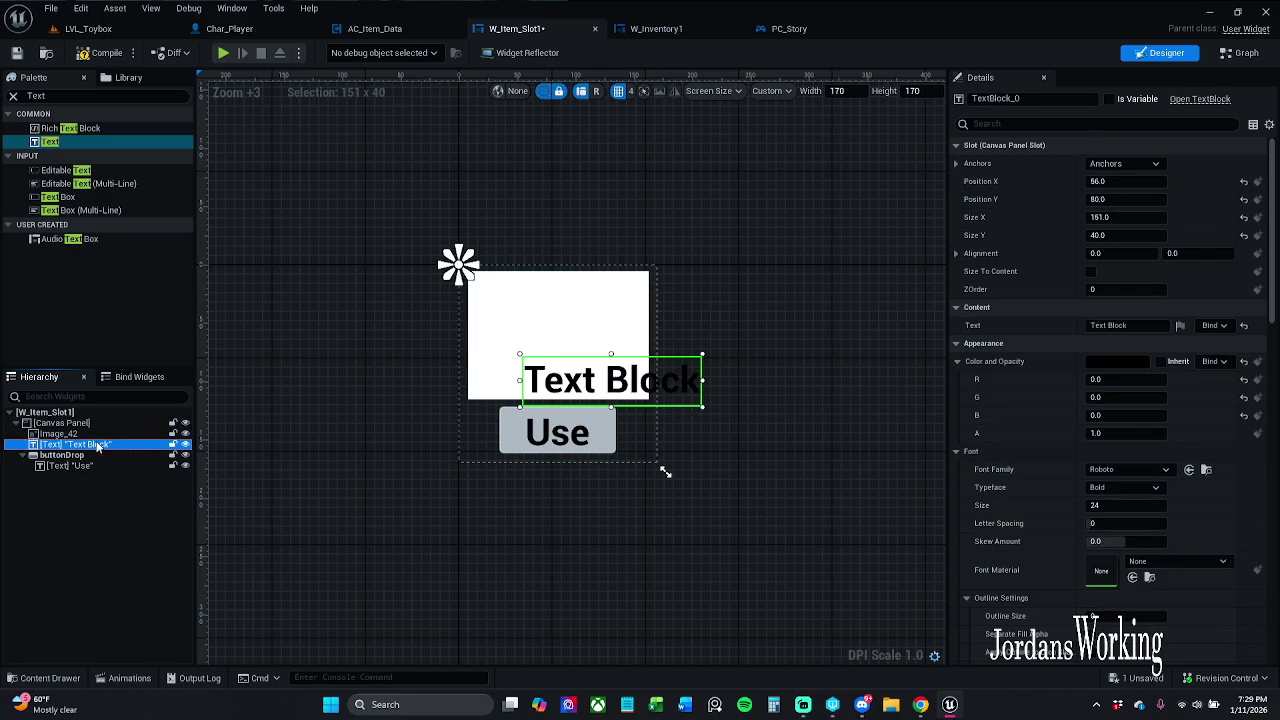
- Mark the text block as a variable and rename it itemQuantity
click(1109, 99)
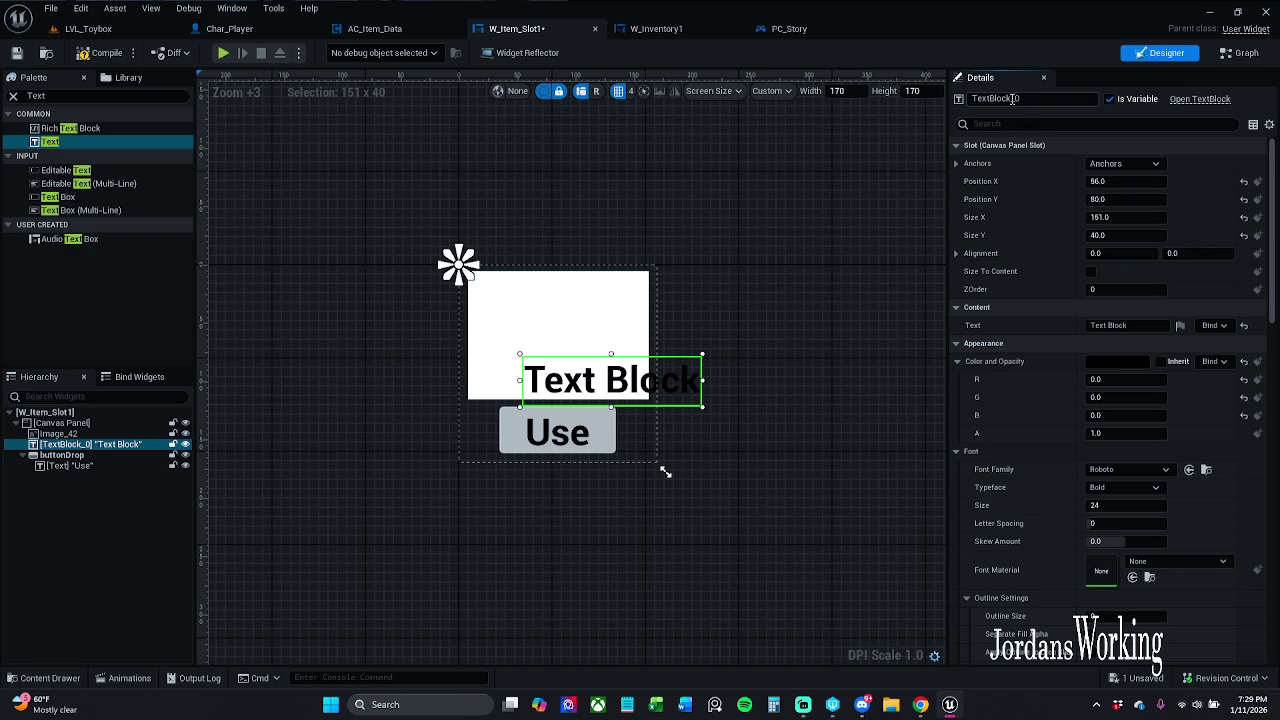
double_click(1014, 98)
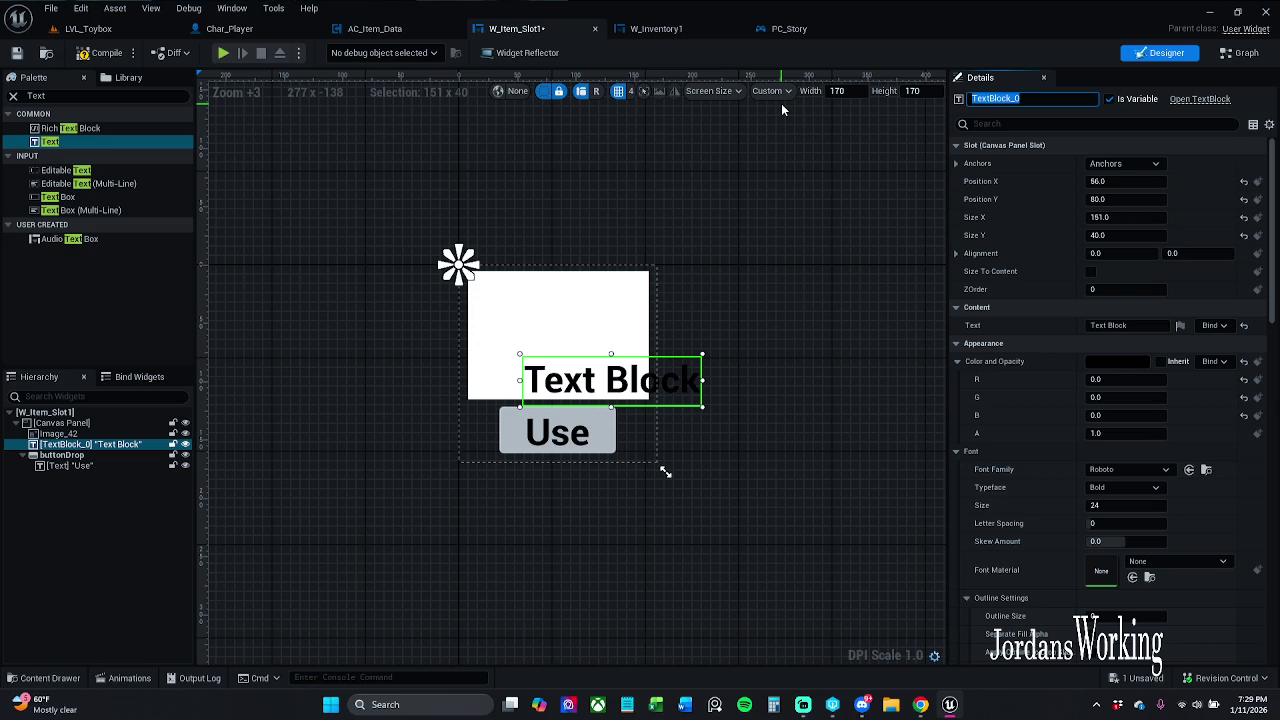
text(Quantity)
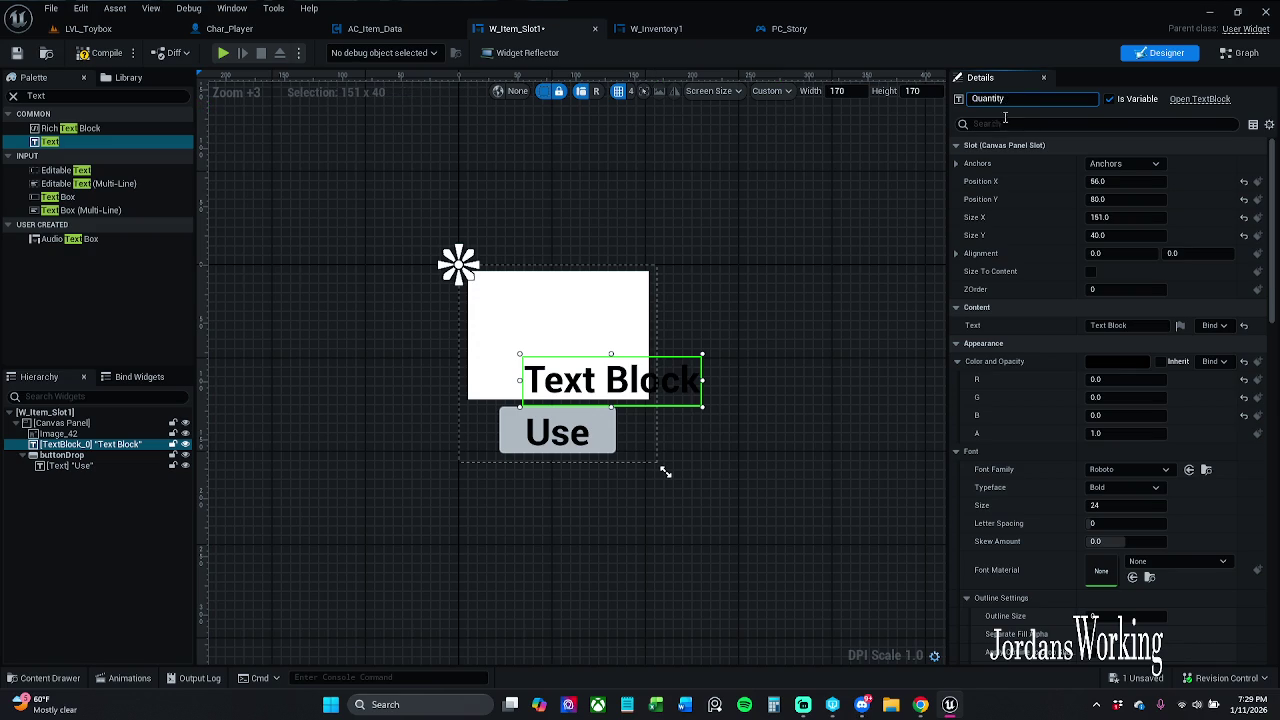
key(Return)
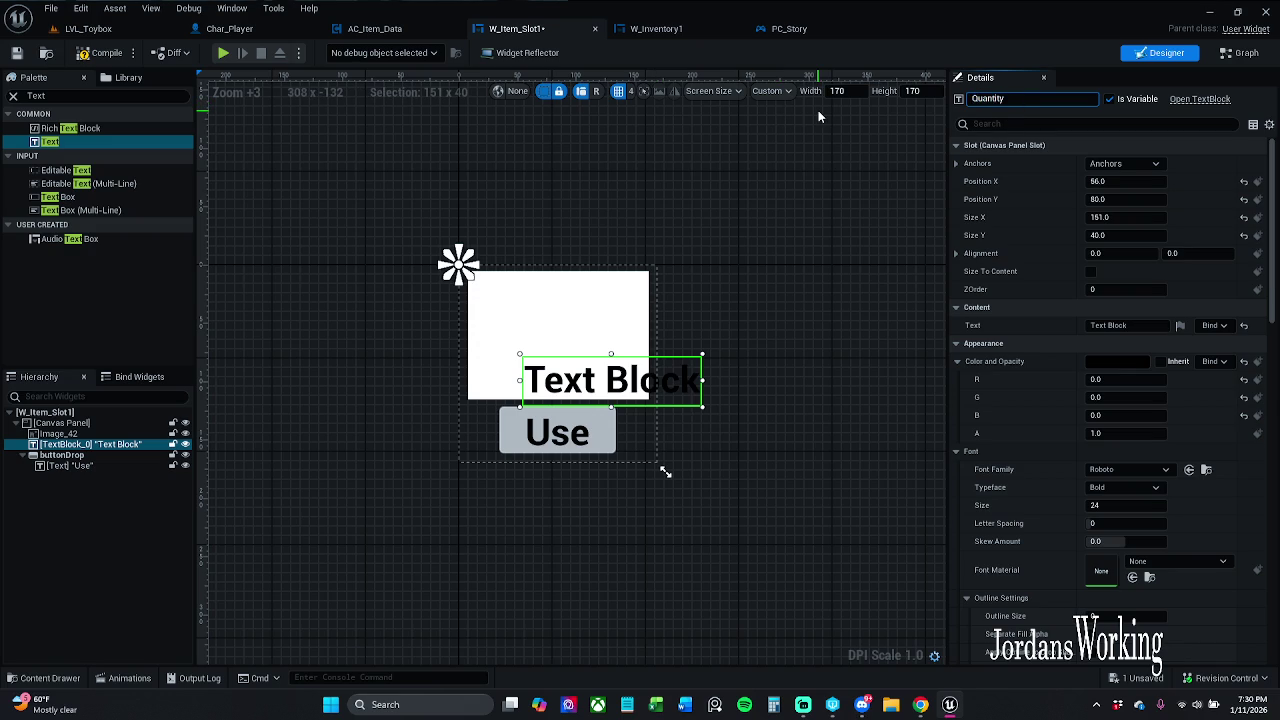
key(Home)
text(item)
key(Return)
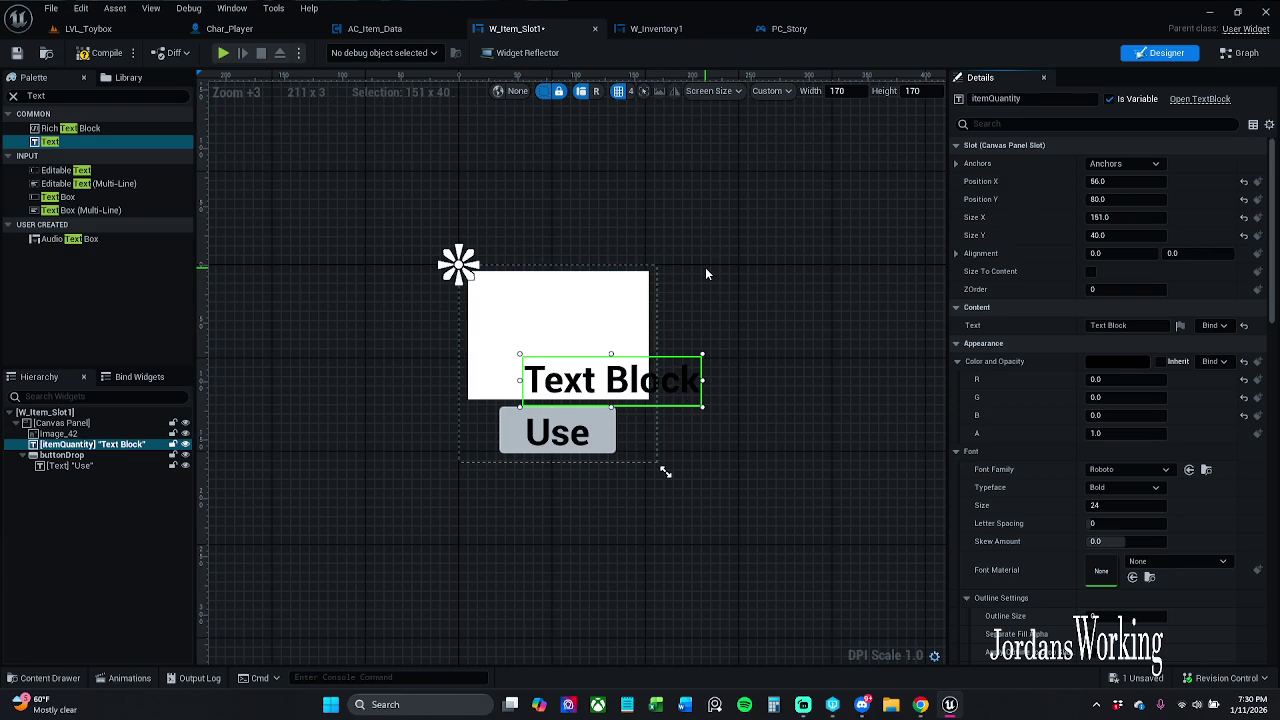
- Move itemQuantity to the end of the Hierarchy so it draws on top of the image
click(634, 320)
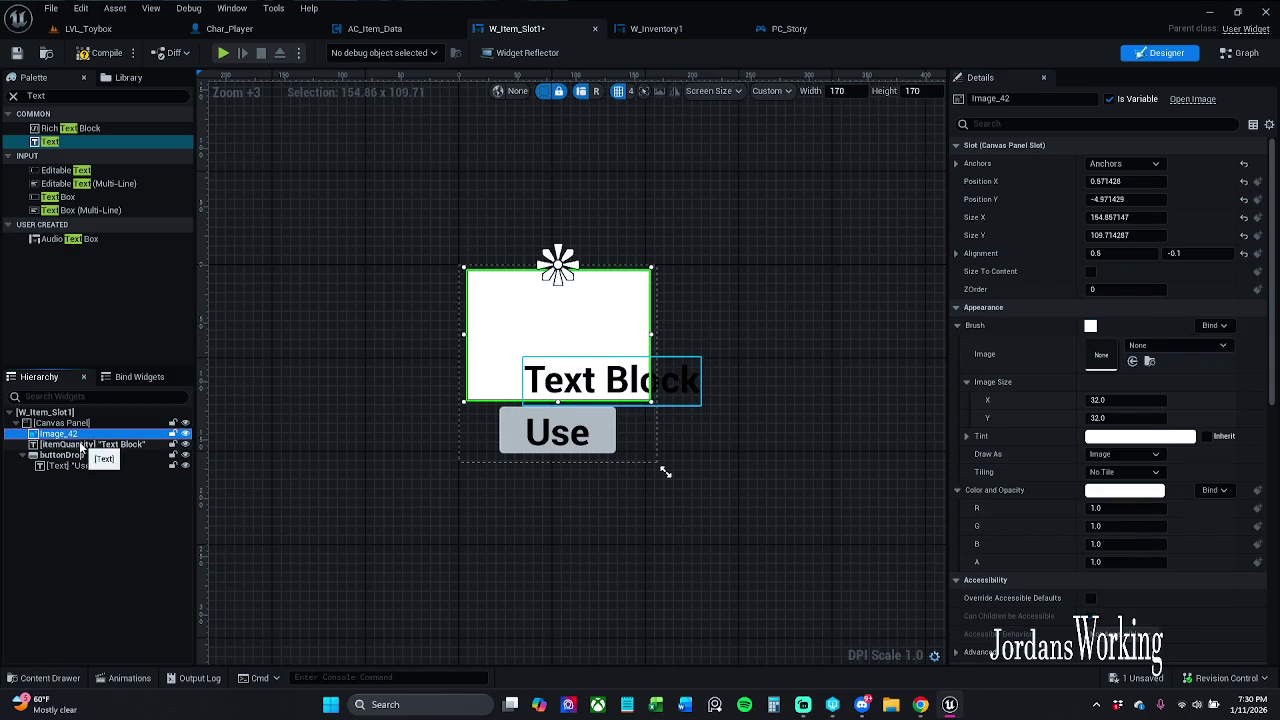
drag(68, 444, 57, 447)
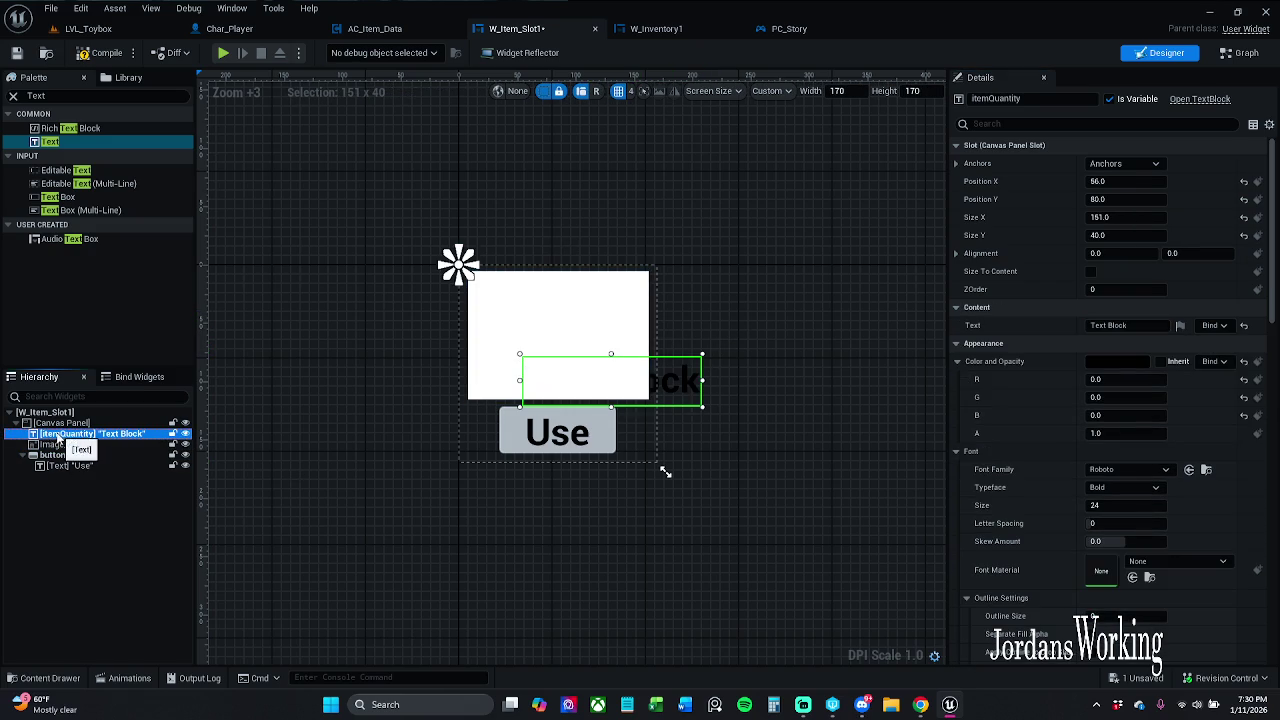
click(58, 444)
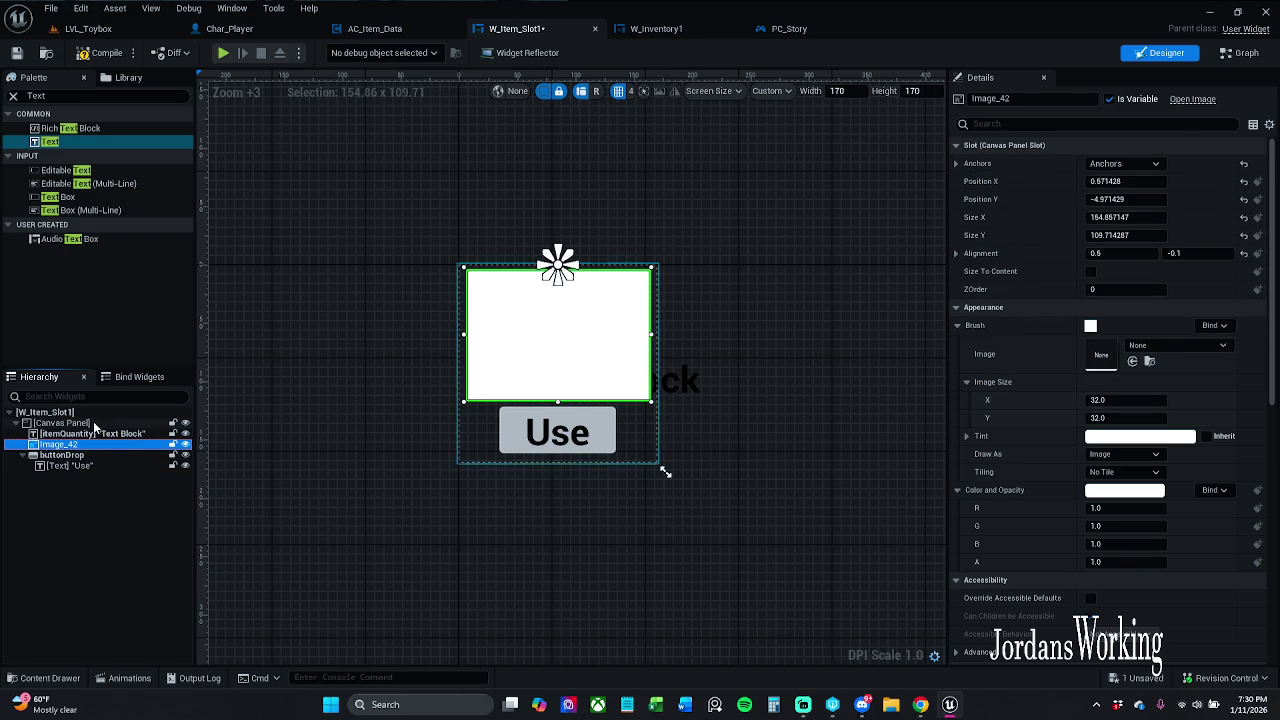
mouse_move(92, 434)
mouse_down()
mouse_move(87, 466)
mouse_move(80, 427)
mouse_move(92, 466)
mouse_move(65, 432)
mouse_move(84, 470)
mouse_move(76, 426)
mouse_up()
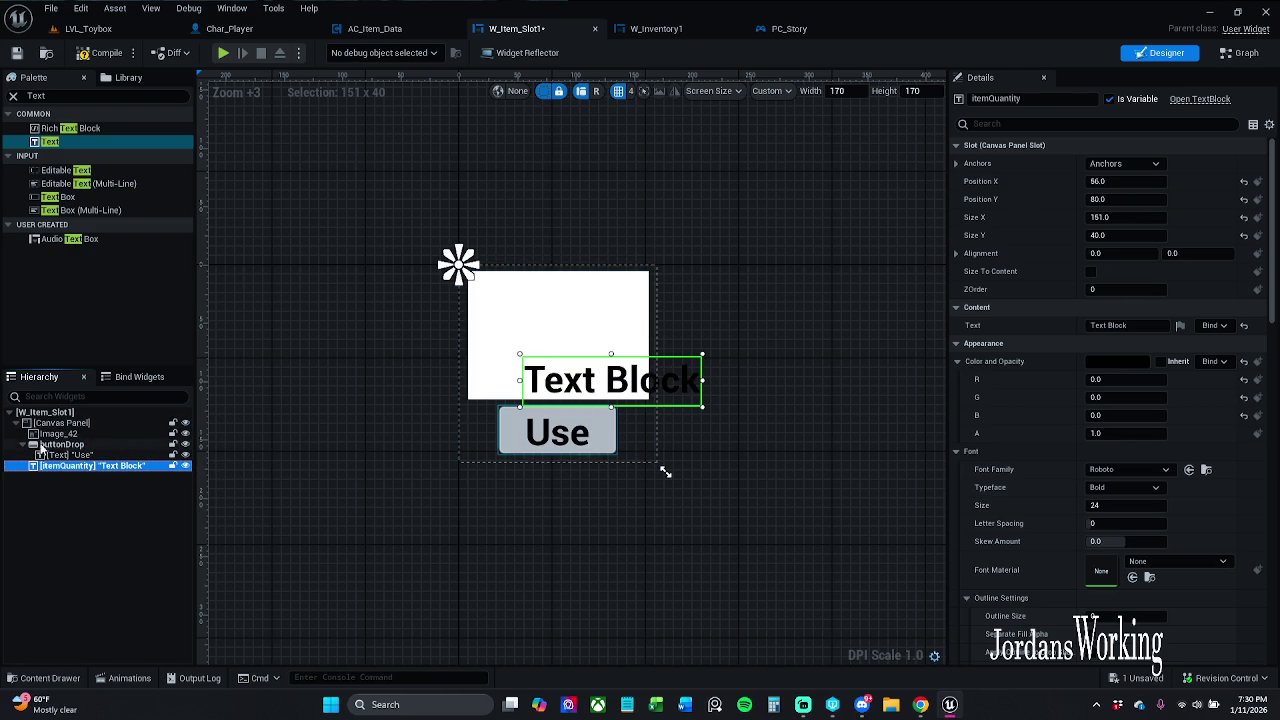
click(22, 444)
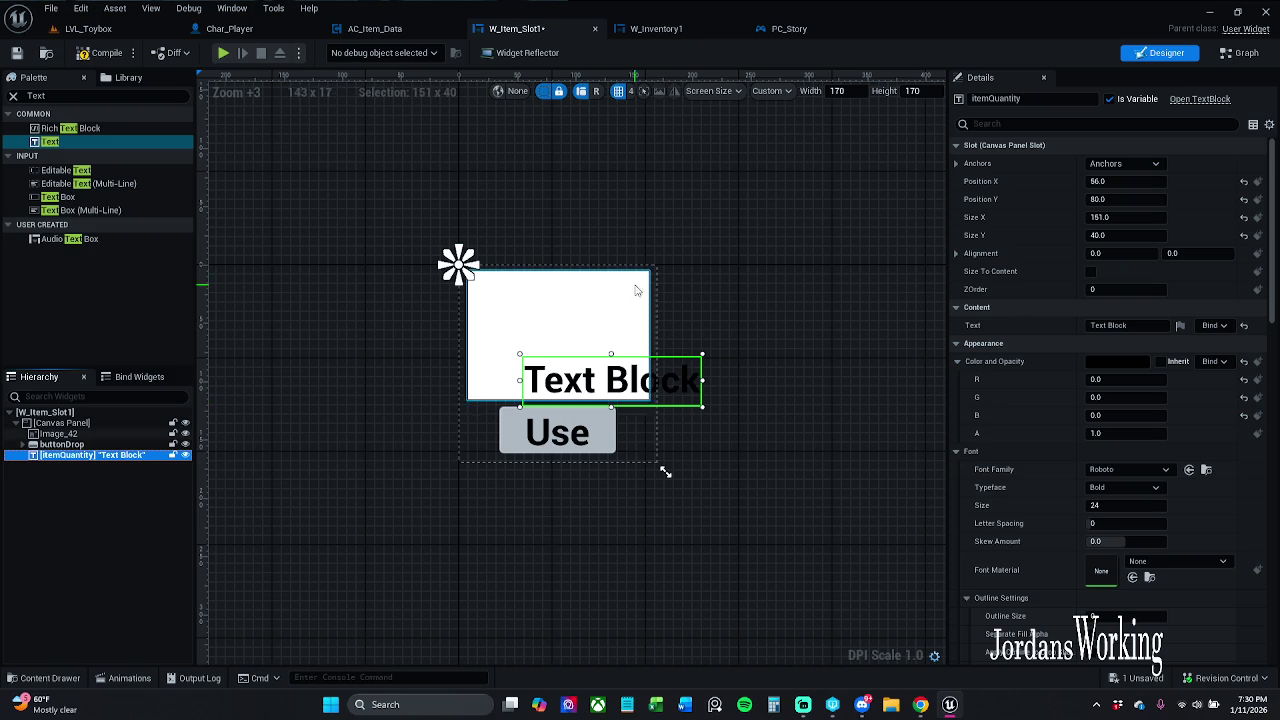
- Anchor itemQuantity to the centre and enable Size To Content
click(1155, 163)
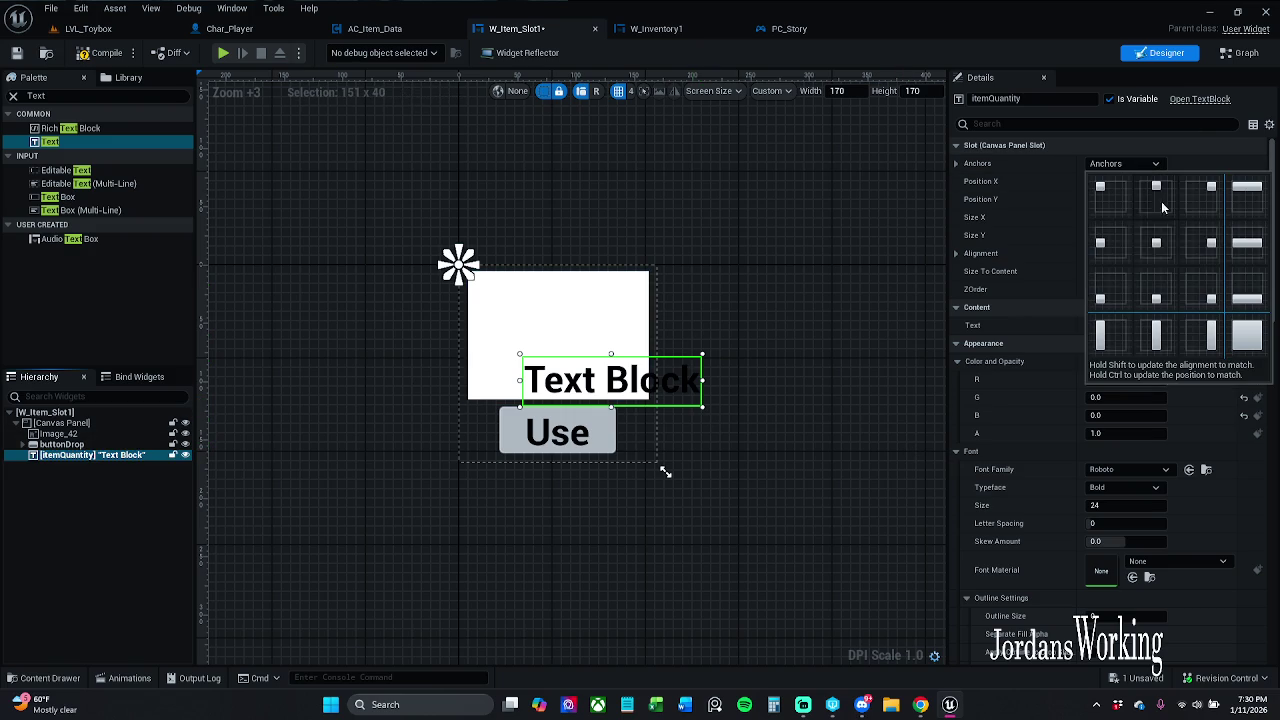
click(1204, 302)
click(1122, 163)
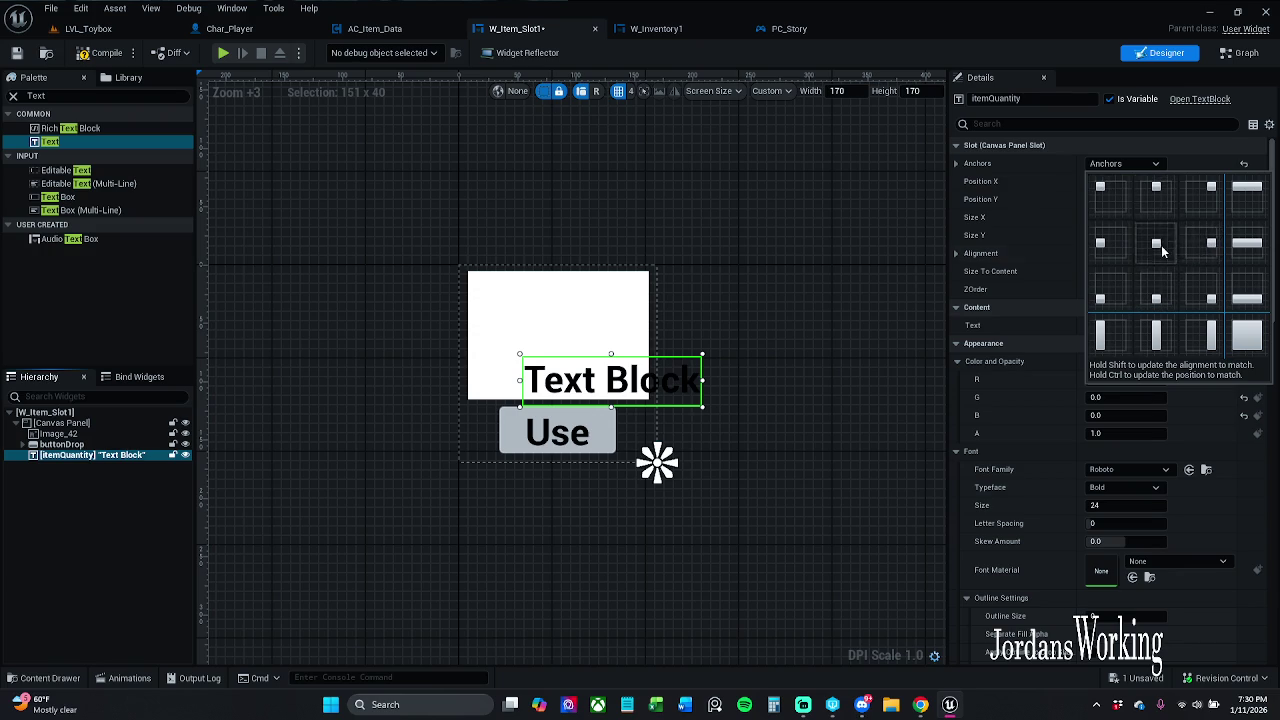
click(1158, 244)
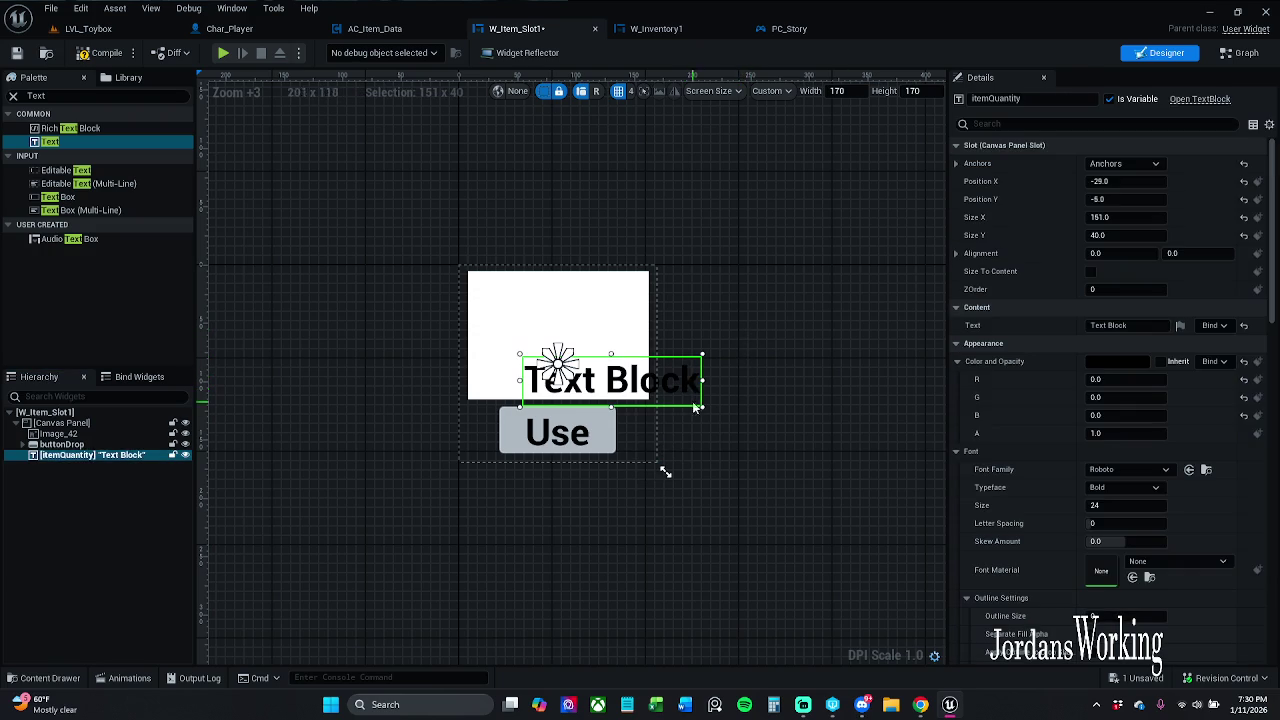
mouse_move(703, 407)
mouse_down()
mouse_move(643, 402)
mouse_move(689, 404)
mouse_up()
key(ctrl+z)
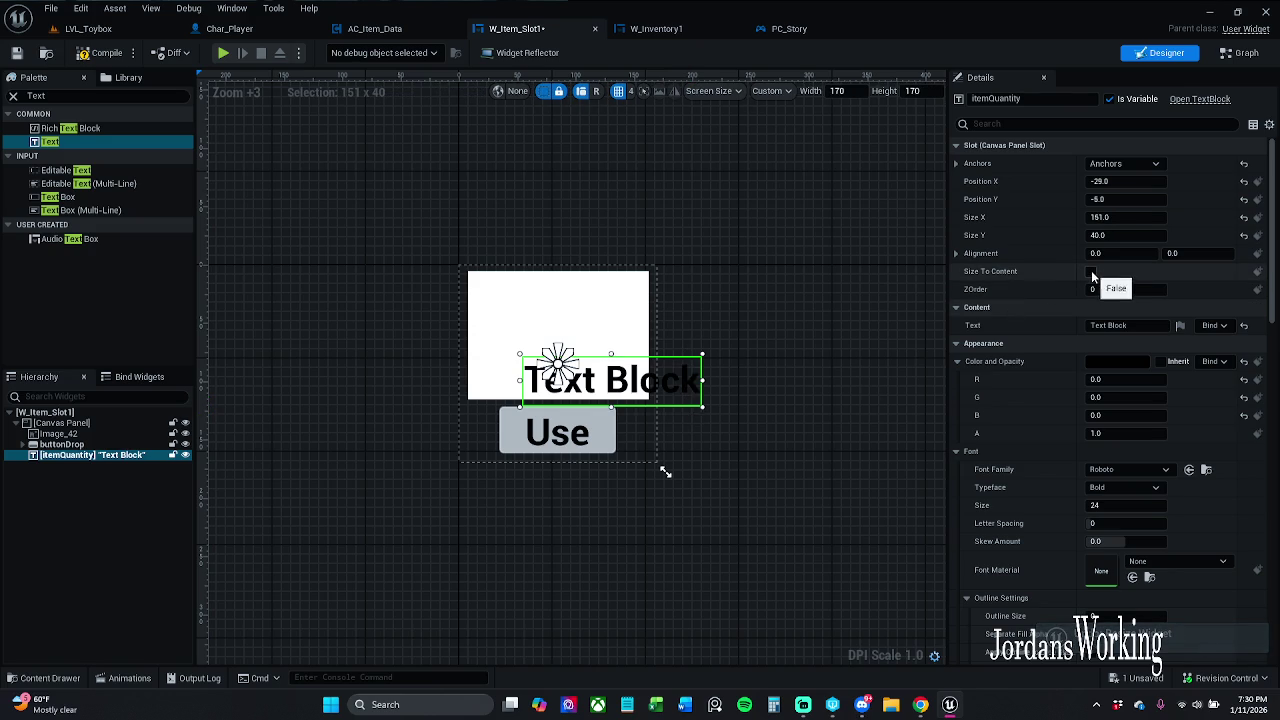
click(1091, 272)
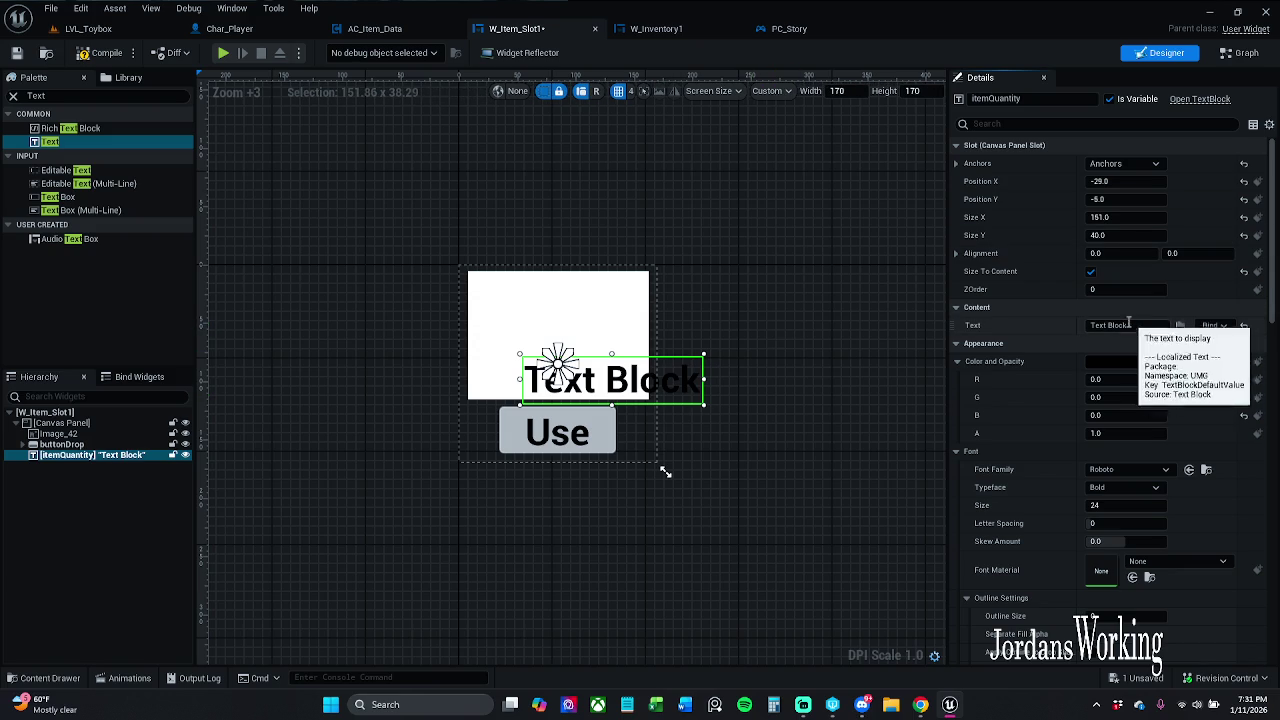
- Set the quantity text to 1 and move it to the image's right edge
click(1129, 324)
text(1)
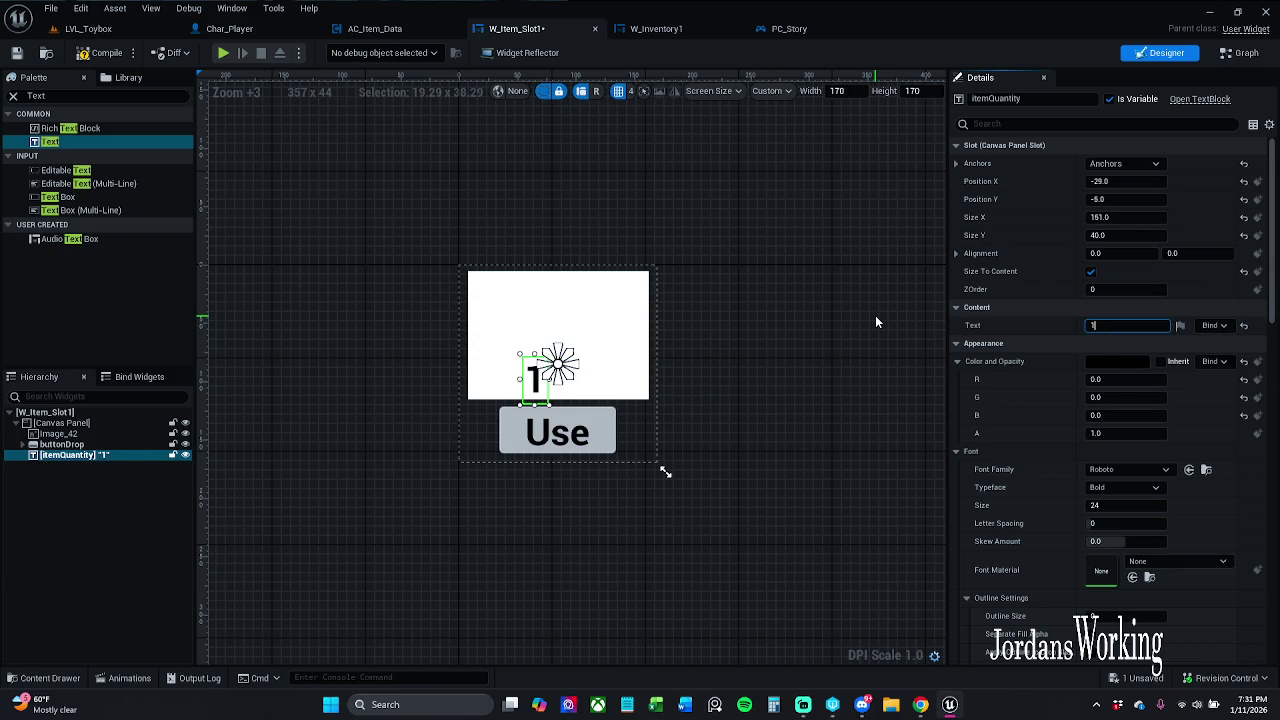
mouse_move(545, 386)
mouse_down()
mouse_move(628, 392)
mouse_move(646, 368)
mouse_up()
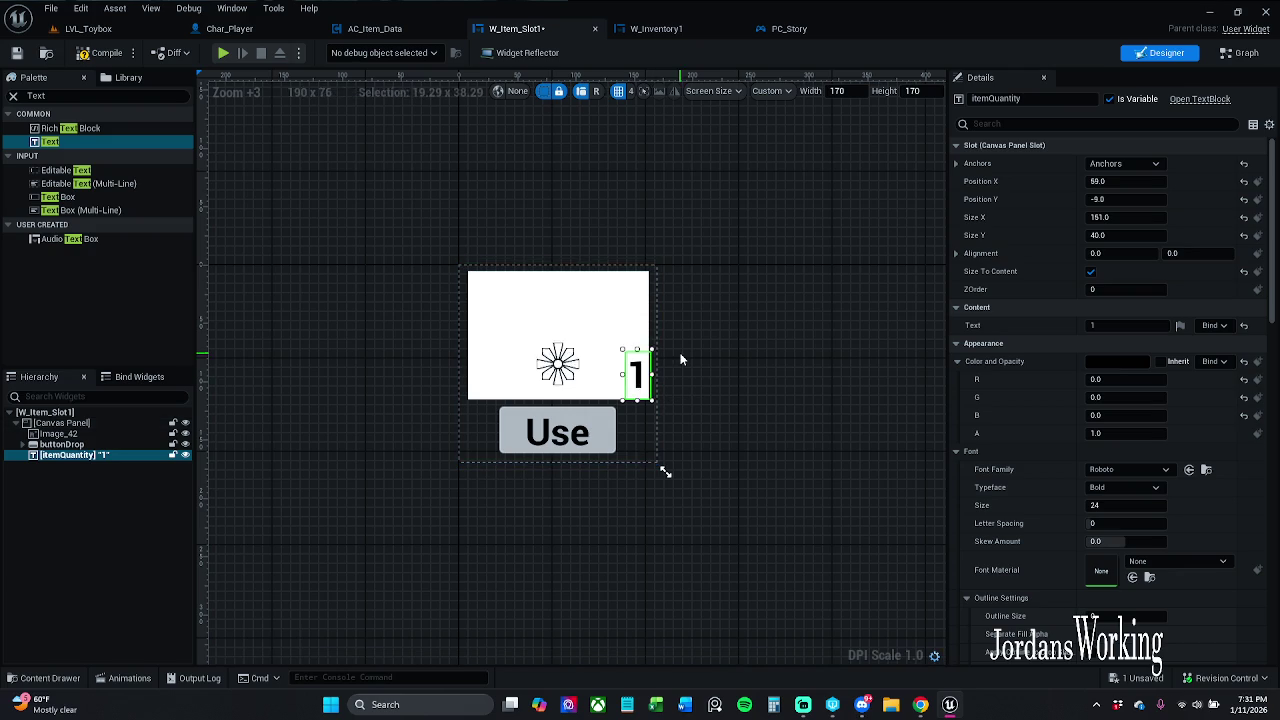
click(646, 368)
click(640, 372)
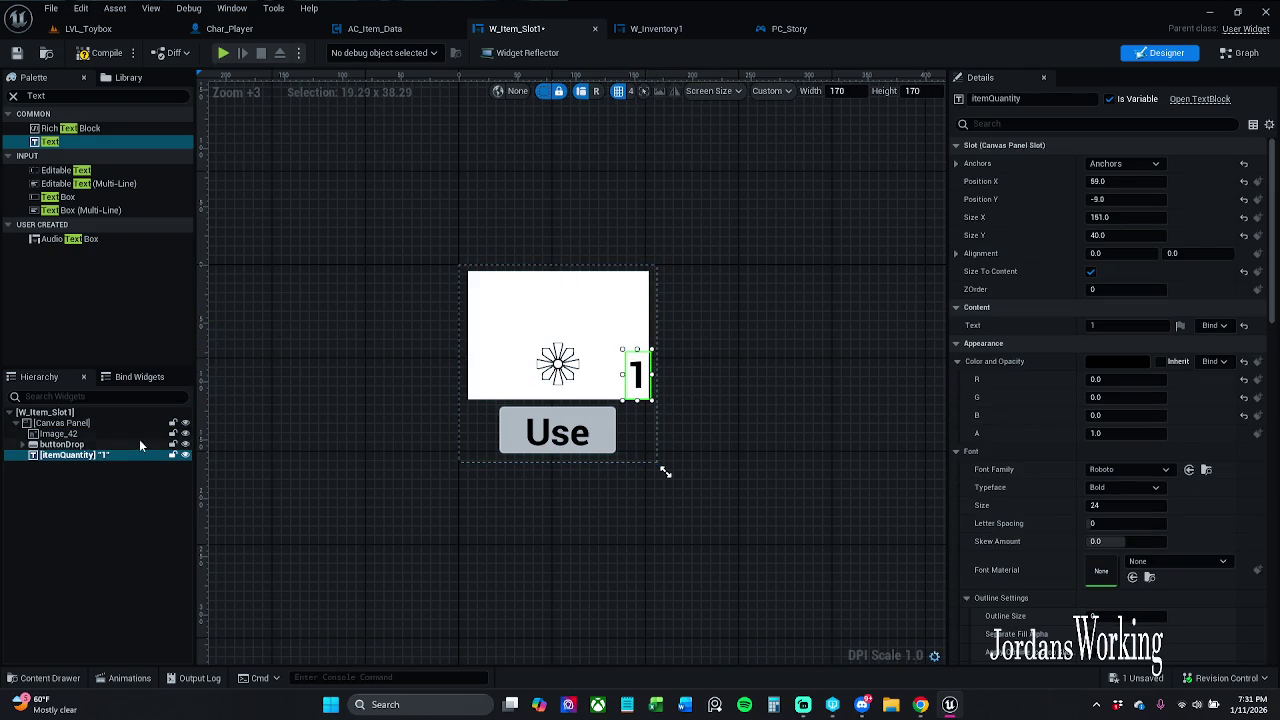
click(60, 434)
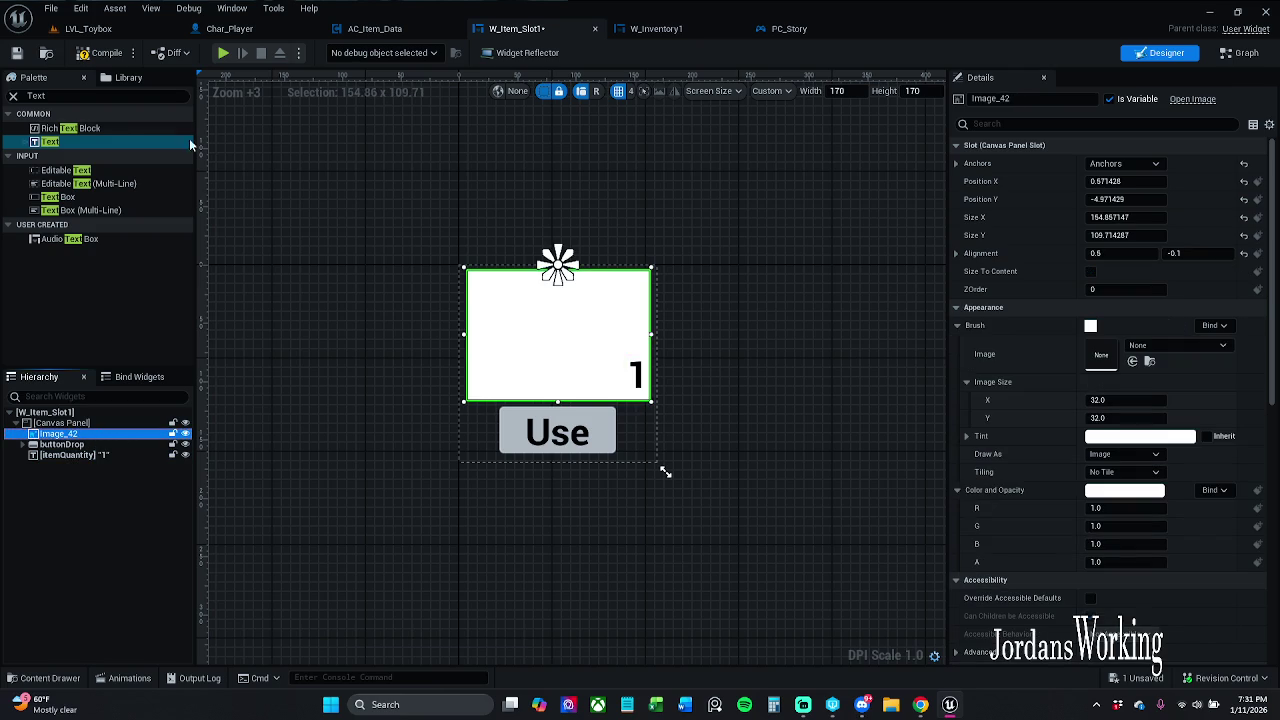
click(12, 96)
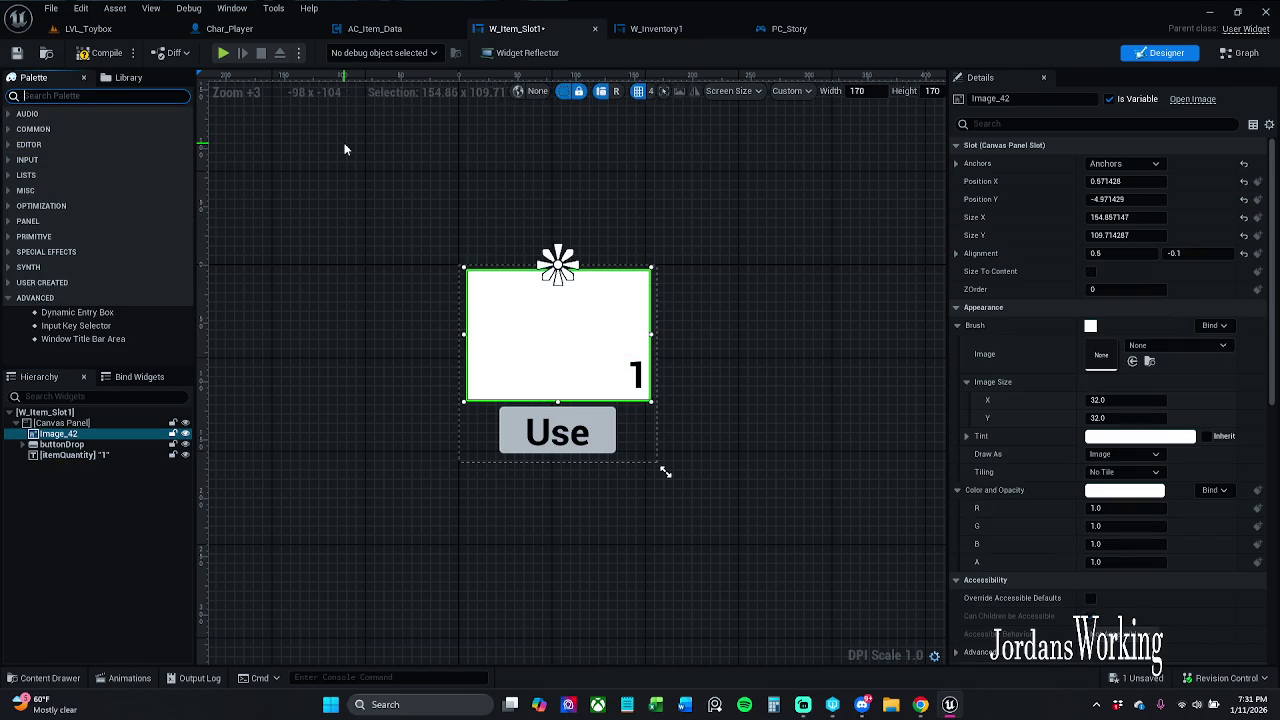
click(652, 387)
click(648, 384)
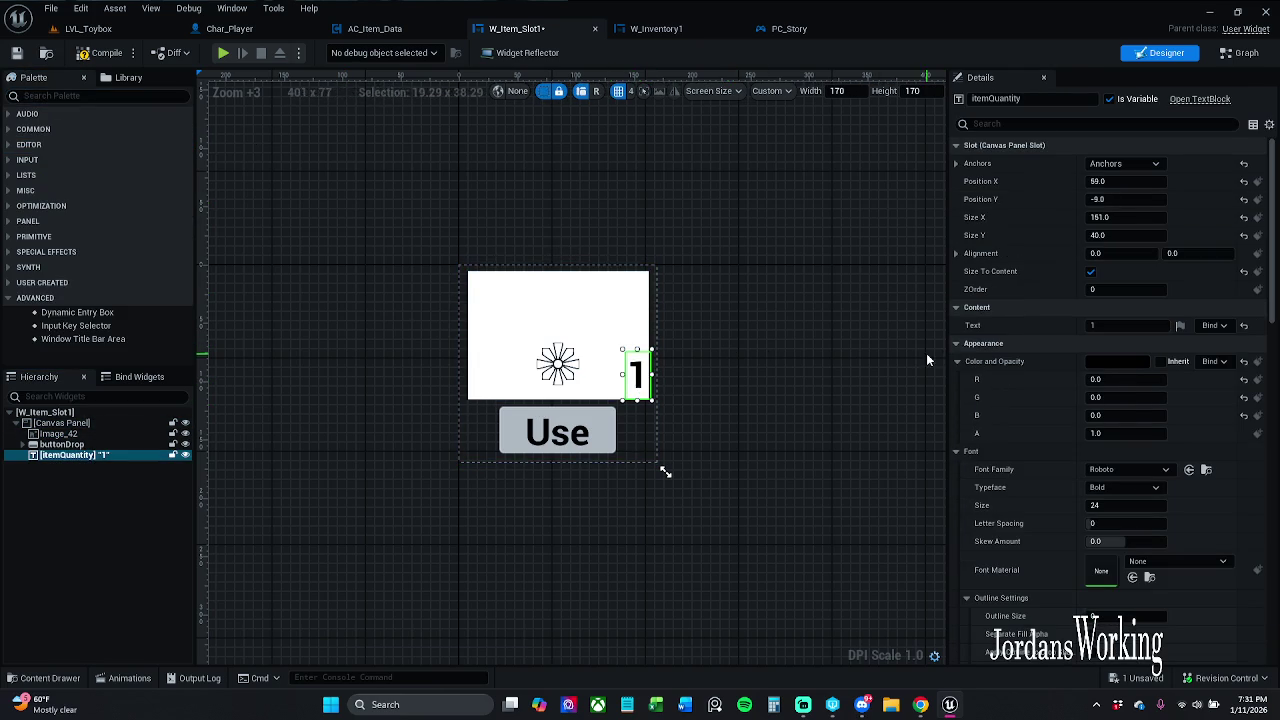
- Bind the text to Item Data's itemQuantity and save W_Item_Slot1
click(1210, 325)
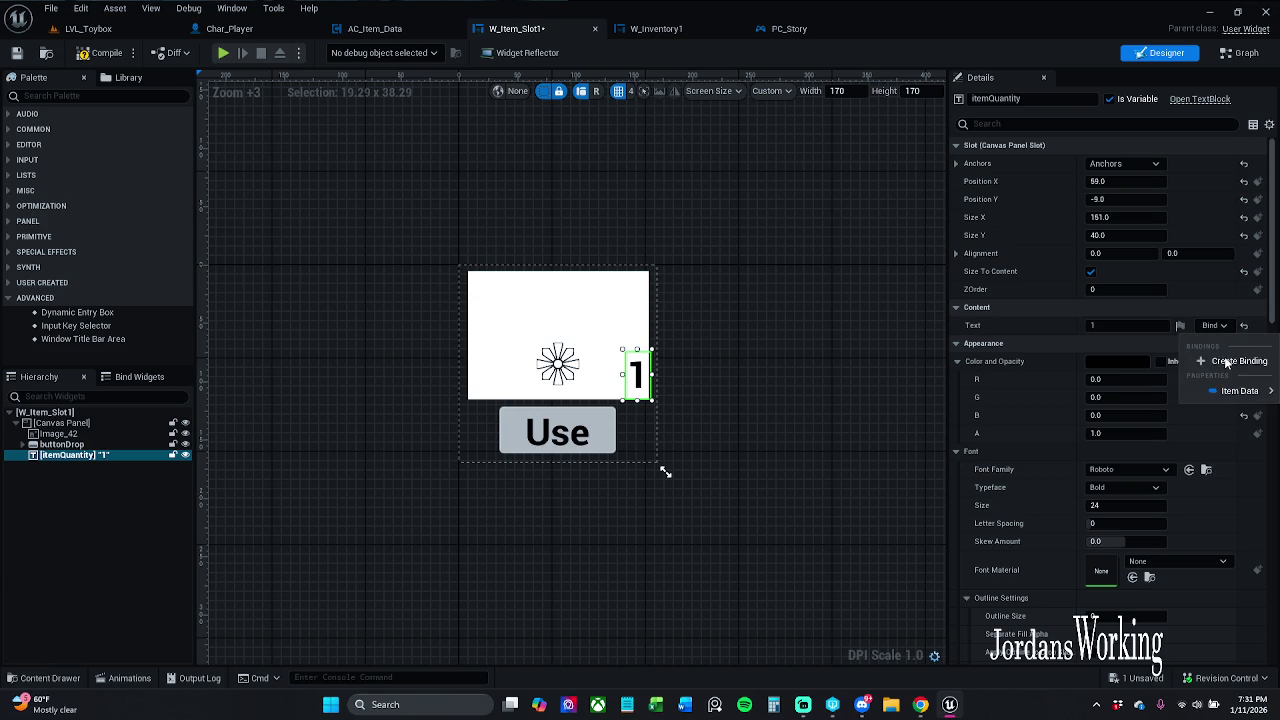
mouse_move(1267, 401)
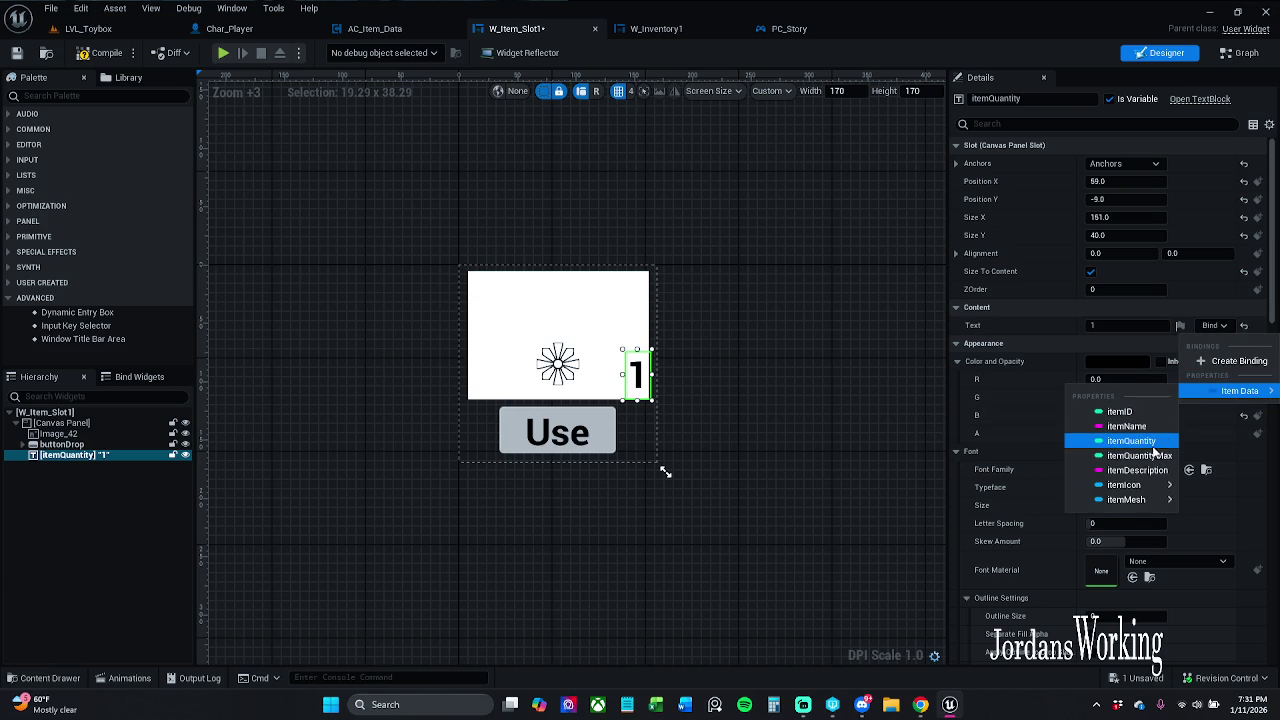
click(1148, 441)
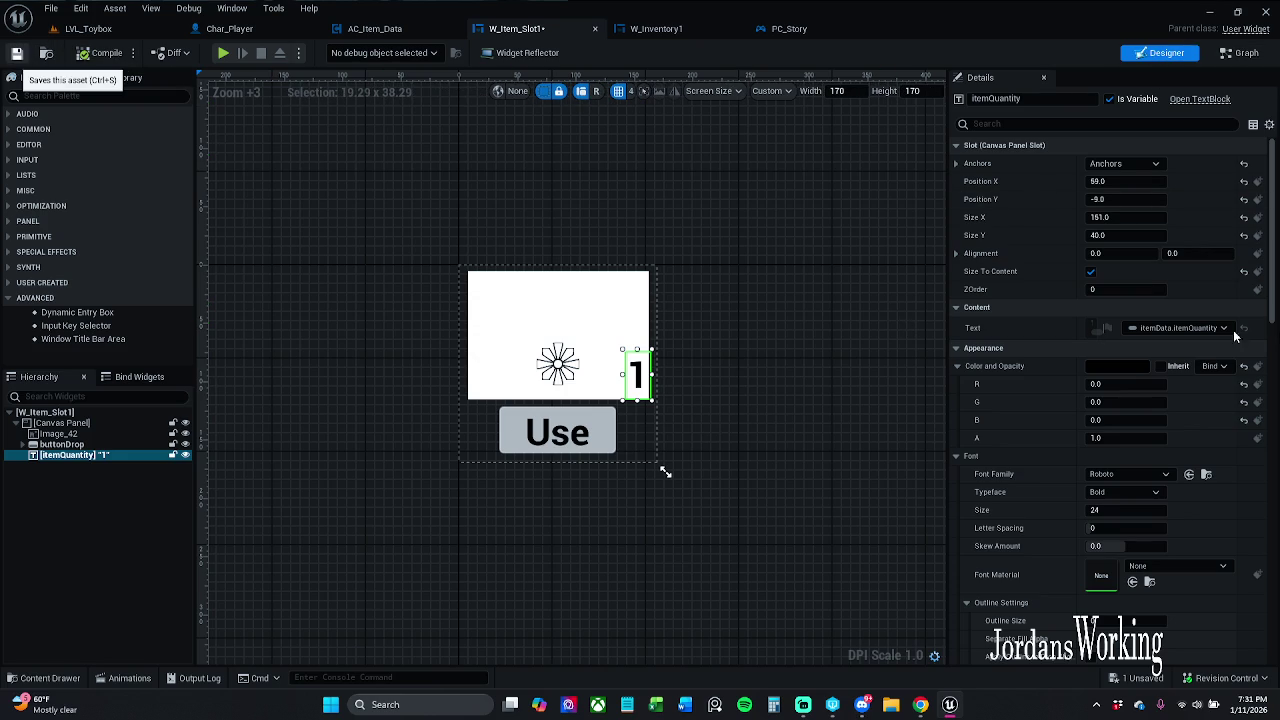
key(ctrl+s)
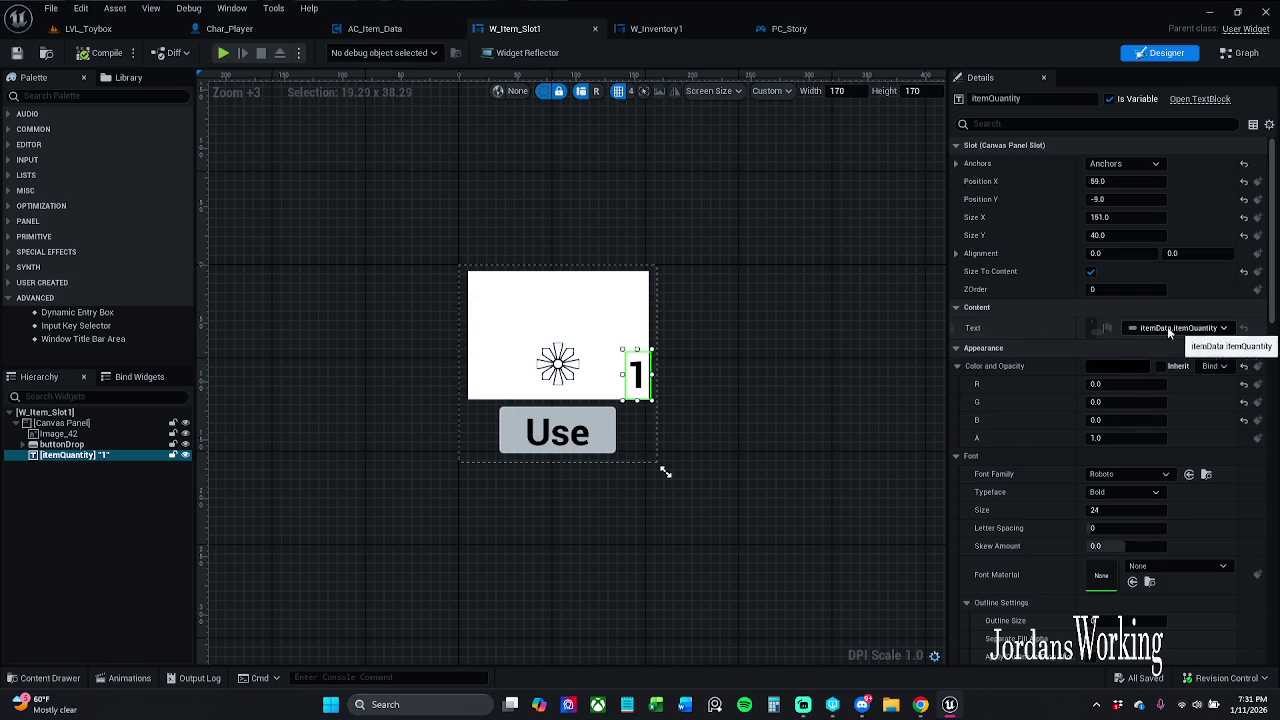
click(656, 29)
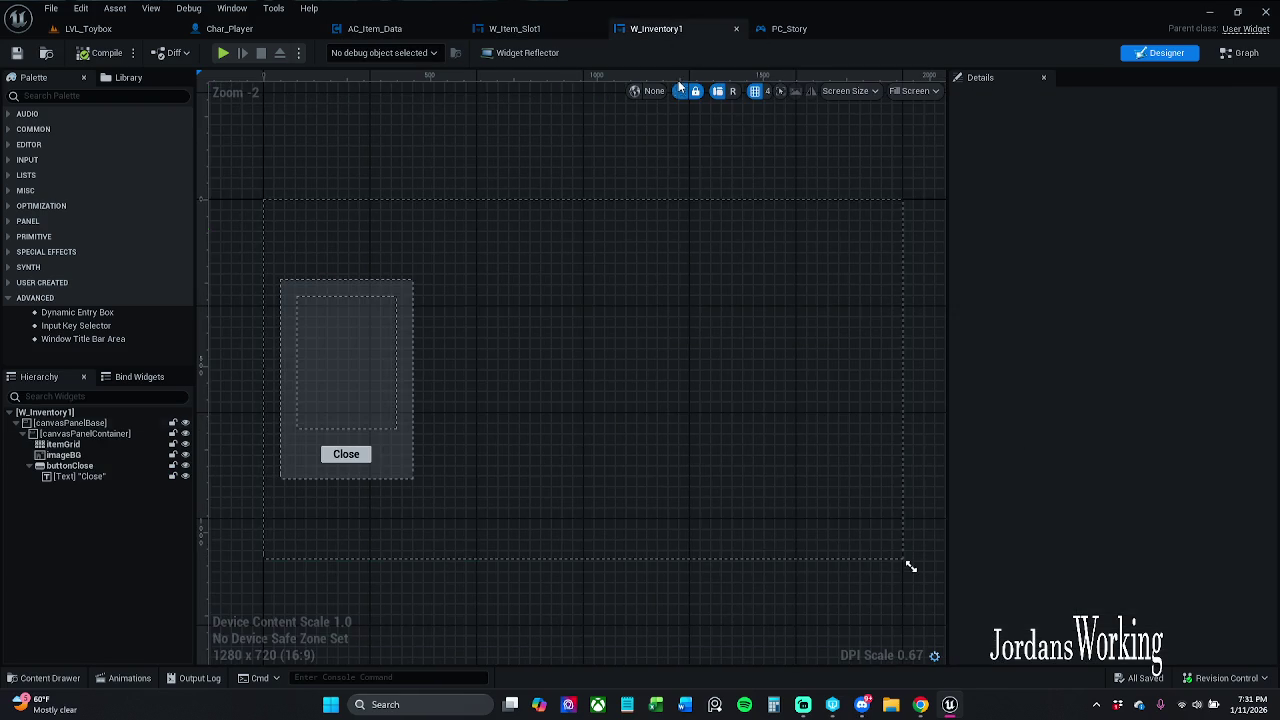
click(514, 29)
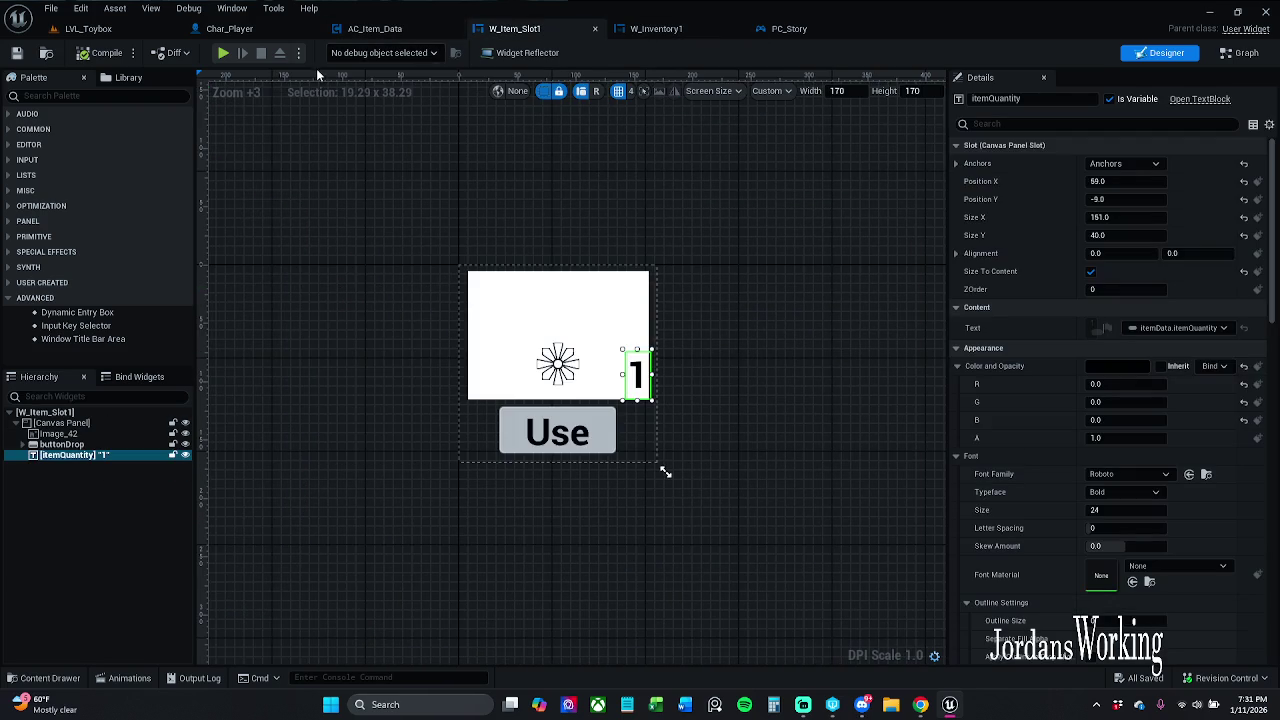
click(88, 29)
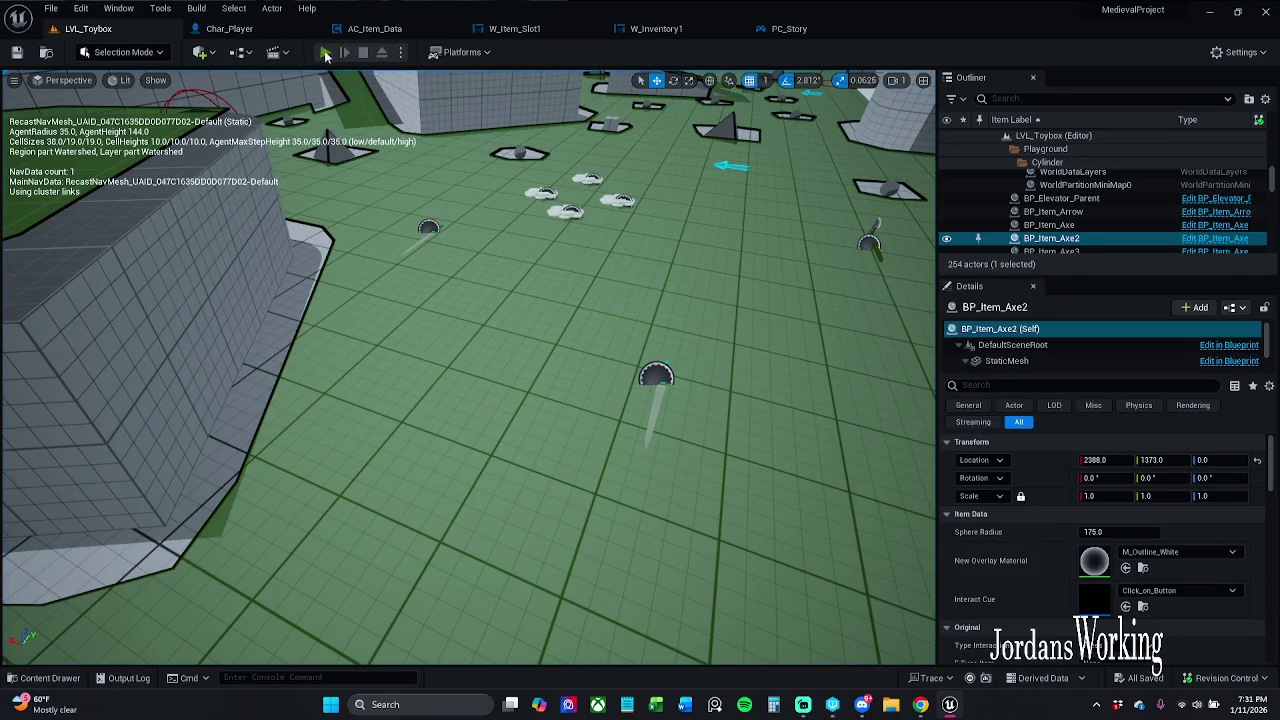
click(325, 52)
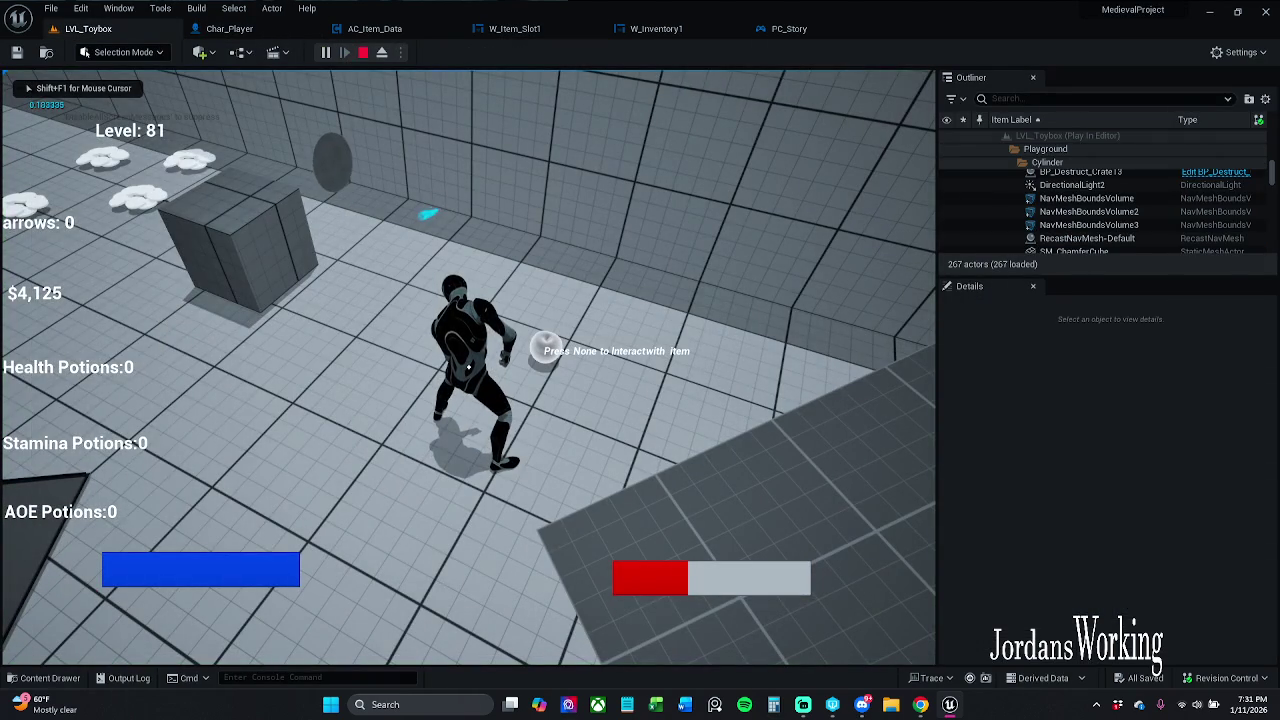
key(i)
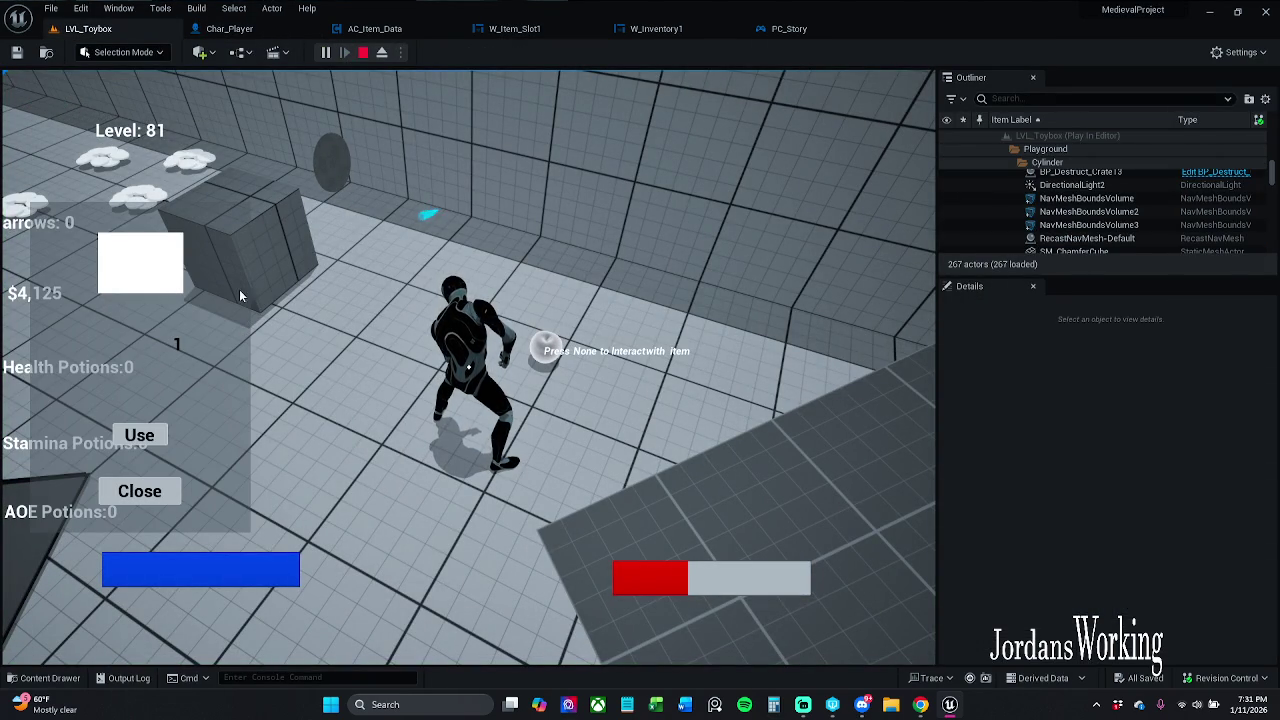
click(363, 52)
click(719, 30)
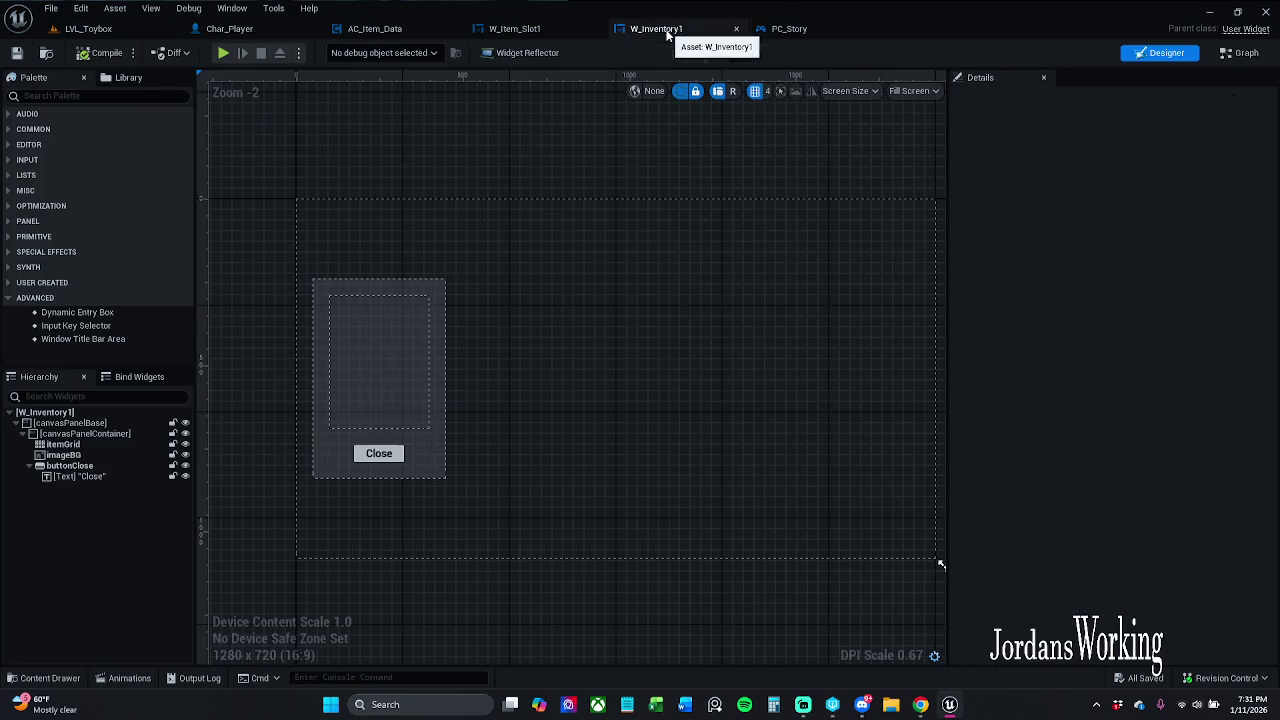
click(530, 30)
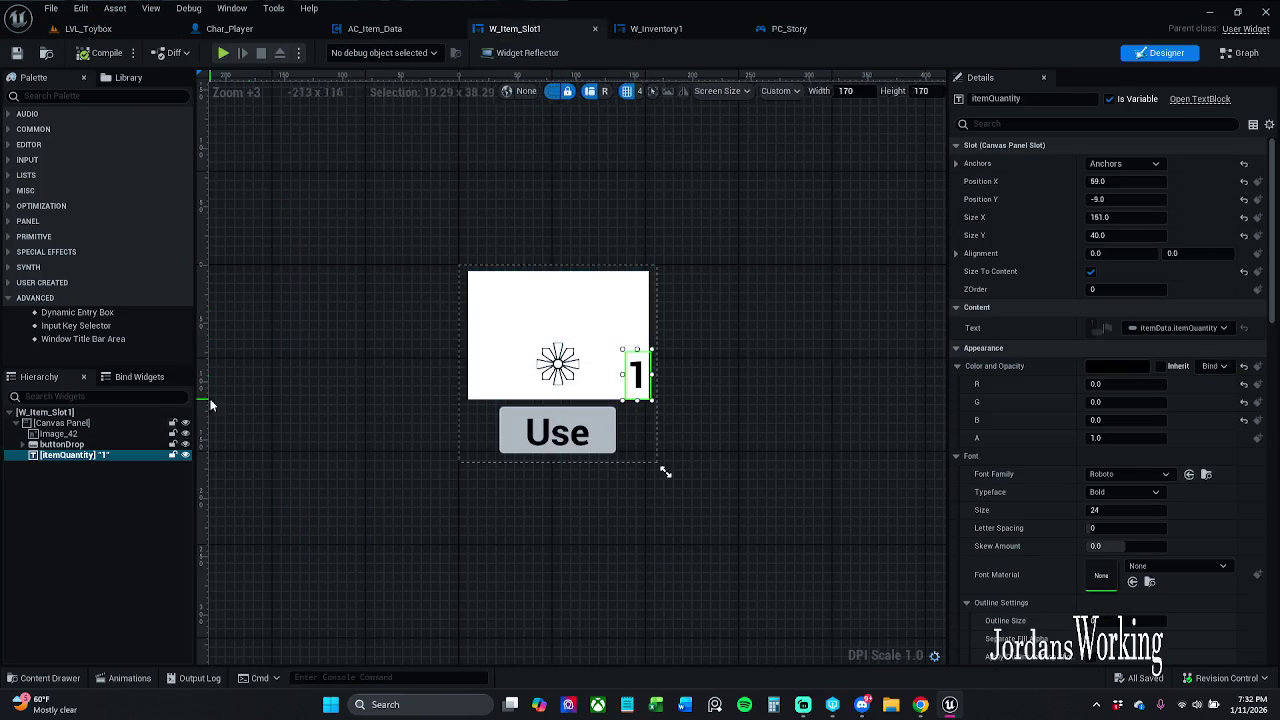
- Add a new Canvas Panel from the Palette into the slot's root canvas
click(84, 436)
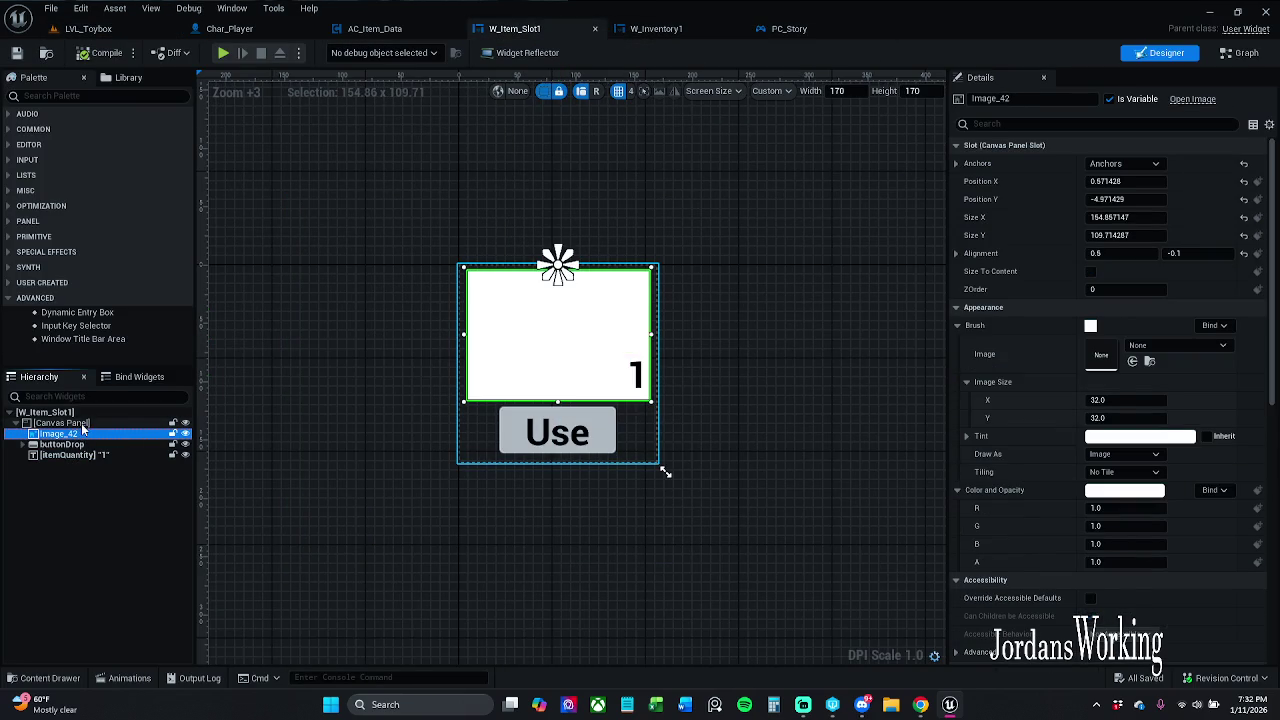
click(84, 425)
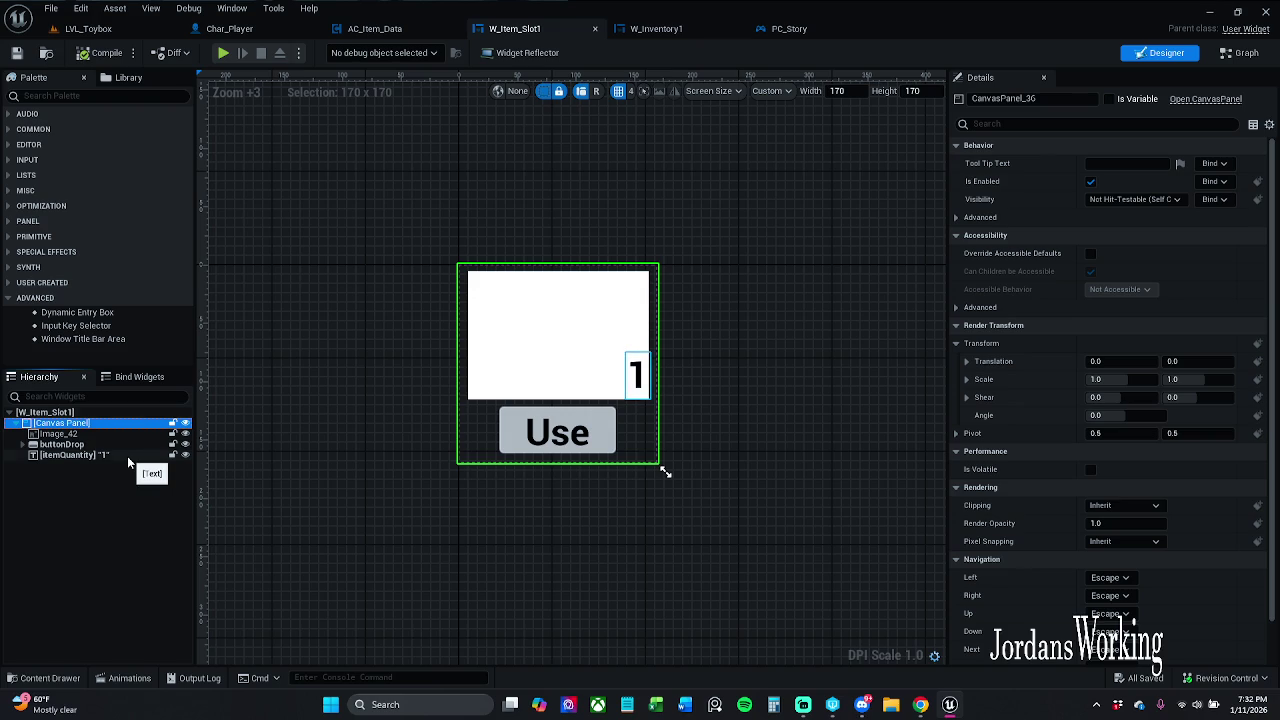
click(138, 94)
text(canvas)
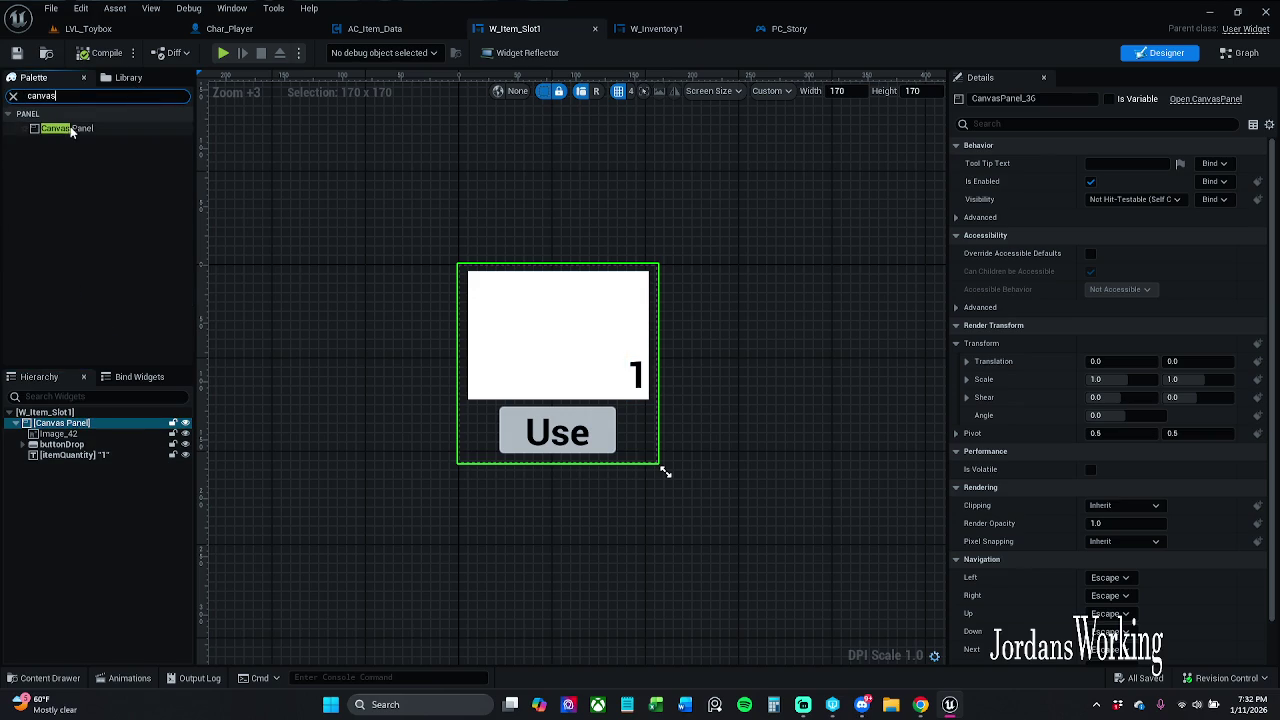
mouse_move(68, 128)
mouse_down()
mouse_move(122, 302)
mouse_move(68, 462)
mouse_move(95, 458)
mouse_move(83, 424)
mouse_up()
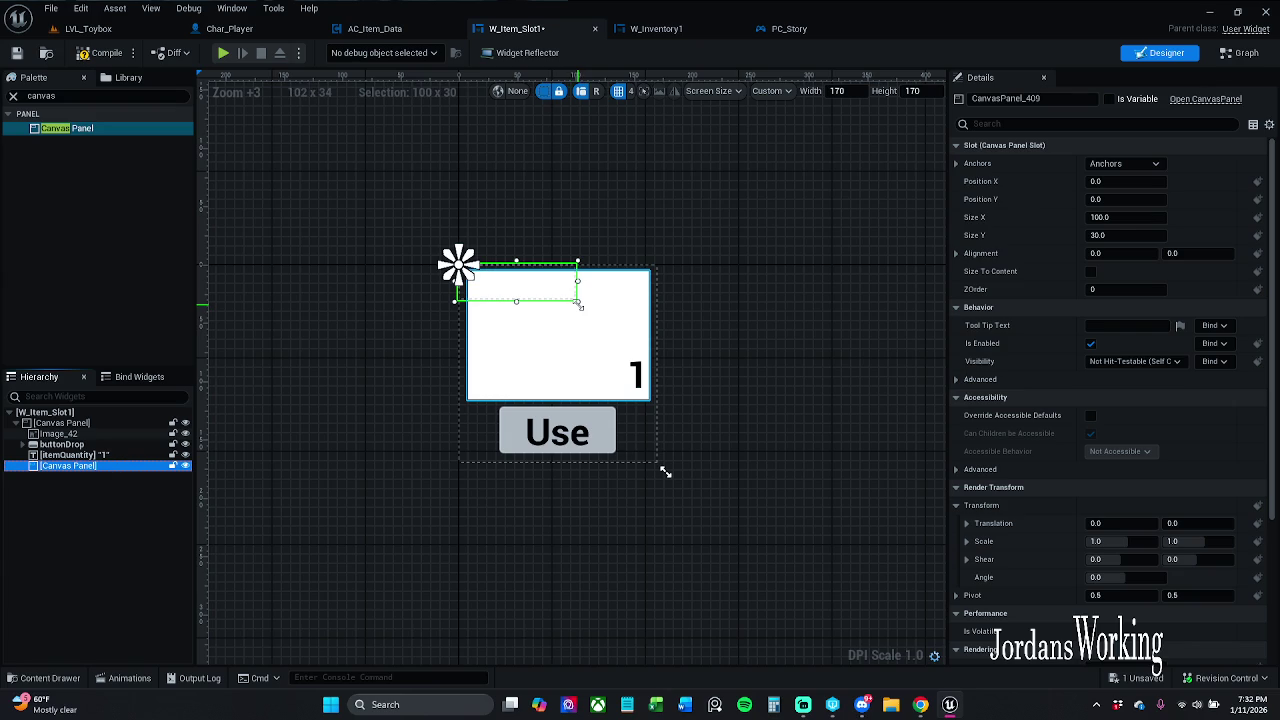
- Anchor the new panel to the centre and resize it over the white image, about 153 × 108
drag(577, 301, 650, 403)
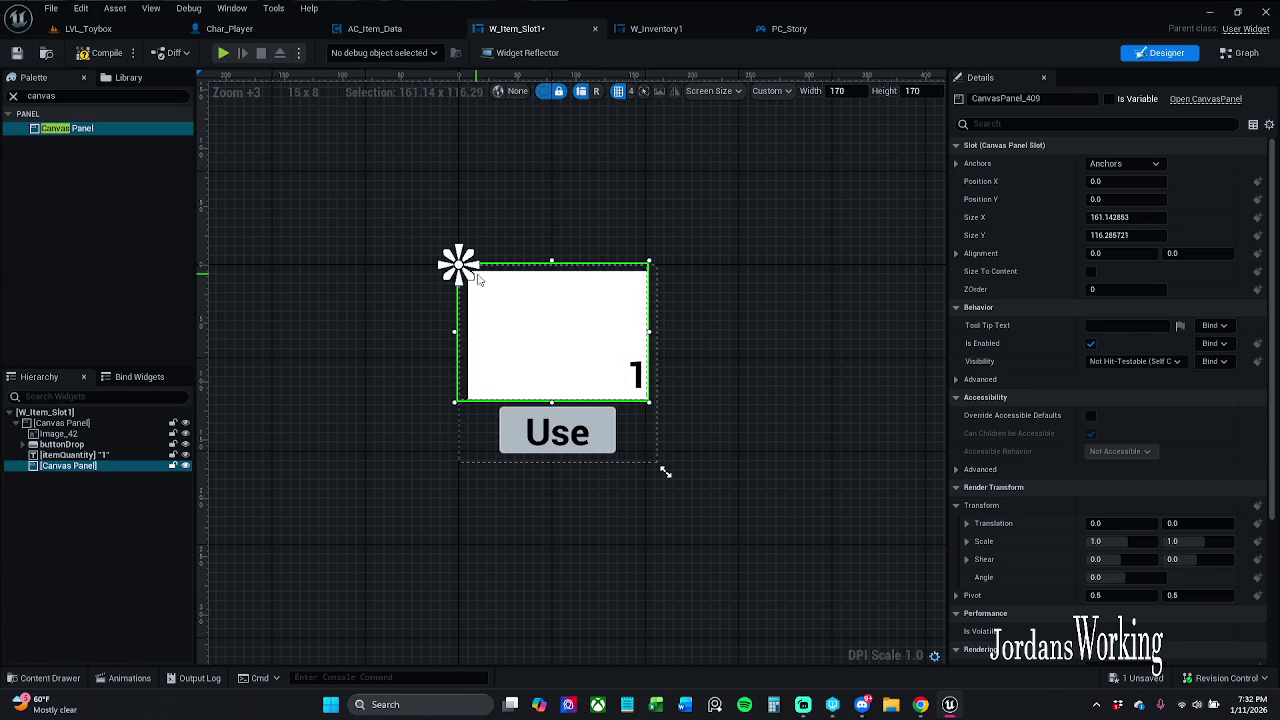
click(1155, 164)
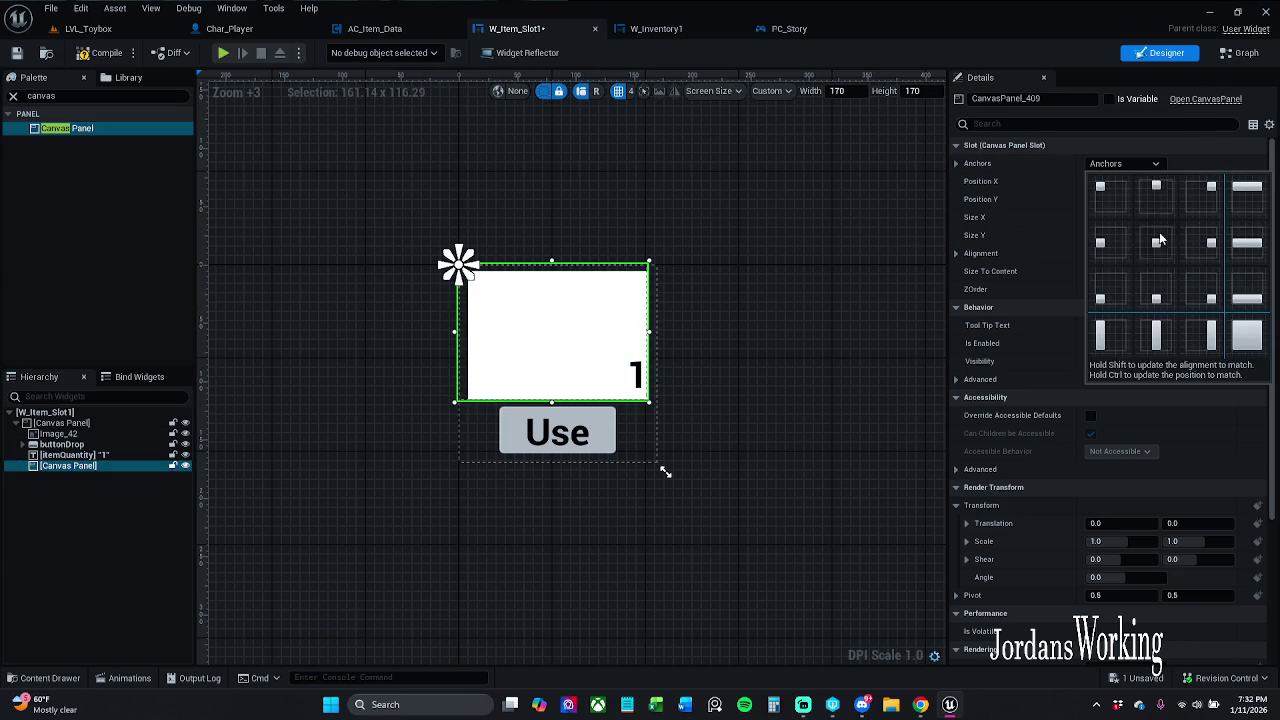
click(1156, 242)
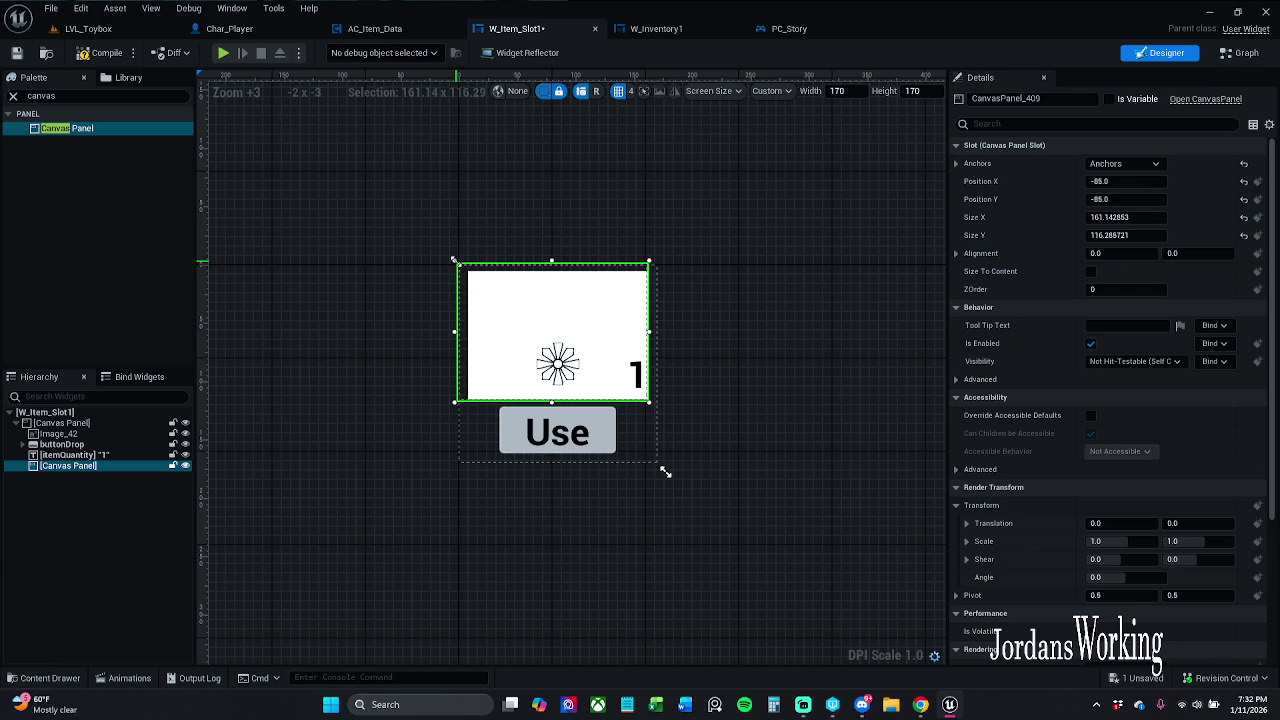
drag(454, 260, 465, 268)
scroll(557, 400, up, 5)
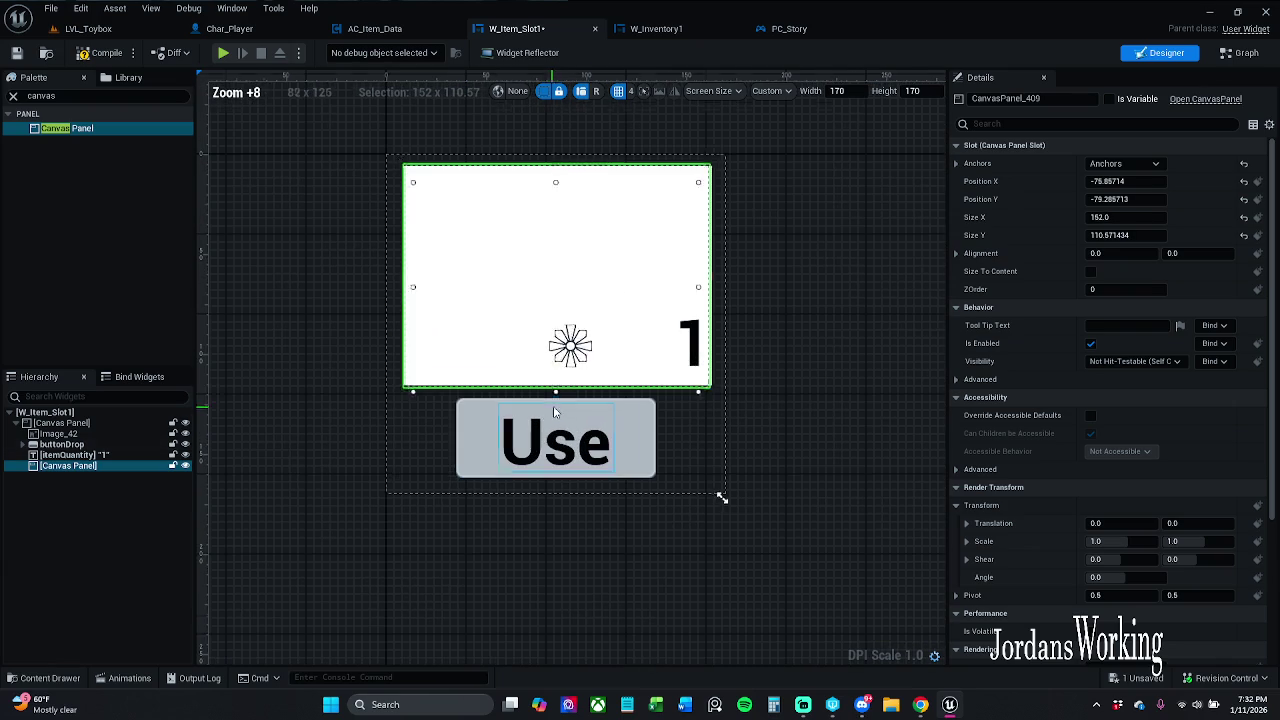
drag(556, 388, 556, 385)
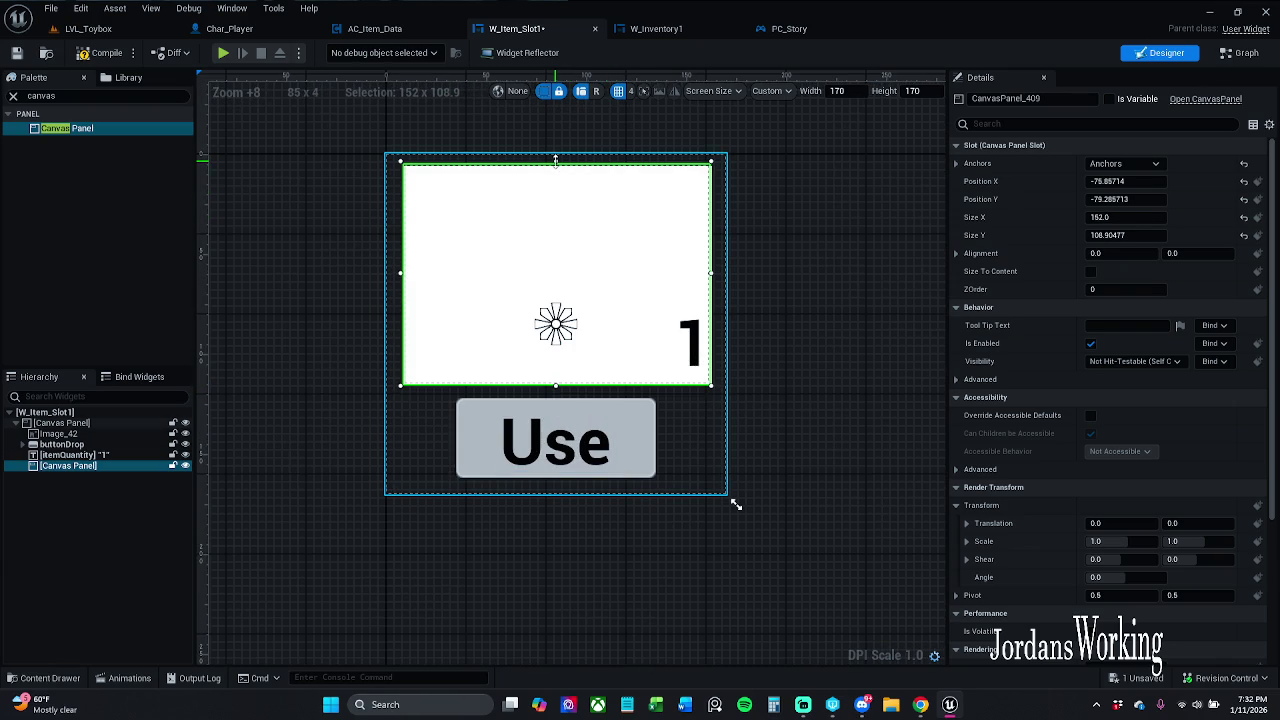
drag(556, 162, 556, 164)
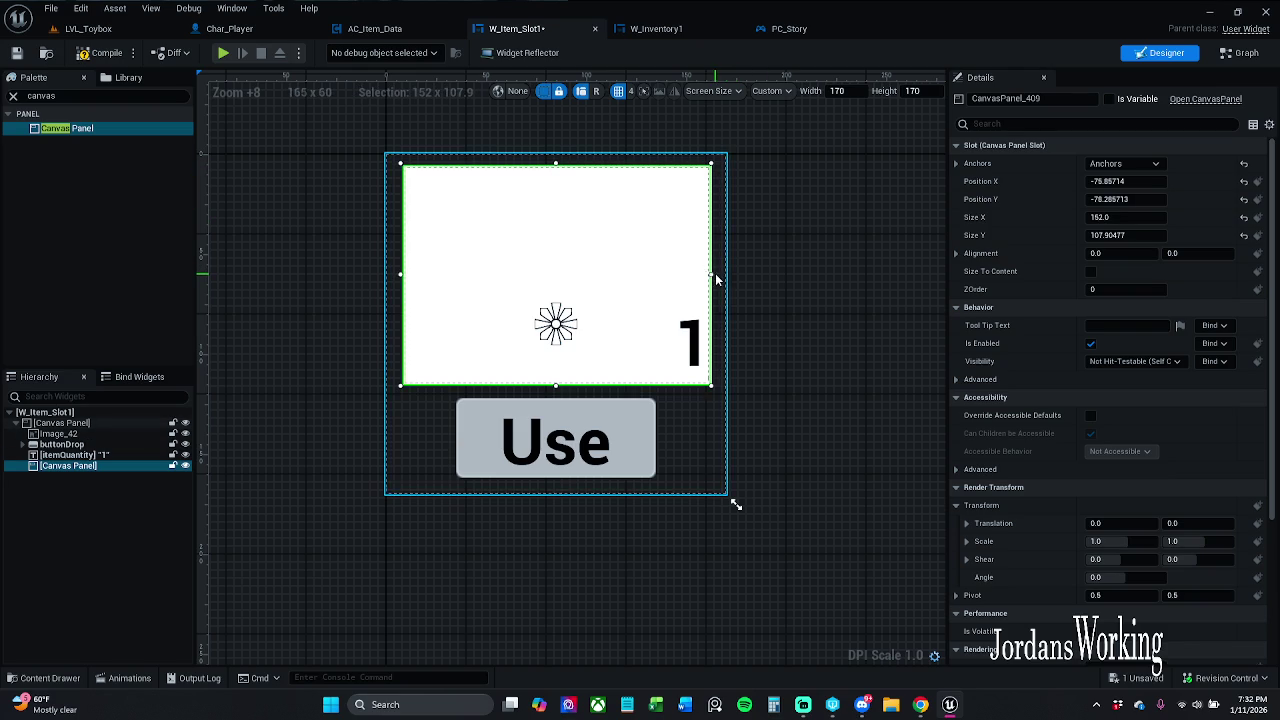
drag(711, 273, 713, 272)
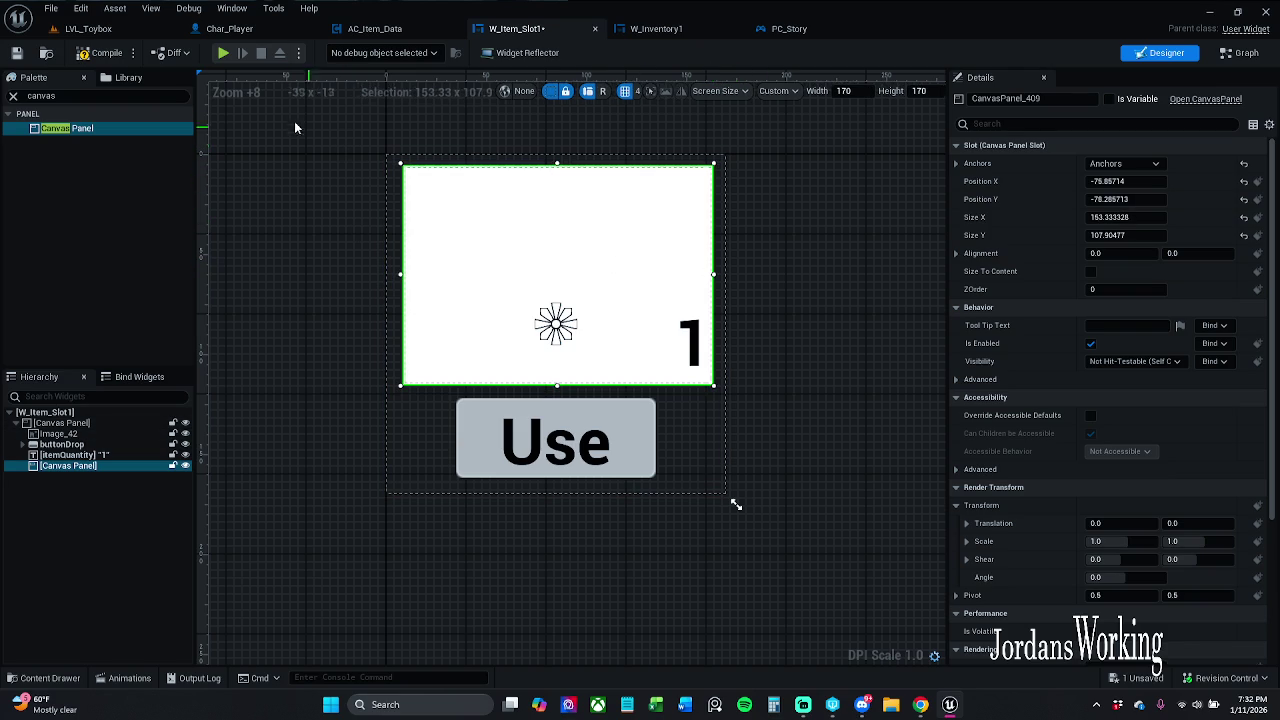
- Compile the widget and nest itemQuantity inside the inner Canvas Panel
click(13, 96)
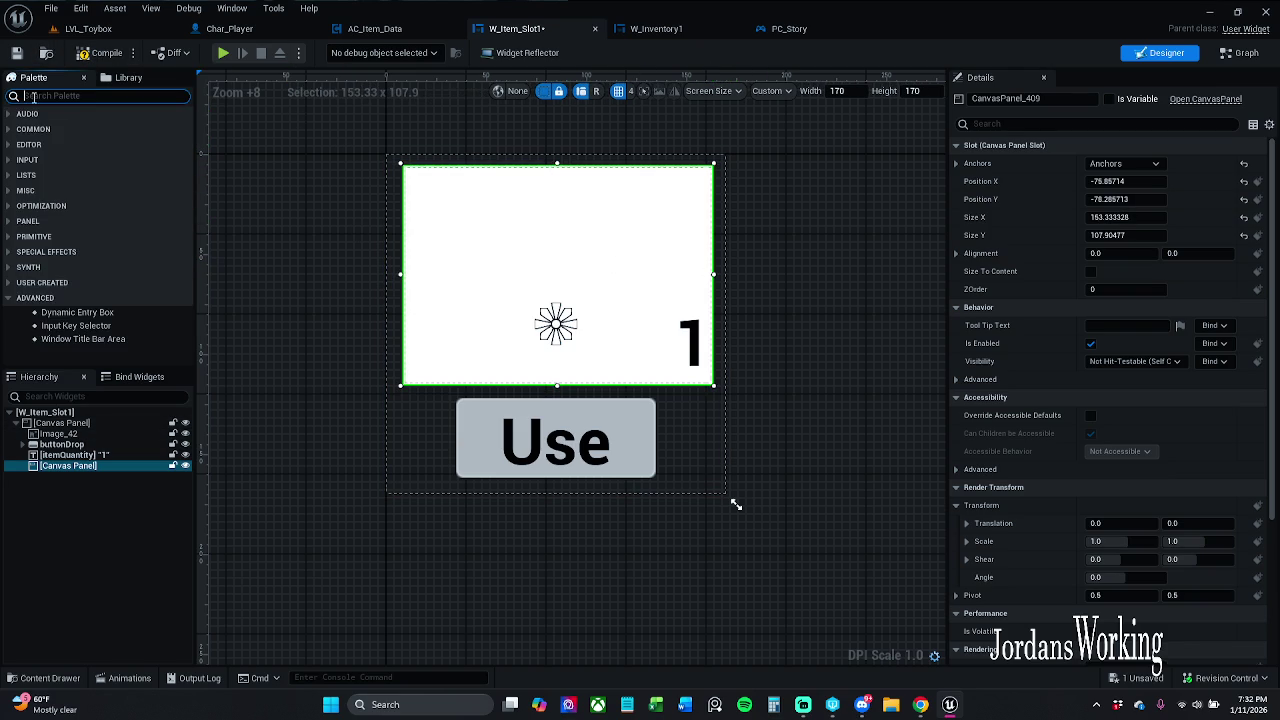
click(102, 52)
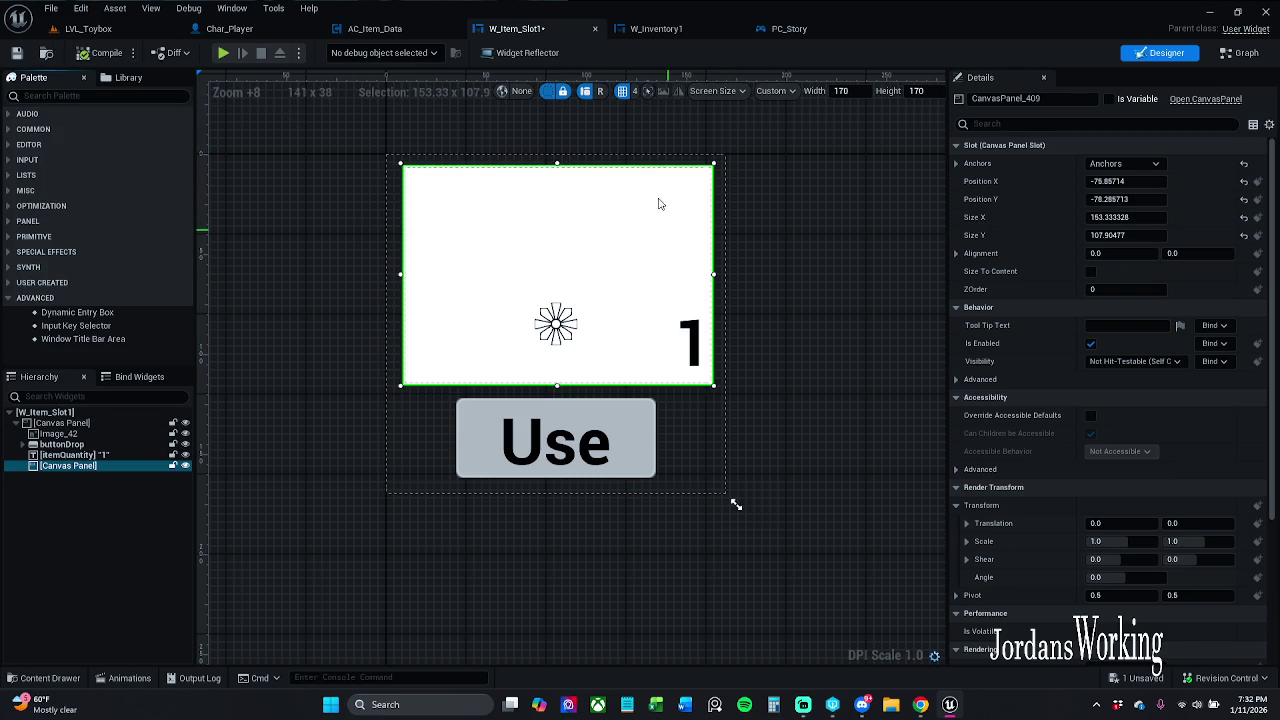
click(82, 455)
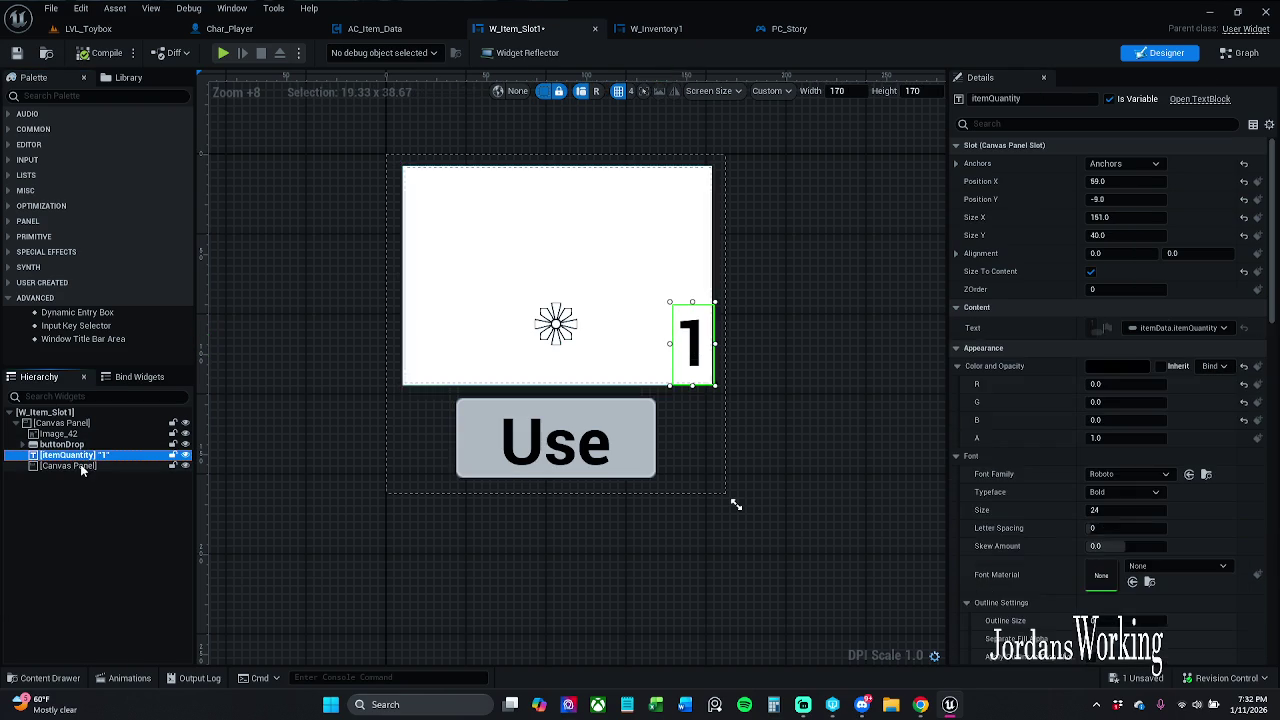
click(83, 466)
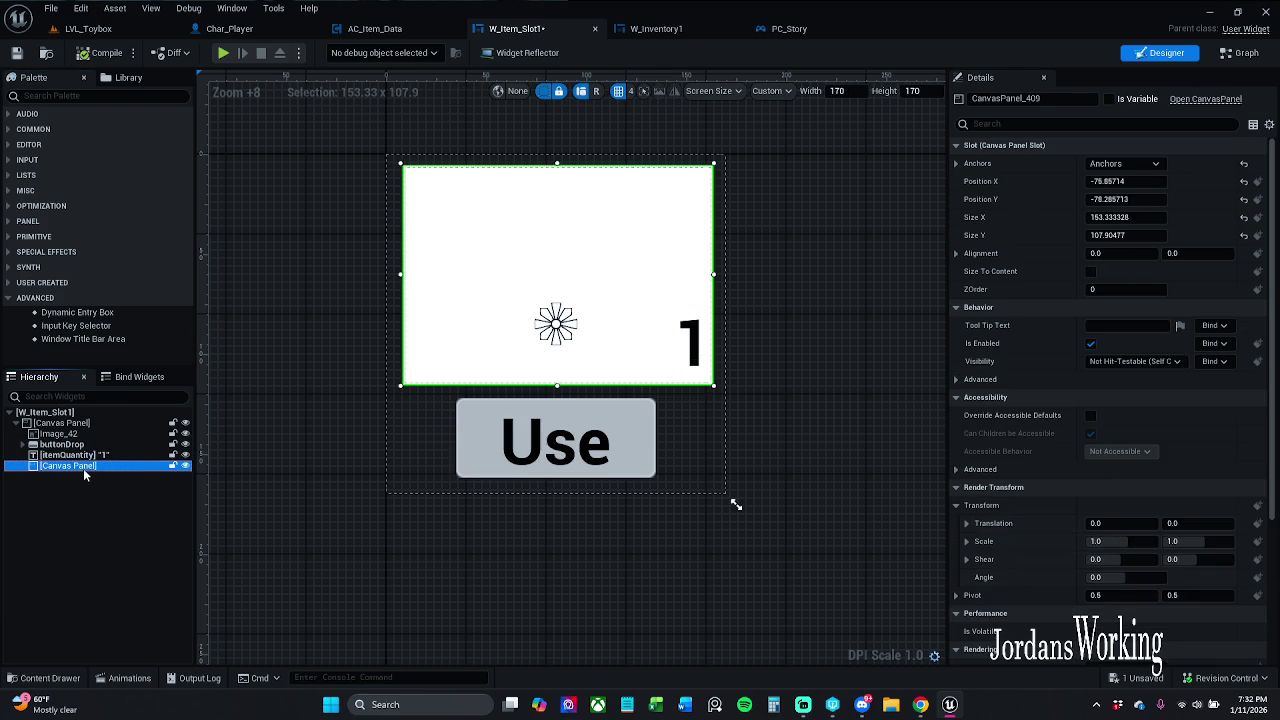
click(84, 456)
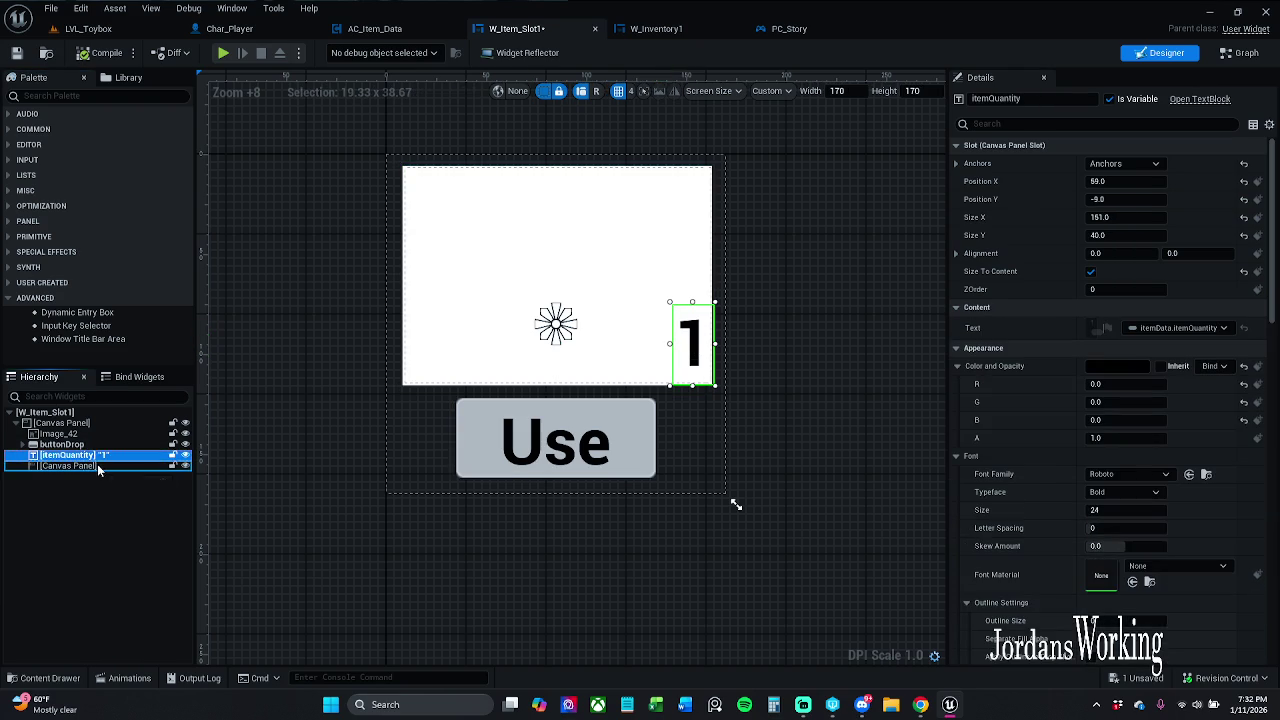
drag(98, 470, 98, 468)
- Anchor itemQuantity bottom-right and place it at the image's lower-right corner, about −21, −40
click(1124, 163)
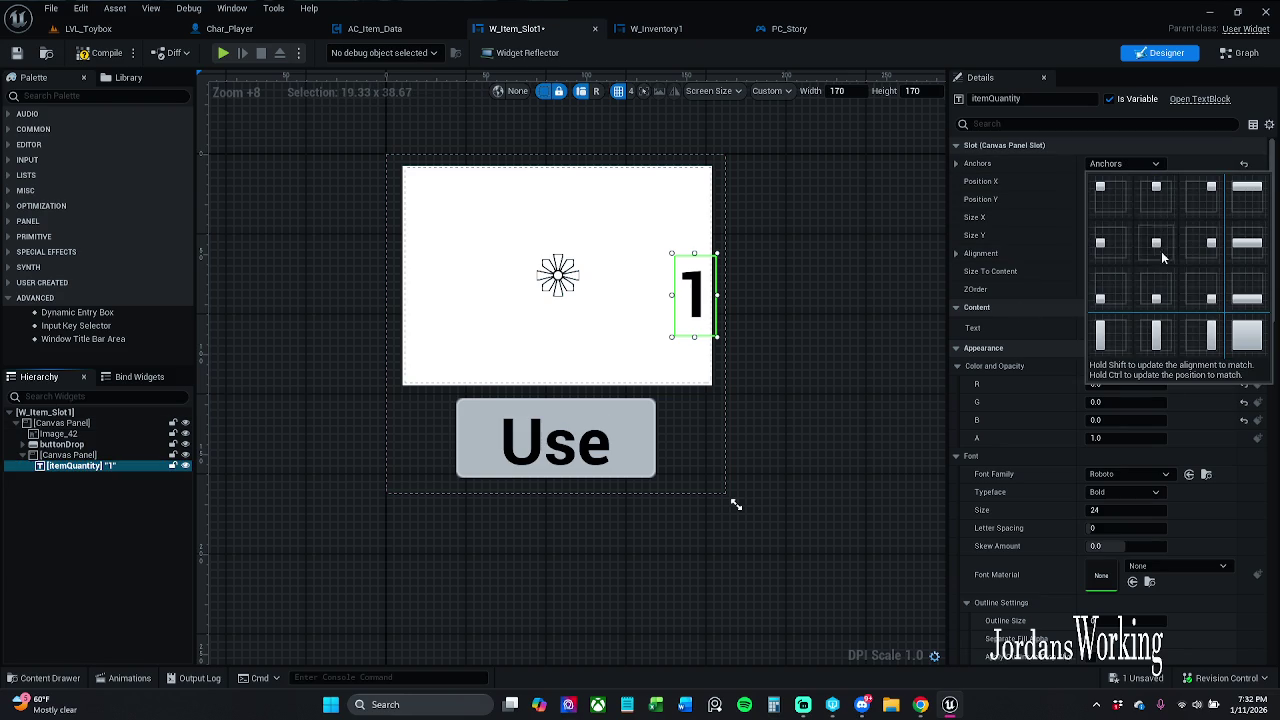
click(1211, 297)
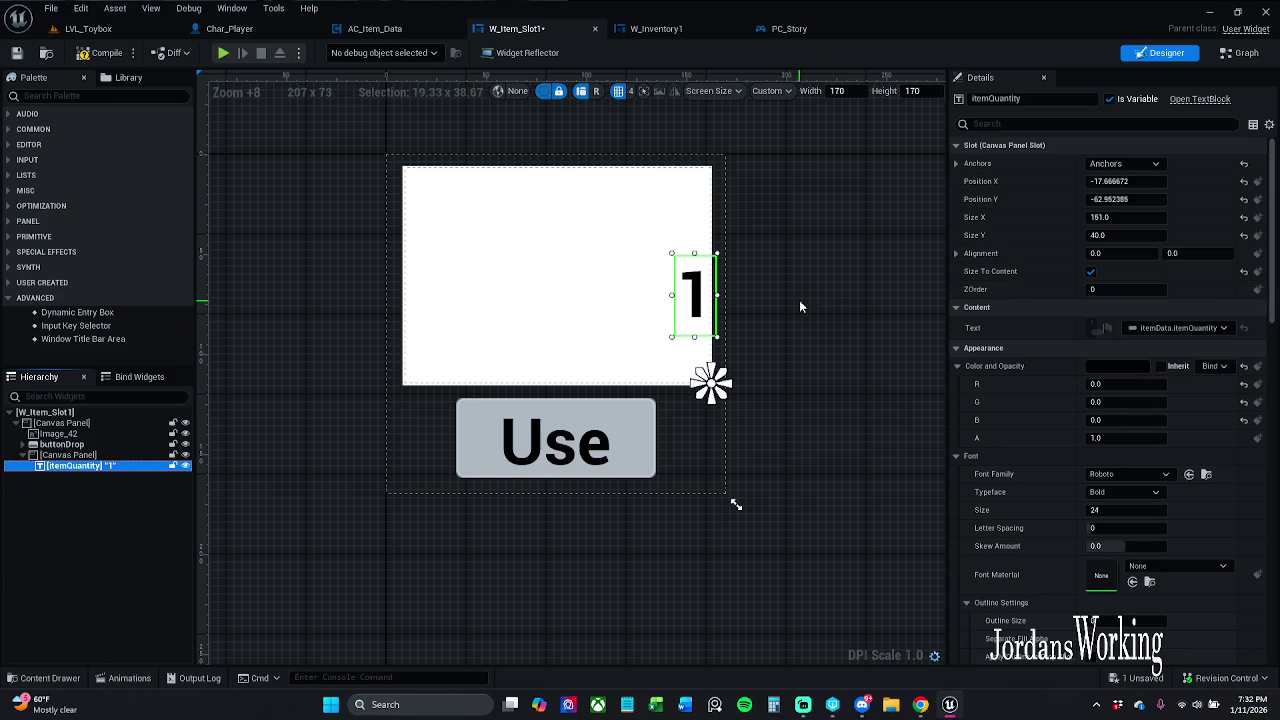
drag(698, 290, 693, 338)
click(668, 294)
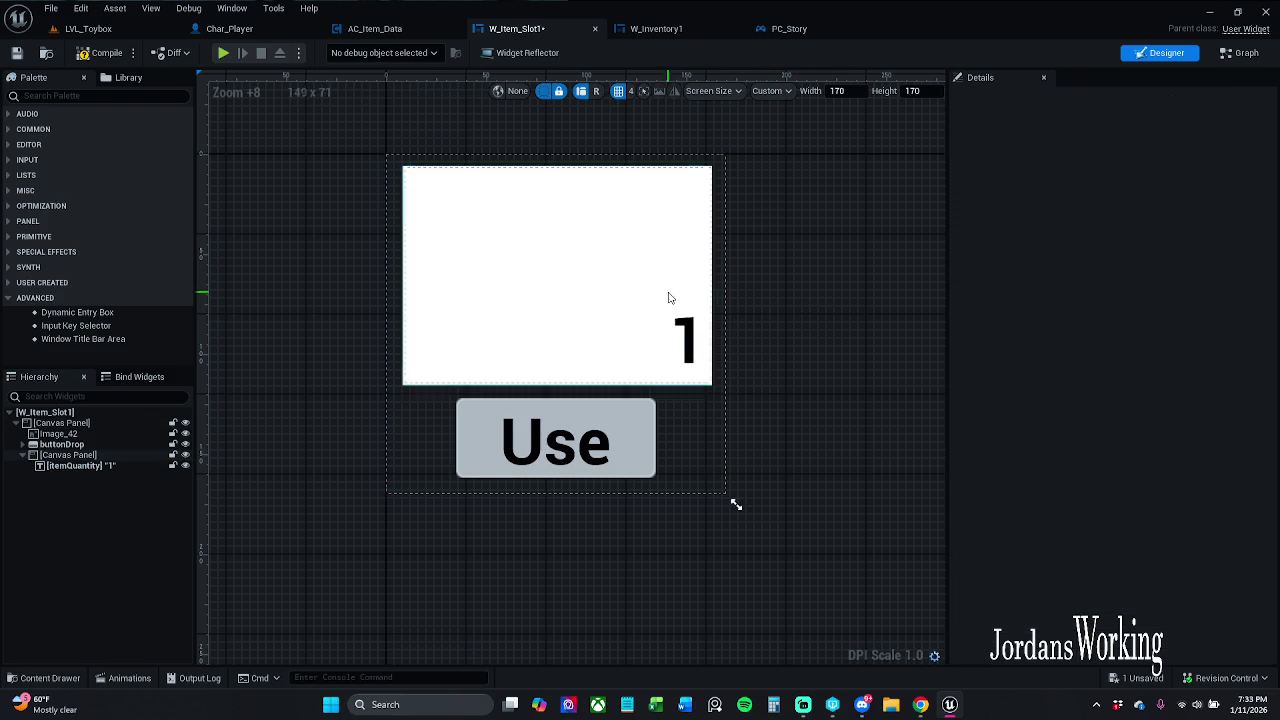
- Compile the slot widget and start a Play-In-Editor test of LVL_Toybox
click(107, 57)
click(88, 28)
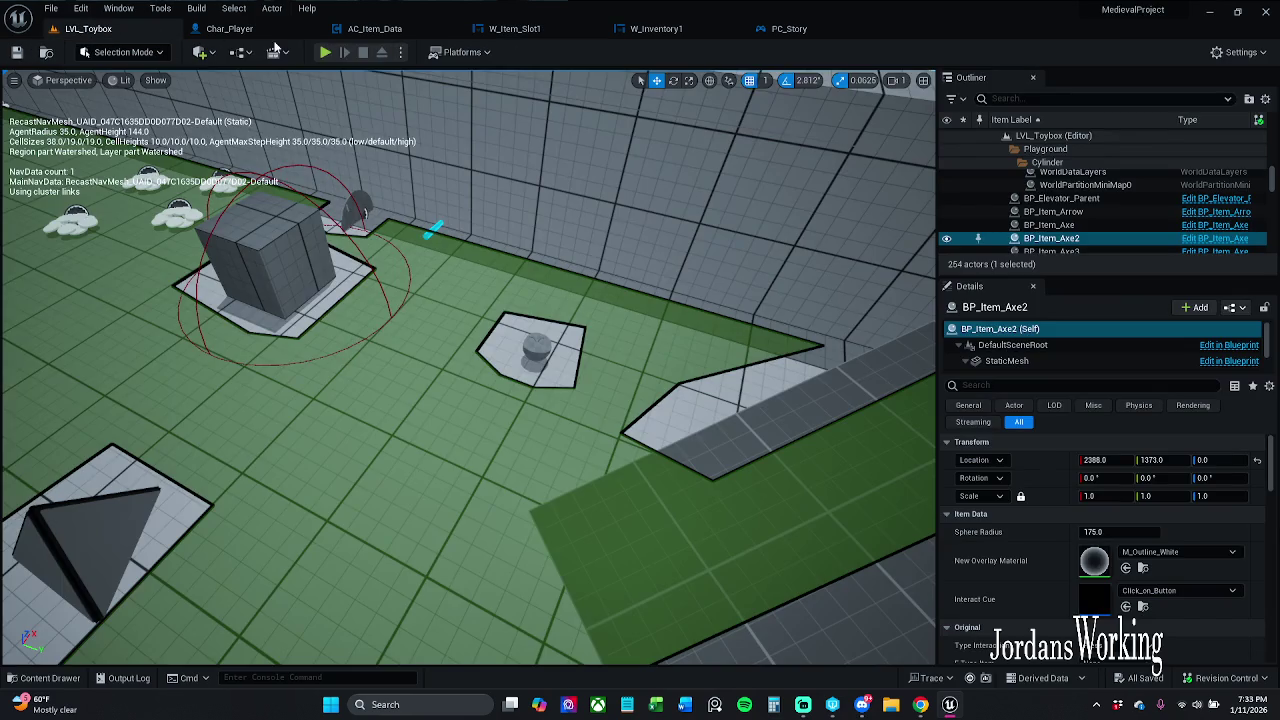
click(326, 53)
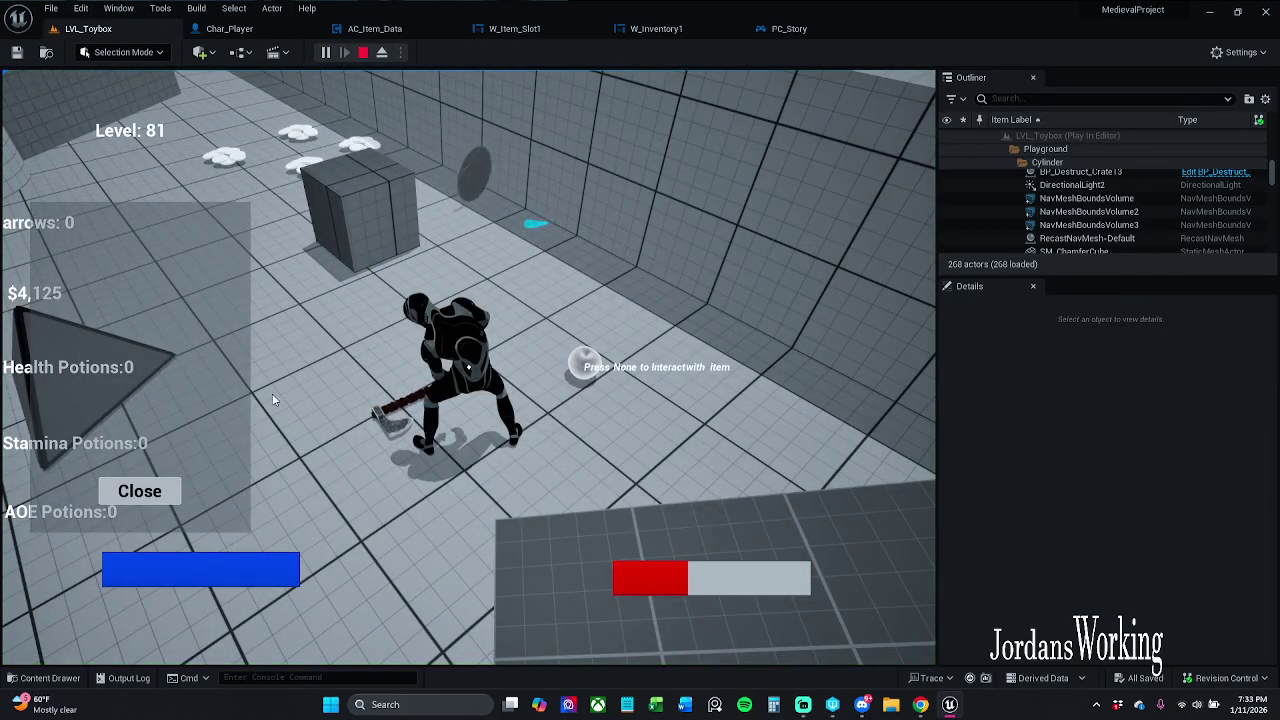
- Open the inventory, use the slot's item, resume from the breakpoint, and close the inventory
click(155, 496)
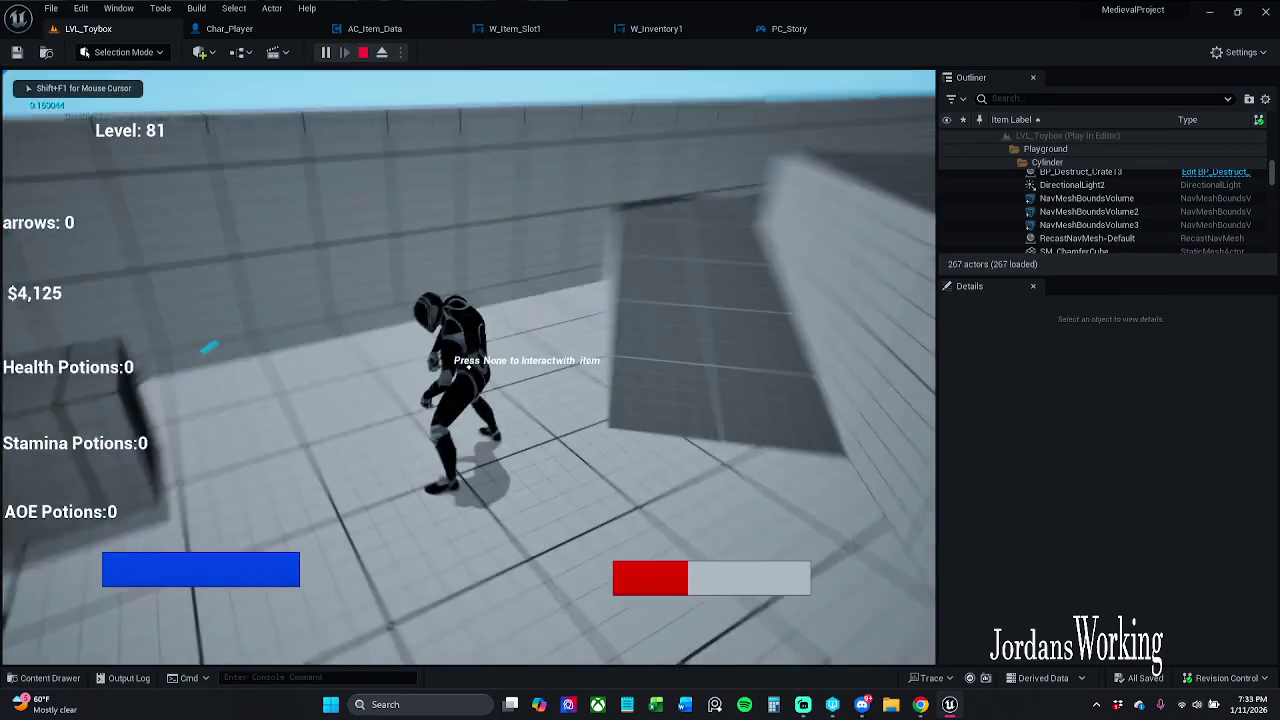
key(w)
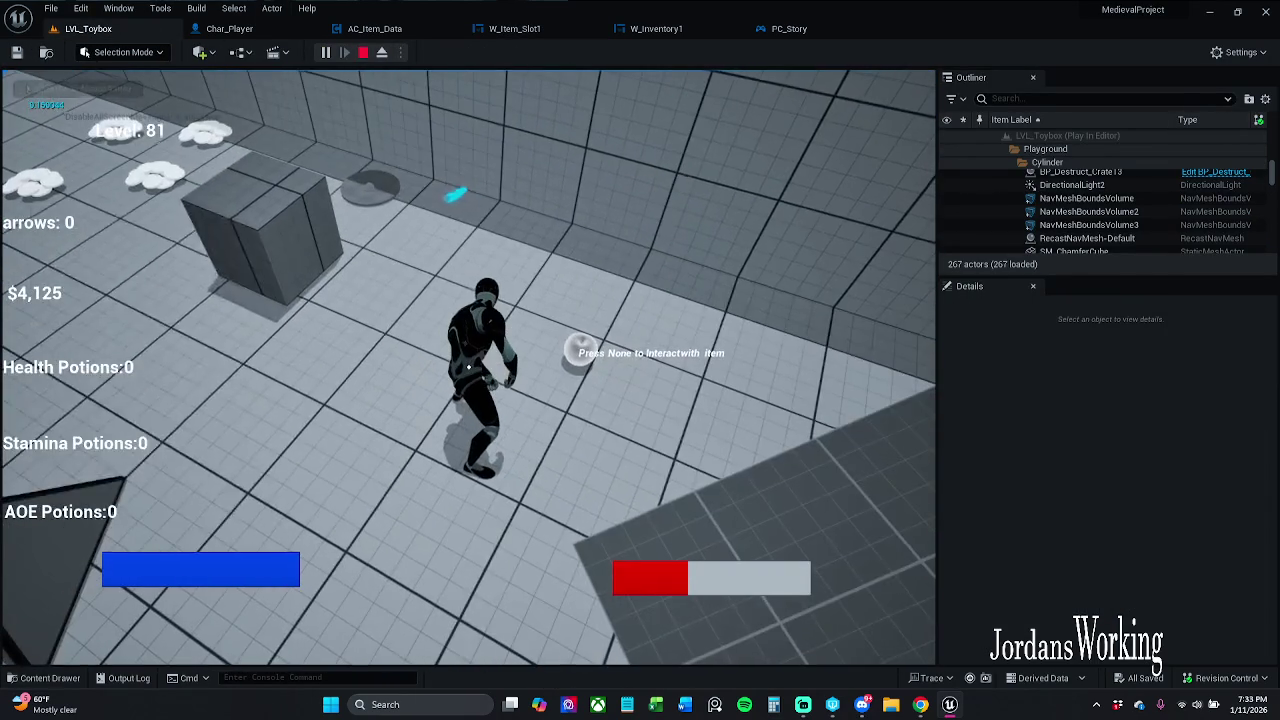
key(i)
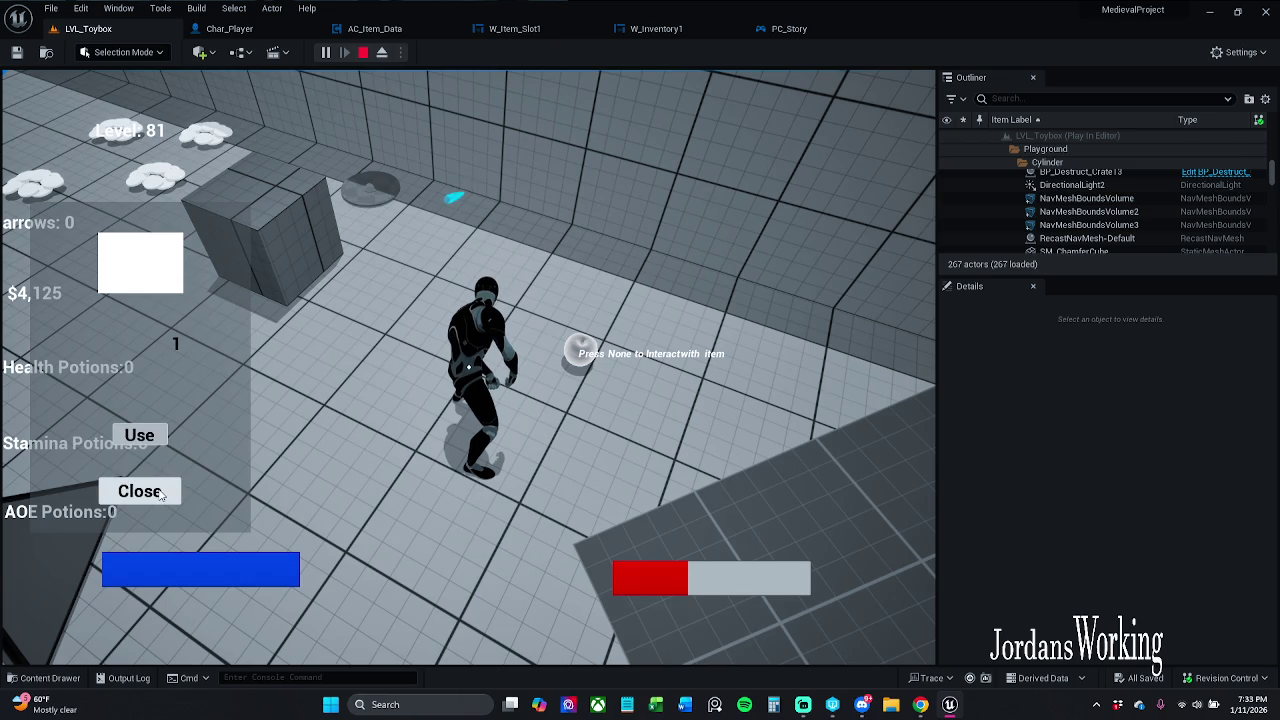
click(141, 436)
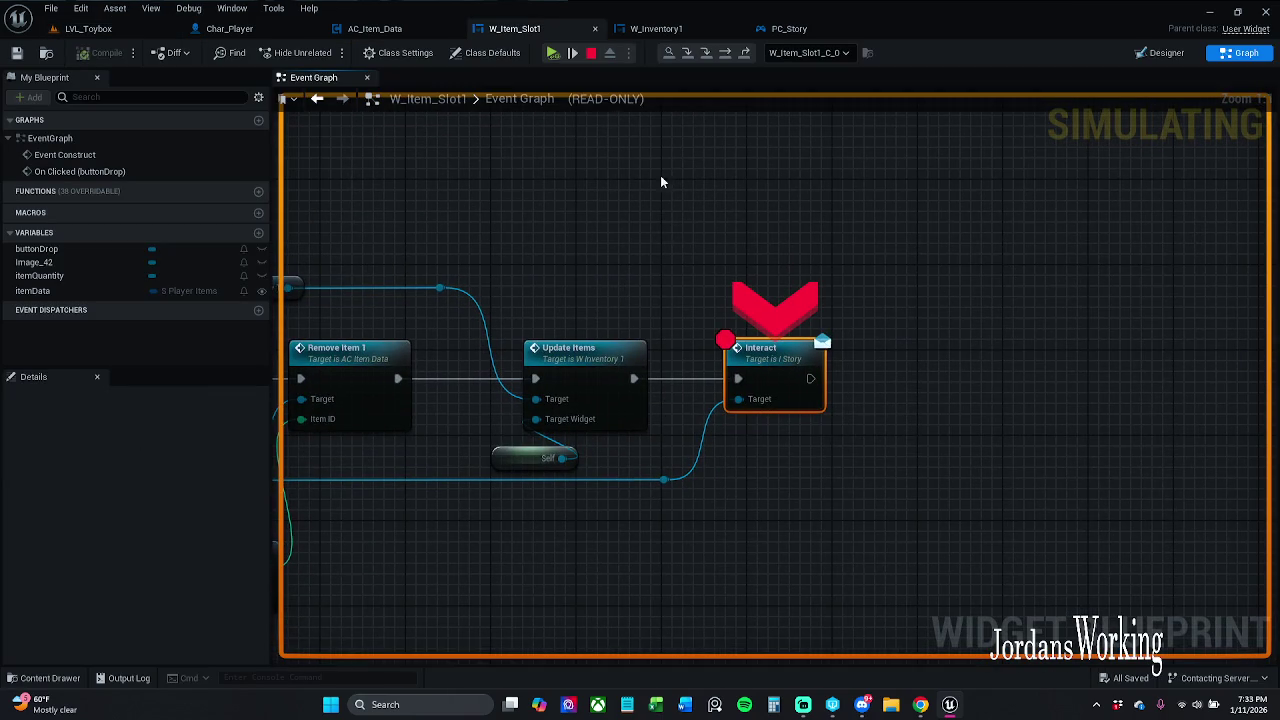
click(553, 54)
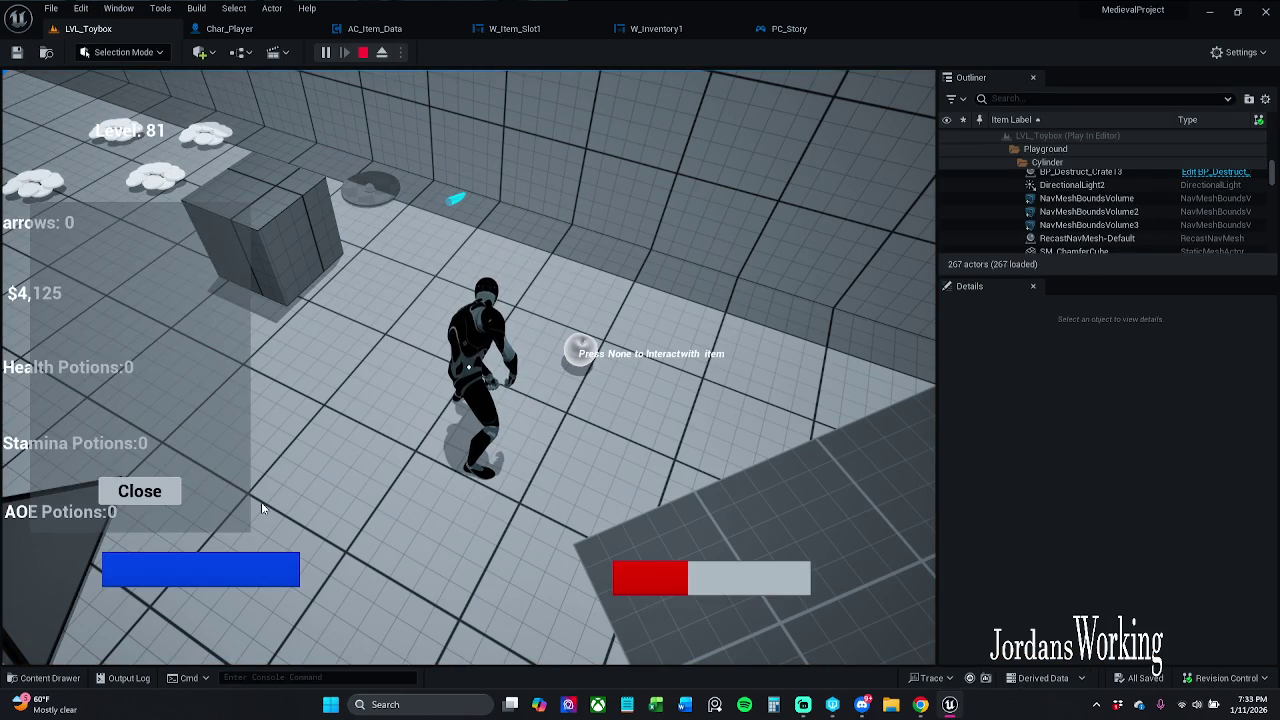
click(165, 493)
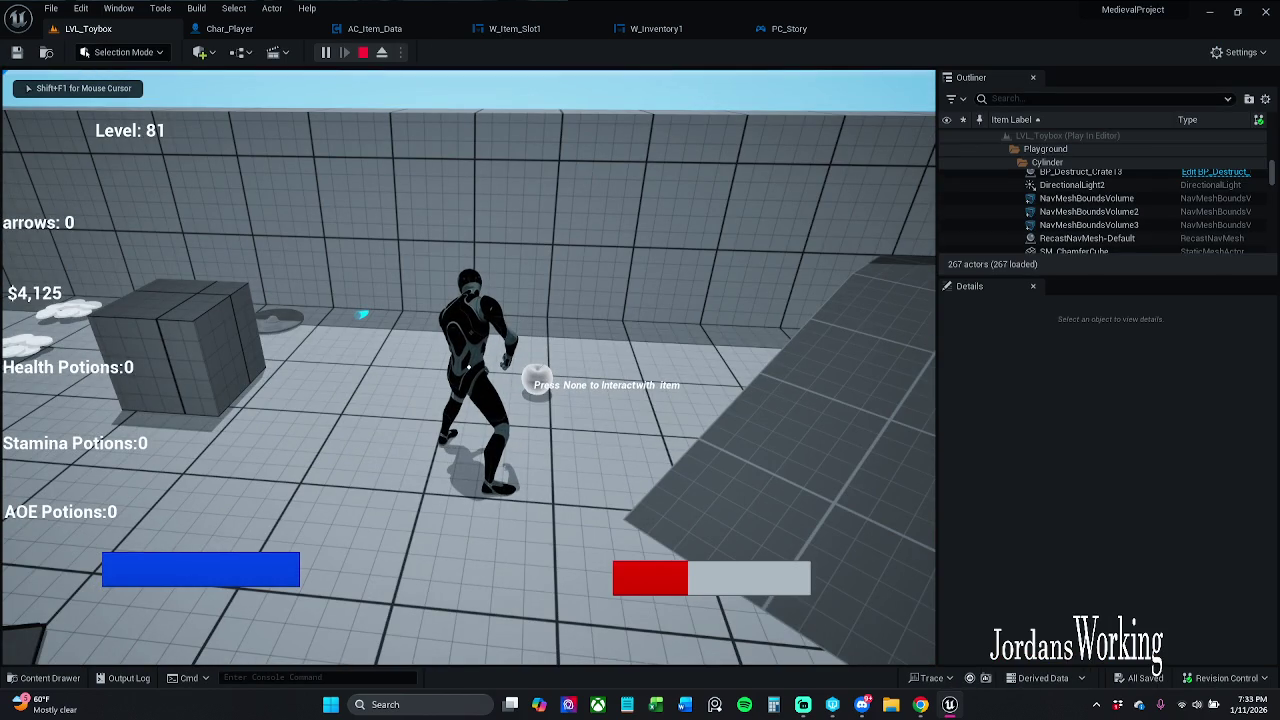
- Run around collecting potions until Health Potions reach 6, then stop the play session with Esc
key(i)
click(143, 491)
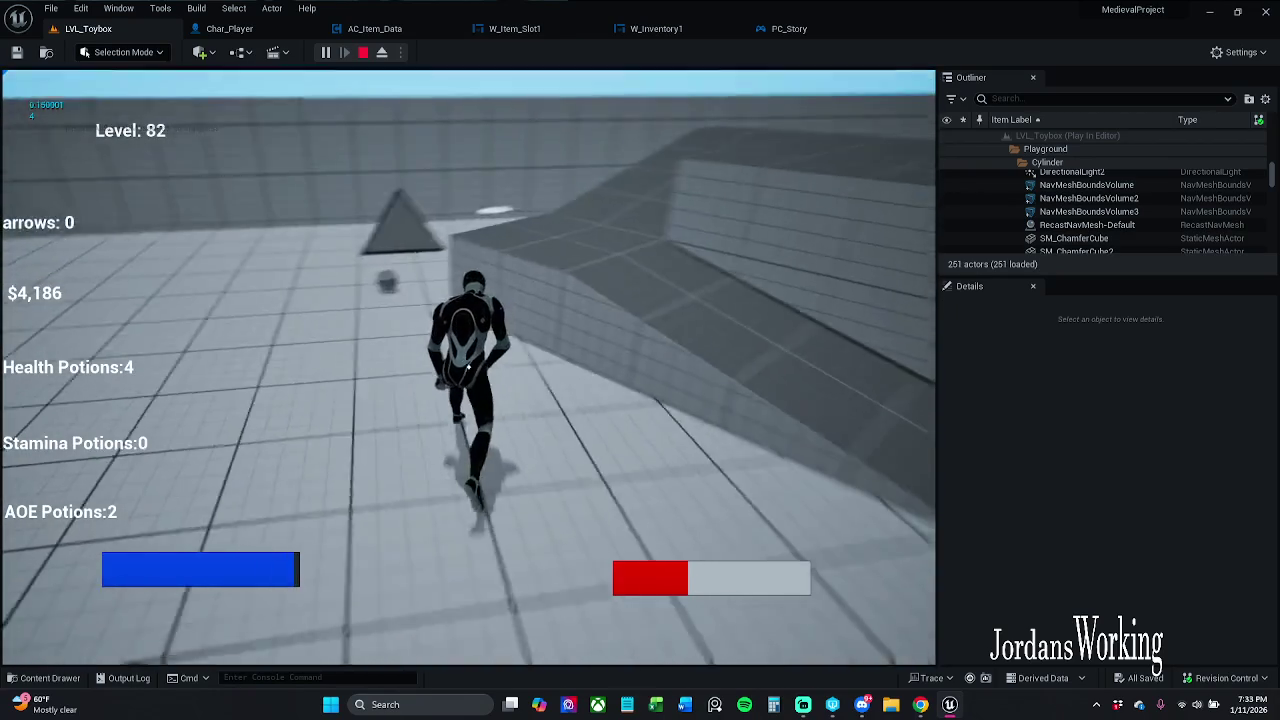
key(e)
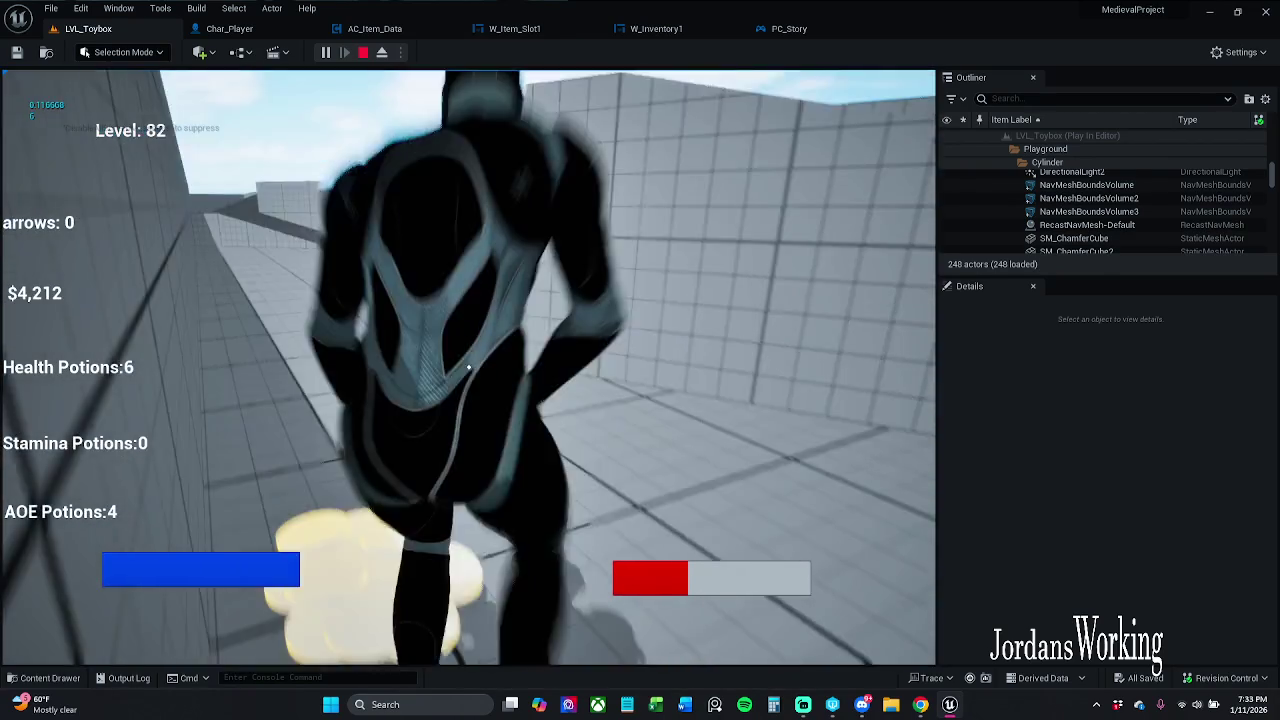
key(w)
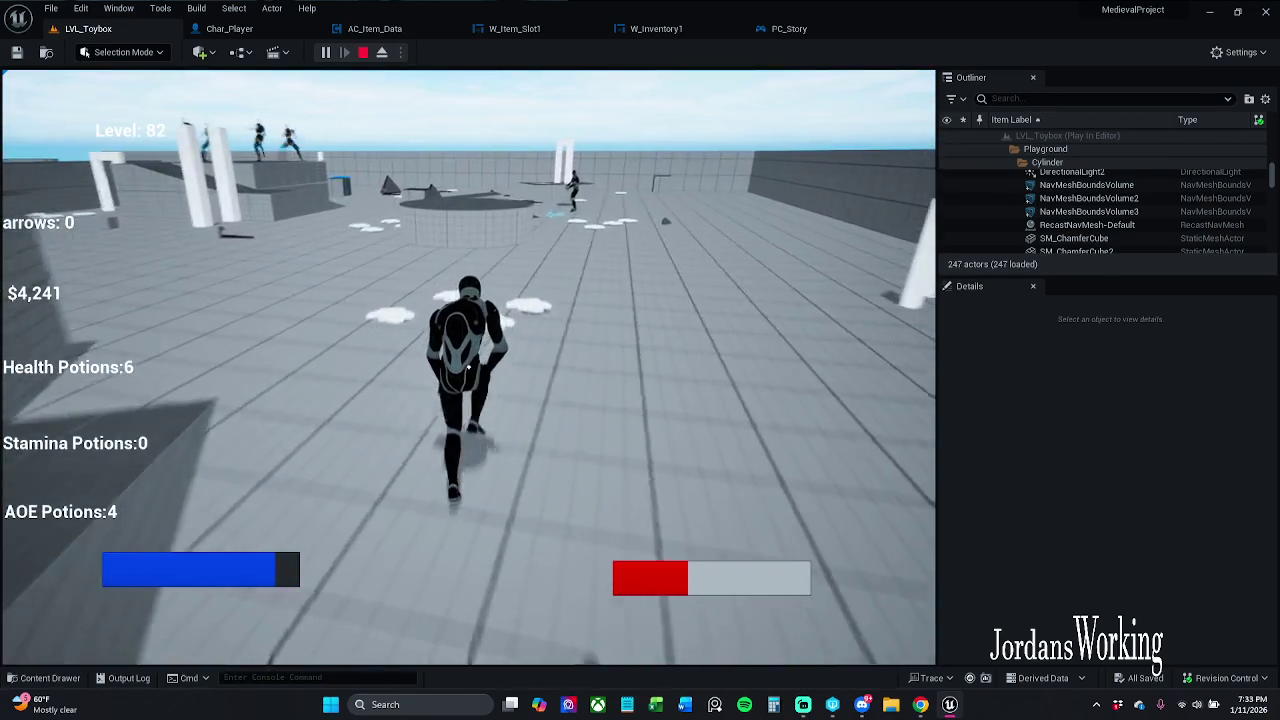
key(w)
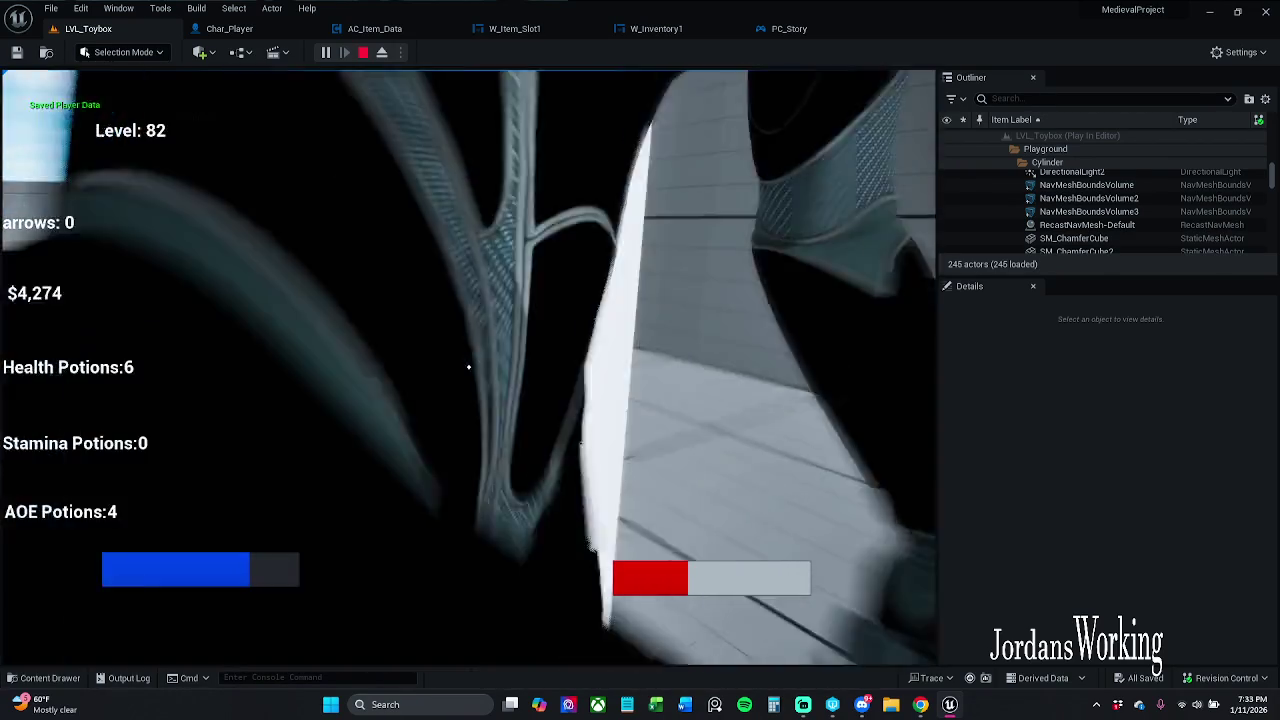
key(w)
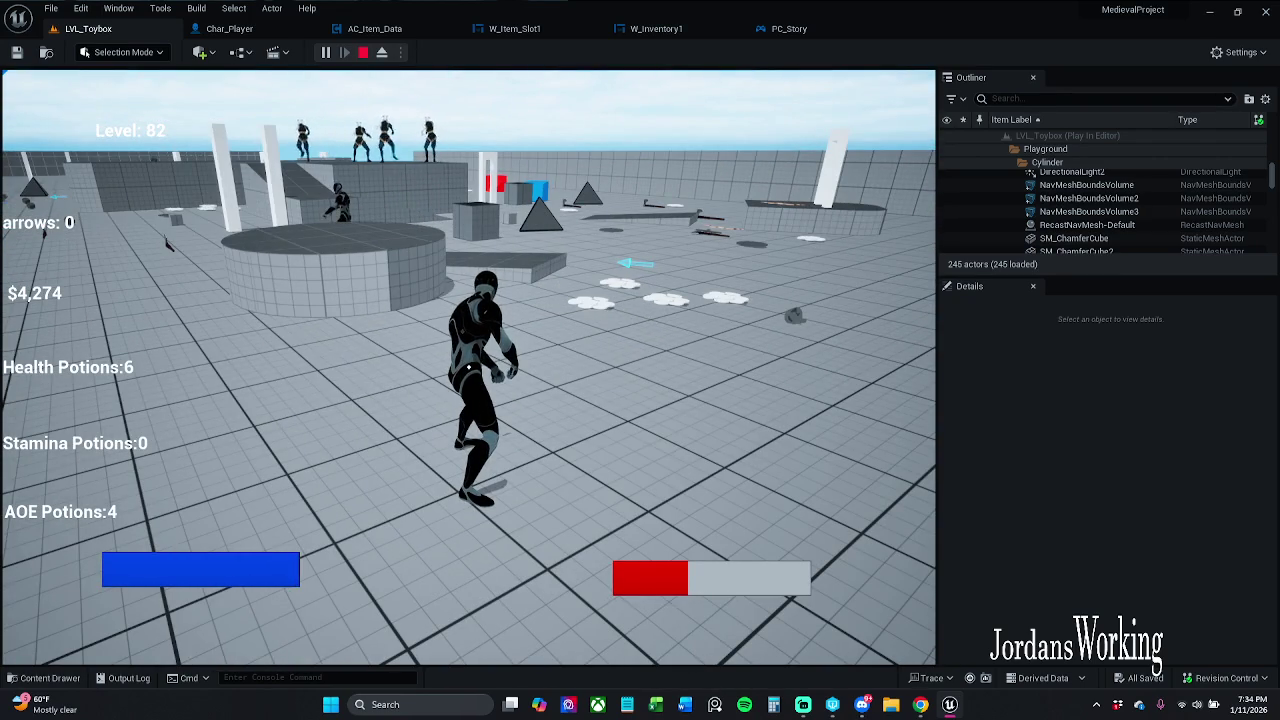
key(Escape)
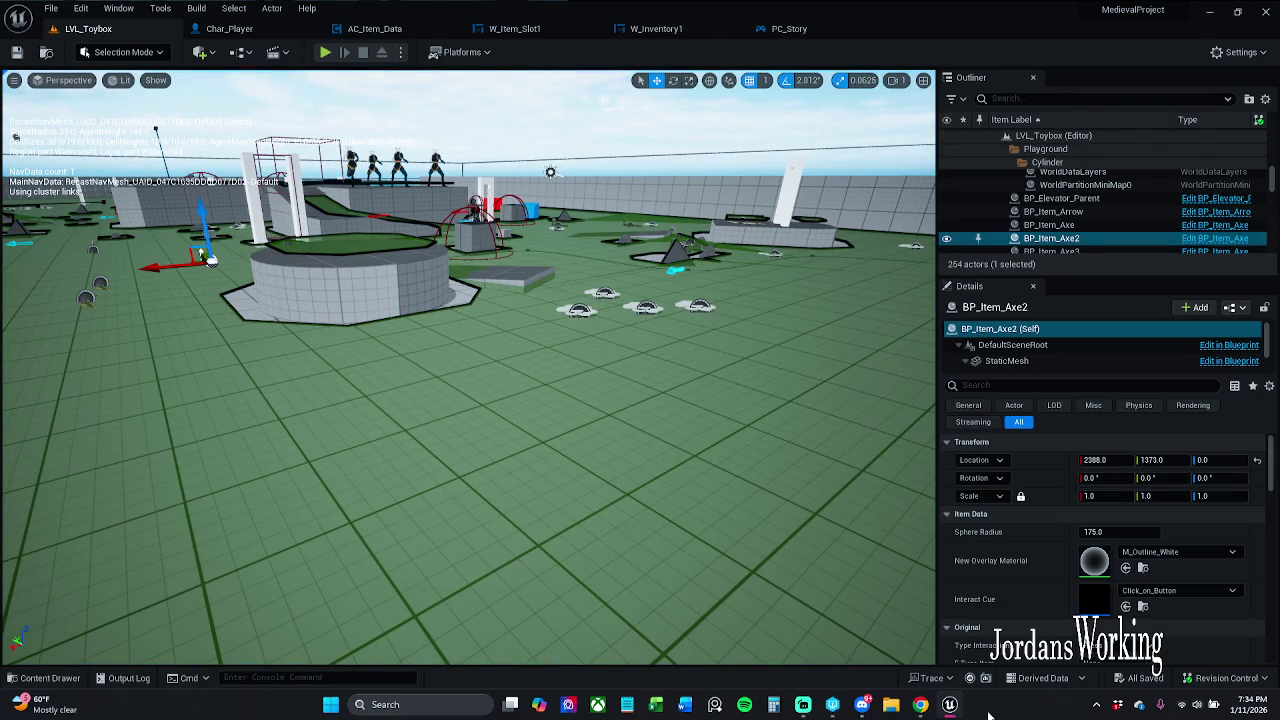
- Look over the PC_Story, W_Inventory1, W_Item_Slot1 and Char_Player graphs, centring the interaction comment
click(781, 30)
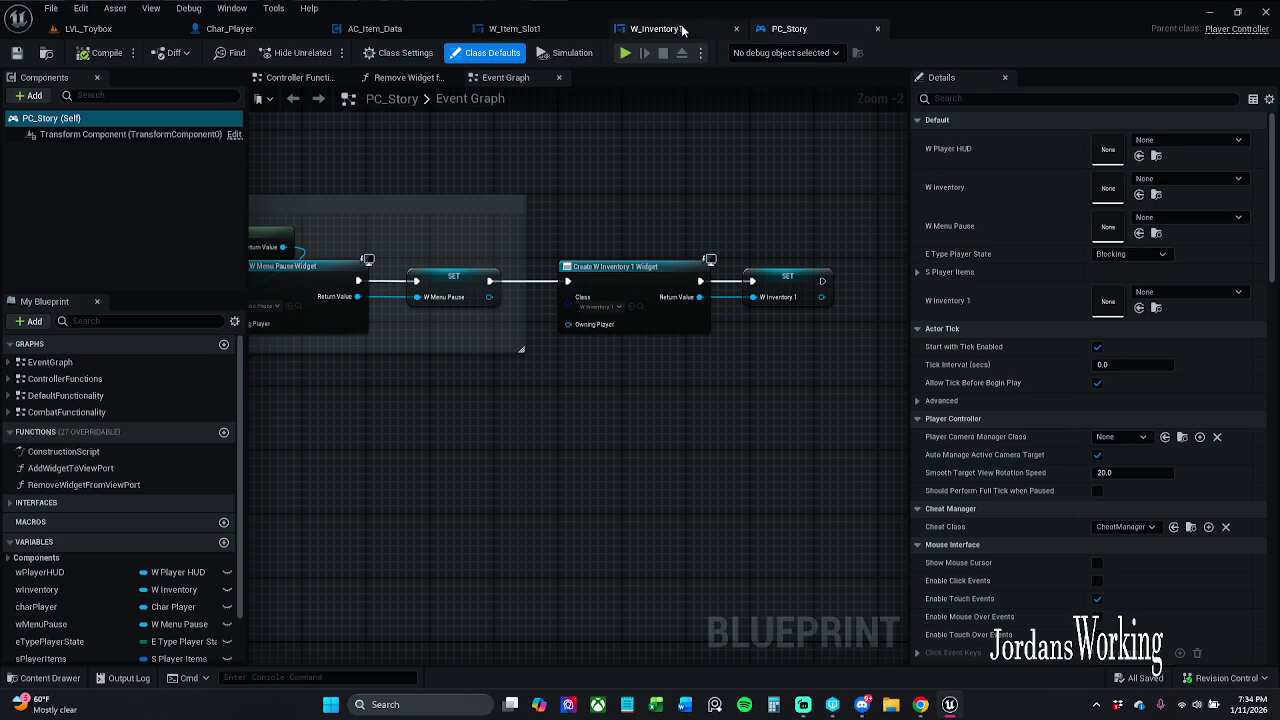
click(656, 29)
click(533, 30)
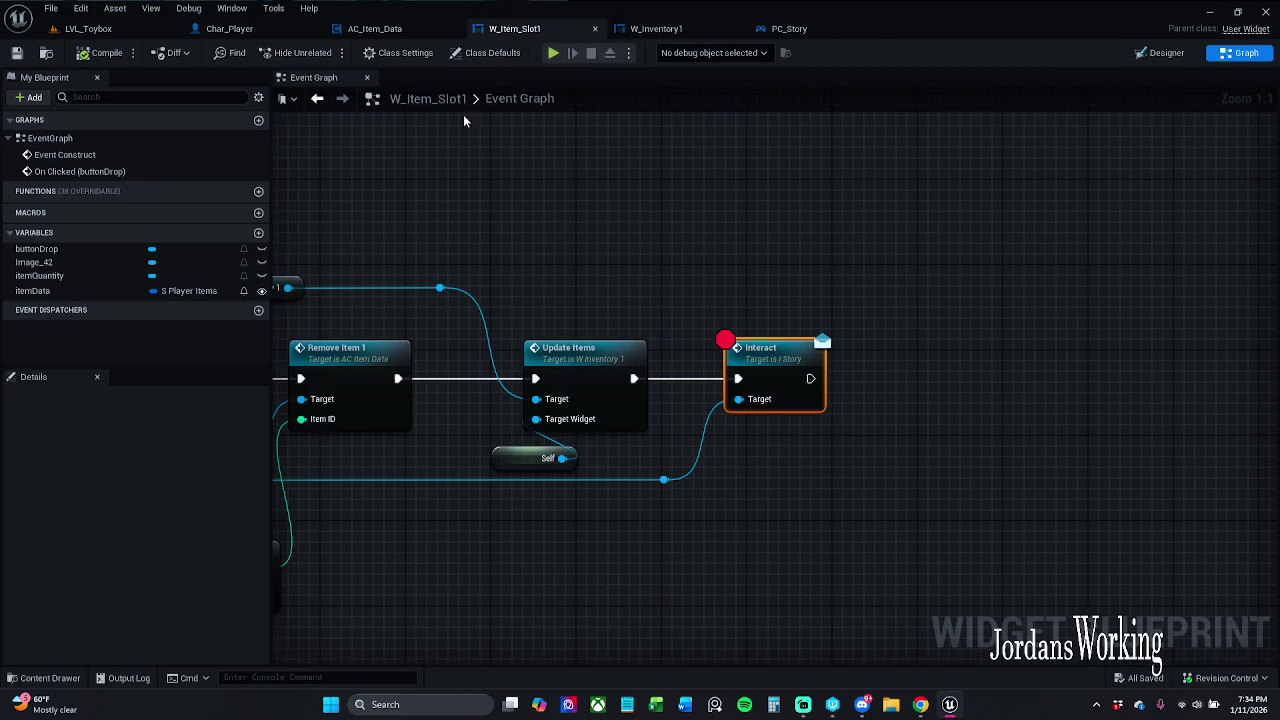
click(555, 245)
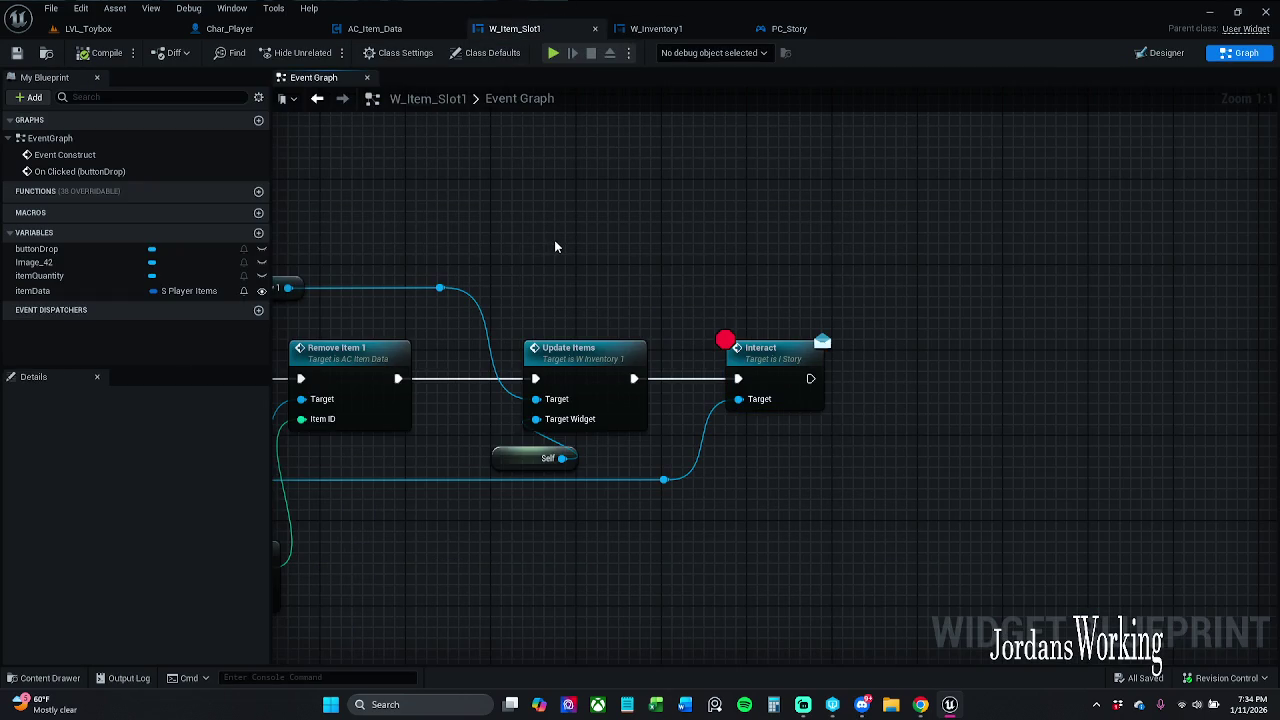
click(375, 29)
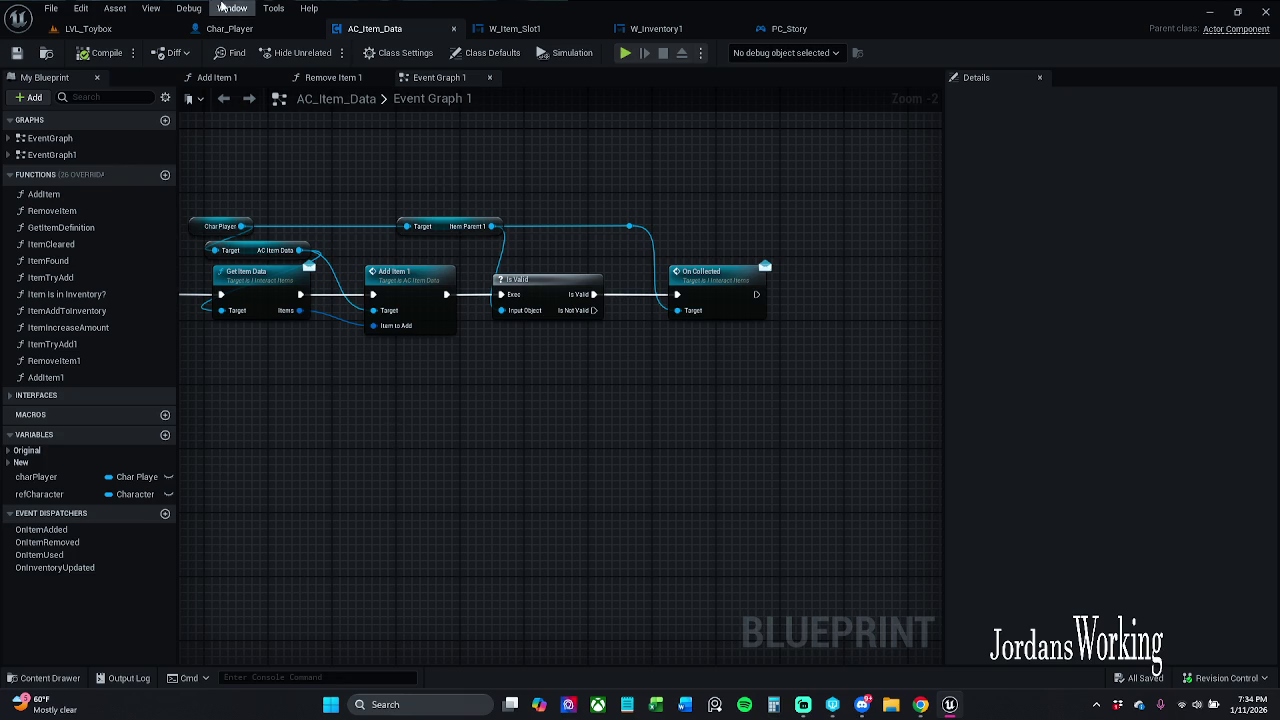
click(240, 30)
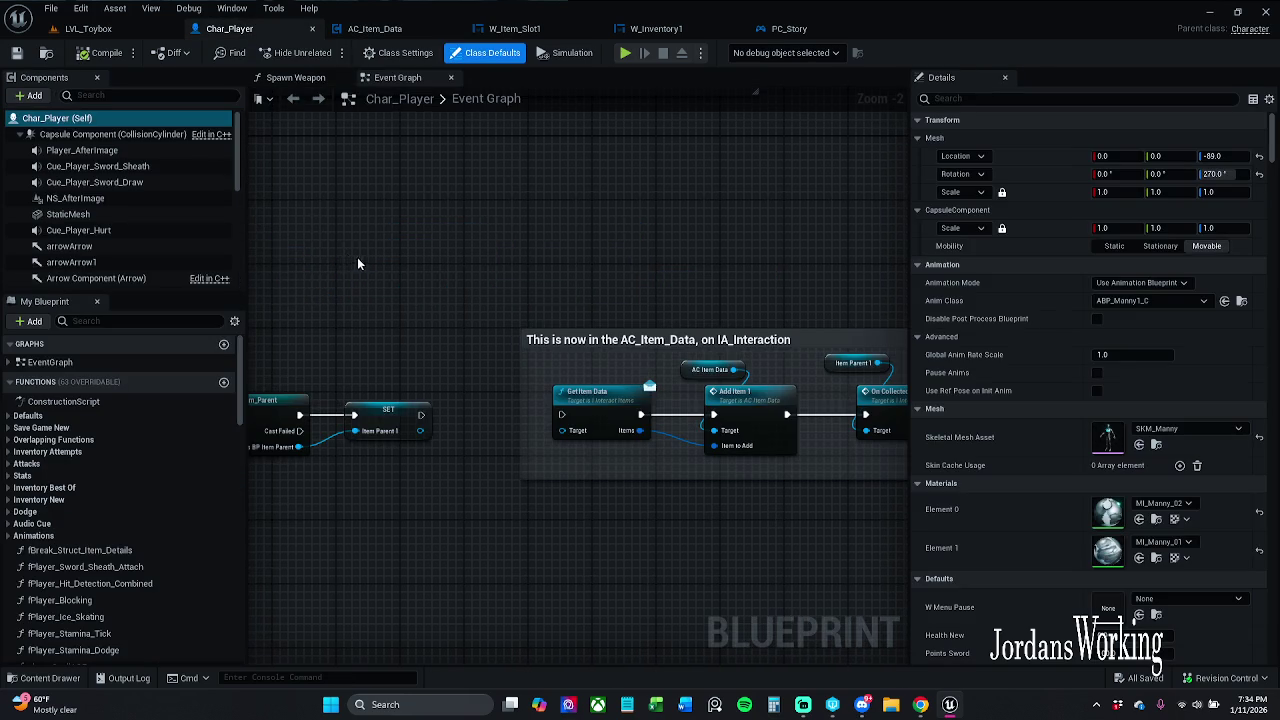
drag(357, 257, 451, 206)
drag(576, 211, 408, 209)
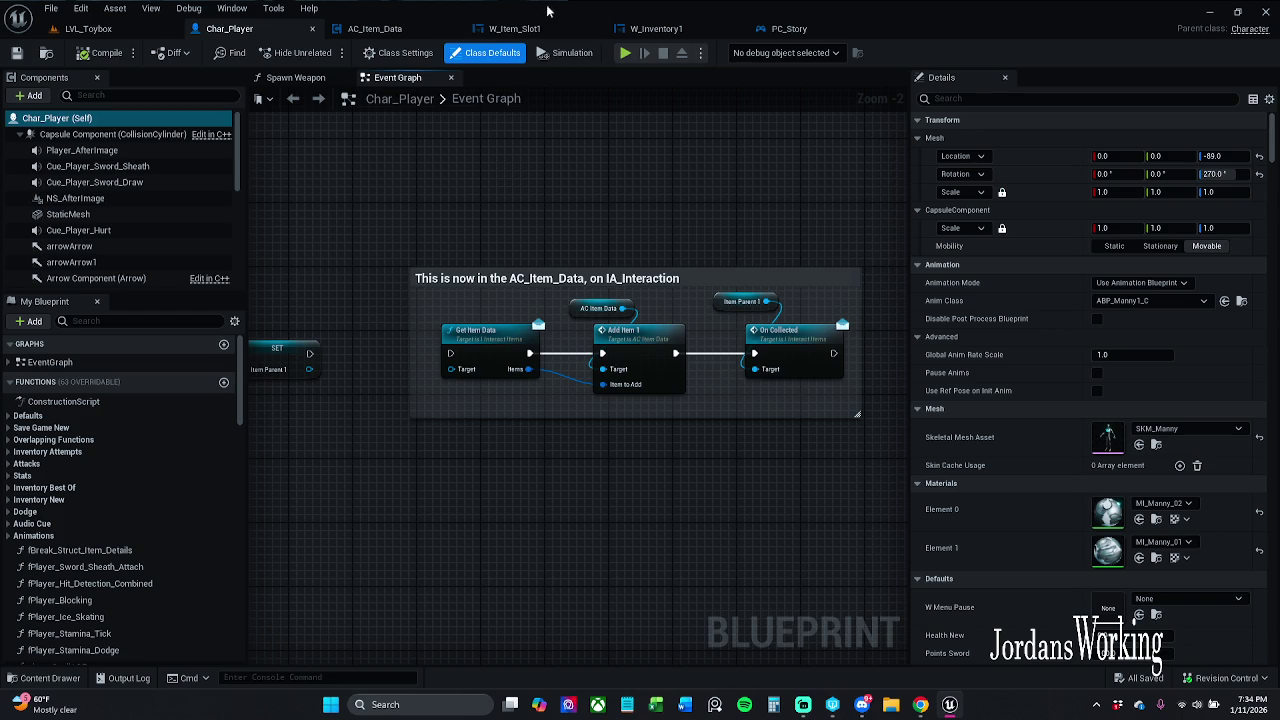
- Return to AC_Item_Data's Event Graph 1 and pan to the IA_Interaction event
click(378, 28)
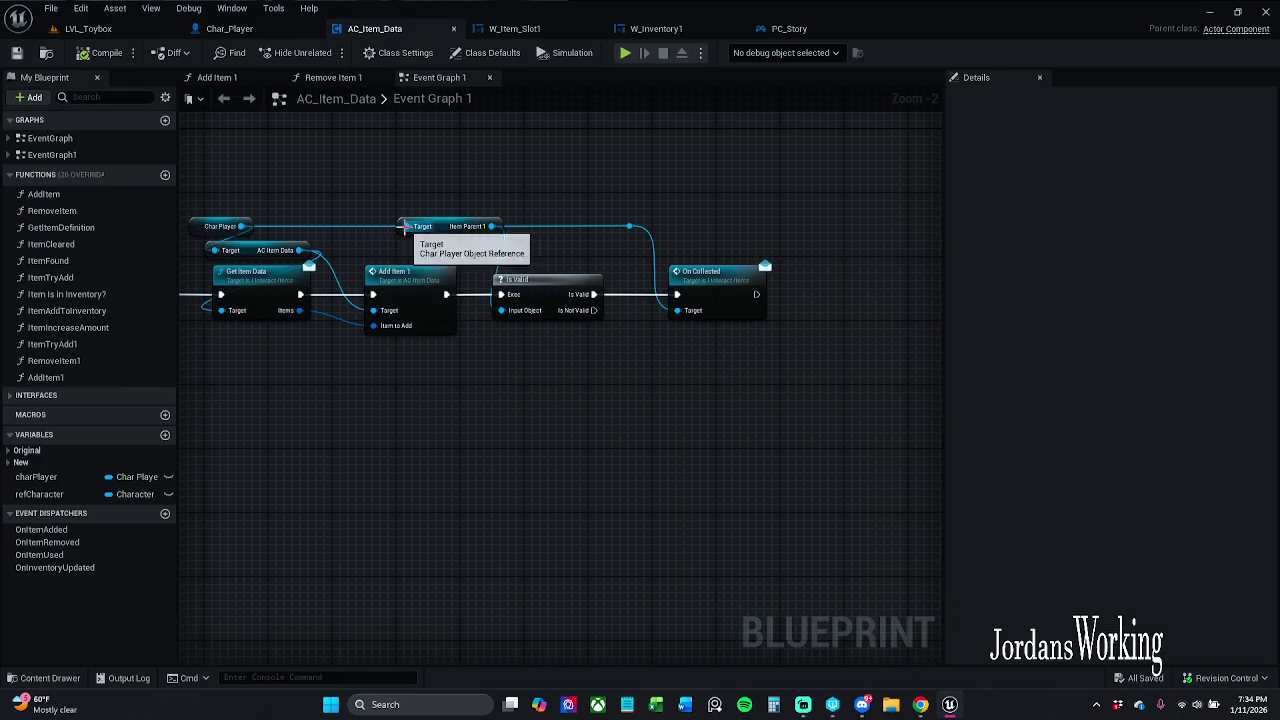
drag(405, 228, 650, 170)
scroll(519, 192, down, 2)
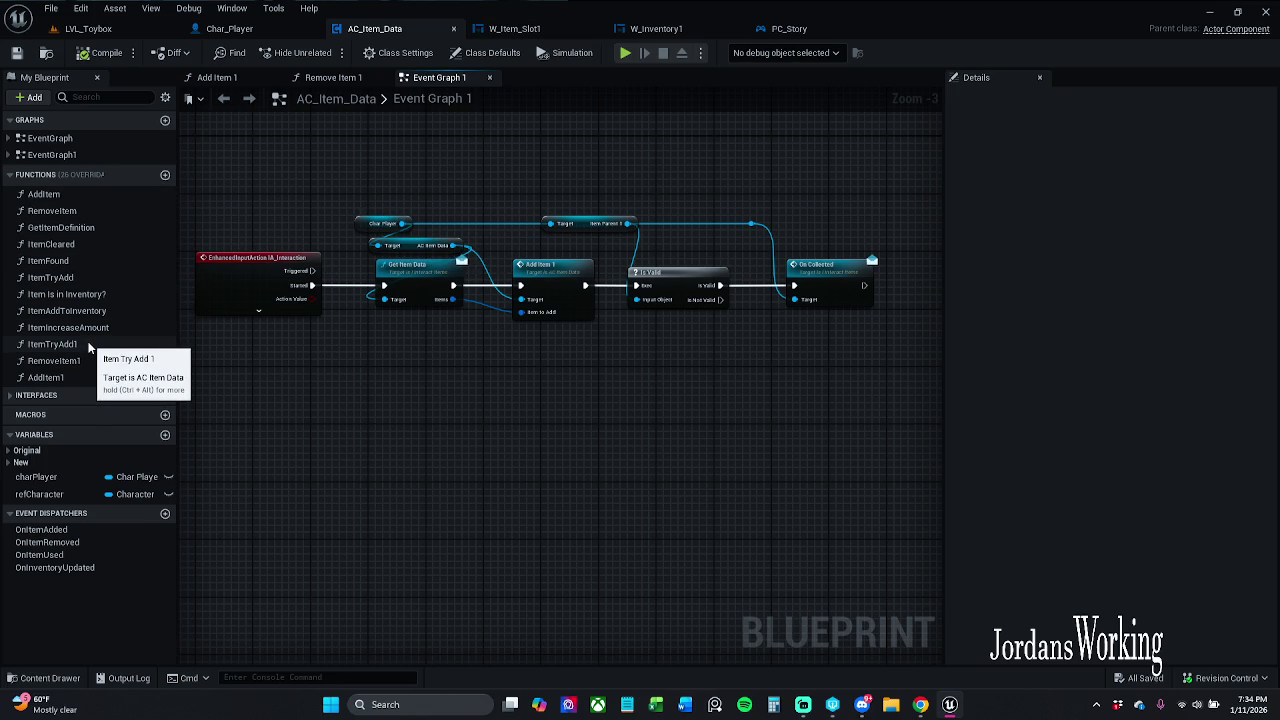
- Open Item Try Add 1 and double-click its Make Item Data node to open it in BP_Item_Parent
double_click(88, 344)
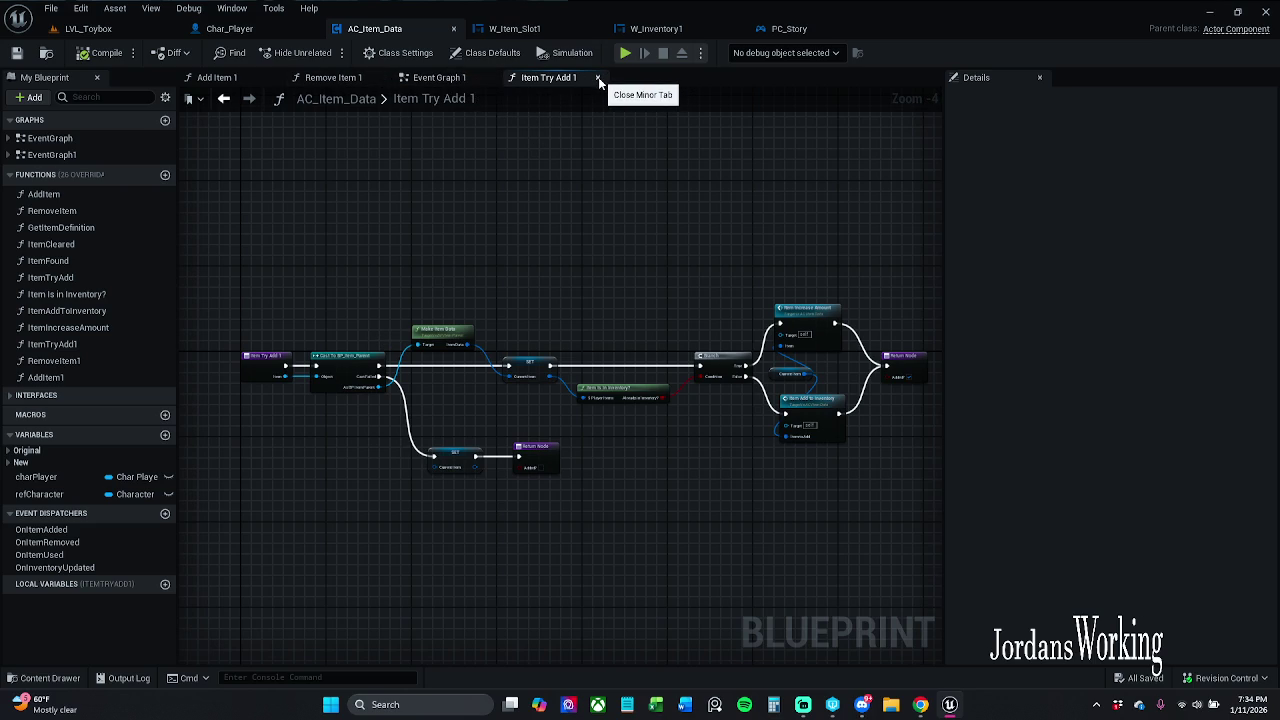
drag(614, 380, 587, 262)
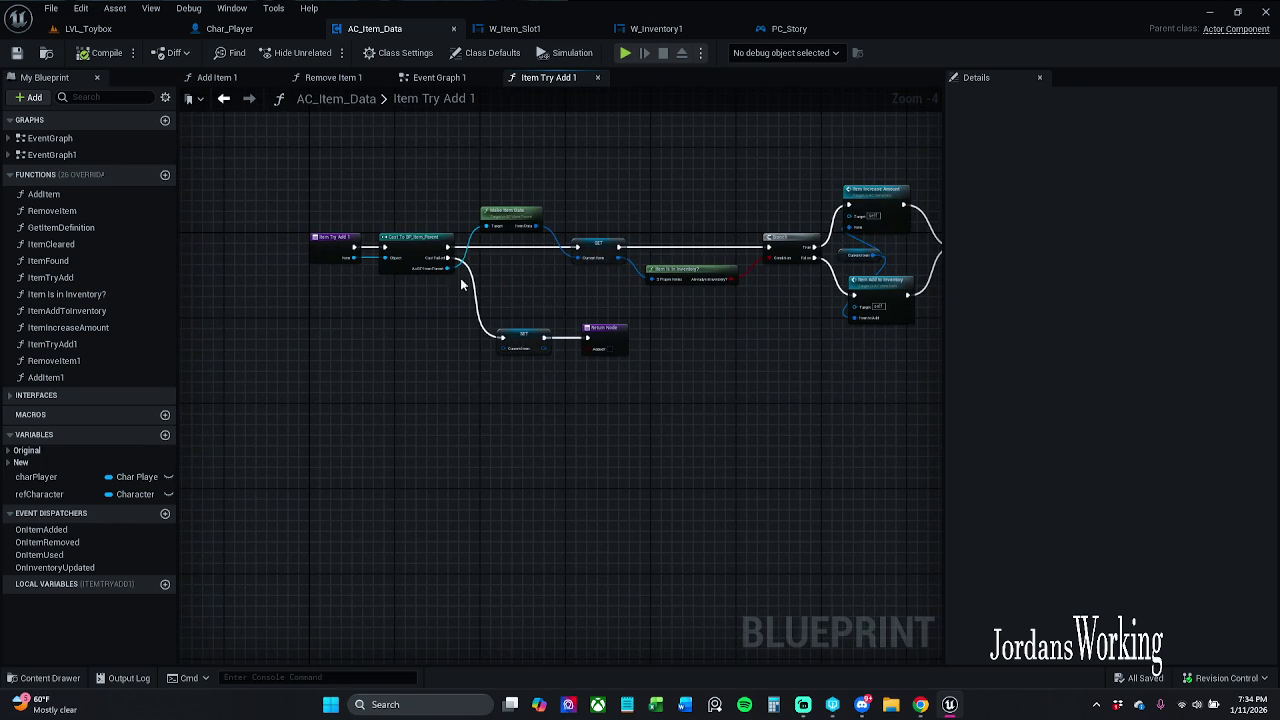
scroll(578, 304, up, 3)
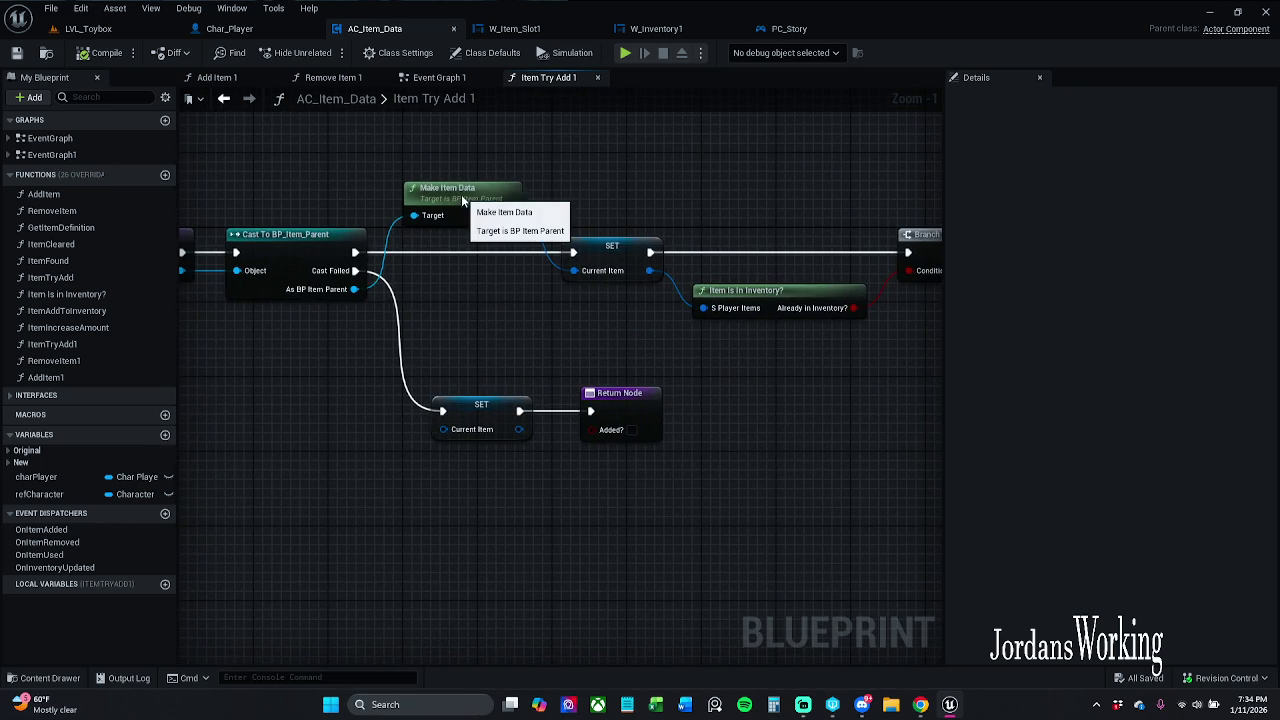
click(461, 194)
double_click(460, 190)
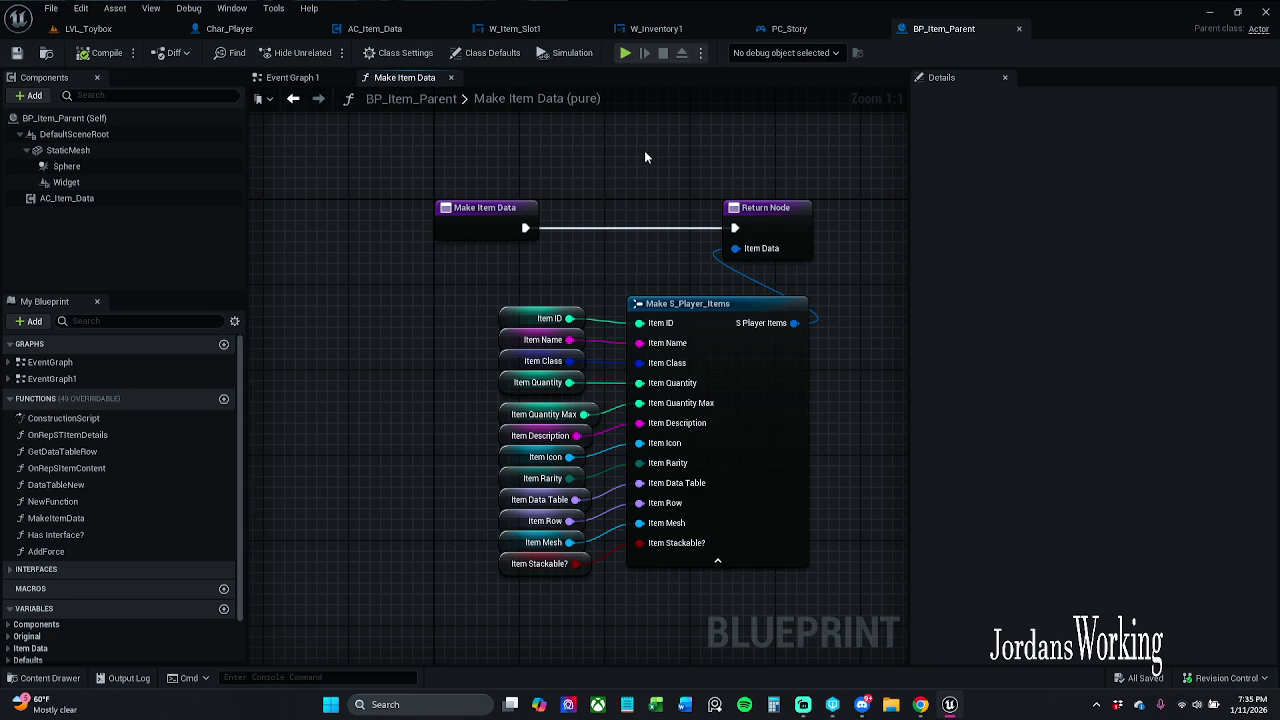
mouse_move(645, 157)
mouse_down()
mouse_move(637, 166)
mouse_move(618, 148)
mouse_up()
click(462, 292)
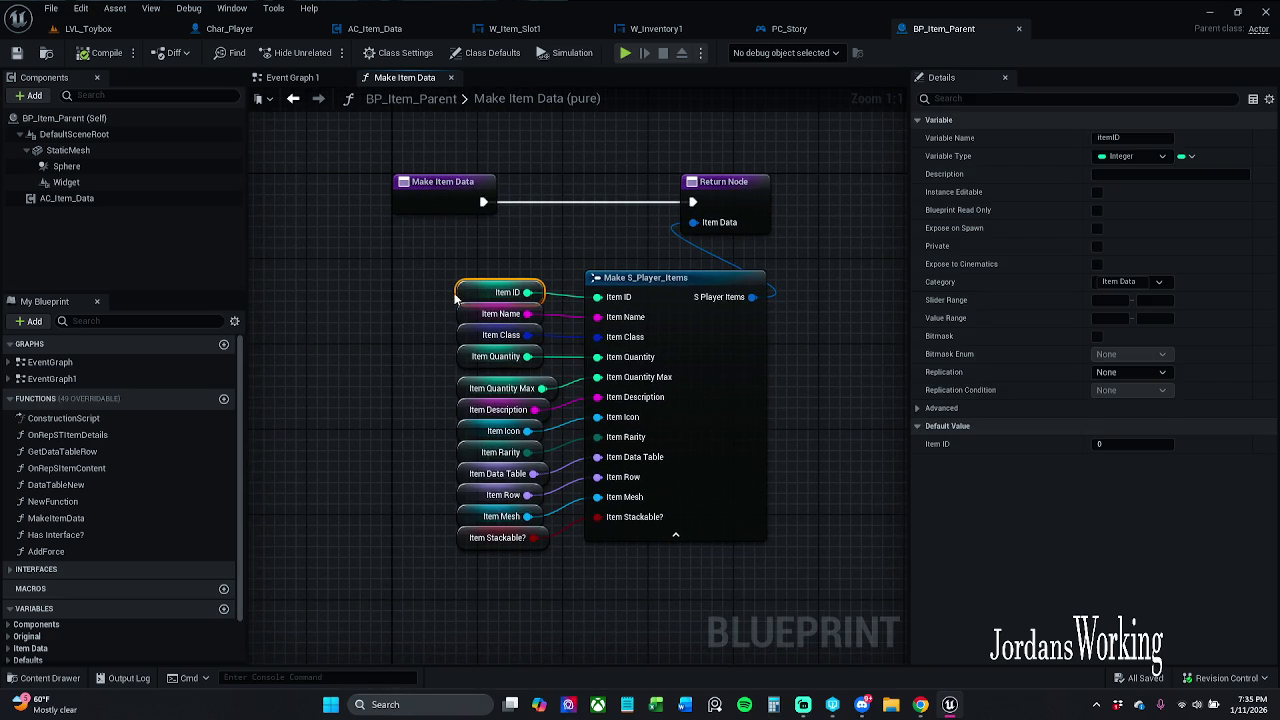
click(470, 356)
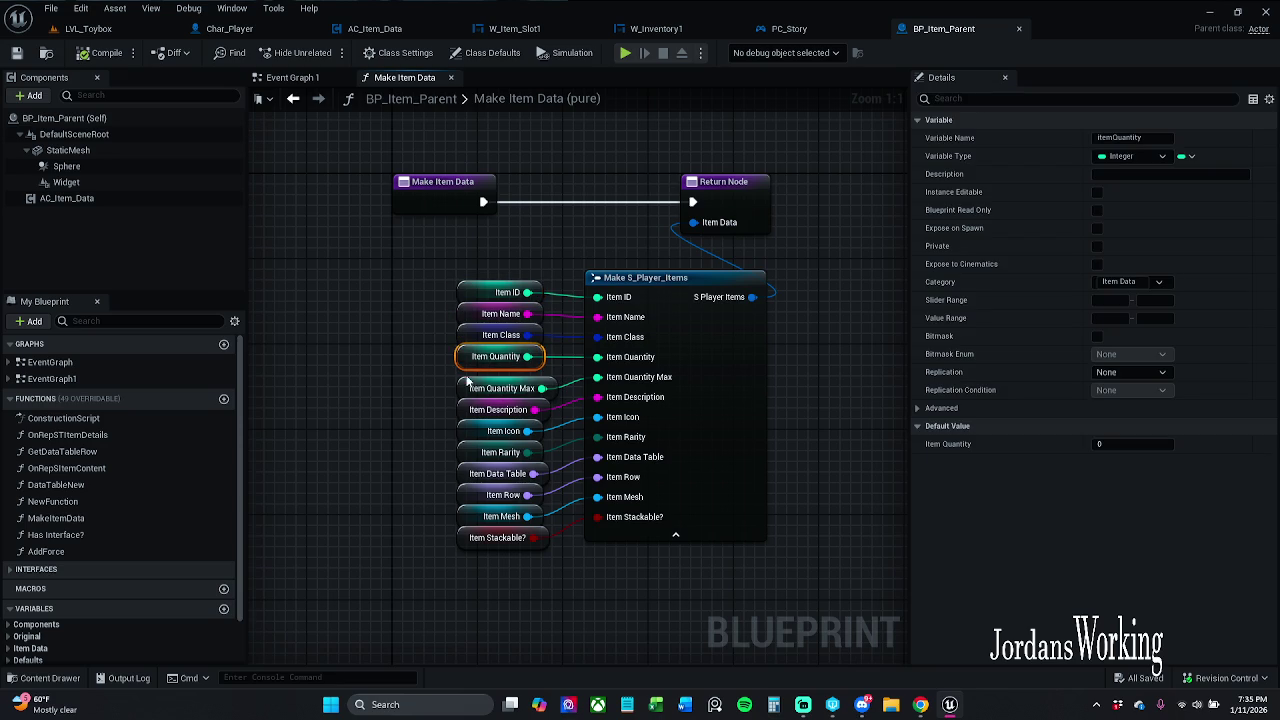
click(491, 342)
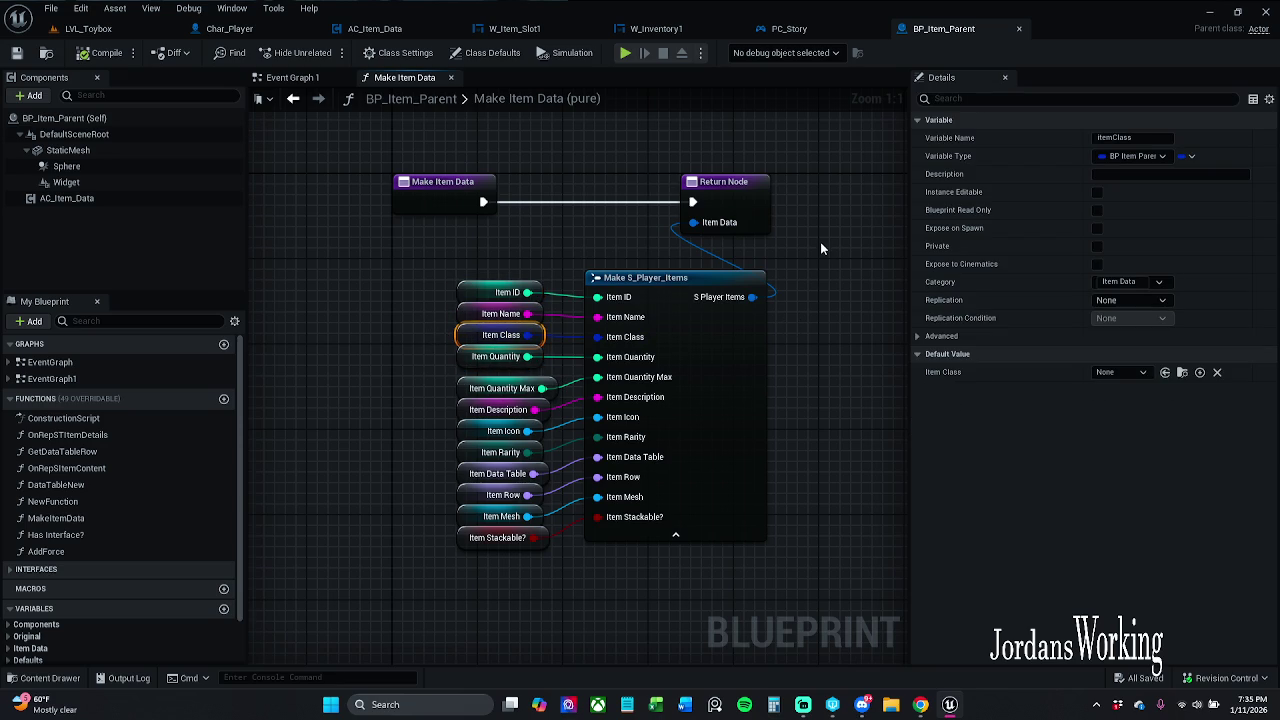
click(449, 443)
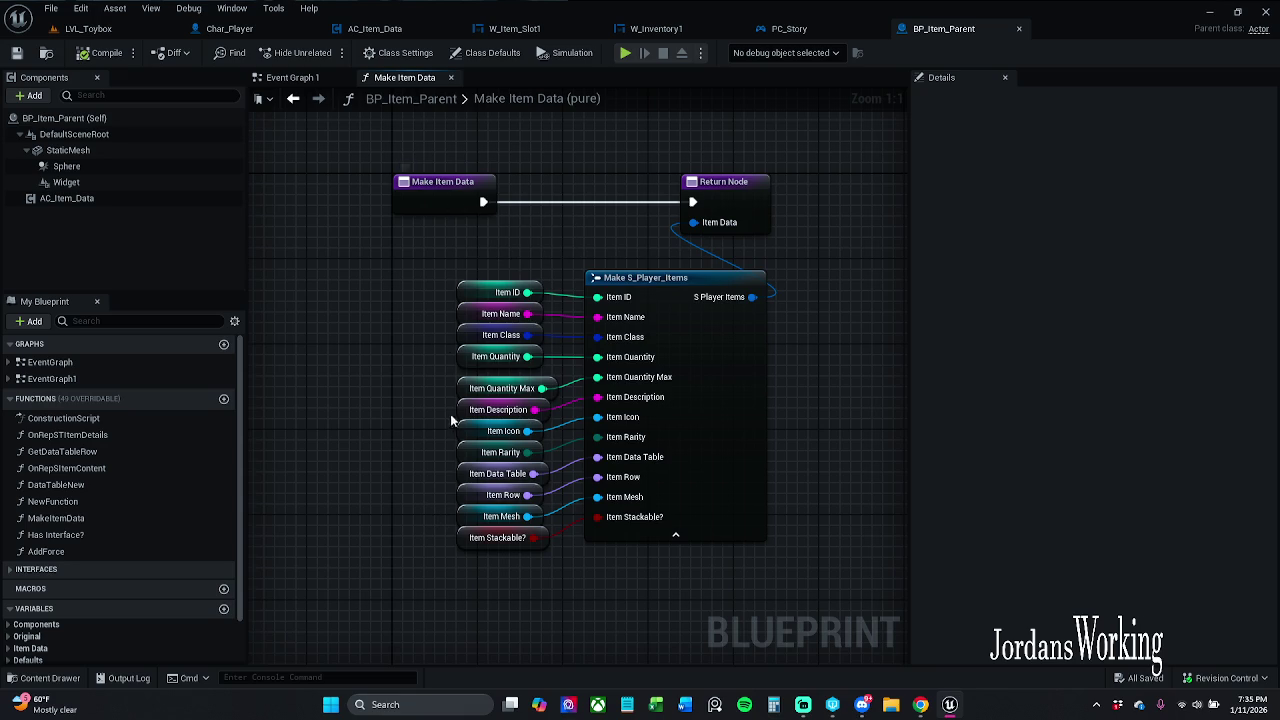
click(470, 335)
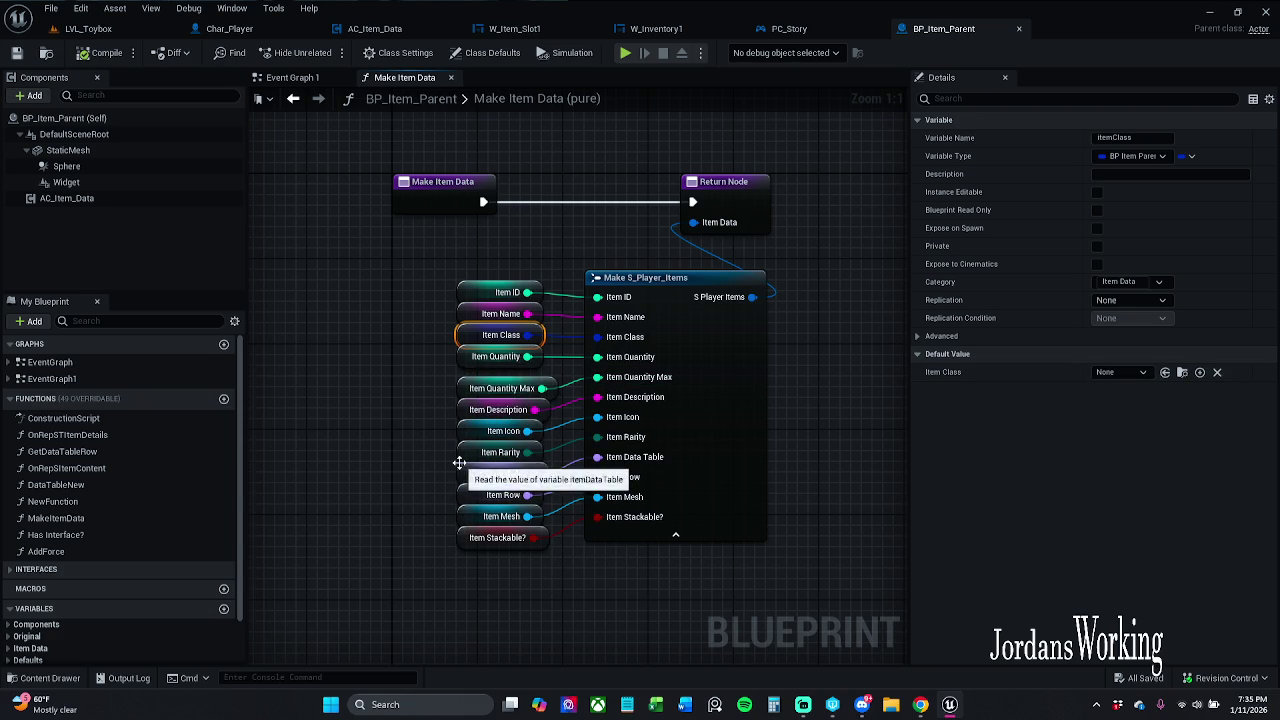
click(372, 313)
click(920, 704)
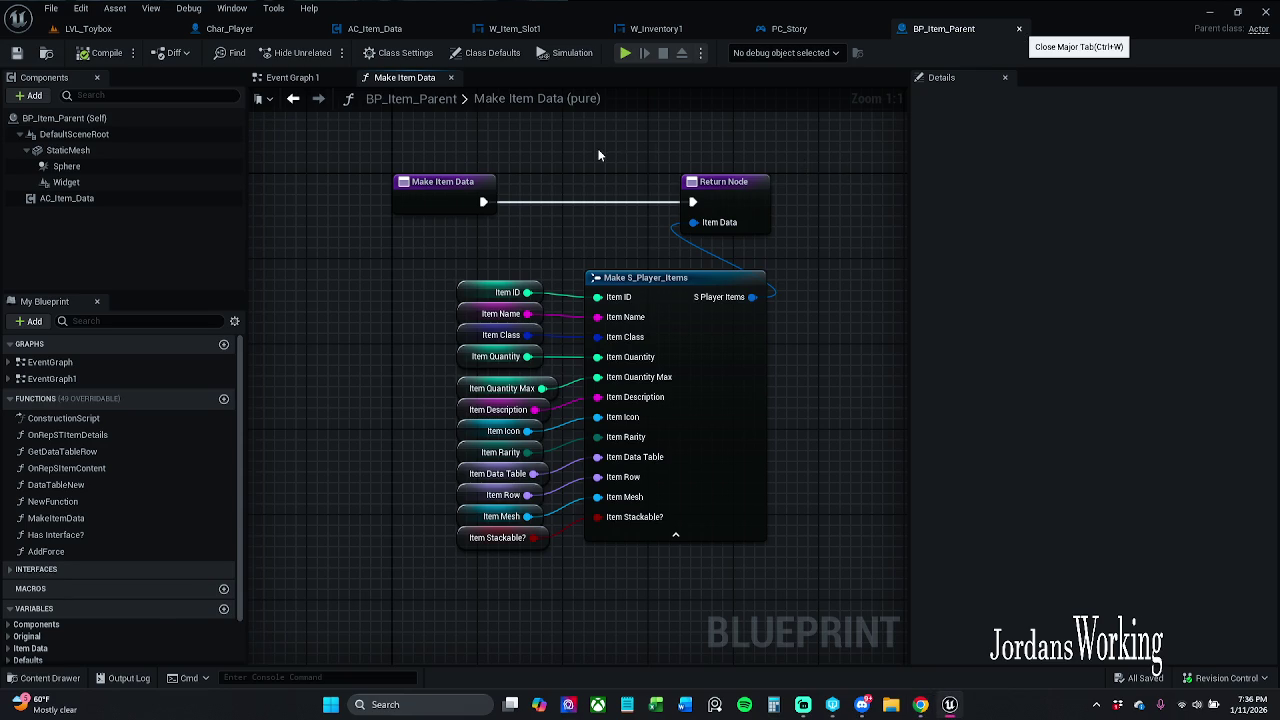
- Close BP_Item_Parent and return to AC_Item_Data's Item Try Add 1 graph
key(ctrl+w)
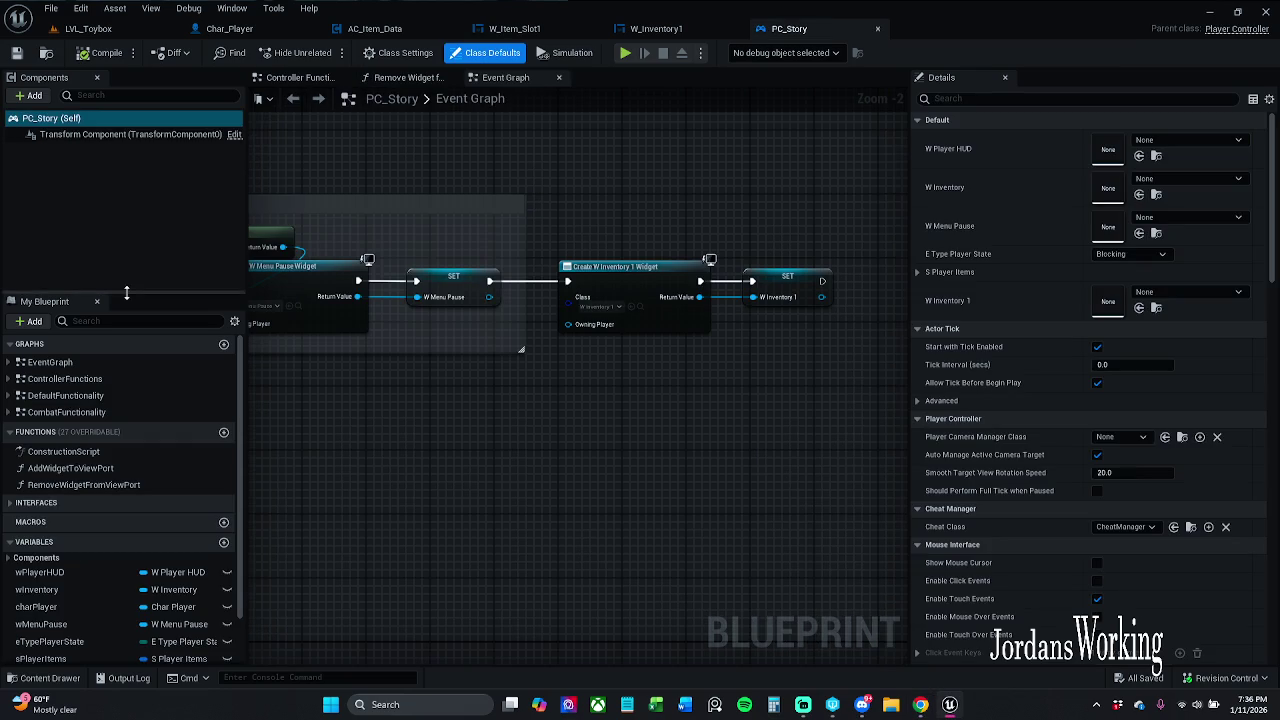
click(680, 29)
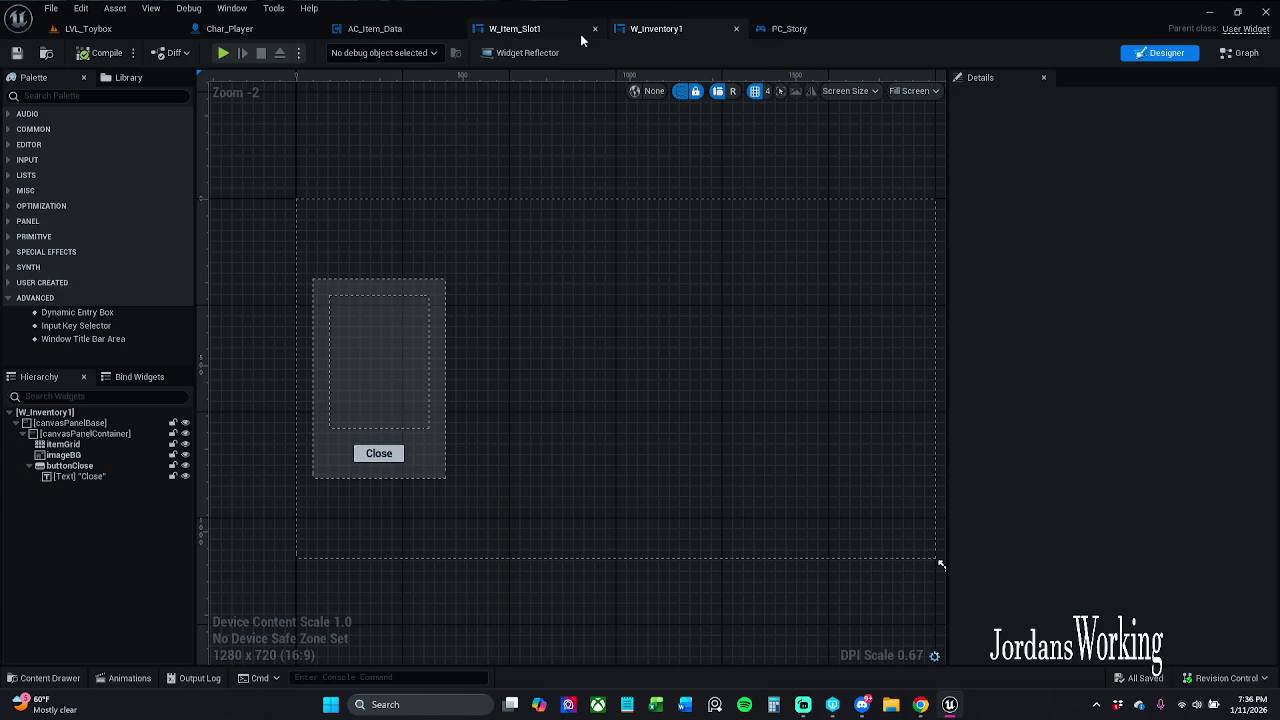
click(512, 32)
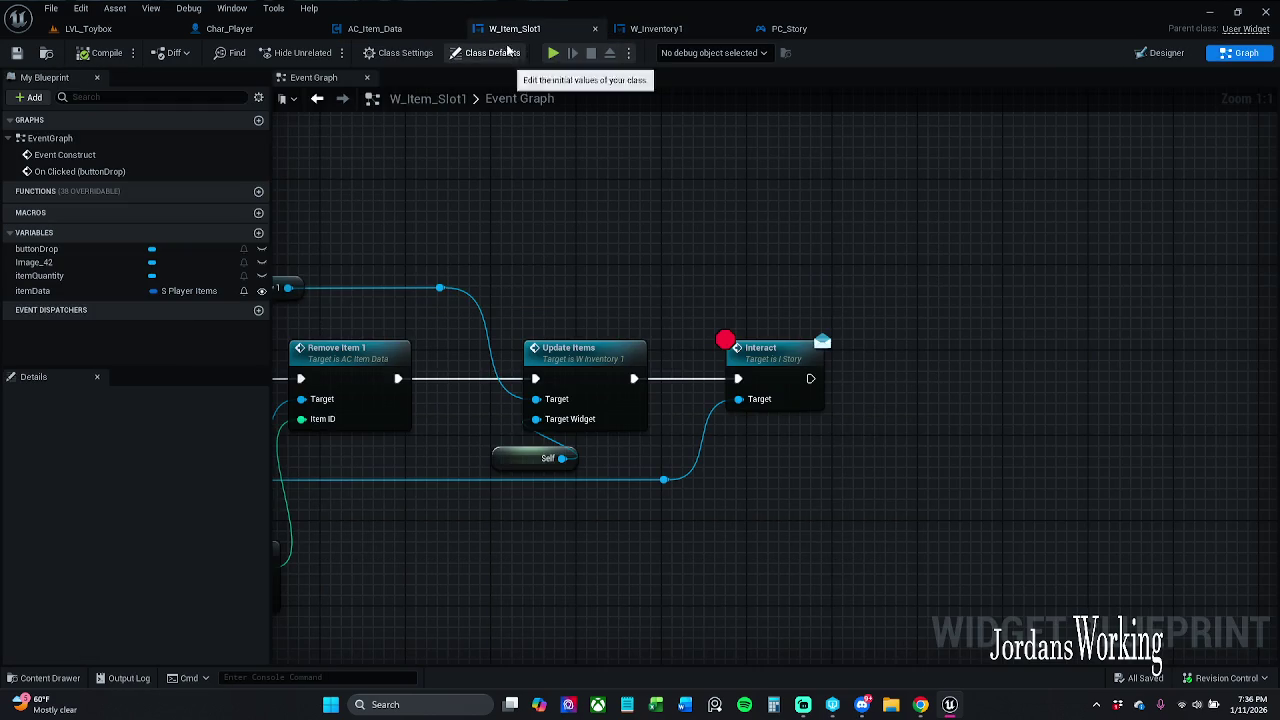
click(395, 29)
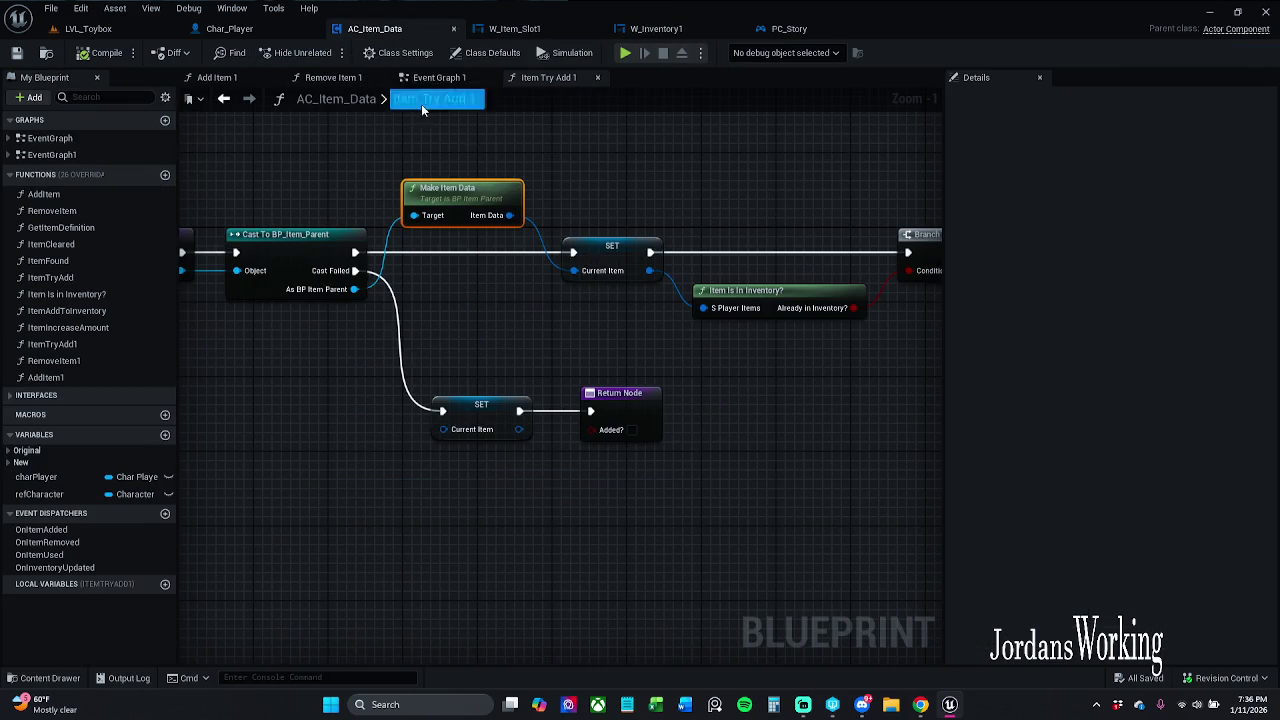
mouse_move(548, 173)
mouse_down()
mouse_move(792, 170)
mouse_move(638, 179)
mouse_move(390, 160)
mouse_up()
- Open the Item Is In Inventory? function and inspect its Inventory variable and nodes
click(574, 276)
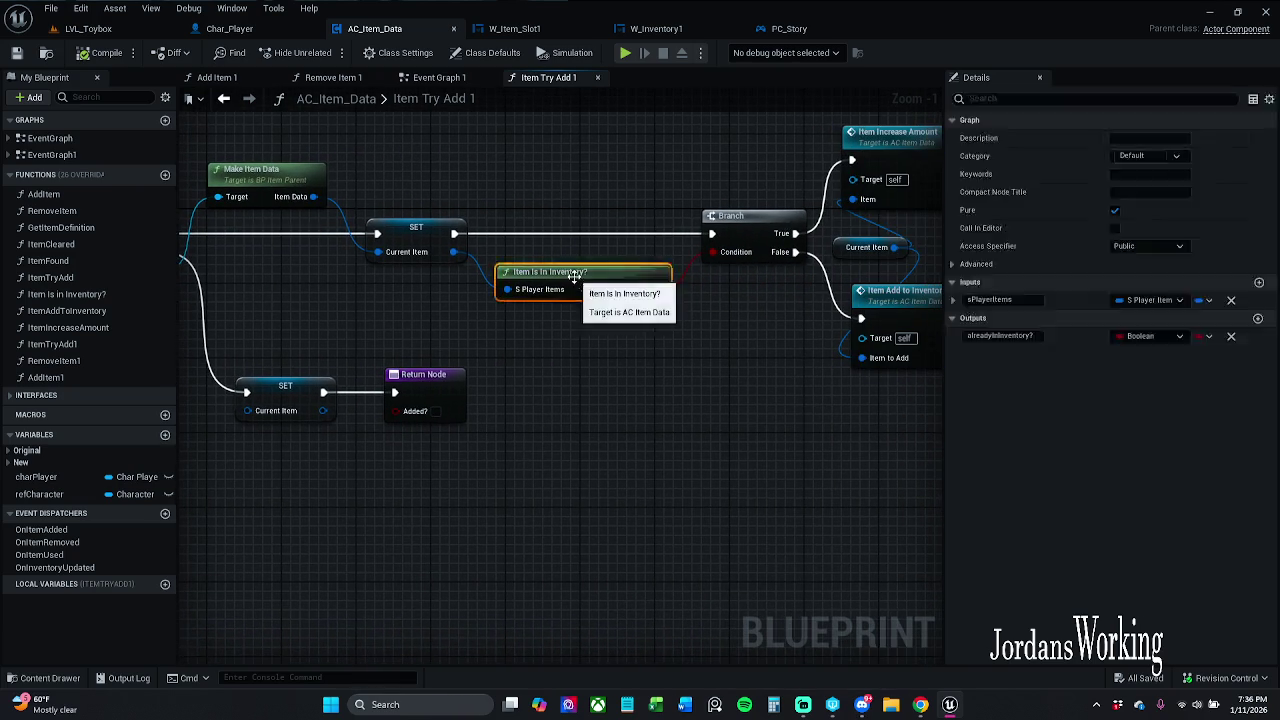
double_click(574, 276)
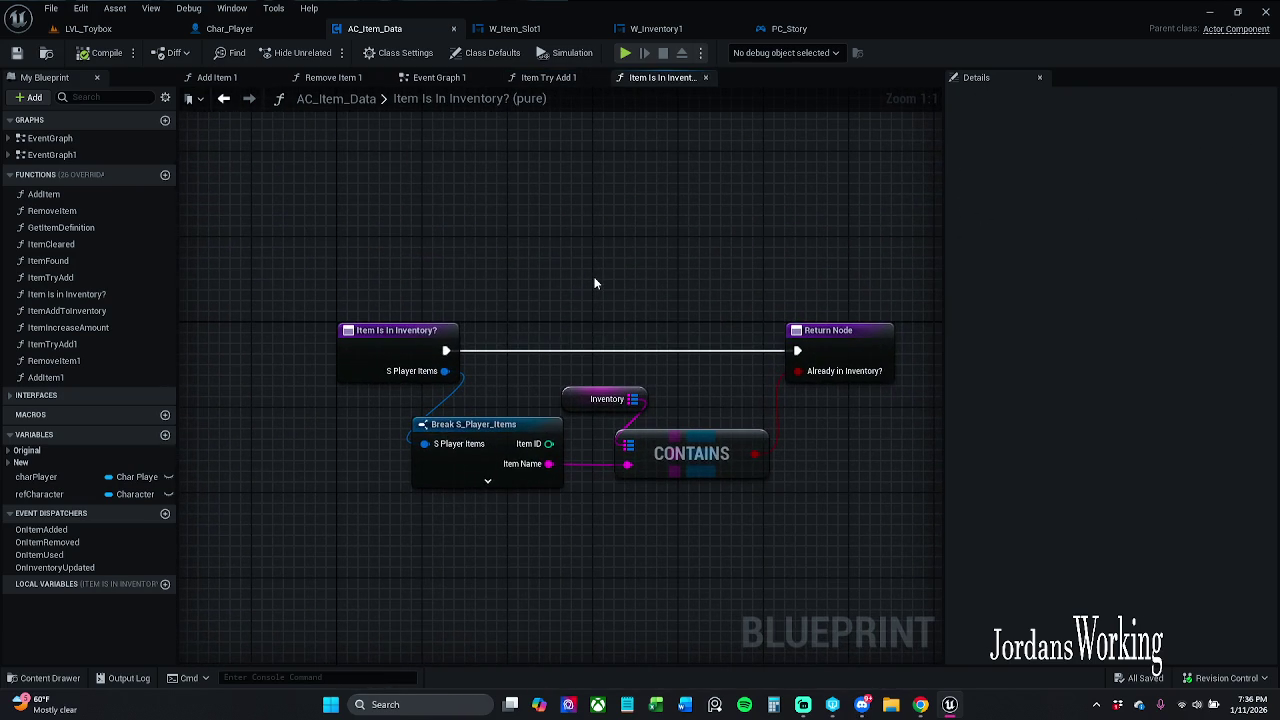
click(585, 399)
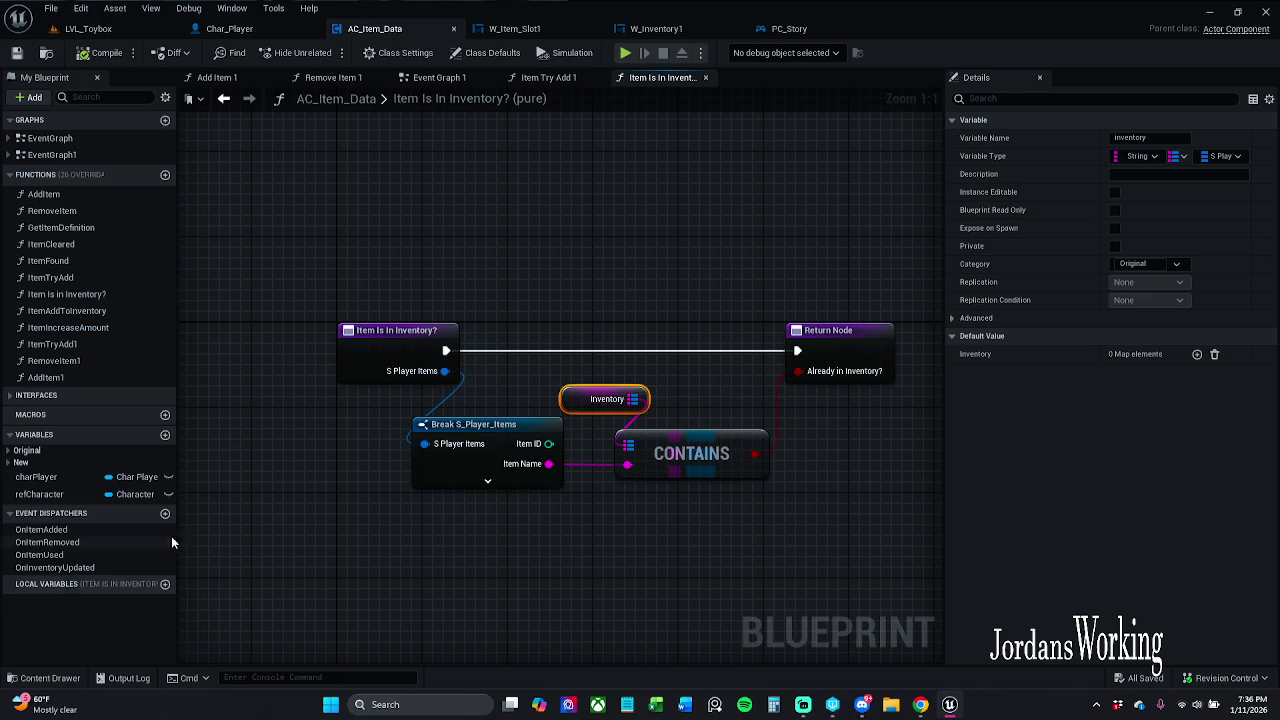
drag(355, 267, 776, 503)
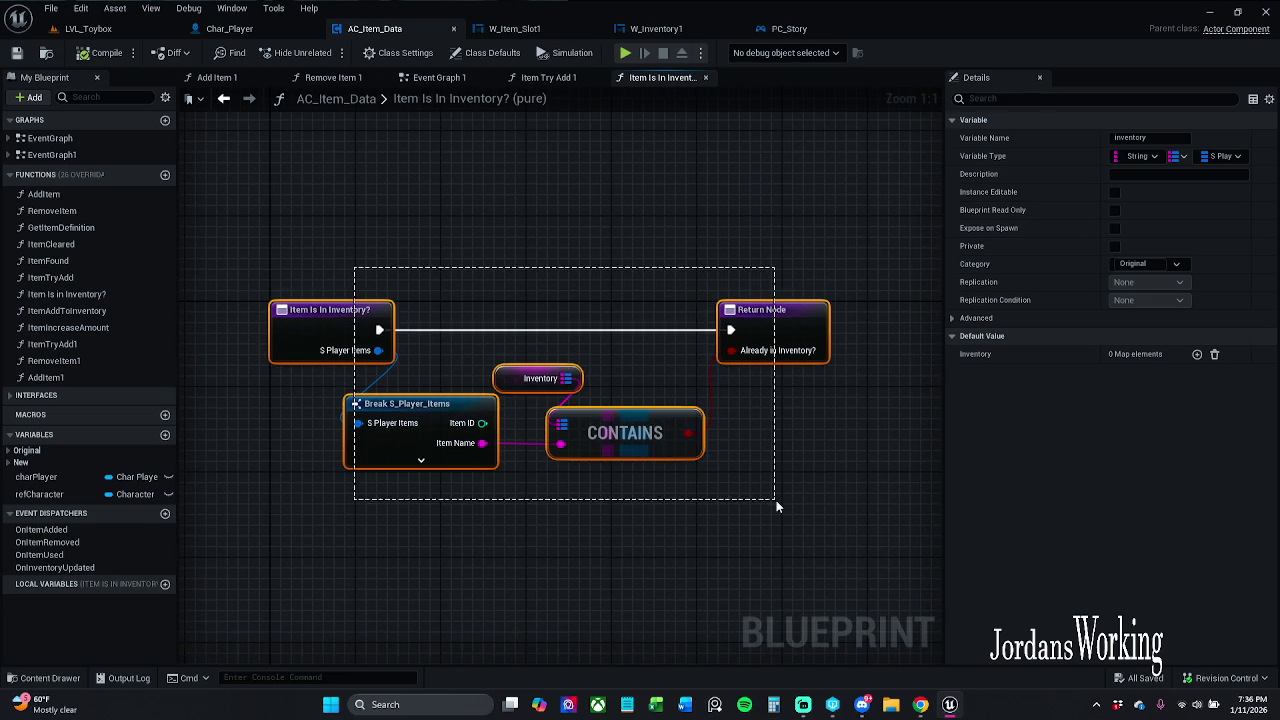
click(769, 492)
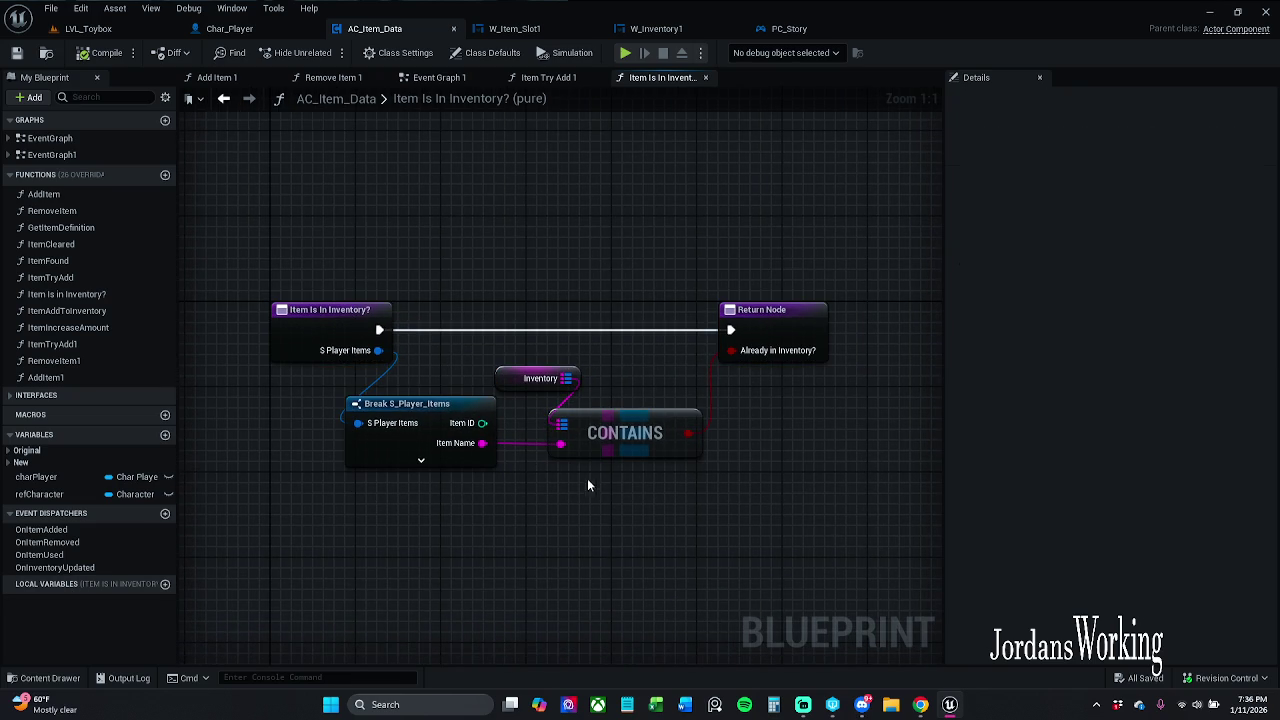
mouse_move(368, 263)
mouse_down()
mouse_move(398, 305)
mouse_move(823, 532)
mouse_up()
click(793, 541)
click(532, 374)
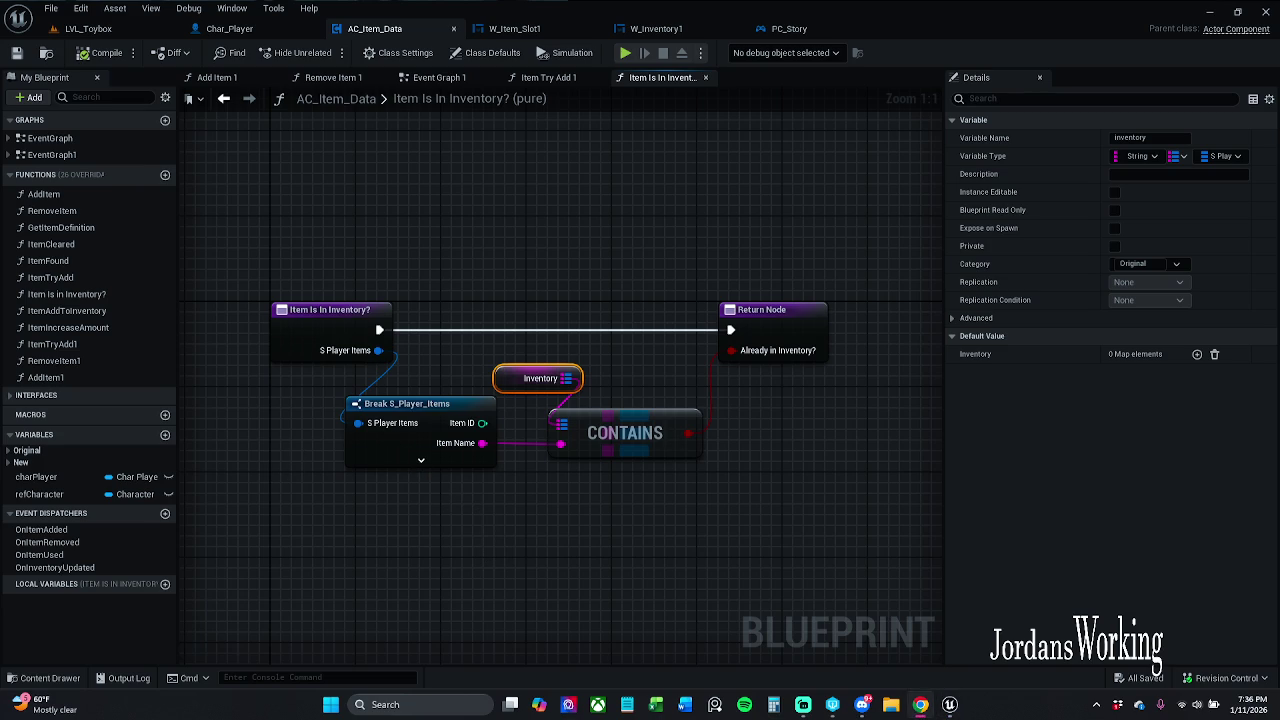
- Reopen Item Is In Inventory? to recheck the Inventory variable, then return to Item Try Add 1
click(548, 77)
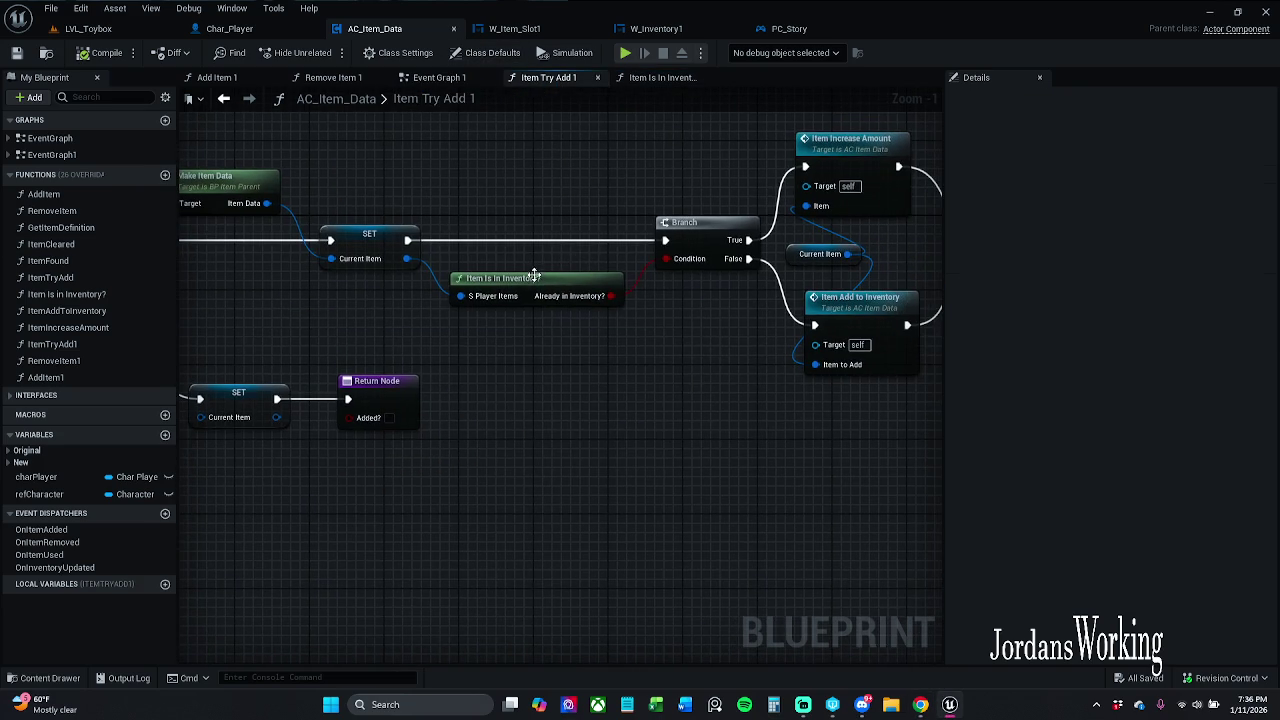
double_click(532, 273)
click(565, 378)
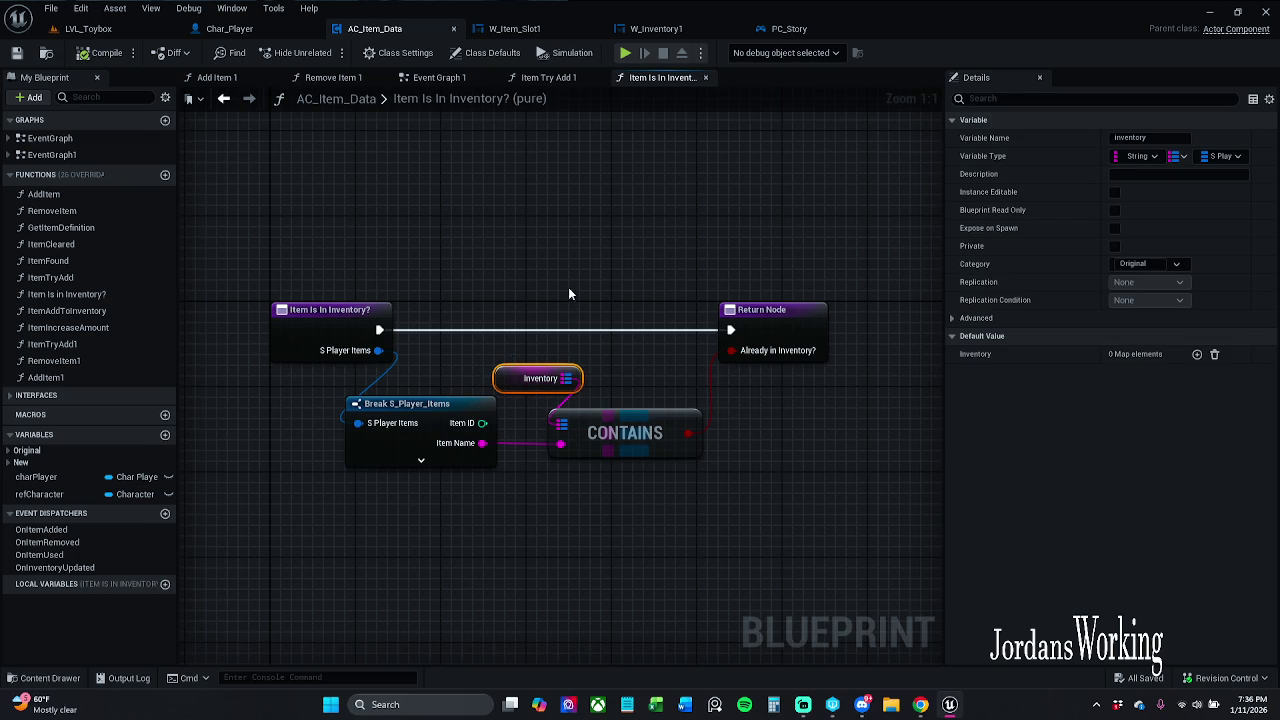
click(555, 77)
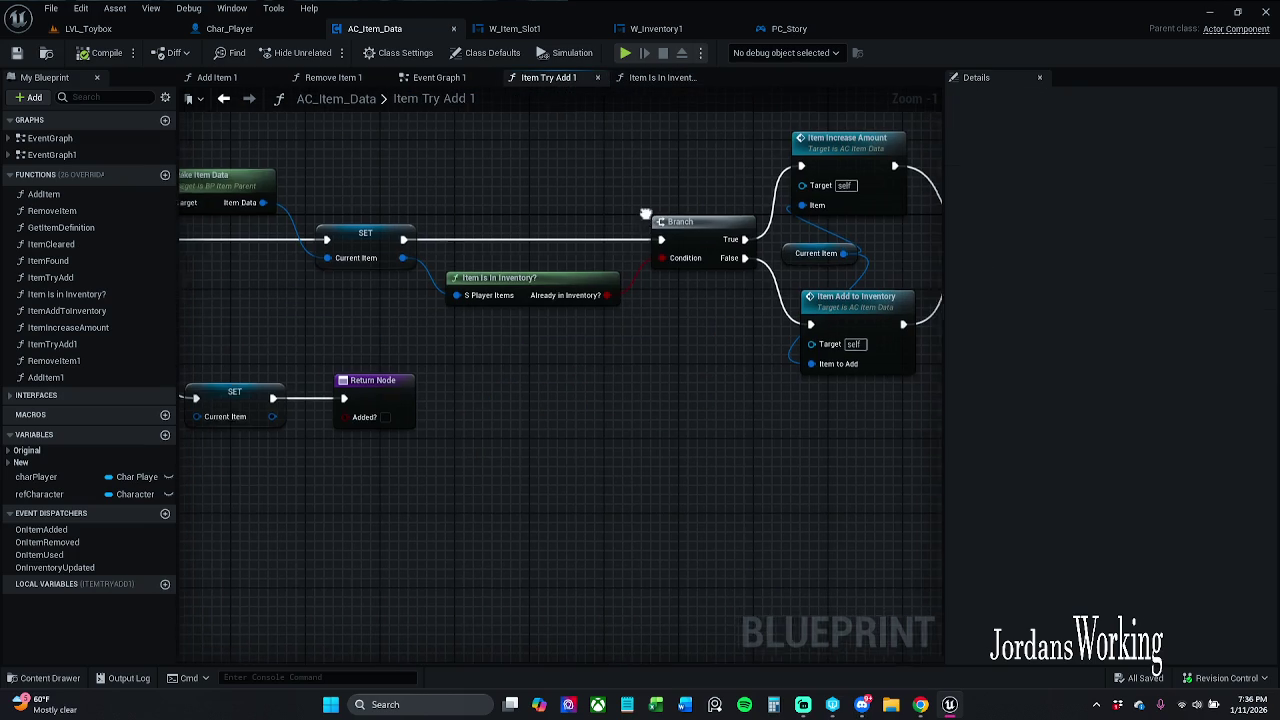
drag(704, 134, 596, 134)
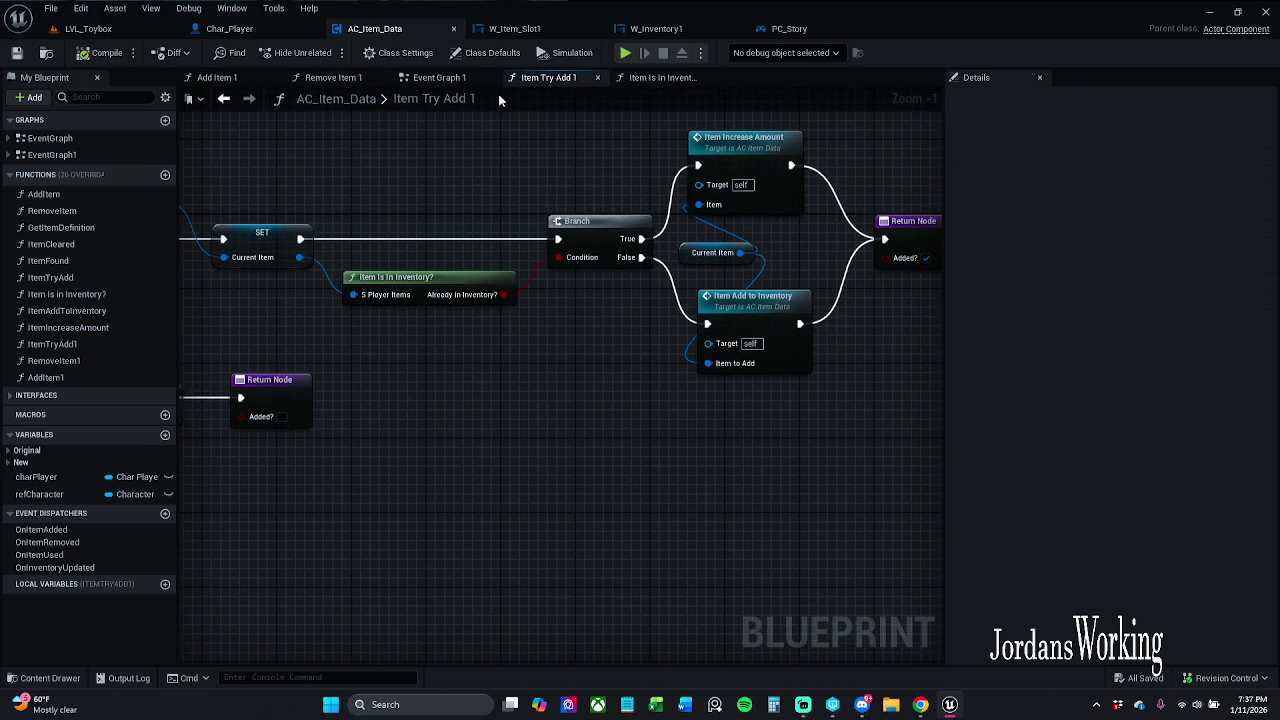
- Switch to the Add Item 1 graph and frame its right-hand Branch and Set Array Elem nodes
click(218, 78)
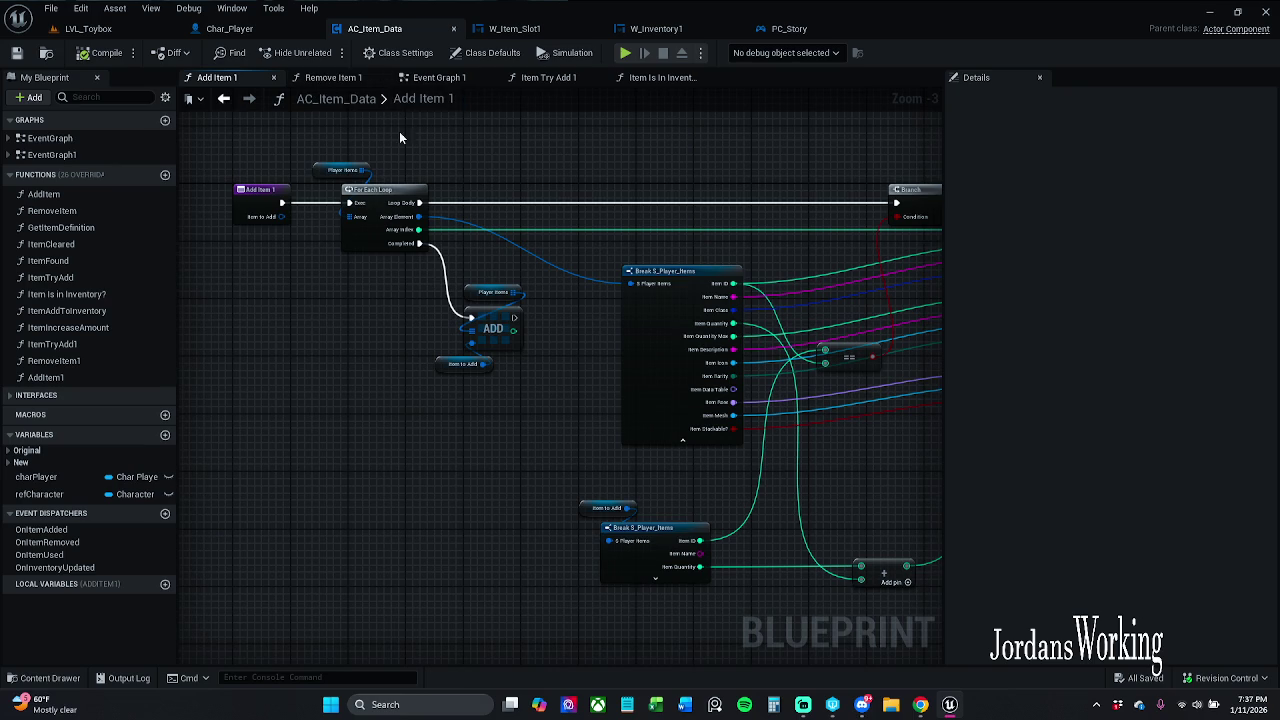
drag(463, 175, 344, 163)
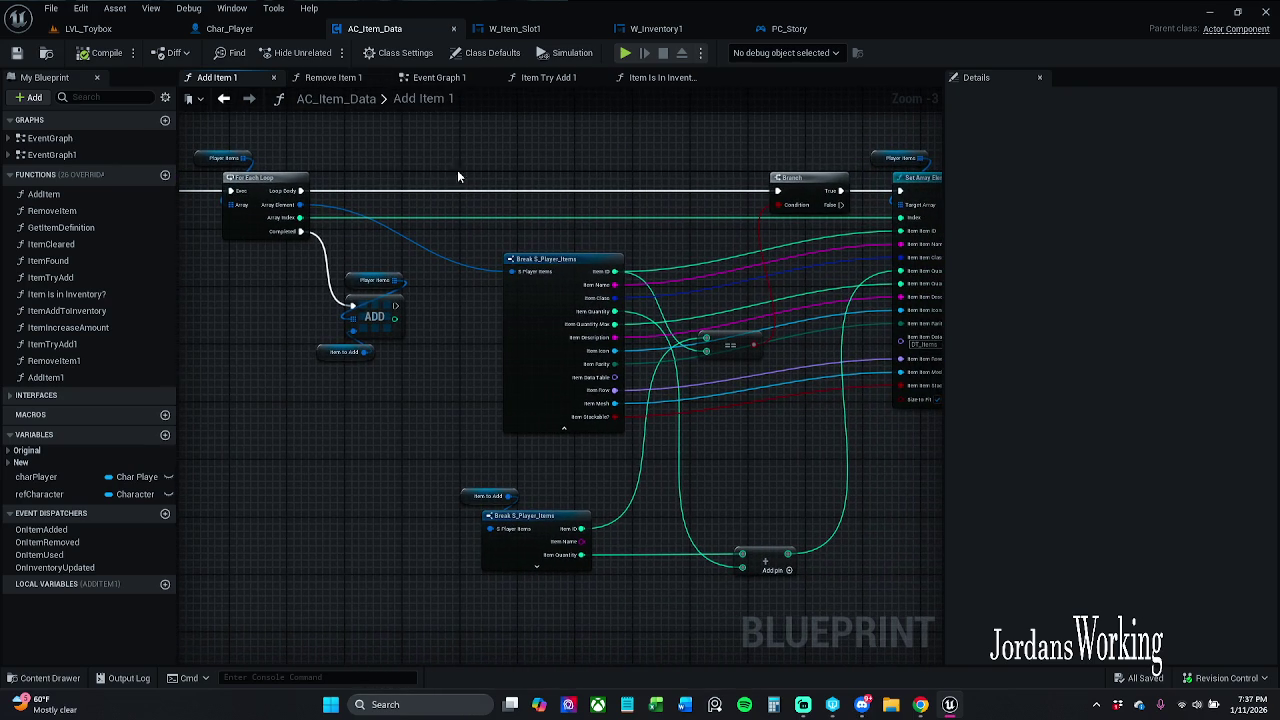
mouse_move(474, 177)
mouse_down()
mouse_move(220, 160)
mouse_move(337, 155)
mouse_move(456, 175)
mouse_up()
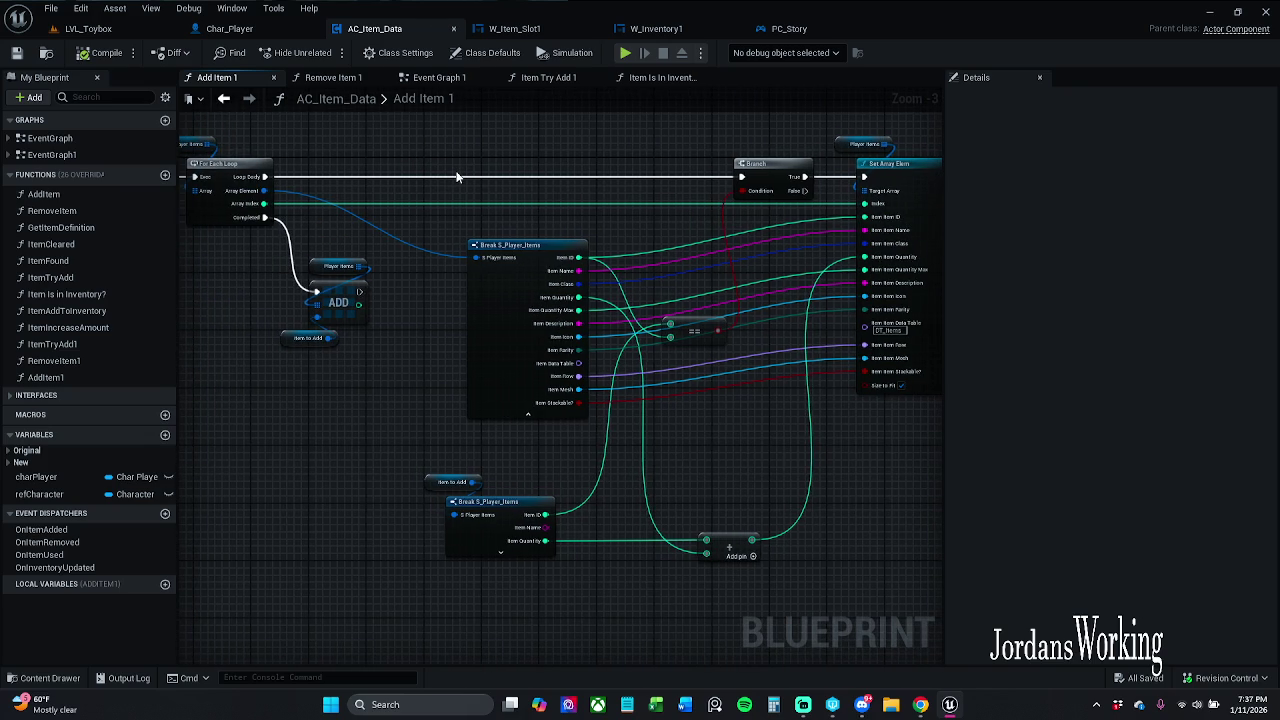
drag(456, 177, 356, 170)
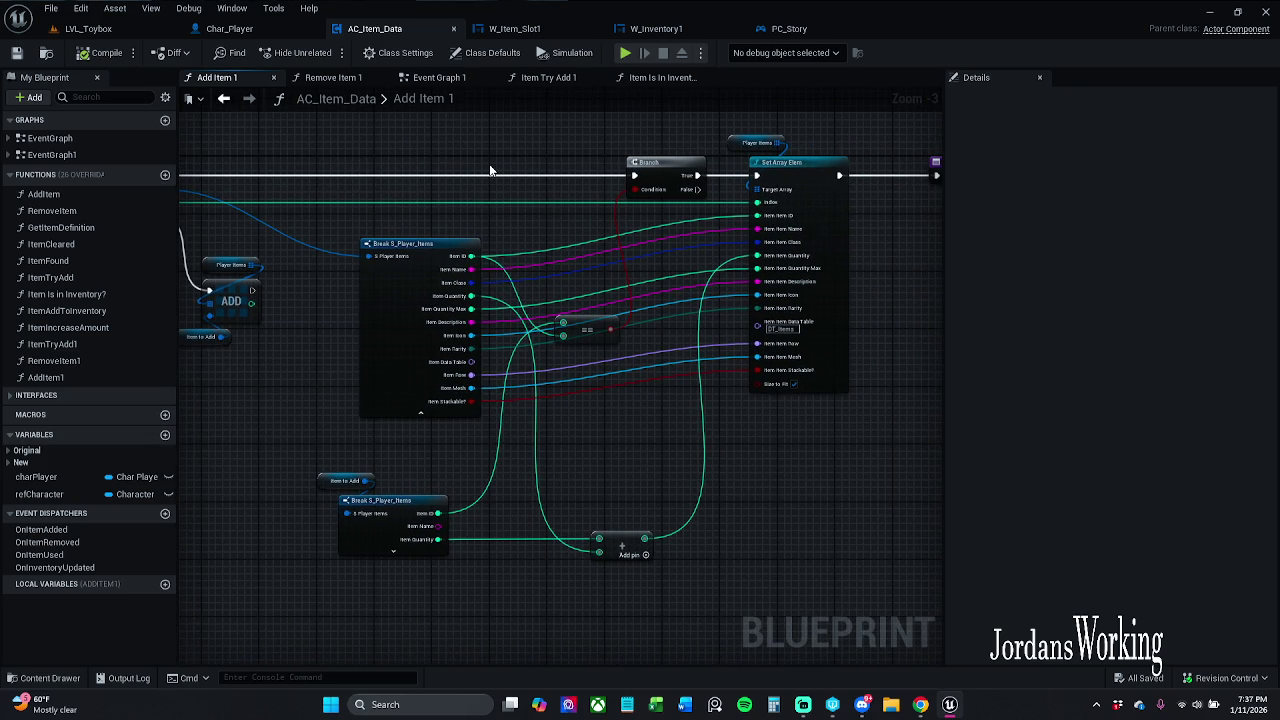
mouse_move(490, 170)
mouse_down()
mouse_move(432, 161)
mouse_move(506, 153)
mouse_move(545, 178)
mouse_up()
scroll(506, 153, down, 1)
- Marquee-select most of the Add Item 1 nodes and shift them about 75 px right
drag(412, 147, 904, 474)
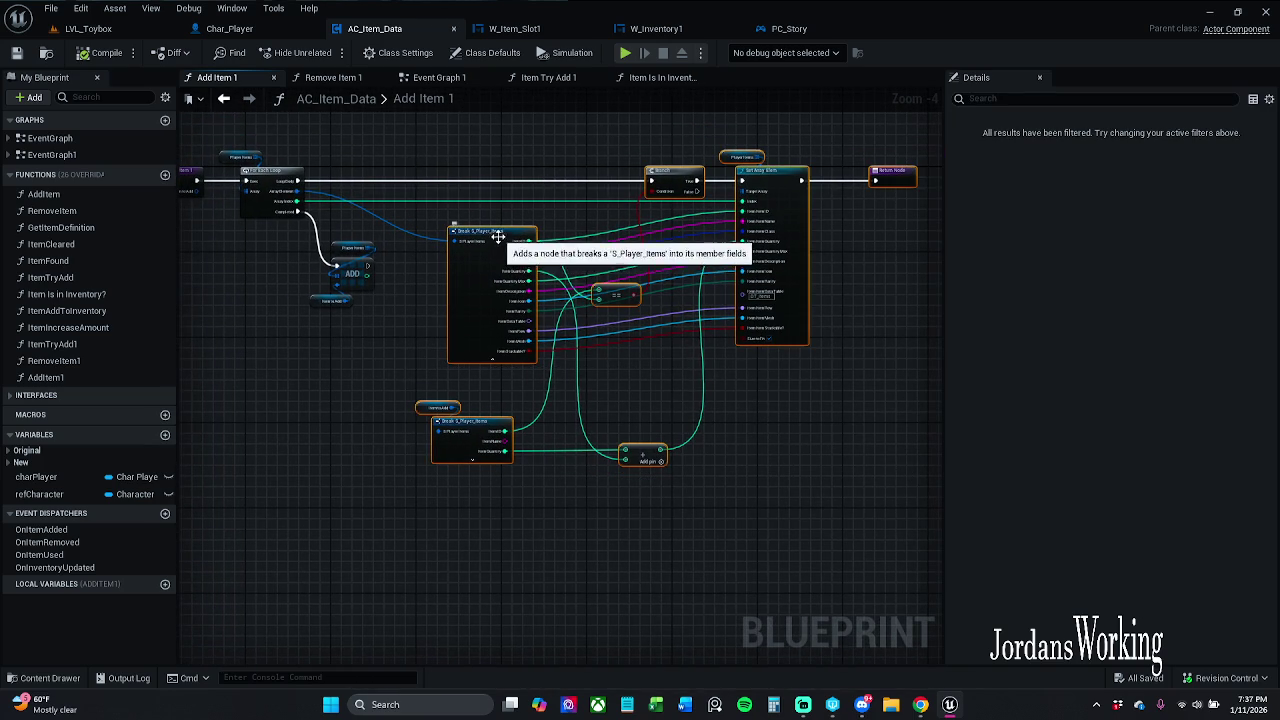
drag(500, 241, 576, 243)
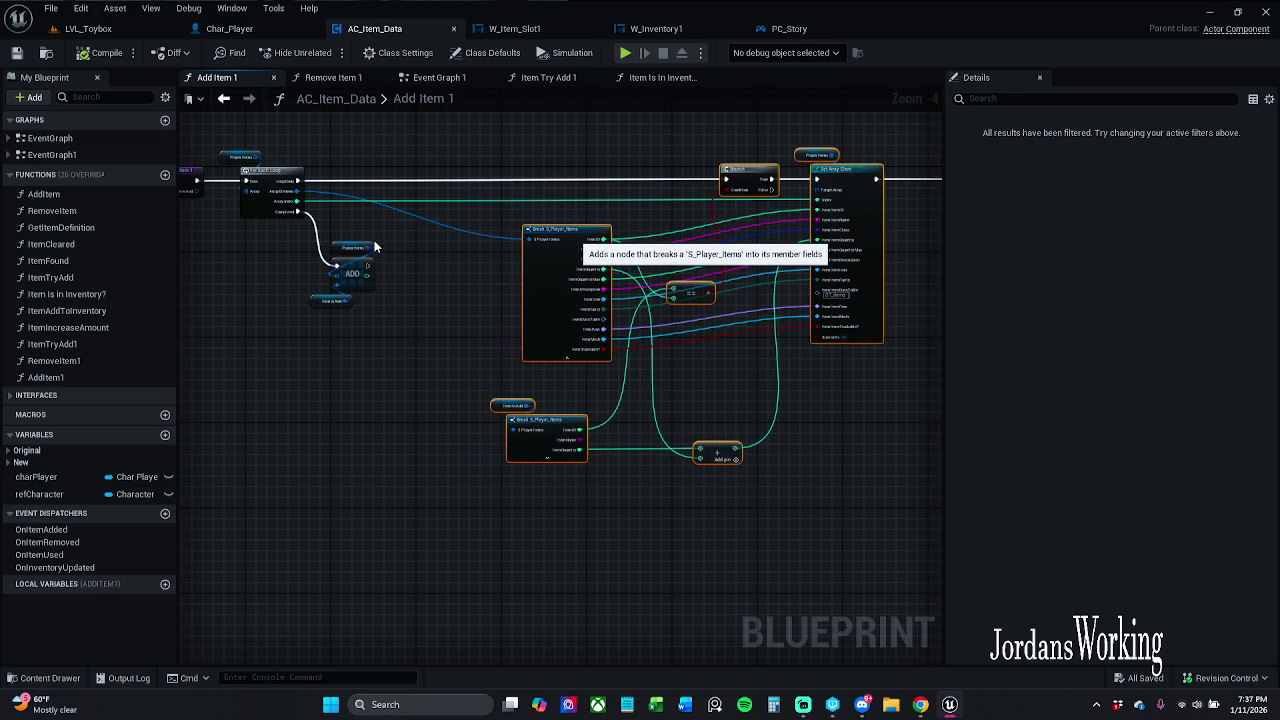
right_click(405, 231)
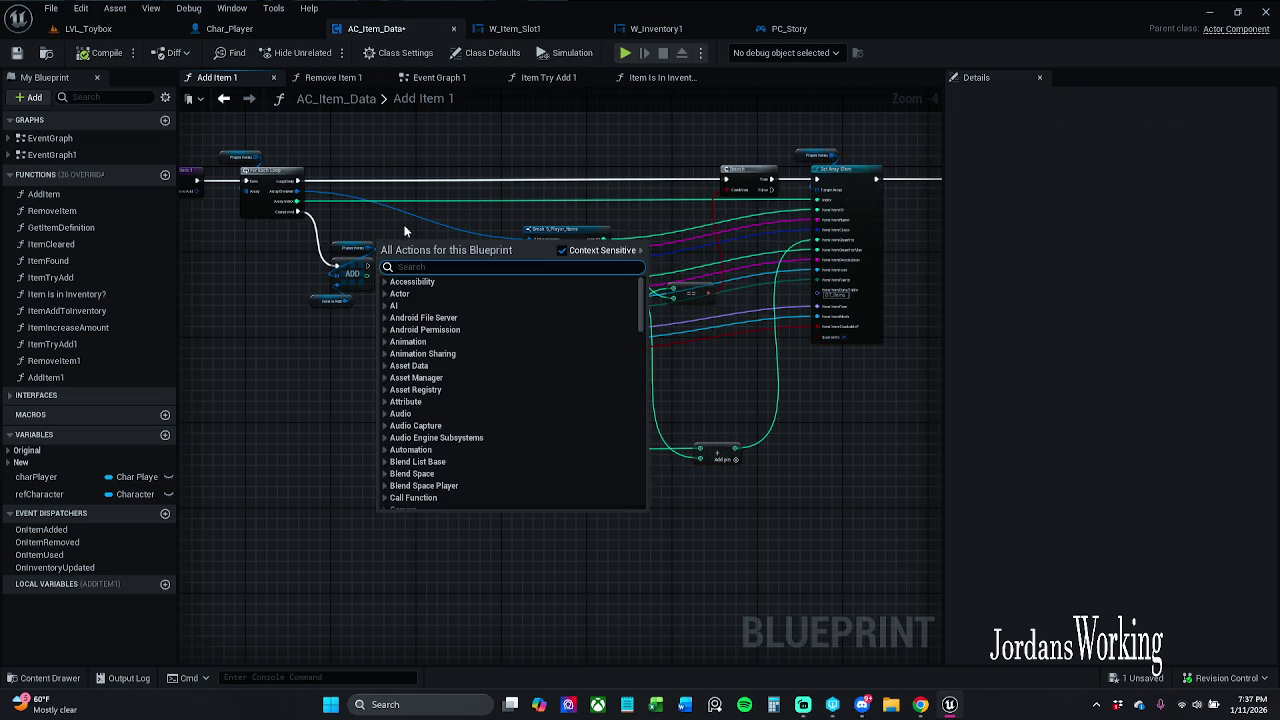
click(340, 229)
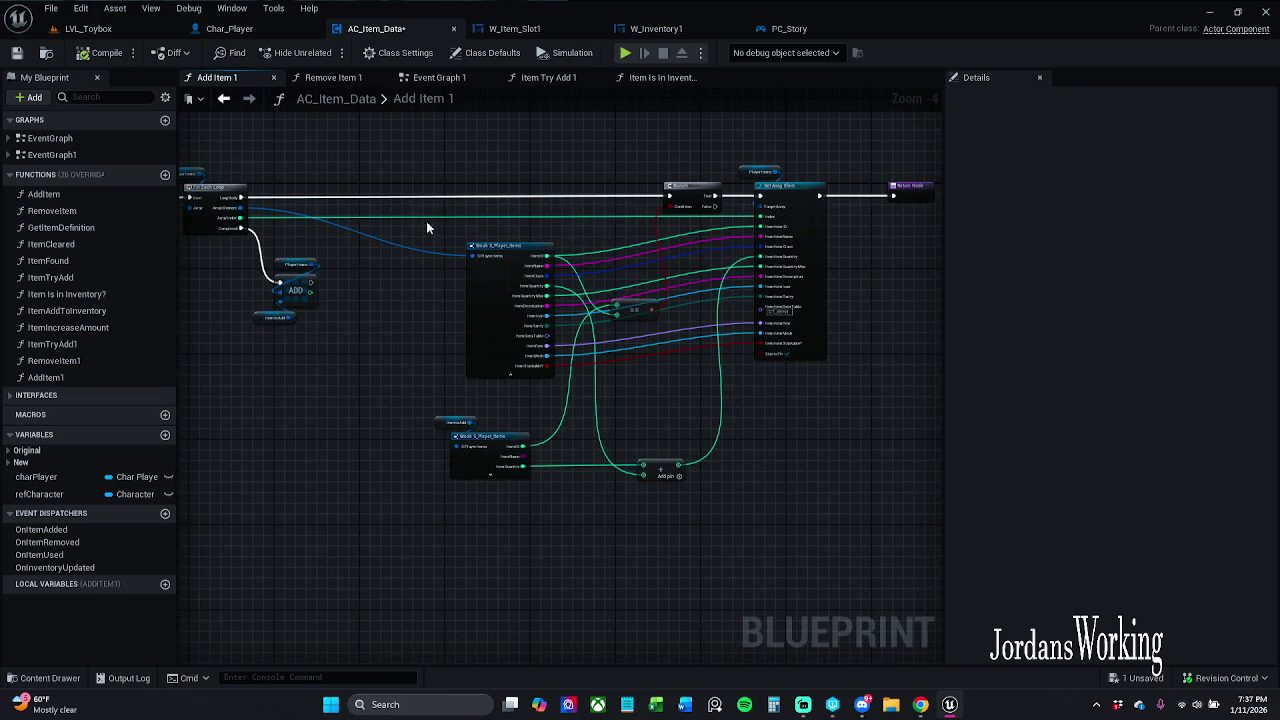
scroll(484, 268, up, 3)
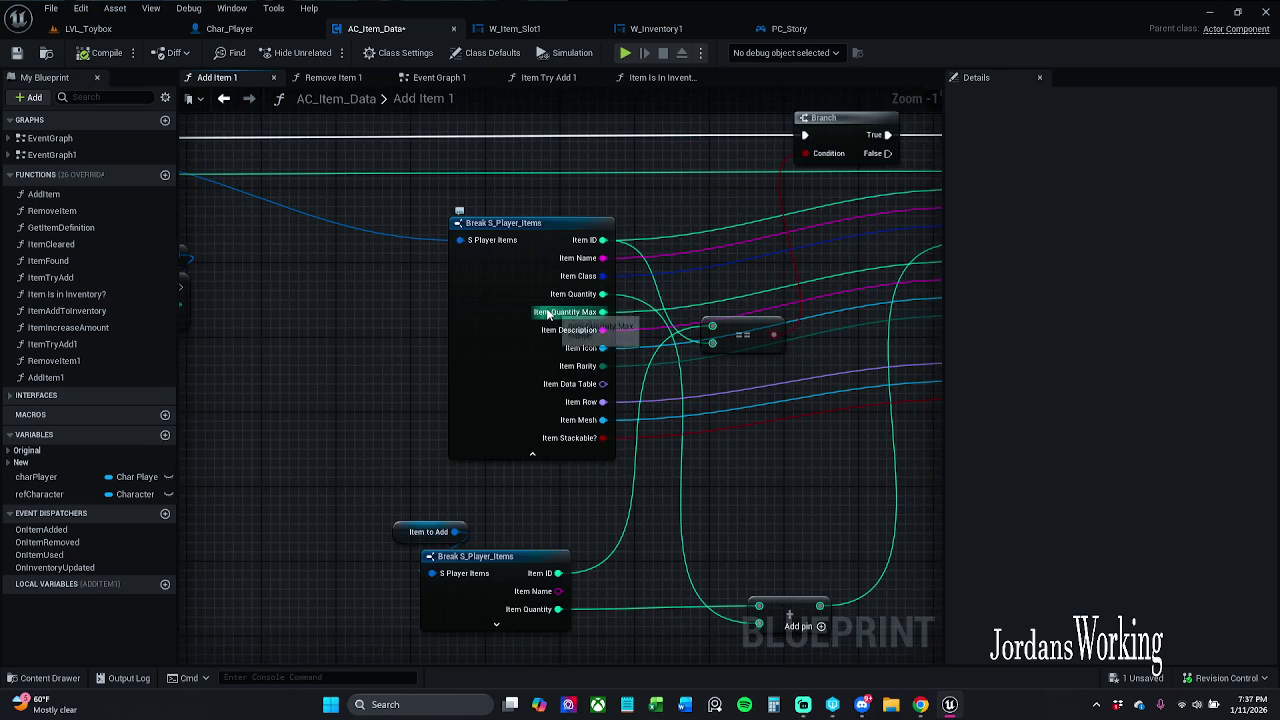
scroll(543, 305, down, 3)
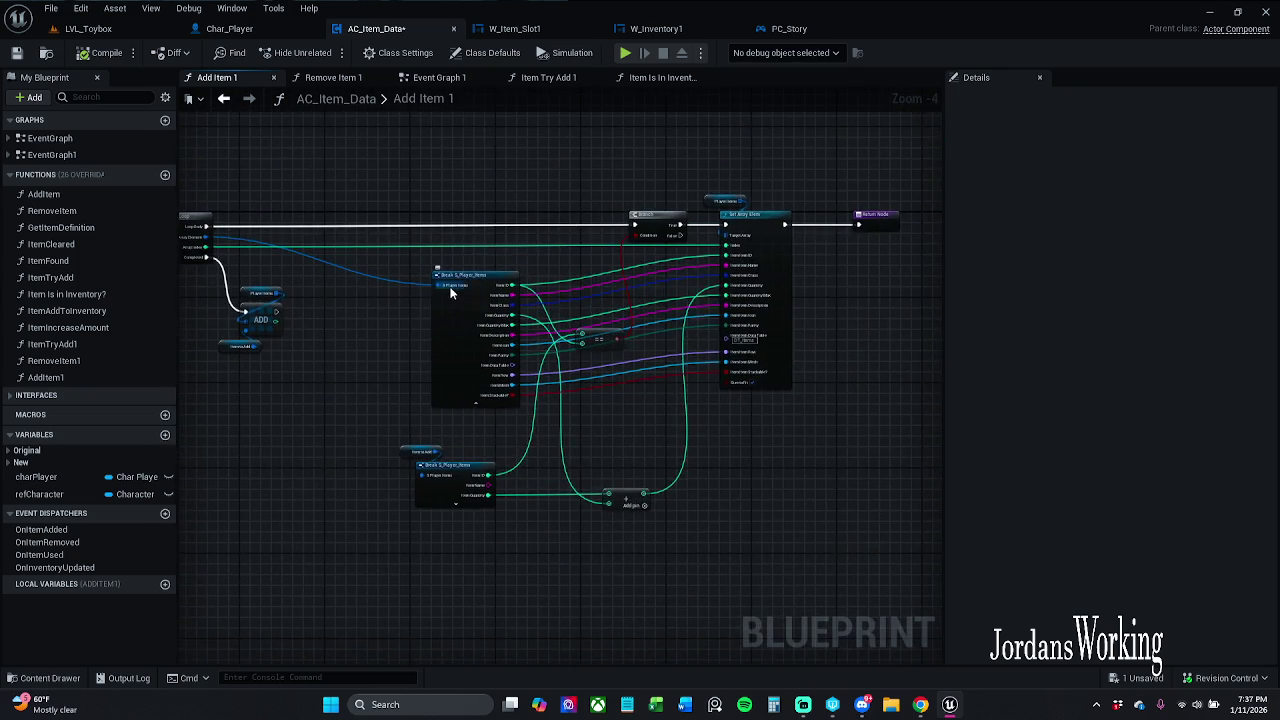
scroll(450, 292, down, 1)
- Select all nodes, shift the Branch/Set Array Elem/Return nodes slightly left, then deselect
drag(406, 220, 760, 517)
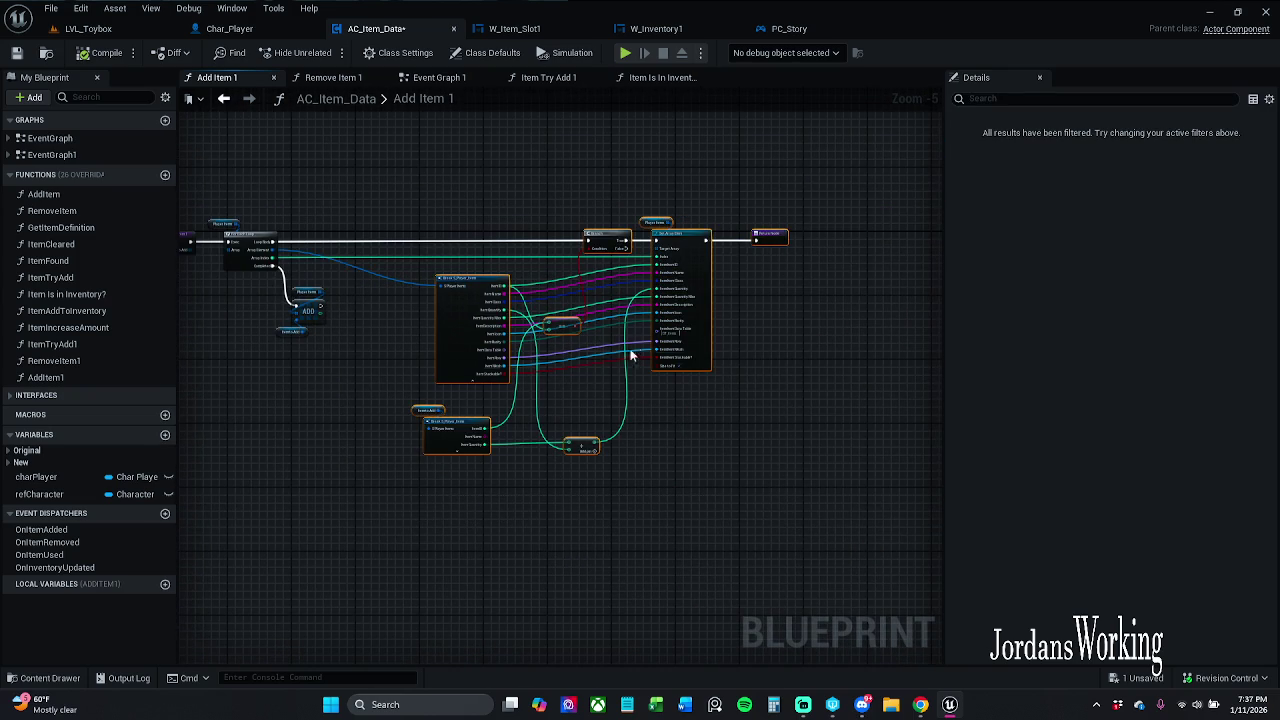
scroll(660, 383, up, 4)
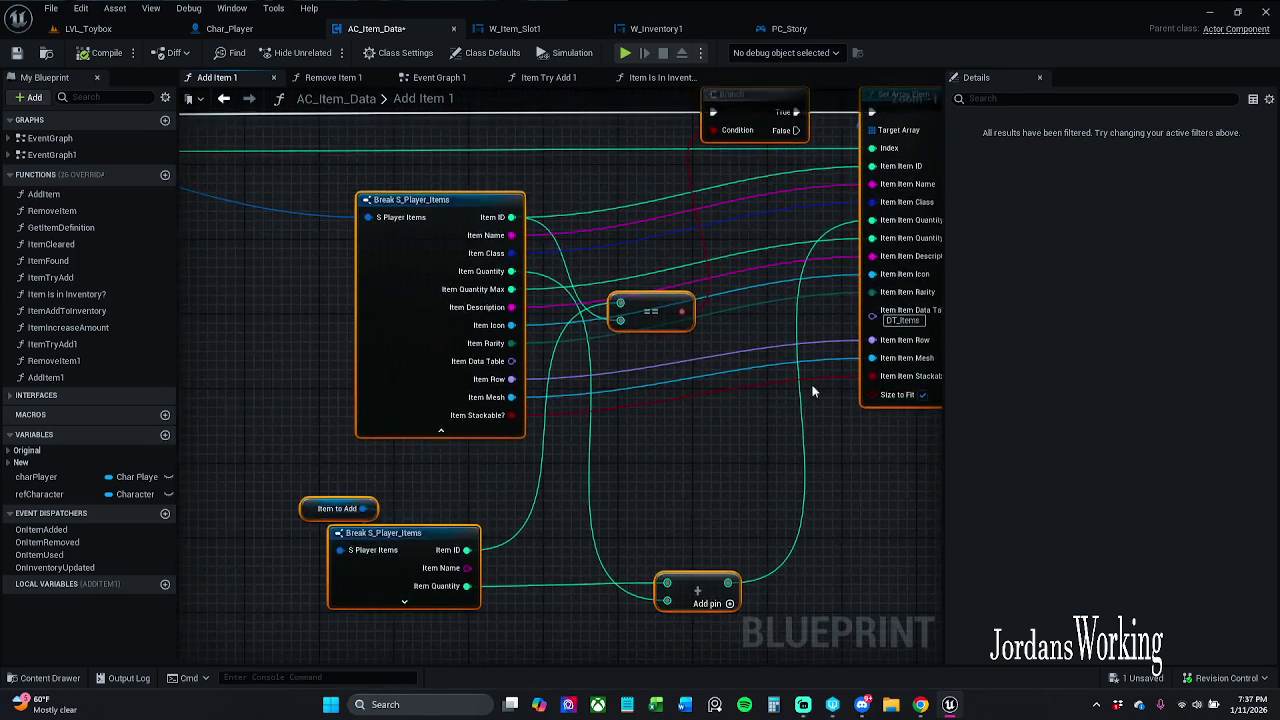
scroll(669, 356, down, 3)
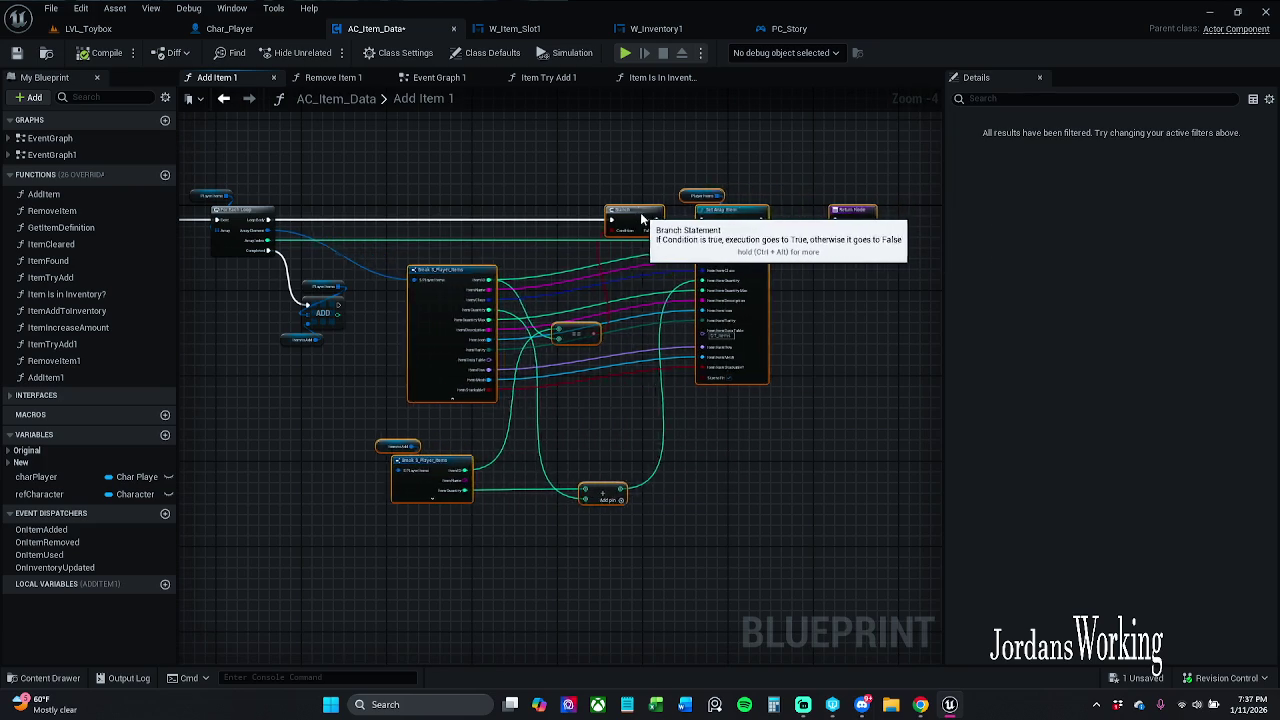
drag(643, 218, 623, 218)
click(534, 186)
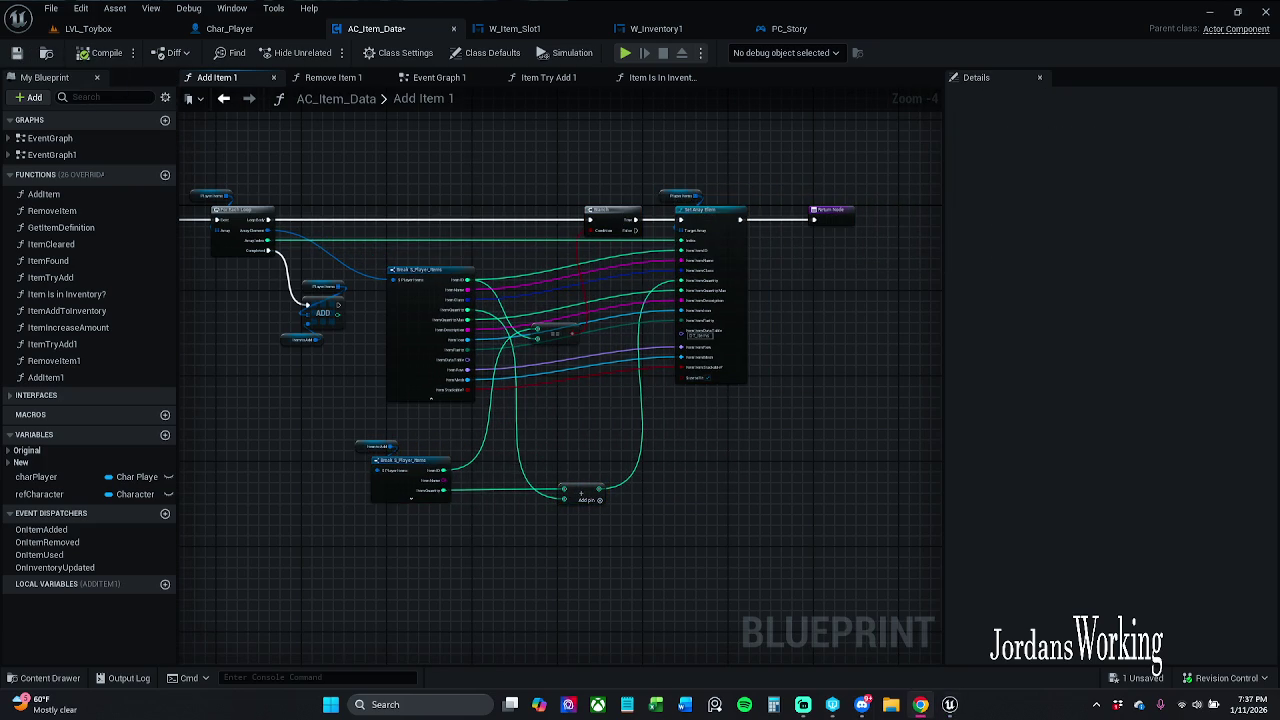
mouse_move(302, 246)
mouse_down()
mouse_move(314, 280)
mouse_move(303, 270)
mouse_up()
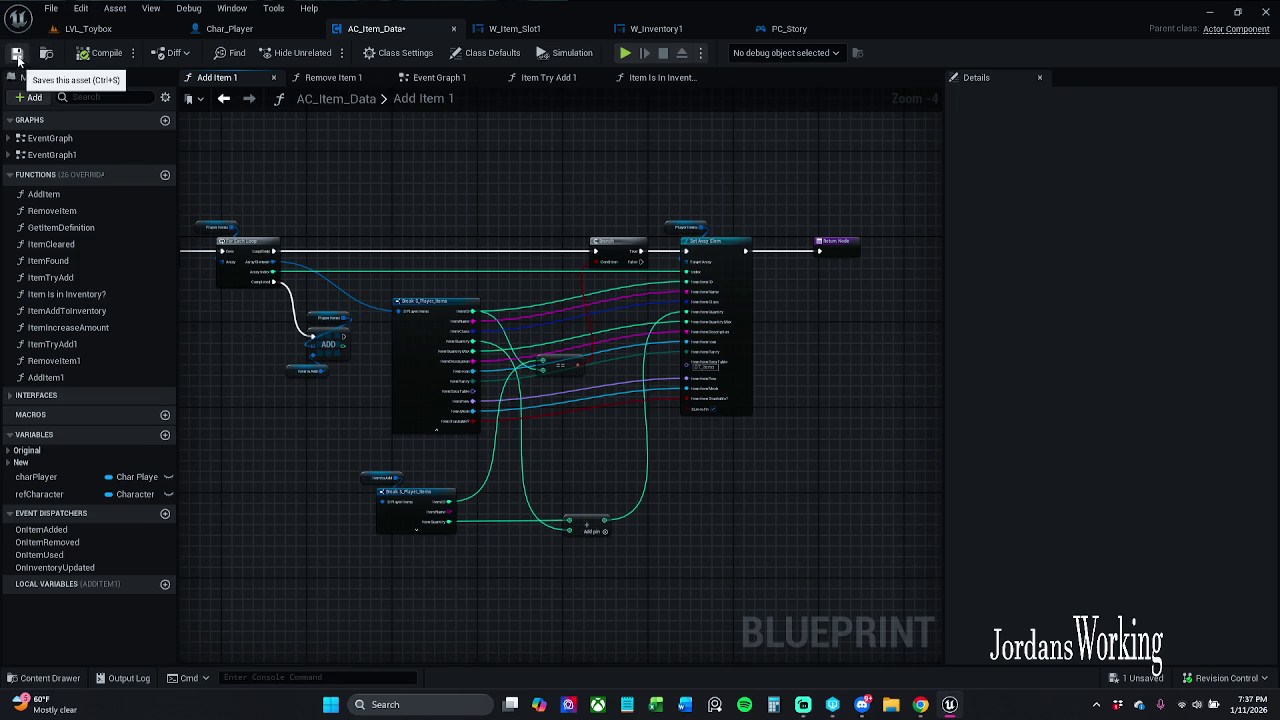
- Save AC_Item_Data, then move the Equal node down and right beside the Break nodes
key(ctrl+s)
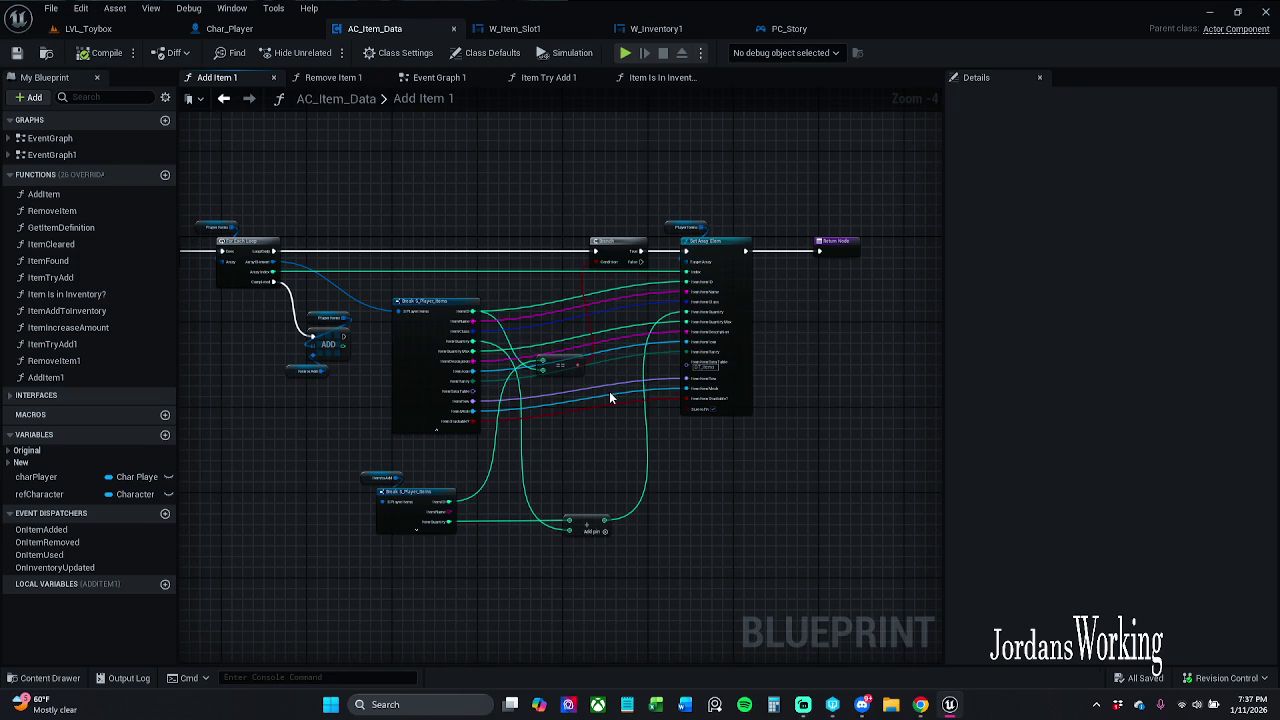
scroll(531, 378, up, 2)
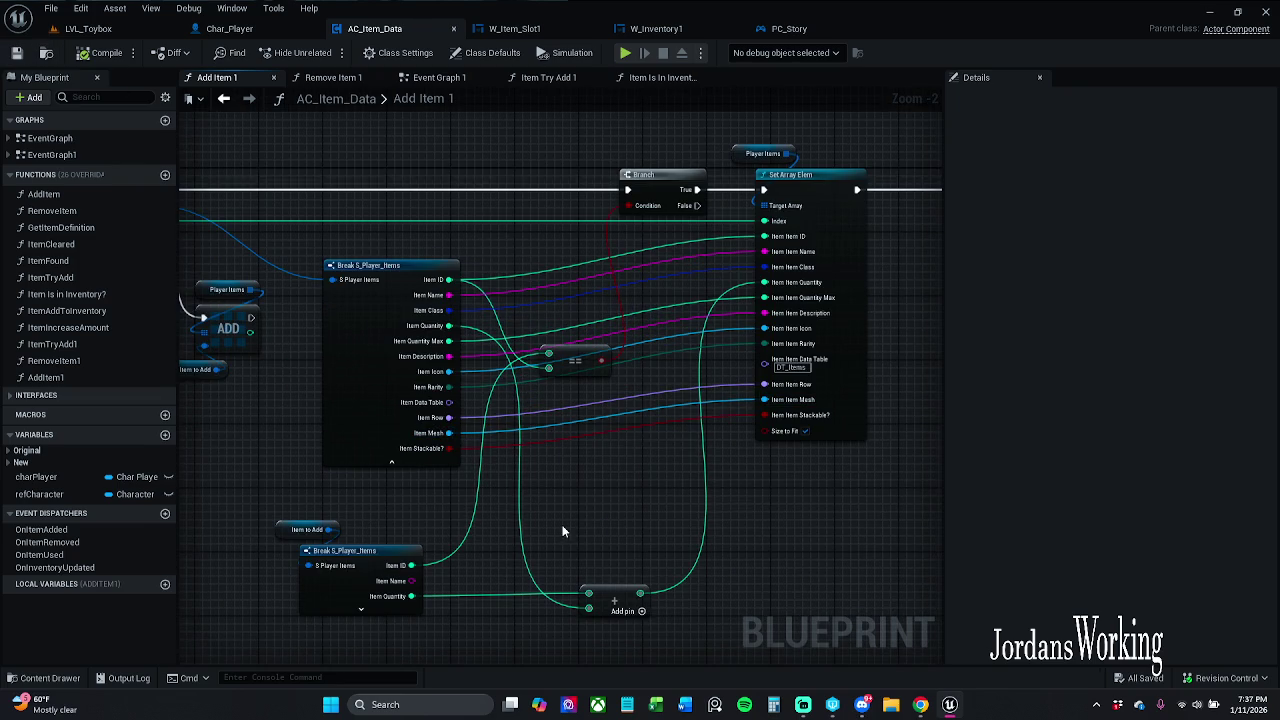
mouse_move(564, 525)
mouse_down()
mouse_move(638, 471)
mouse_move(922, 520)
mouse_move(710, 438)
mouse_move(632, 451)
mouse_move(571, 437)
mouse_move(480, 335)
mouse_up()
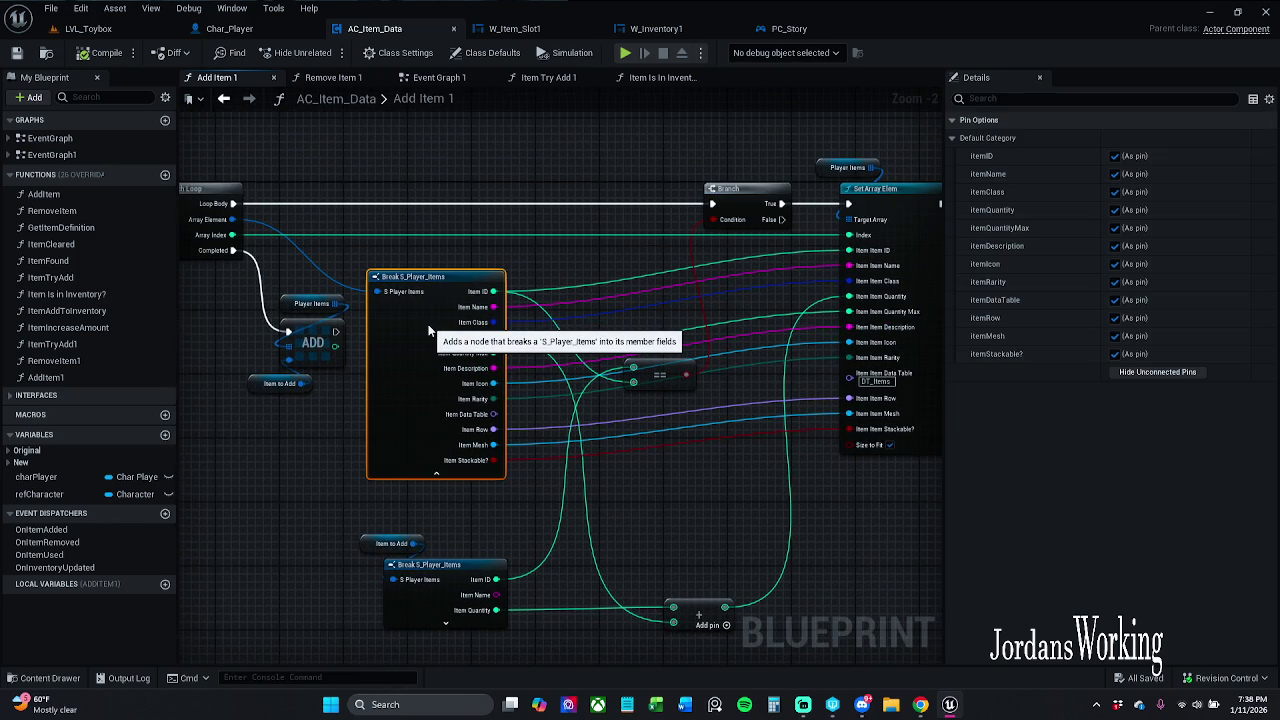
click(660, 375)
mouse_move(662, 377)
mouse_down()
mouse_move(675, 410)
mouse_move(727, 358)
mouse_move(618, 184)
mouse_move(637, 256)
mouse_up()
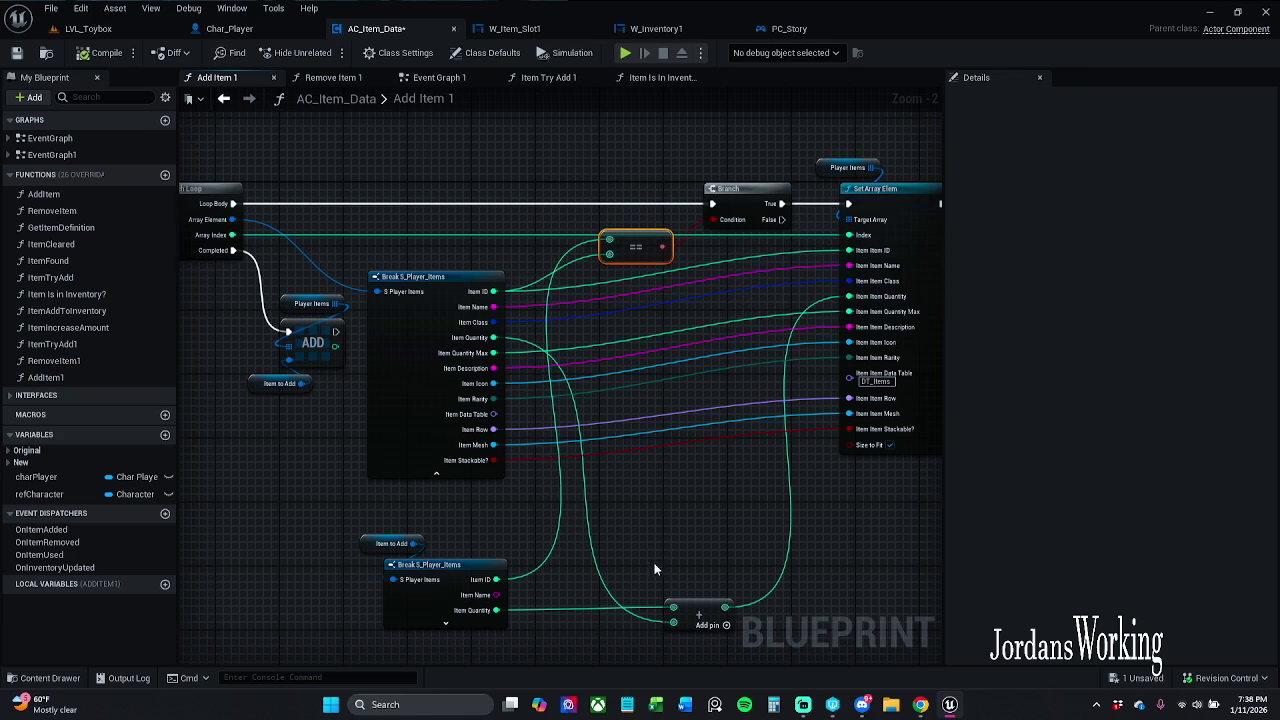
- Wire both Break S_Player_Items Item ID pins into the Equal node and save AC_Item_Data
mouse_move(496, 579)
mouse_down()
mouse_move(644, 282)
mouse_move(607, 242)
mouse_move(493, 292)
mouse_up()
mouse_move(660, 245)
mouse_down()
mouse_move(582, 252)
mouse_move(604, 262)
mouse_up()
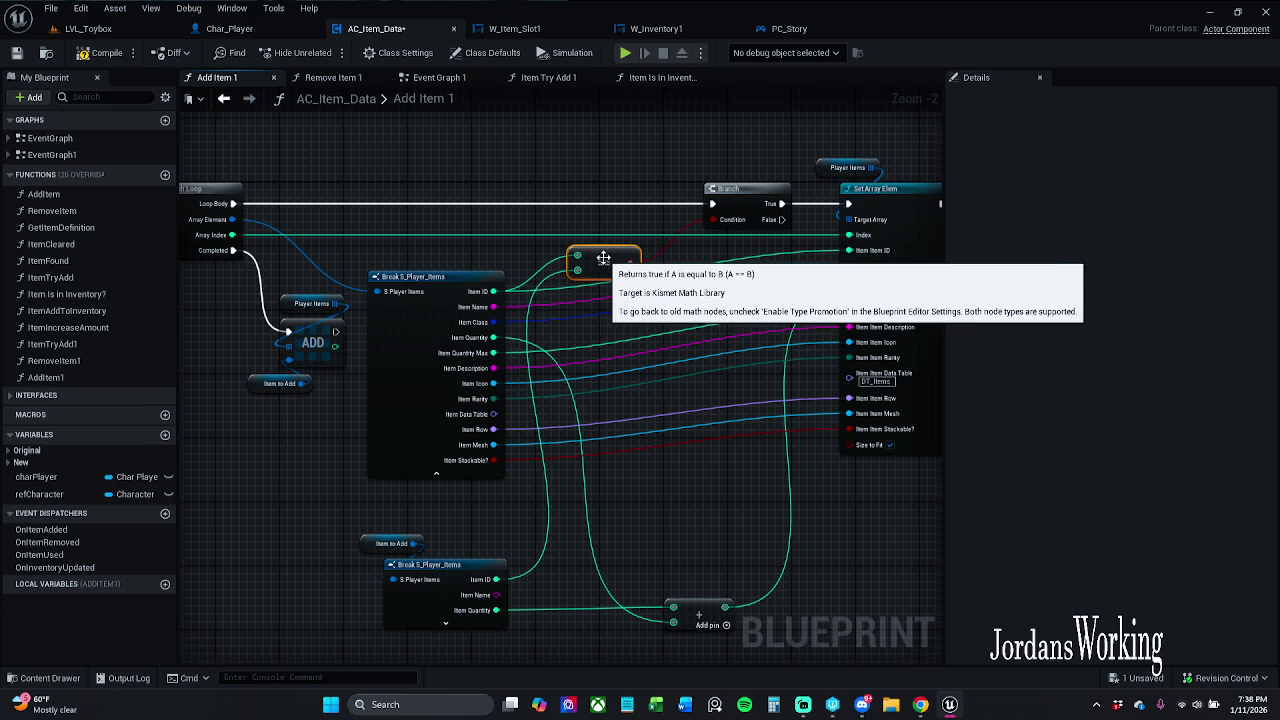
drag(714, 343, 668, 304)
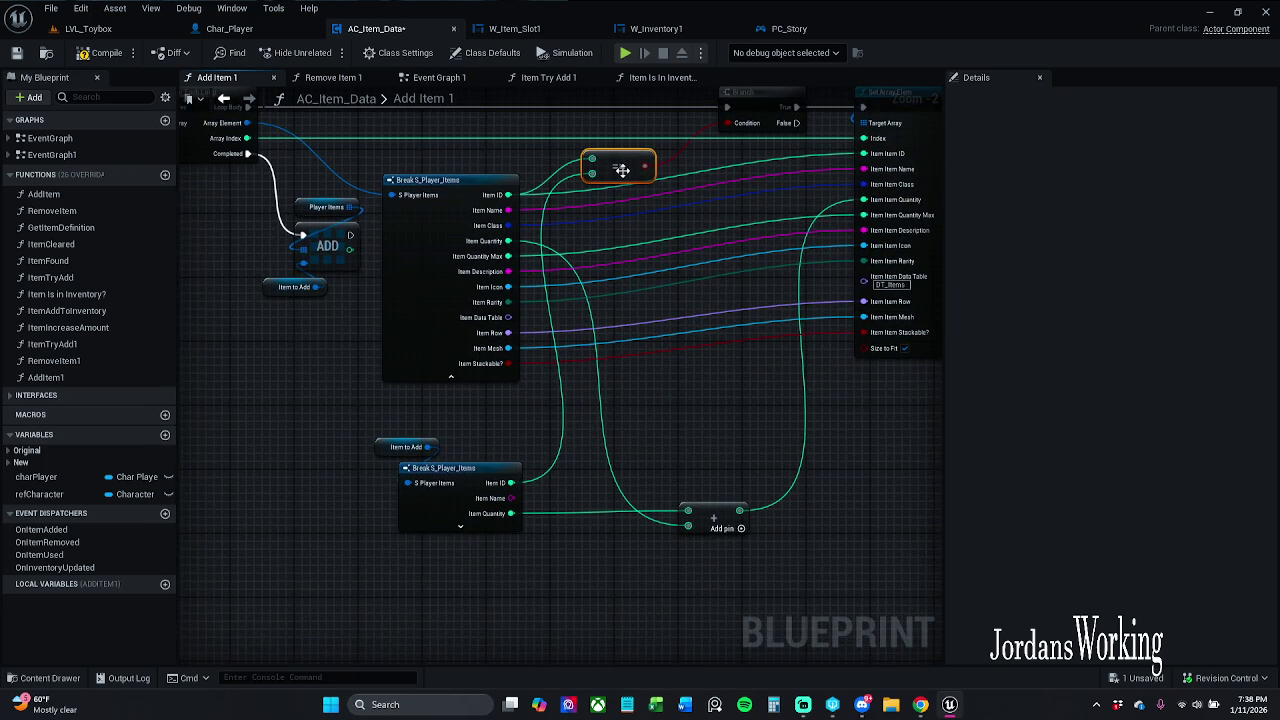
scroll(713, 266, down, 1)
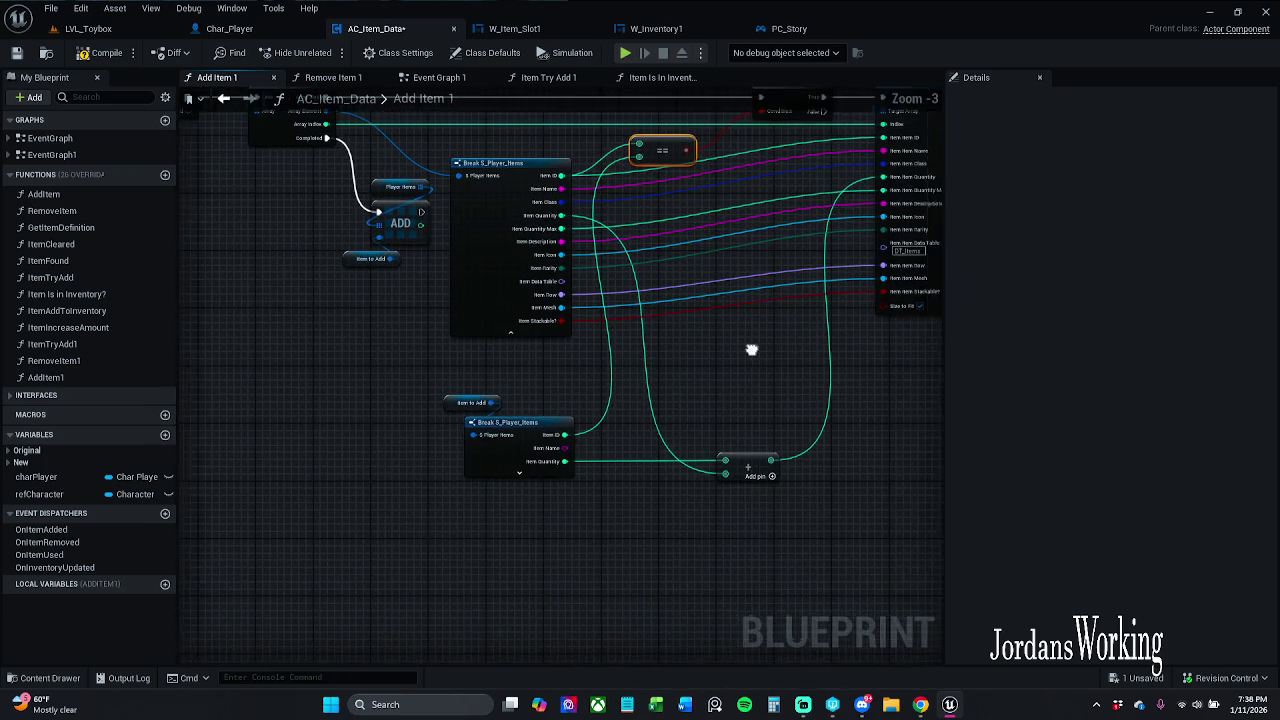
scroll(752, 349, down, 1)
drag(752, 349, 612, 331)
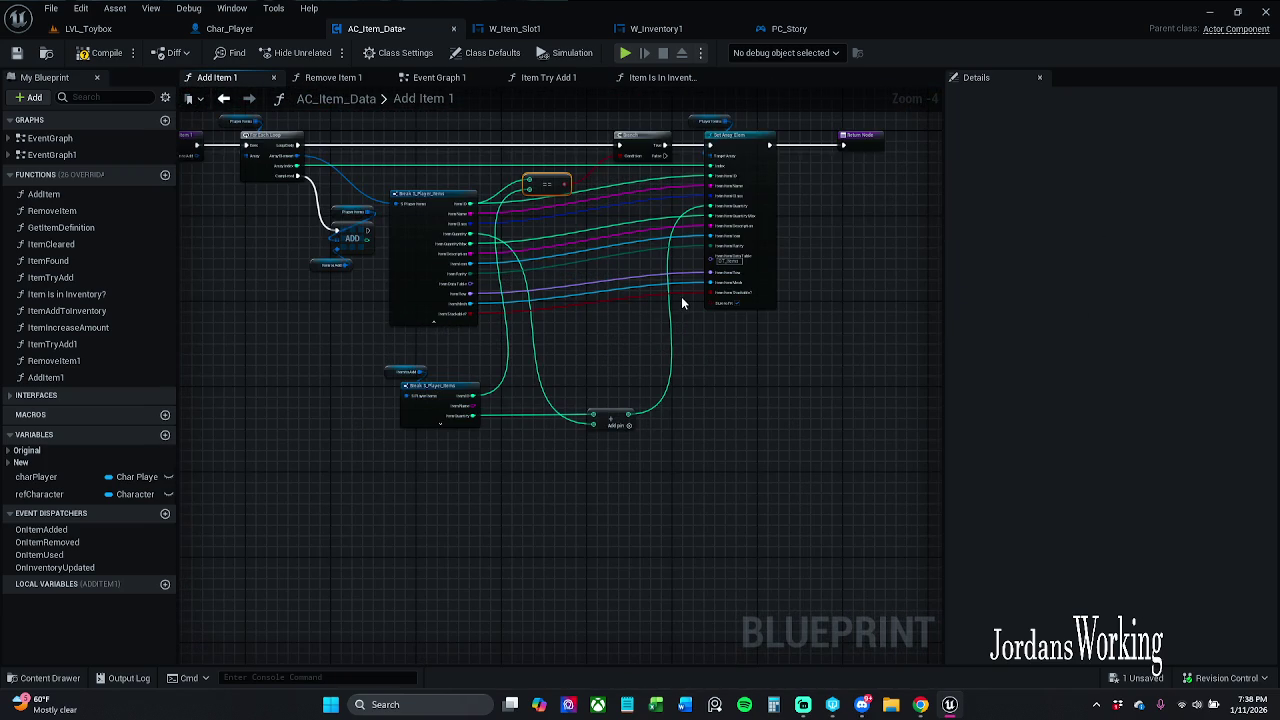
scroll(729, 266, up, 1)
drag(614, 280, 640, 340)
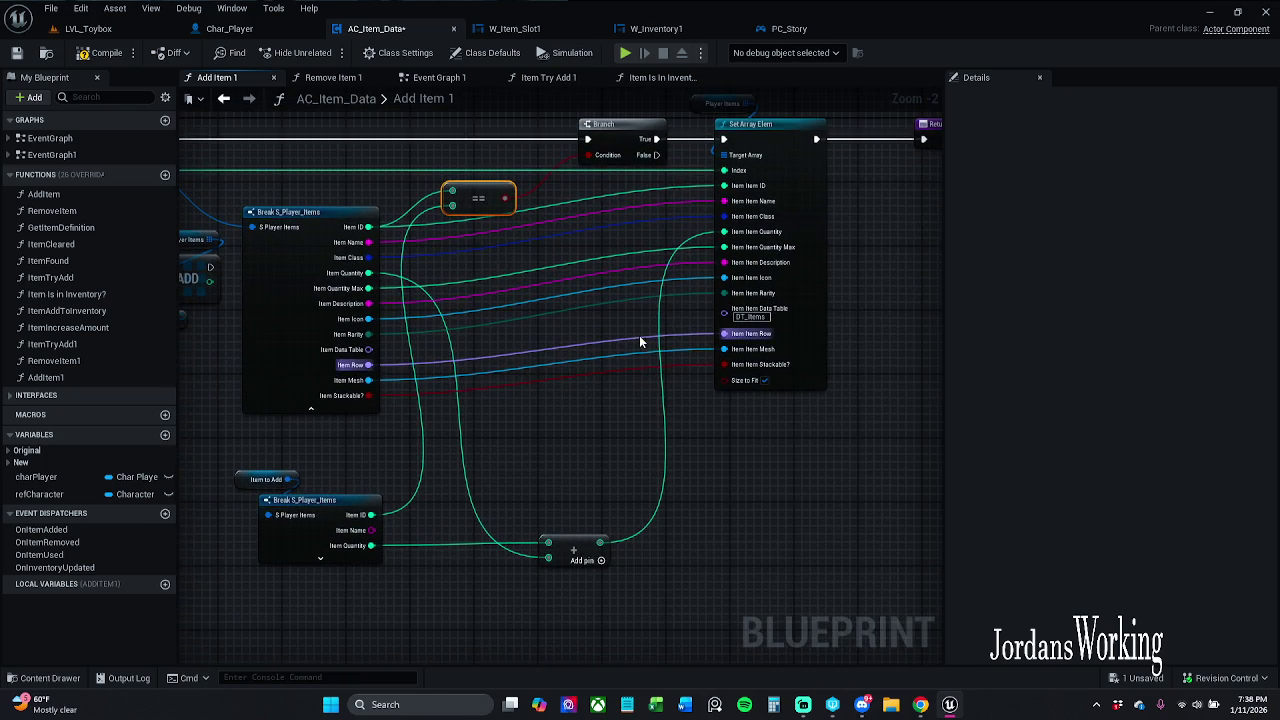
scroll(479, 250, up, 1)
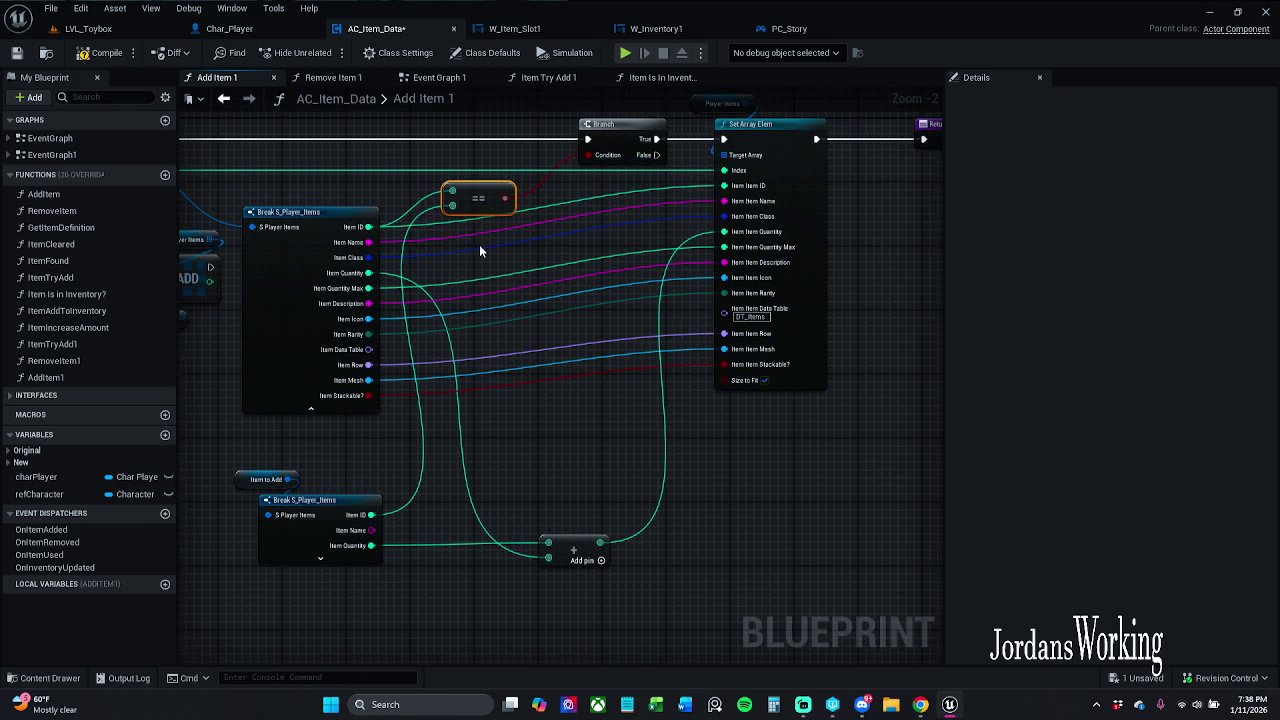
click(17, 54)
- Look over W_Item_Slot1, W_Inventory1 and PC_Story, then return to AC_Item_Data and save it
click(500, 28)
click(655, 28)
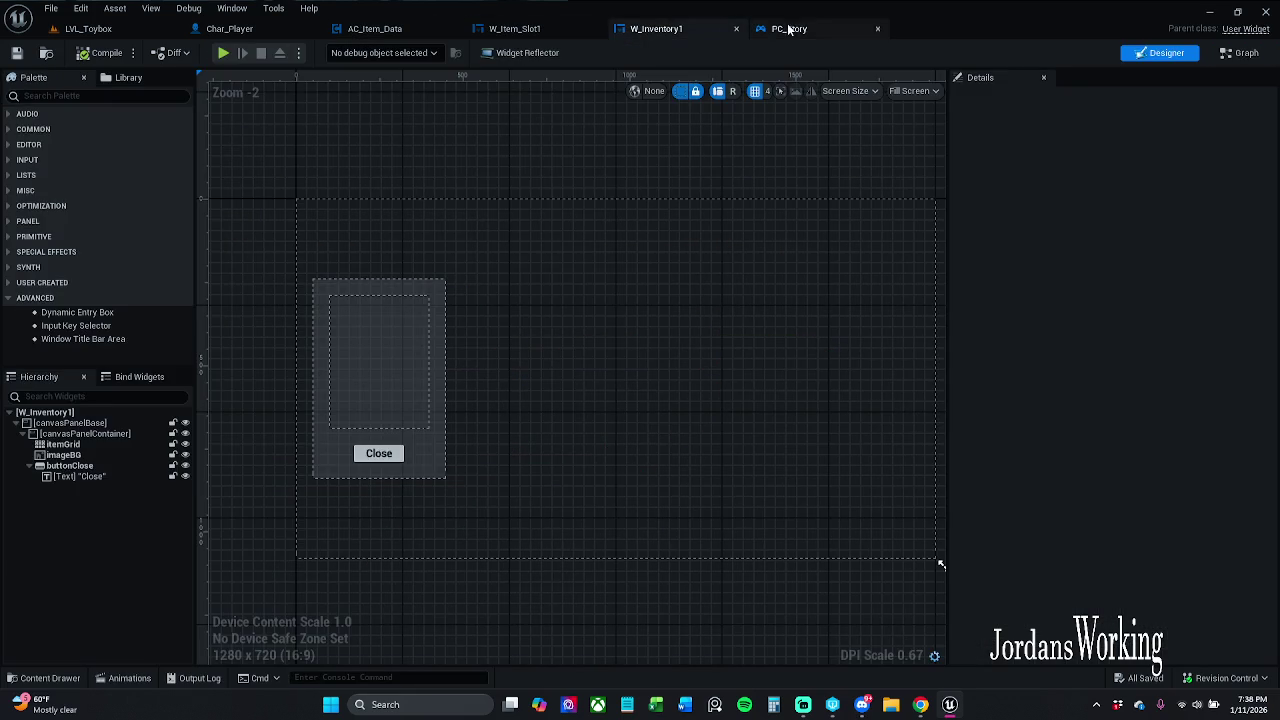
click(789, 28)
click(660, 28)
click(515, 28)
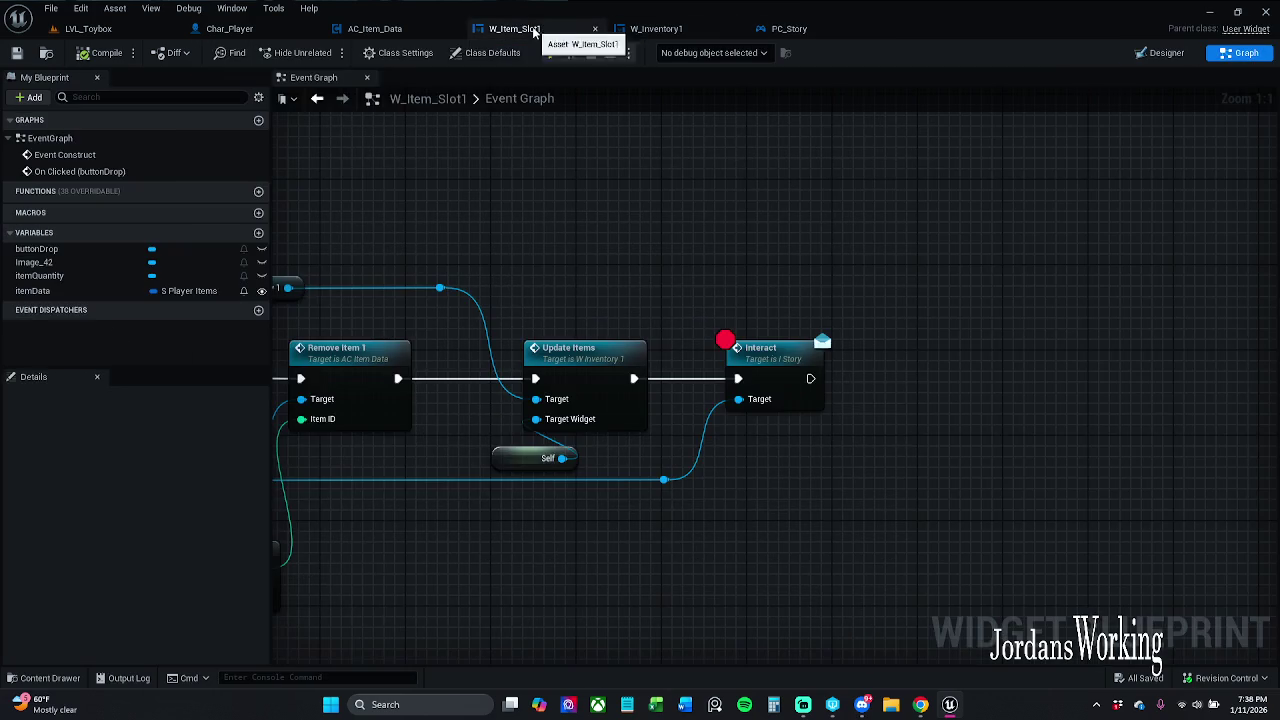
click(390, 30)
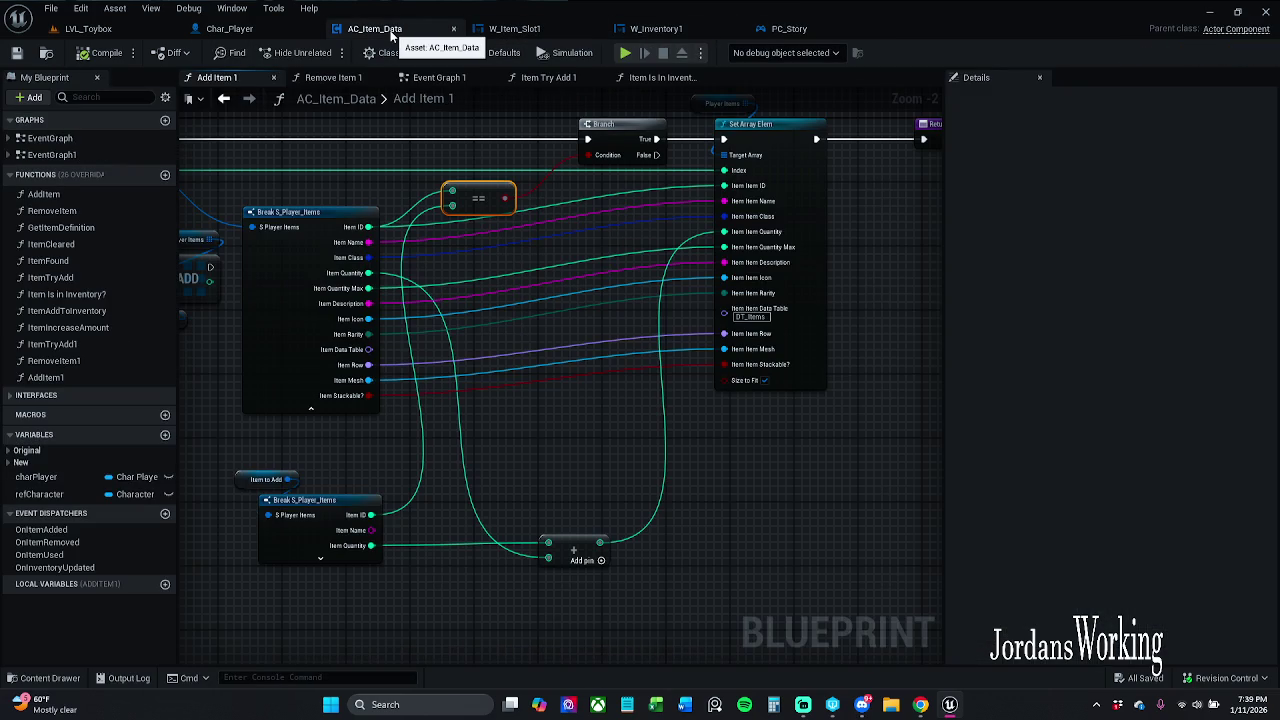
mouse_move(500, 190)
mouse_down()
mouse_move(531, 214)
mouse_move(537, 251)
mouse_up()
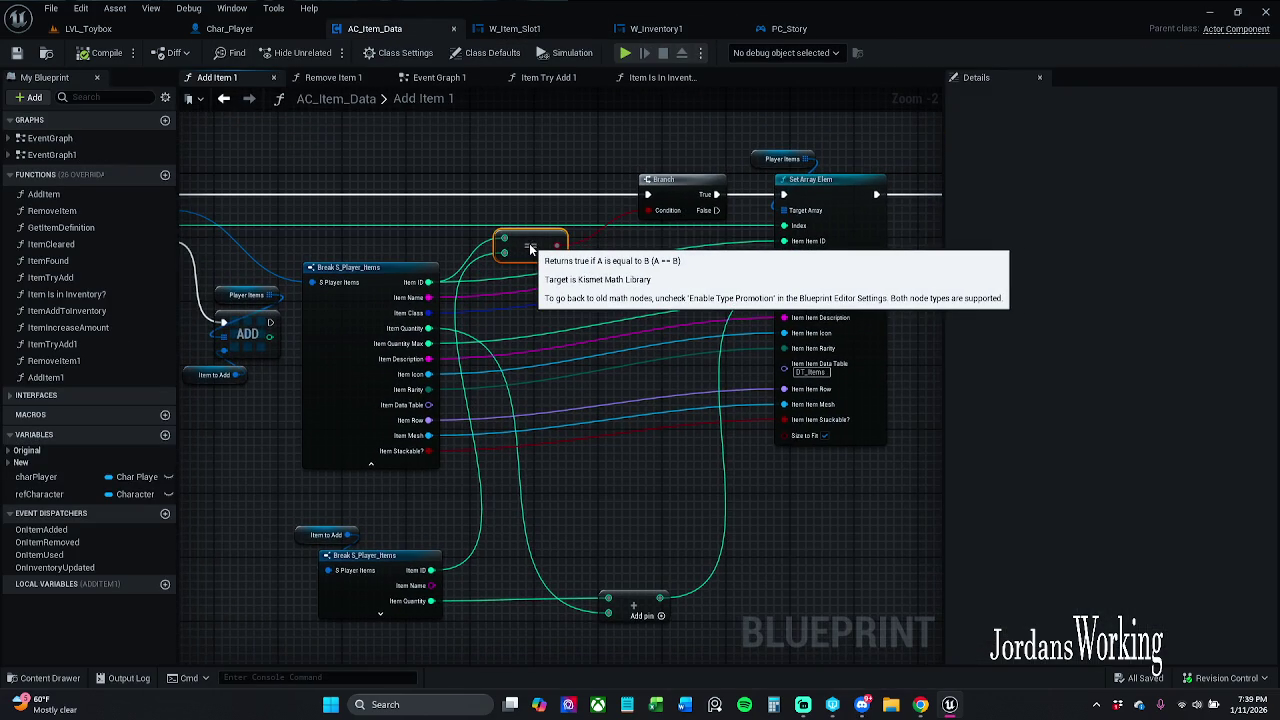
click(597, 254)
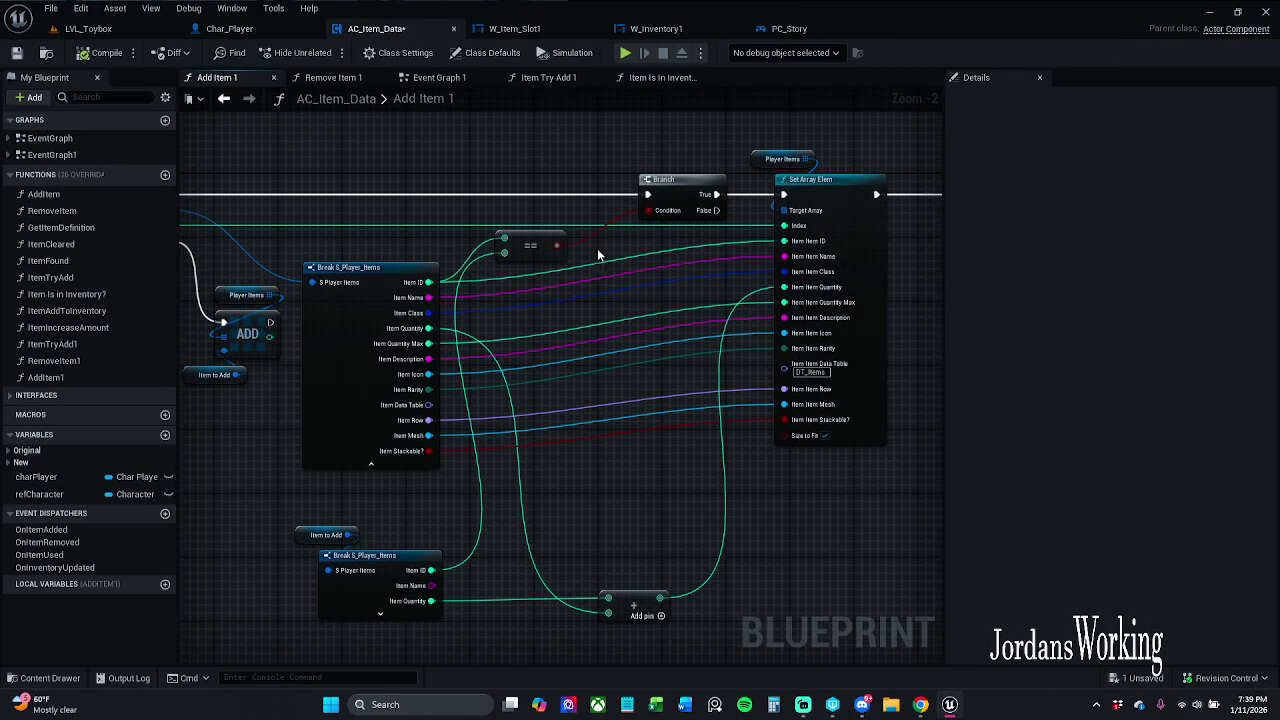
click(17, 52)
- Nudge the upper Break S_Player_Items node slightly up in the Add Item 1 graph
drag(486, 194, 660, 210)
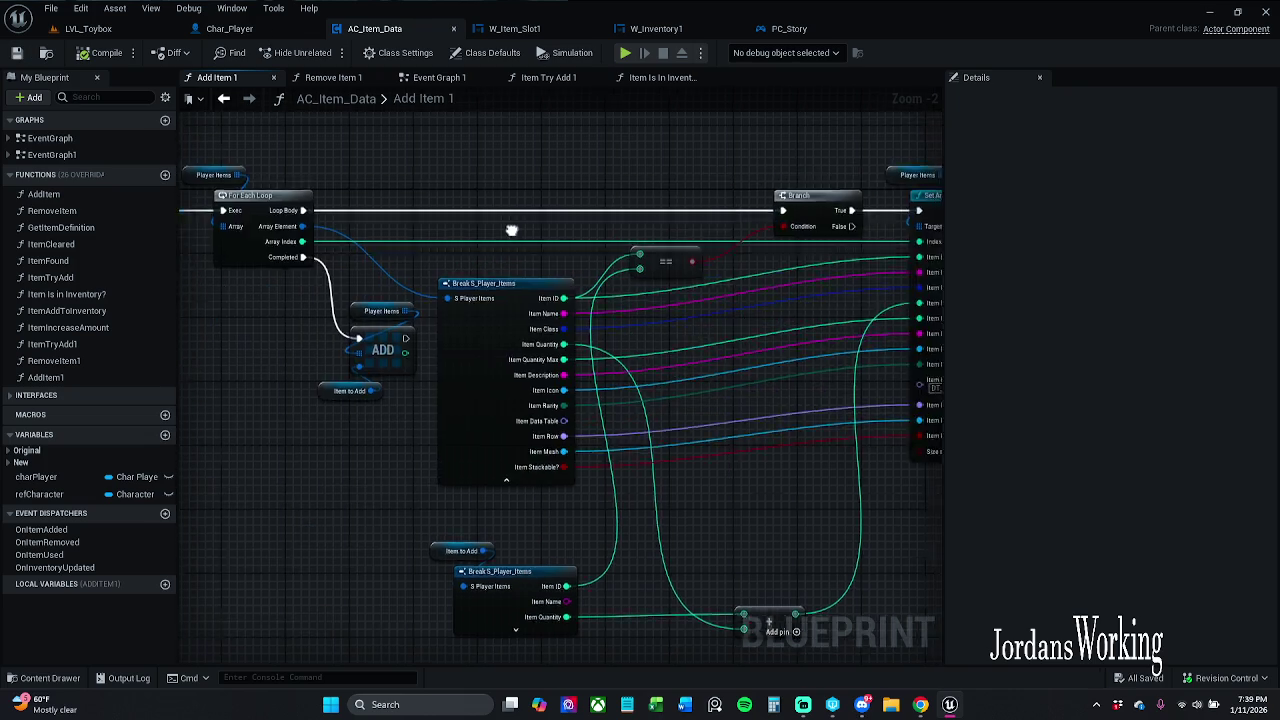
scroll(557, 204, down, 1)
drag(587, 194, 613, 197)
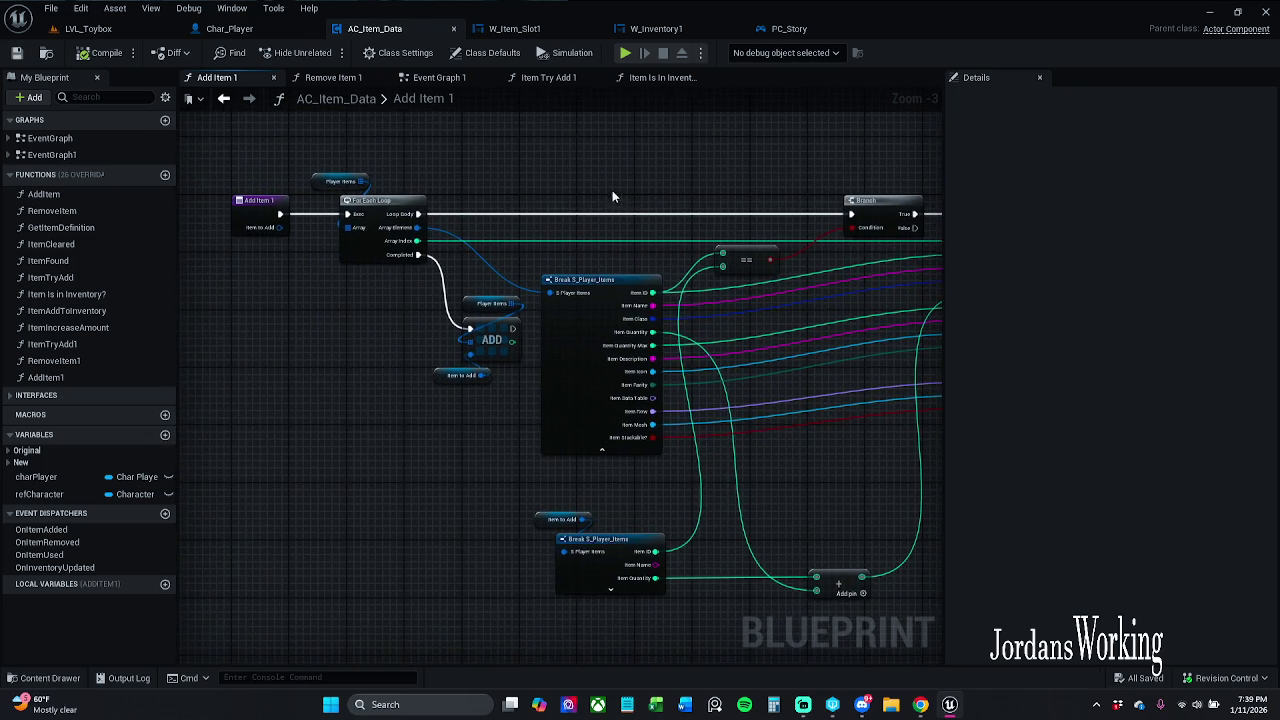
drag(472, 160, 277, 149)
mouse_move(491, 149)
mouse_down()
mouse_move(457, 171)
mouse_move(518, 173)
mouse_up()
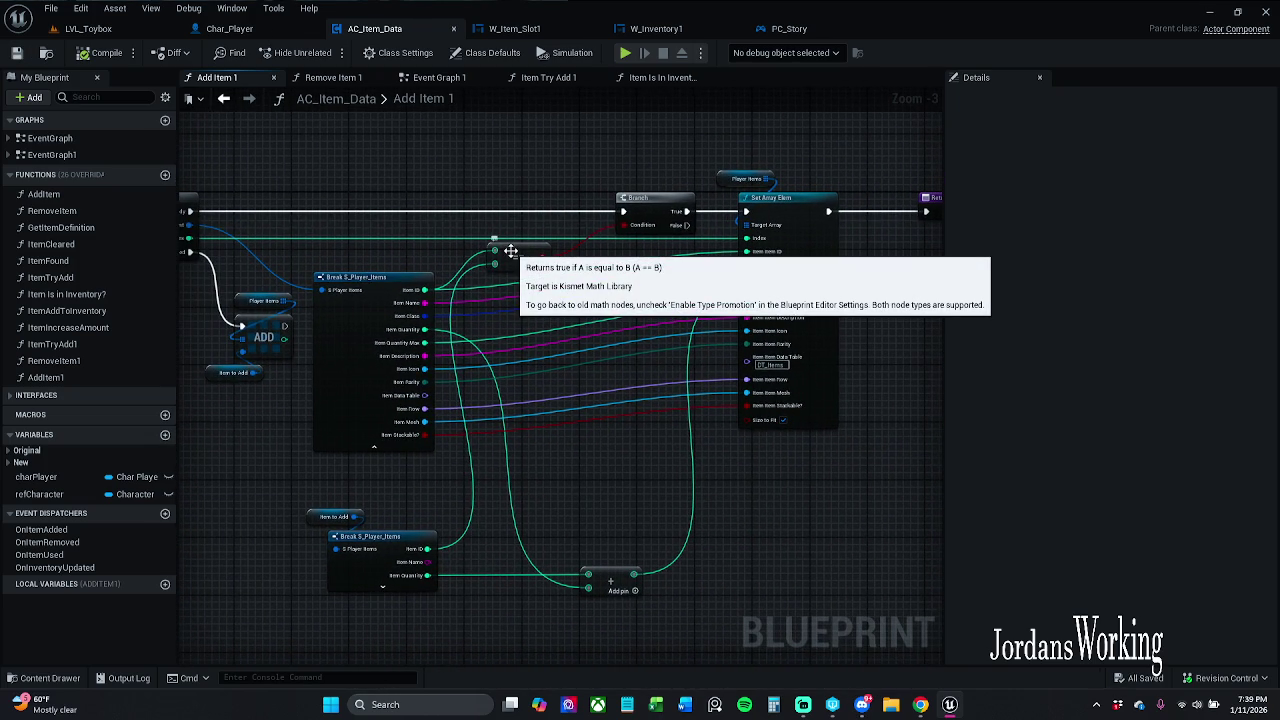
mouse_move(392, 350)
mouse_down()
mouse_move(368, 349)
mouse_move(386, 331)
mouse_up()
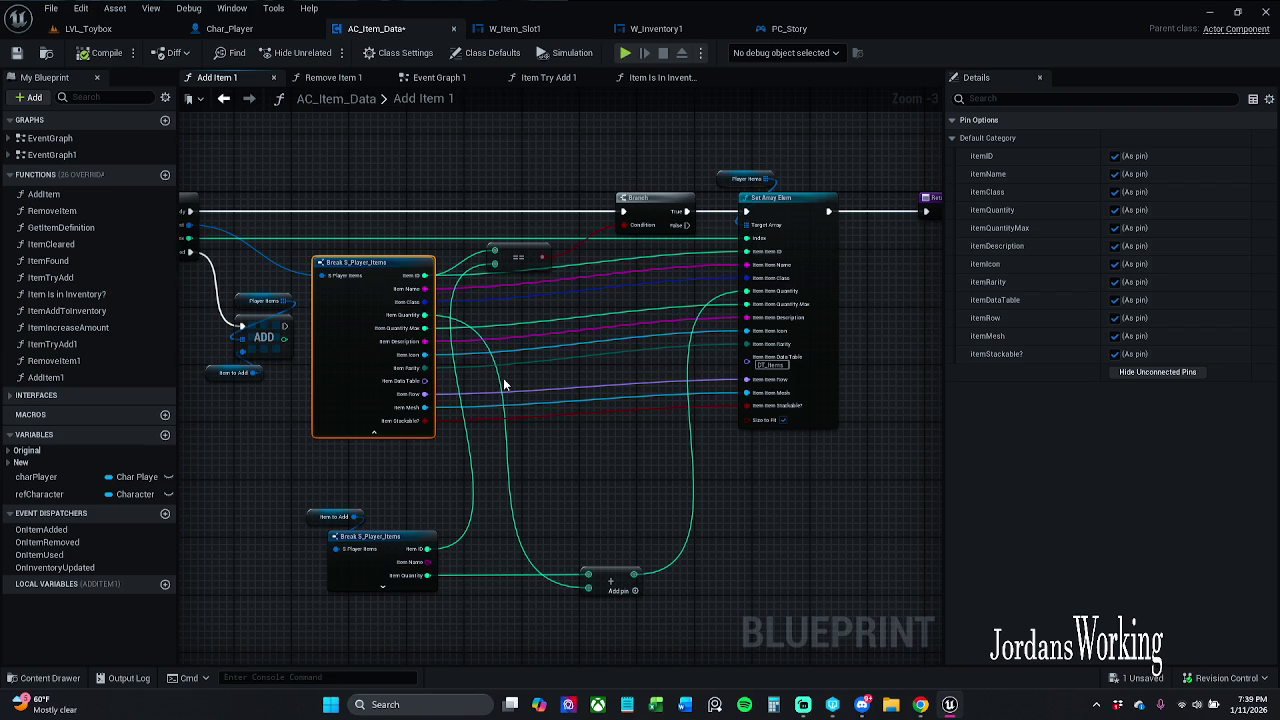
- Remove the Item Data Table pin from the Break S_Player_Items node
right_click(340, 409)
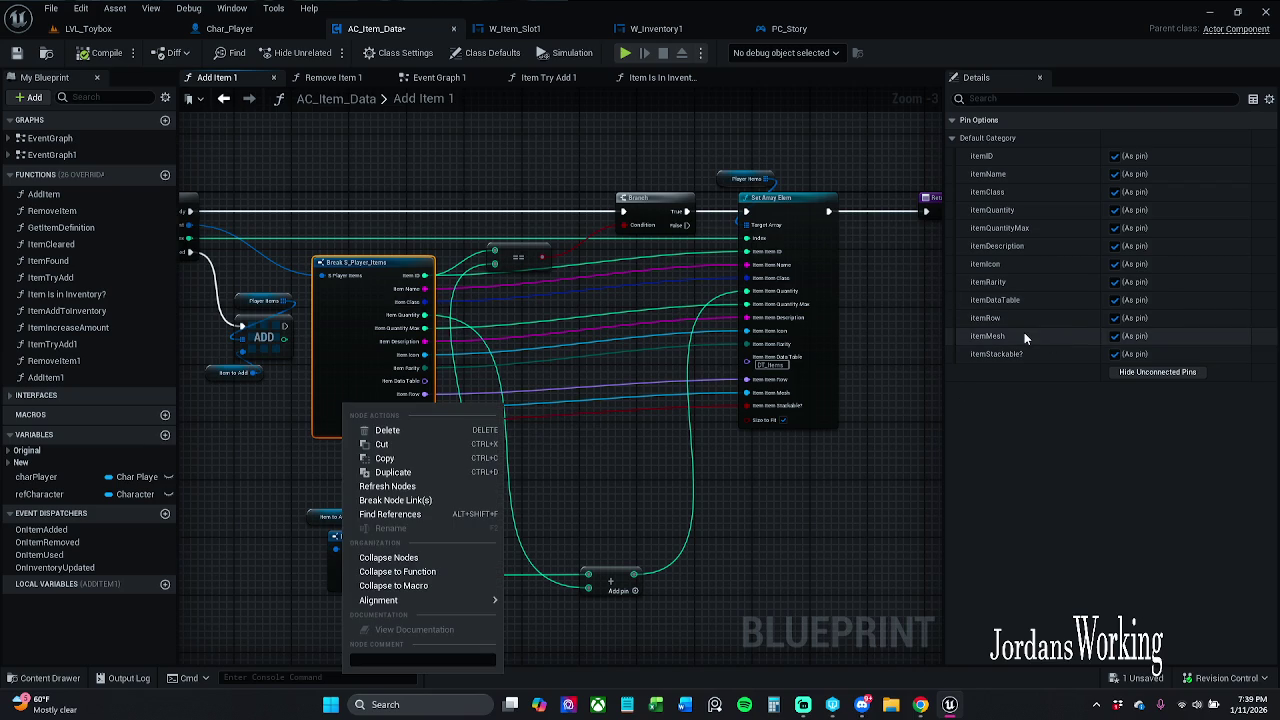
drag(622, 463, 595, 477)
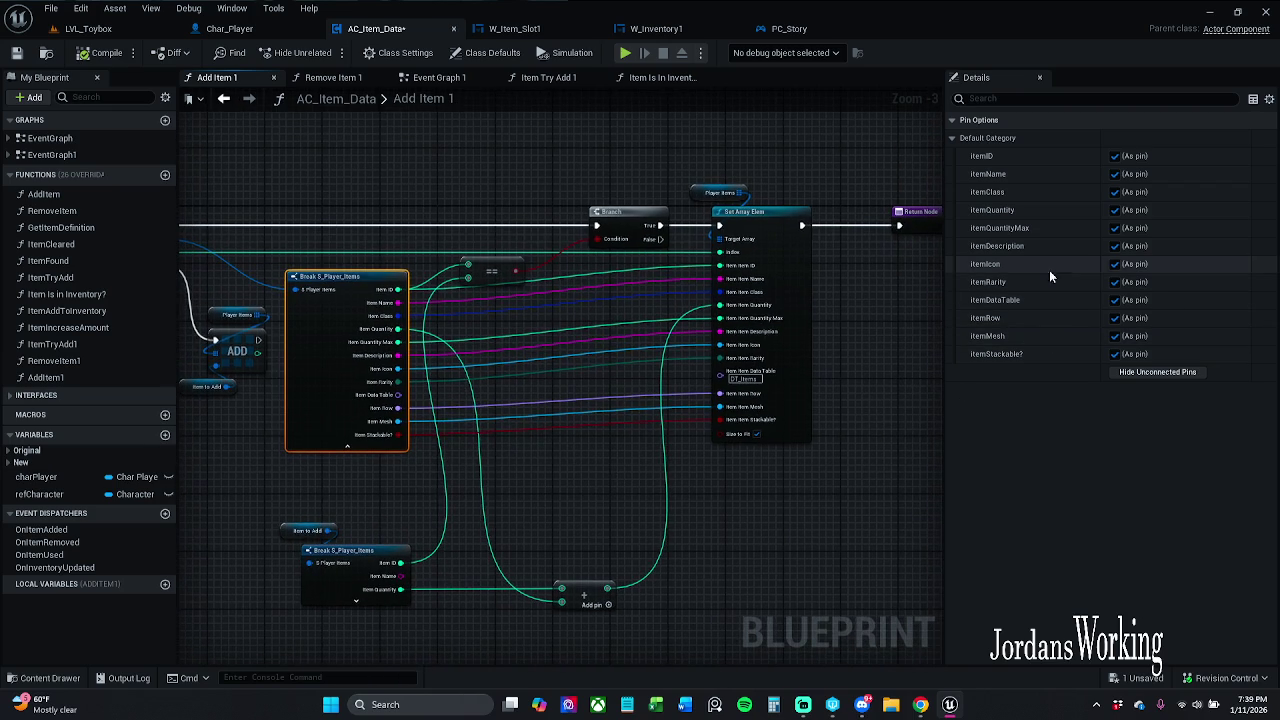
click(1114, 300)
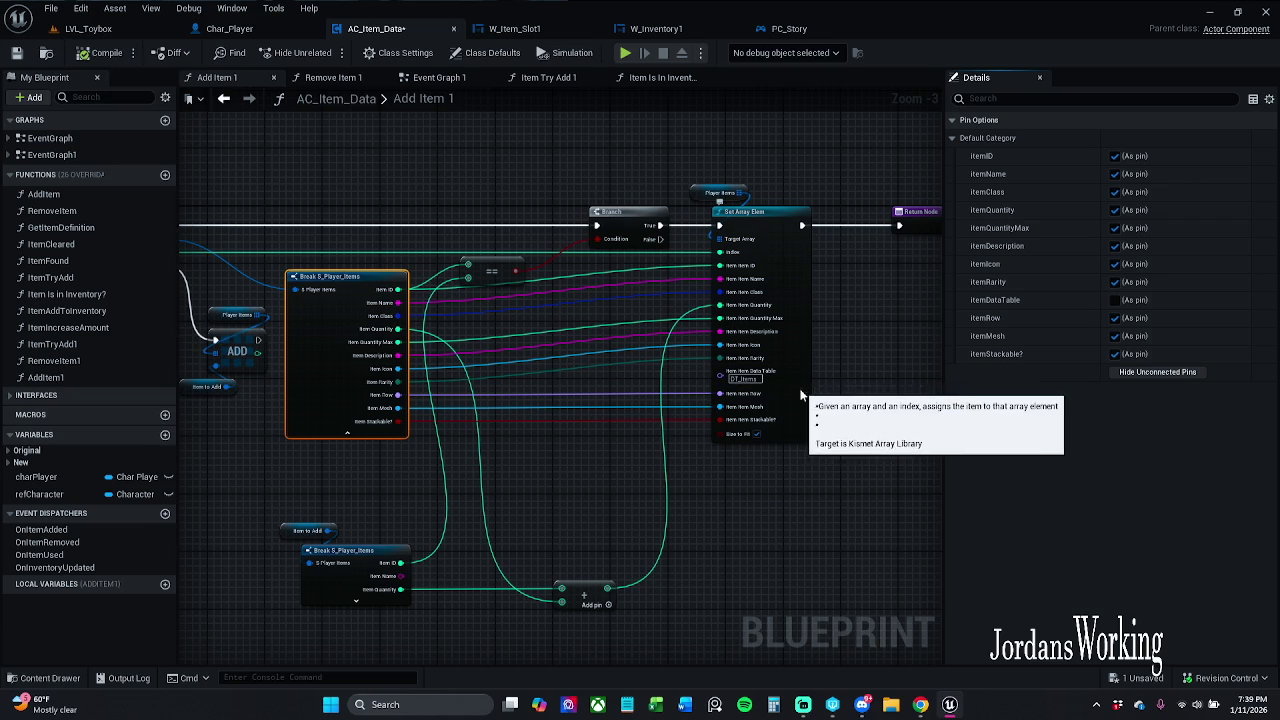
- Check the Set Array Elem node's Data Table pin options, then save AC_Item_Data
click(800, 372)
right_click(796, 384)
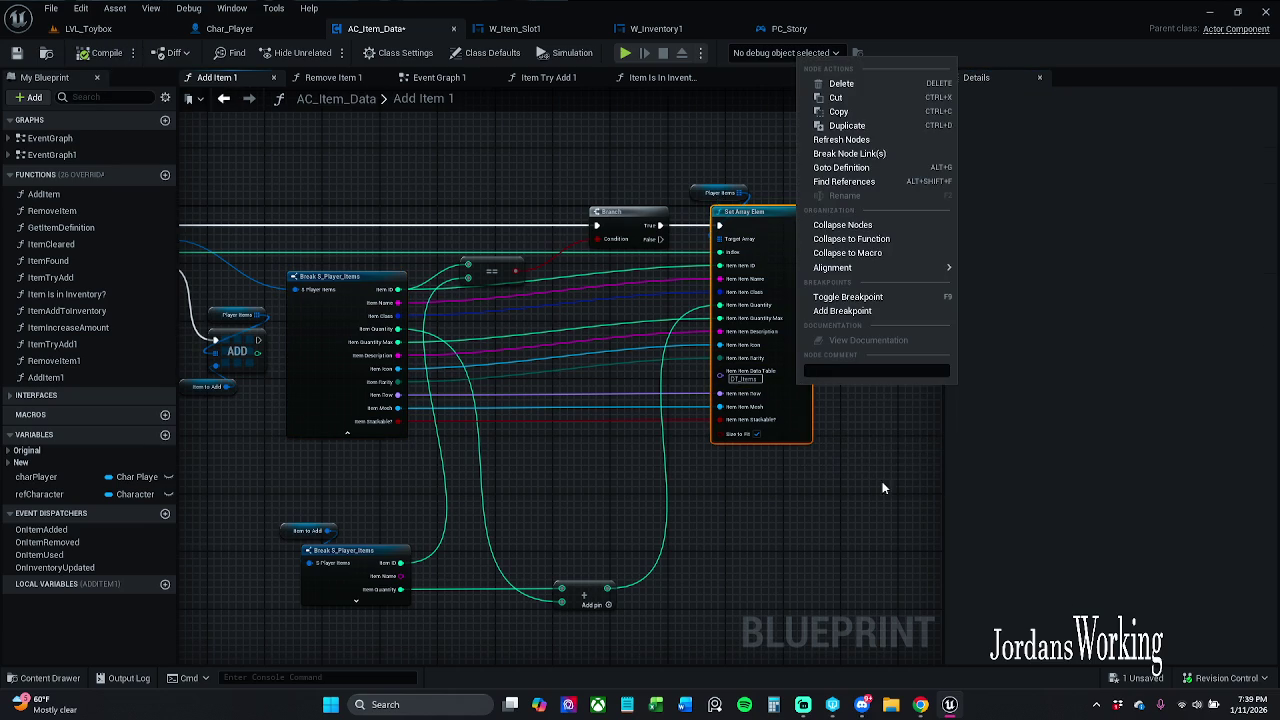
key(Escape)
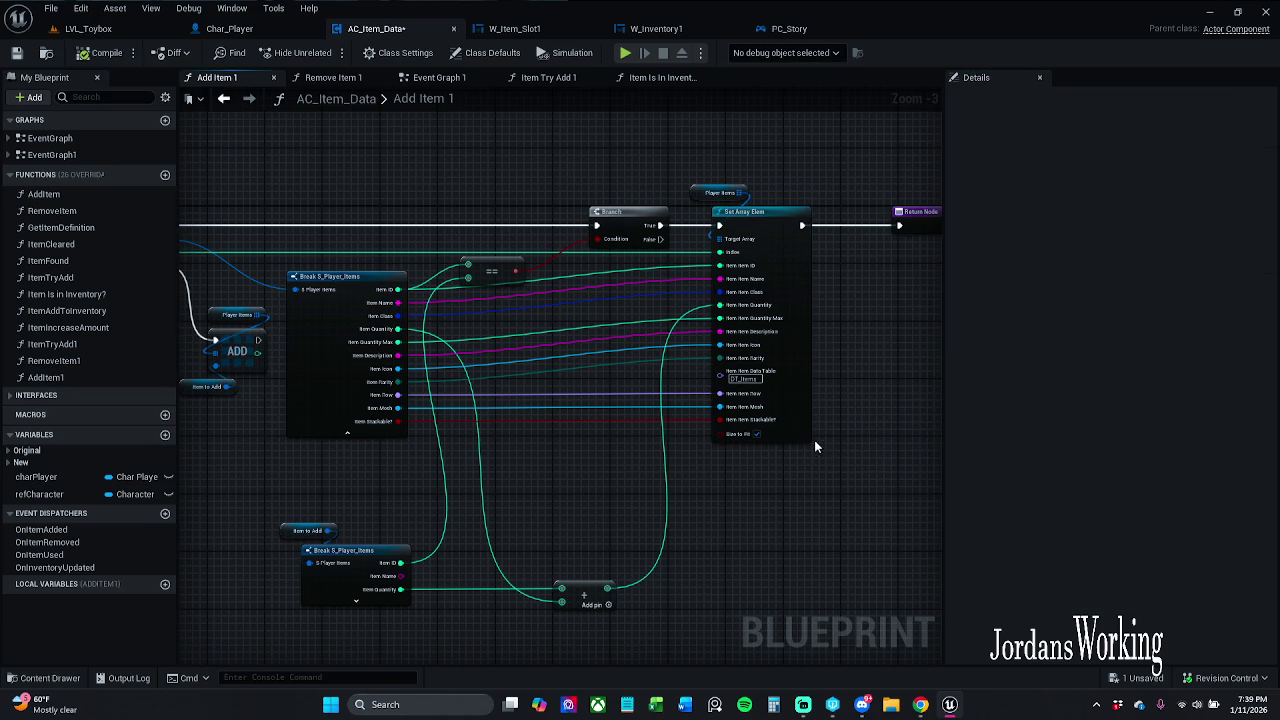
right_click(773, 382)
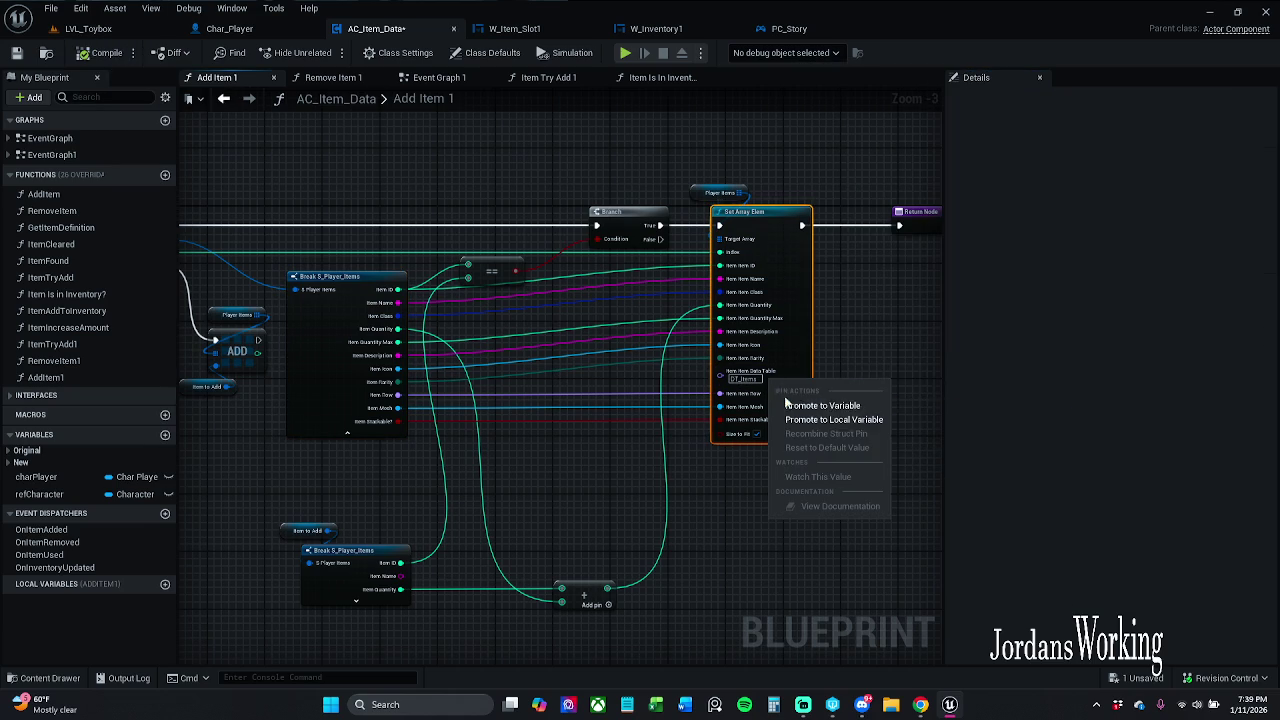
click(869, 372)
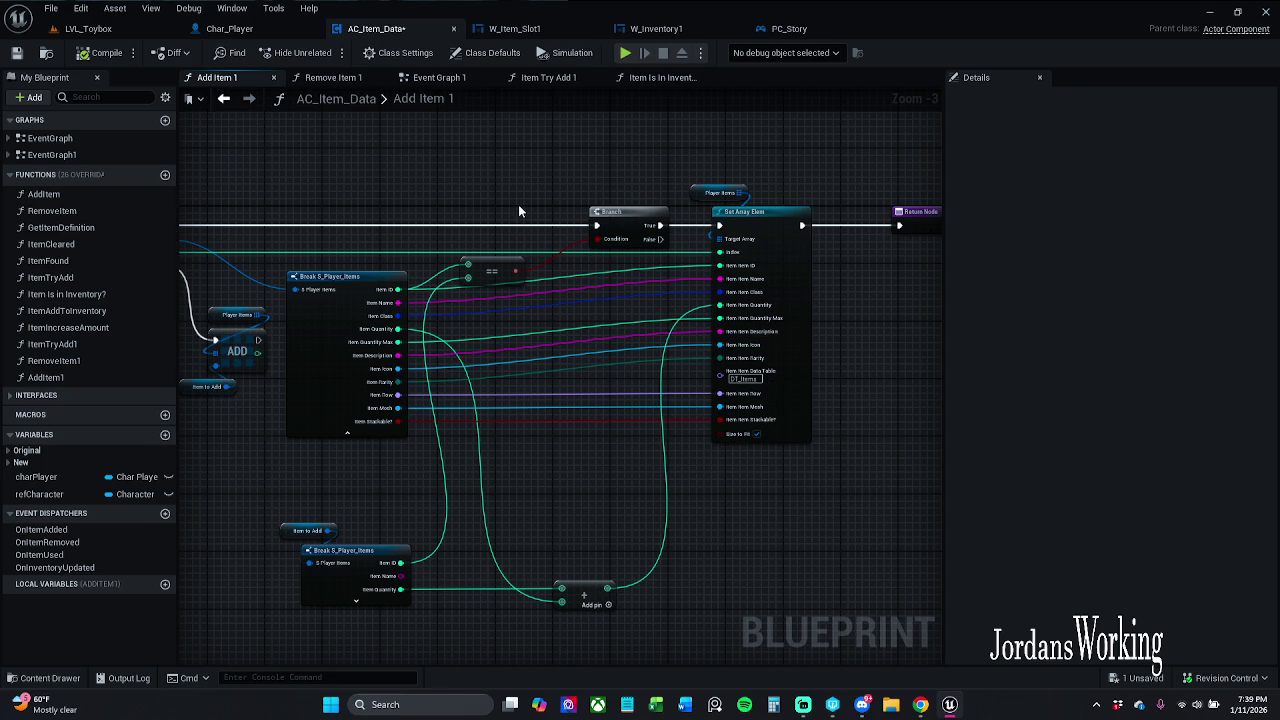
click(17, 53)
- Review W_Item_Slot1, W_Inventory1 and PC_Story, view W_Item_Slot1's Designer, then return to LVL_Toybox
click(518, 29)
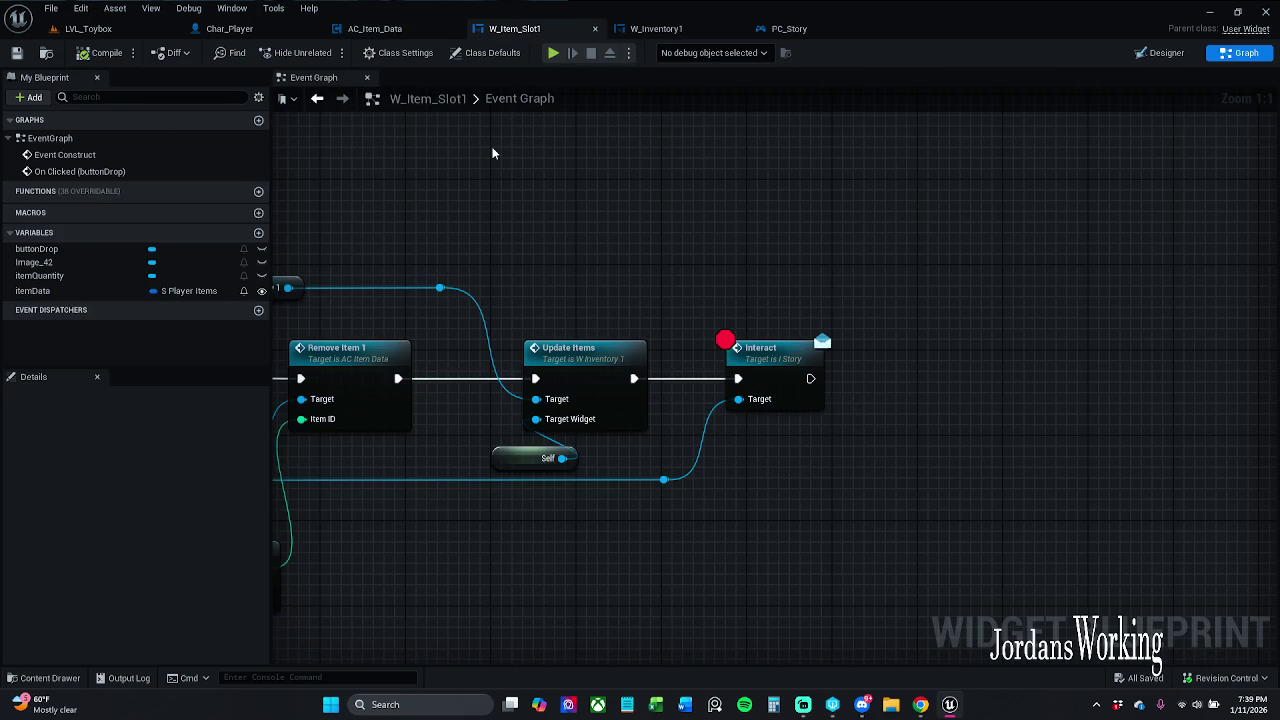
click(668, 30)
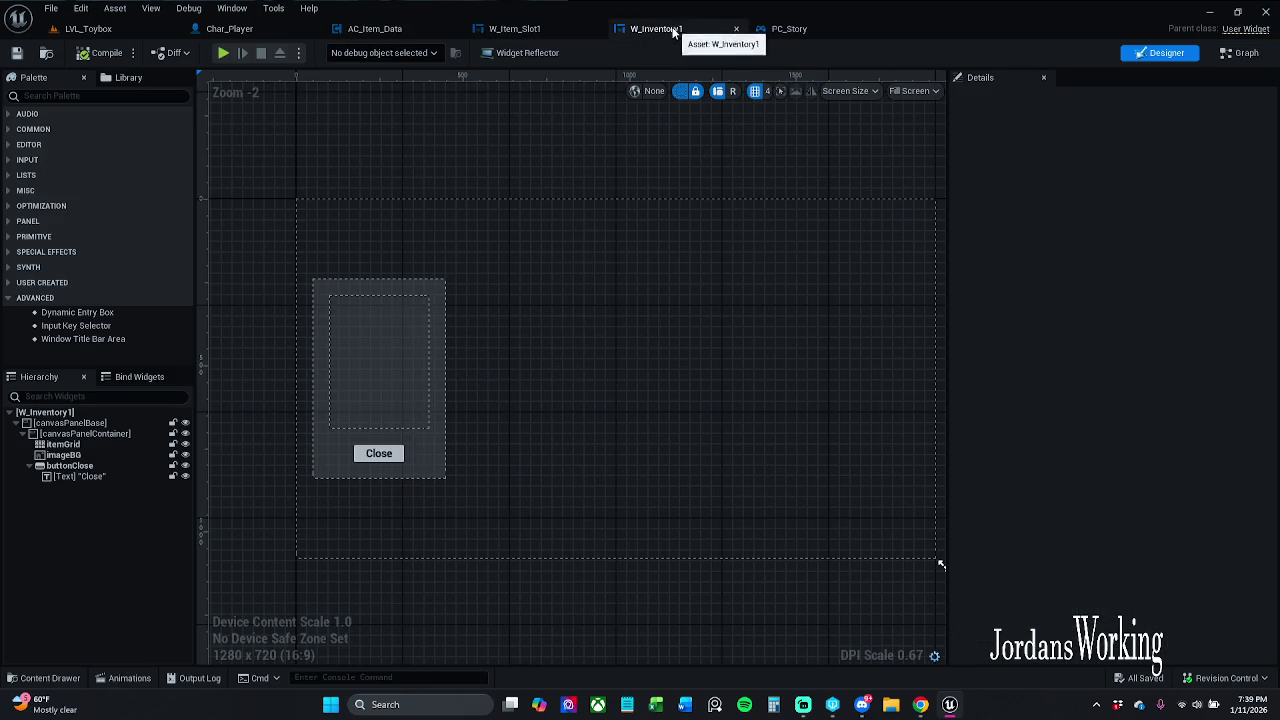
click(810, 32)
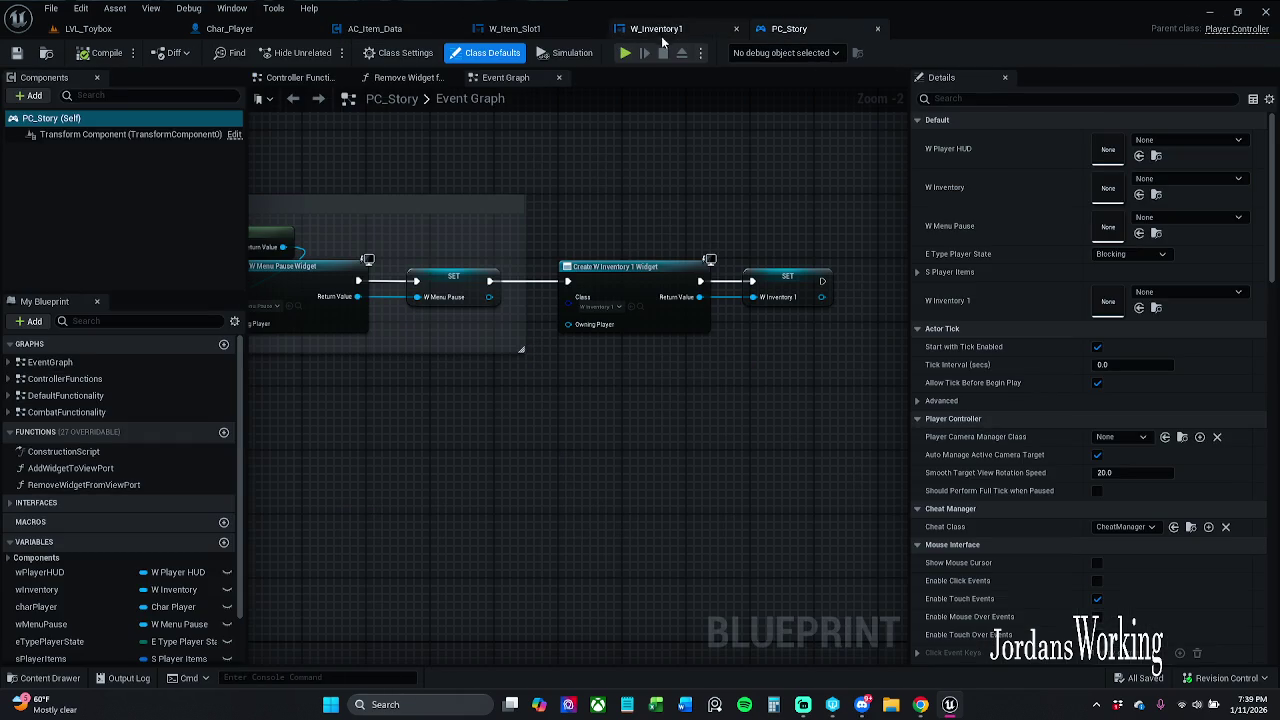
click(518, 29)
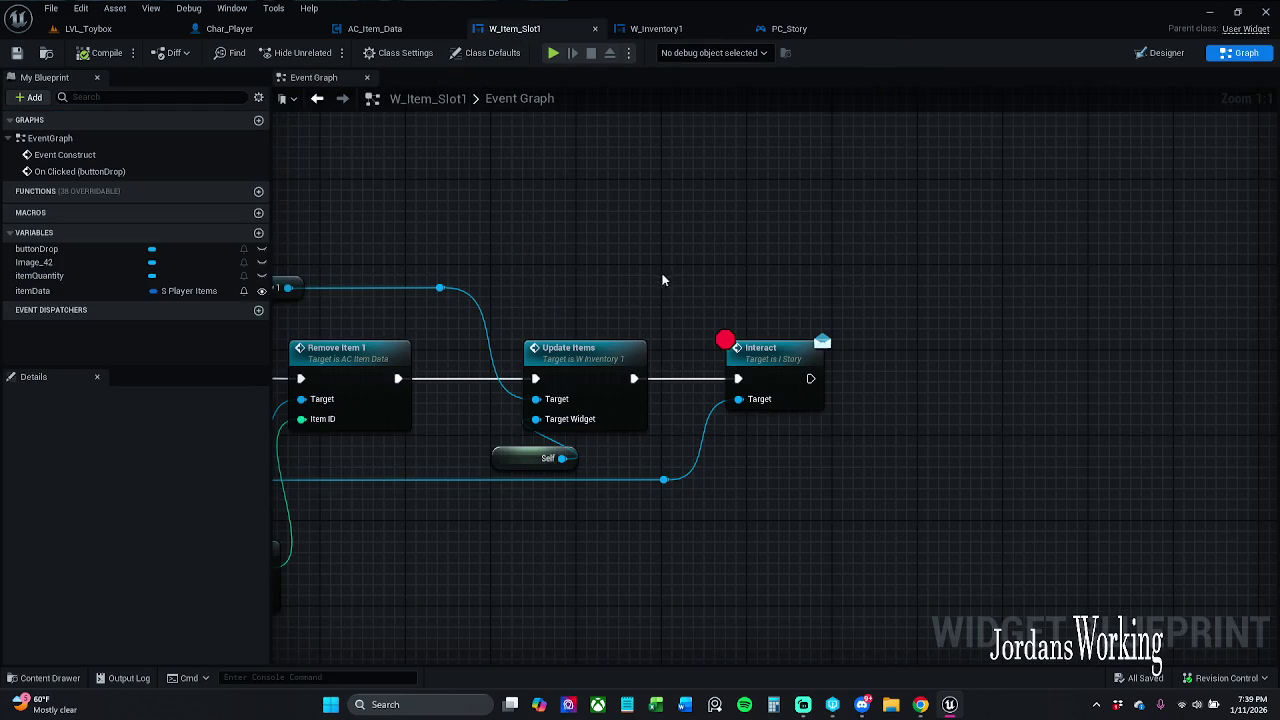
click(1166, 53)
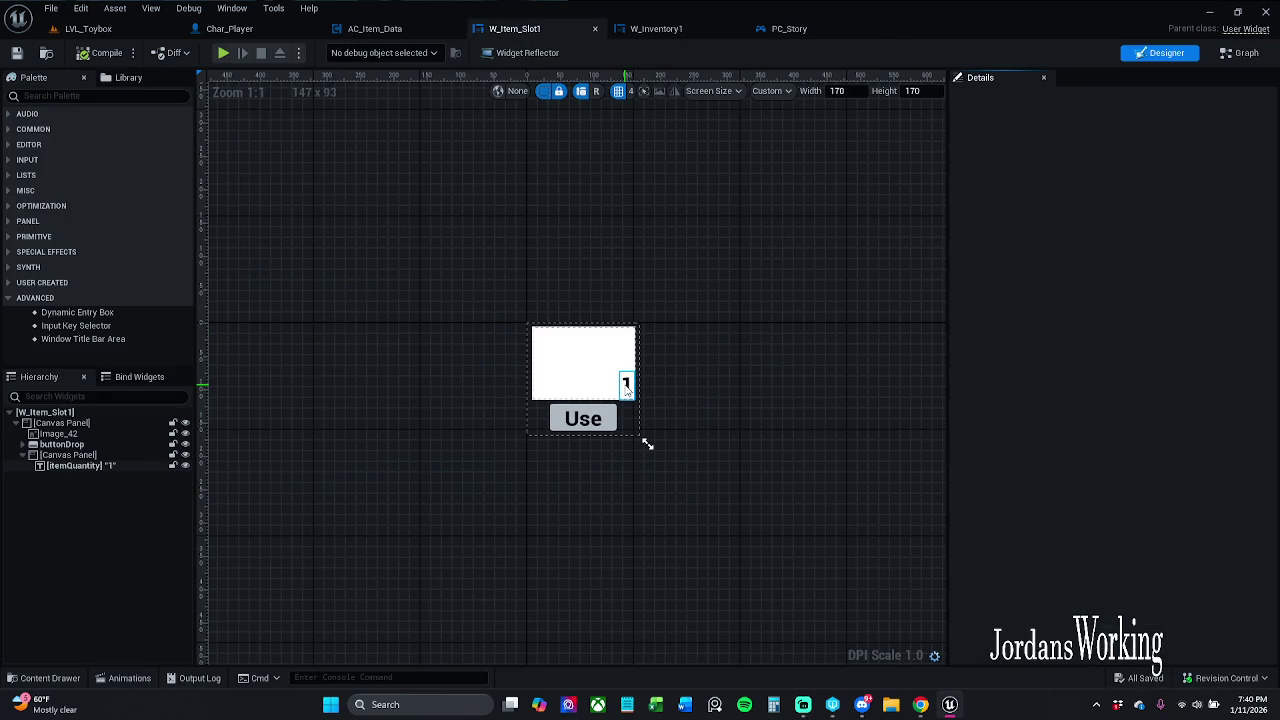
click(126, 30)
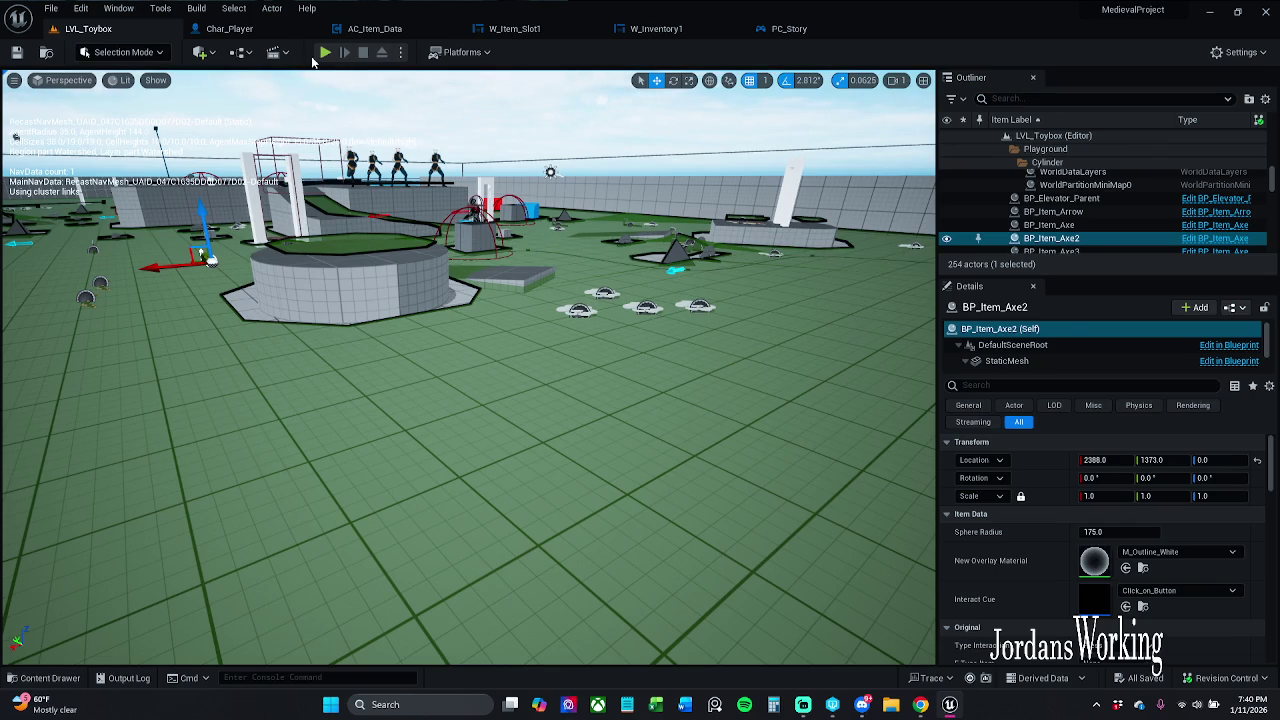
click(325, 52)
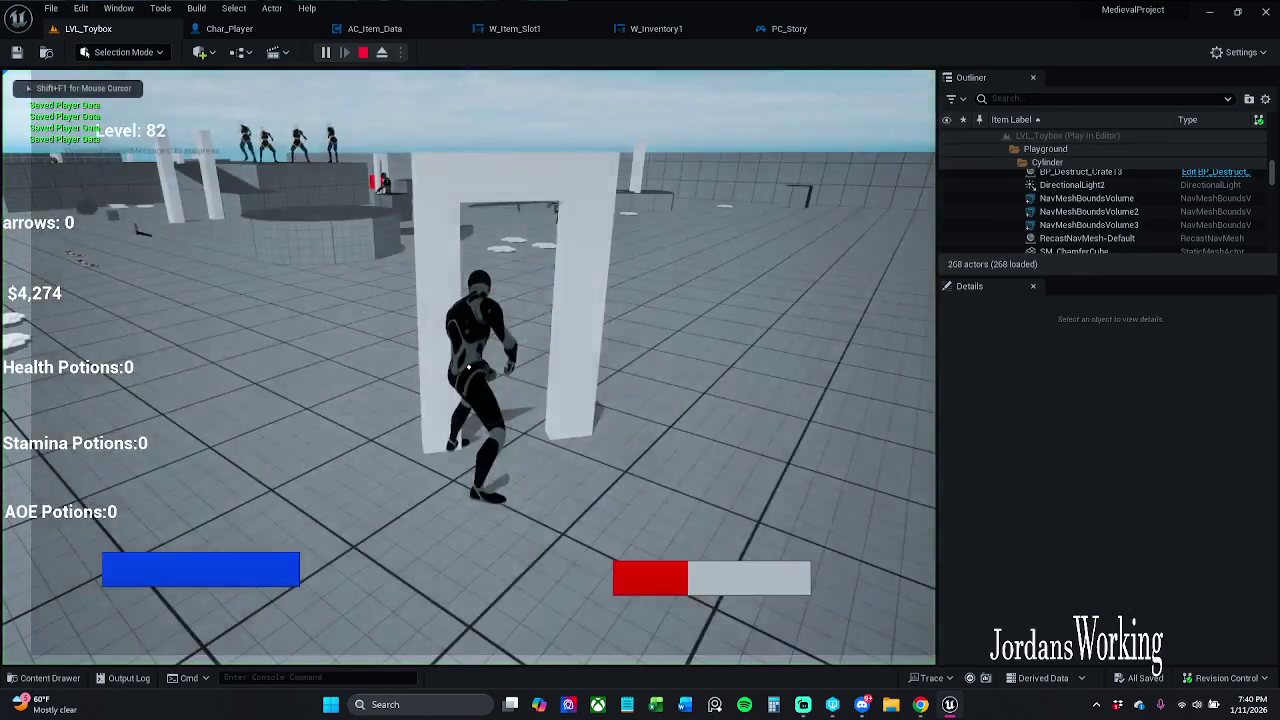
key(w)
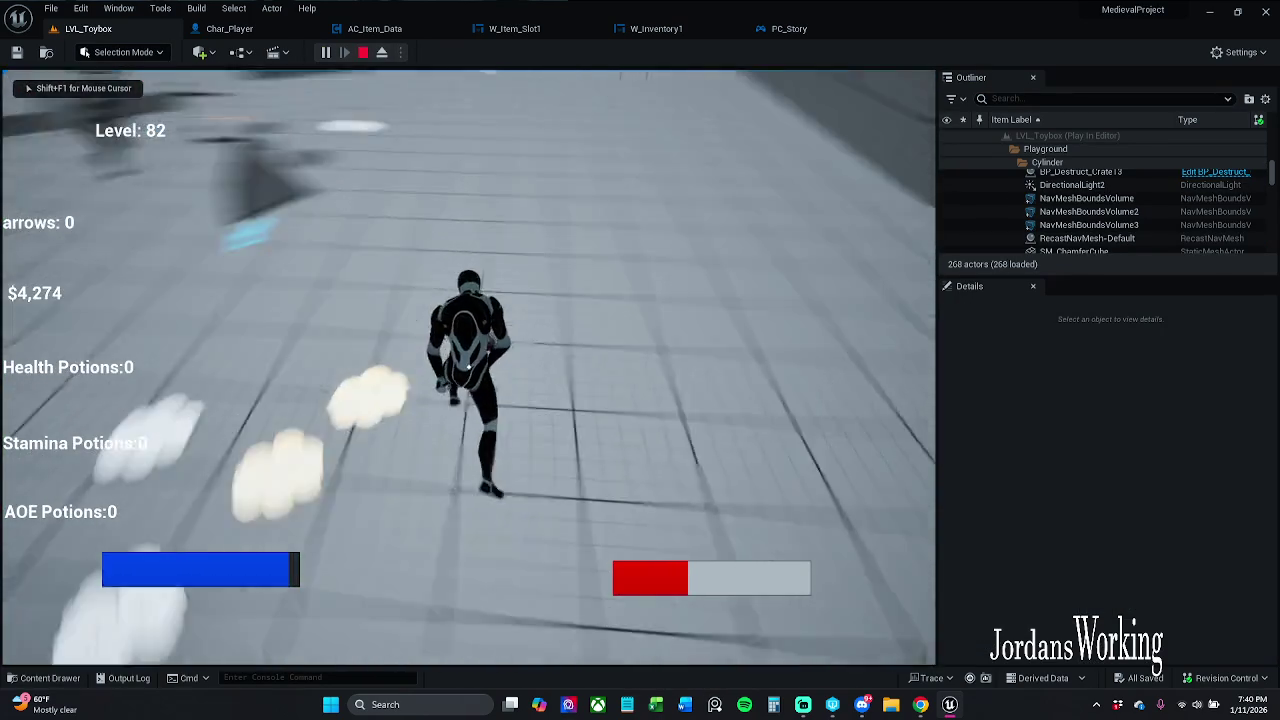
key(w)
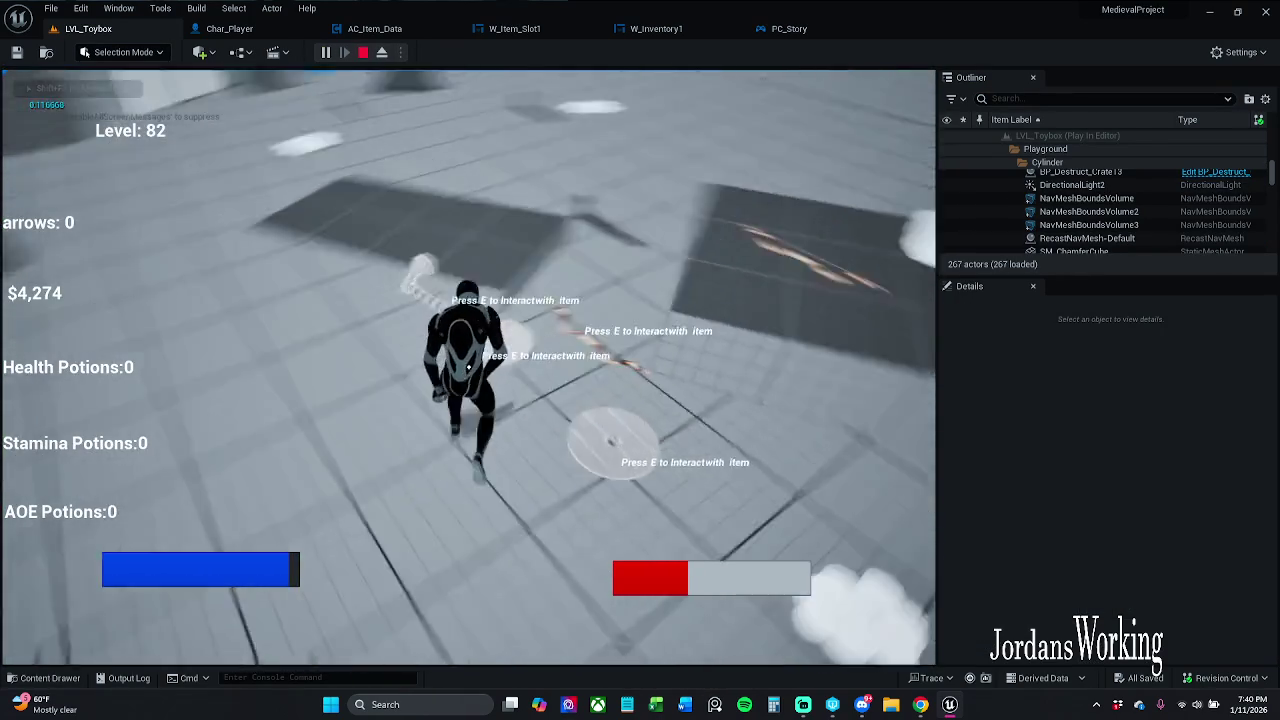
key(w)
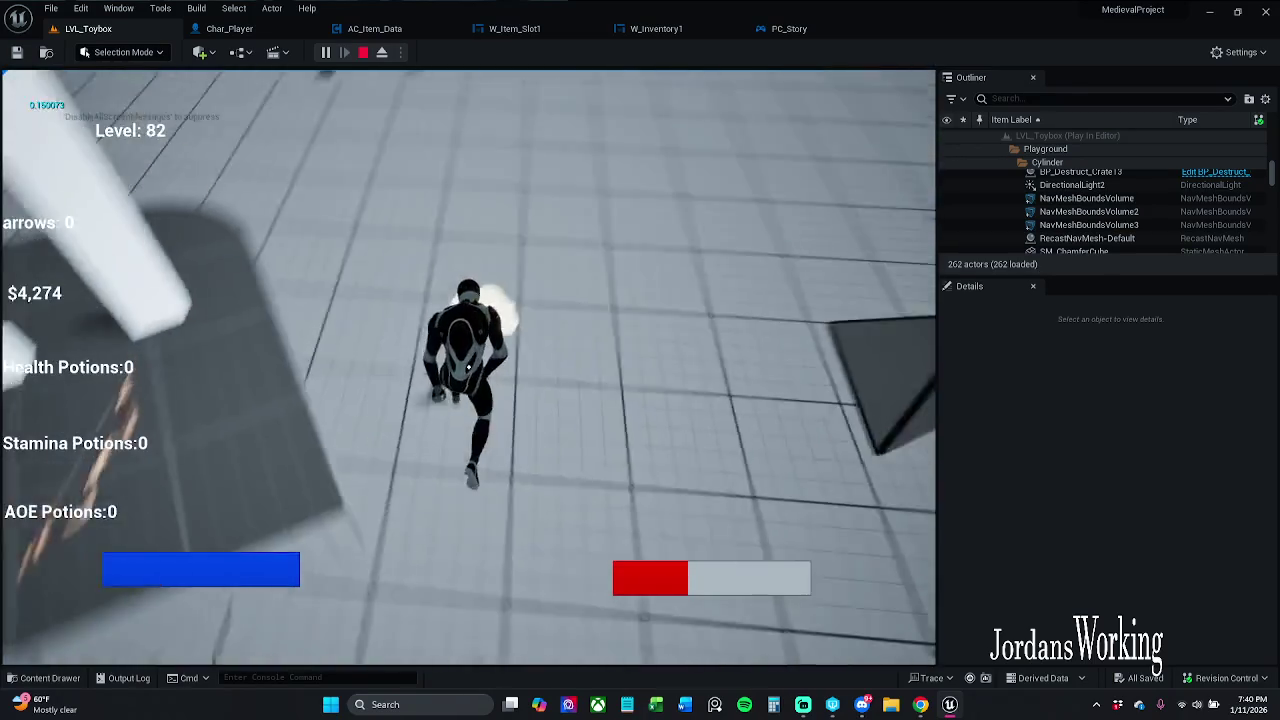
key(w)
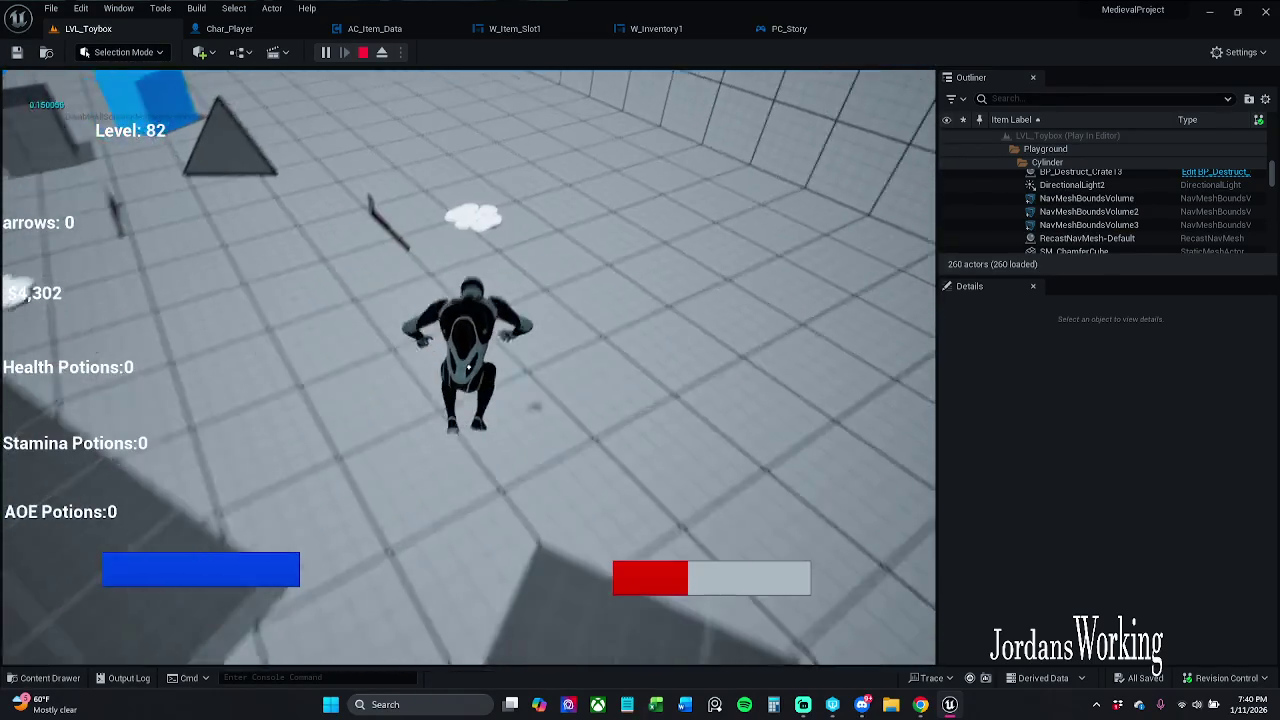
key(w)
key(e)
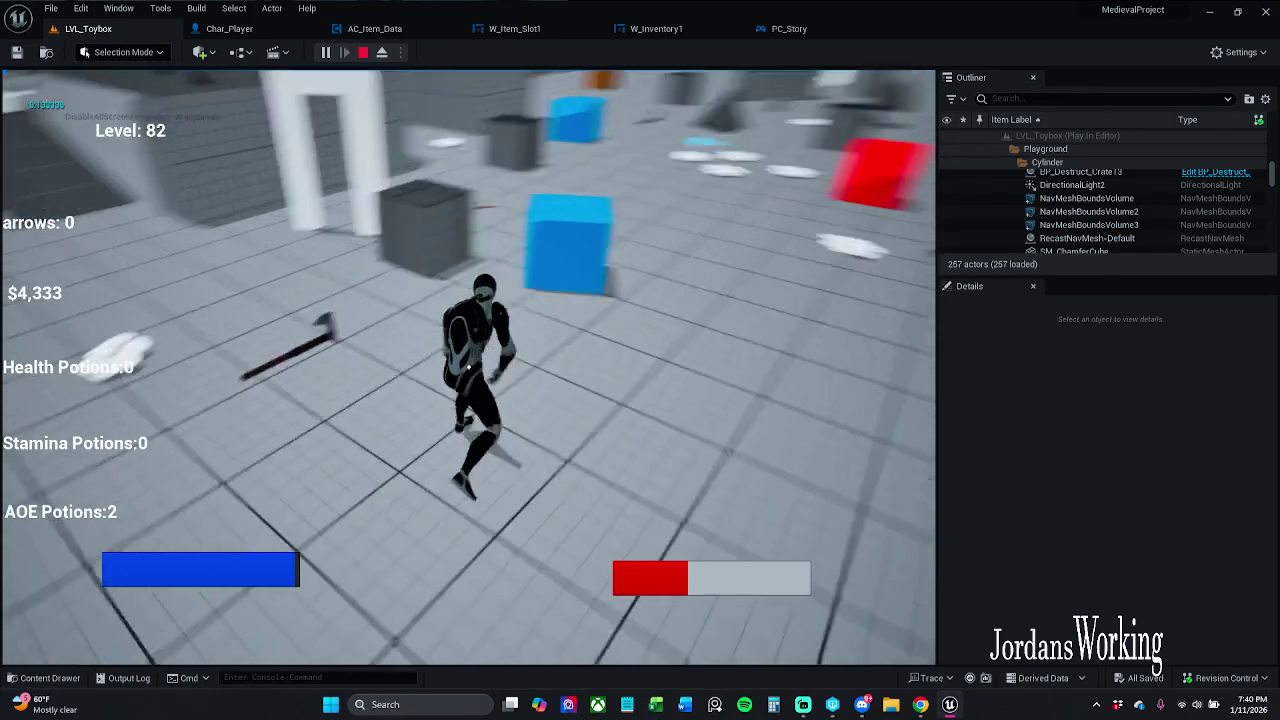
key(w)
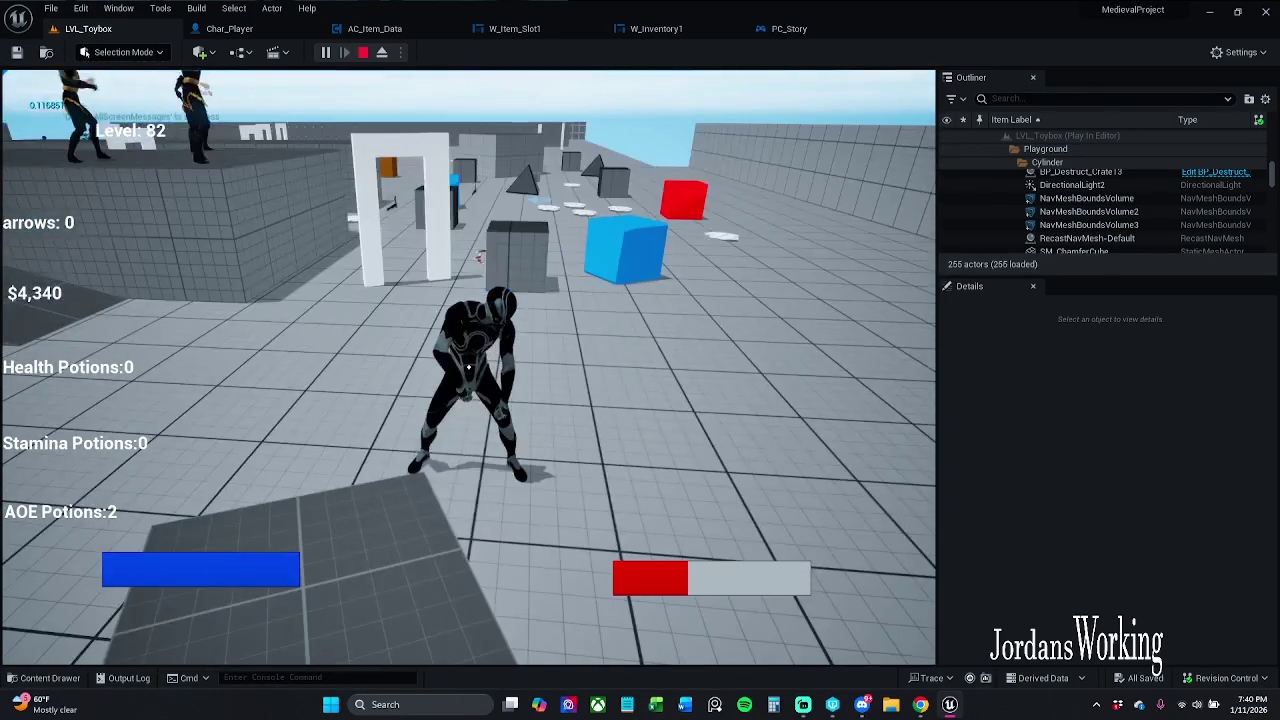
key(i)
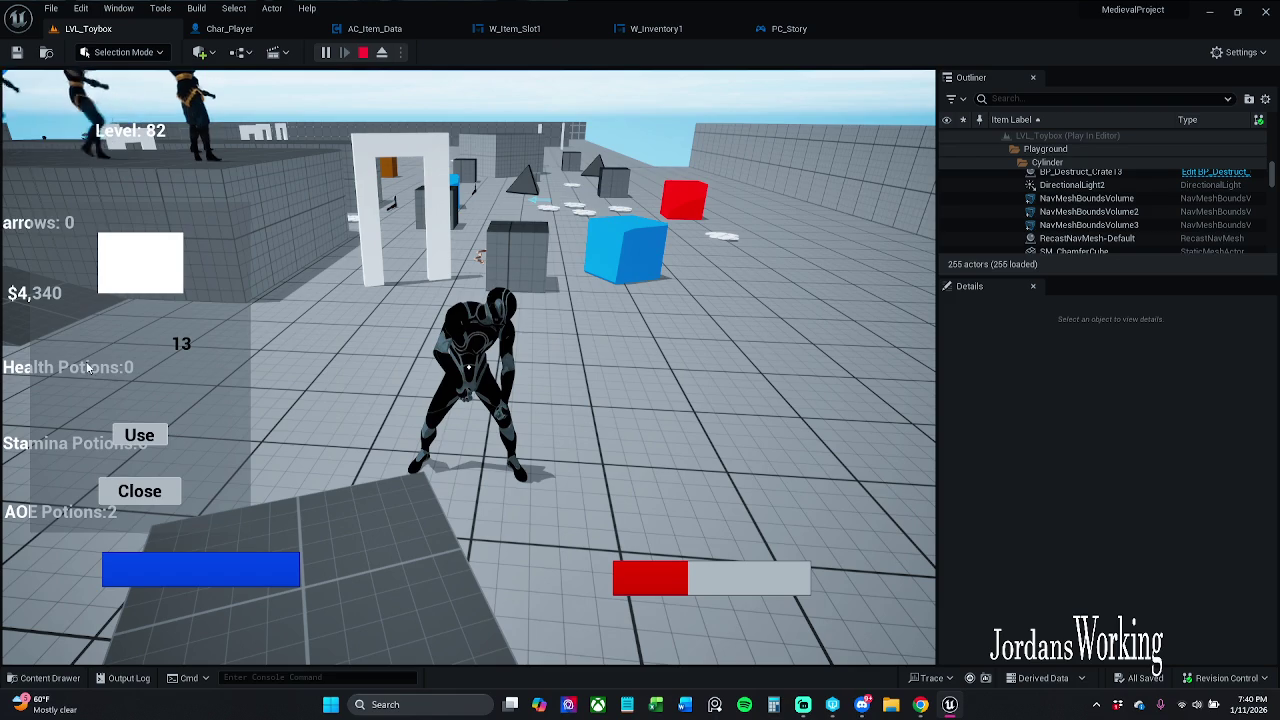
click(140, 491)
key(Escape)
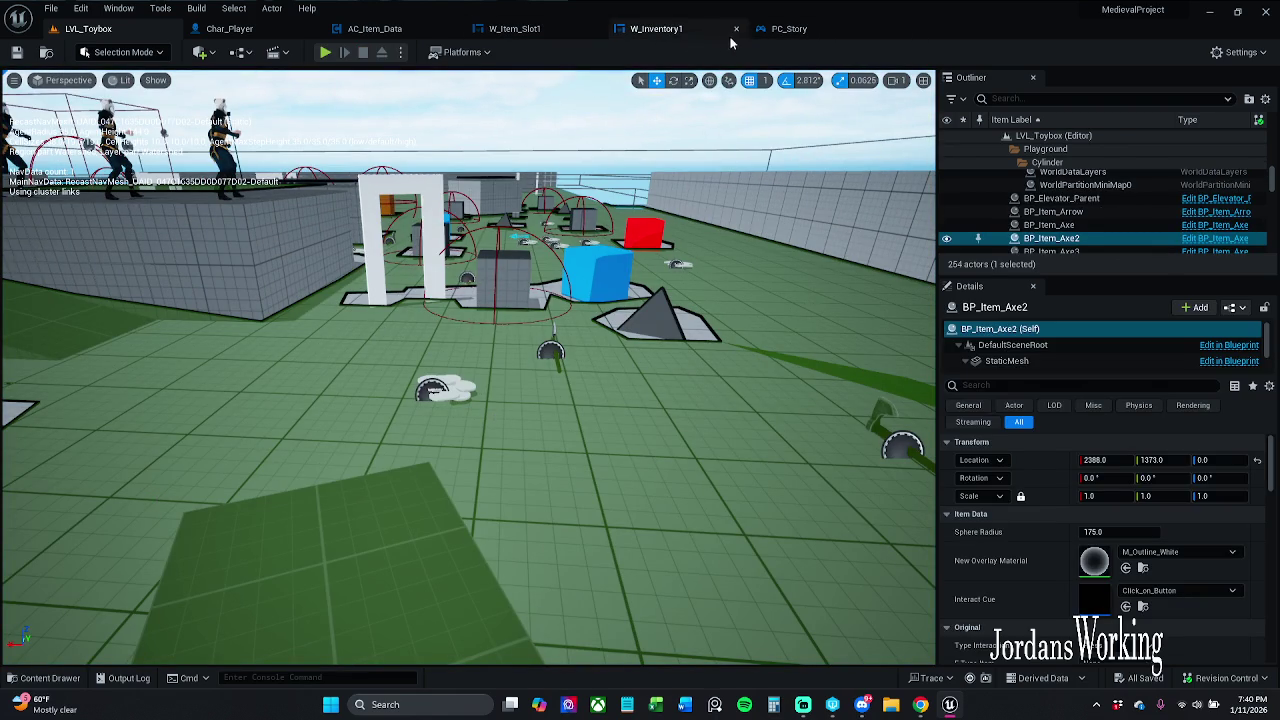
- Open W_Item_Slot1's Designer and inspect the itemQuantity text and Image_42 slot image properties
click(372, 28)
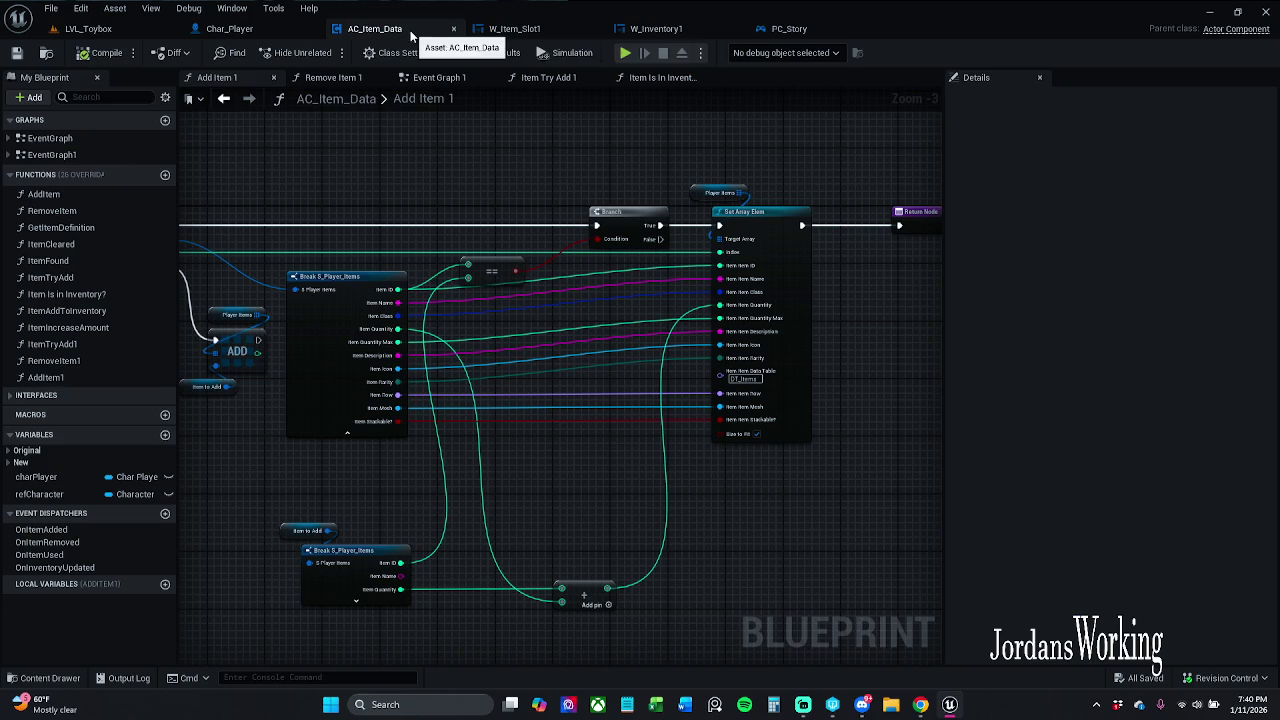
click(509, 30)
click(628, 386)
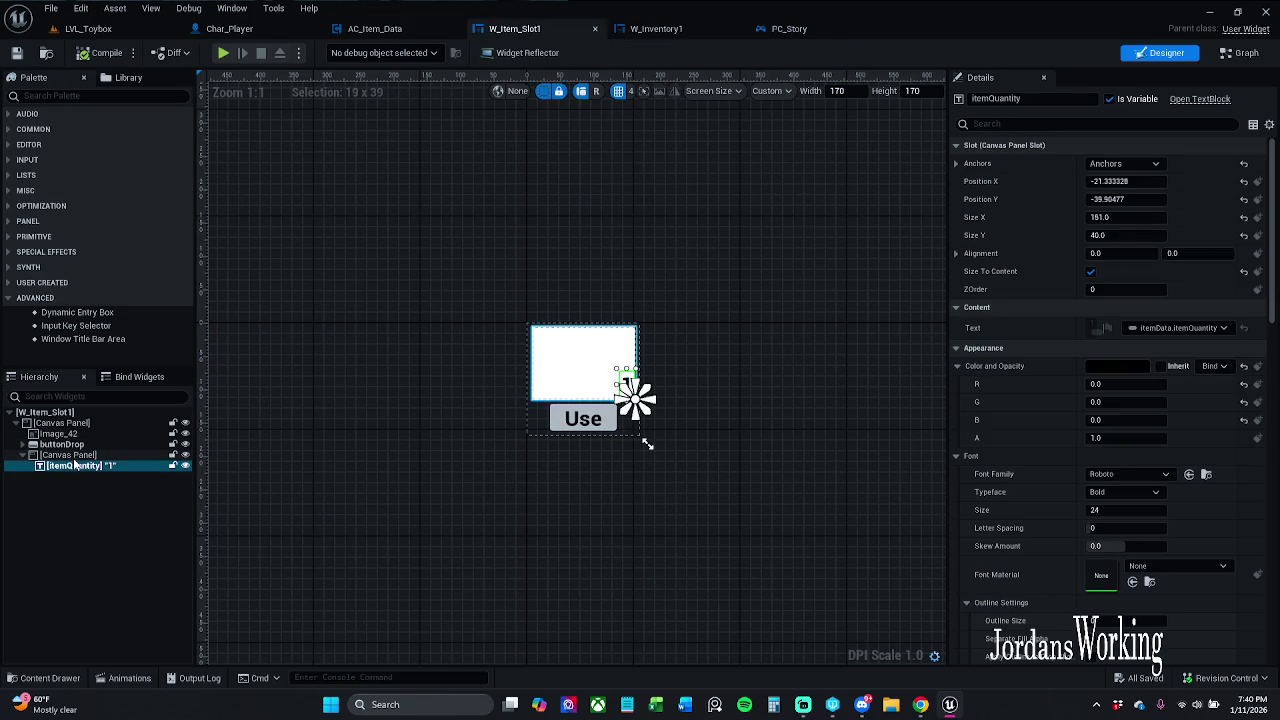
click(718, 367)
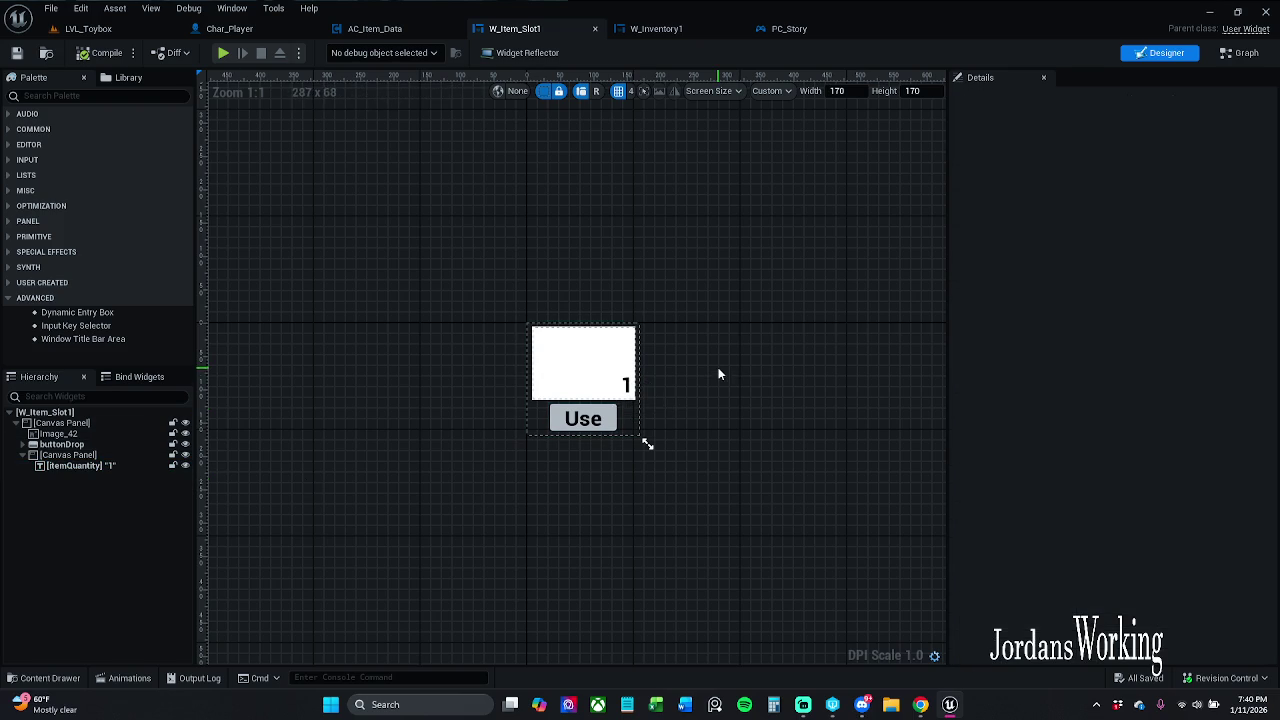
scroll(622, 408, up, 3)
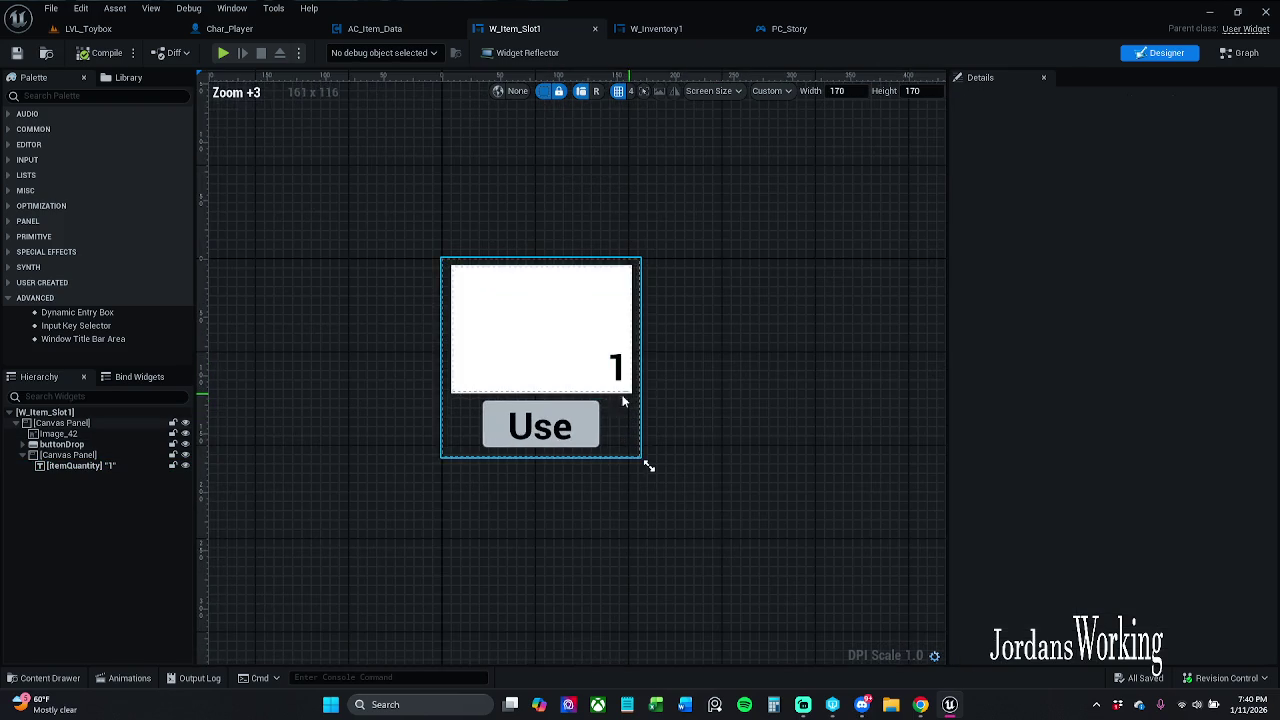
click(58, 434)
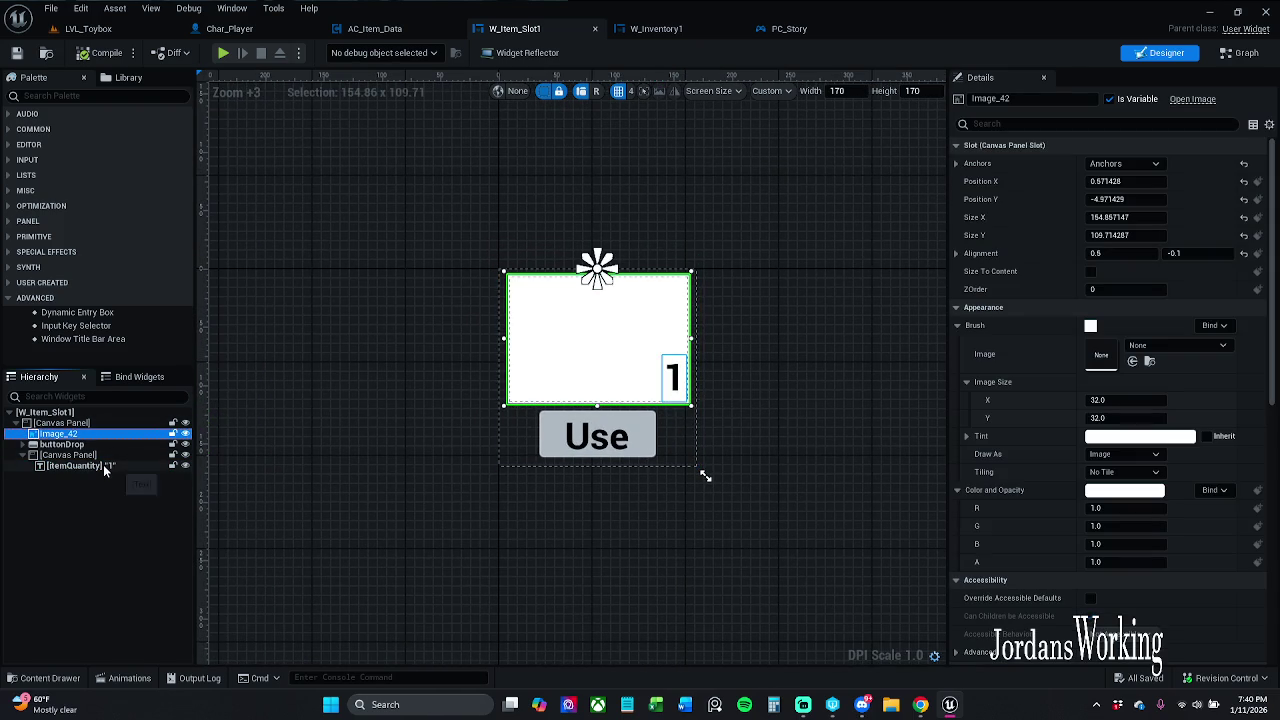
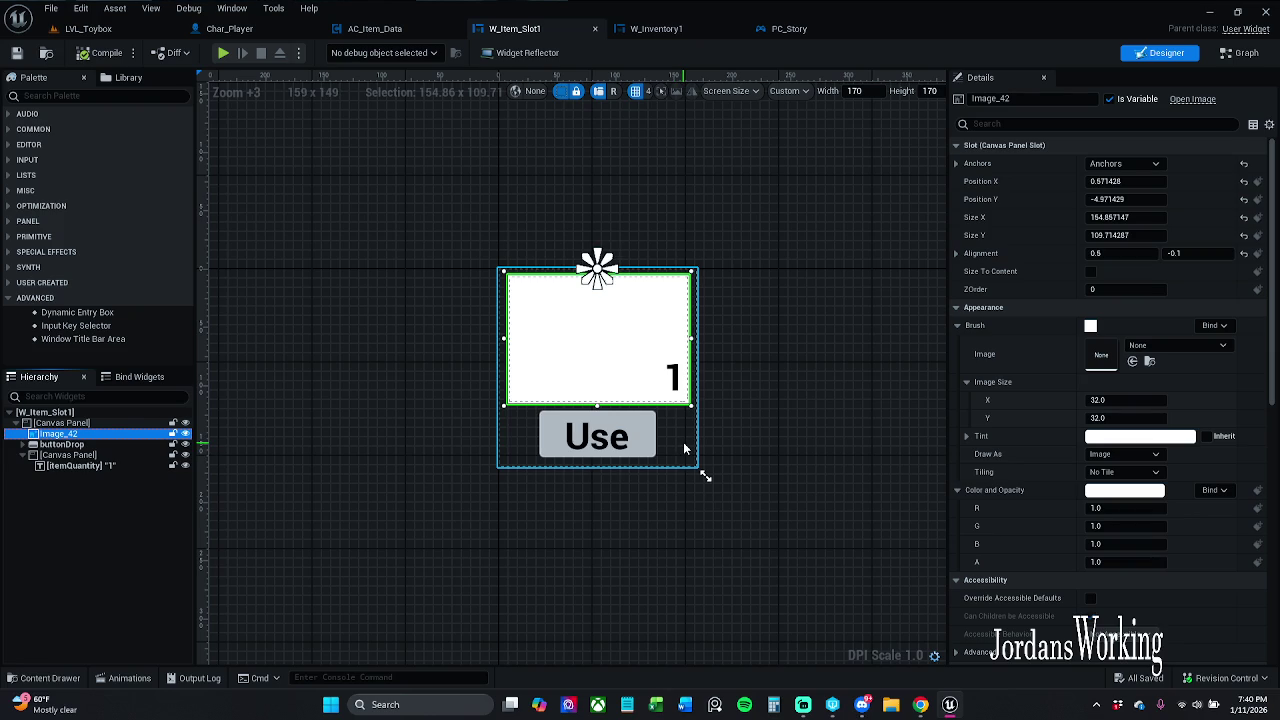
- Select W_Item_Slot1's root Canvas Panel and bring up the Event Construct icon logic in its graph
click(759, 361)
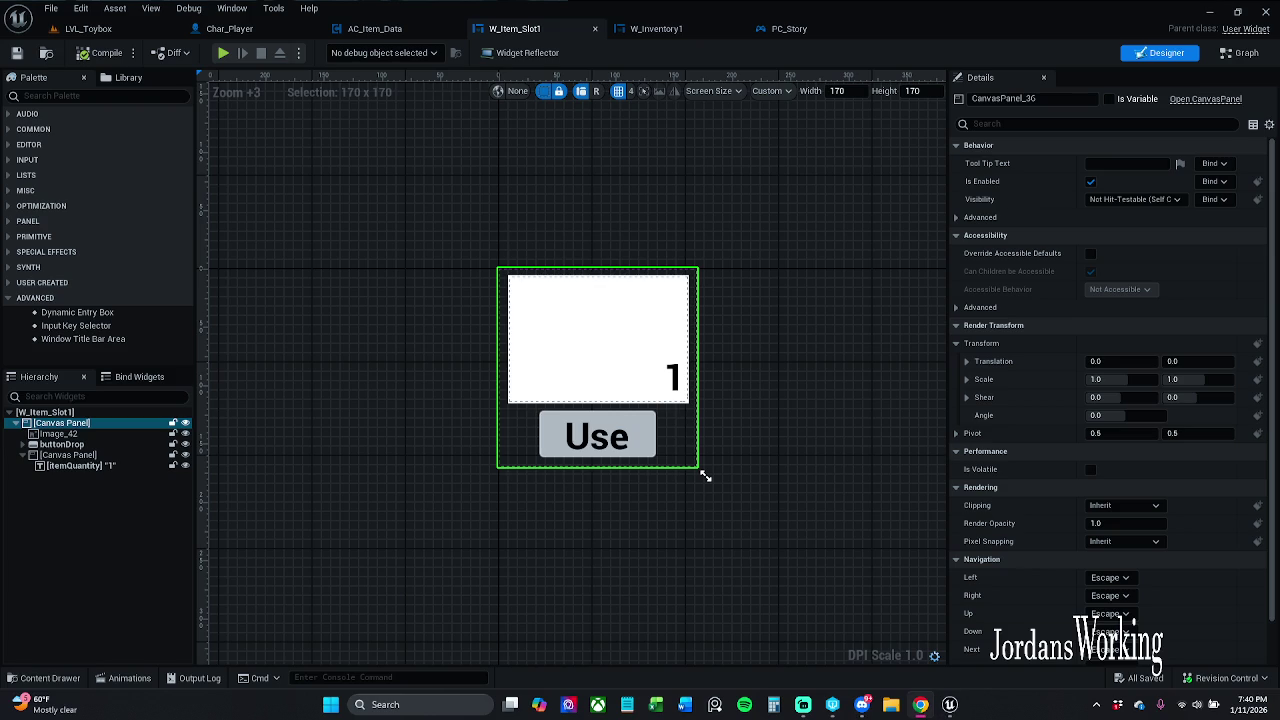
click(1242, 55)
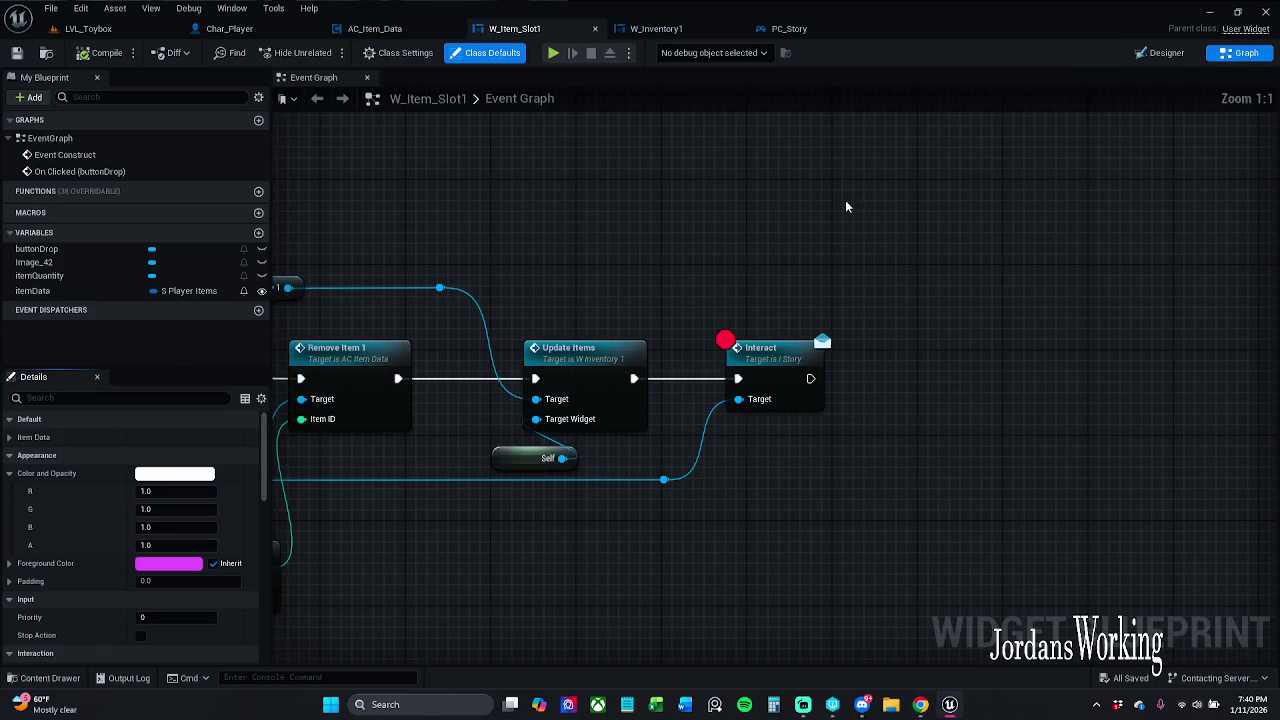
scroll(845, 200, up, 3)
mouse_move(870, 288)
mouse_down()
mouse_move(1016, 296)
mouse_move(926, 290)
mouse_move(943, 336)
mouse_move(778, 524)
mouse_up()
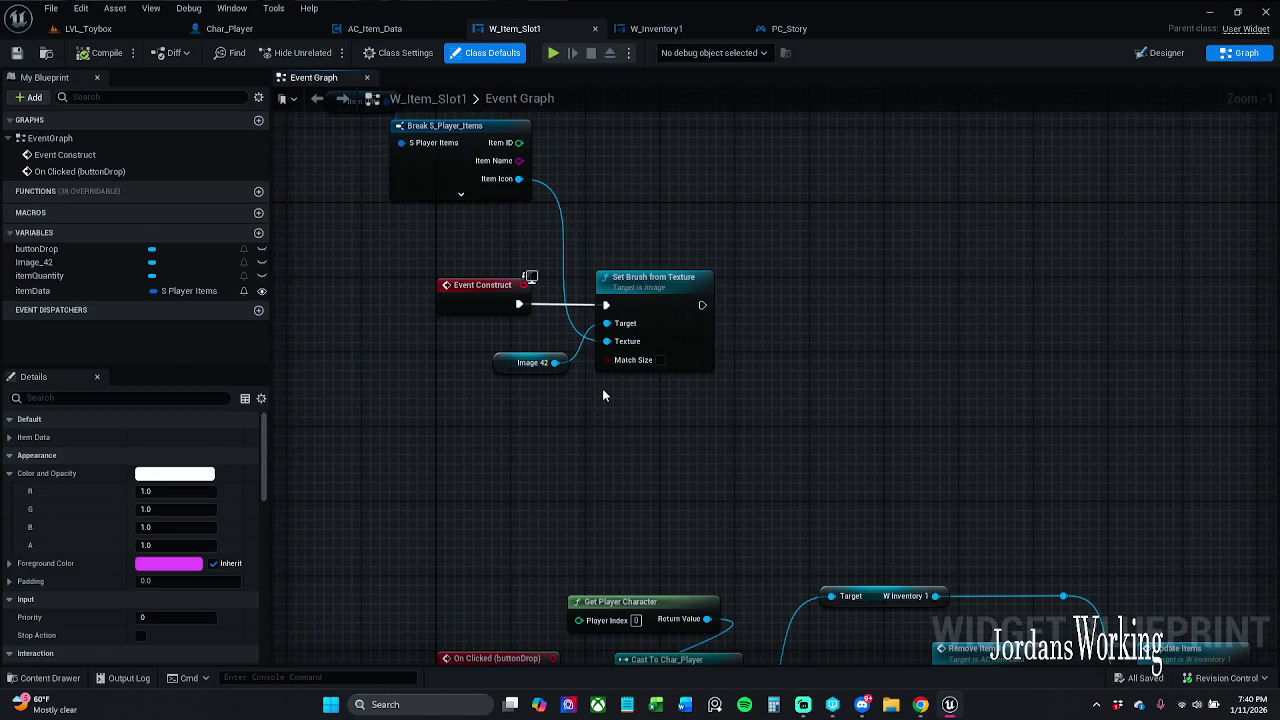
- Shift the Item Data and Break S_Player_Items nodes slightly right
scroll(574, 391, up, 1)
mouse_move(574, 391)
mouse_down()
mouse_move(528, 423)
mouse_move(517, 505)
mouse_up()
drag(389, 235, 529, 291)
mouse_move(386, 184)
mouse_down()
mouse_move(519, 283)
mouse_move(587, 280)
mouse_up()
- Save W_Item_Slot1 and bring the whole drop-button click chain into view
click(486, 124)
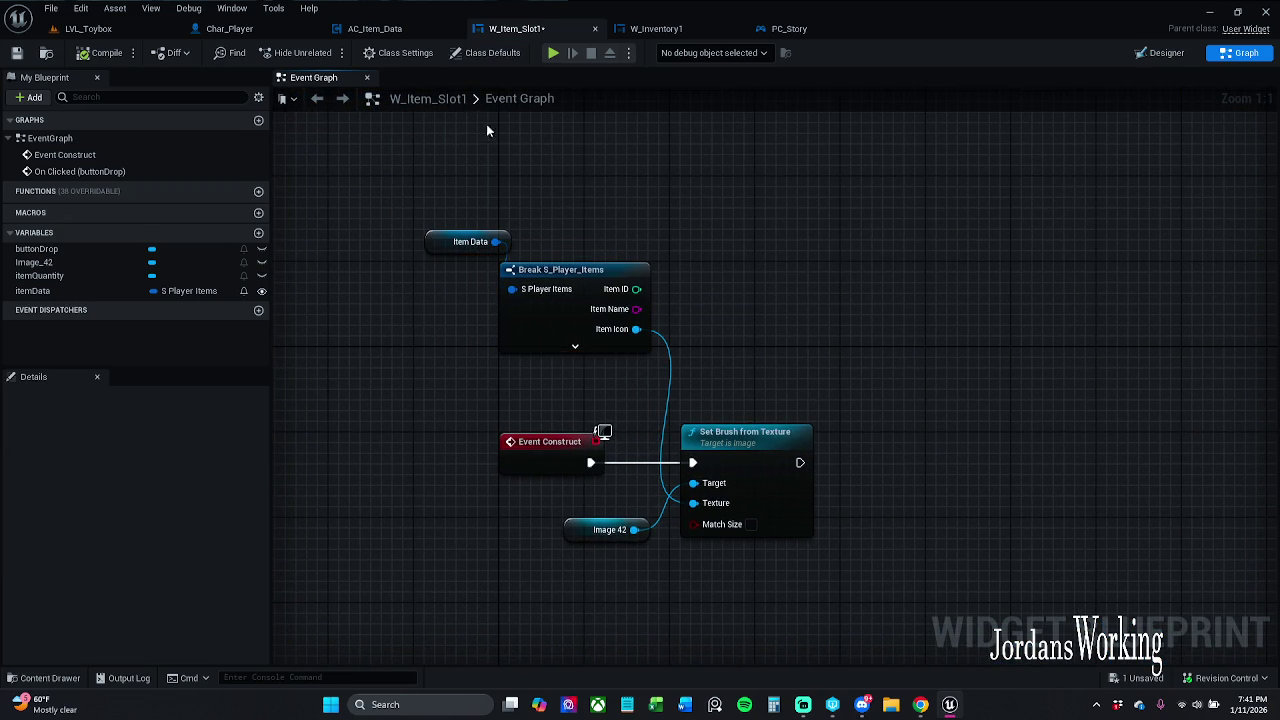
click(16, 53)
drag(747, 421, 723, 322)
drag(577, 300, 415, 238)
scroll(570, 441, down, 2)
mouse_move(580, 437)
mouse_down()
mouse_move(634, 337)
mouse_move(614, 296)
mouse_up()
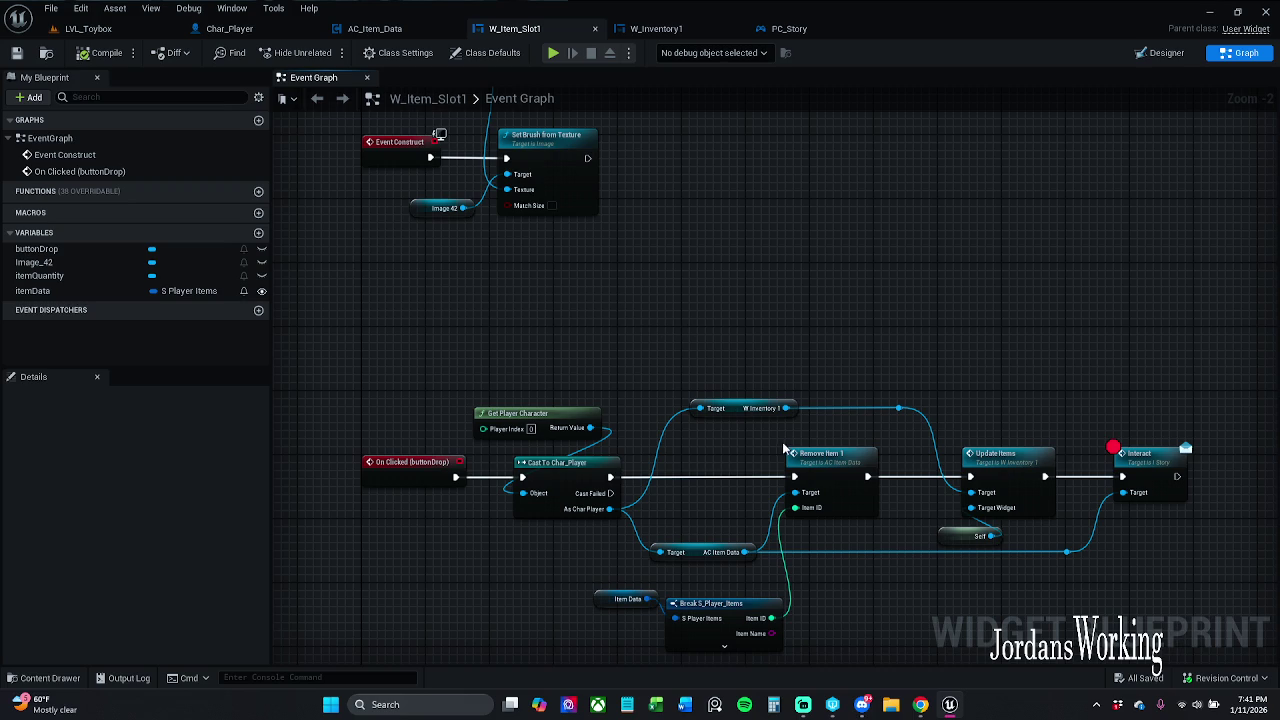
- Nudge the W Inventory 1 getter slightly left and save W_Item_Slot1 again
drag(760, 403, 727, 401)
click(716, 368)
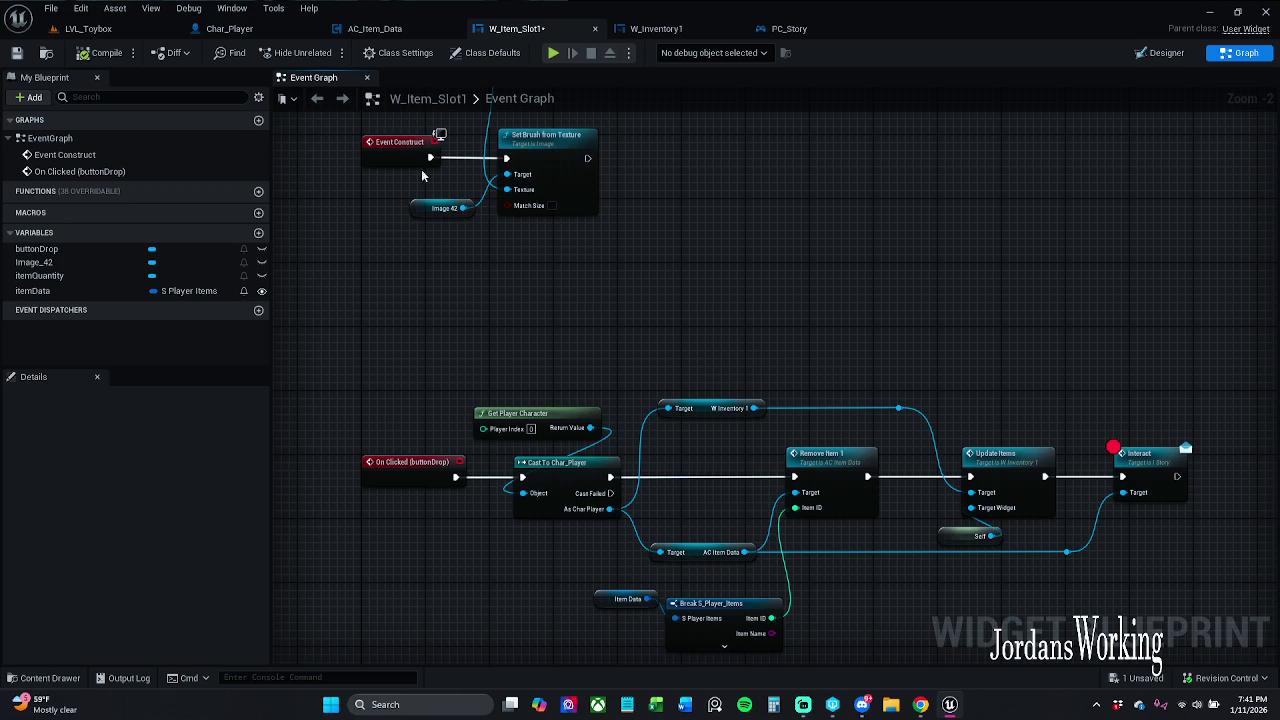
click(16, 52)
- Start a play-in-editor session of LVL_Toybox
click(229, 28)
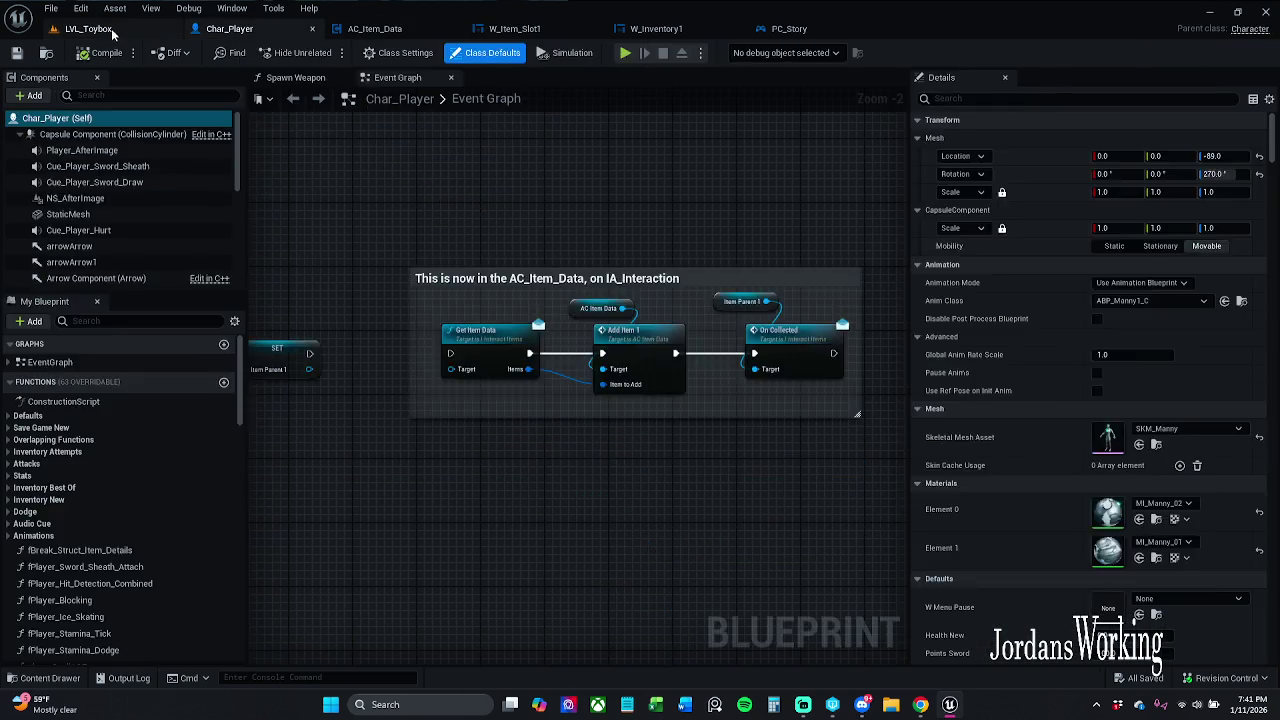
click(88, 28)
click(326, 52)
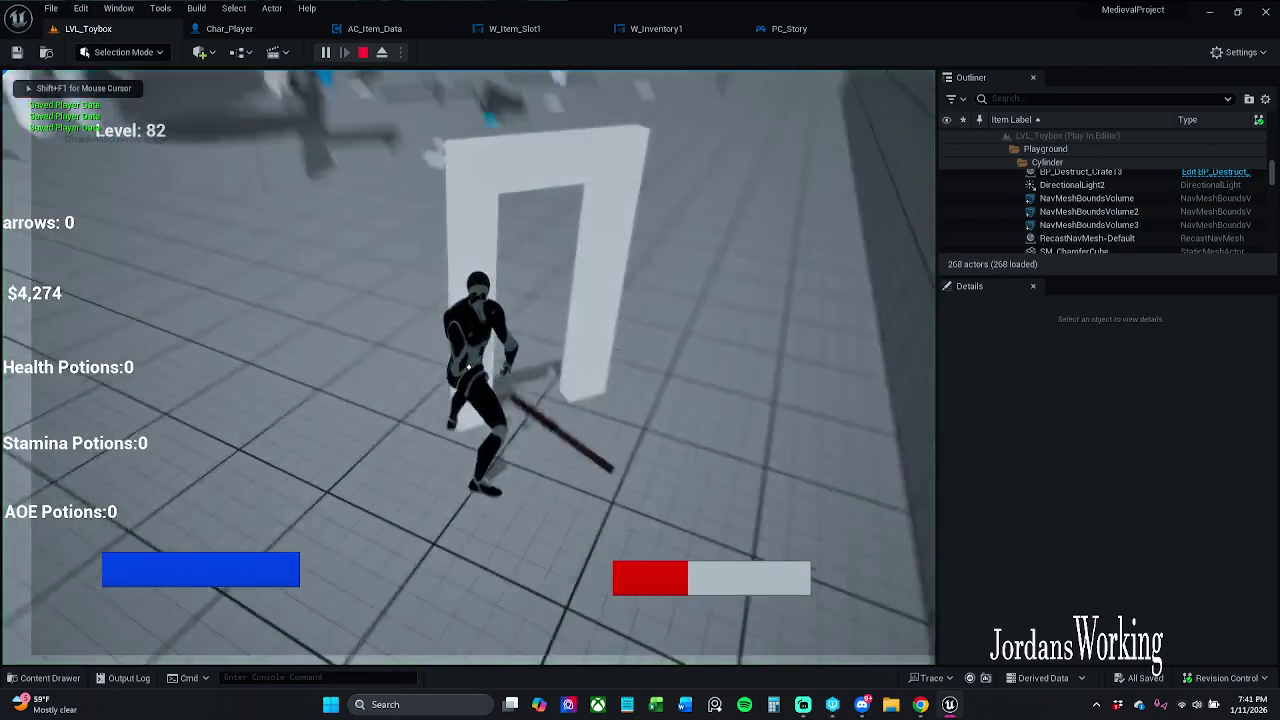
- Collect pickups and check the inventory shows Health Potions 4 and AOE 5, then stop play
key(w)
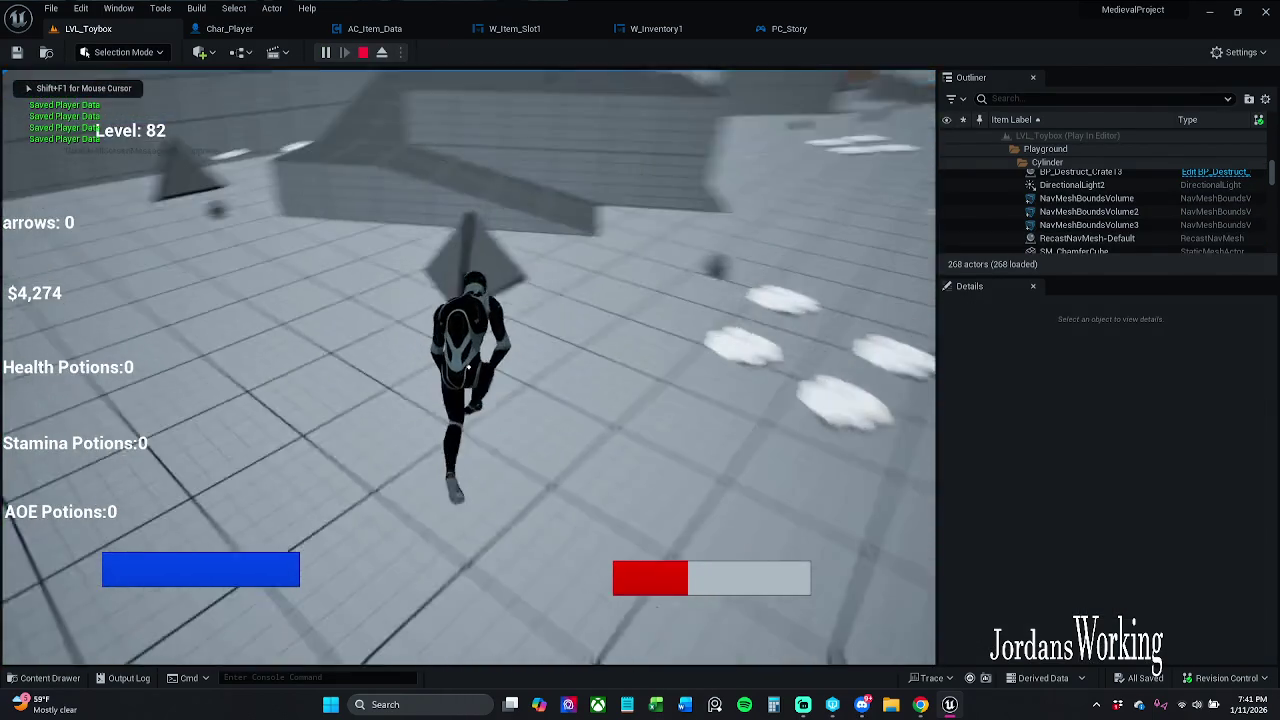
key(i)
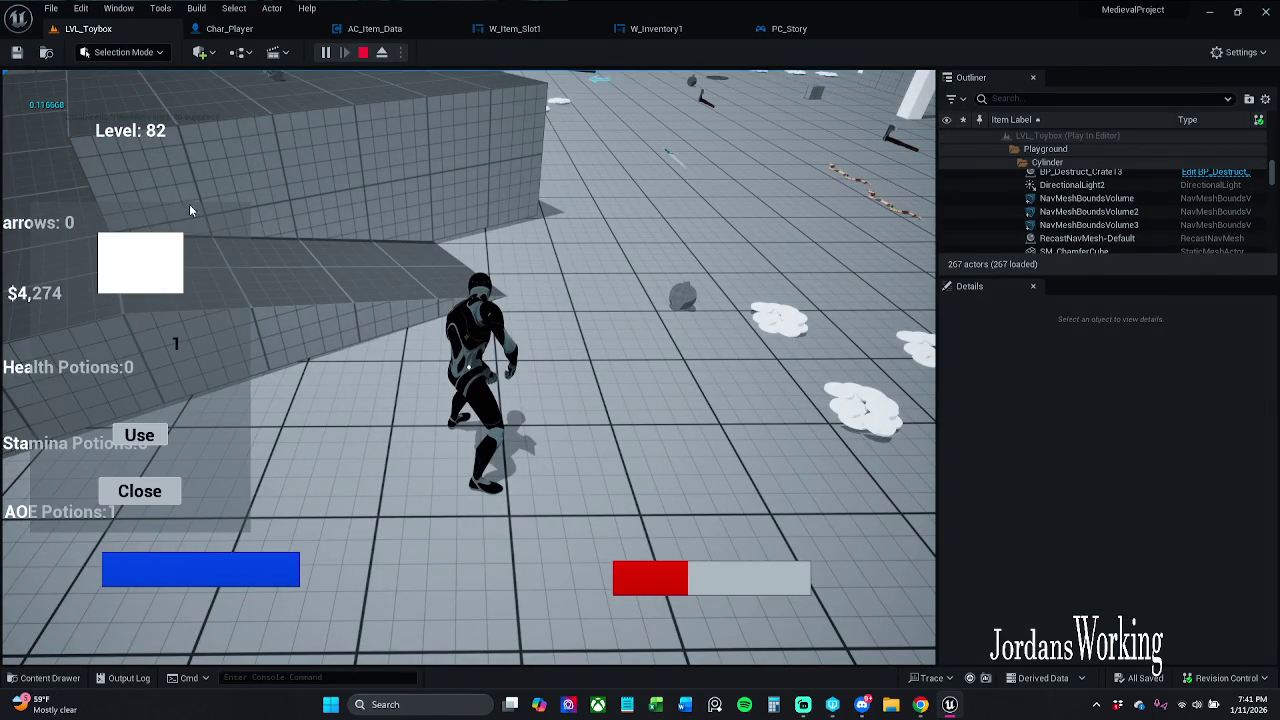
click(139, 491)
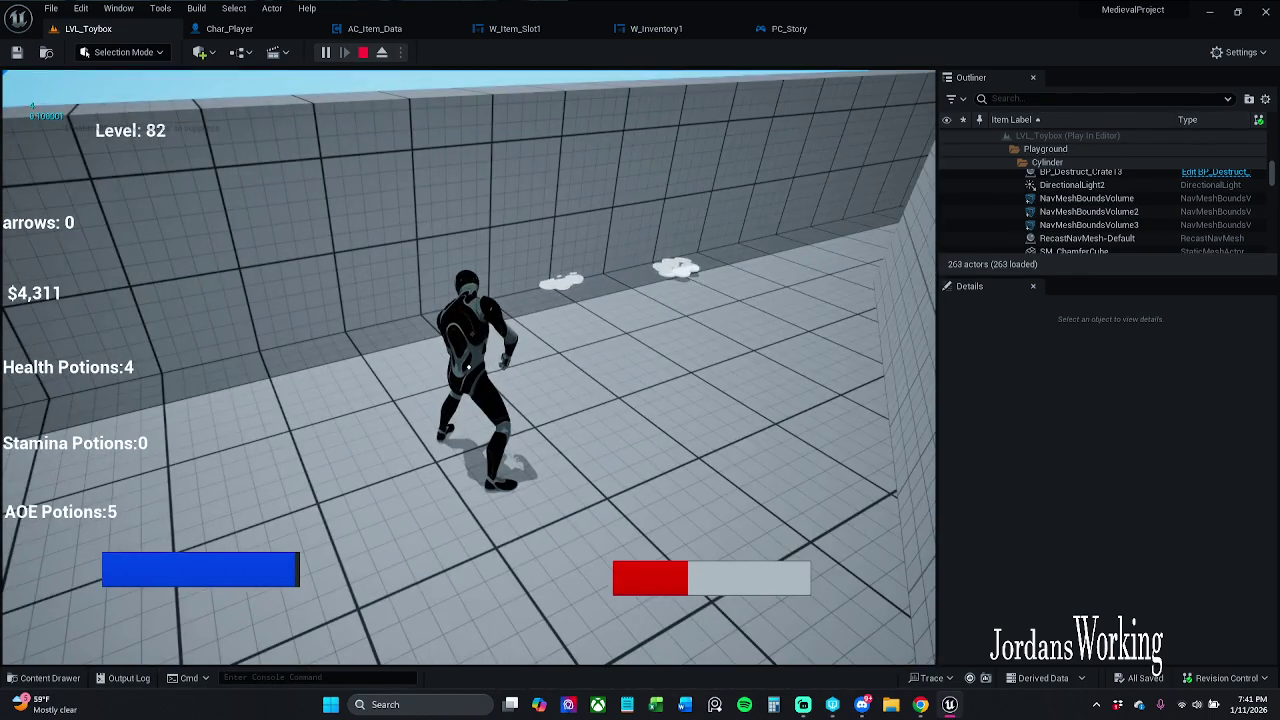
key(i)
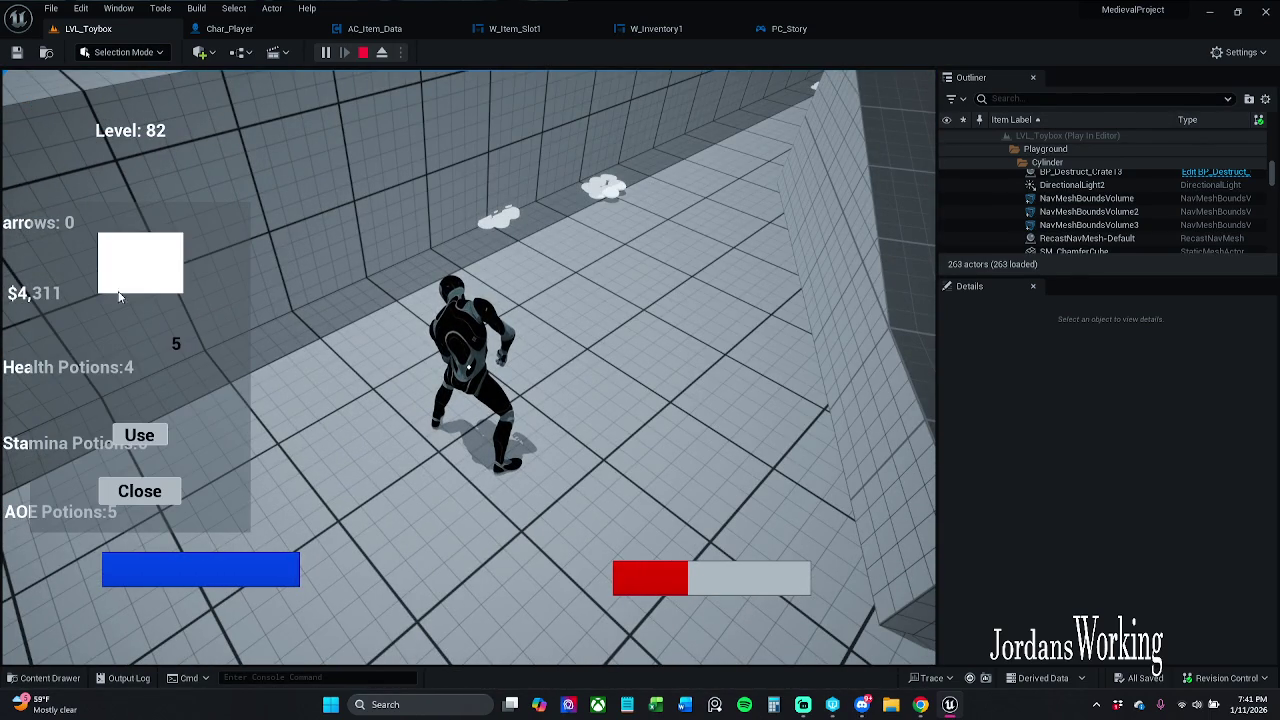
key(Escape)
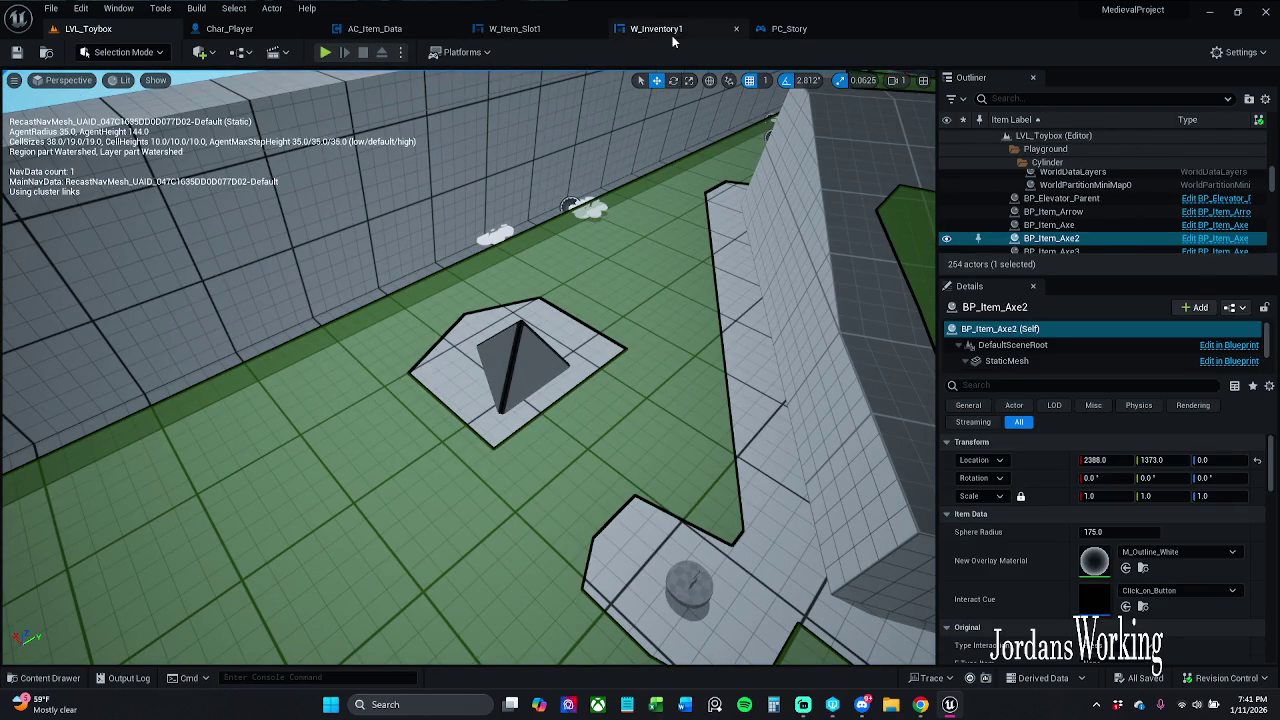
- Open AC_Item_Data and look over its Add Item 1 function graph
click(397, 37)
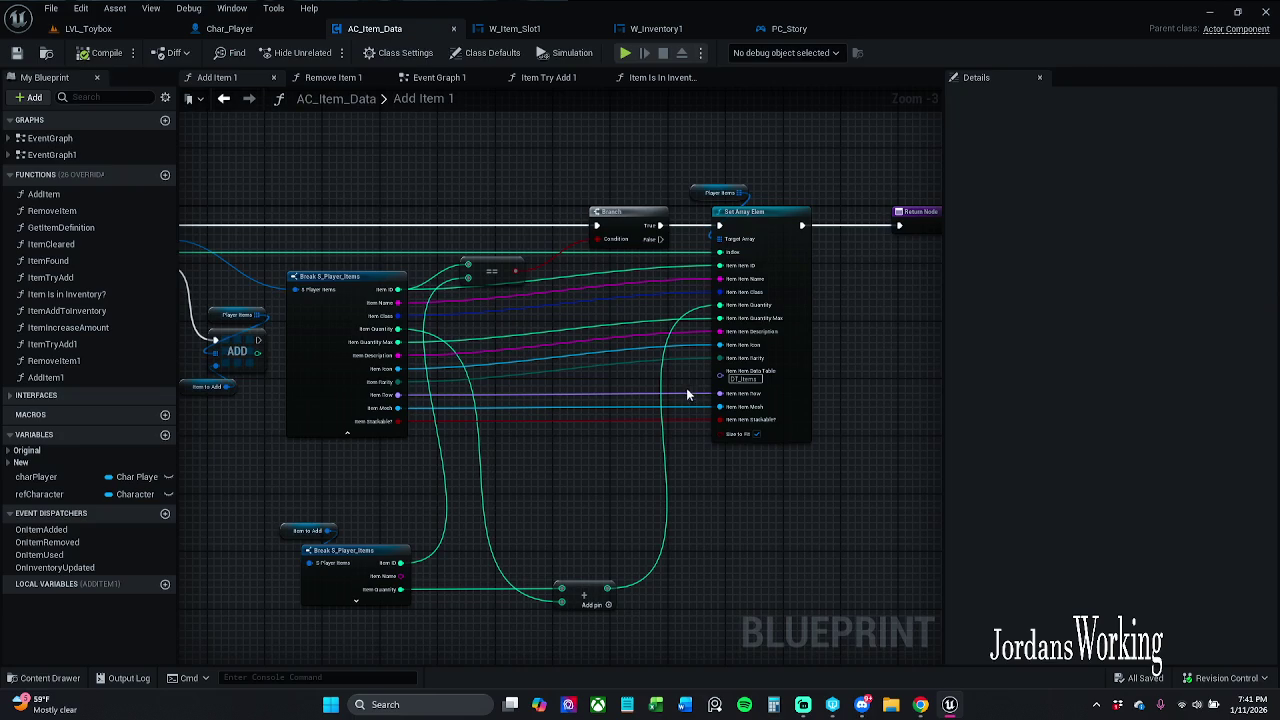
scroll(628, 258, up, 2)
scroll(666, 373, up, 3)
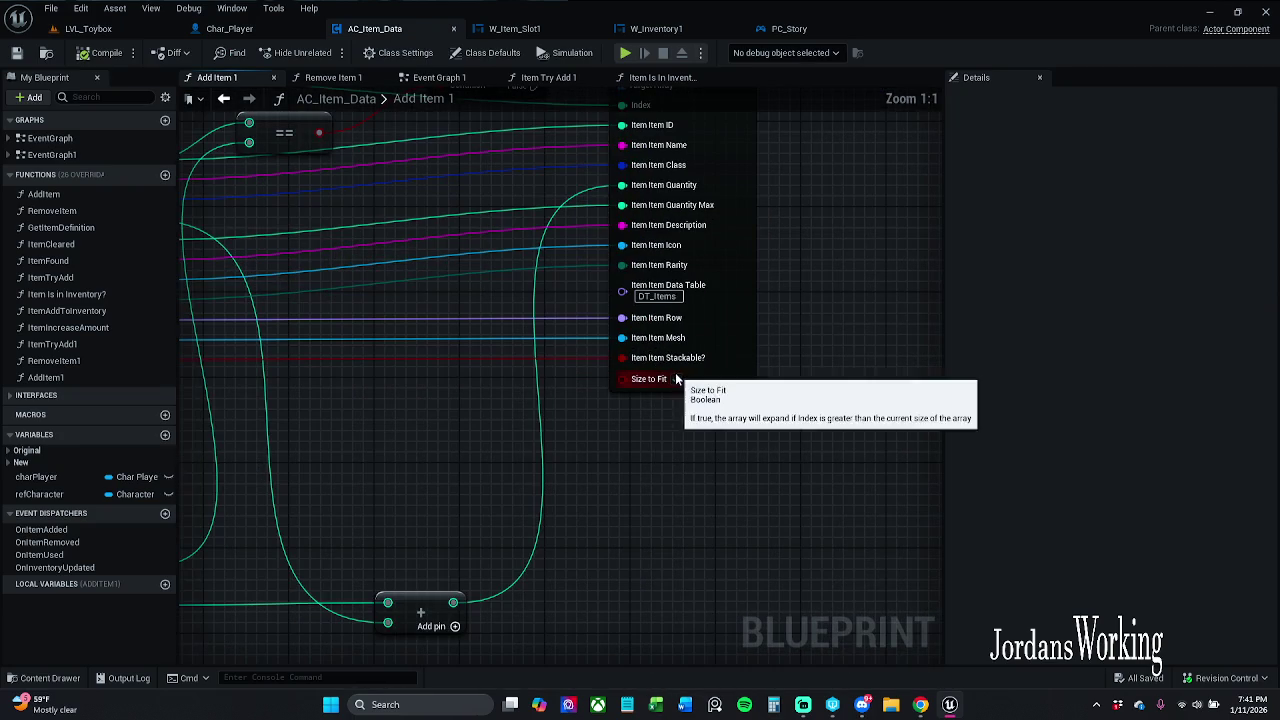
scroll(480, 357, down, 4)
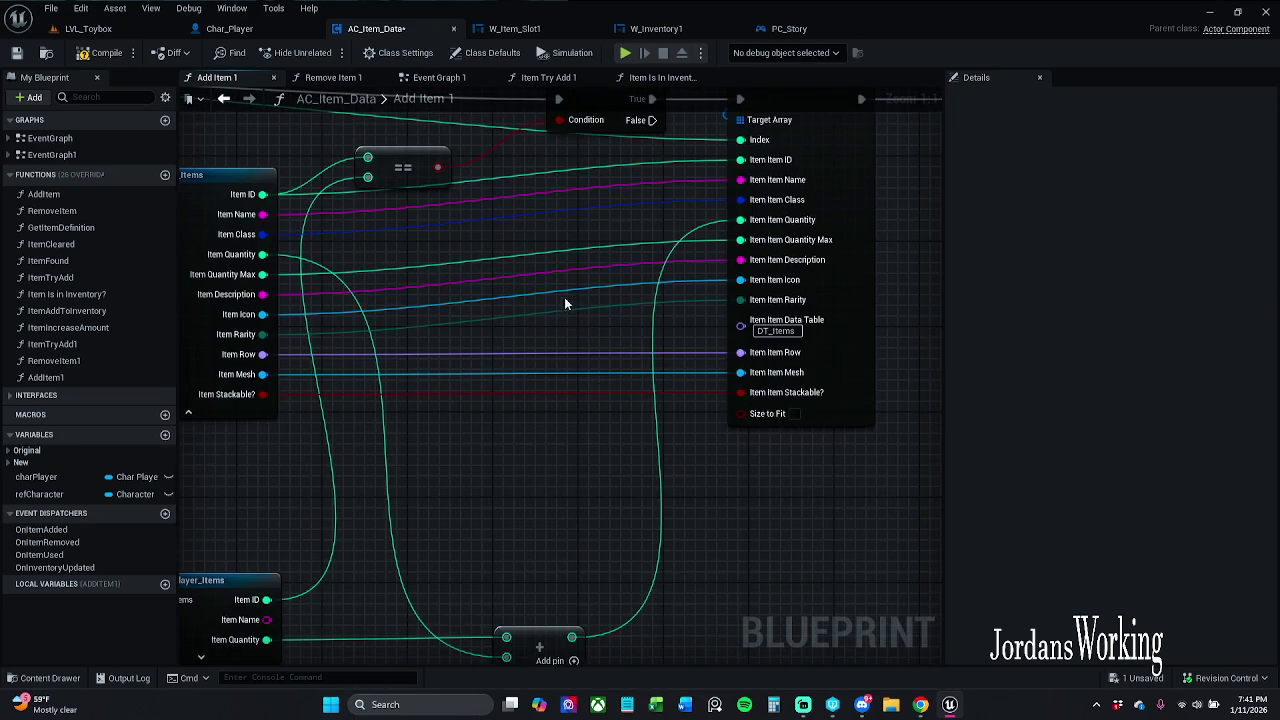
scroll(489, 329, up, 4)
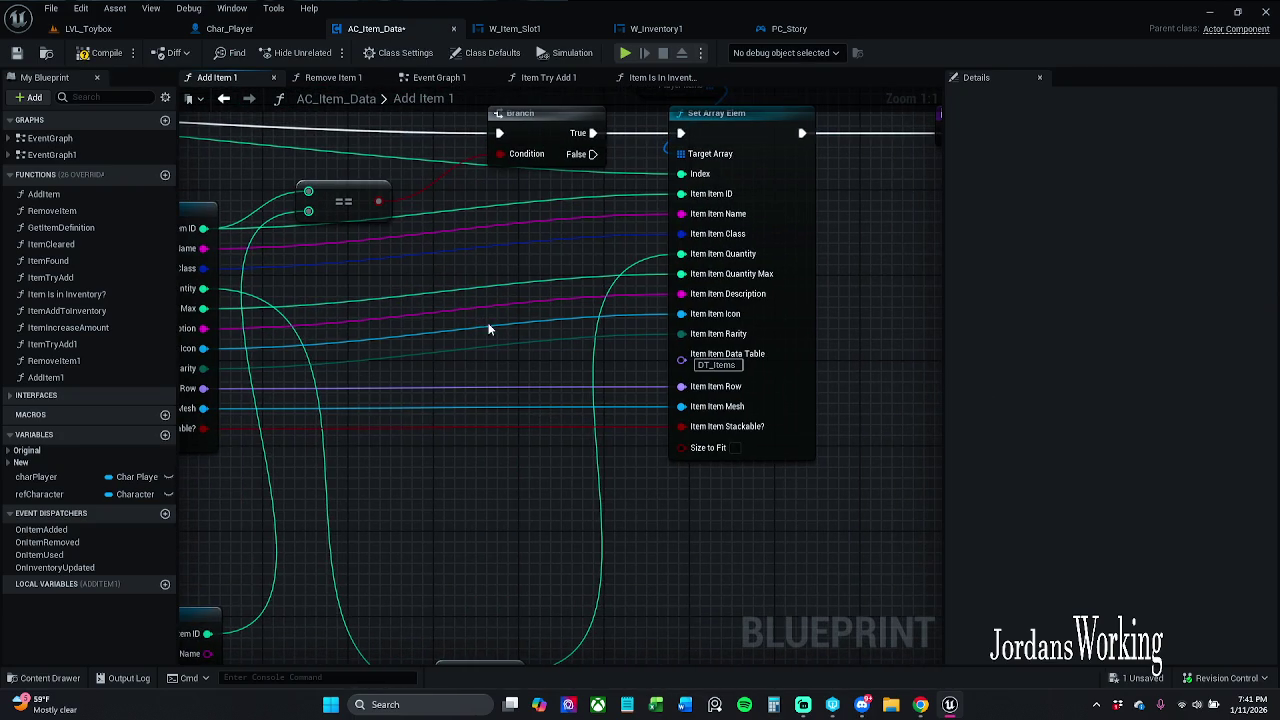
- Play-test LVL_Toybox again, collecting potions and checking the inventory quantity
click(100, 29)
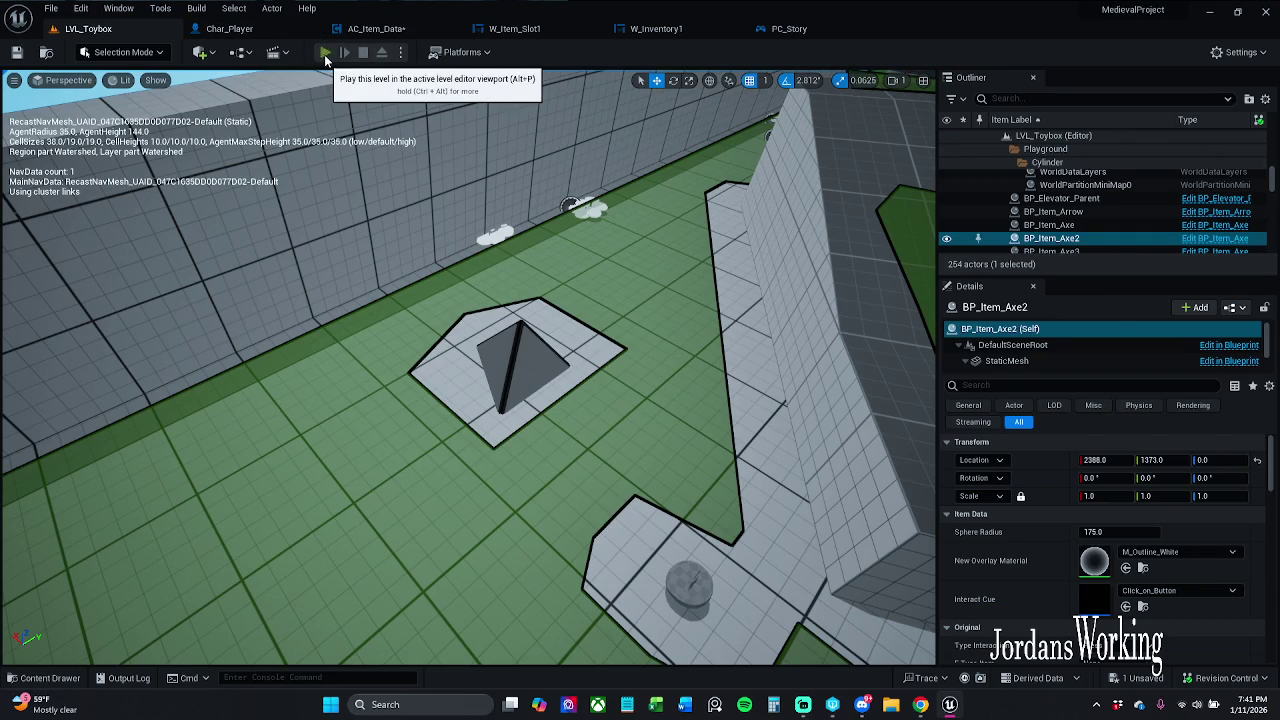
click(326, 53)
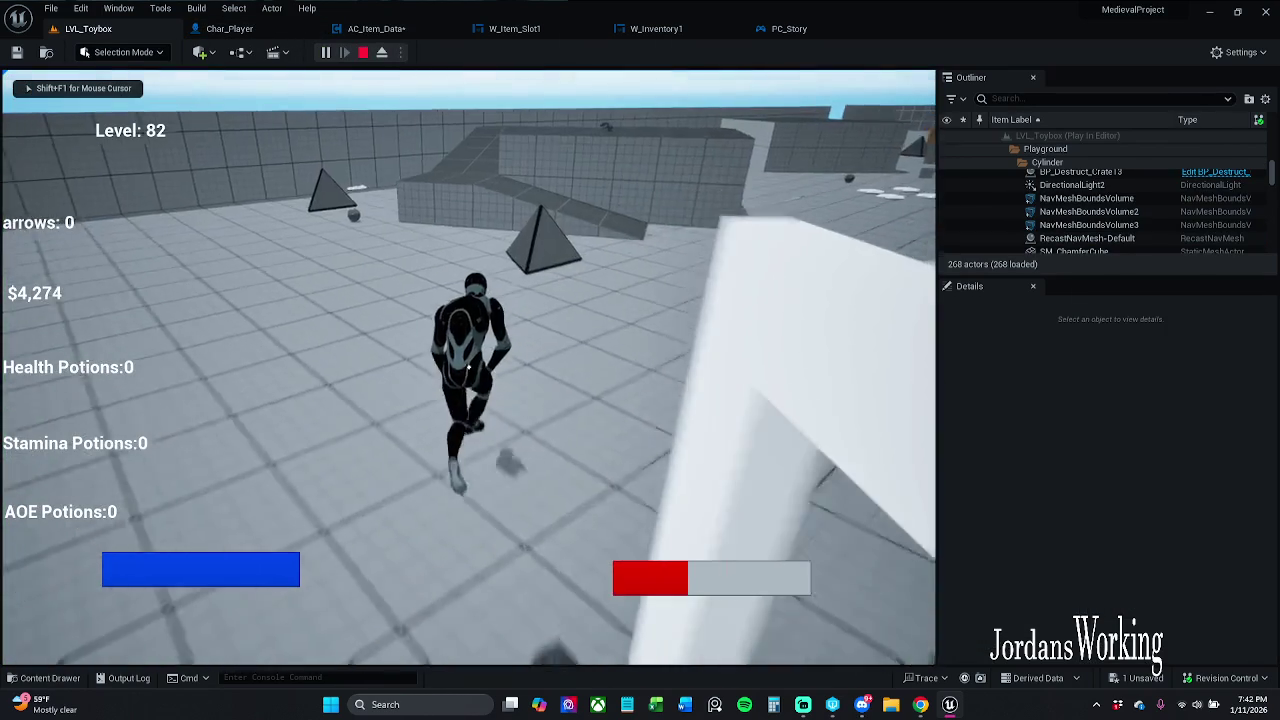
key(w)
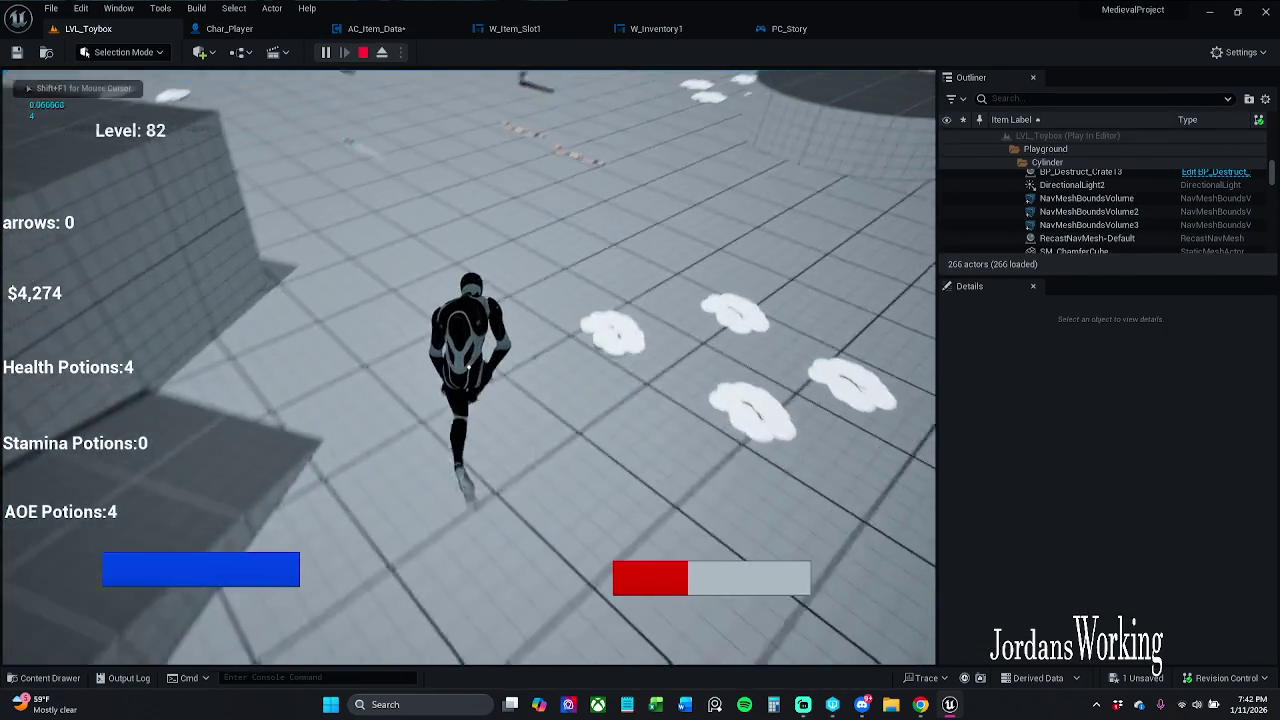
key(i)
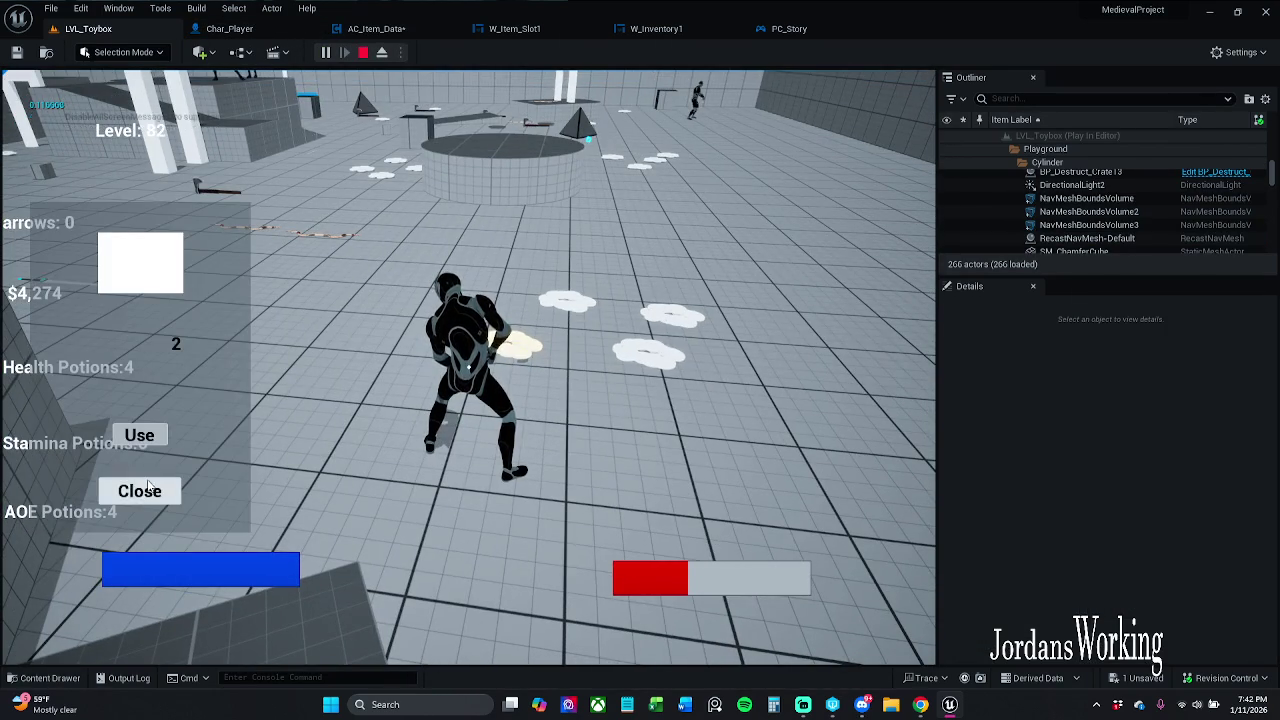
click(140, 490)
key(Escape)
- Tick Size to Fit on Add Item 1's Set Array Elem node in AC_Item_Data
click(376, 28)
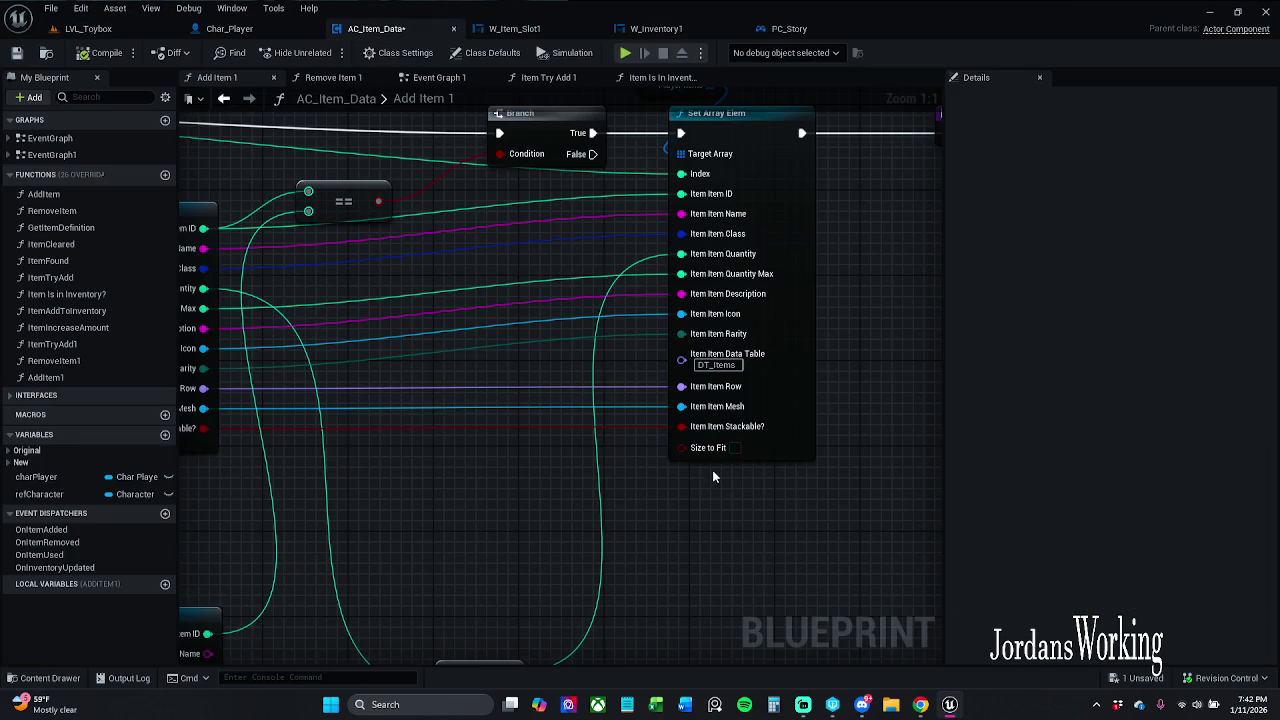
click(734, 447)
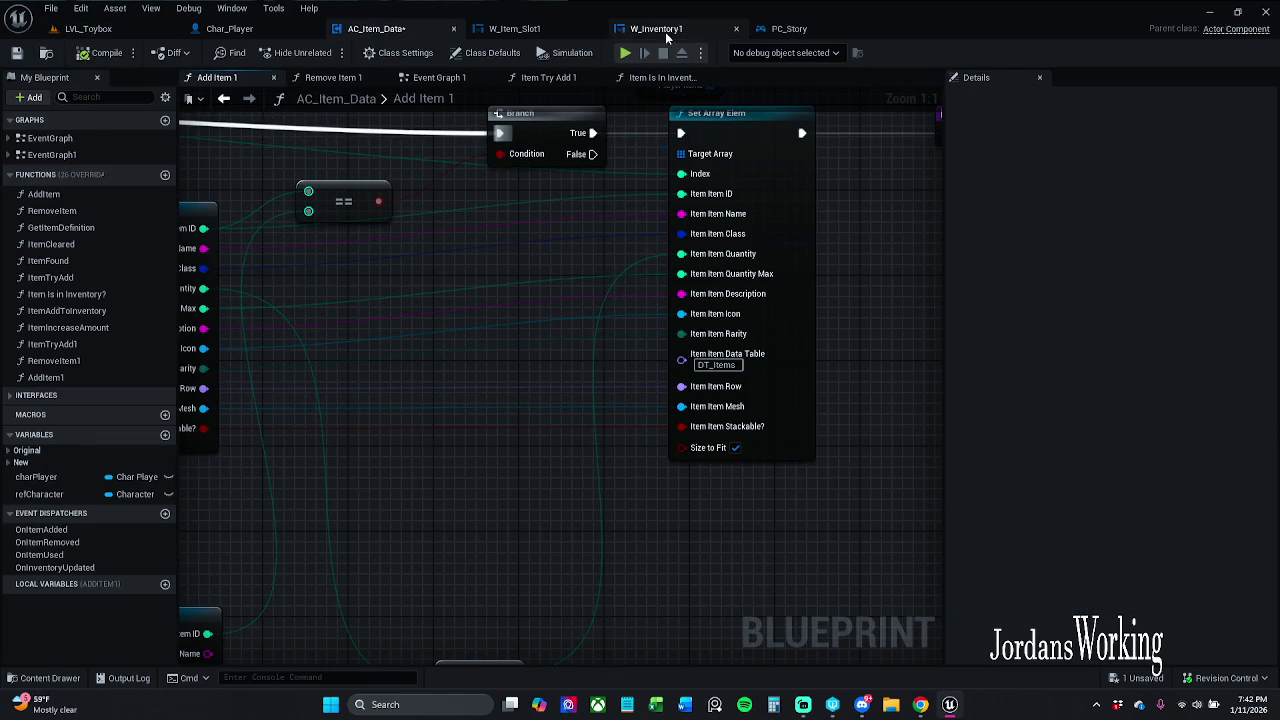
click(656, 28)
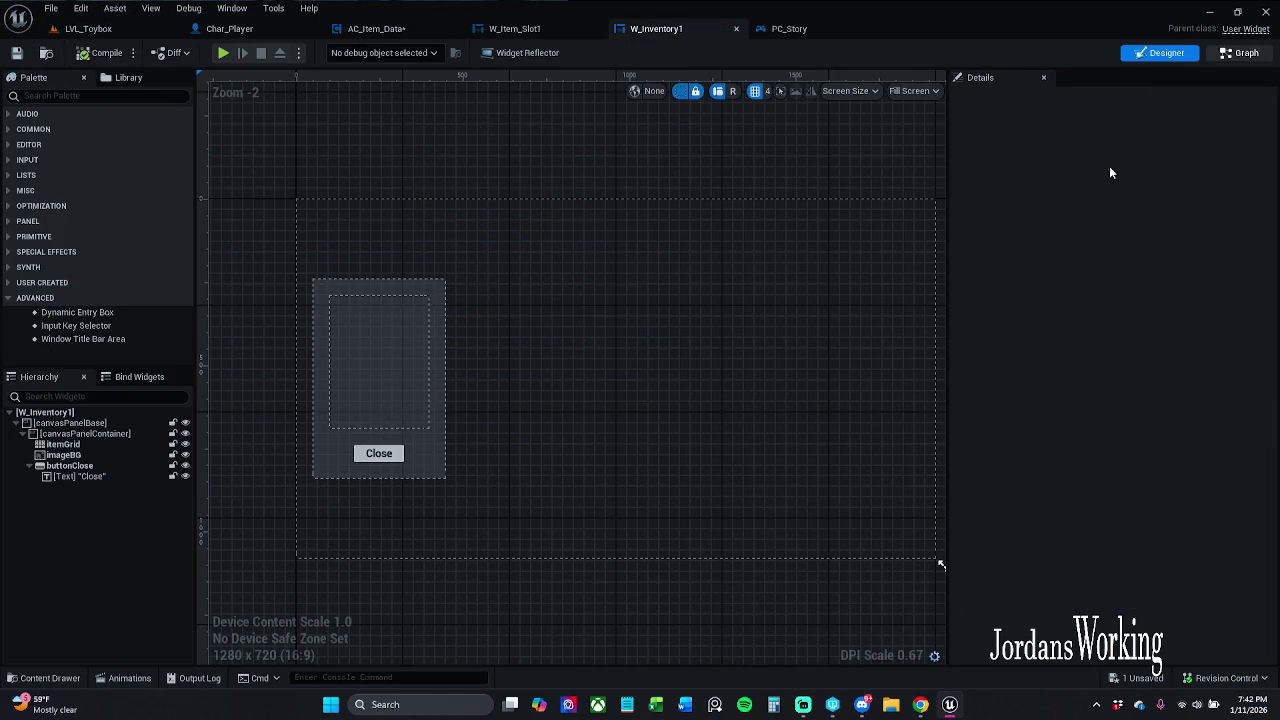
- Wire the % result to In Row and the divide result to In Column of Add Child to Uniform Grid
click(1240, 52)
mouse_move(1145, 366)
mouse_down()
mouse_move(745, 329)
mouse_move(372, 323)
mouse_up()
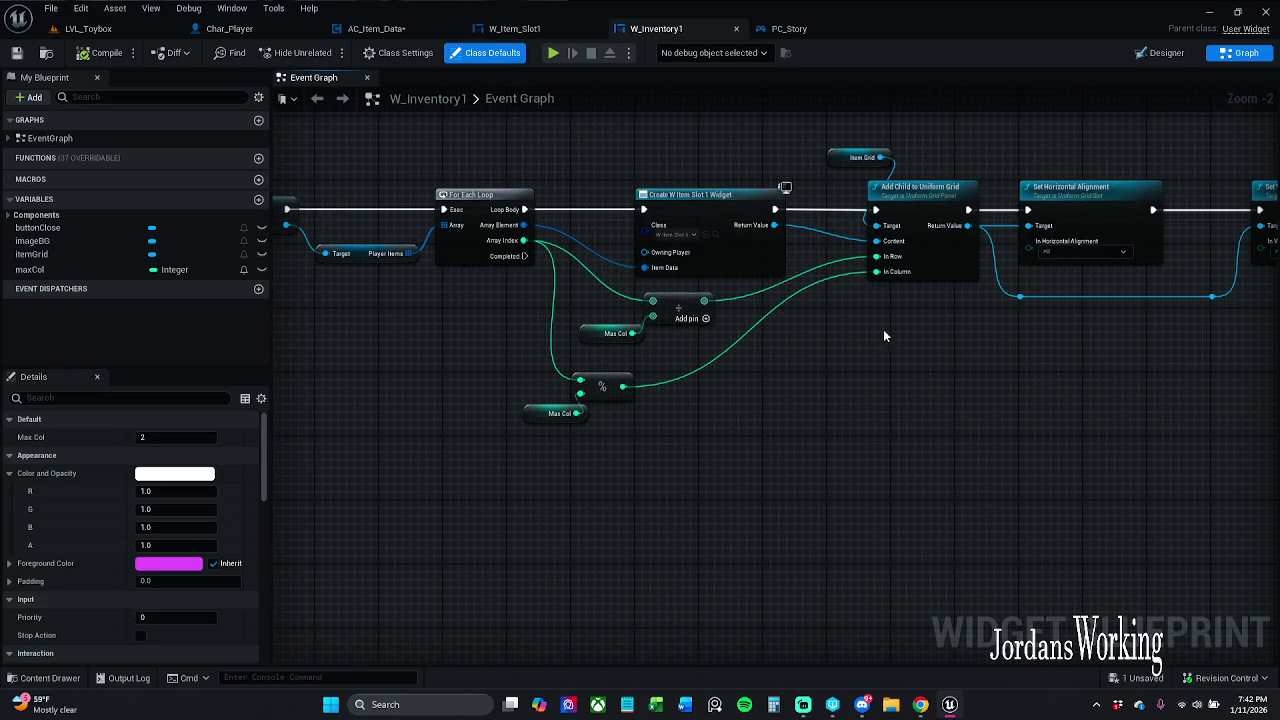
drag(884, 334, 809, 334)
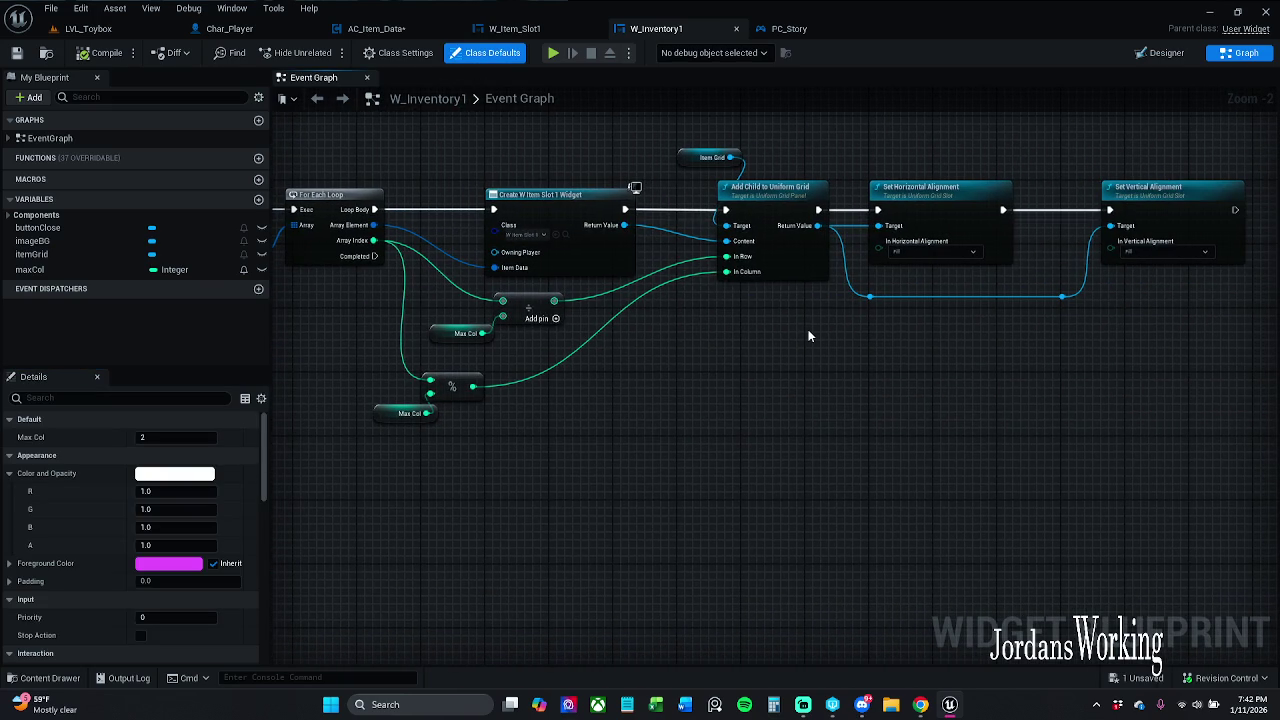
scroll(560, 337, up, 1)
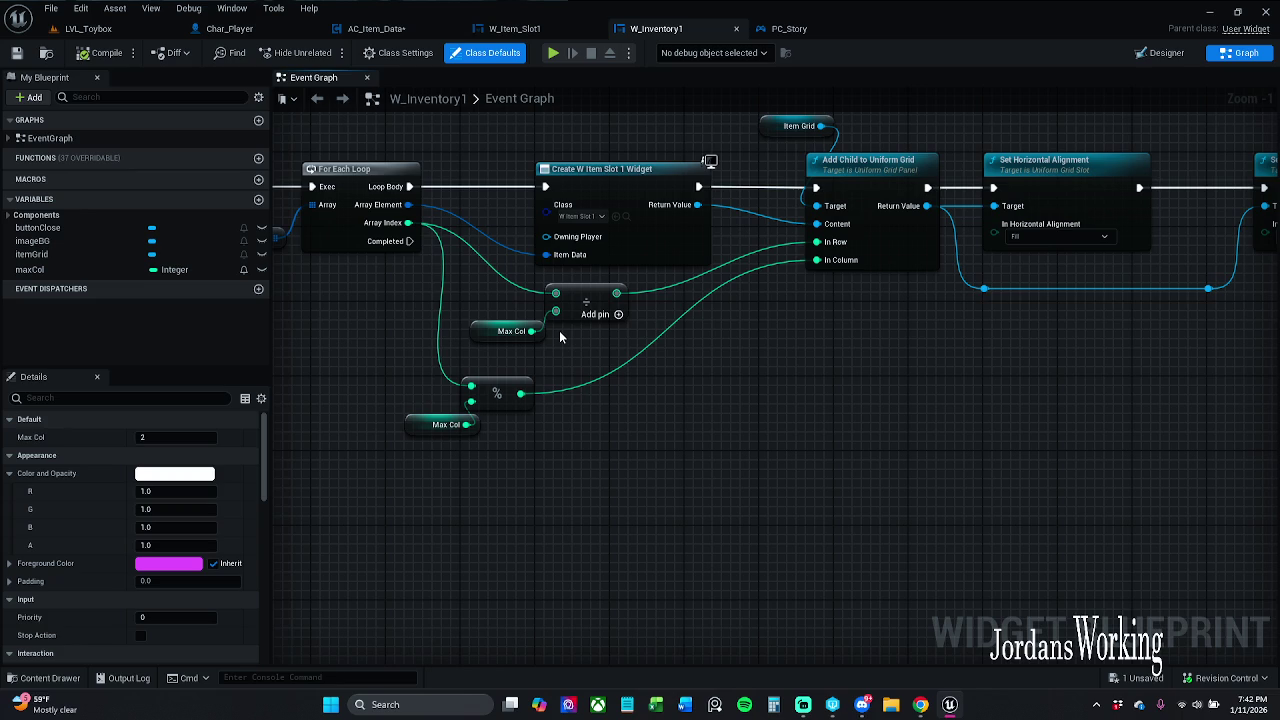
mouse_move(946, 336)
mouse_down()
mouse_move(763, 323)
mouse_move(937, 396)
mouse_up()
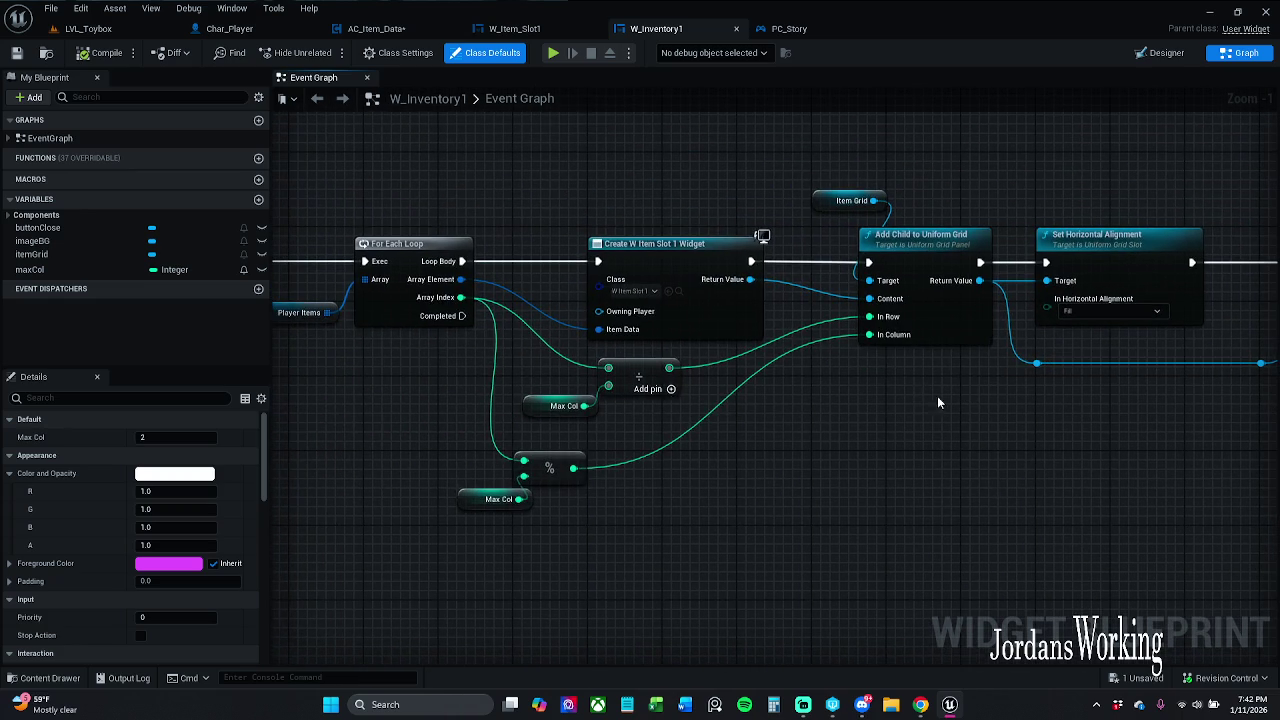
mouse_move(858, 361)
mouse_down()
mouse_move(842, 380)
mouse_move(855, 340)
mouse_up()
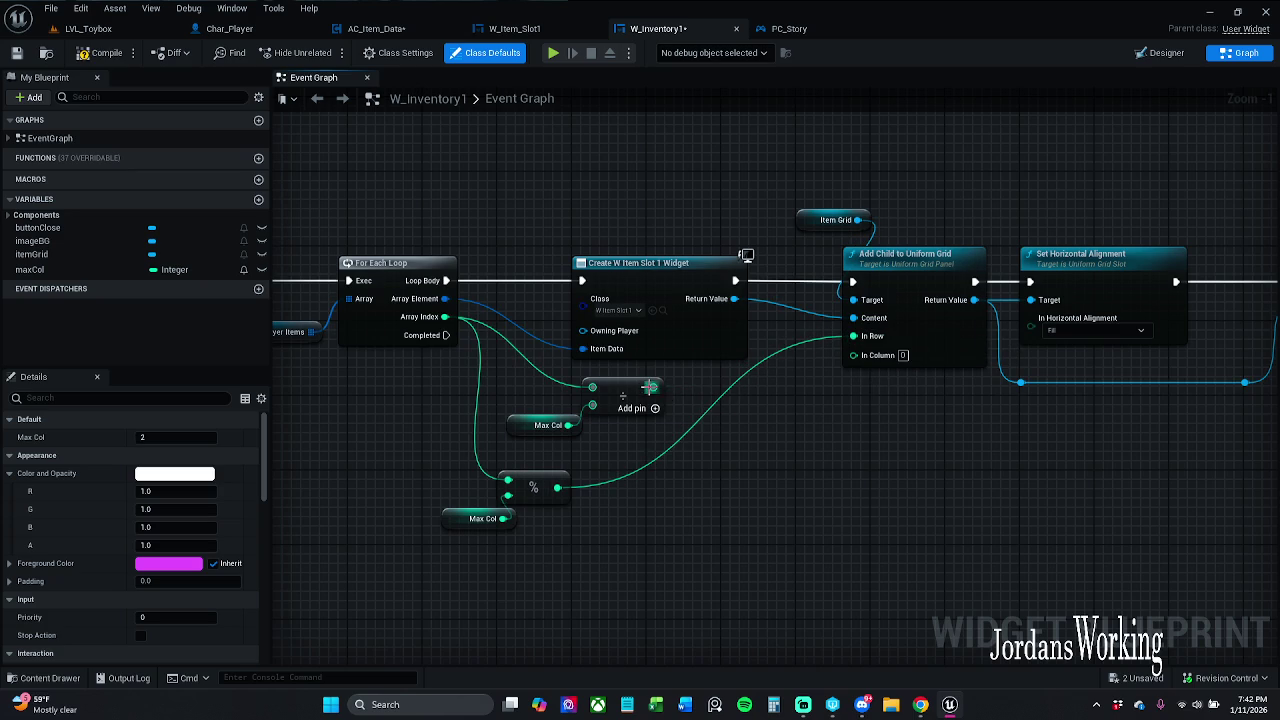
drag(653, 387, 871, 360)
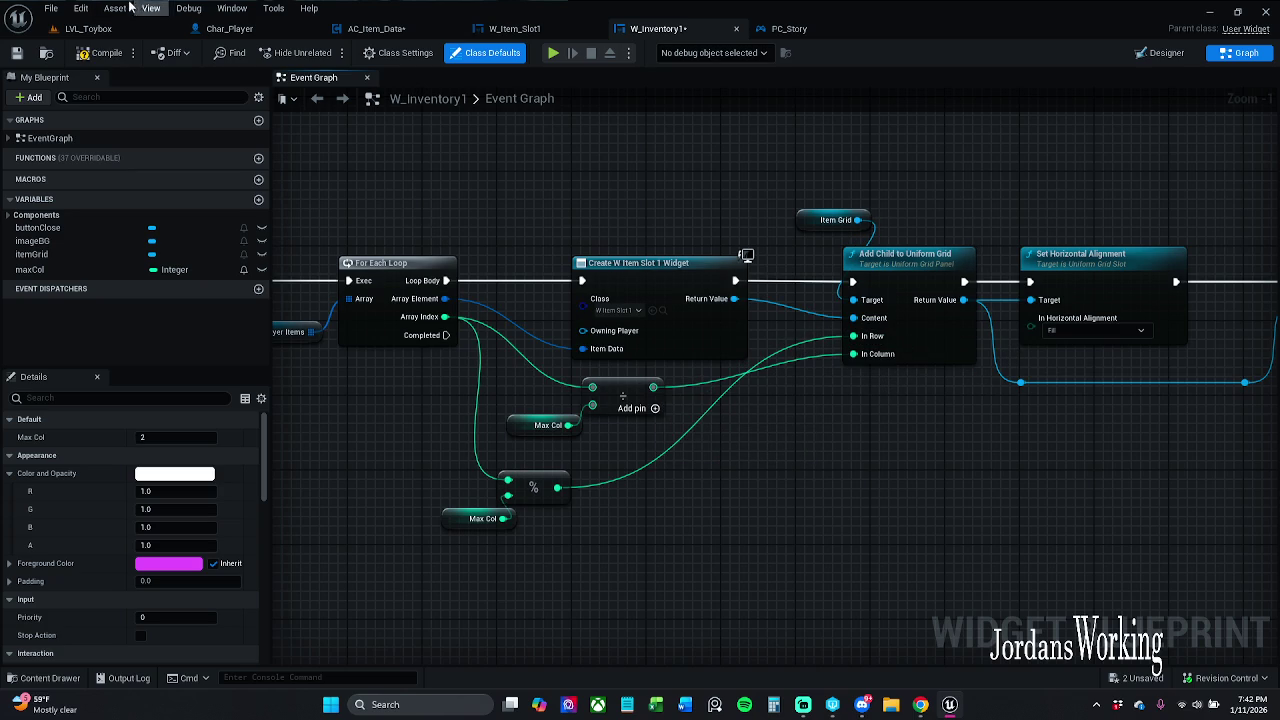
click(88, 28)
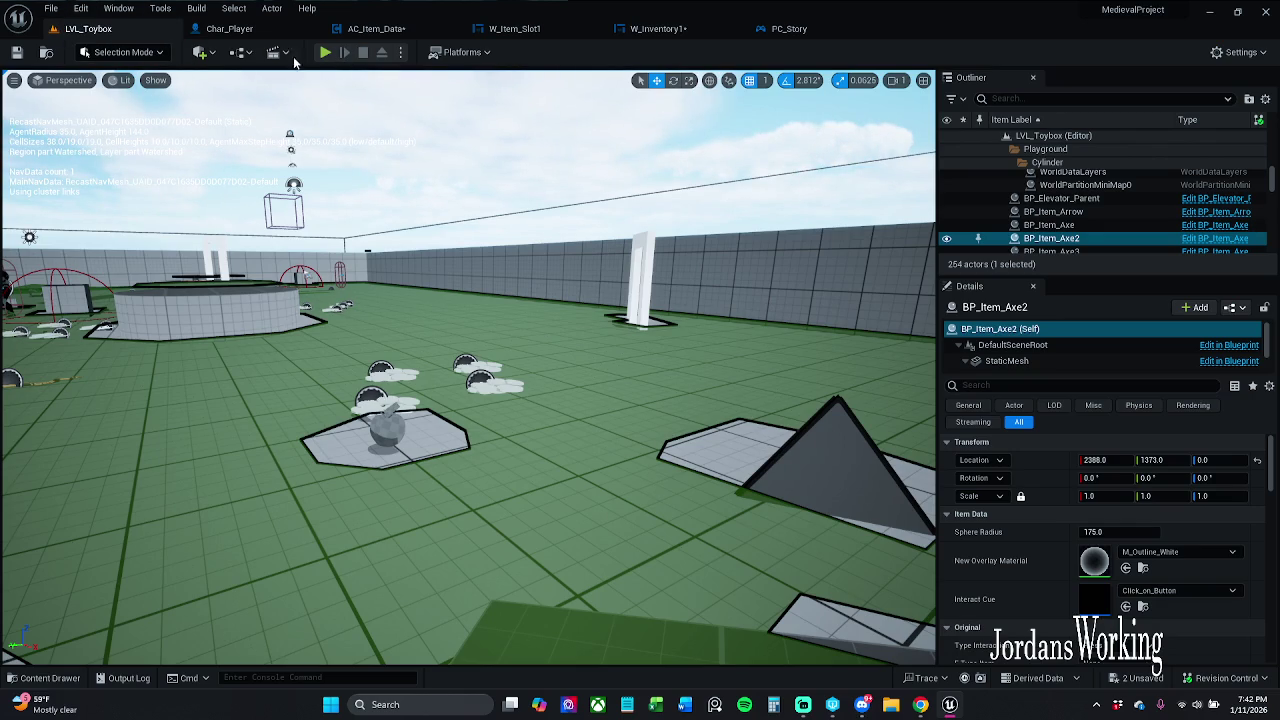
- Dock the W_Inventory1 tab beside LVL_Toybox and start a play session
drag(690, 26, 270, 32)
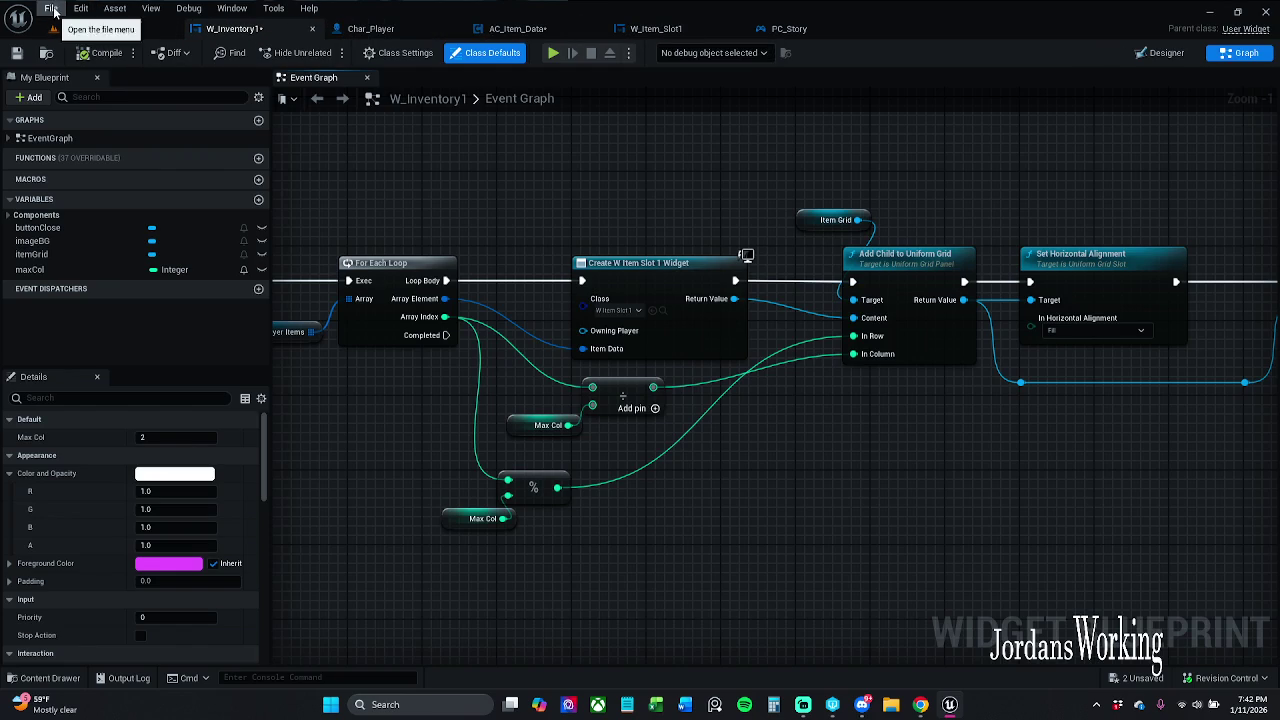
click(100, 29)
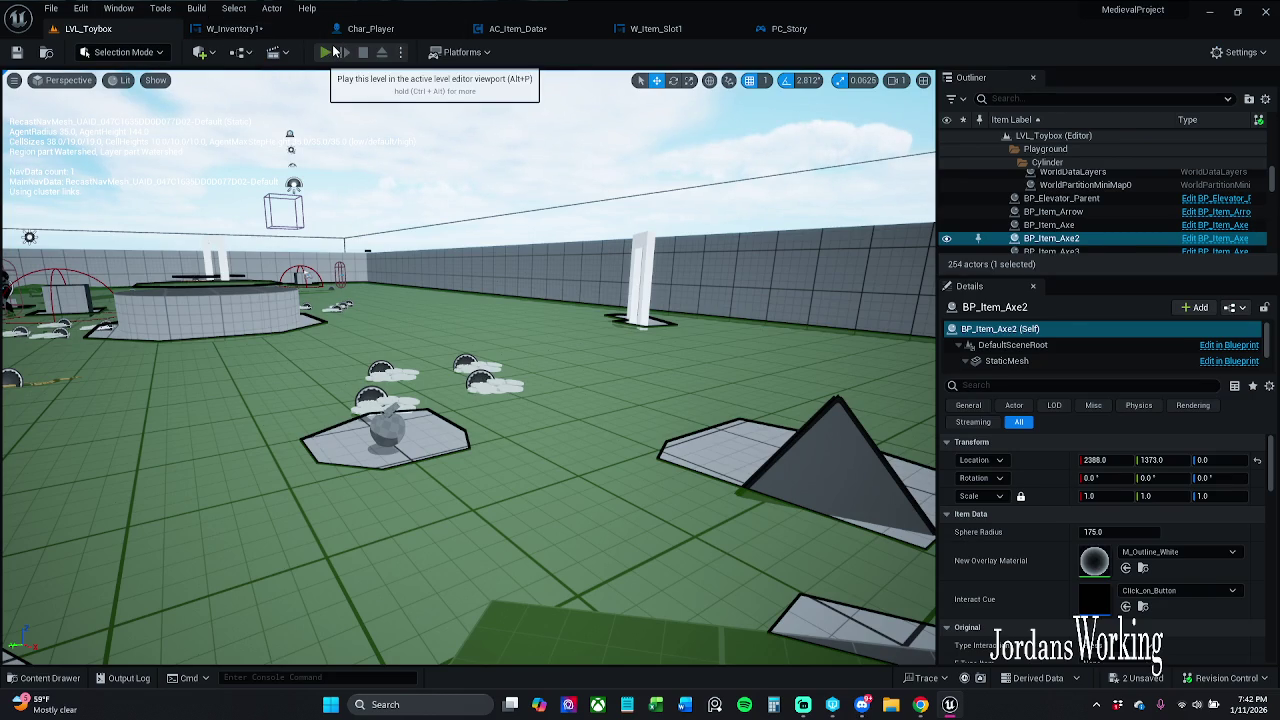
click(331, 52)
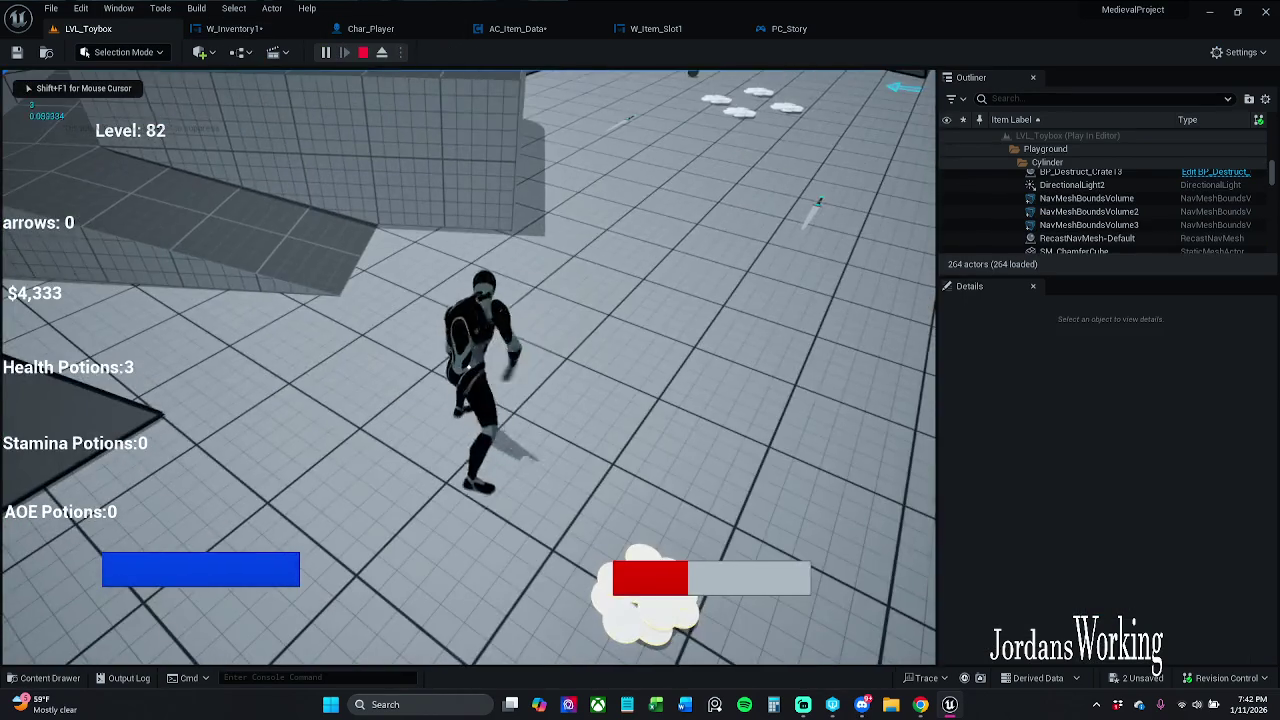
- Collect potions, confirm the inventory slot shows its quantity, then stop play
key(i)
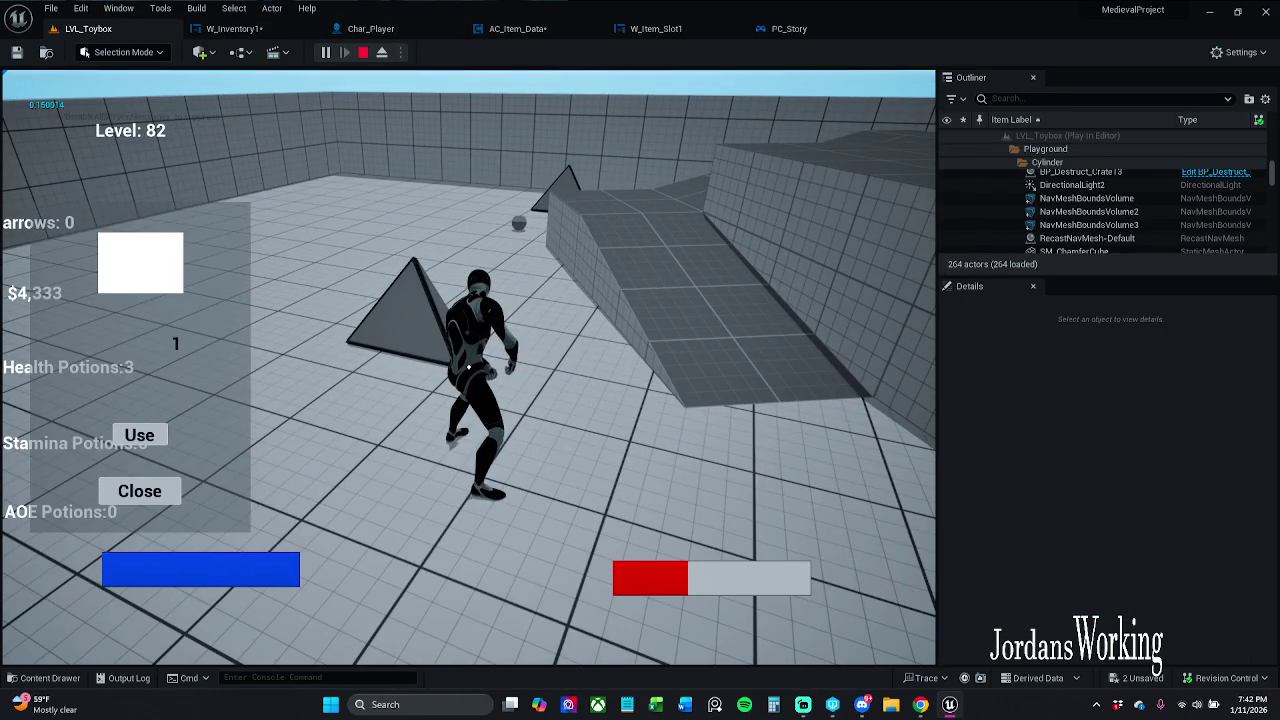
click(139, 491)
key(w)
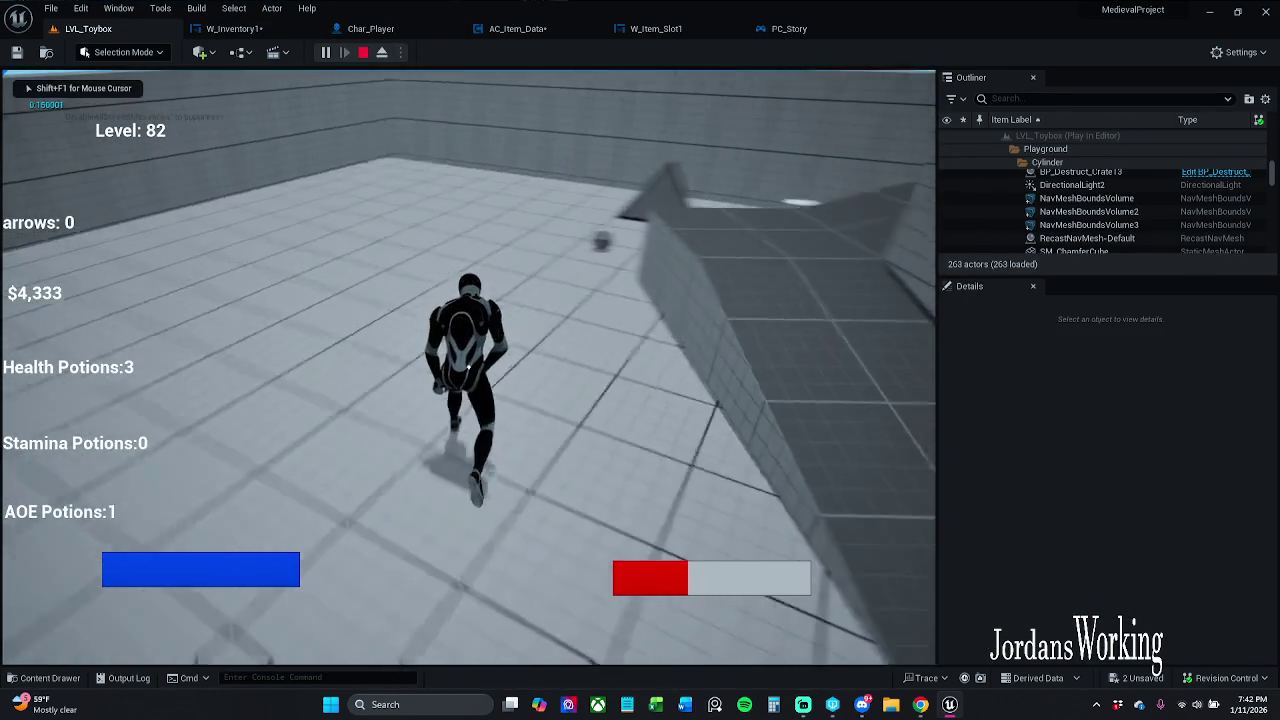
key(w)
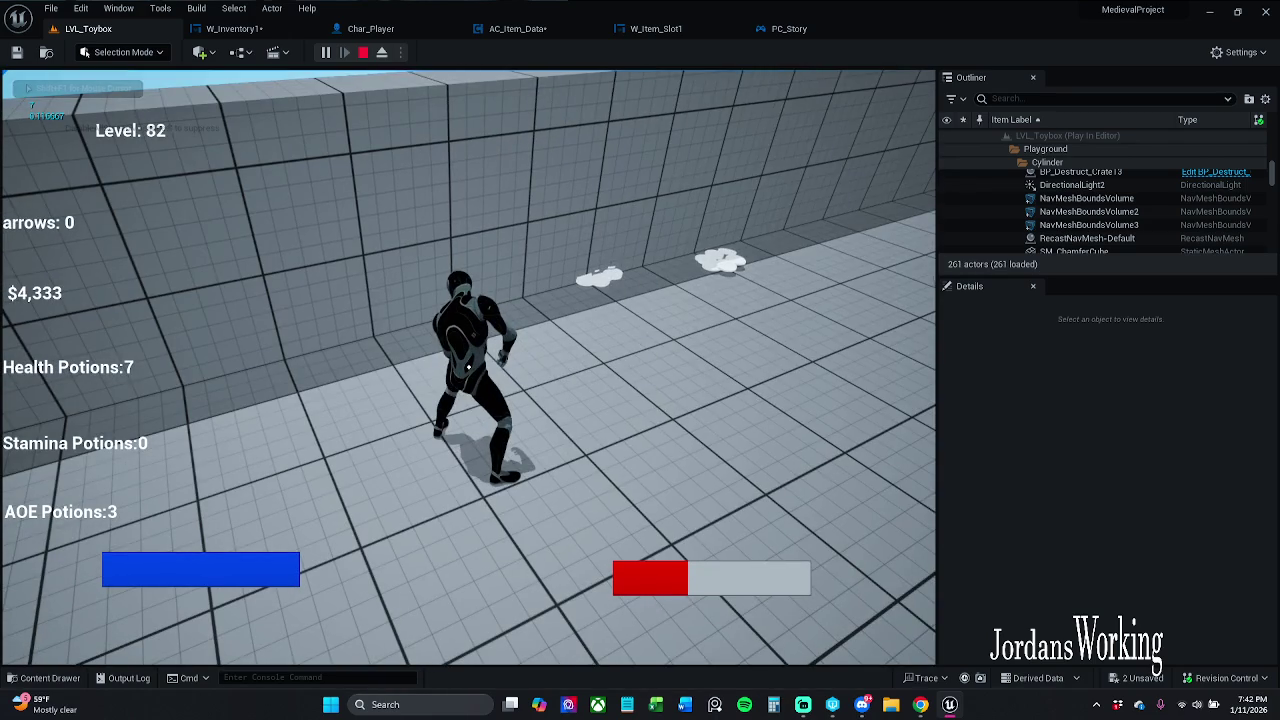
key(i)
click(140, 491)
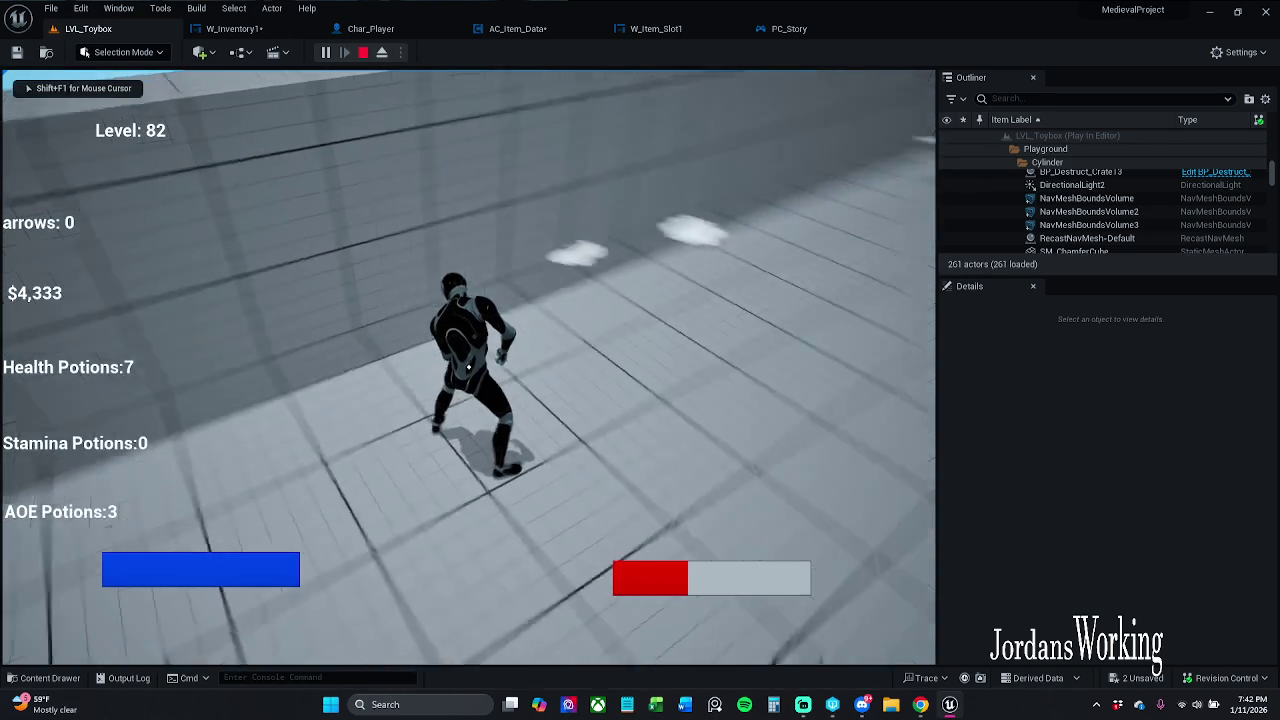
key(Escape)
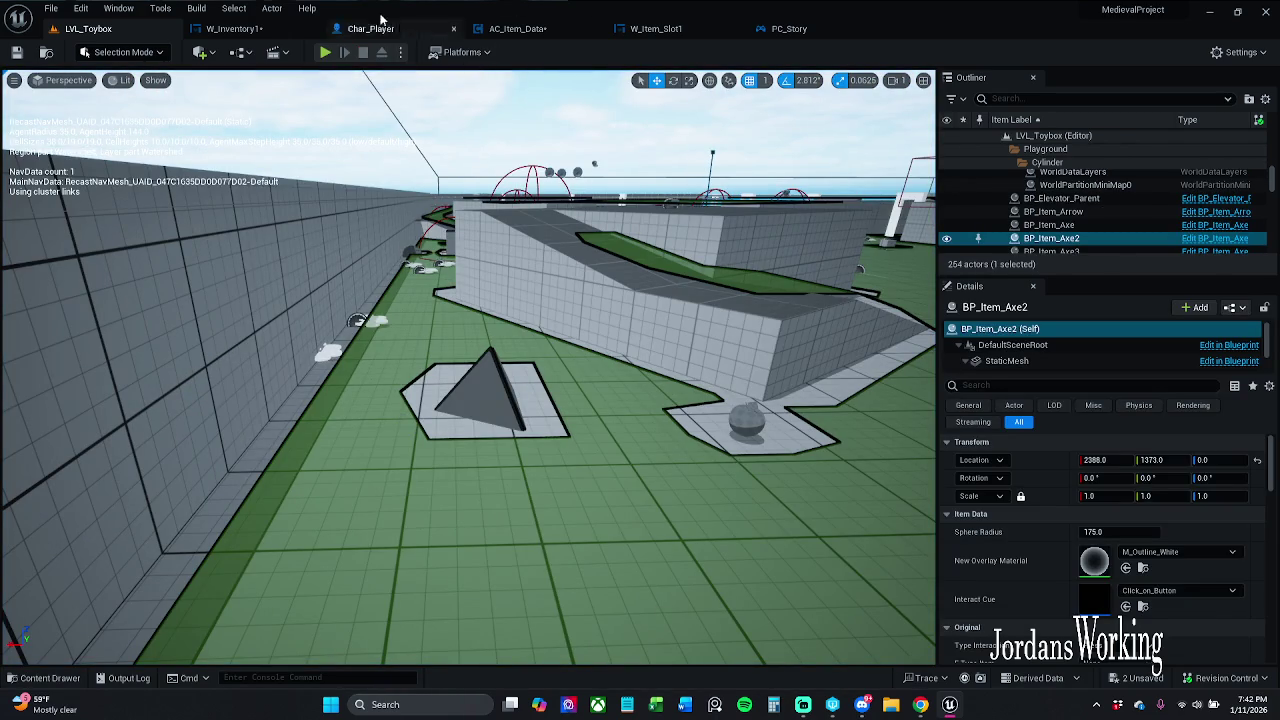
click(235, 28)
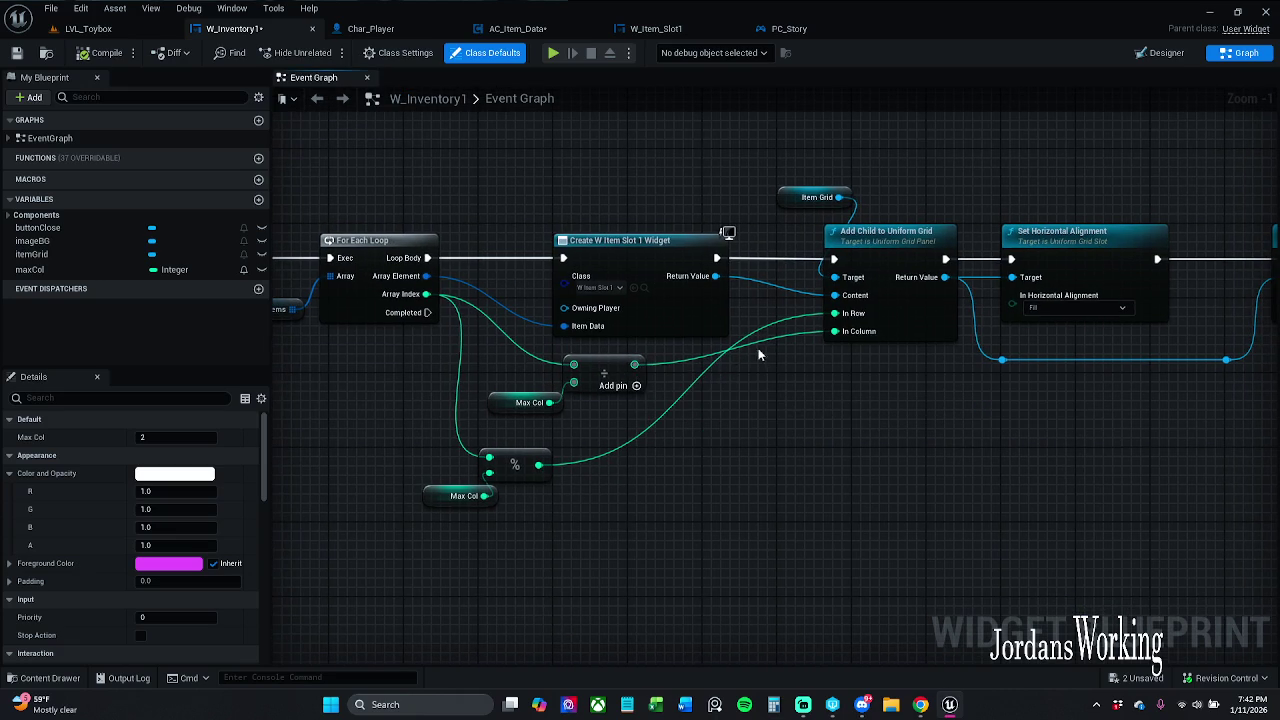
- Rewire Add Child's In Column to the division result
mouse_move(639, 365)
mouse_down()
mouse_move(834, 331)
mouse_move(757, 358)
mouse_move(572, 468)
mouse_move(539, 465)
mouse_up()
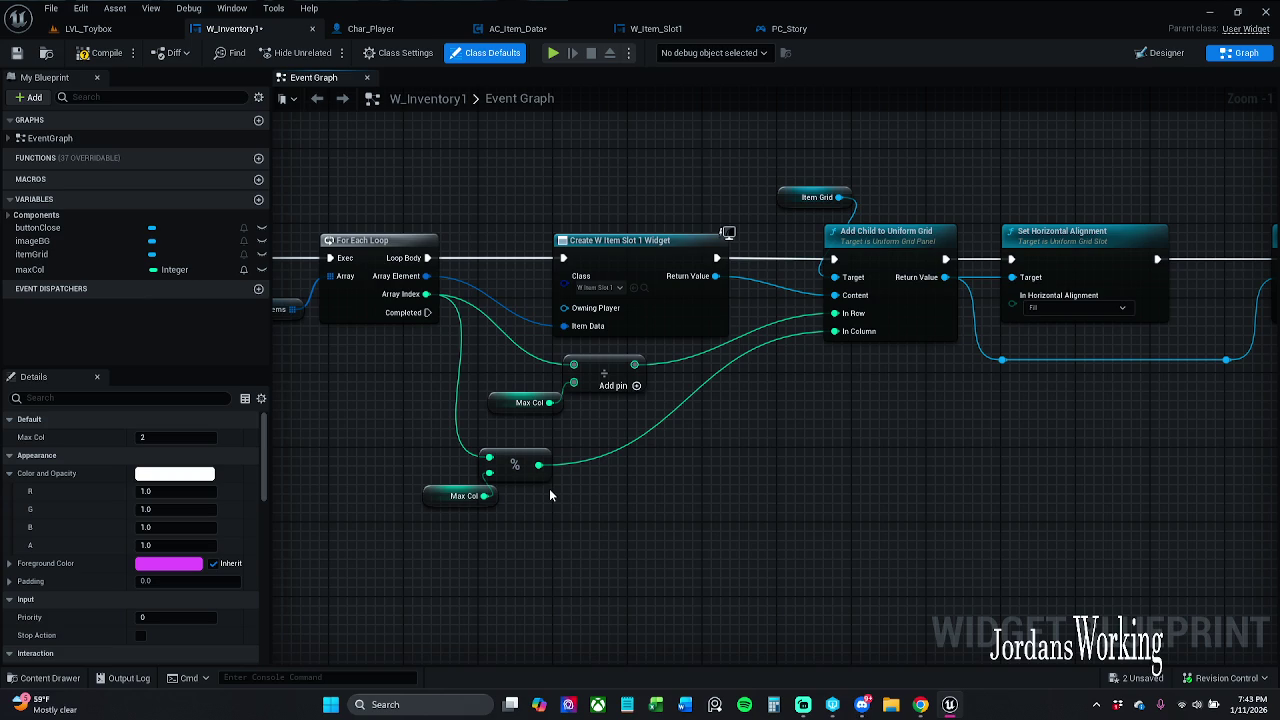
scroll(549, 488, up, 1)
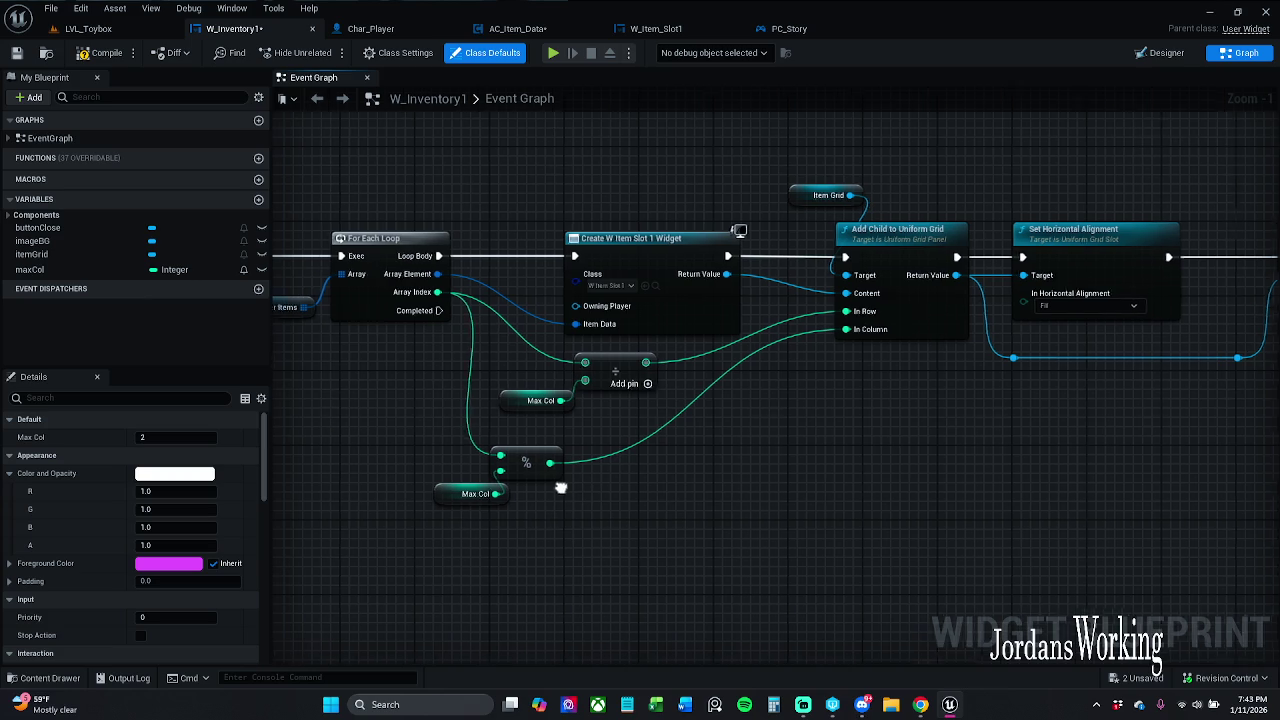
scroll(612, 473, down, 3)
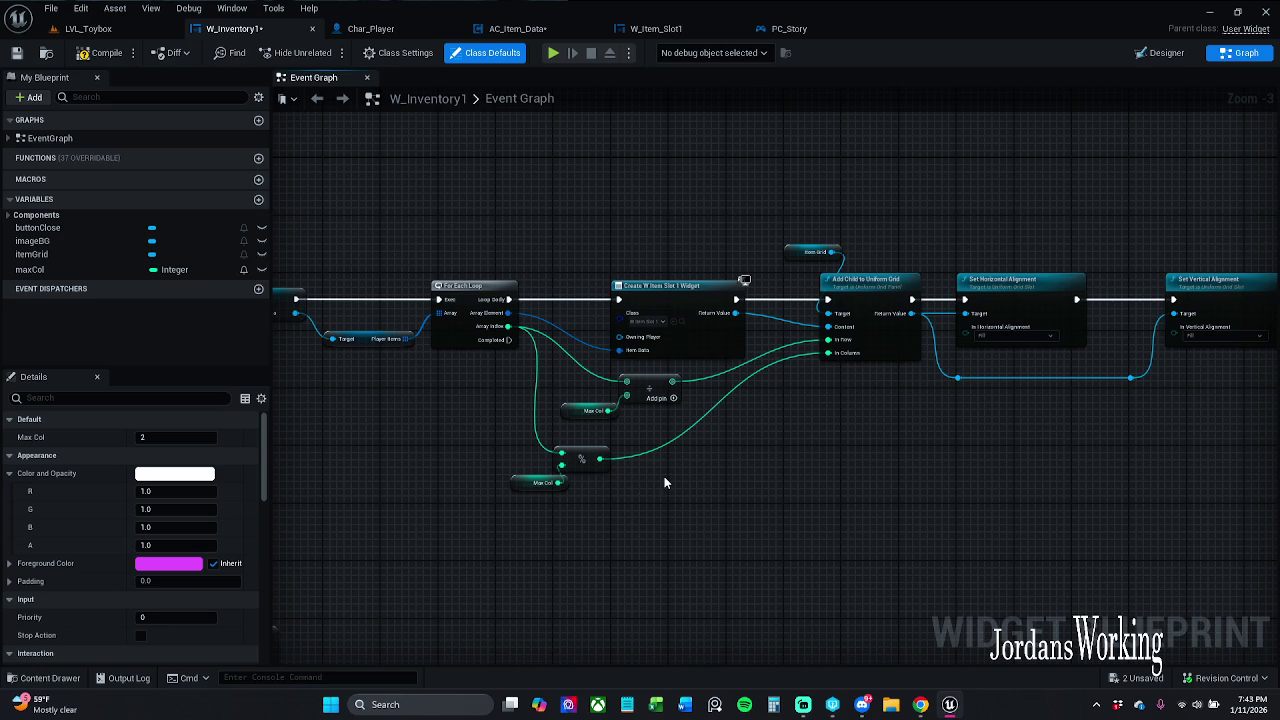
- Break the exec link from Remove from Parent to Clear Children in the UpdateItems chain
drag(664, 482, 891, 463)
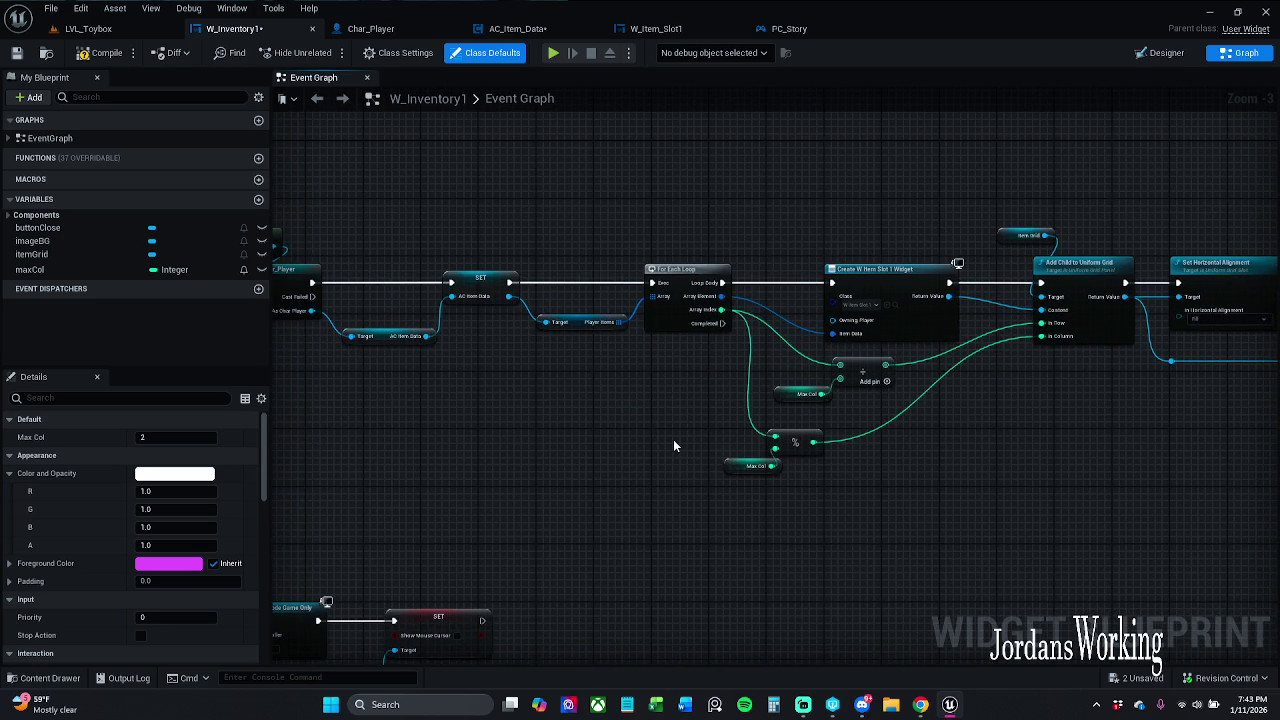
drag(673, 439, 1097, 433)
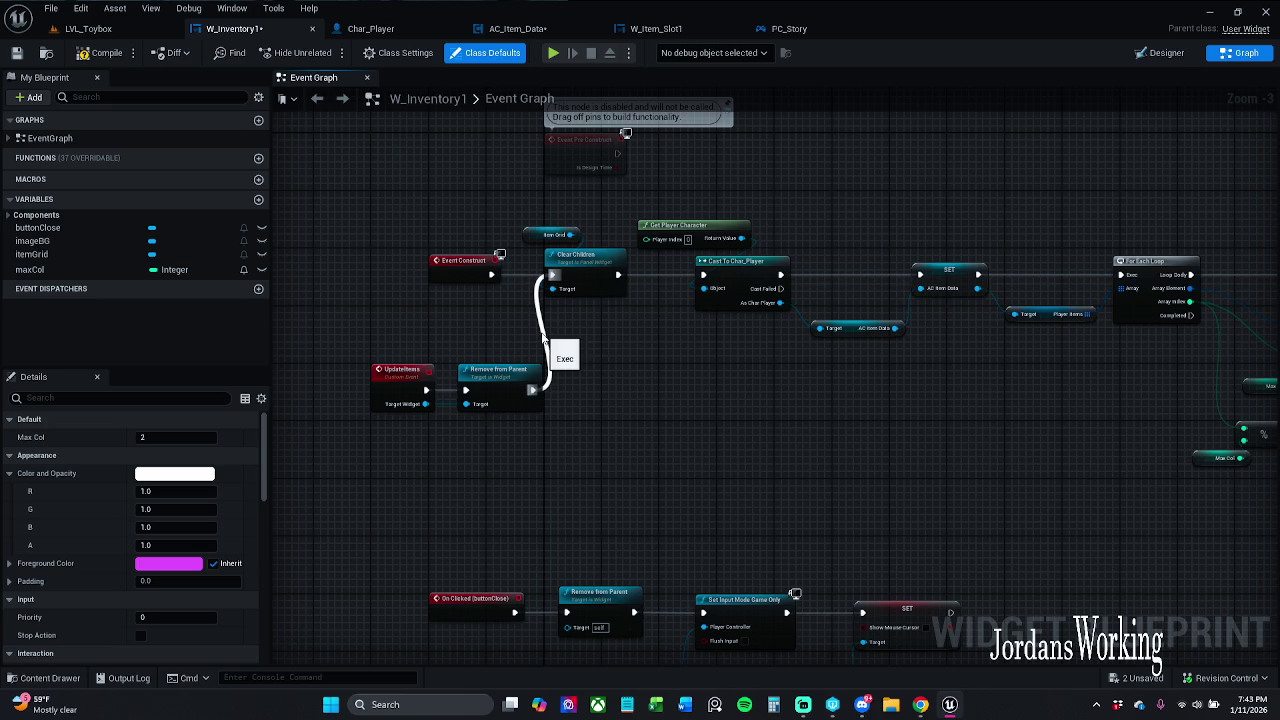
alt+click(542, 339)
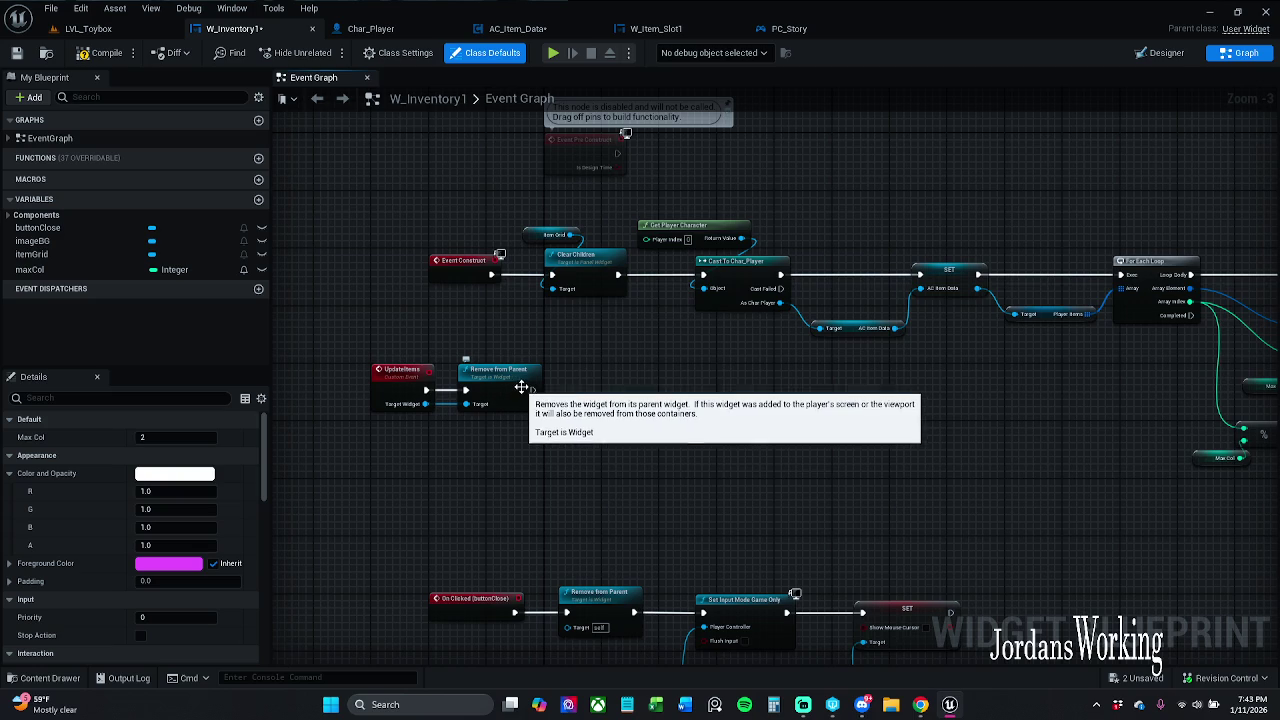
scroll(412, 365, up, 3)
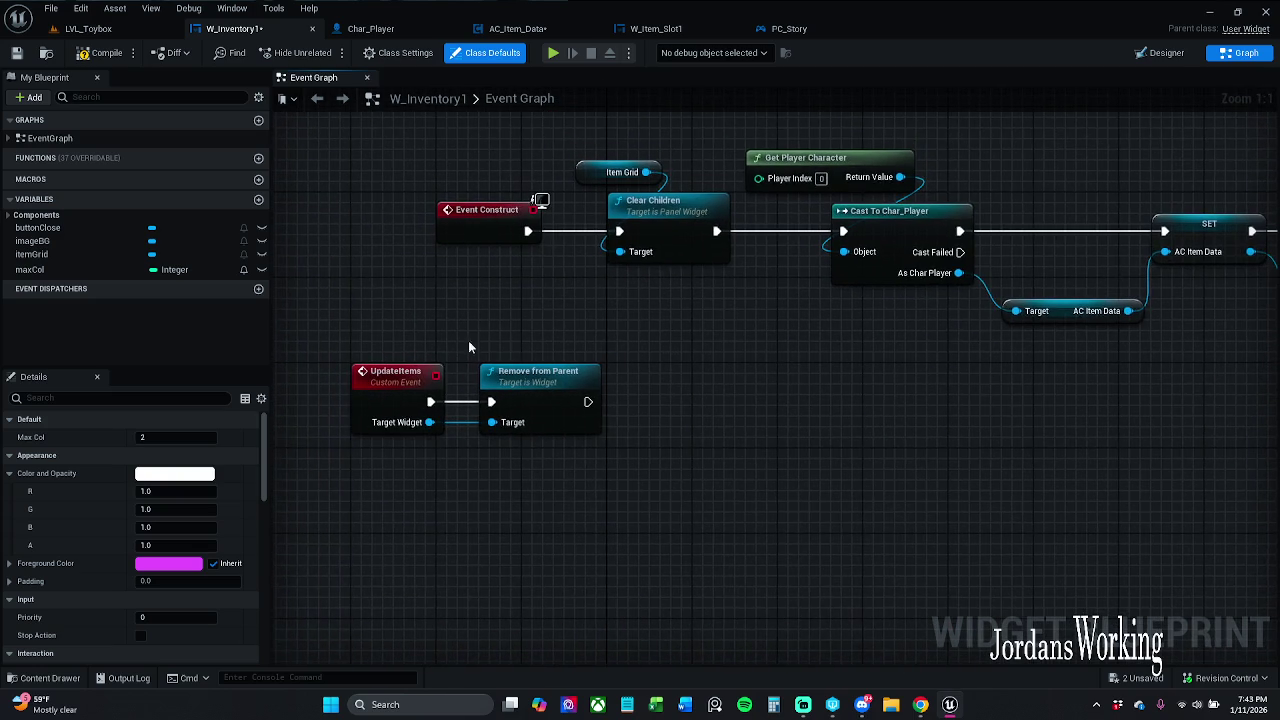
scroll(469, 347, down, 1)
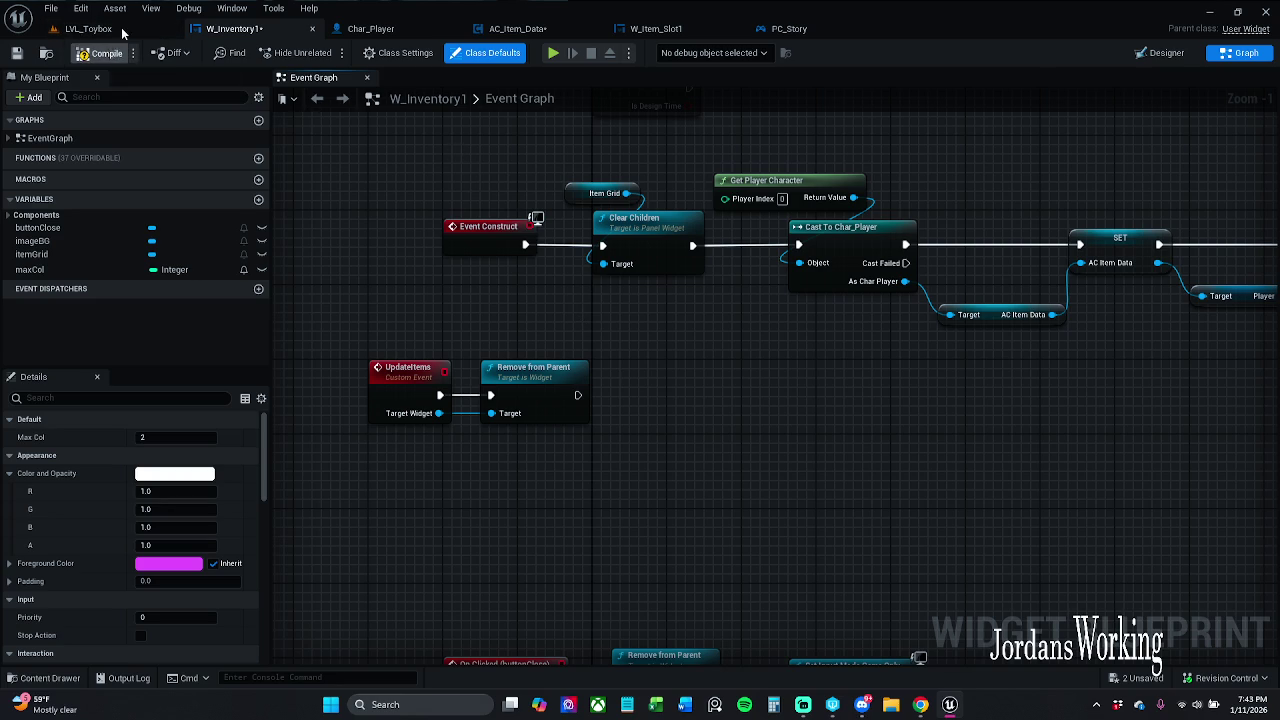
click(88, 28)
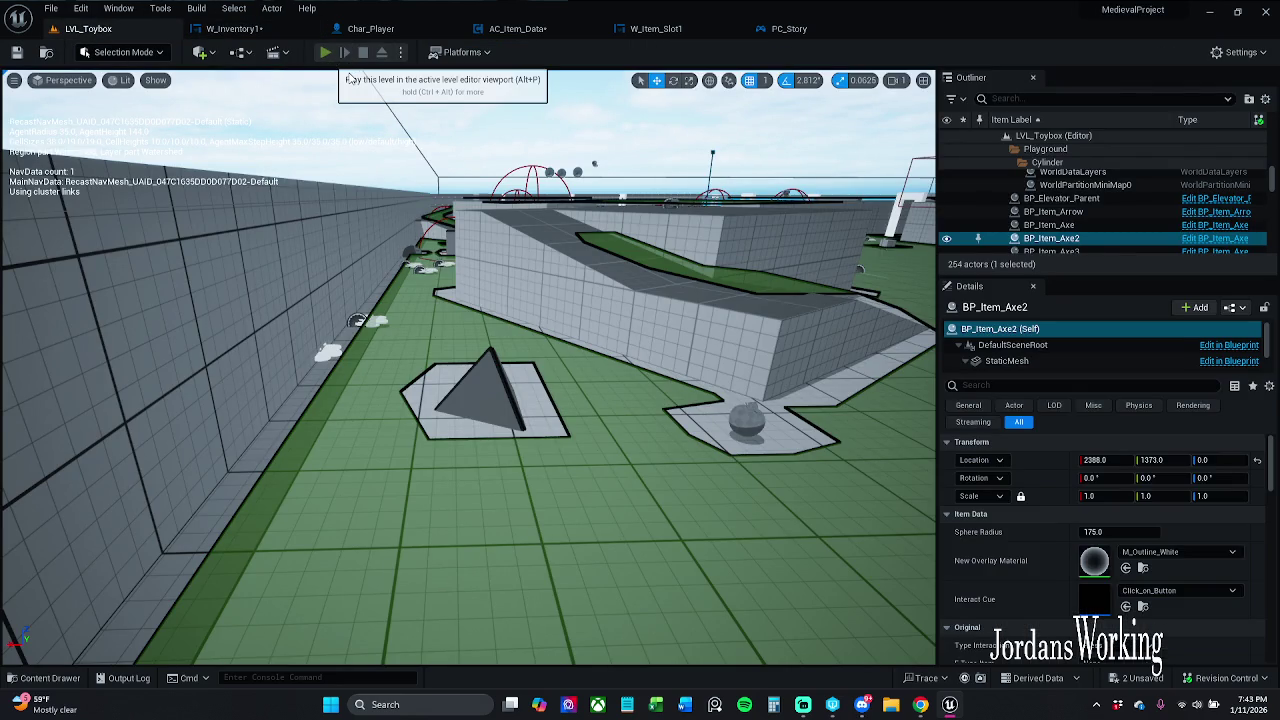
- Play-test LVL_Toybox, collecting potions and checking the counts in the inventory
click(325, 52)
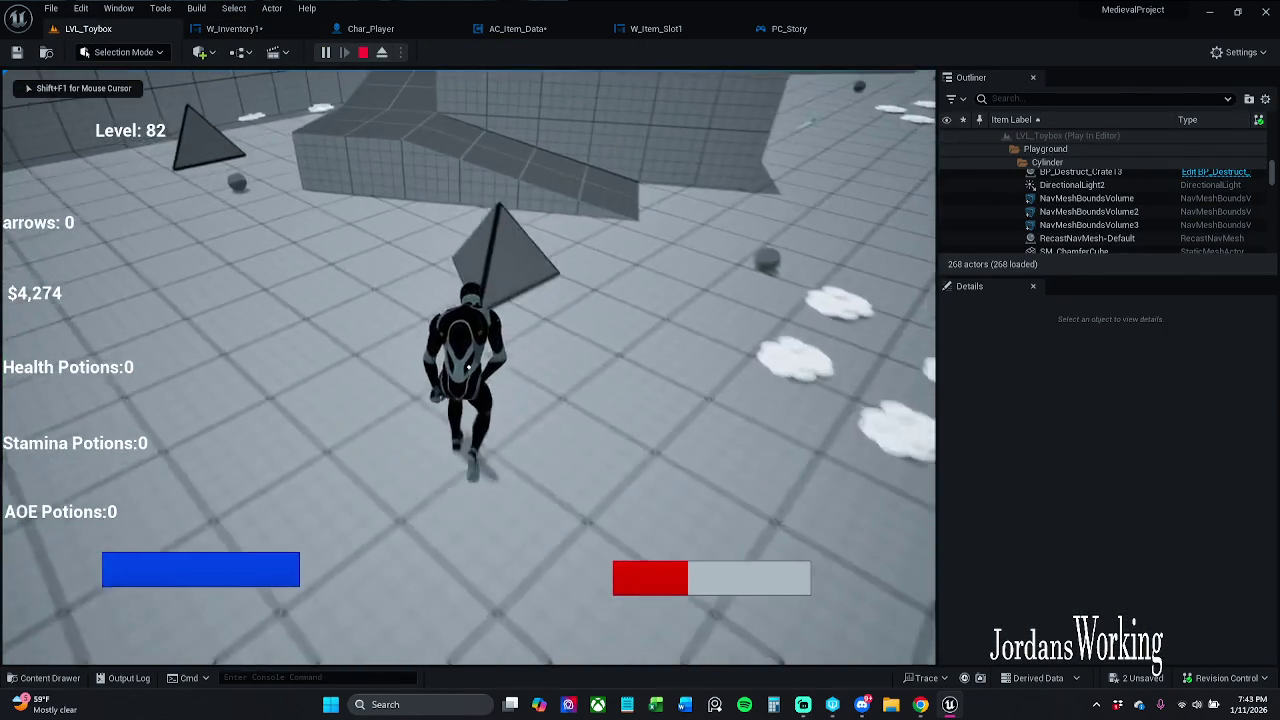
key(w)
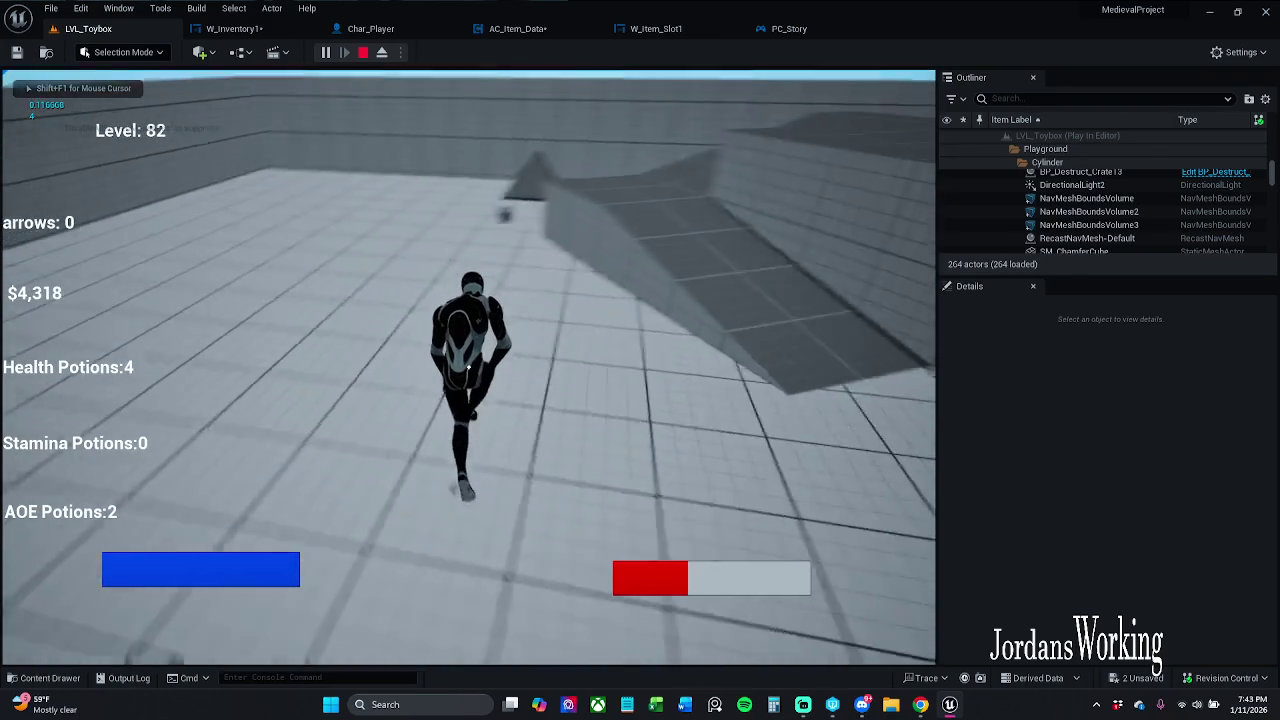
key(i)
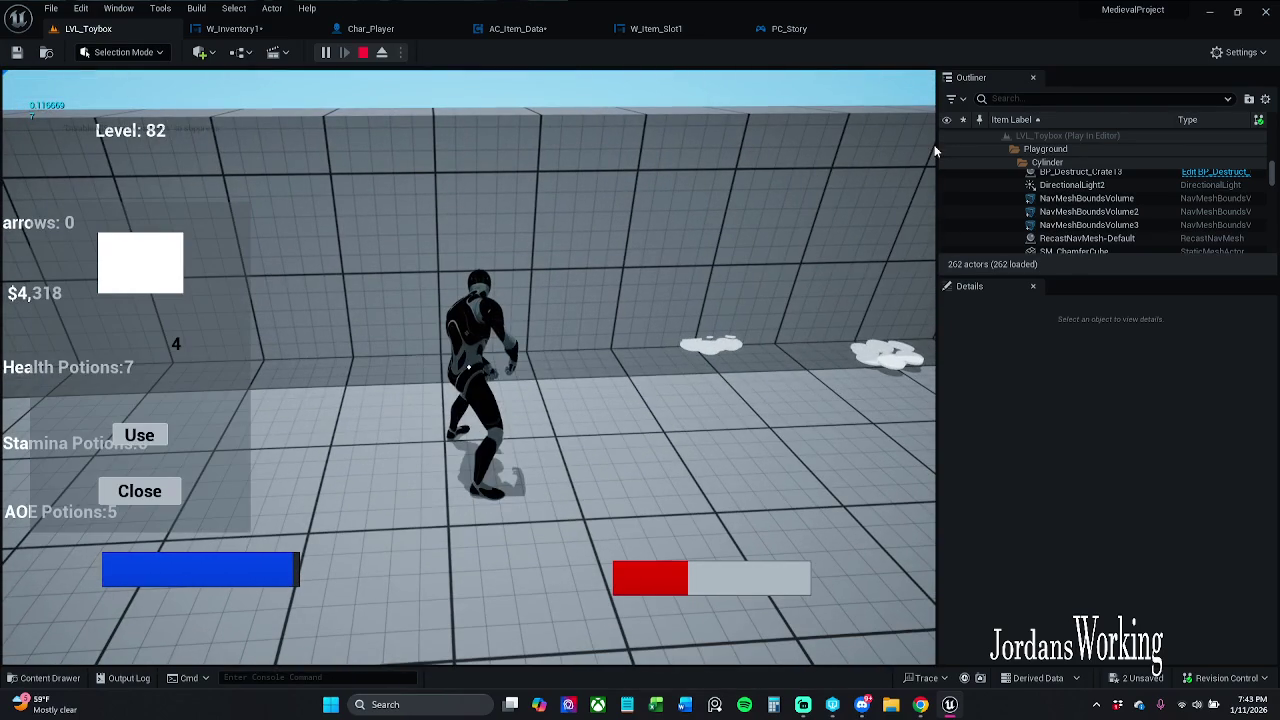
key(Escape)
- Connect UpdateItems' exec output directly into Clear Children in W_Inventory1
click(234, 28)
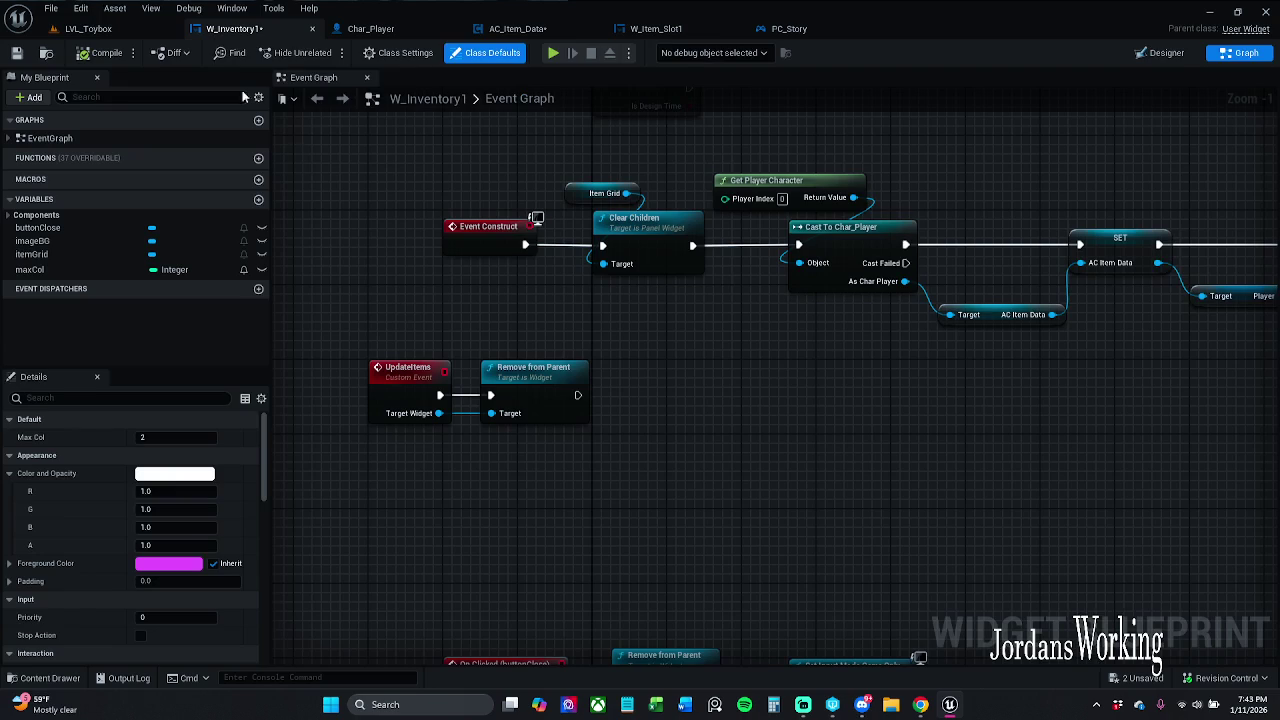
mouse_move(527, 334)
mouse_down()
mouse_move(466, 254)
mouse_move(565, 364)
mouse_up()
scroll(474, 278, down, 3)
scroll(536, 279, up, 4)
click(576, 232)
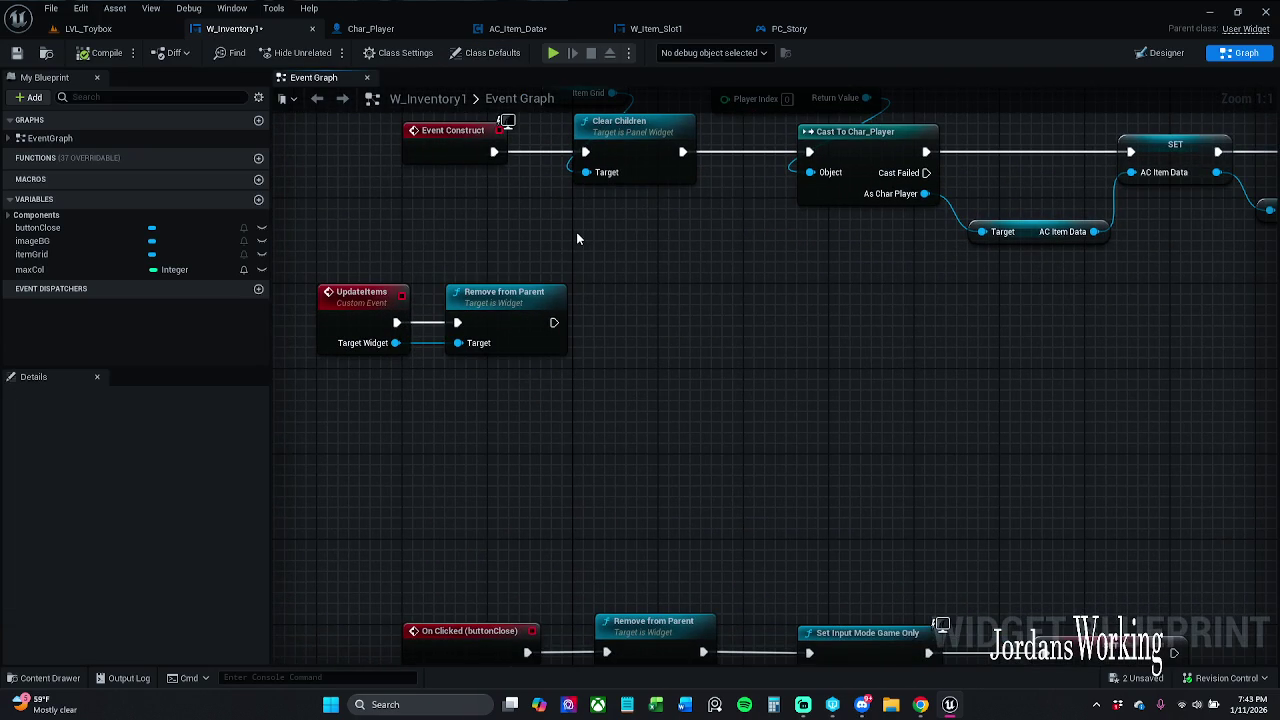
drag(576, 232, 621, 288)
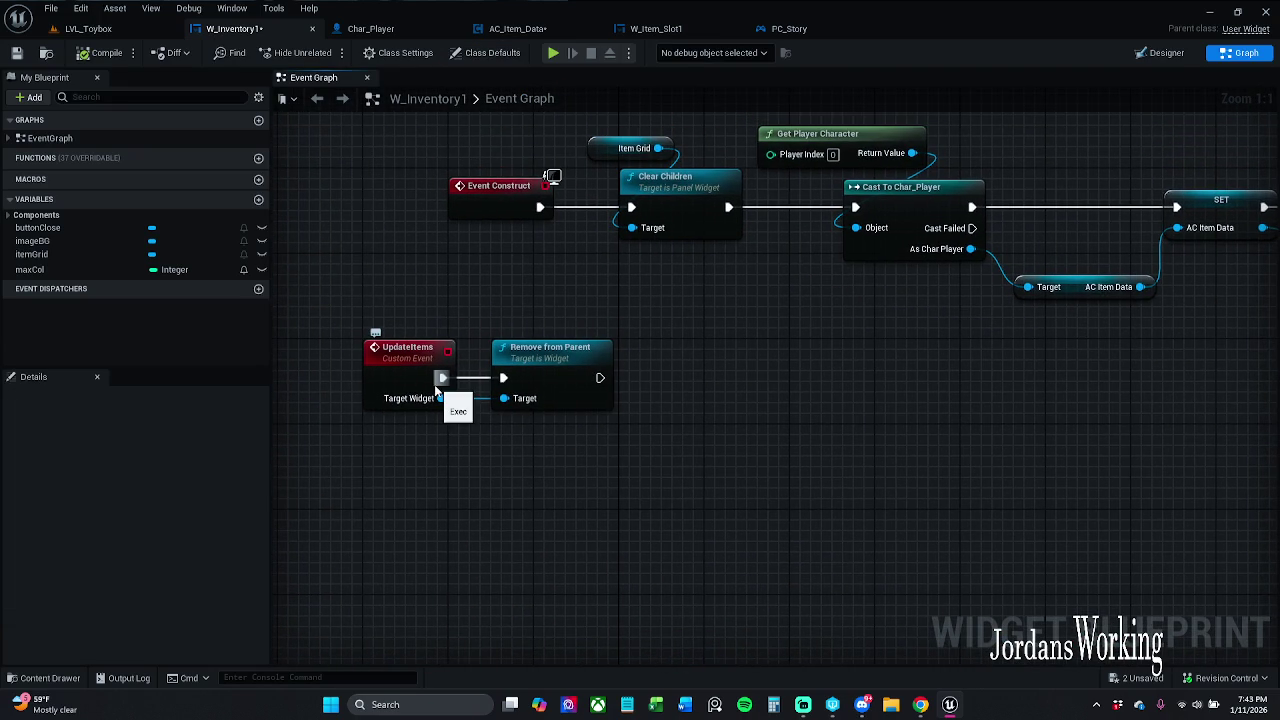
mouse_move(441, 378)
mouse_down()
mouse_move(620, 305)
mouse_move(640, 214)
mouse_up()
click(603, 297)
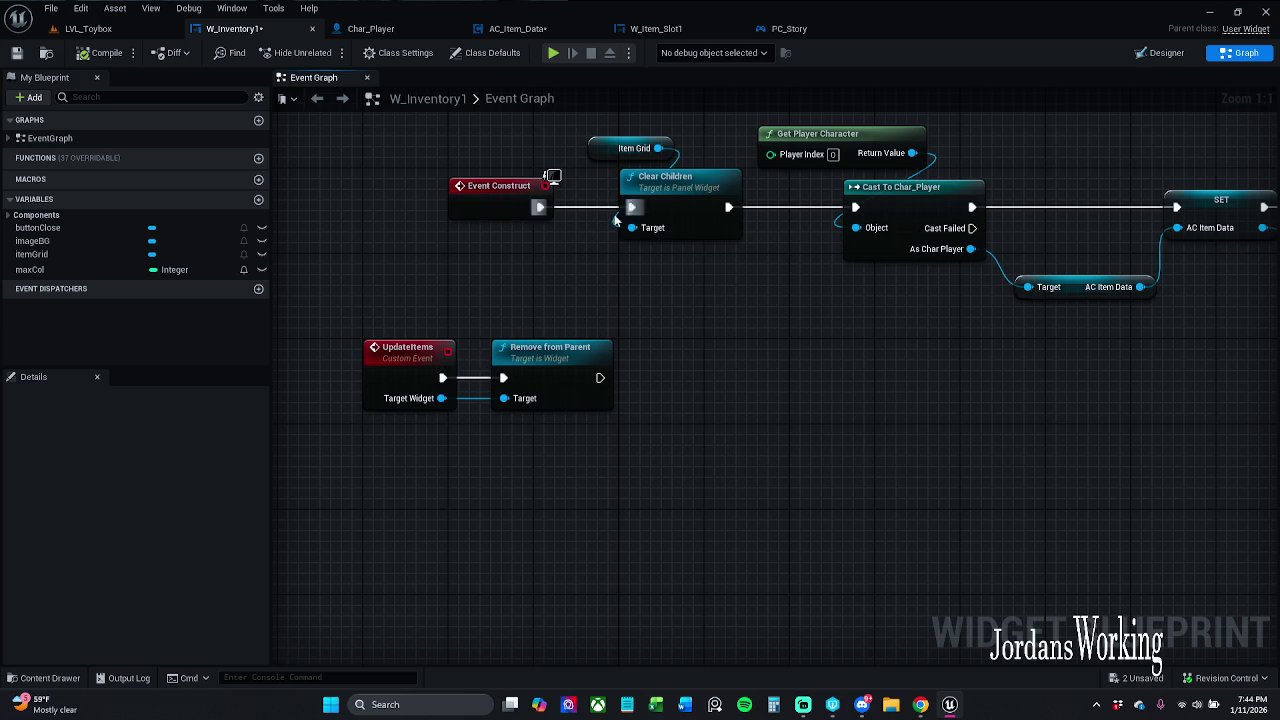
drag(443, 378, 632, 212)
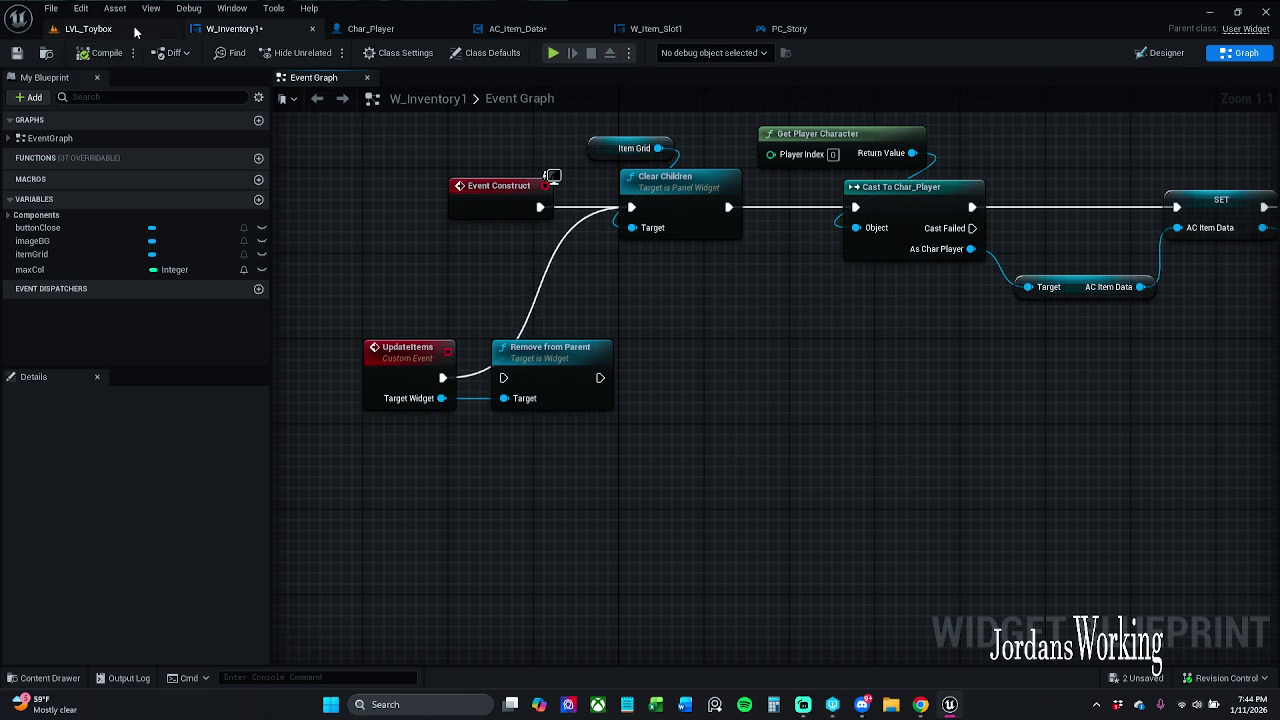
click(88, 28)
- Stop play and Save All, checking out W_Inventory1 so it can be saved
click(325, 52)
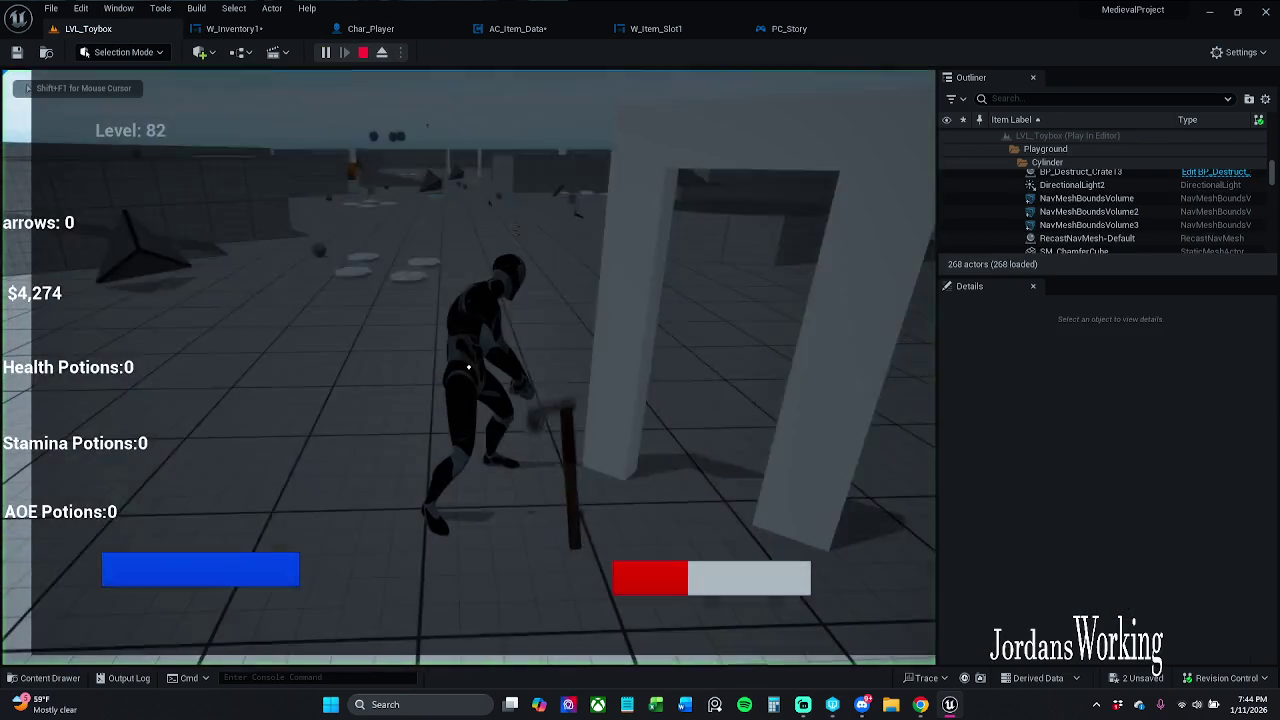
key(Escape)
click(81, 8)
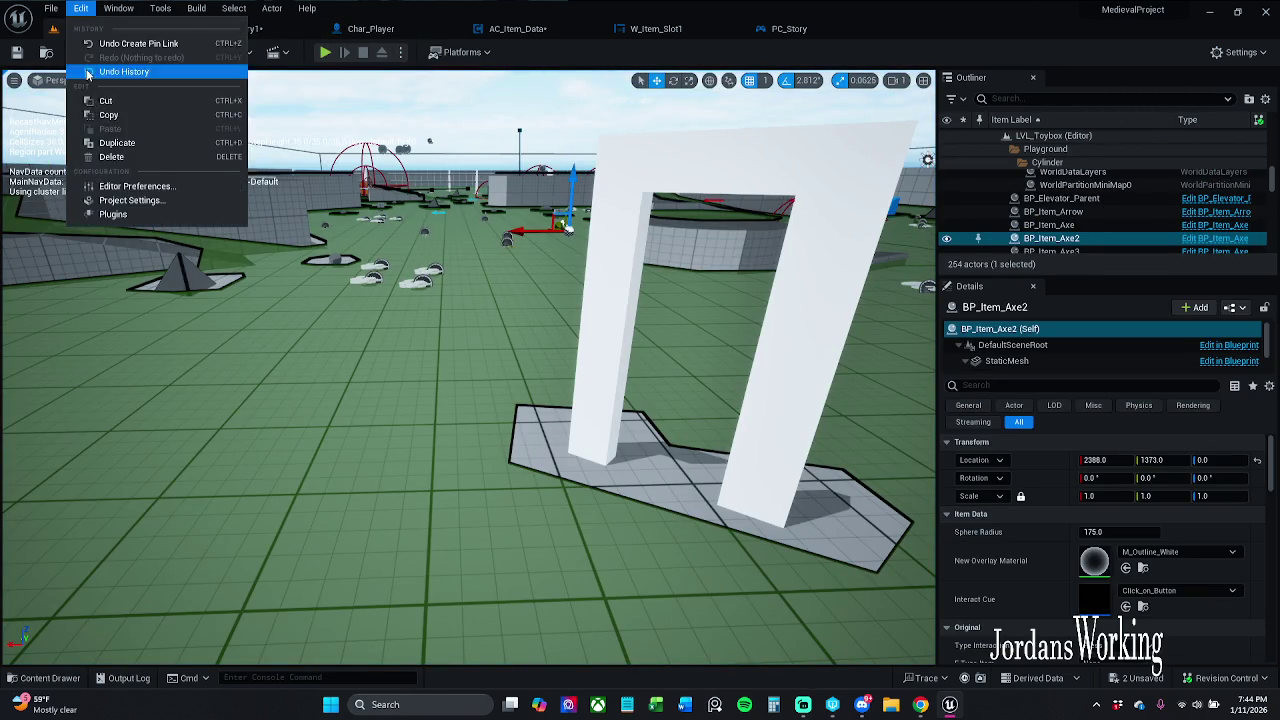
click(85, 181)
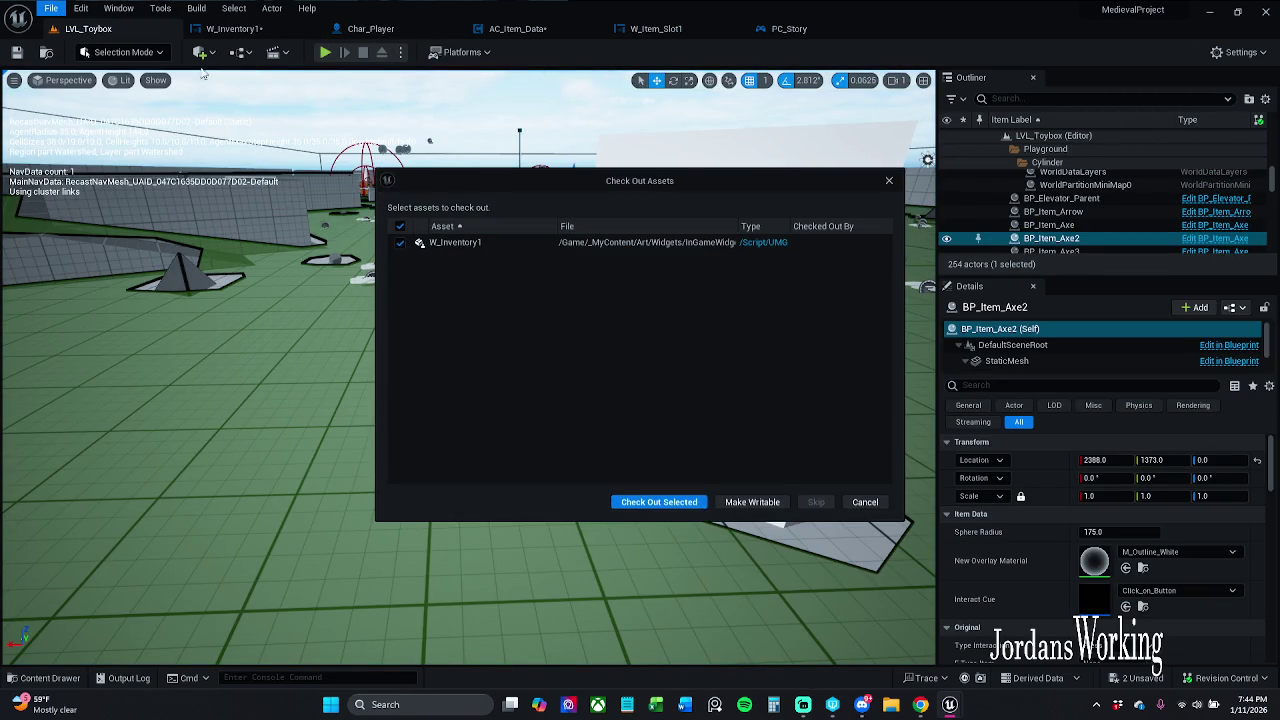
click(659, 502)
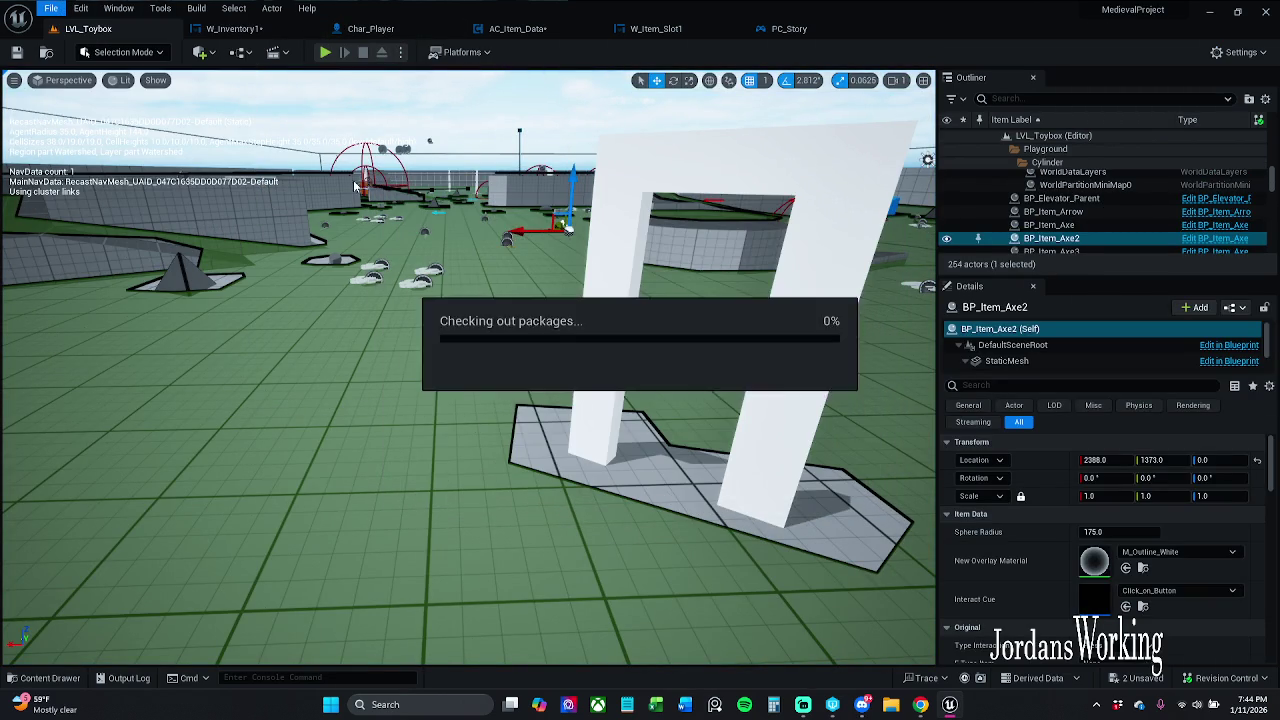
- Look over the W_Inventory1, AC_Item_Data and Char_Player blueprints
click(246, 30)
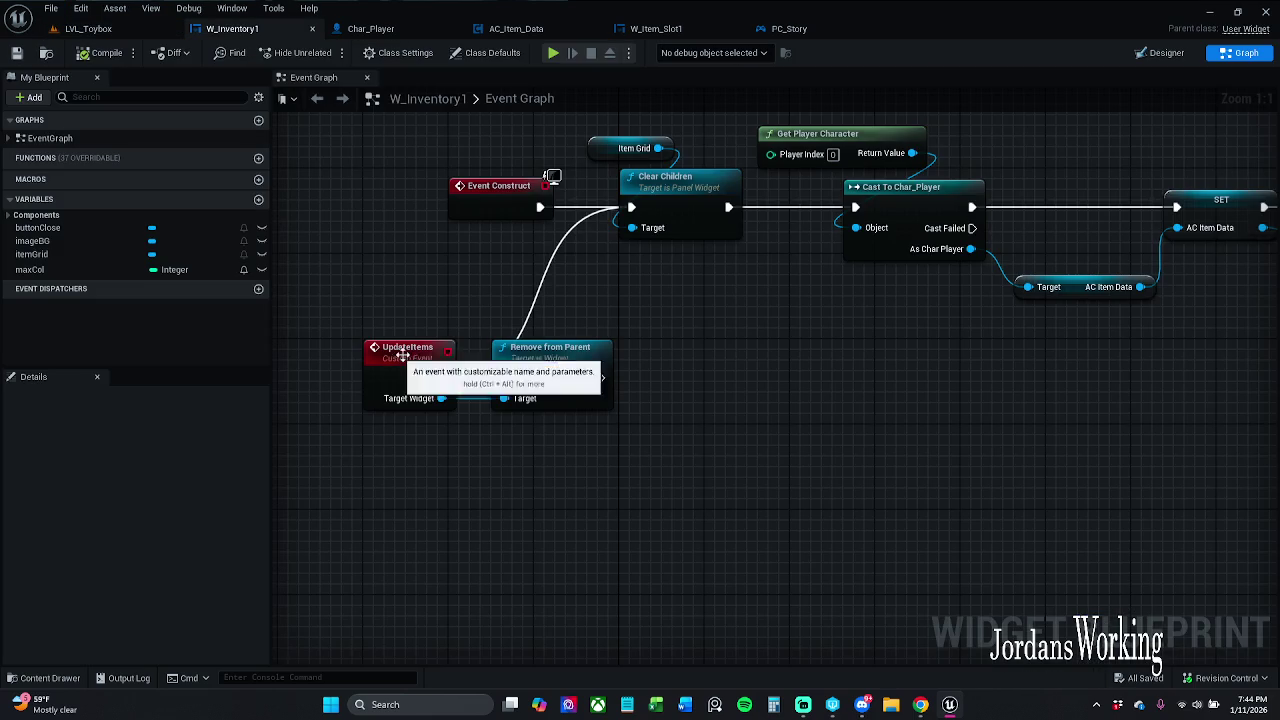
click(520, 28)
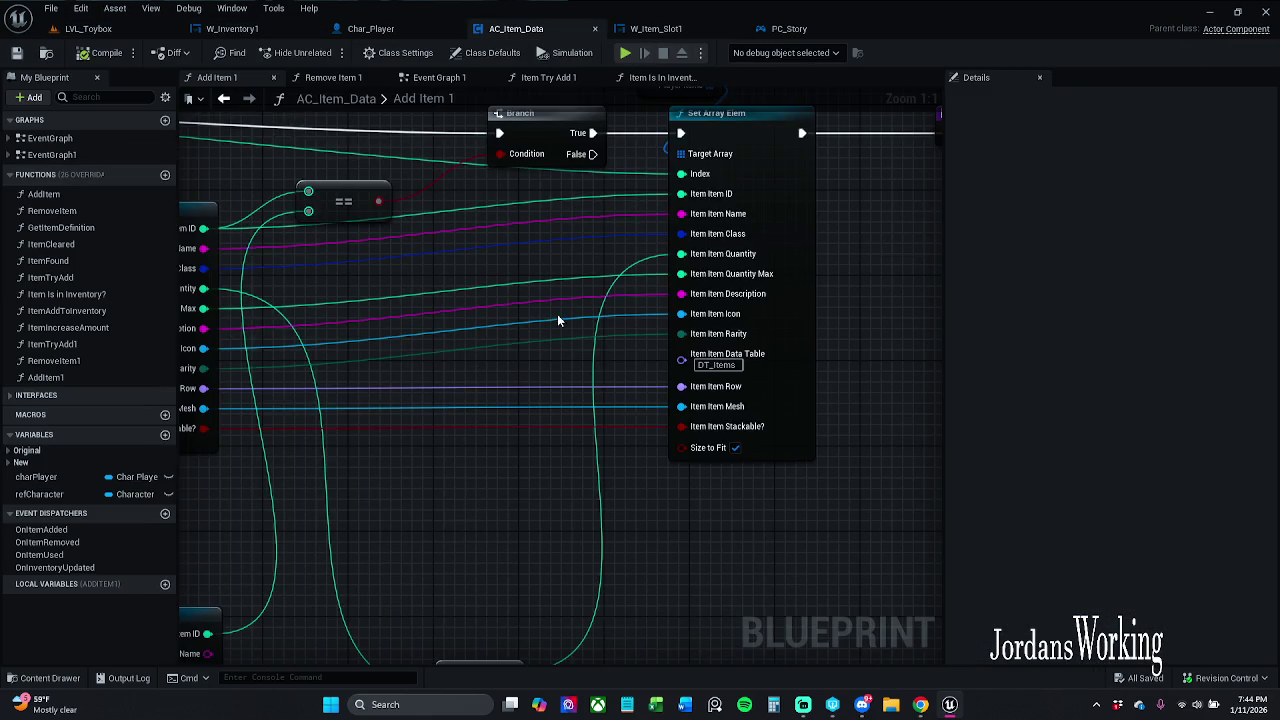
scroll(590, 340, down, 4)
scroll(593, 346, up, 2)
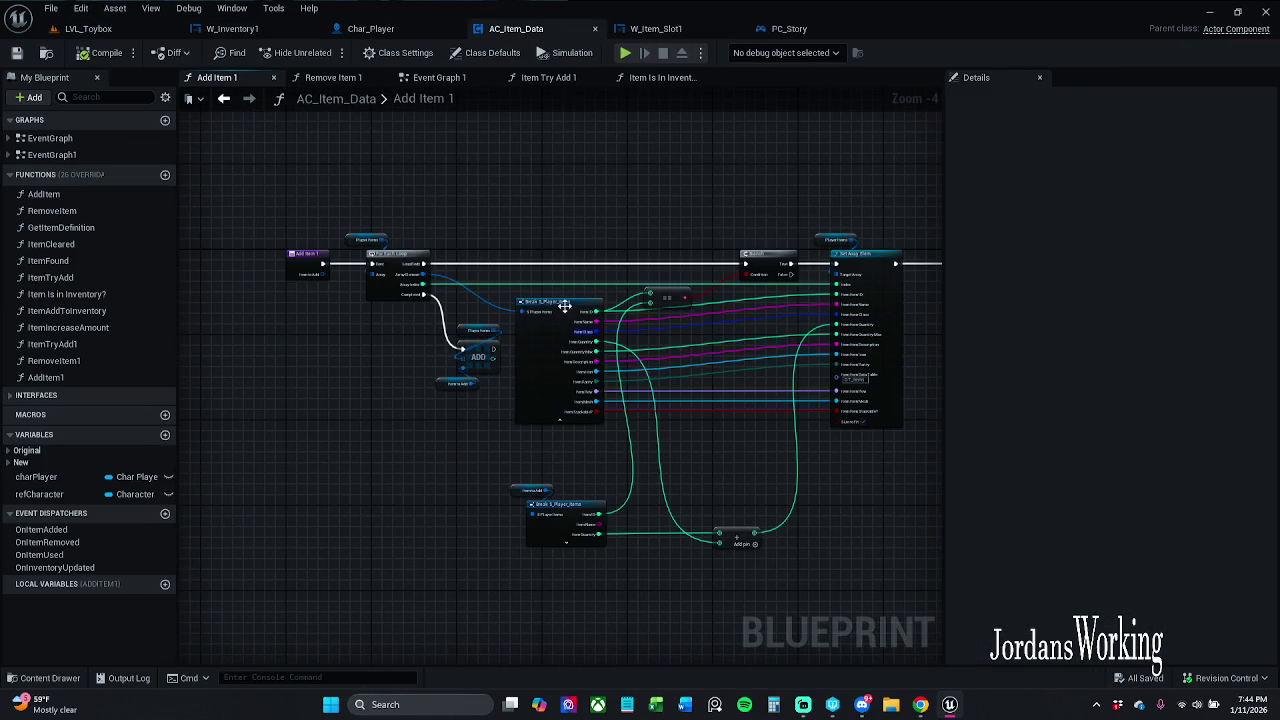
click(265, 30)
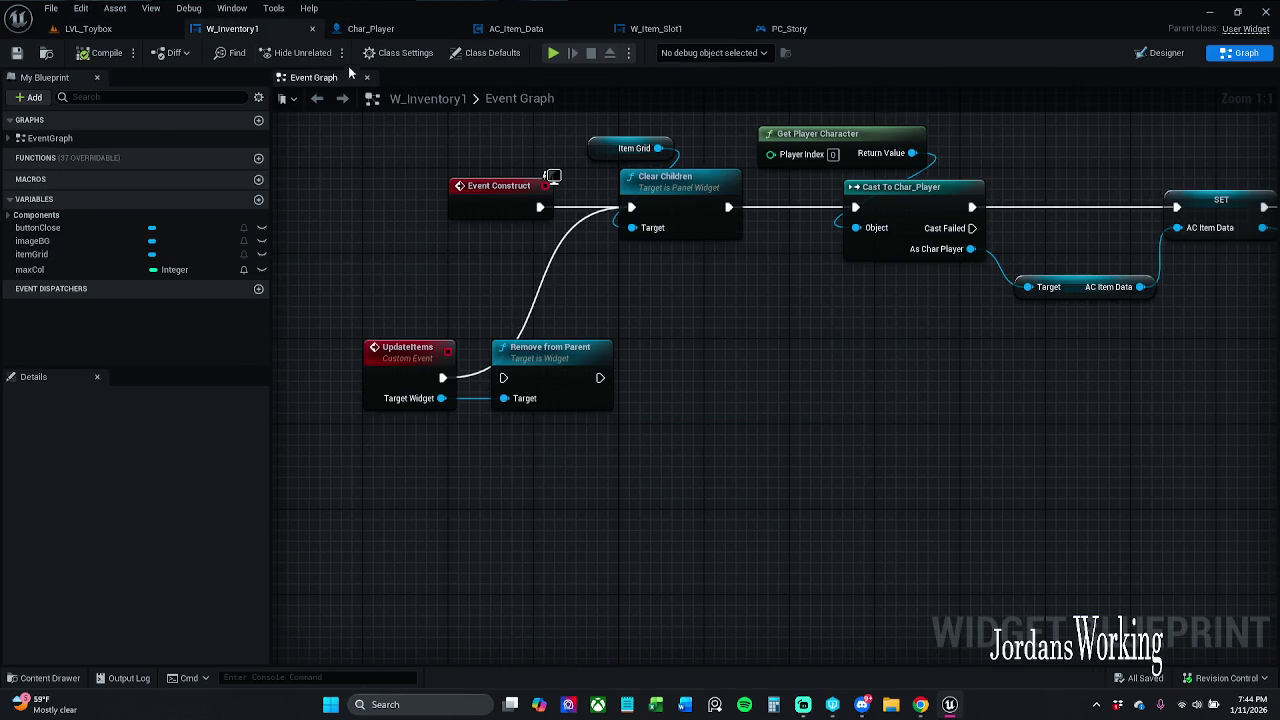
click(400, 32)
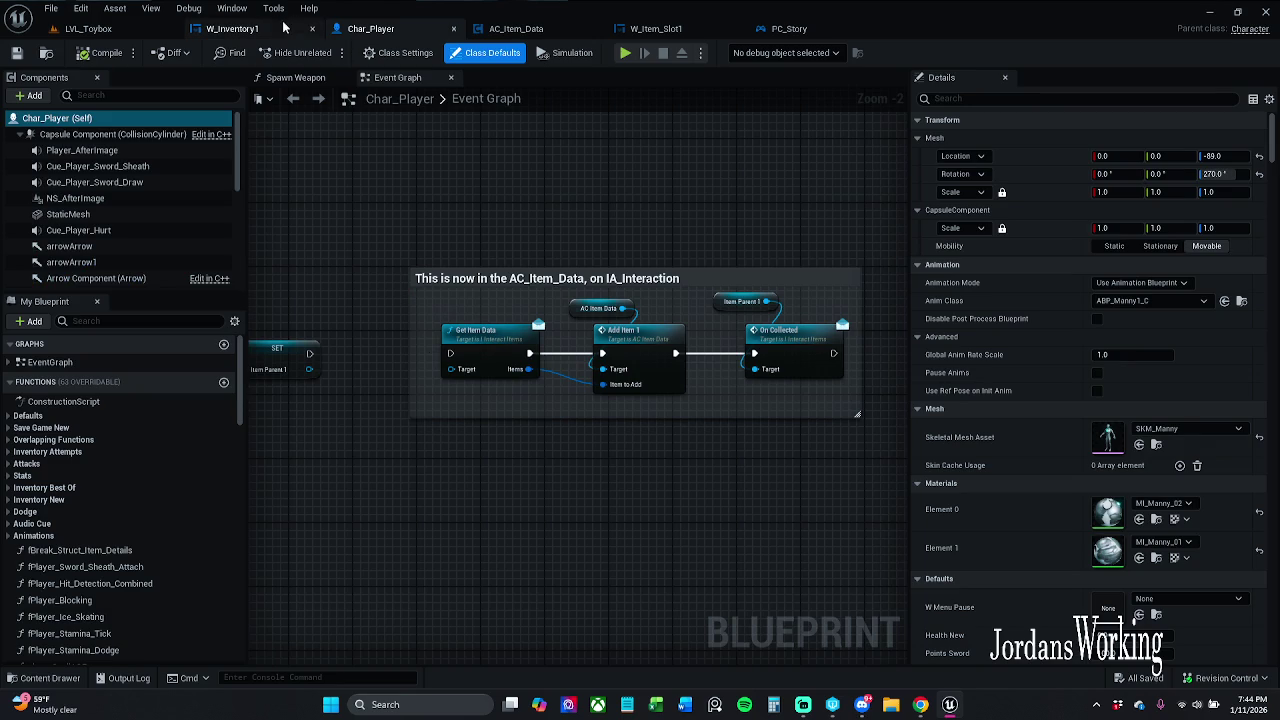
click(232, 28)
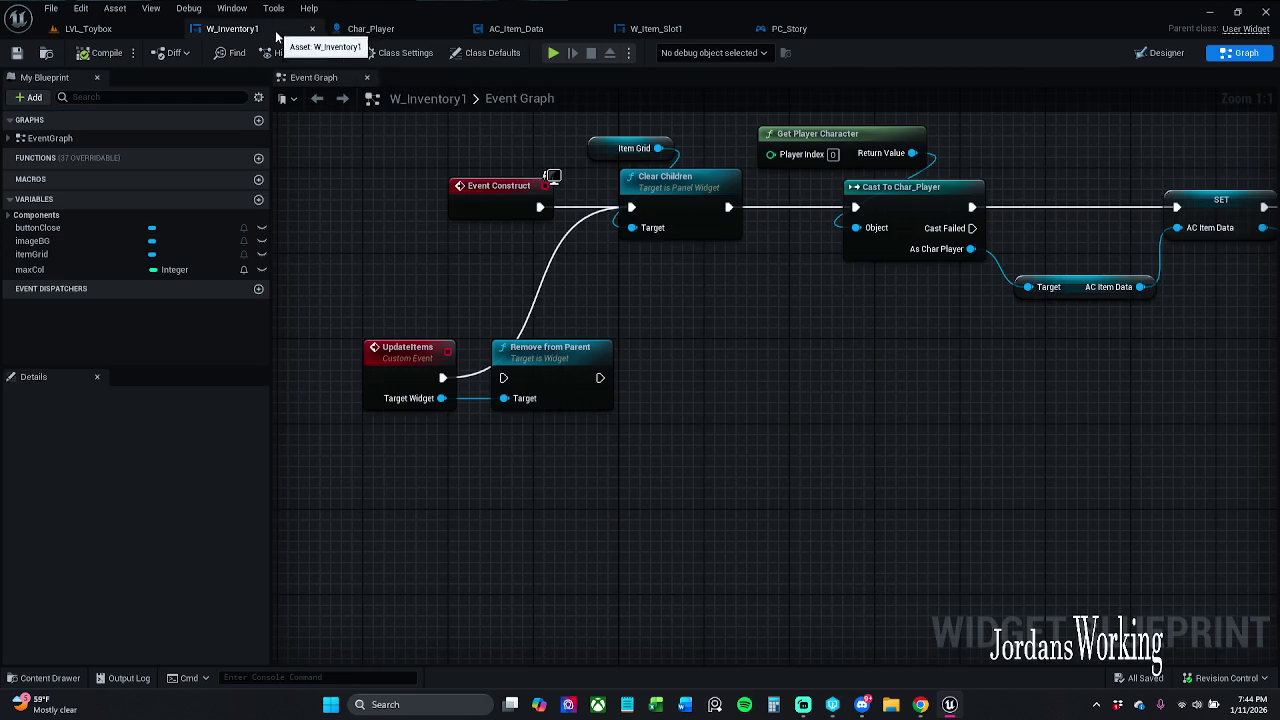
- Find references to the UpdateItems event and jump to its call in W_Item_Slot1
click(424, 365)
right_click(424, 364)
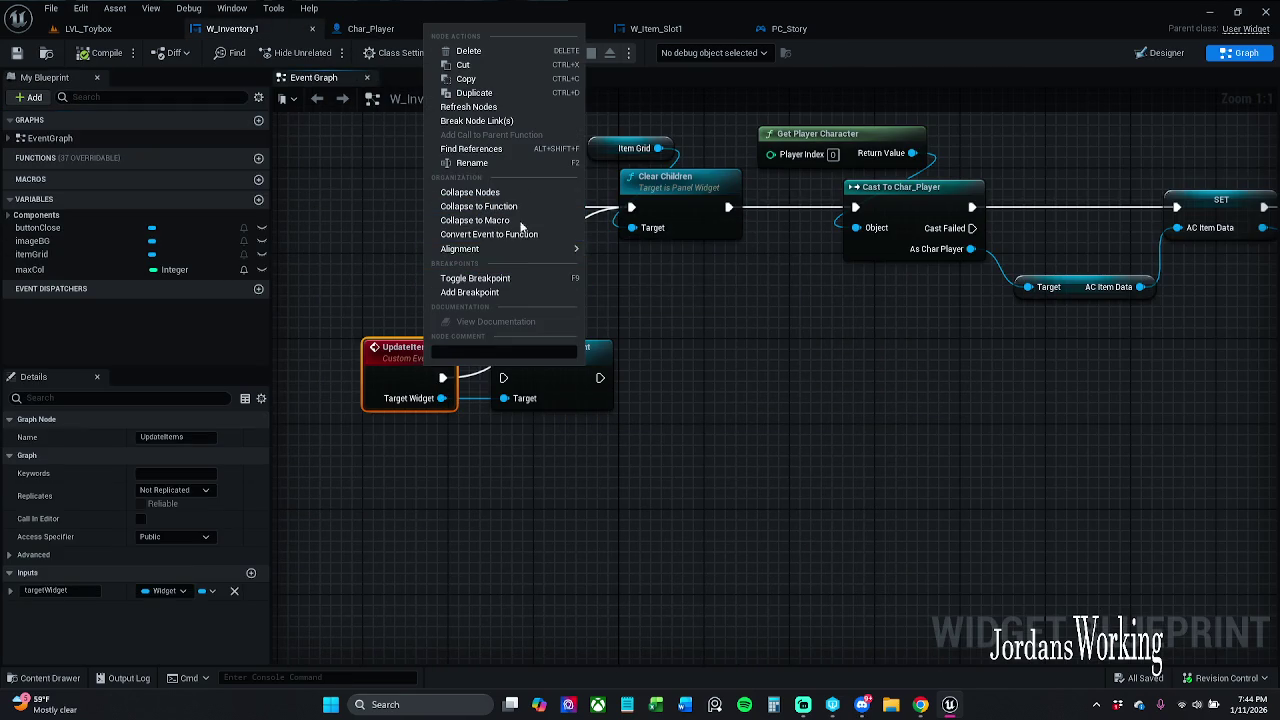
click(513, 148)
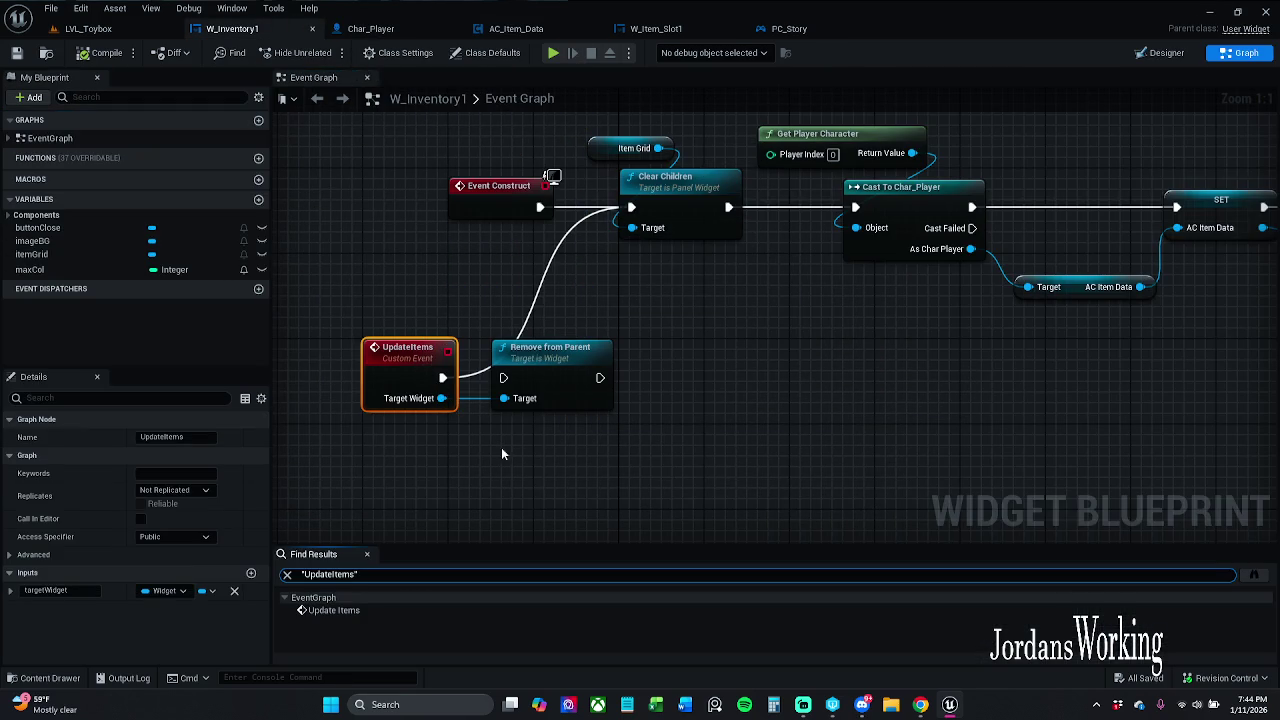
click(1252, 590)
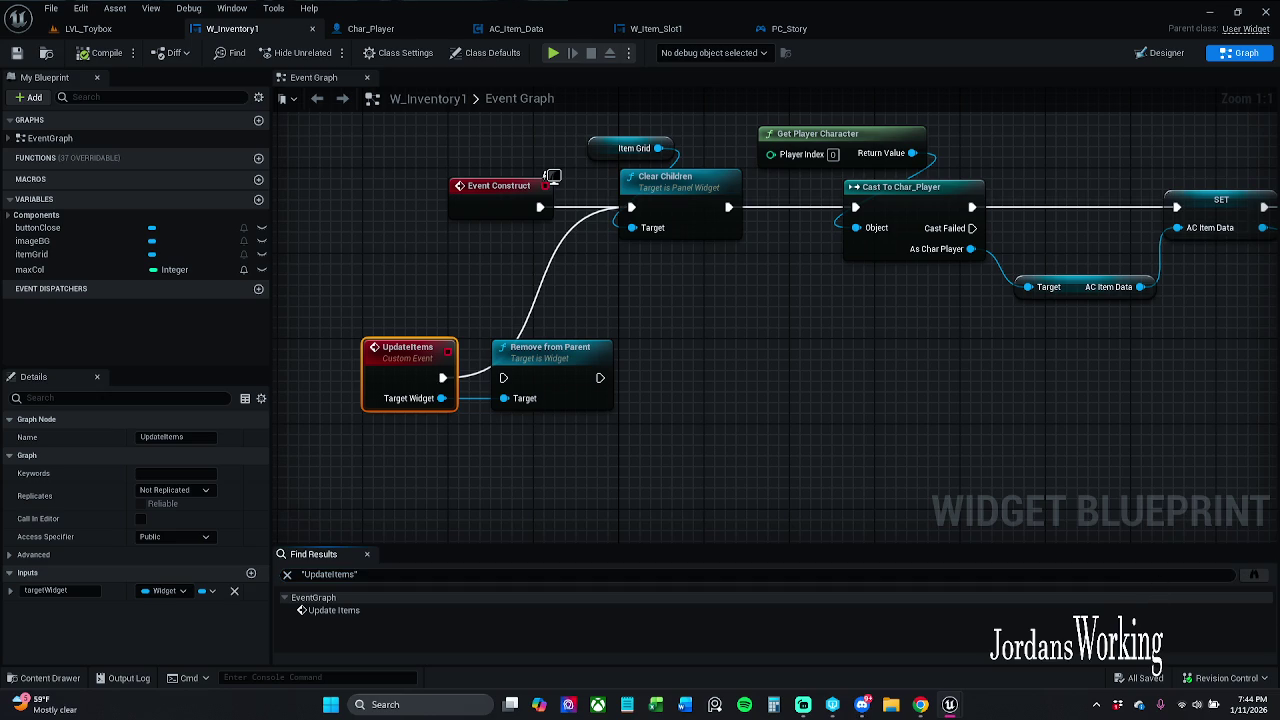
drag(551, 177, 917, 117)
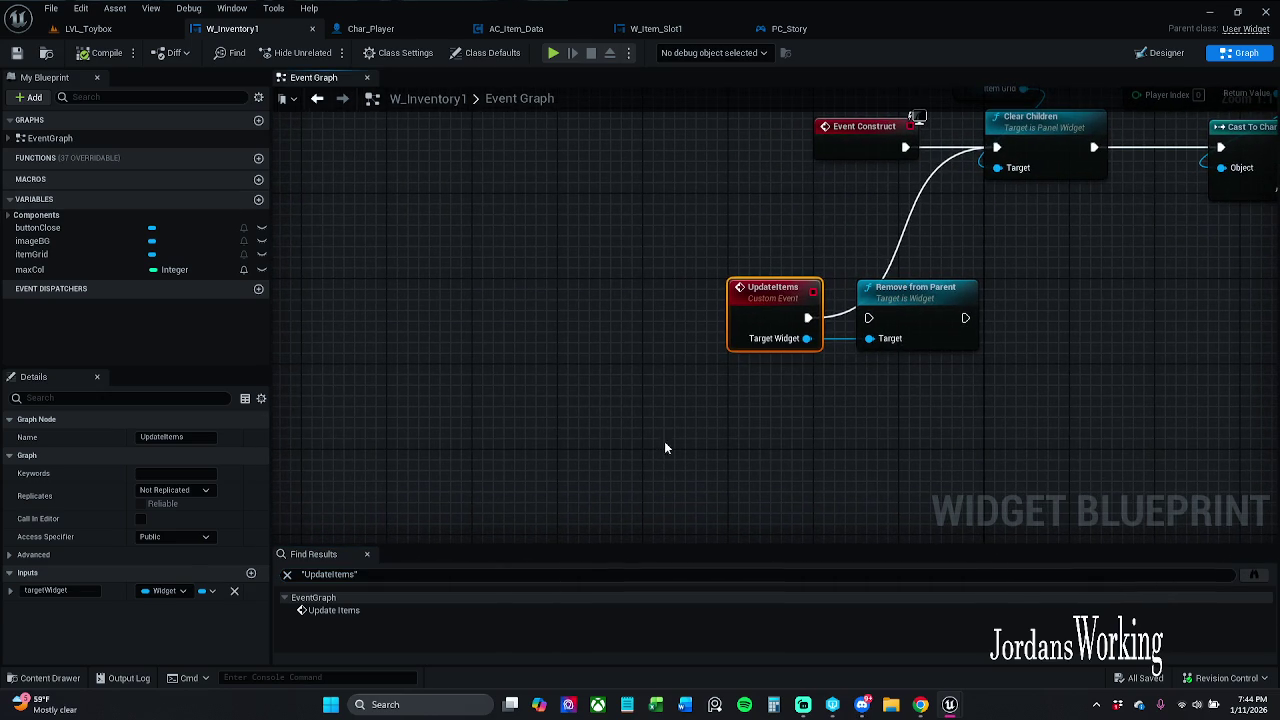
key(ctrl+Tab)
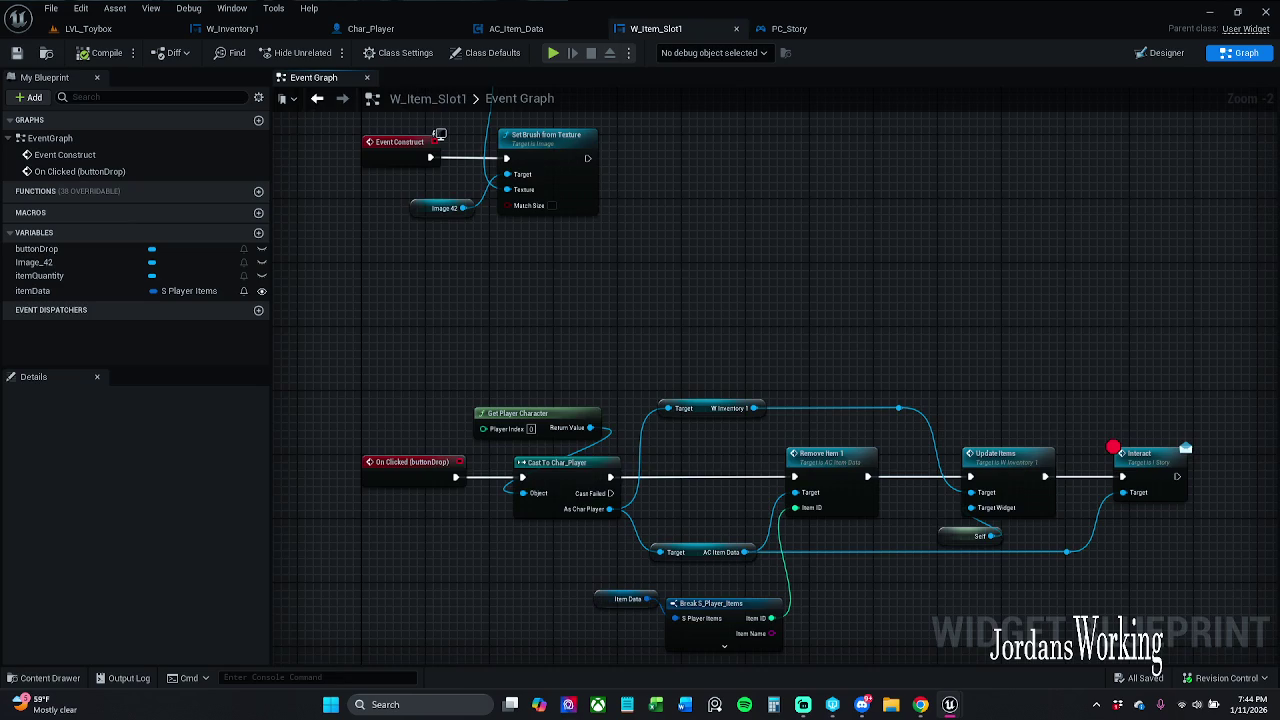
- Trace the On Clicked (buttonDrop) chain through Interact to Update Items, then open its definition
mouse_move(509, 376)
mouse_down()
mouse_move(979, 354)
mouse_move(732, 332)
mouse_up()
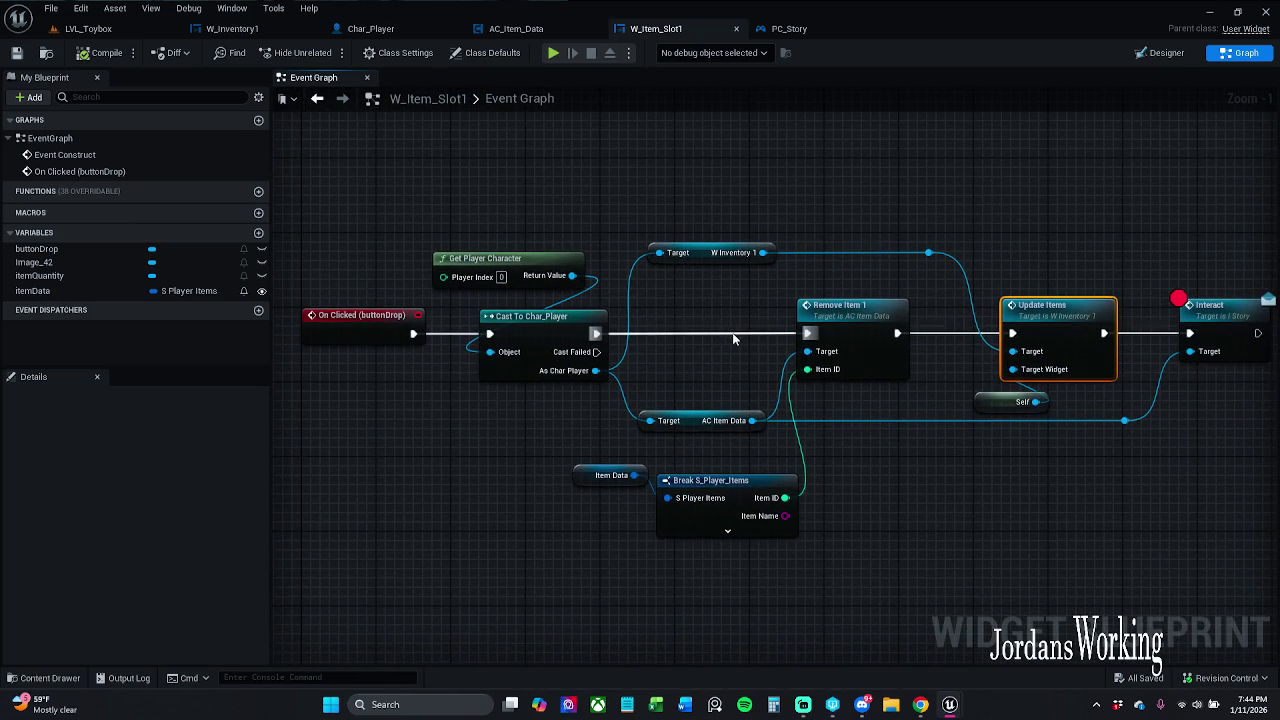
drag(850, 316, 693, 314)
click(935, 236)
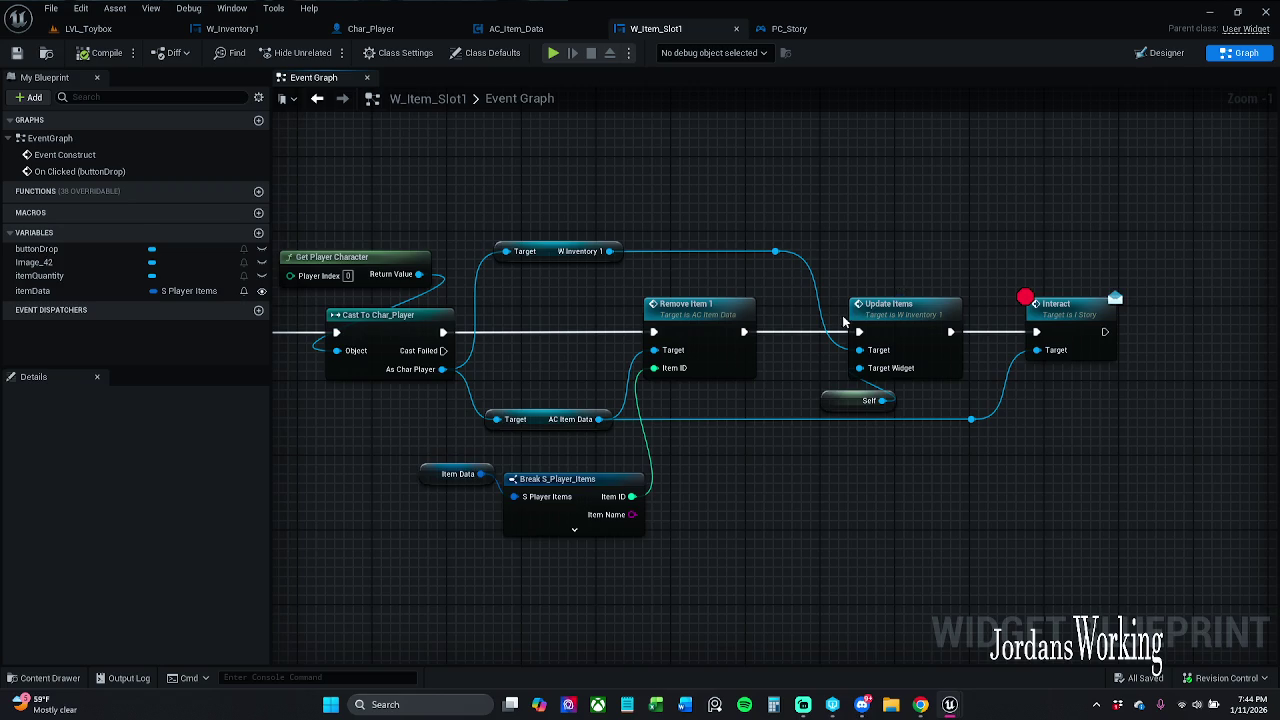
drag(898, 287, 1007, 284)
drag(880, 247, 908, 206)
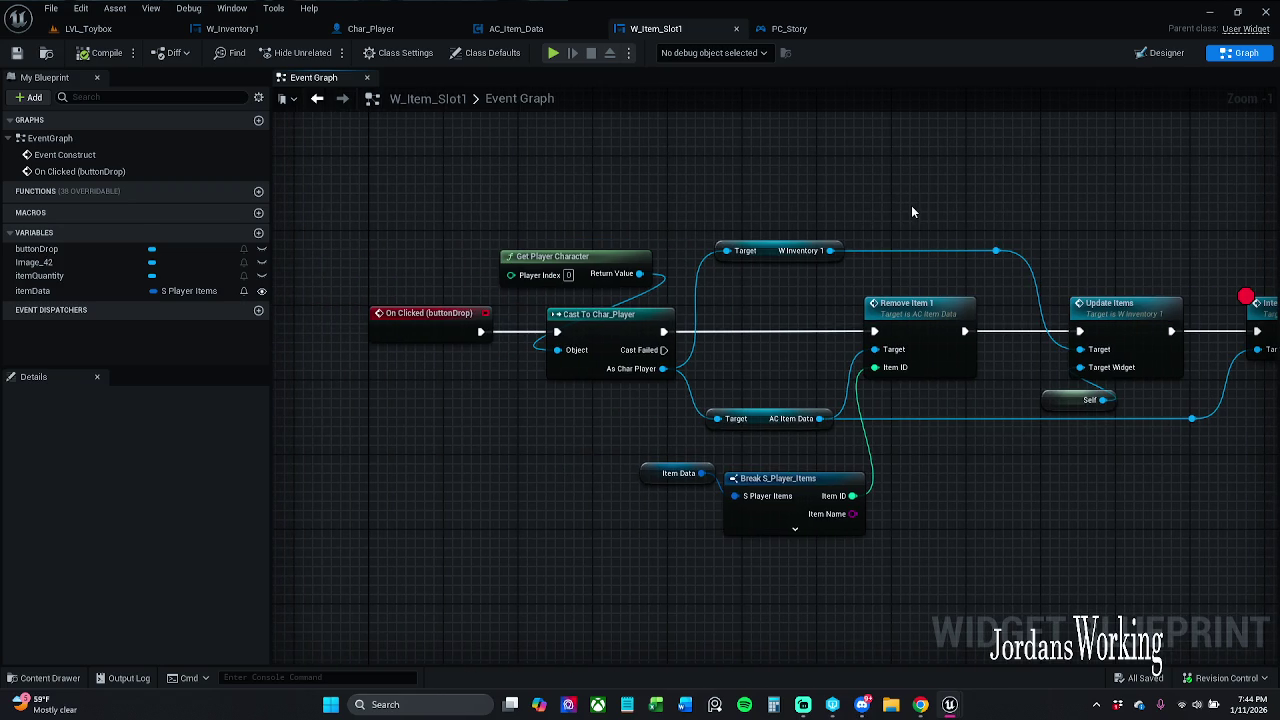
drag(995, 215, 813, 183)
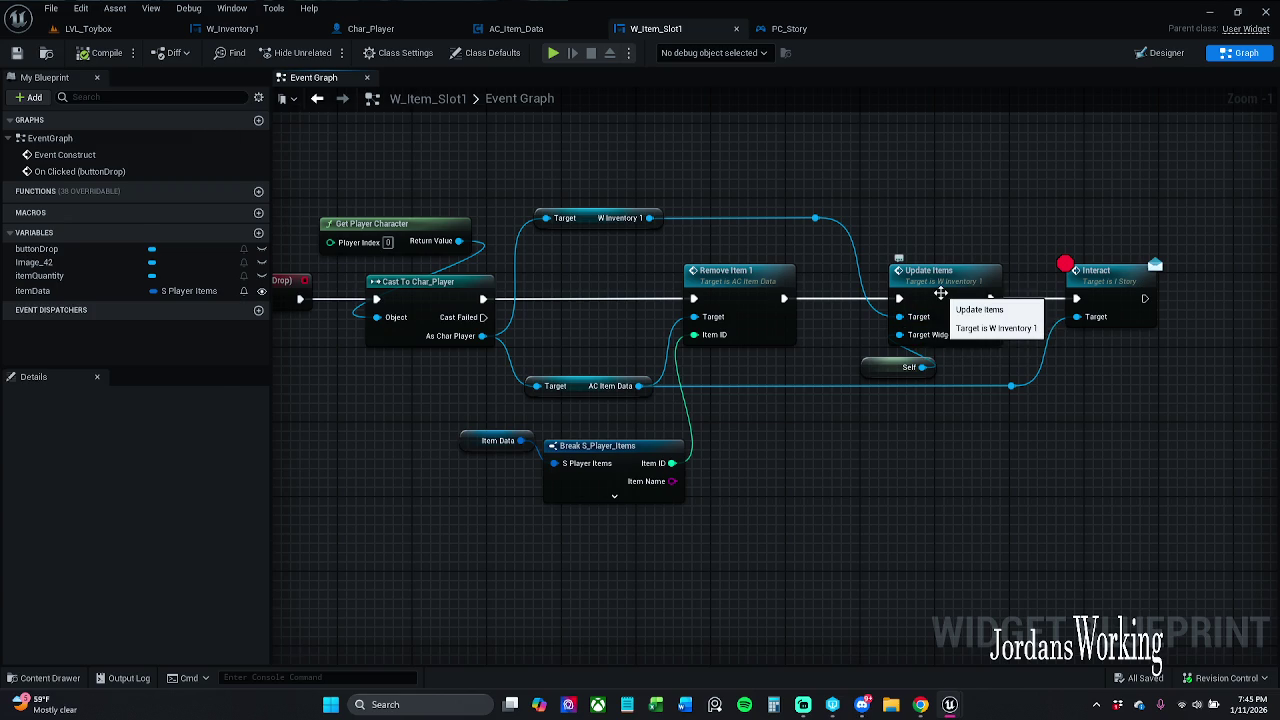
double_click(940, 292)
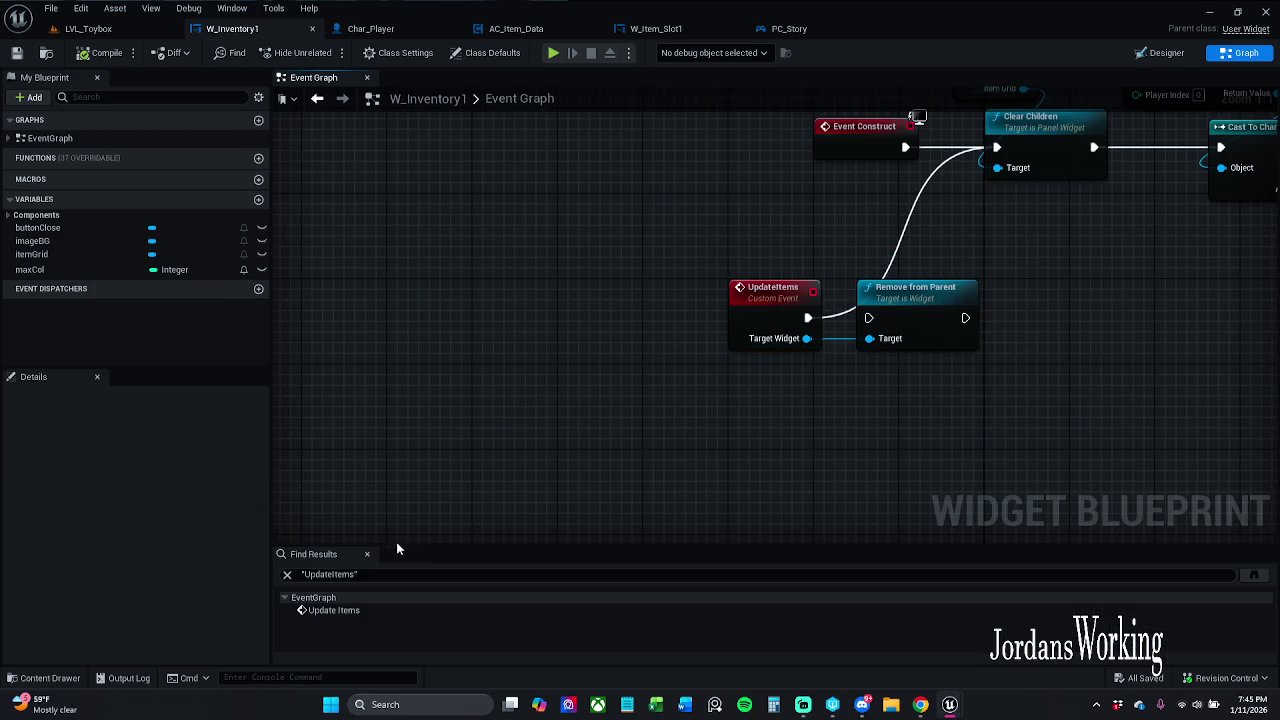
- Play-test LVL_Toybox, running to collect items and opening the inventory with I
click(366, 553)
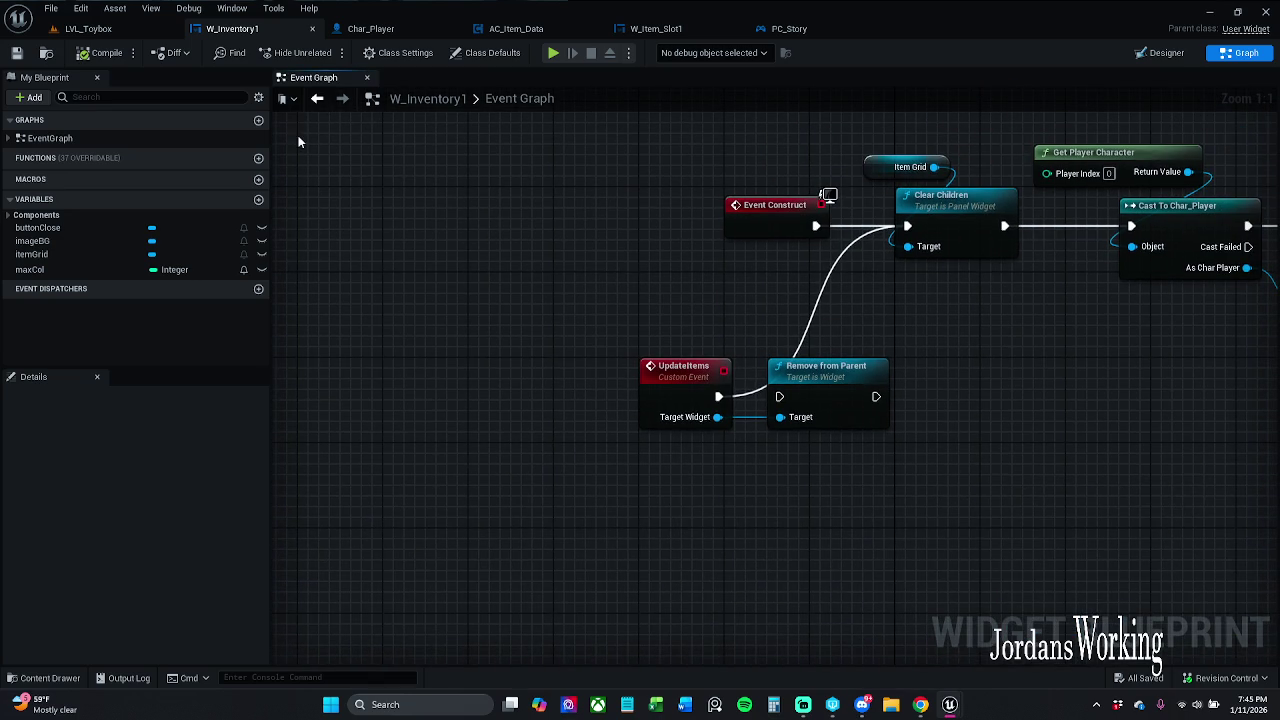
click(115, 30)
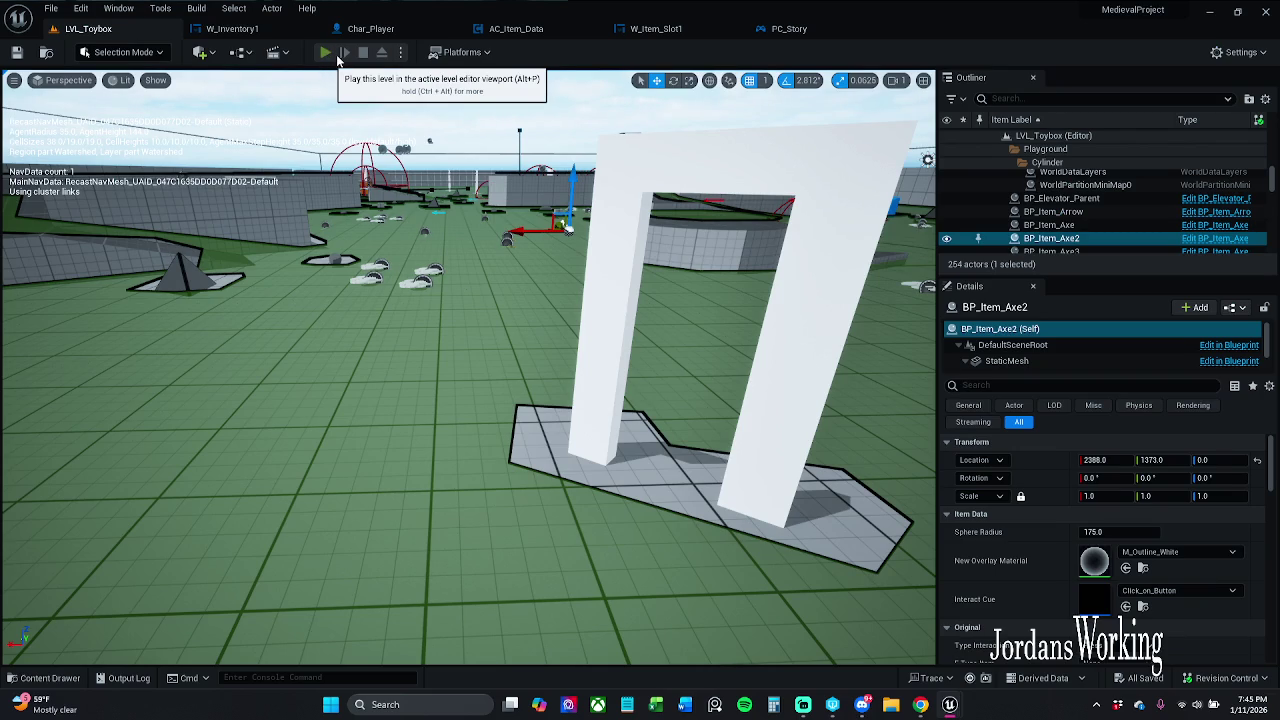
click(348, 62)
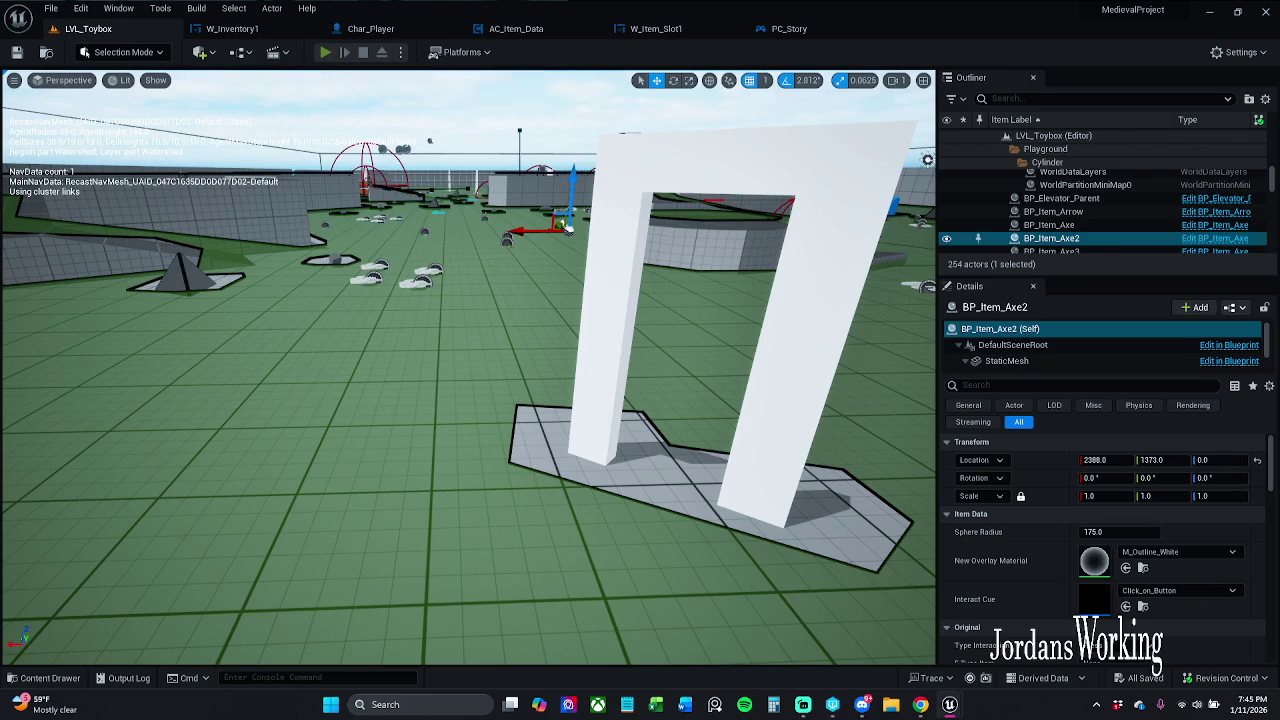
key(w)
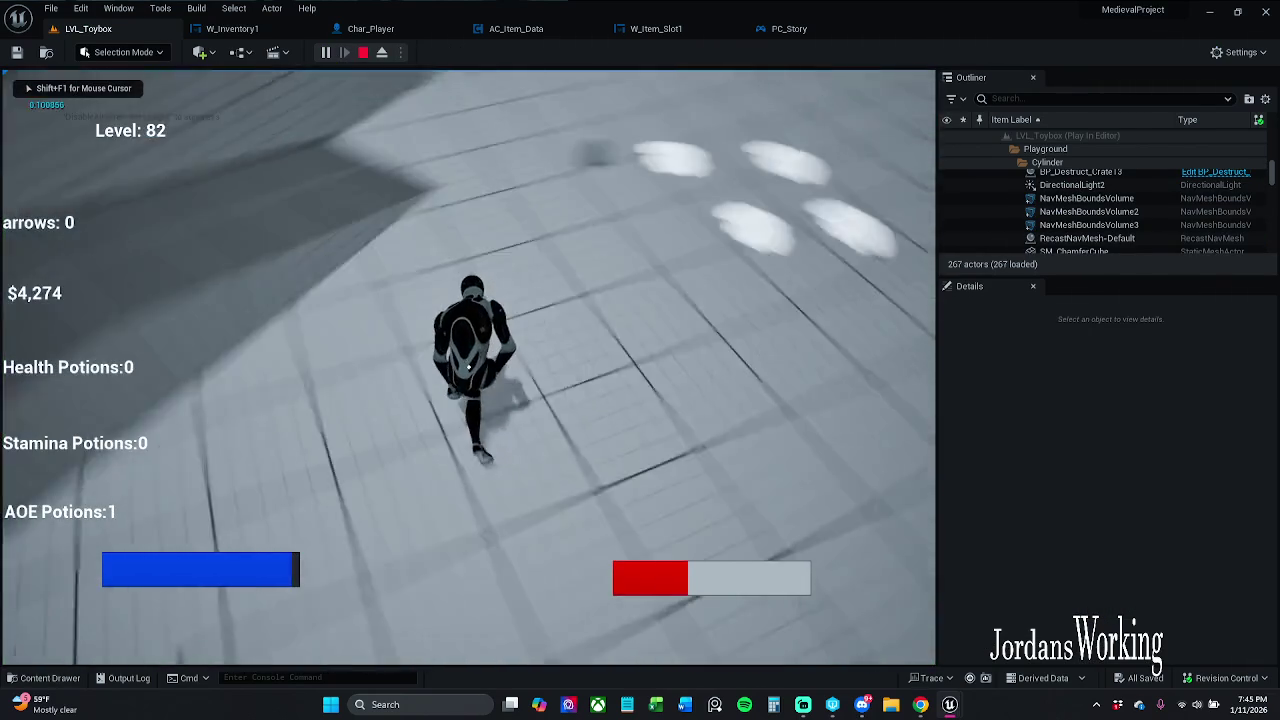
key(w)
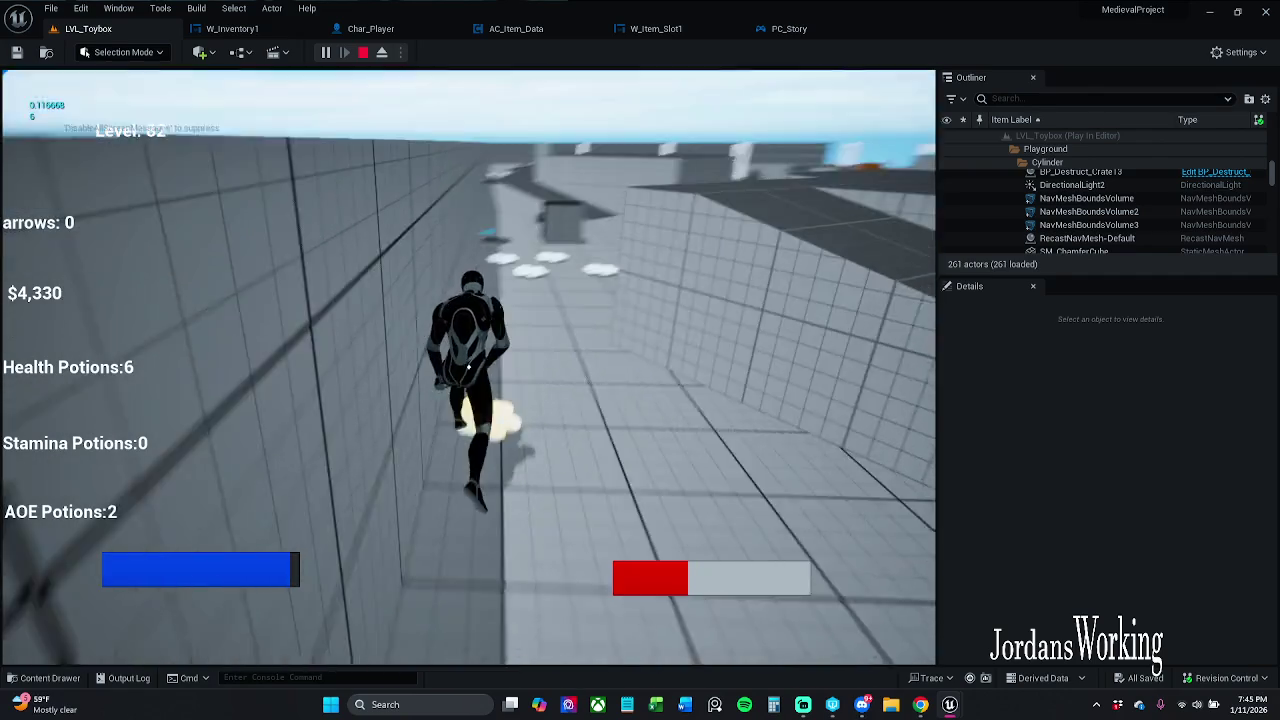
key(i)
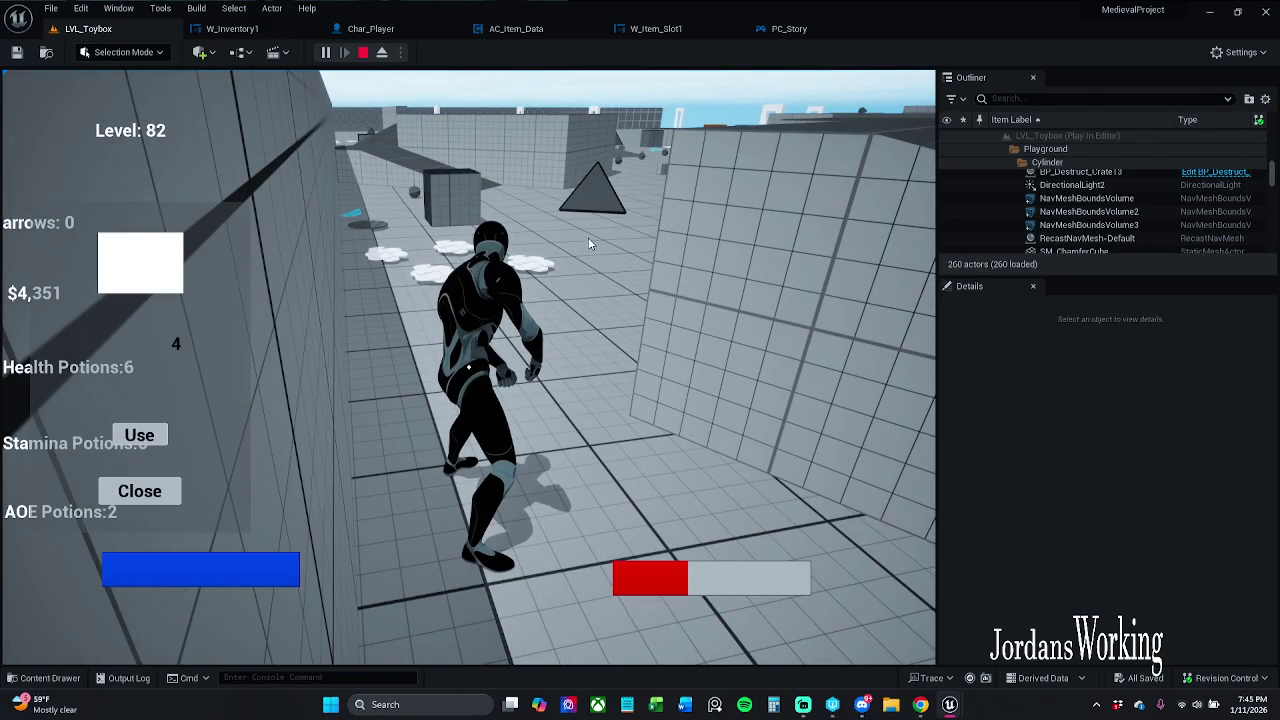
key(Escape)
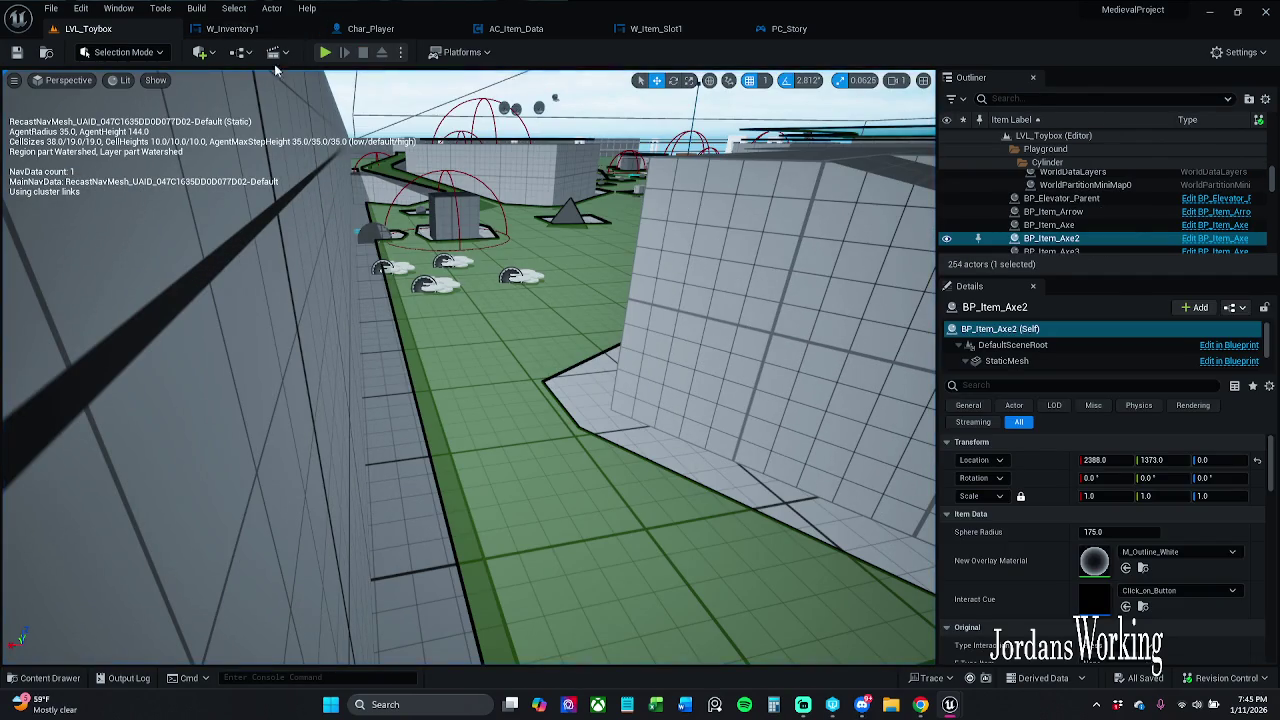
- Check W_Inventory1's graph, then play-test again, using an item from the inventory past the breakpoint
click(228, 28)
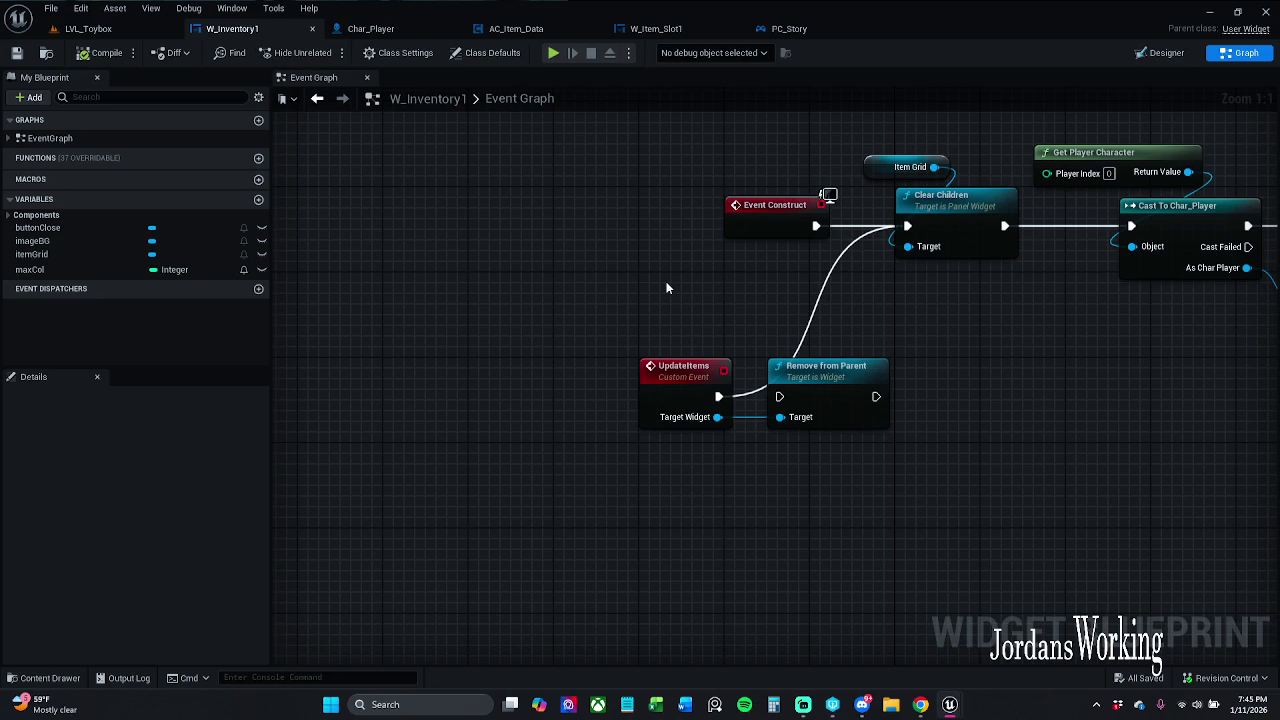
scroll(589, 291, down, 2)
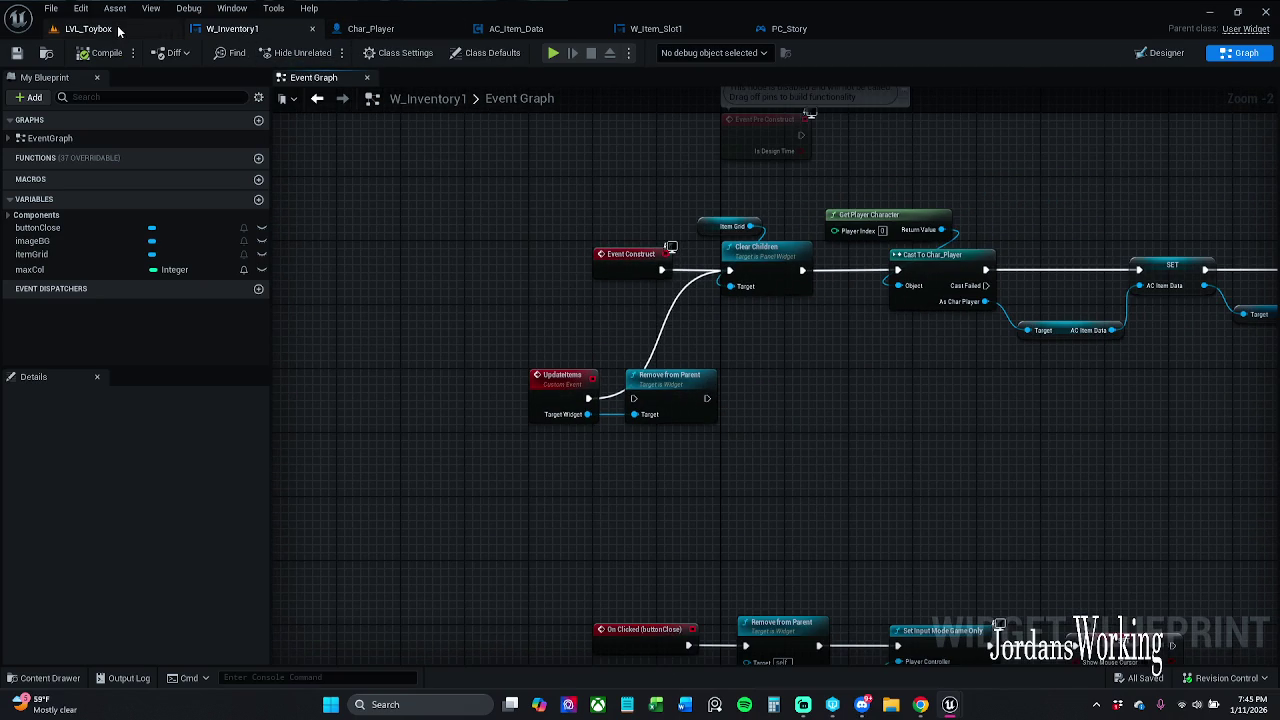
click(88, 28)
click(327, 54)
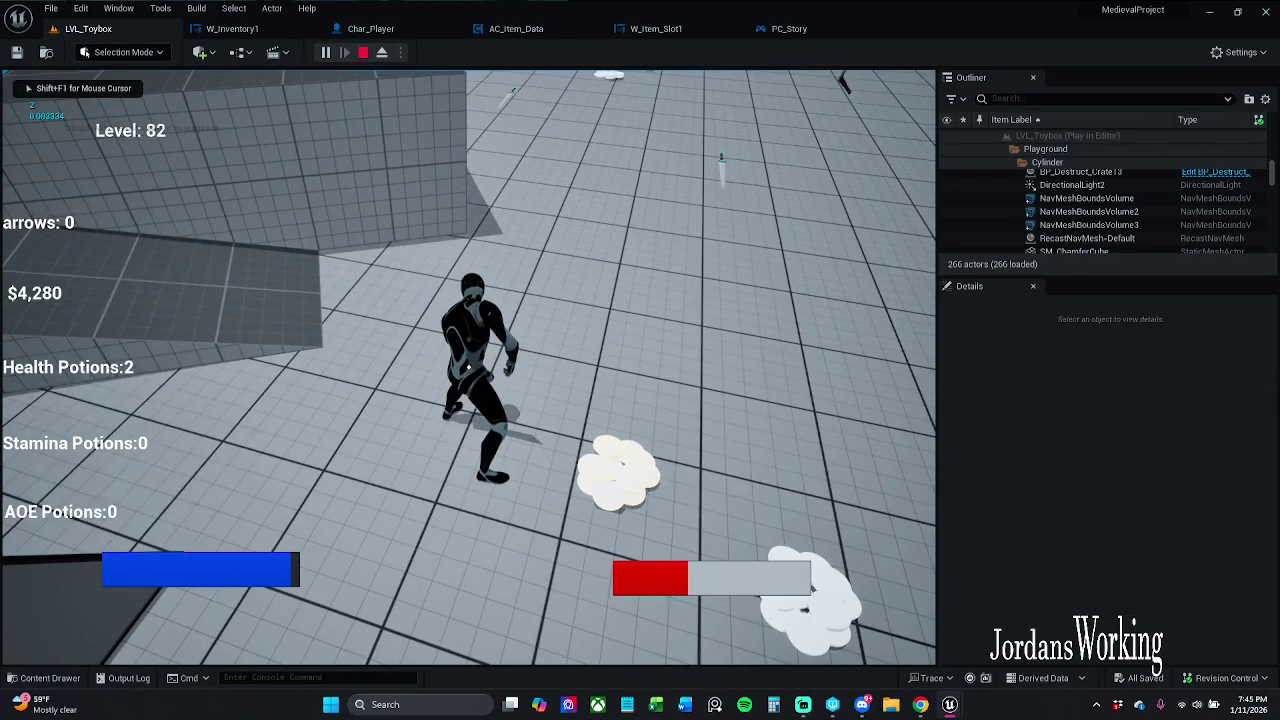
key(i)
click(148, 436)
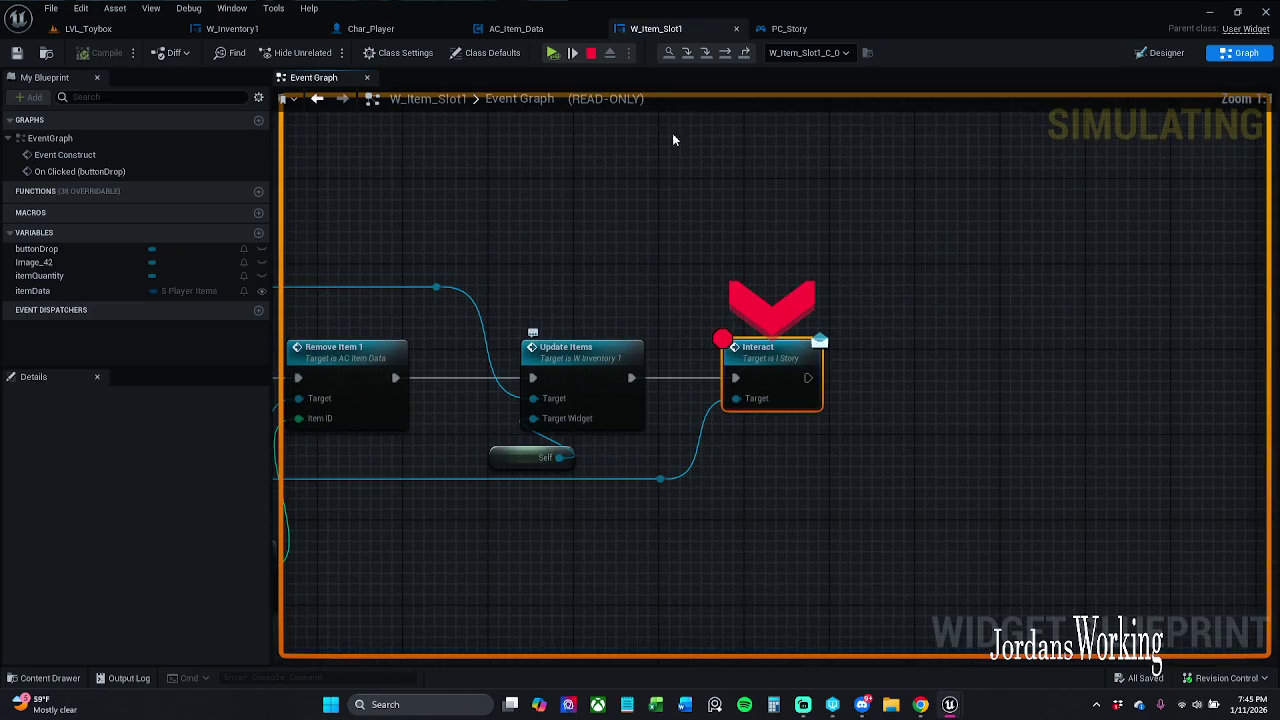
click(552, 52)
click(134, 500)
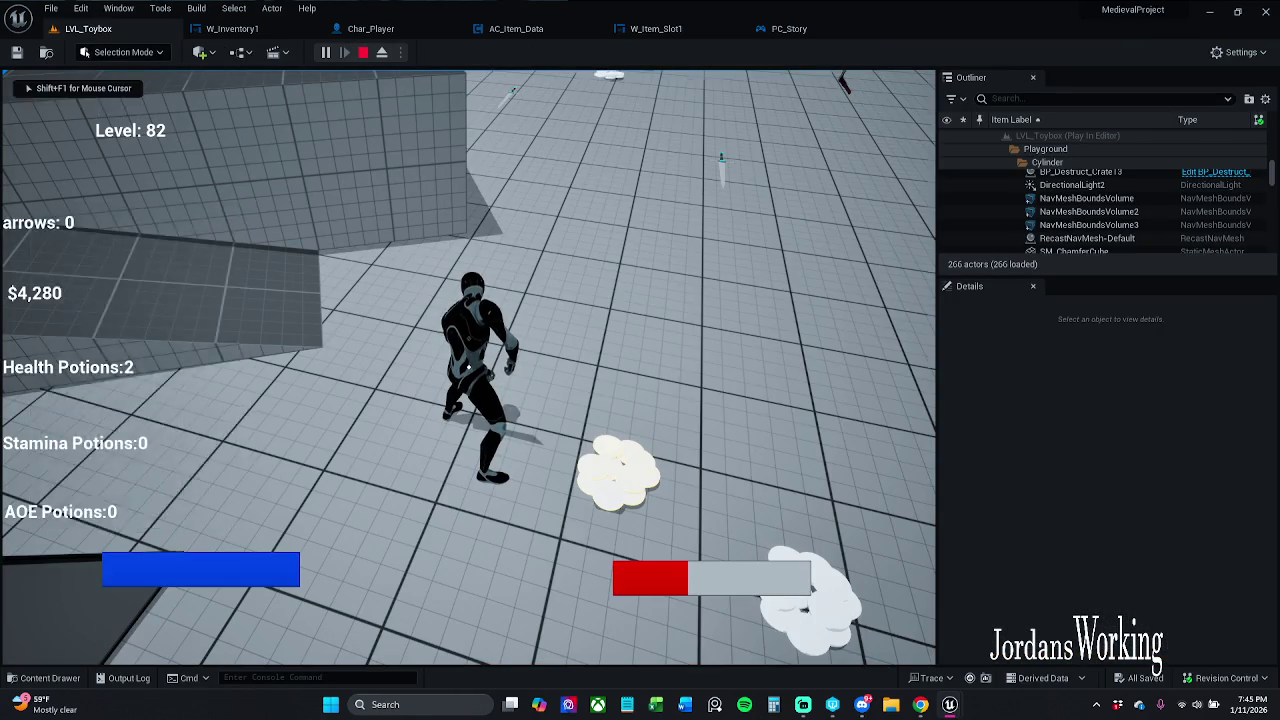
key(Escape)
- Wire UpdateItems into Remove from Parent, and Remove from Parent into Clear Children
click(232, 28)
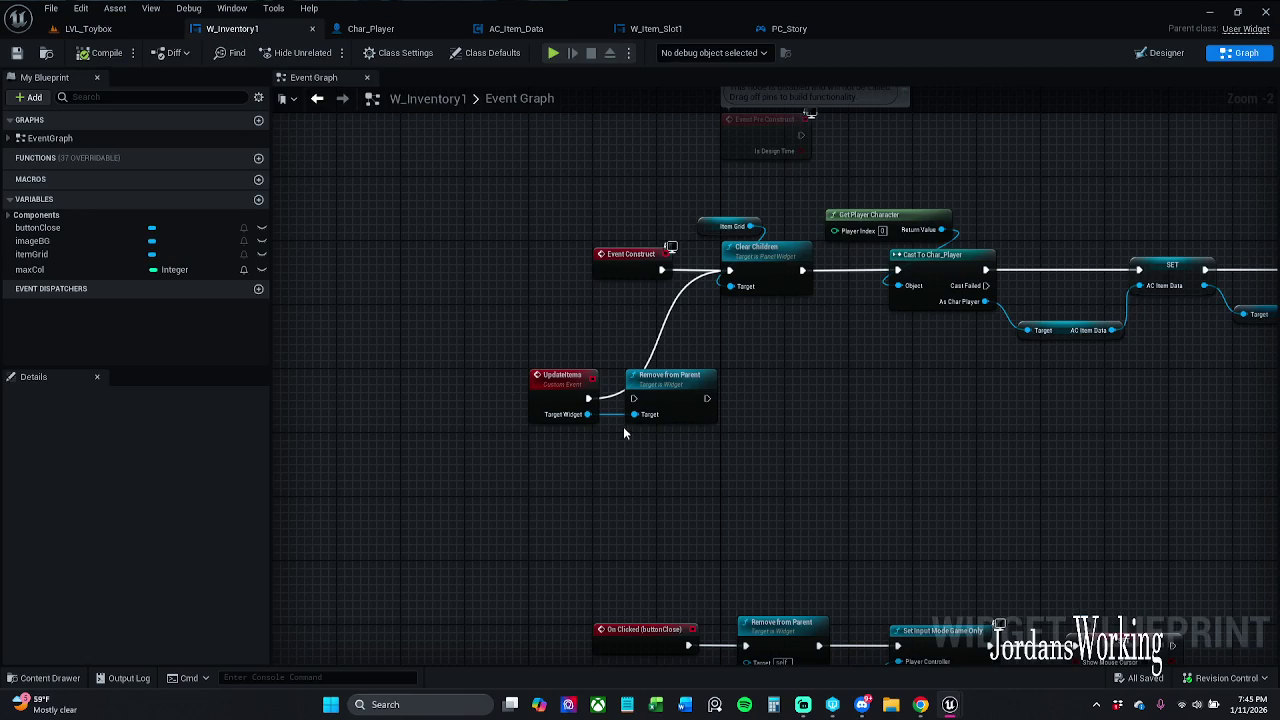
drag(587, 414, 590, 400)
scroll(588, 399, up, 3)
drag(657, 401, 650, 398)
mouse_move(746, 397)
mouse_down()
mouse_move(766, 412)
mouse_move(800, 245)
mouse_move(777, 226)
mouse_up()
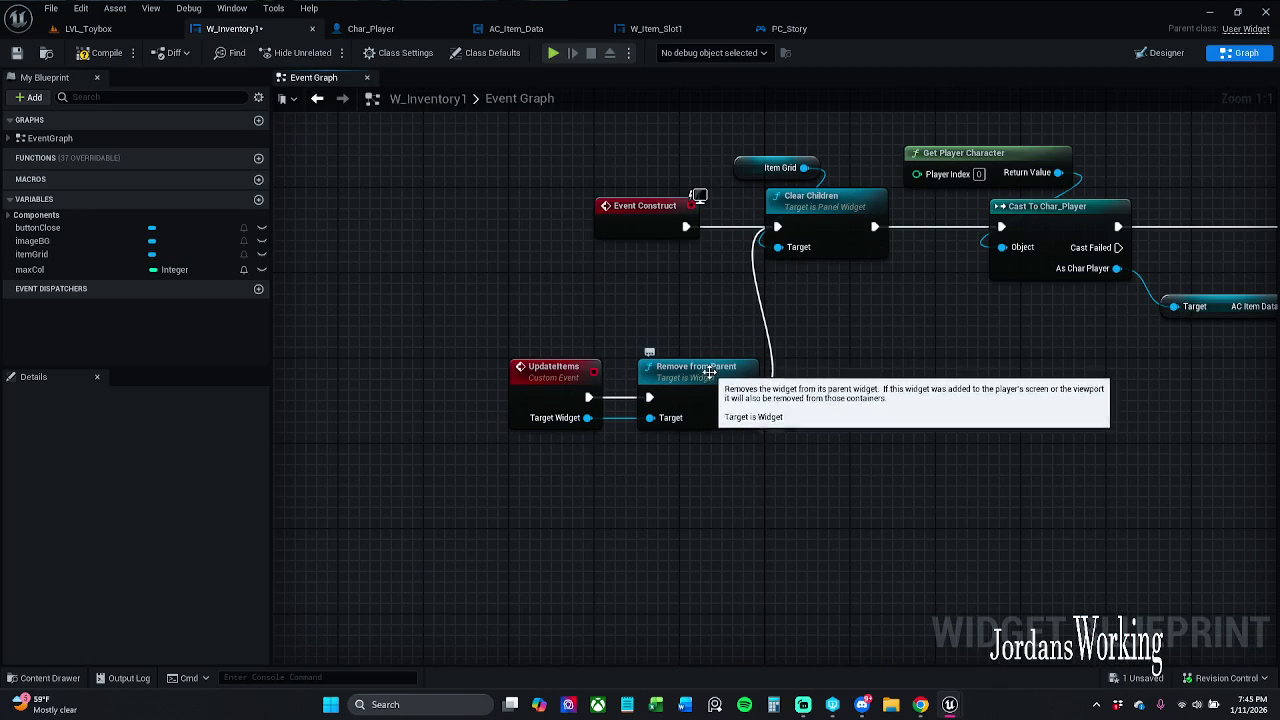
- Compile and save W_Inventory1, then pan to its For Each Loop
click(107, 53)
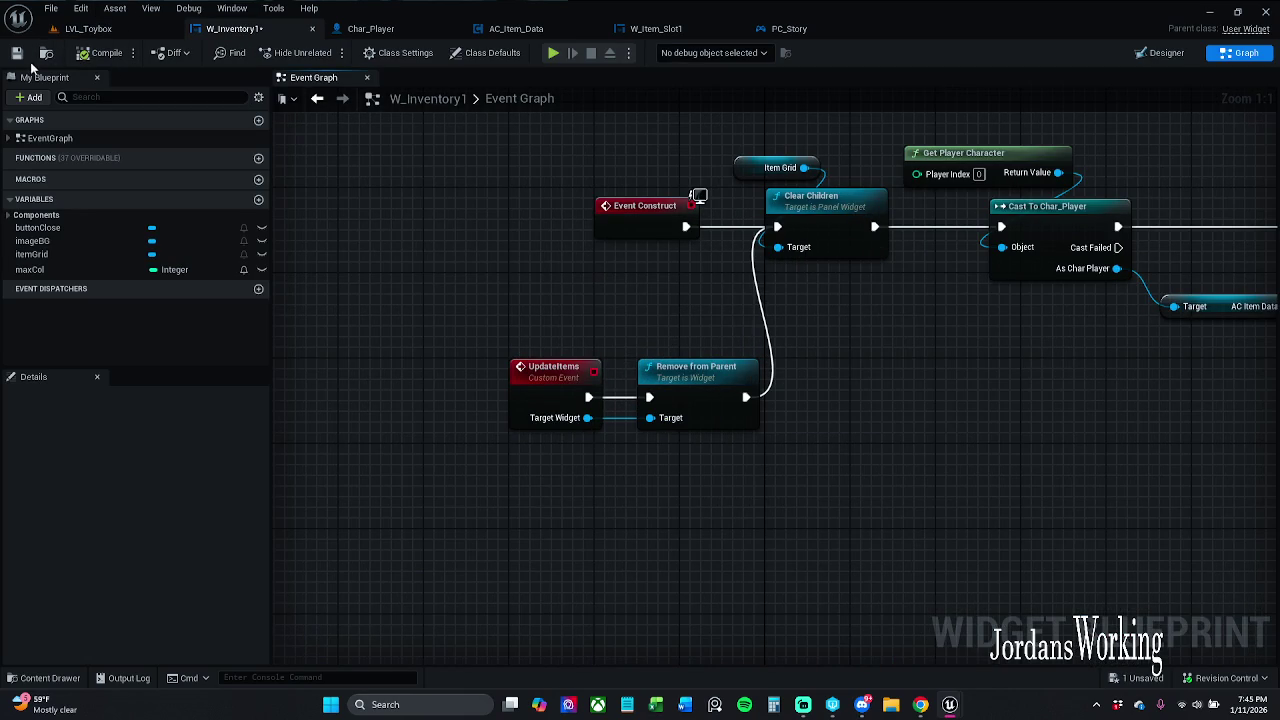
click(16, 52)
mouse_move(807, 337)
mouse_down()
mouse_move(787, 376)
mouse_move(612, 365)
mouse_up()
scroll(790, 372, down, 1)
mouse_move(662, 418)
mouse_down()
mouse_move(634, 403)
mouse_move(511, 400)
mouse_up()
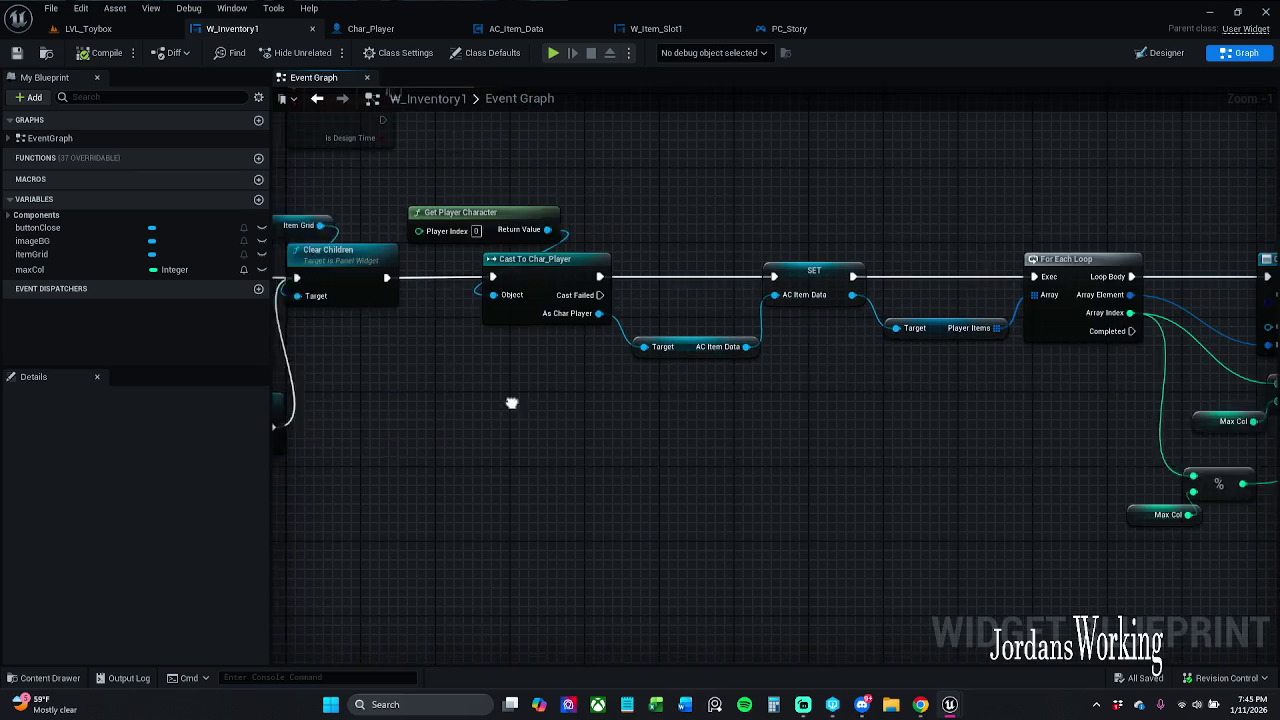
- Review the slot-creation and Add Child to Uniform Grid nodes, then pan back to the events
mouse_move(741, 426)
mouse_down()
mouse_move(488, 405)
mouse_move(559, 428)
mouse_move(426, 376)
mouse_up()
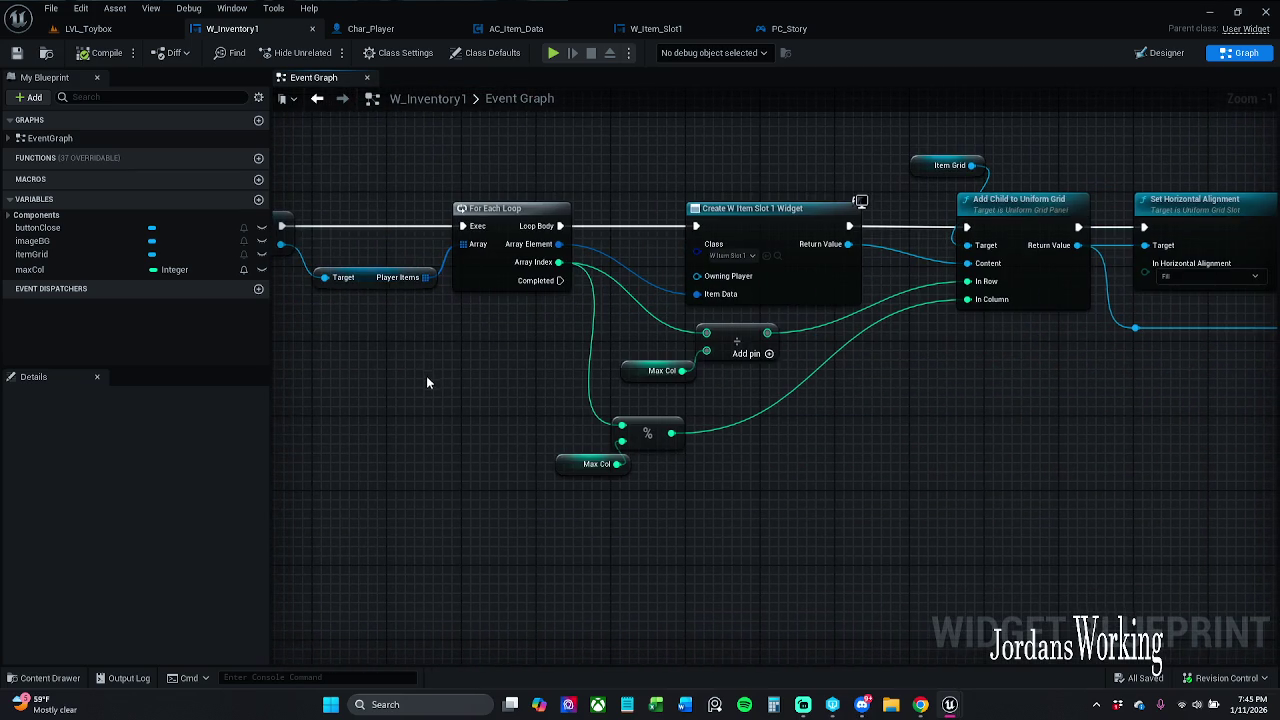
drag(1038, 368, 919, 395)
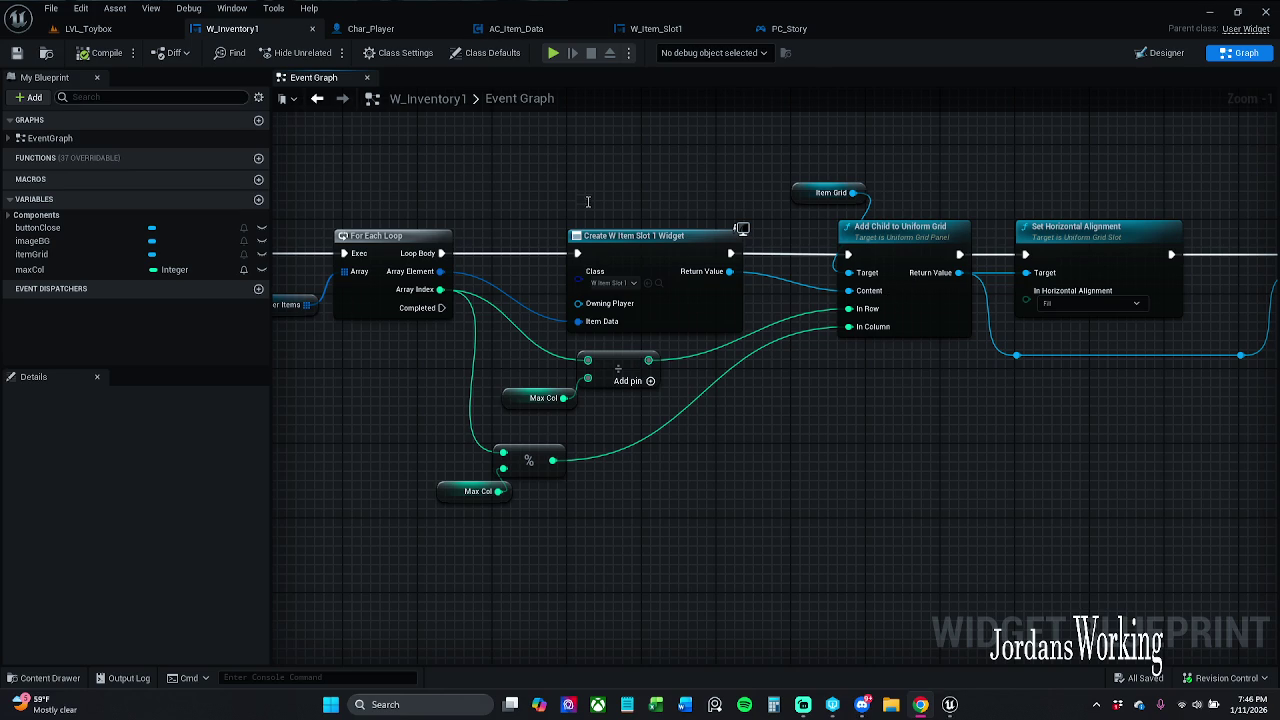
scroll(738, 225, down, 4)
scroll(738, 233, up, 2)
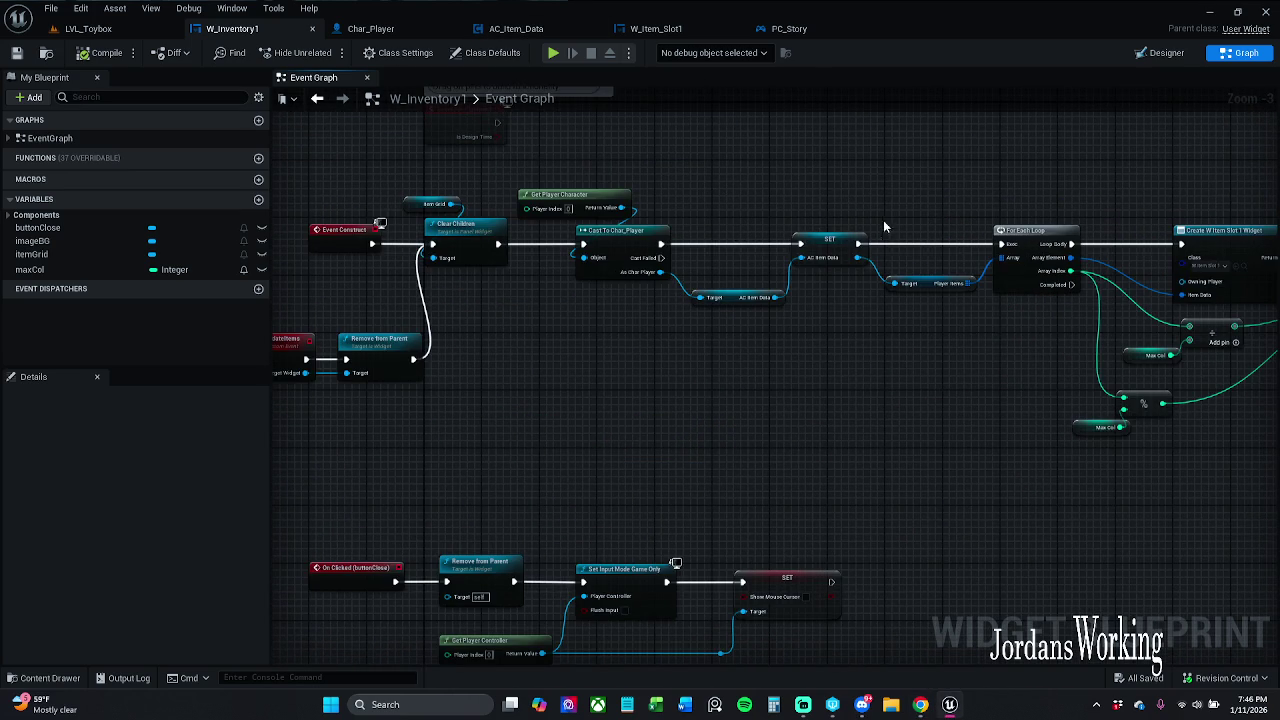
mouse_move(880, 169)
mouse_down()
mouse_move(413, 167)
mouse_move(601, 168)
mouse_move(771, 249)
mouse_up()
scroll(600, 168, down, 2)
scroll(650, 480, up, 5)
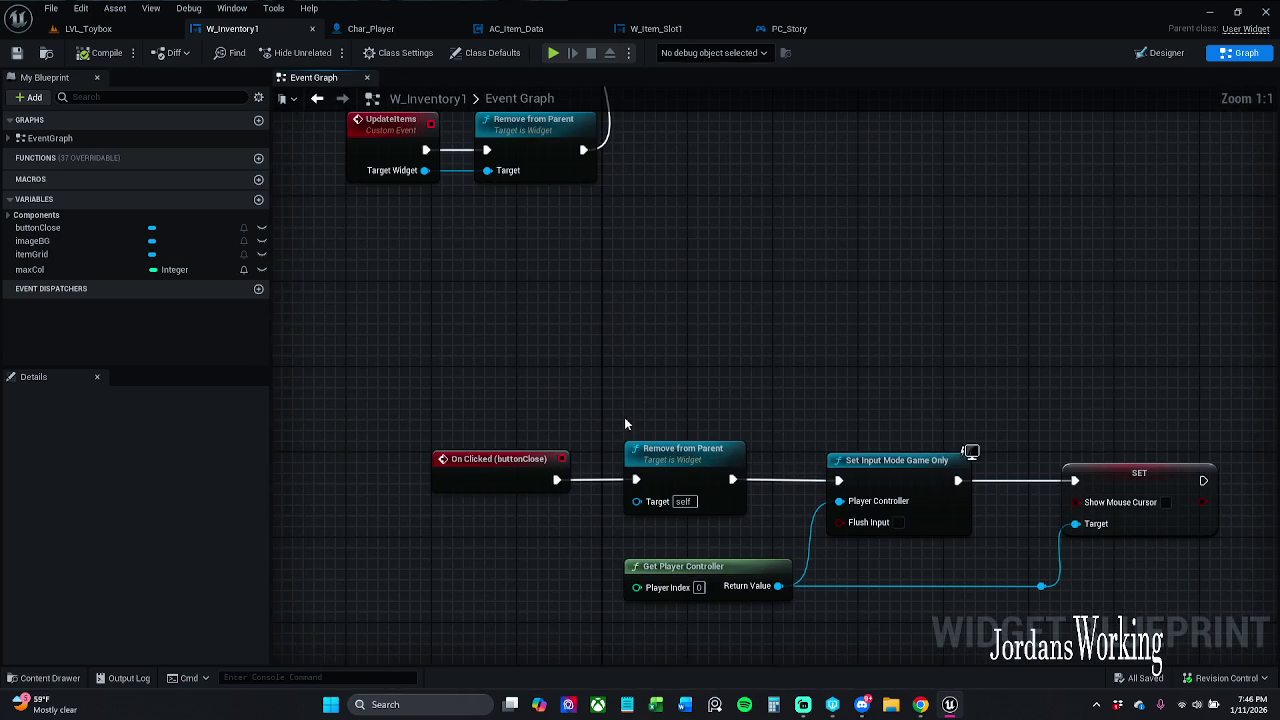
scroll(679, 358, down, 2)
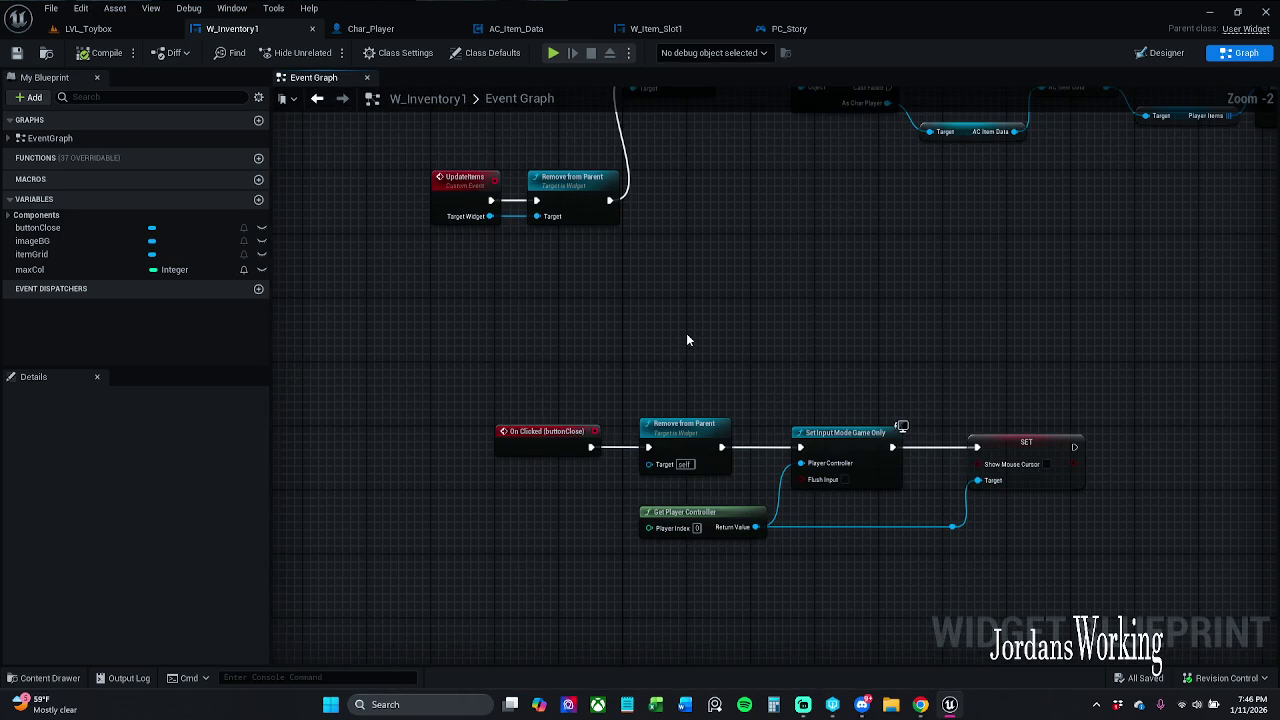
mouse_move(686, 333)
mouse_down()
mouse_move(714, 357)
mouse_move(694, 634)
mouse_up()
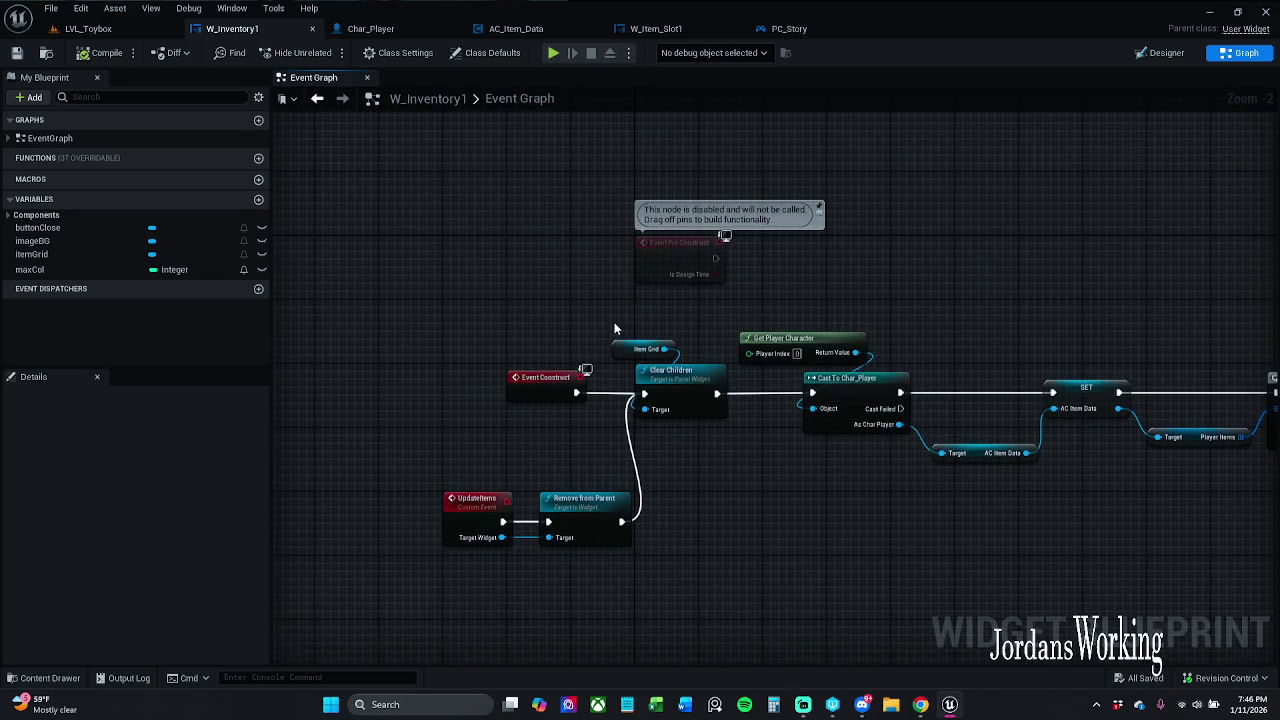
- Move the Event Pre Construct node up-left beside Event Construct
mouse_move(653, 271)
mouse_down()
mouse_move(711, 383)
mouse_move(695, 375)
mouse_up()
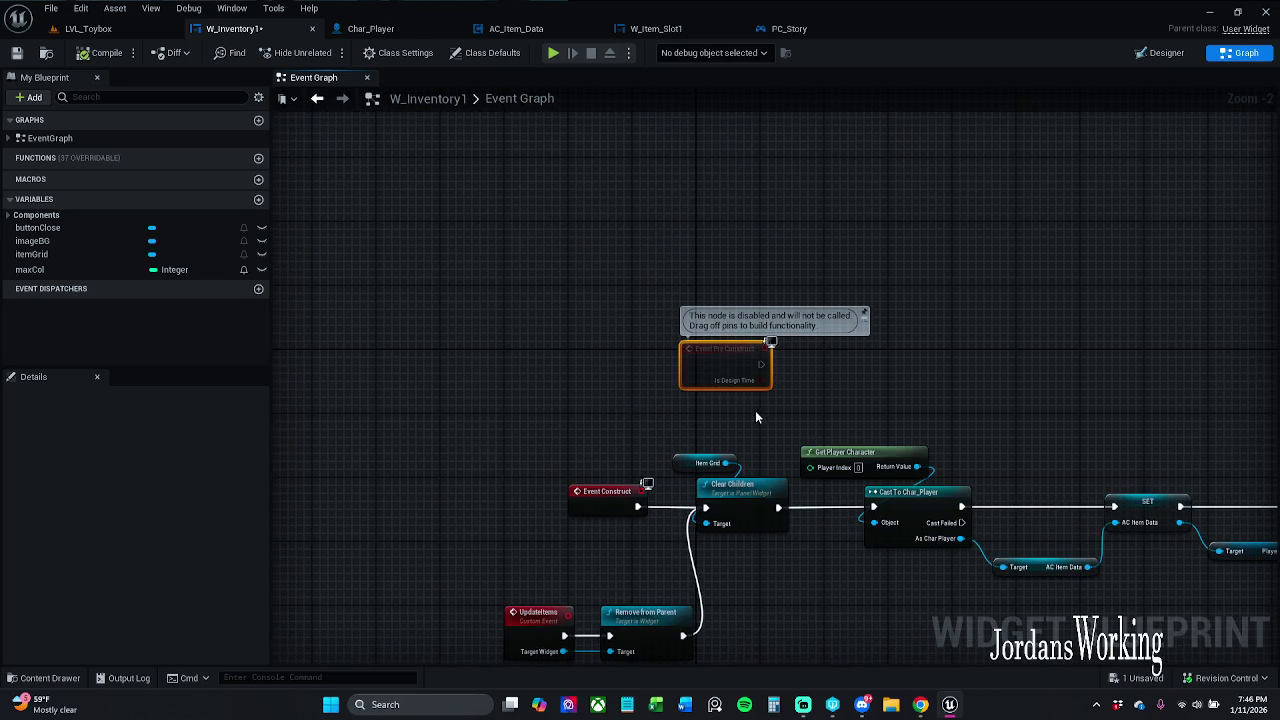
drag(713, 363, 600, 235)
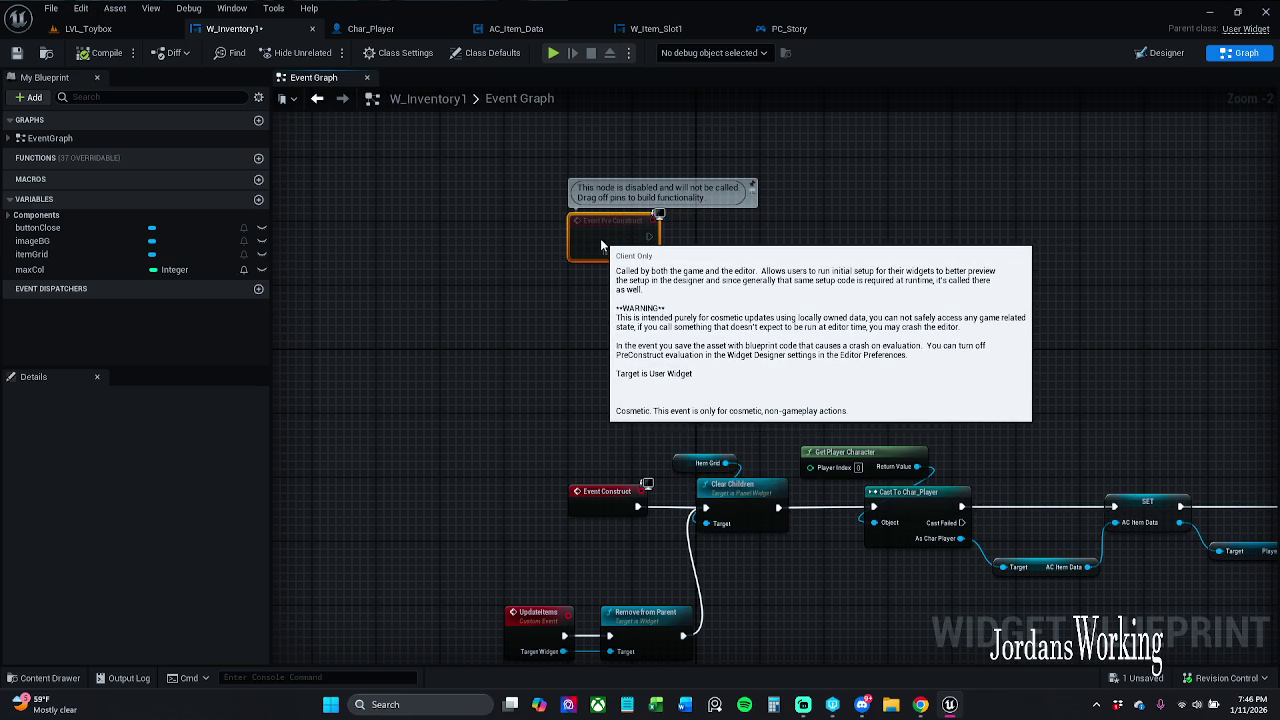
drag(601, 246, 602, 254)
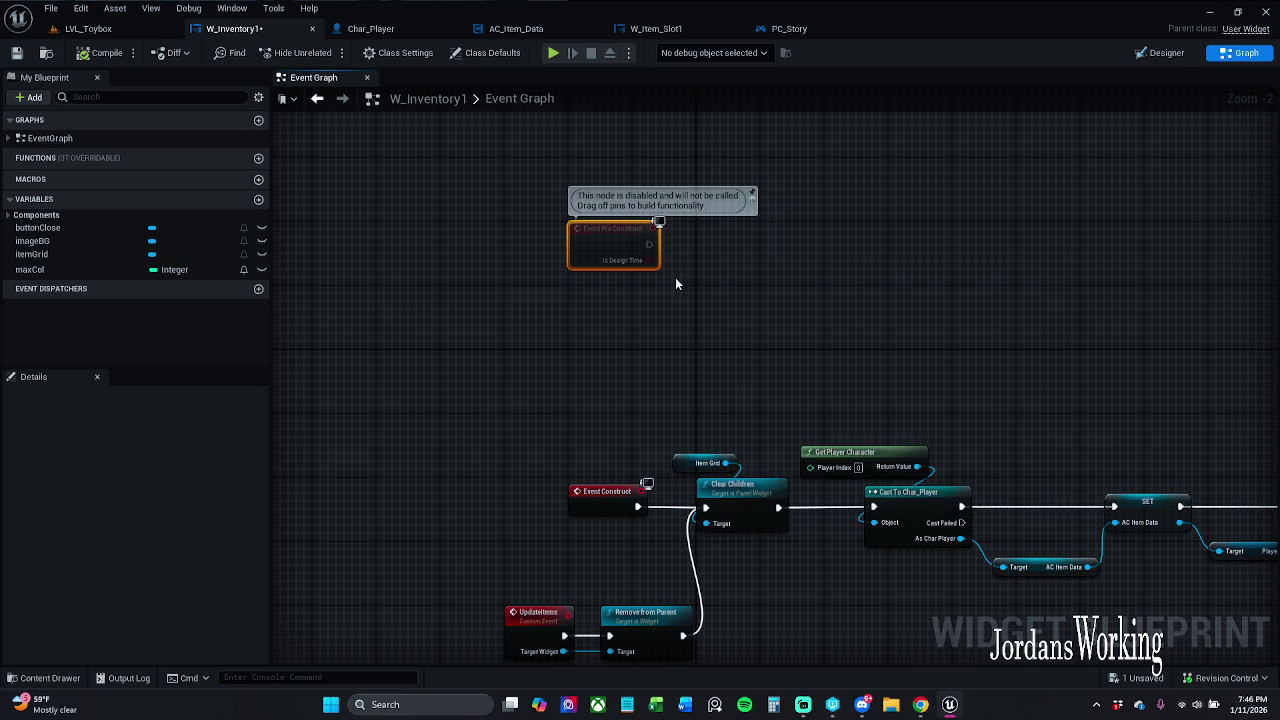
click(703, 251)
drag(703, 251, 642, 259)
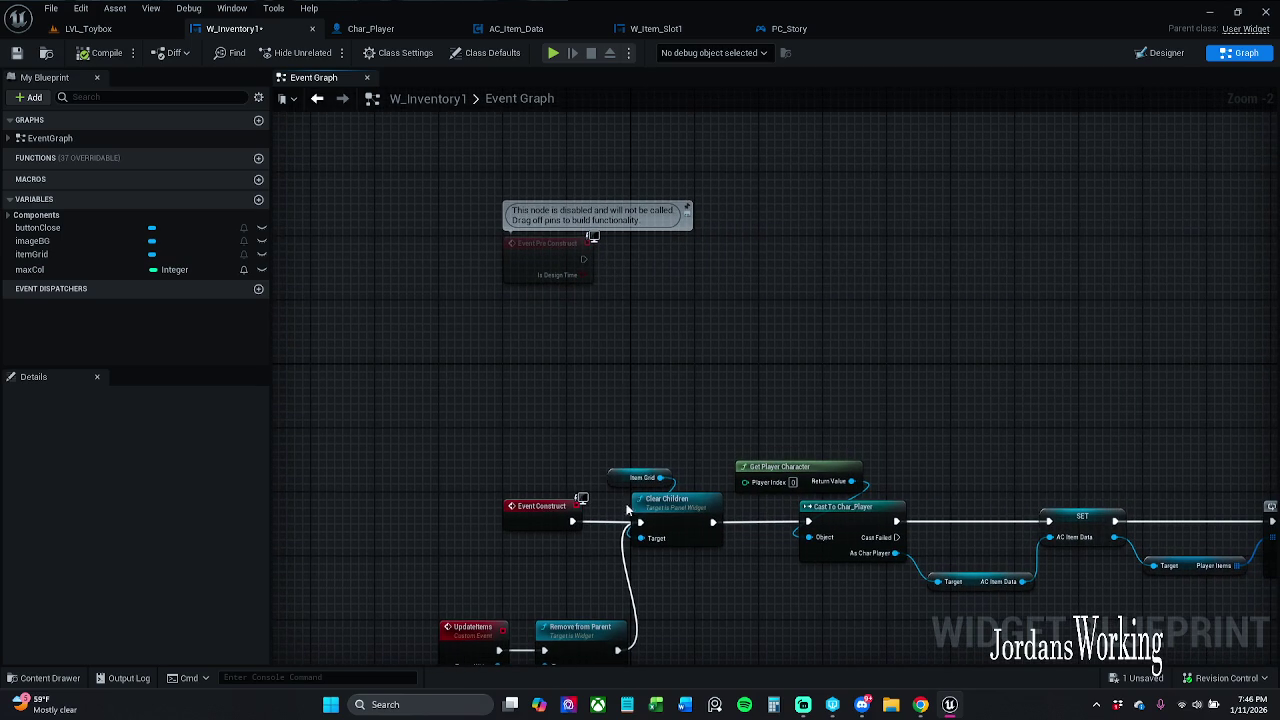
- Drag the imageBG variable into the graph, check the Designer view, then switch to AC_Item_Data
click(35, 241)
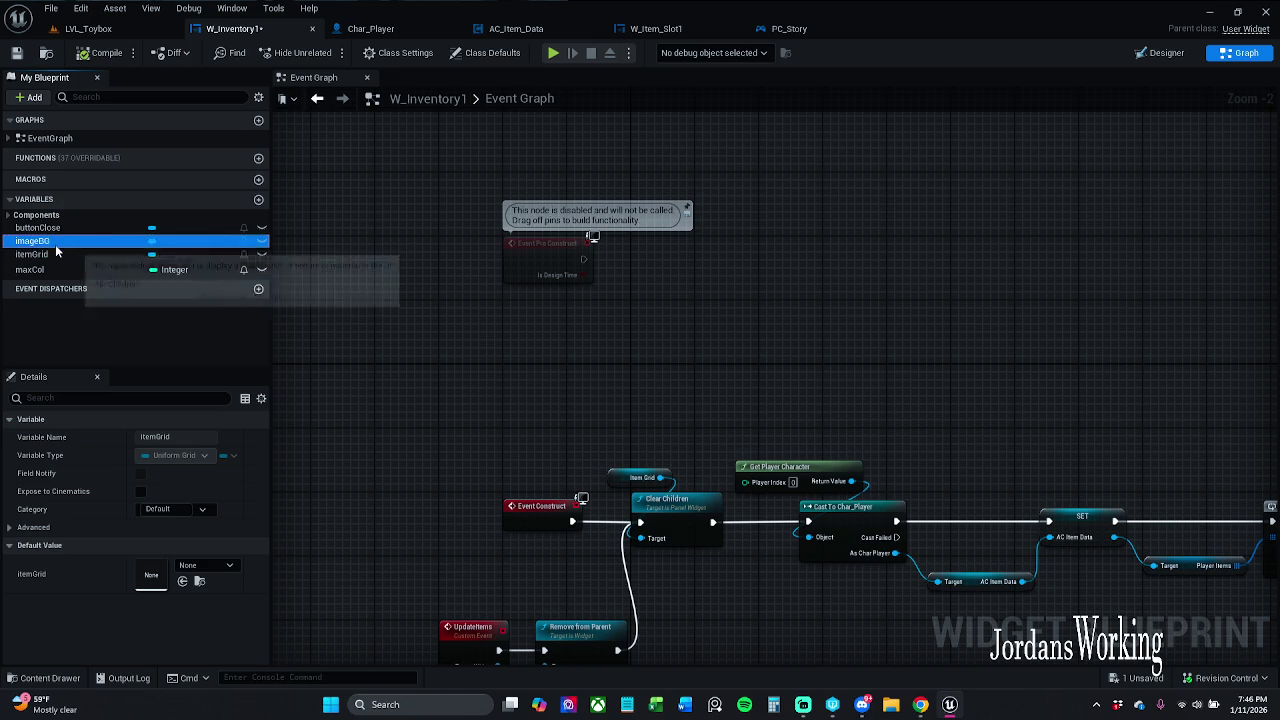
mouse_move(35, 241)
mouse_down()
mouse_move(682, 162)
mouse_move(645, 175)
mouse_up()
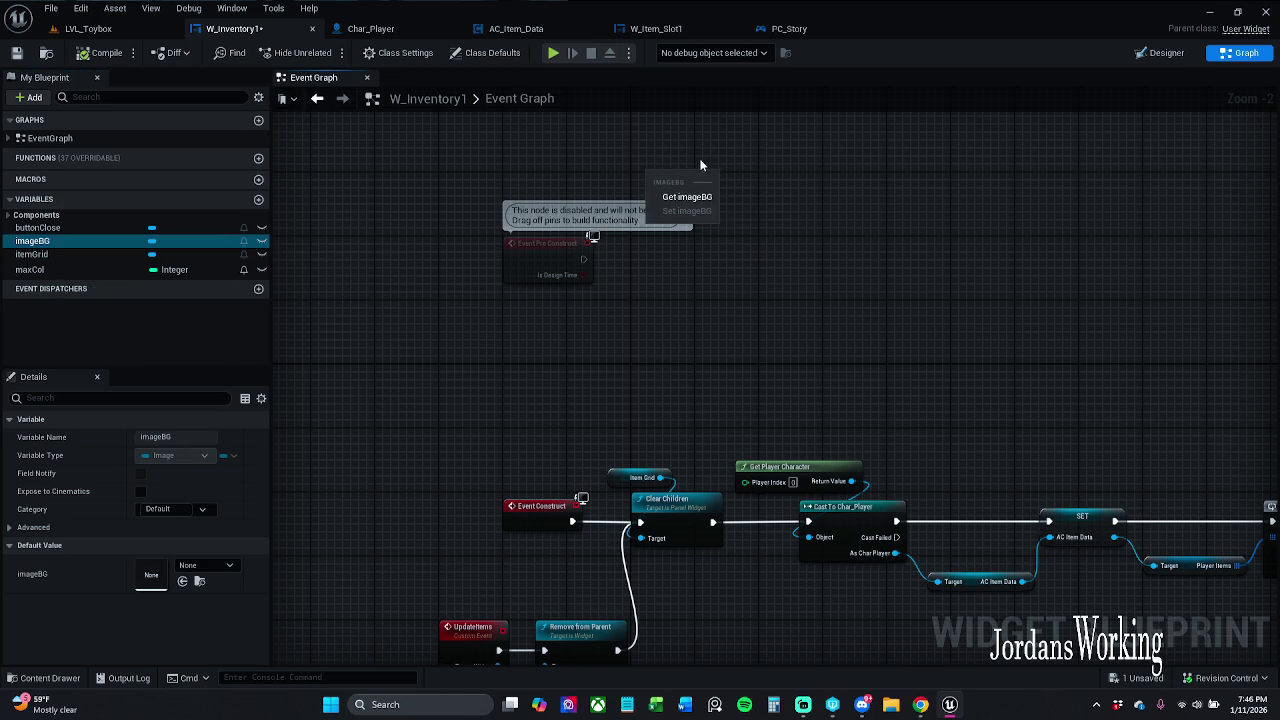
click(1190, 54)
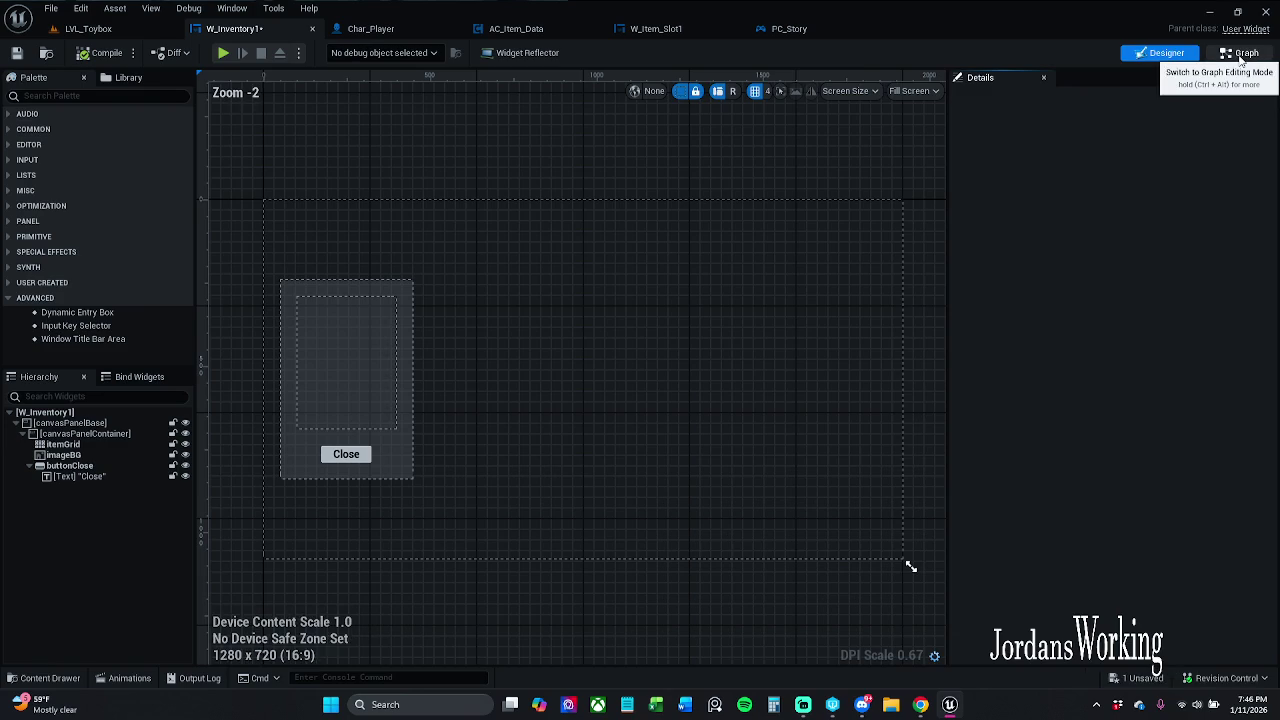
click(1240, 53)
drag(634, 307, 510, 230)
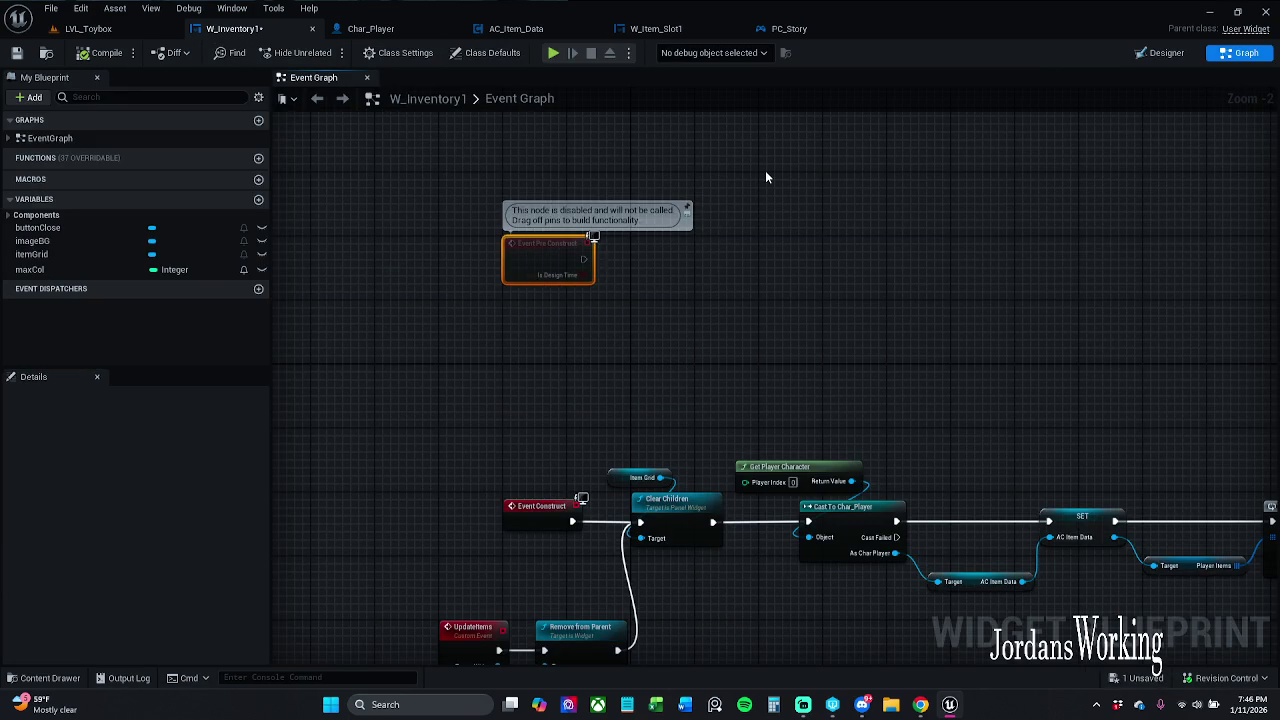
click(515, 28)
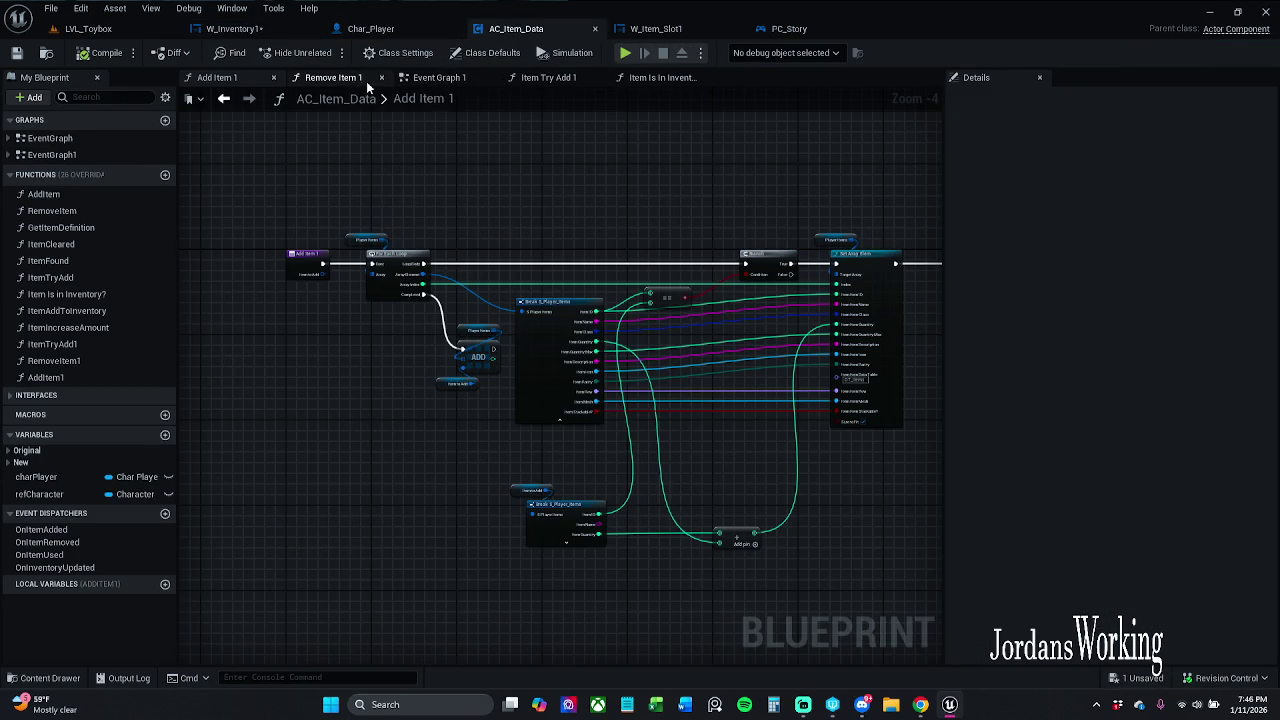
- Browse AC_Item_Data's Add Item 1, Remove Item 1 and Item Try Add 1 function graphs
mouse_move(486, 149)
mouse_down()
mouse_move(271, 169)
mouse_move(435, 135)
mouse_up()
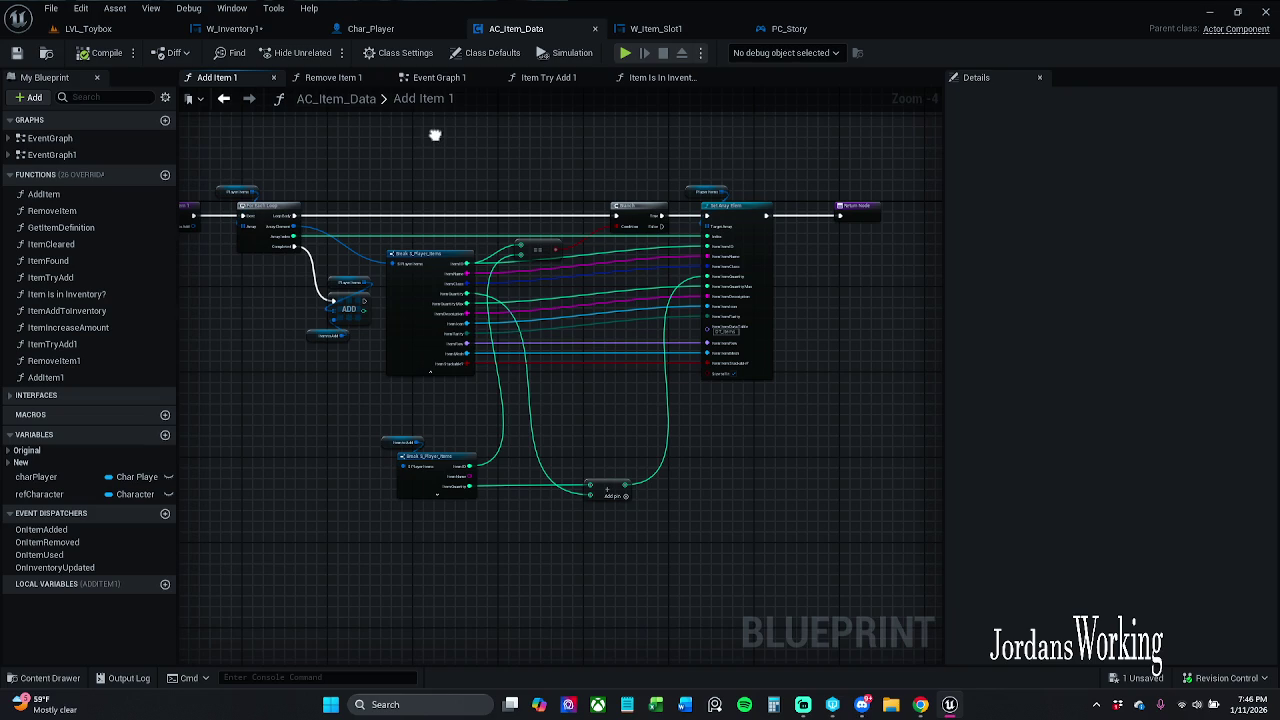
click(333, 77)
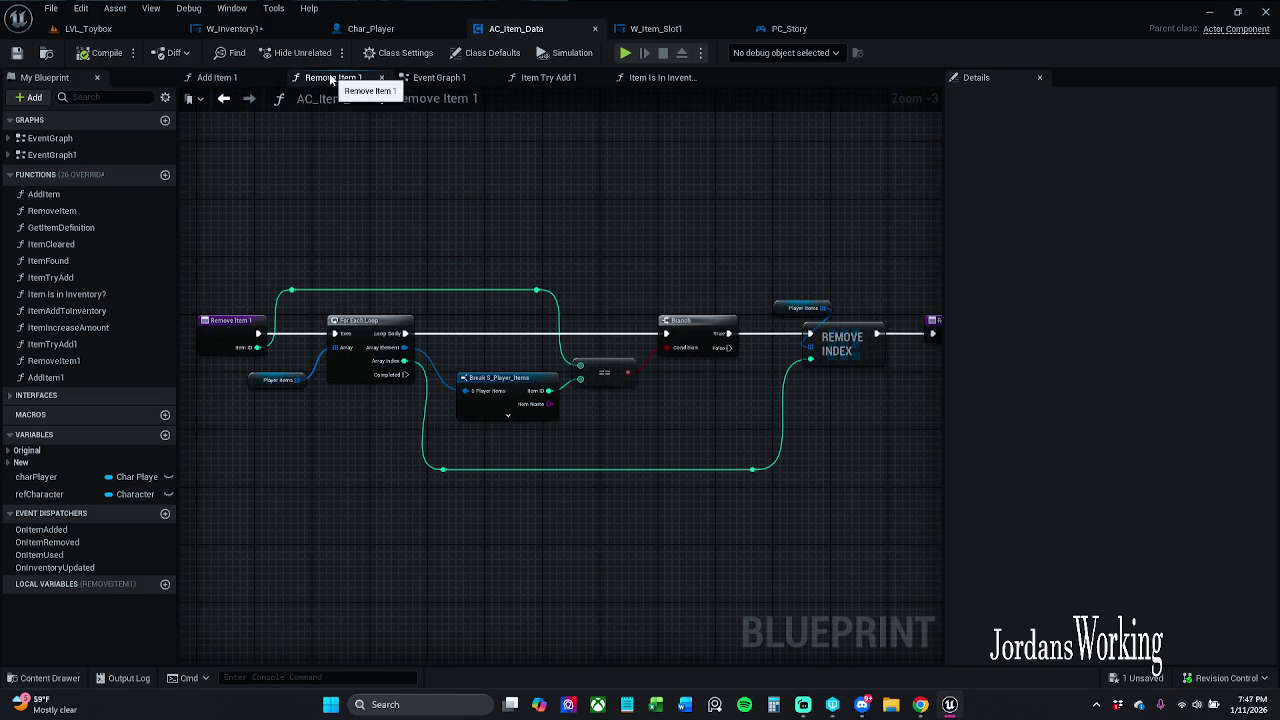
drag(538, 228, 384, 222)
click(486, 84)
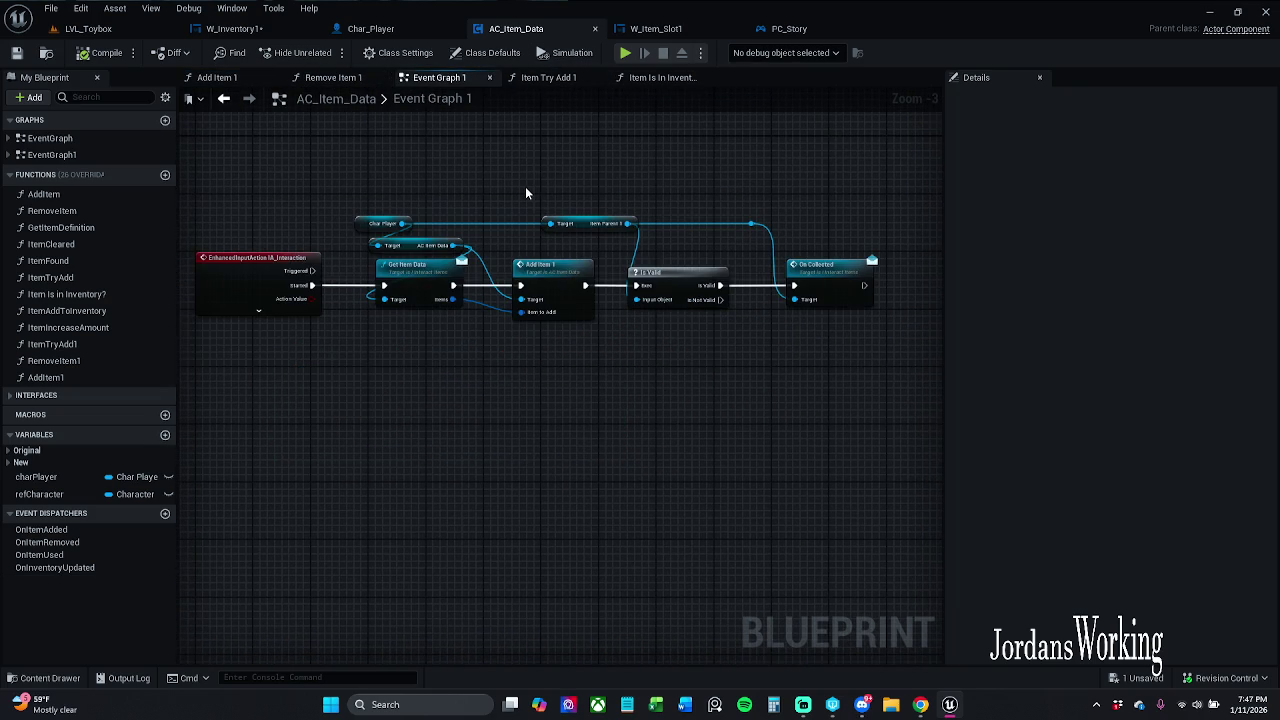
click(562, 81)
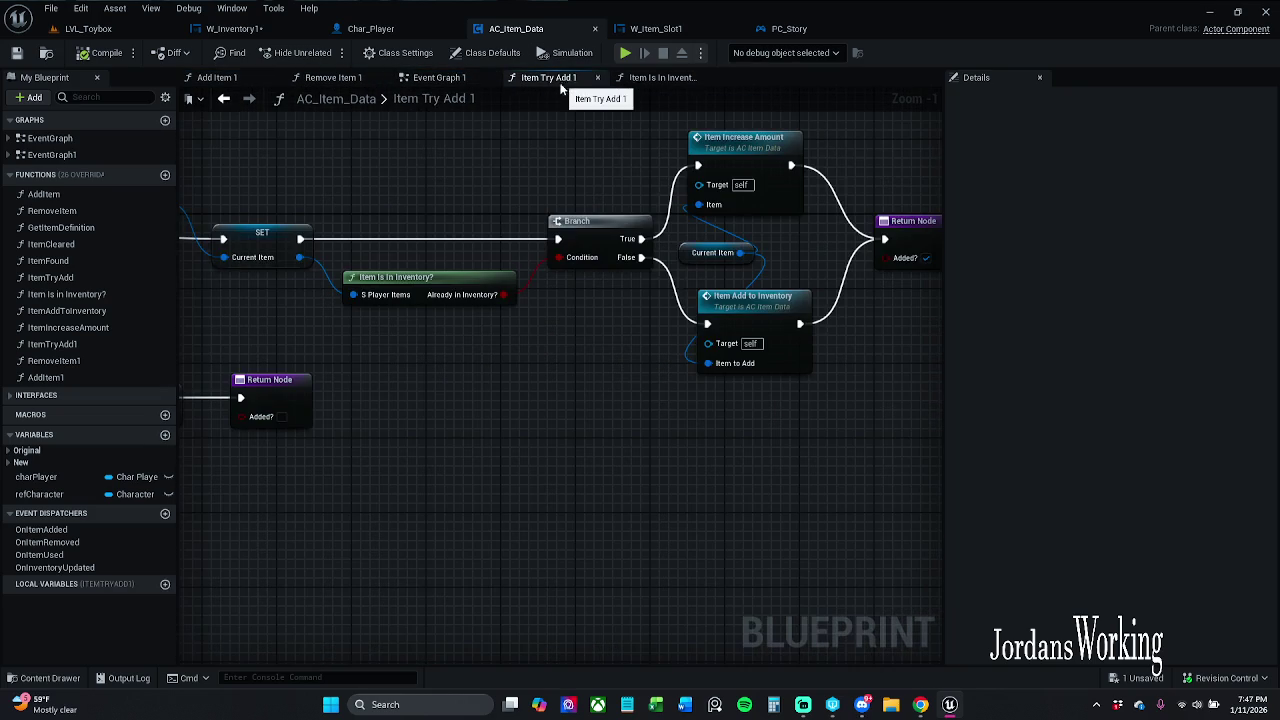
drag(572, 153, 830, 160)
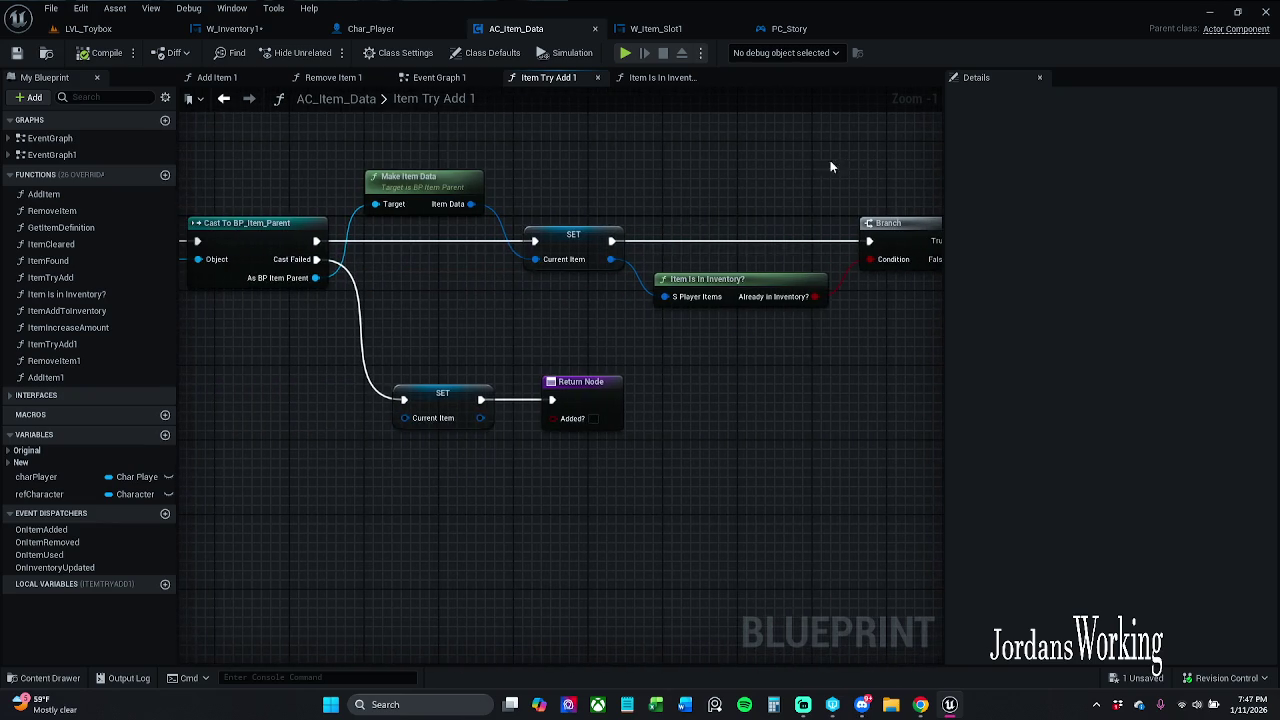
click(438, 77)
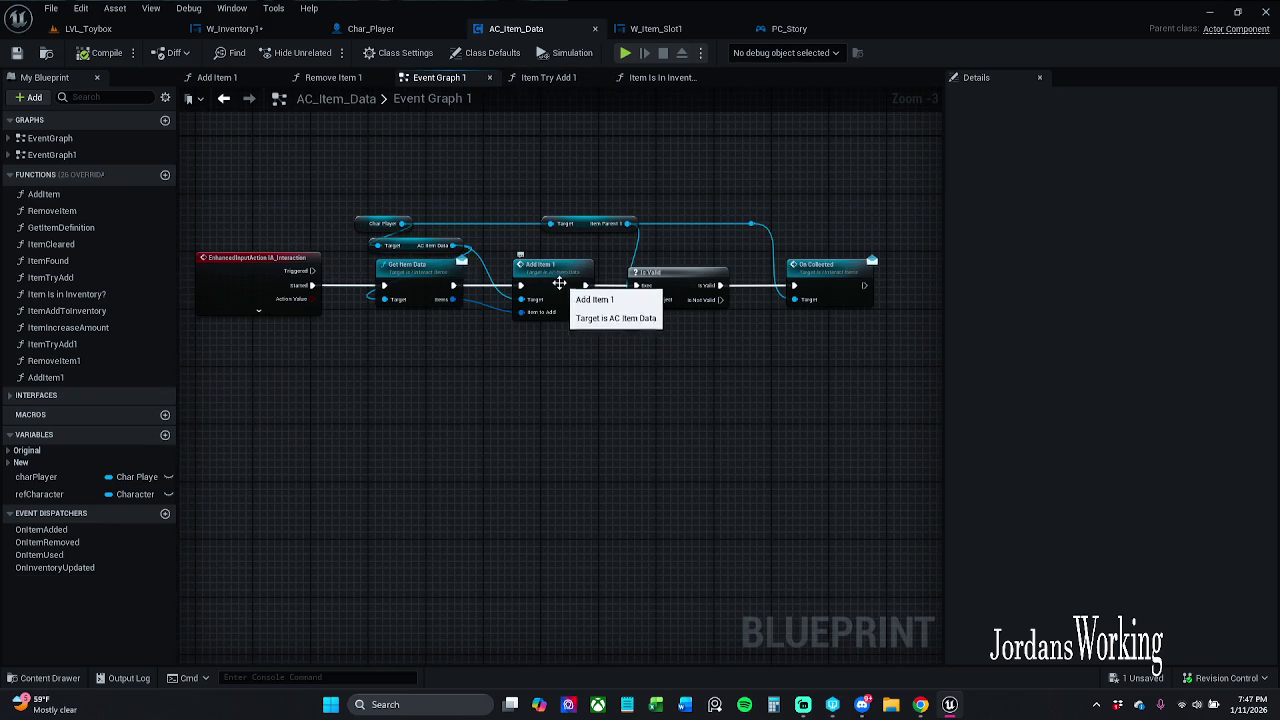
double_click(551, 279)
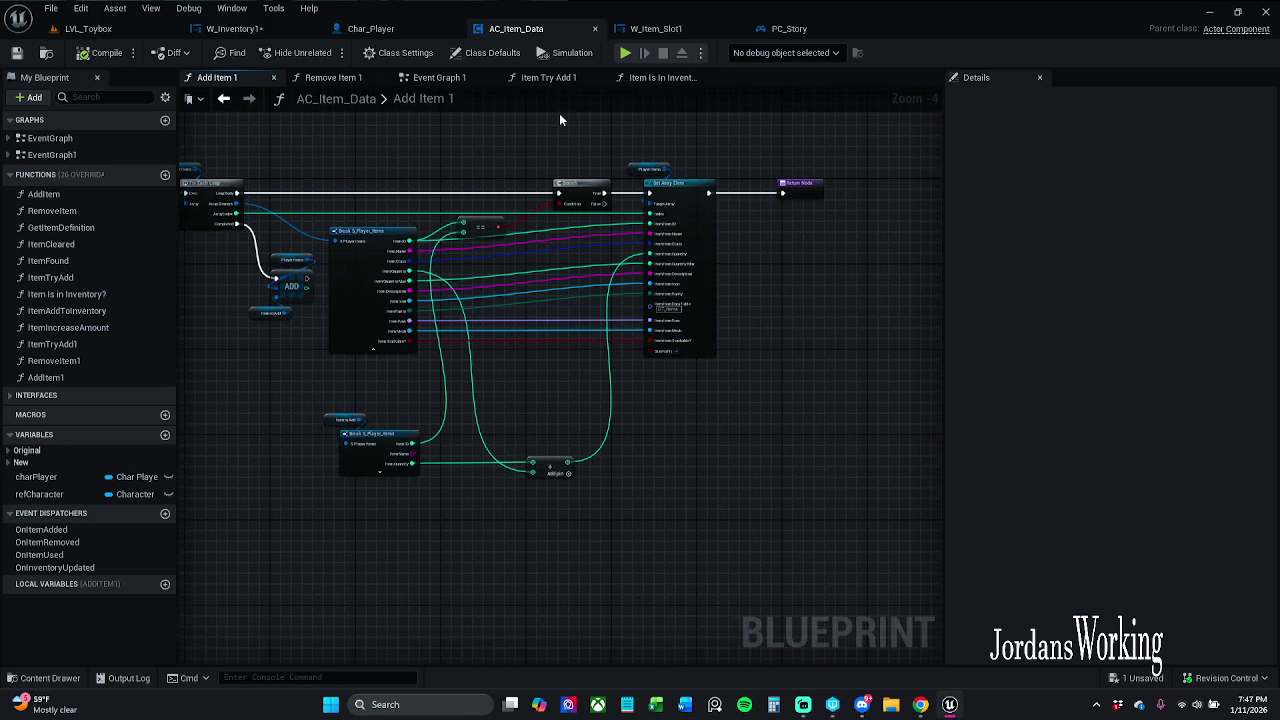
- Put Event Graph 1 first, close the four function tabs, and reopen Add Item 1
click(444, 79)
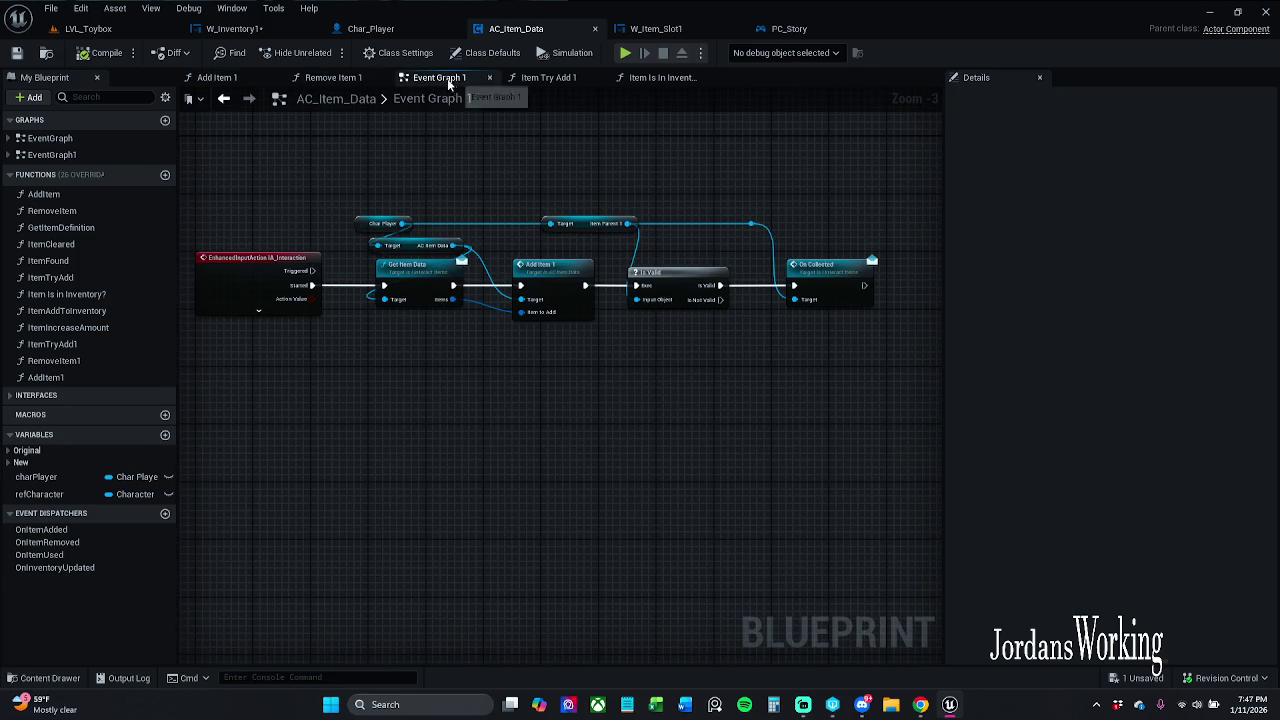
drag(440, 78, 222, 78)
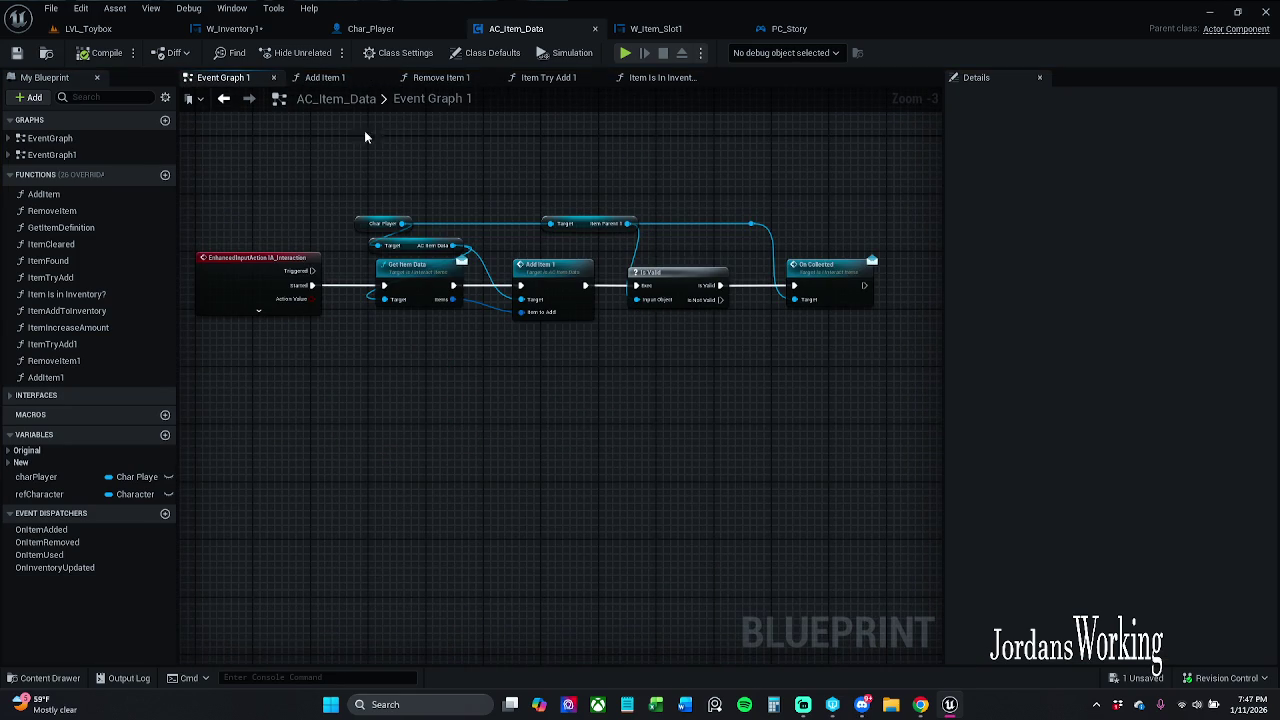
click(381, 78)
click(381, 78)
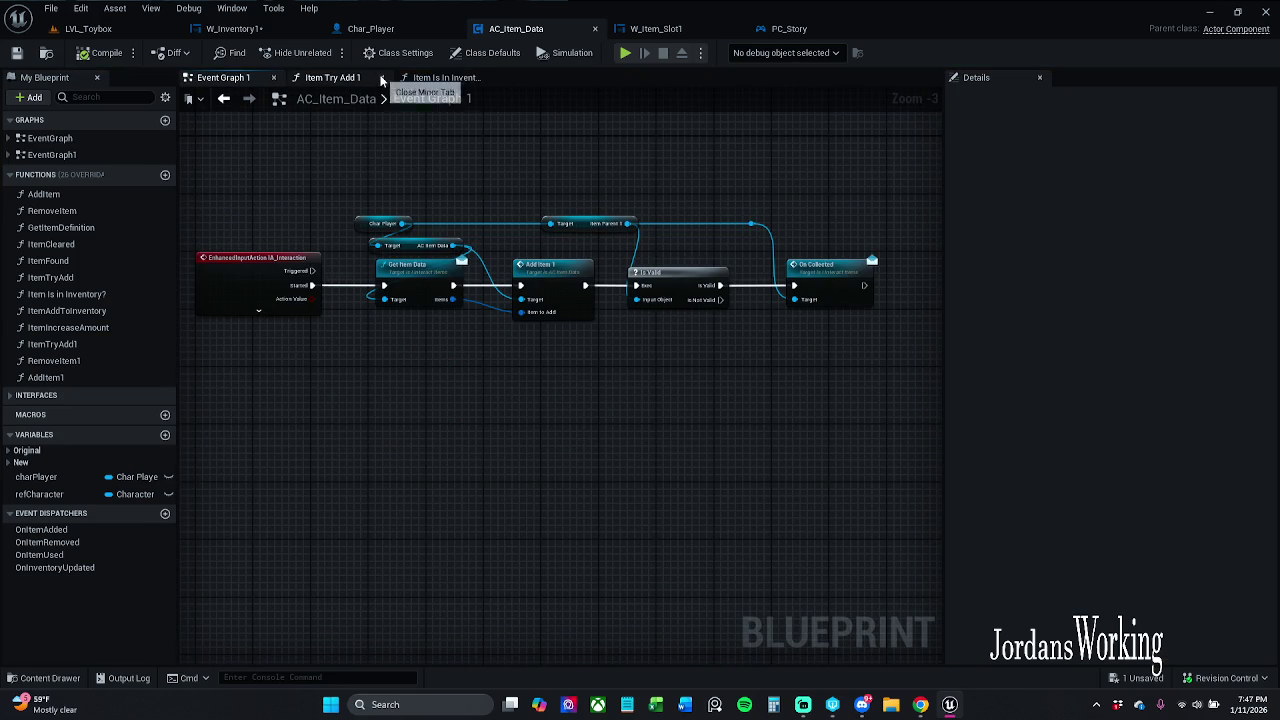
click(381, 78)
click(381, 78)
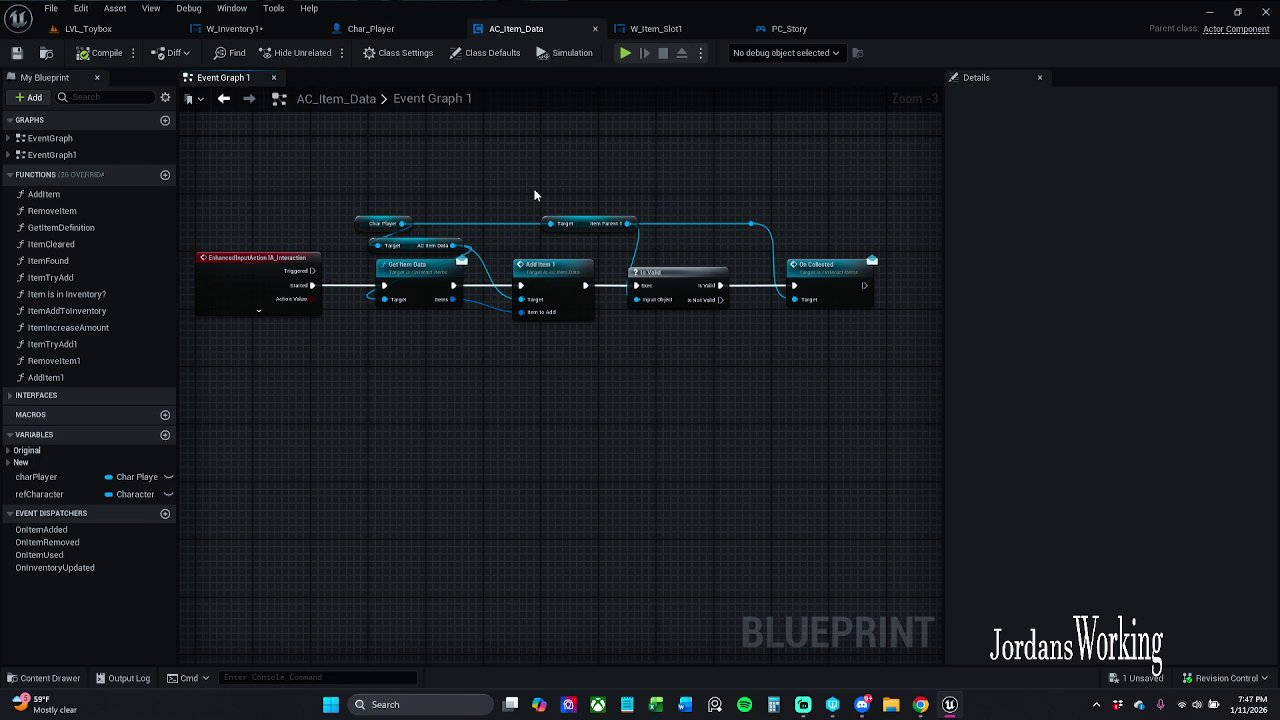
double_click(552, 278)
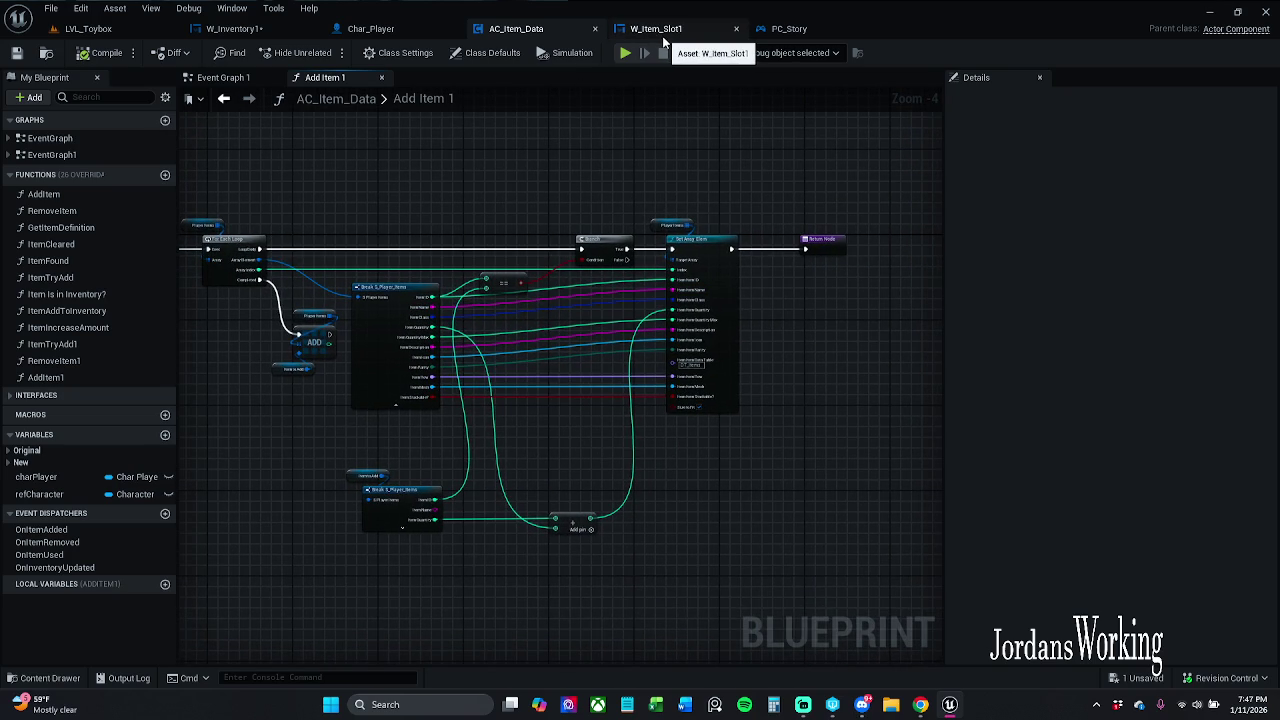
- Go through PC_Story to W_Item_Slot1 and pan across its Cast To Char_Player and Event Construct nodes
click(789, 28)
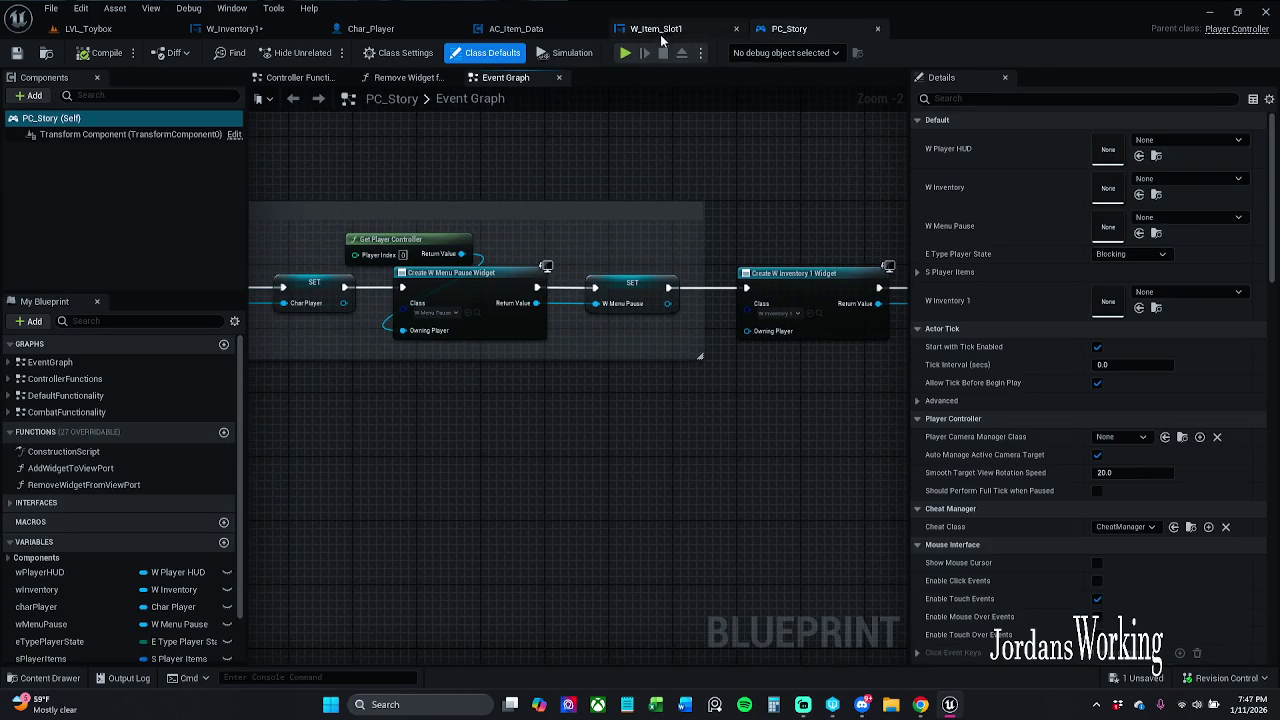
click(658, 30)
drag(625, 244, 841, 260)
mouse_move(757, 190)
mouse_down()
mouse_move(780, 112)
mouse_move(1160, 123)
mouse_move(1011, 154)
mouse_up()
mouse_move(541, 237)
mouse_down()
mouse_move(641, 223)
mouse_move(689, 402)
mouse_up()
scroll(641, 223, down, 4)
scroll(555, 268, up, 5)
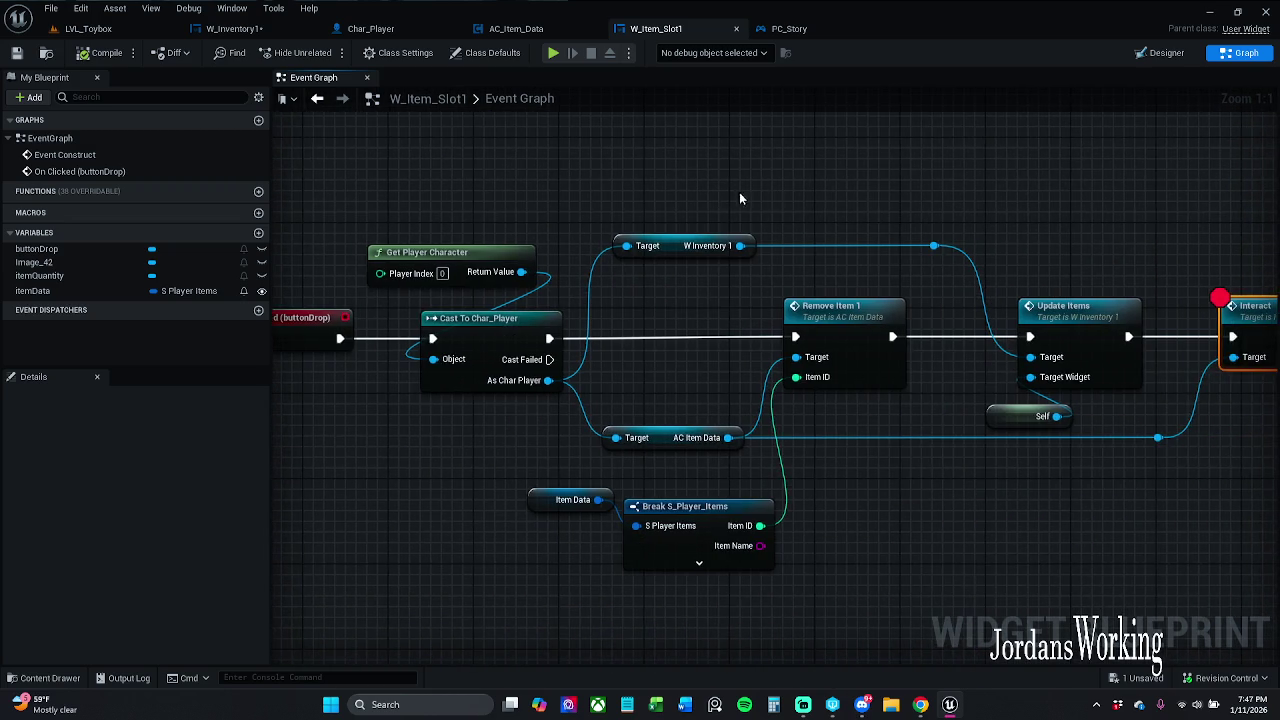
- Pan W_Item_Slot1's graph to the Interact node and deselect it
drag(741, 195, 600, 199)
click(612, 199)
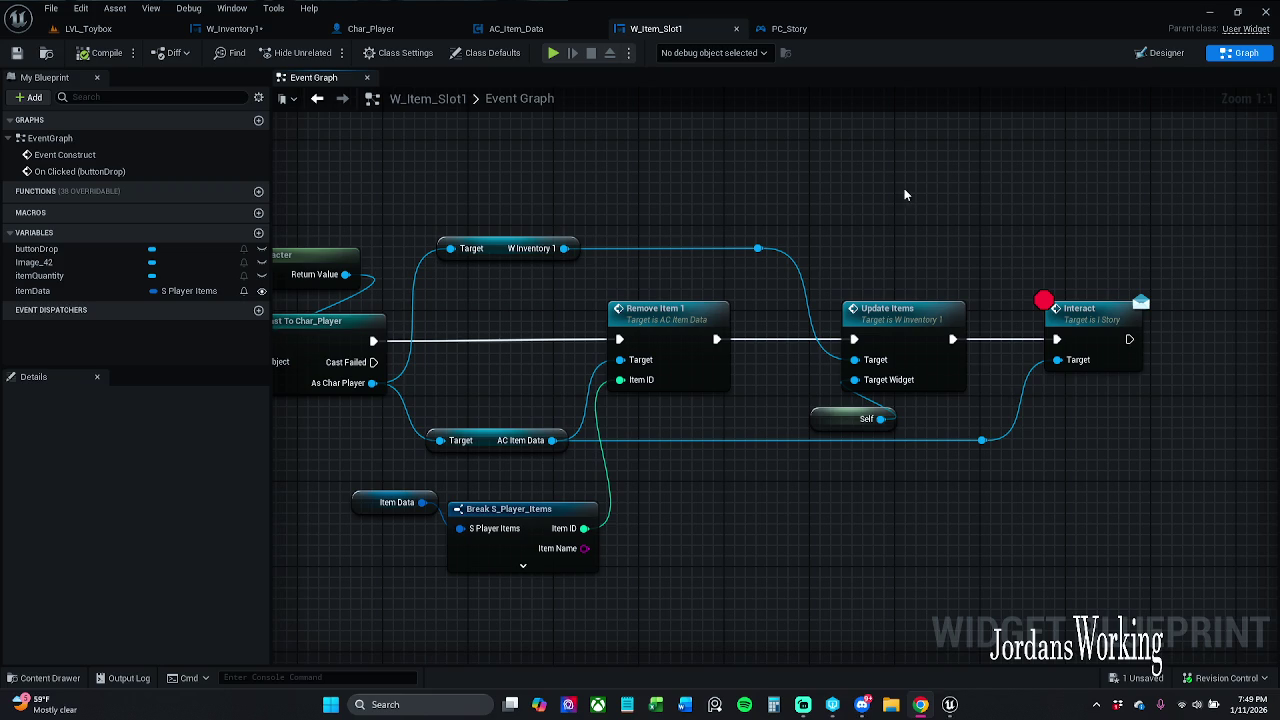
- In AC_Item_Data, open the main EventGraph
click(515, 28)
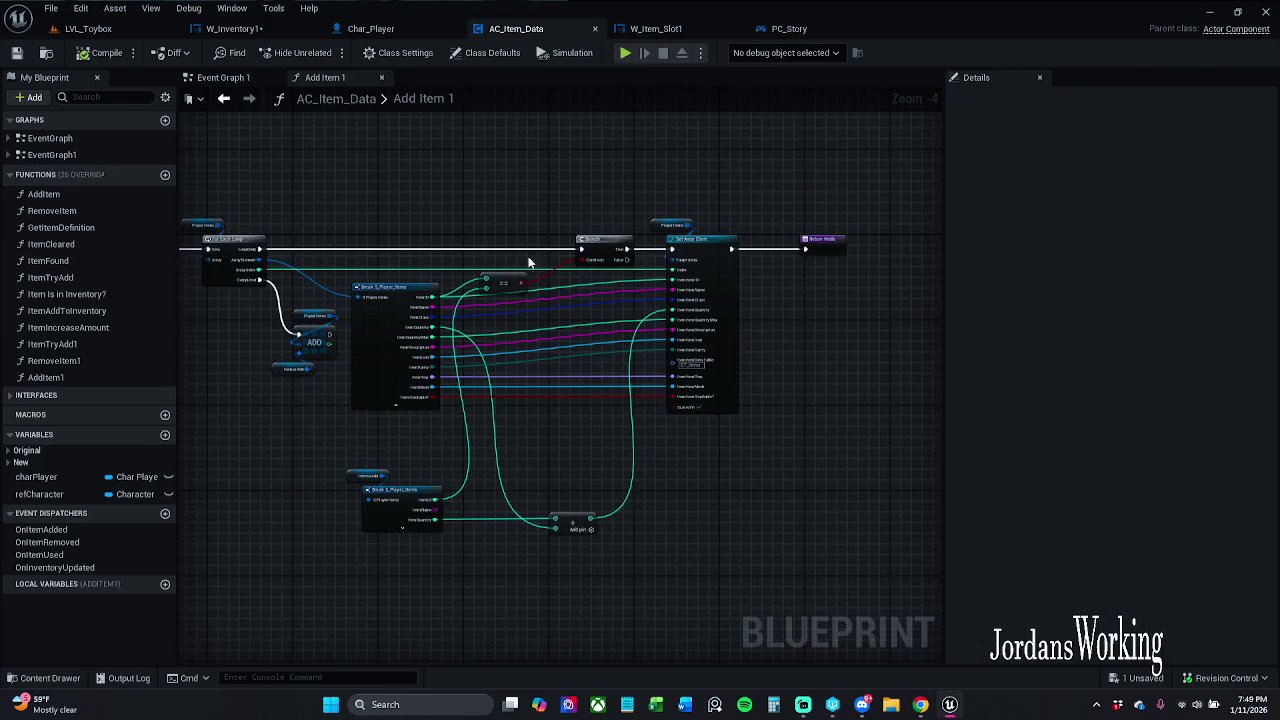
click(222, 77)
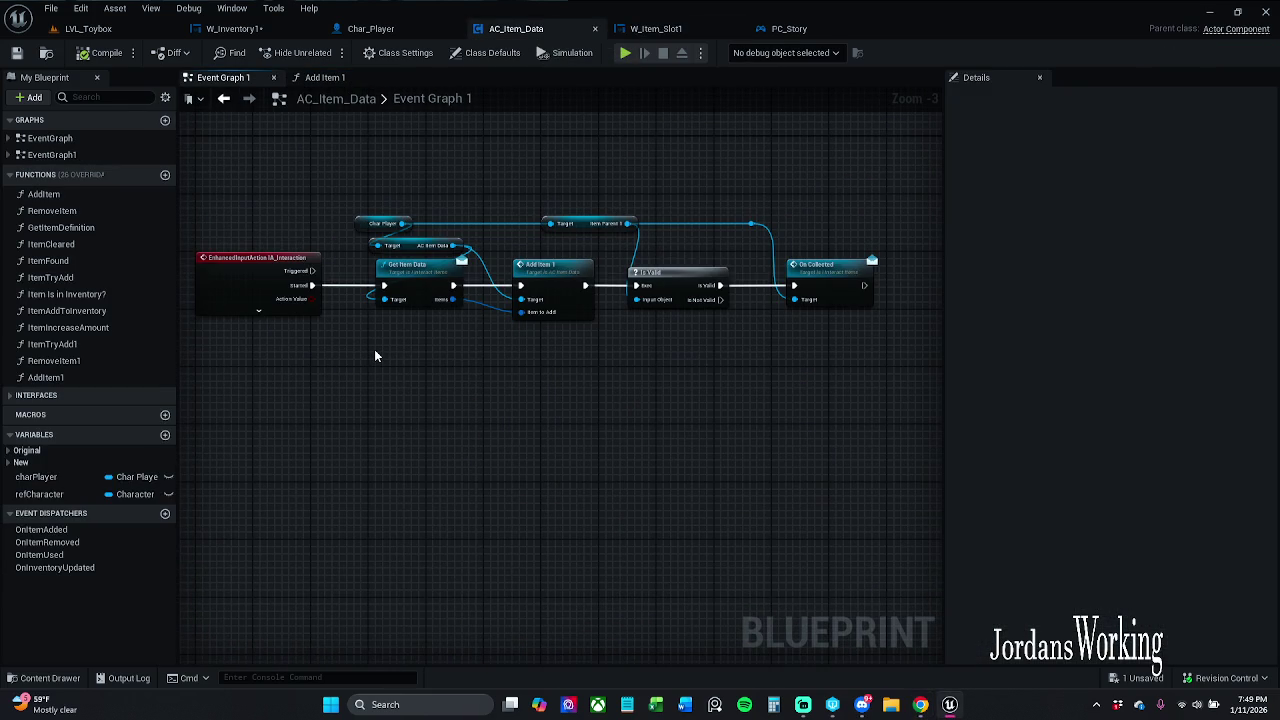
click(325, 78)
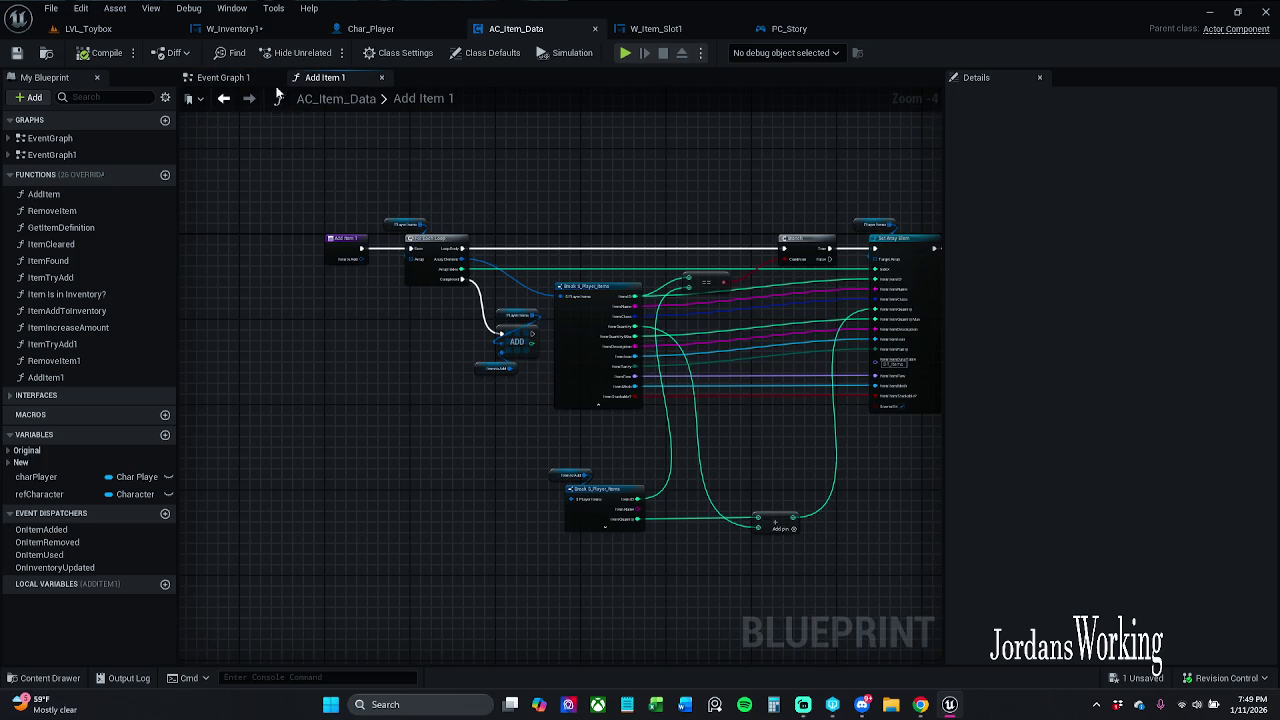
click(225, 79)
double_click(68, 140)
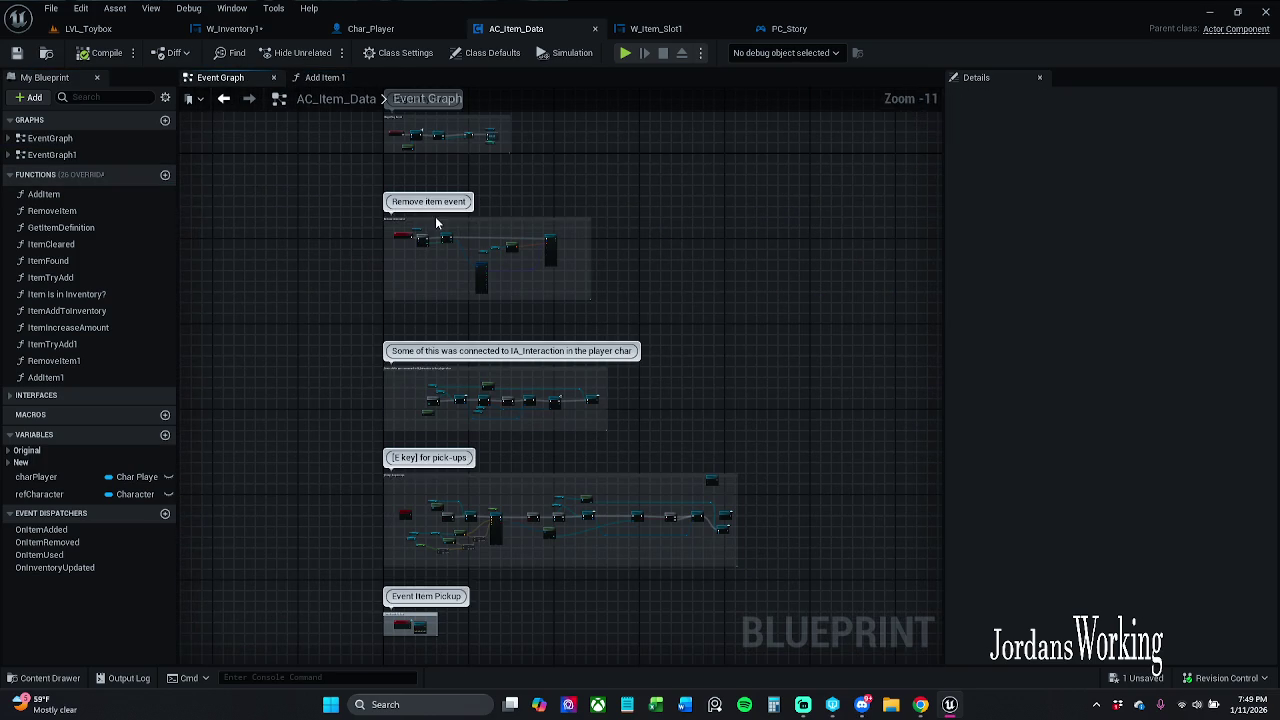
- Cut the BeginPlay comment group from EventGraph and paste it into Event Graph 1
scroll(408, 422, down, 1)
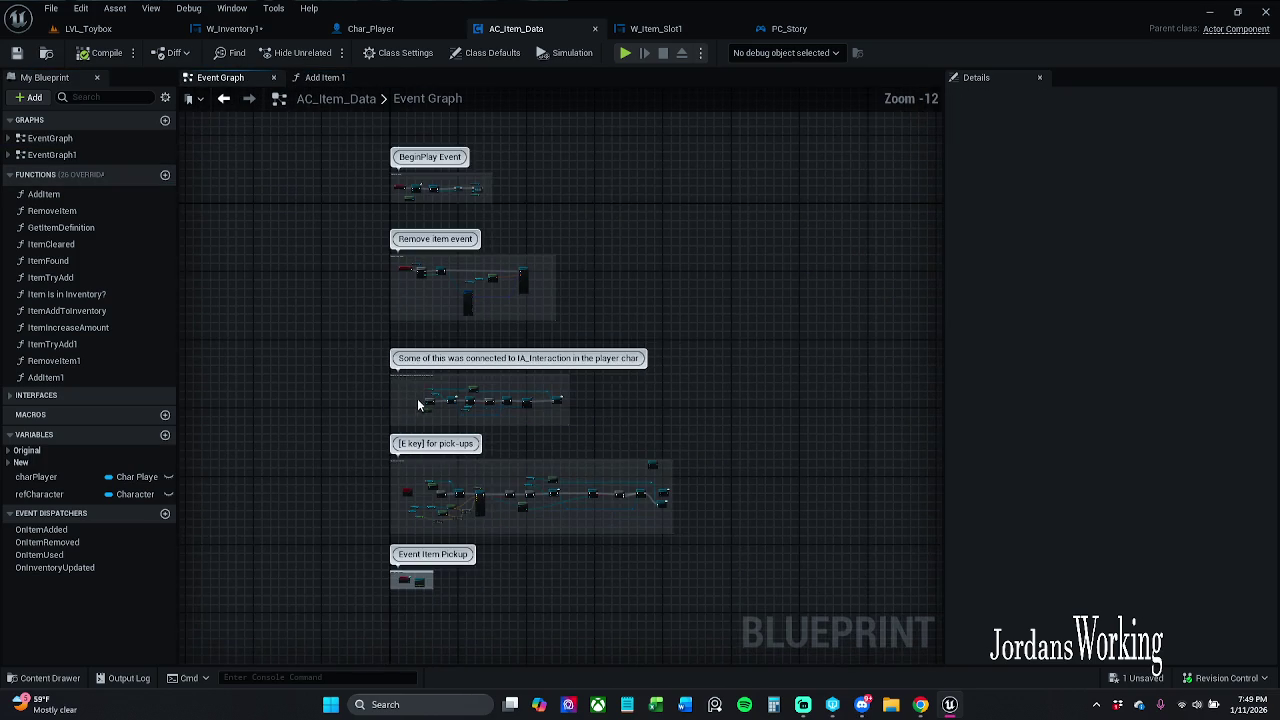
drag(369, 385, 372, 401)
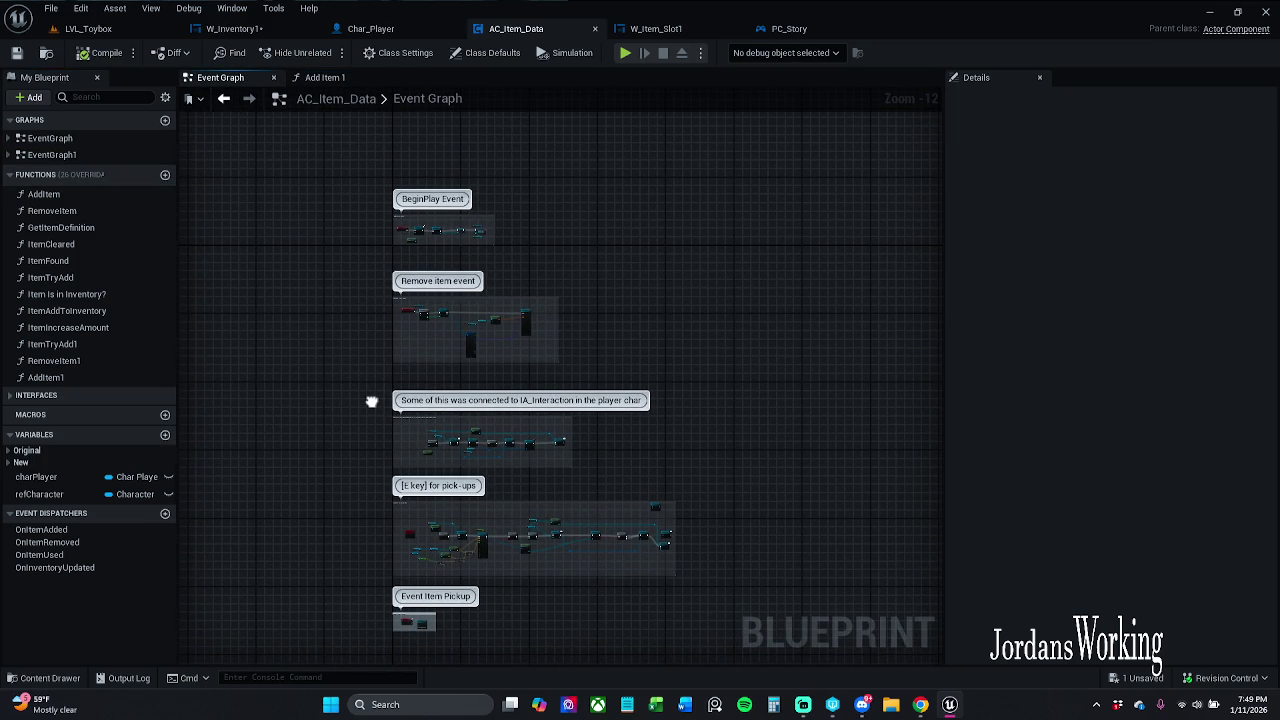
scroll(415, 230, up, 12)
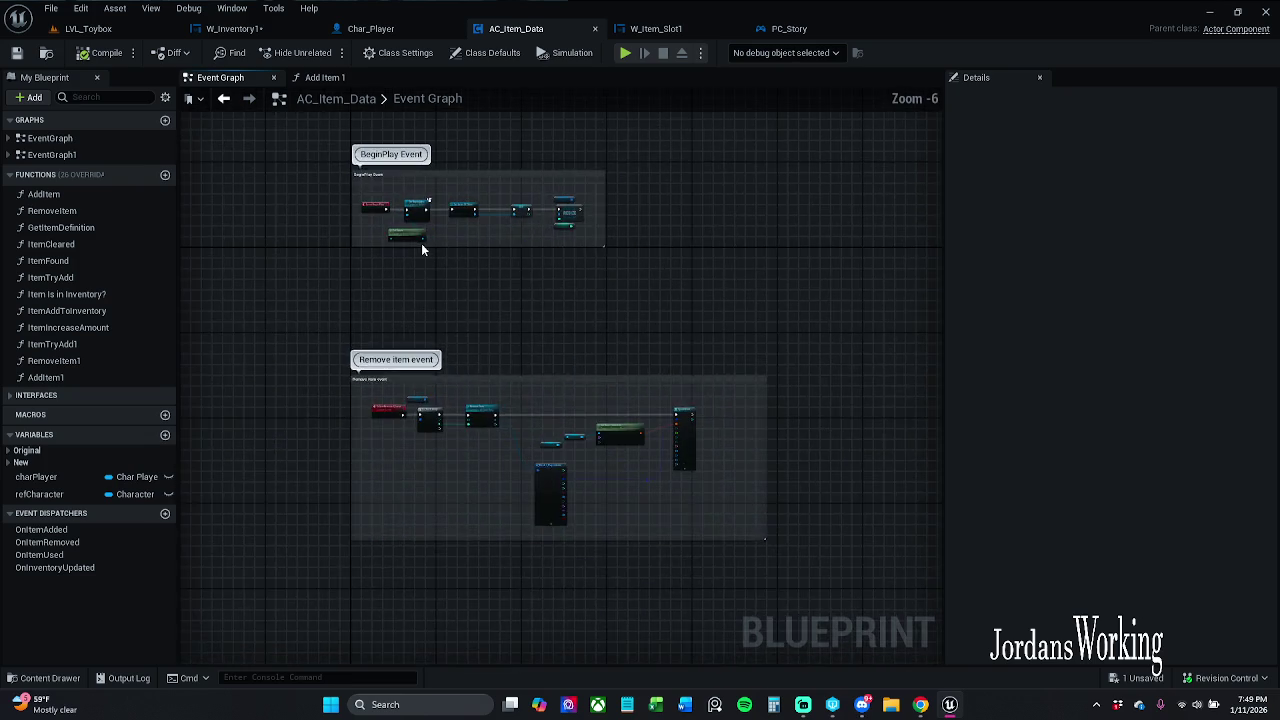
scroll(463, 306, down, 3)
scroll(463, 306, down, 2)
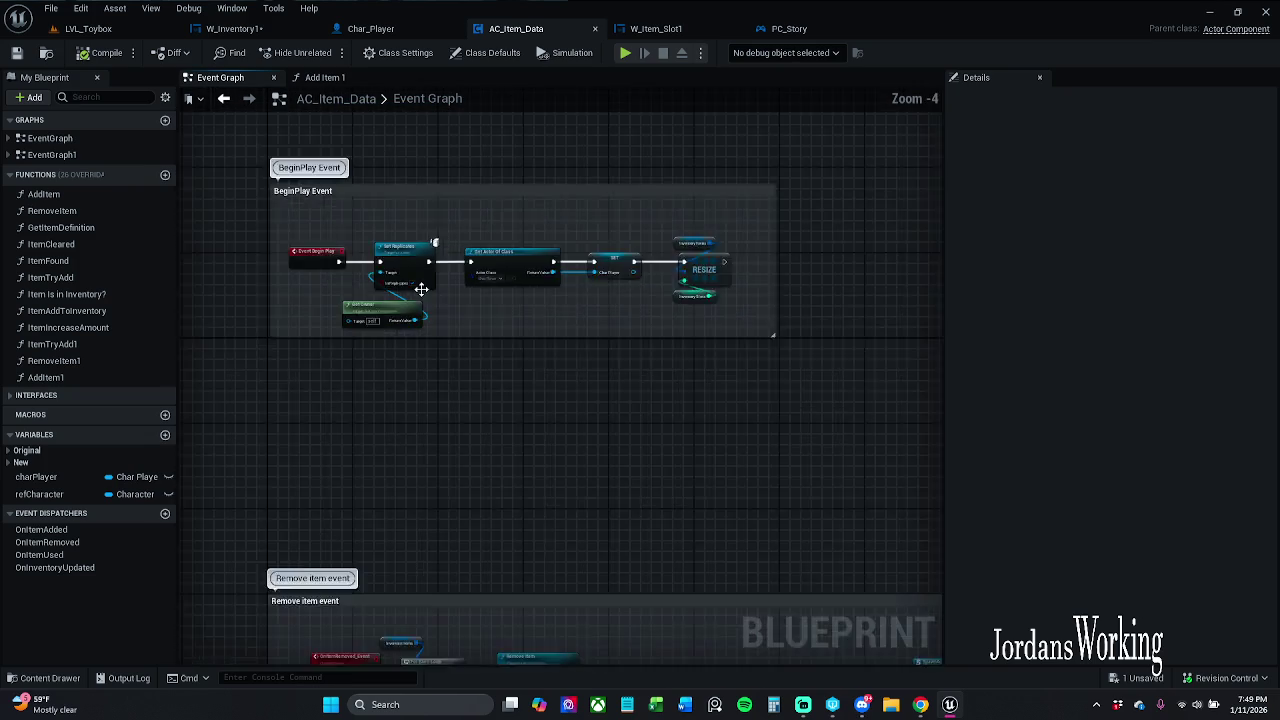
drag(298, 217, 729, 364)
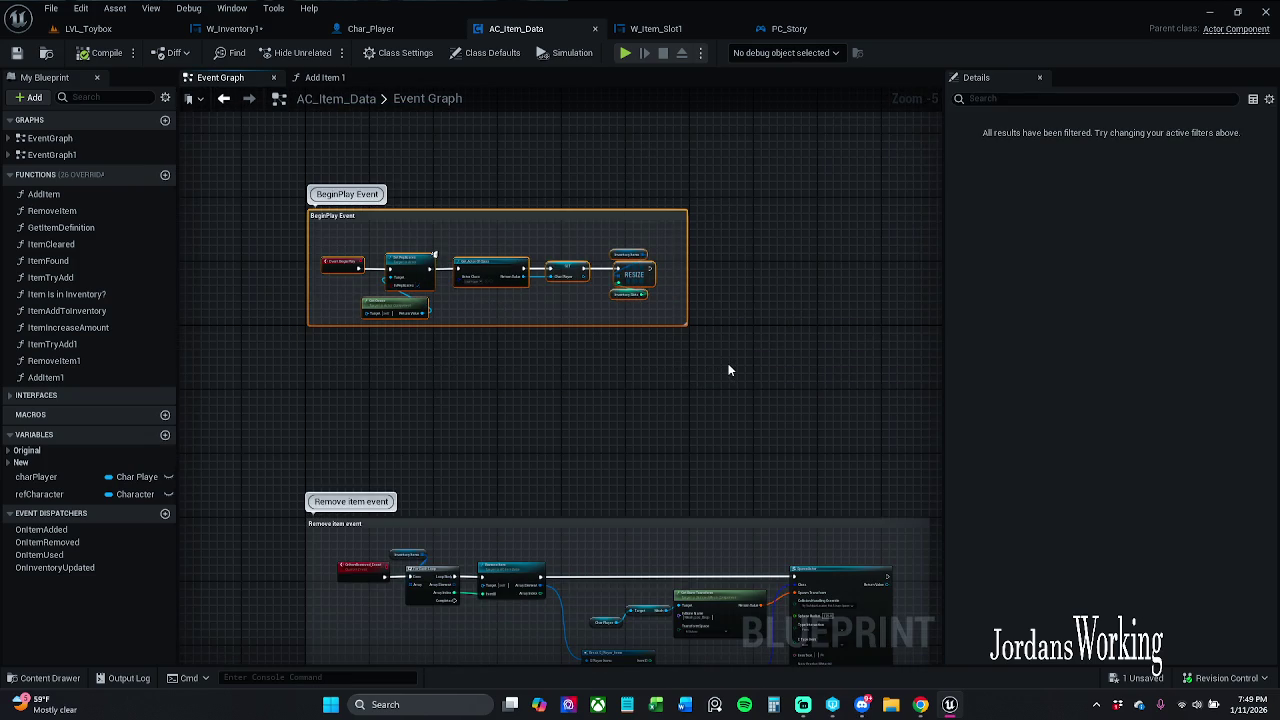
key(ctrl+x)
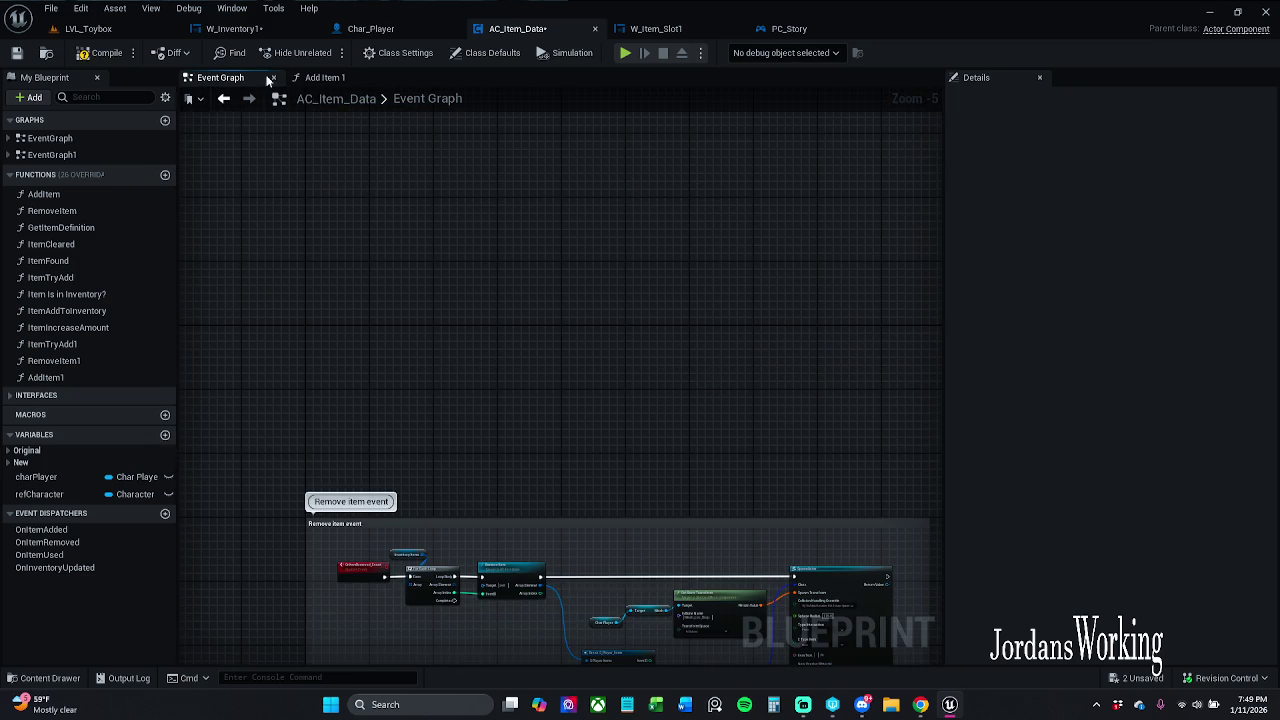
click(85, 155)
double_click(85, 155)
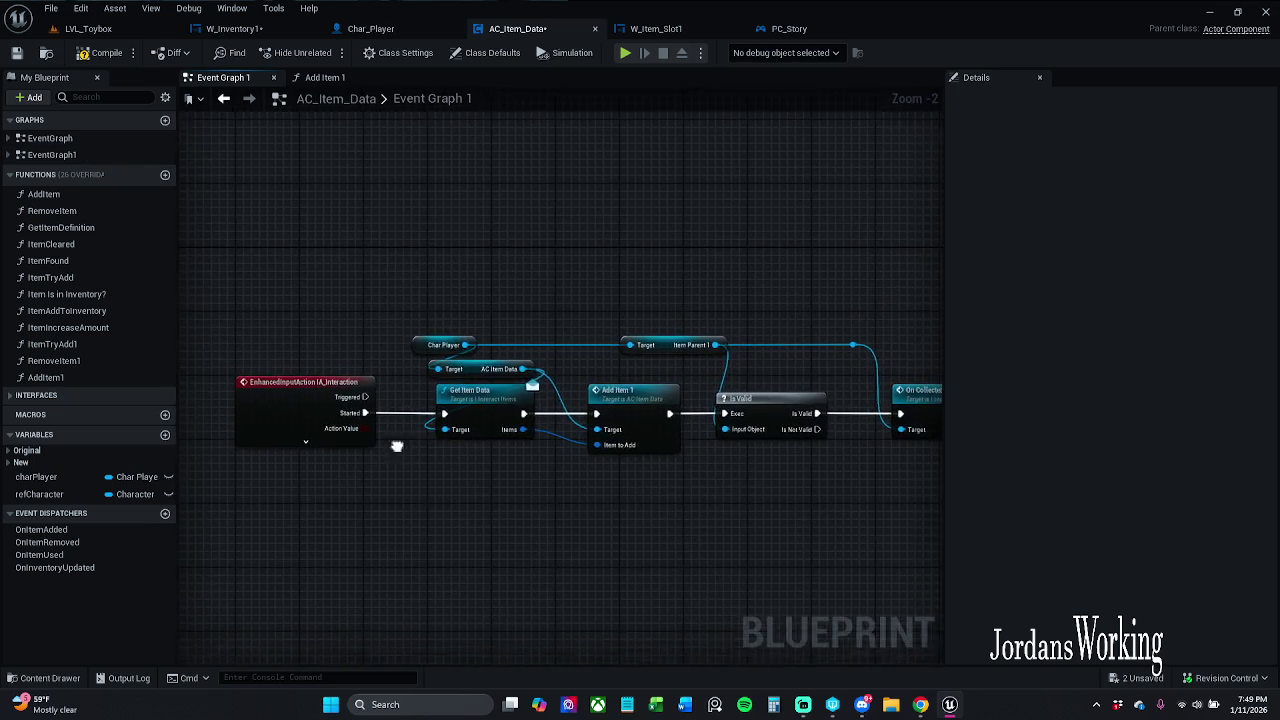
key(ctrl+v)
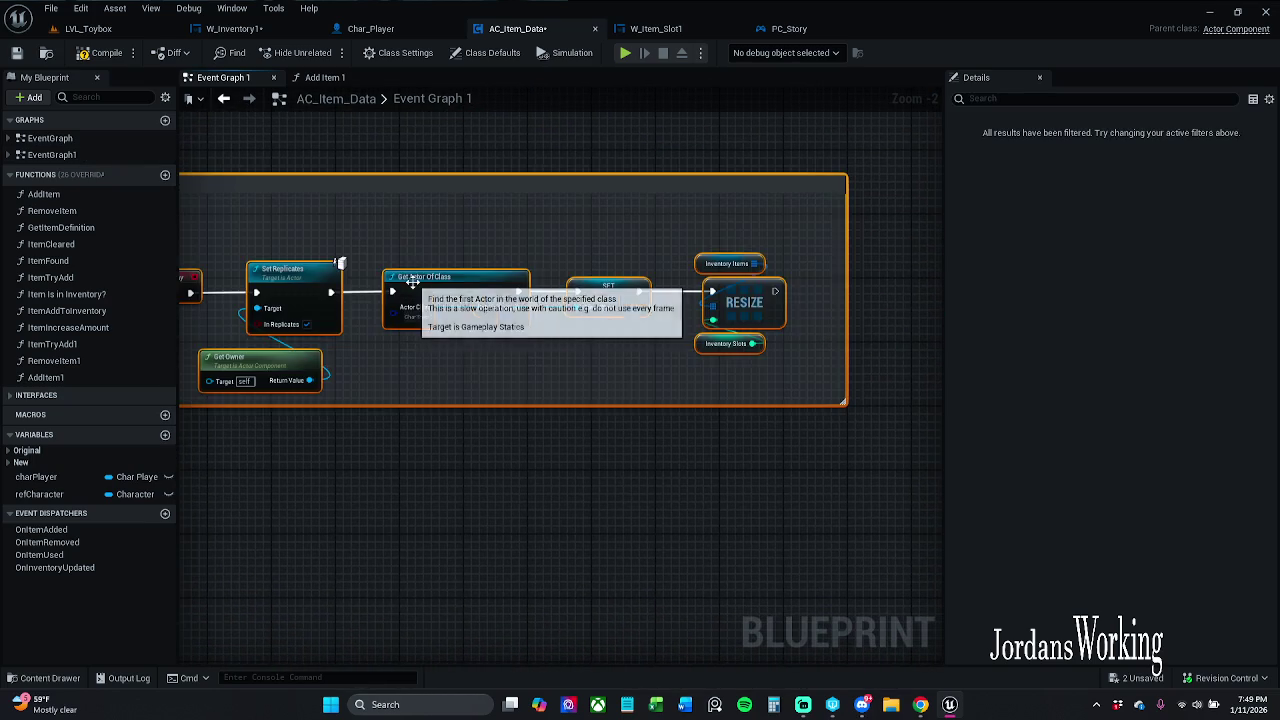
- Shift the IA_Interaction node chain slightly right above the BeginPlay group
scroll(551, 384, down, 3)
scroll(545, 375, up, 2)
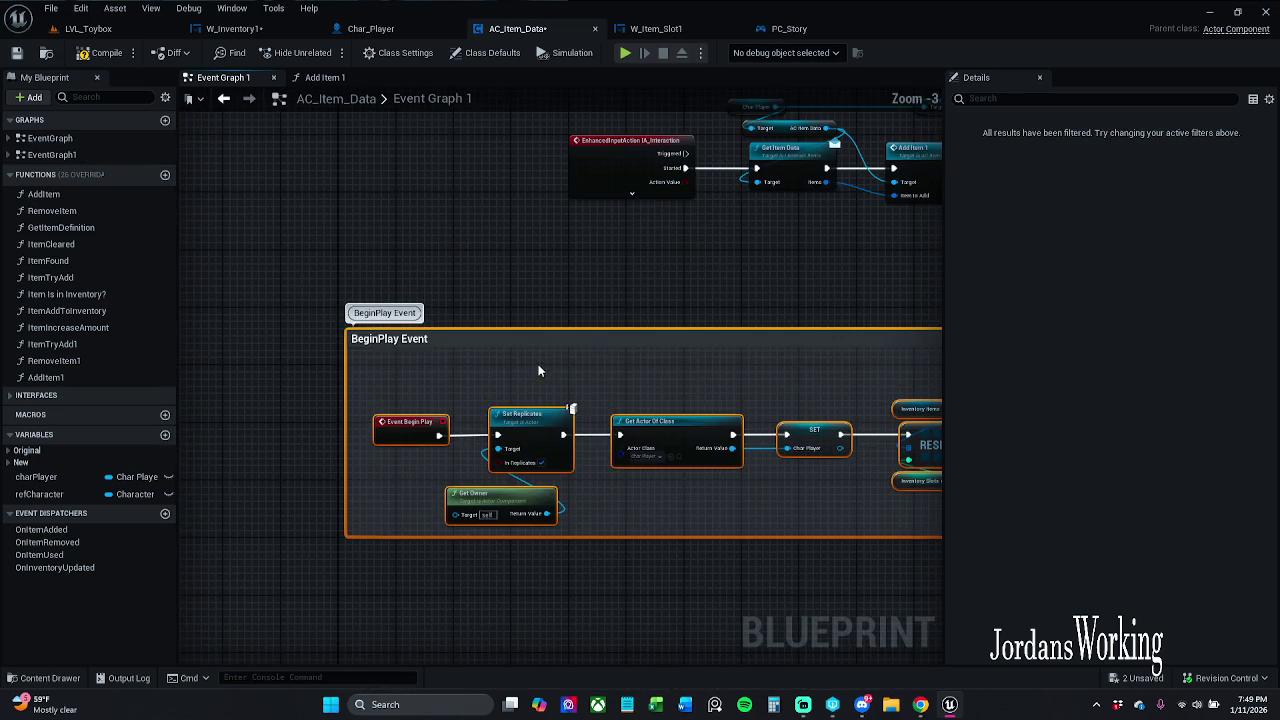
scroll(712, 391, up, 1)
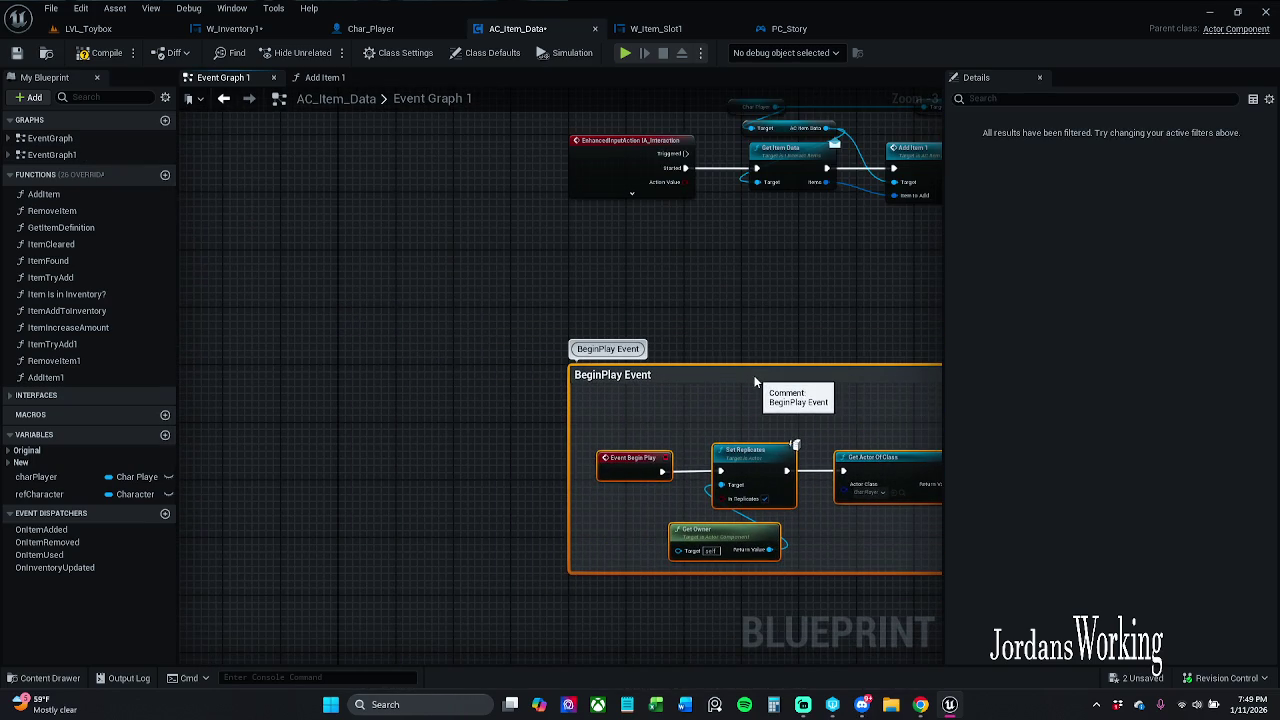
mouse_move(757, 391)
mouse_down()
mouse_move(577, 337)
mouse_move(516, 378)
mouse_up()
click(516, 378)
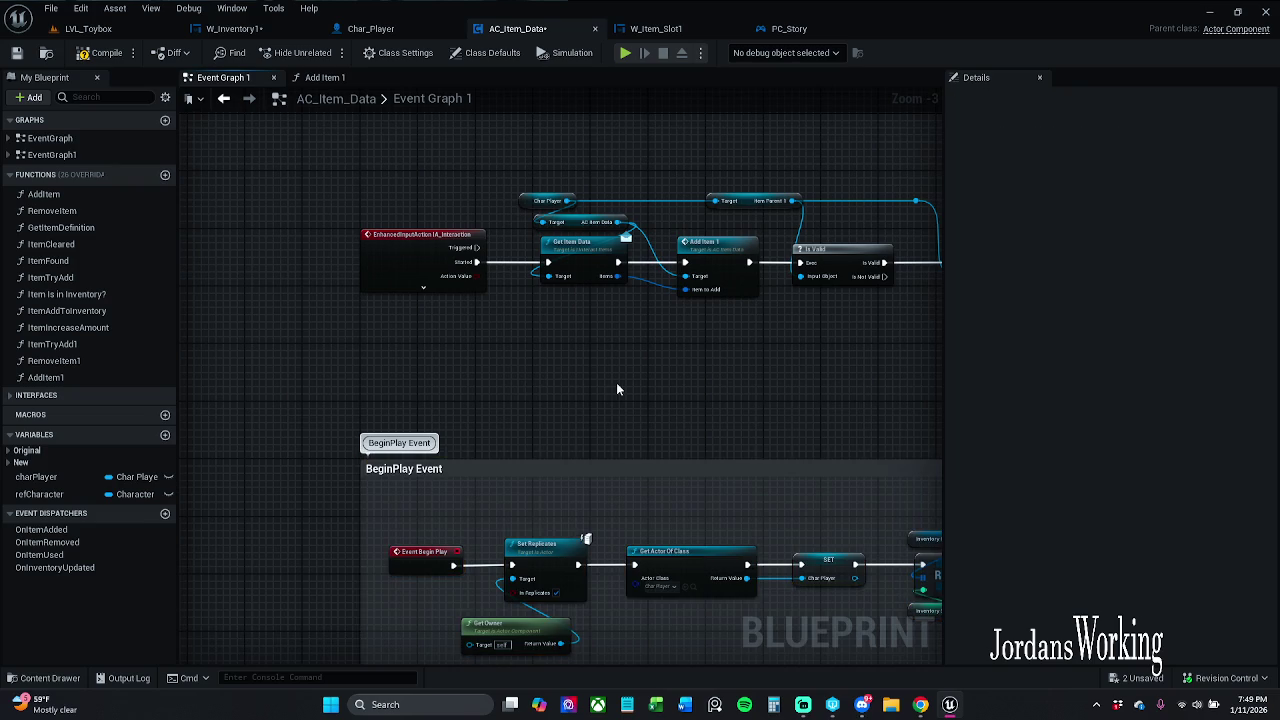
drag(612, 379, 520, 405)
mouse_move(285, 180)
mouse_down()
mouse_move(772, 319)
mouse_move(880, 330)
mouse_up()
drag(355, 290, 391, 290)
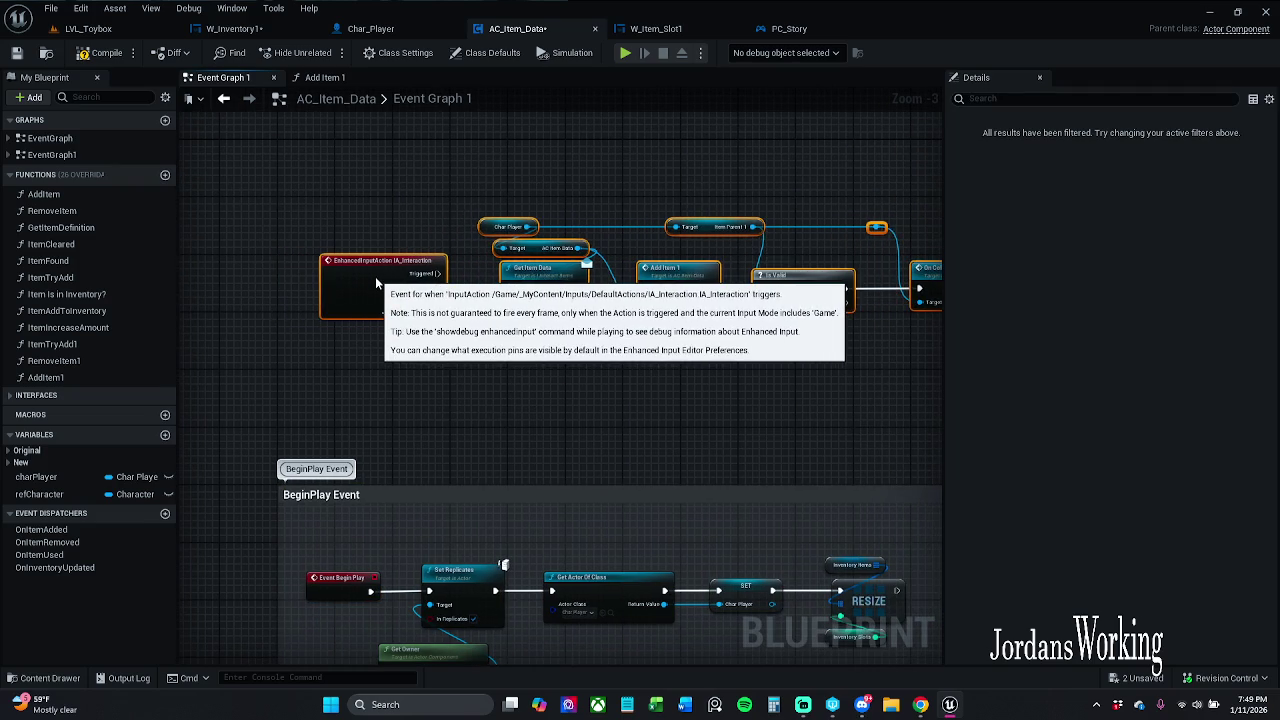
click(430, 394)
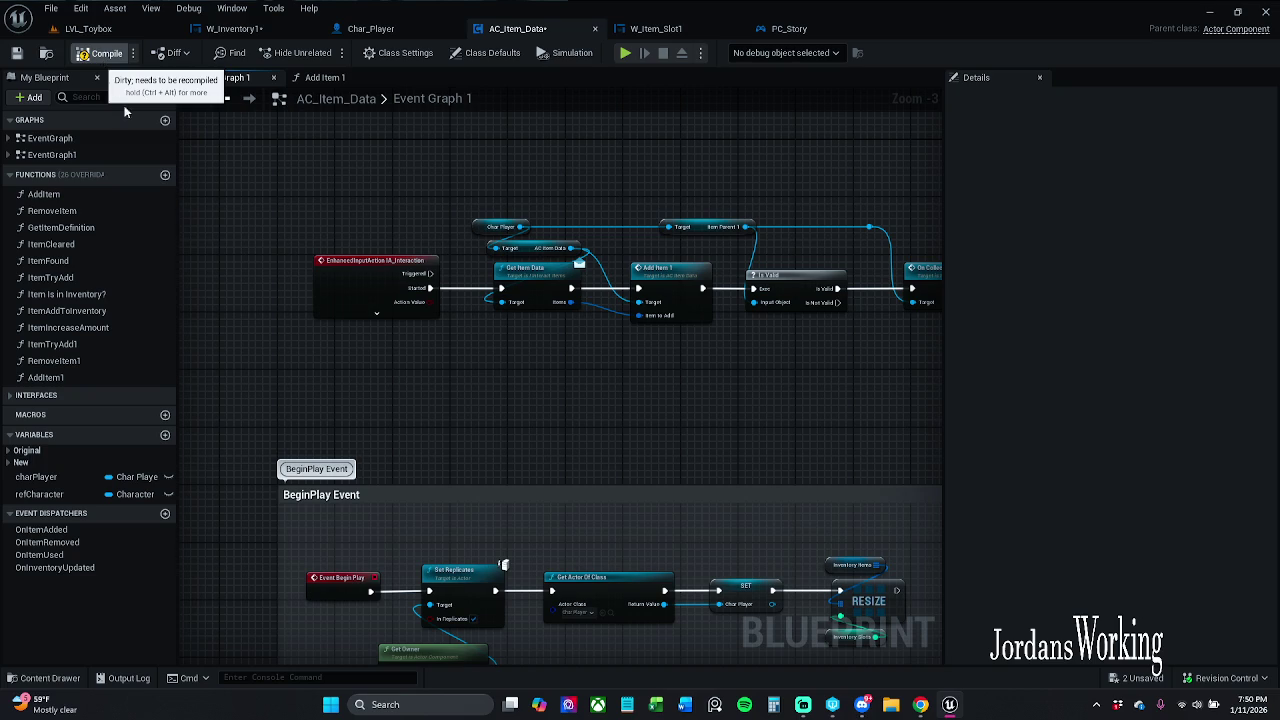
- Realign the IA_Interaction through Is Valid nodes leftward and nudge the BeginPlay Event comment left
mouse_move(294, 120)
mouse_down()
mouse_move(466, 286)
mouse_move(1006, 429)
mouse_move(746, 340)
mouse_up()
drag(384, 274, 355, 274)
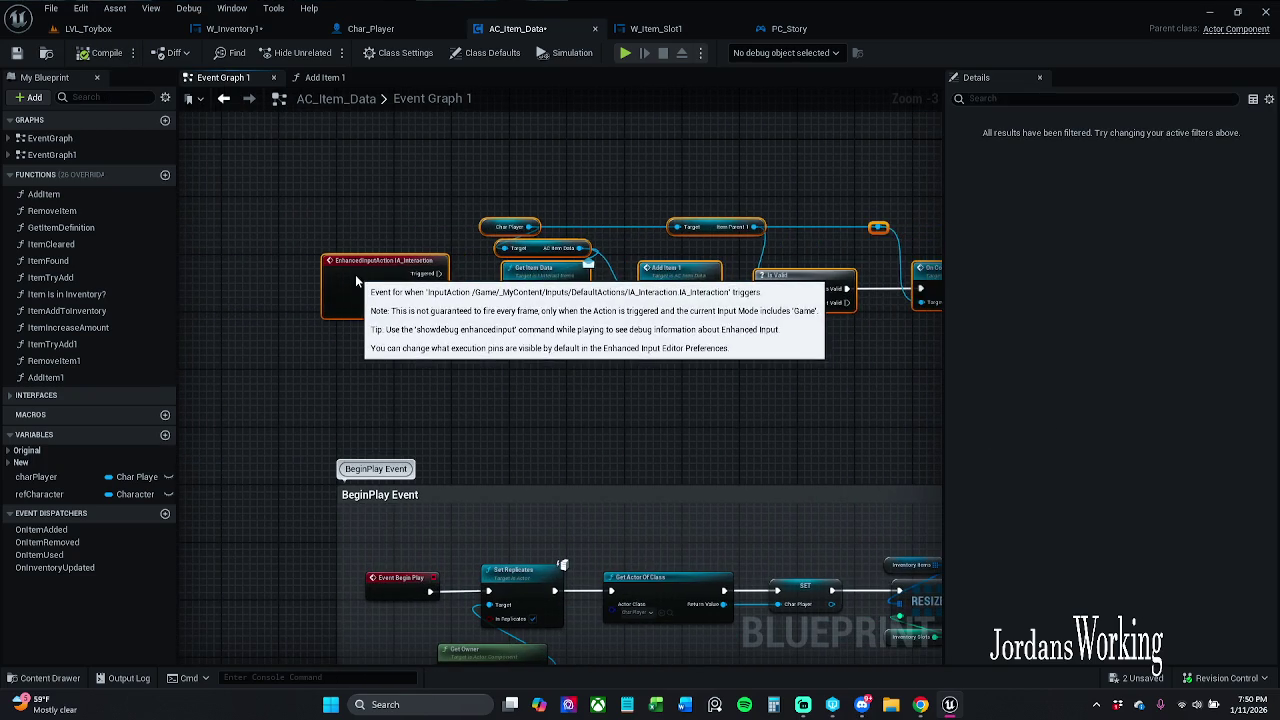
click(368, 346)
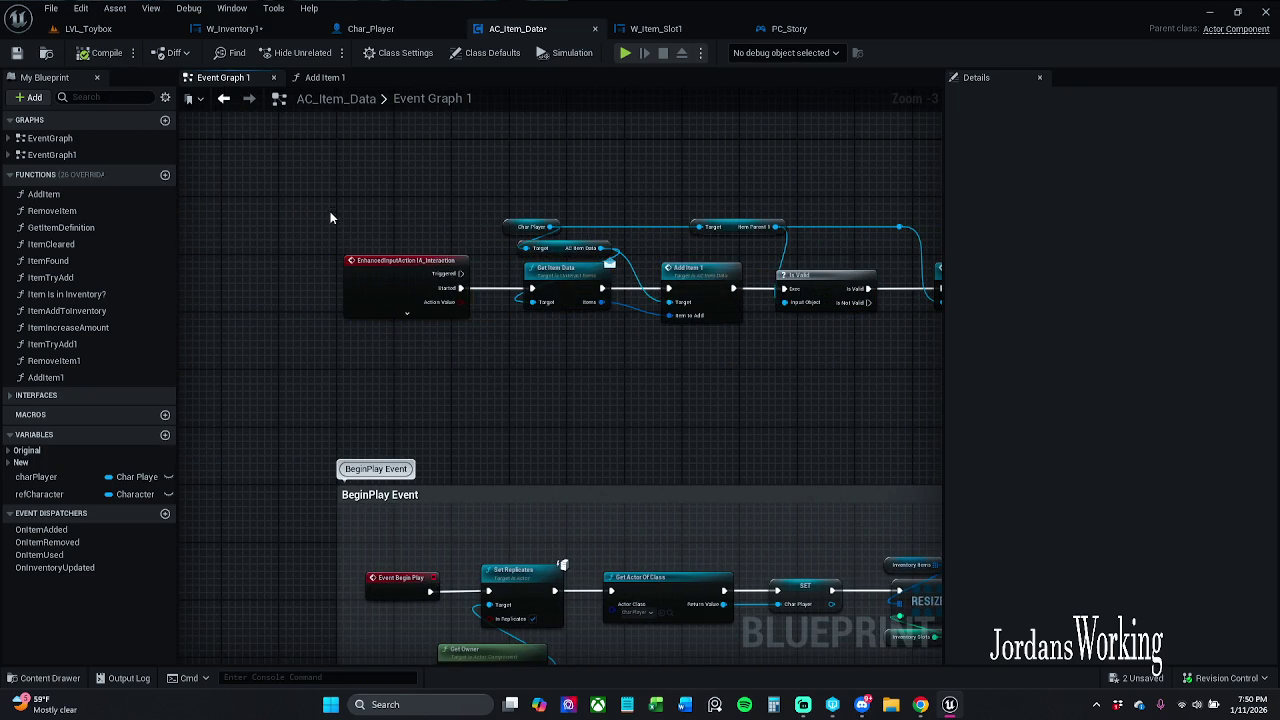
mouse_move(330, 217)
mouse_down()
mouse_move(886, 366)
mouse_move(682, 356)
mouse_up()
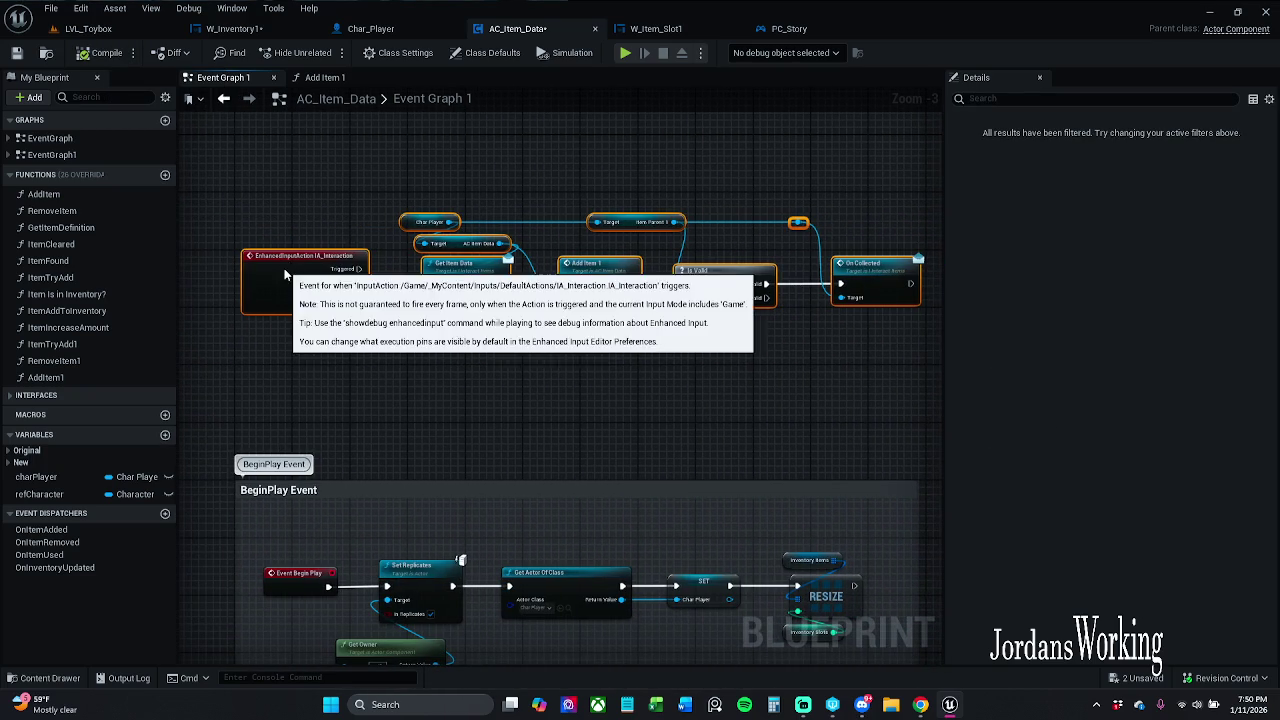
drag(285, 274, 280, 274)
click(434, 447)
drag(384, 496, 356, 494)
- Save AC_Item_Data and pan to the Is Valid node
right_click(494, 402)
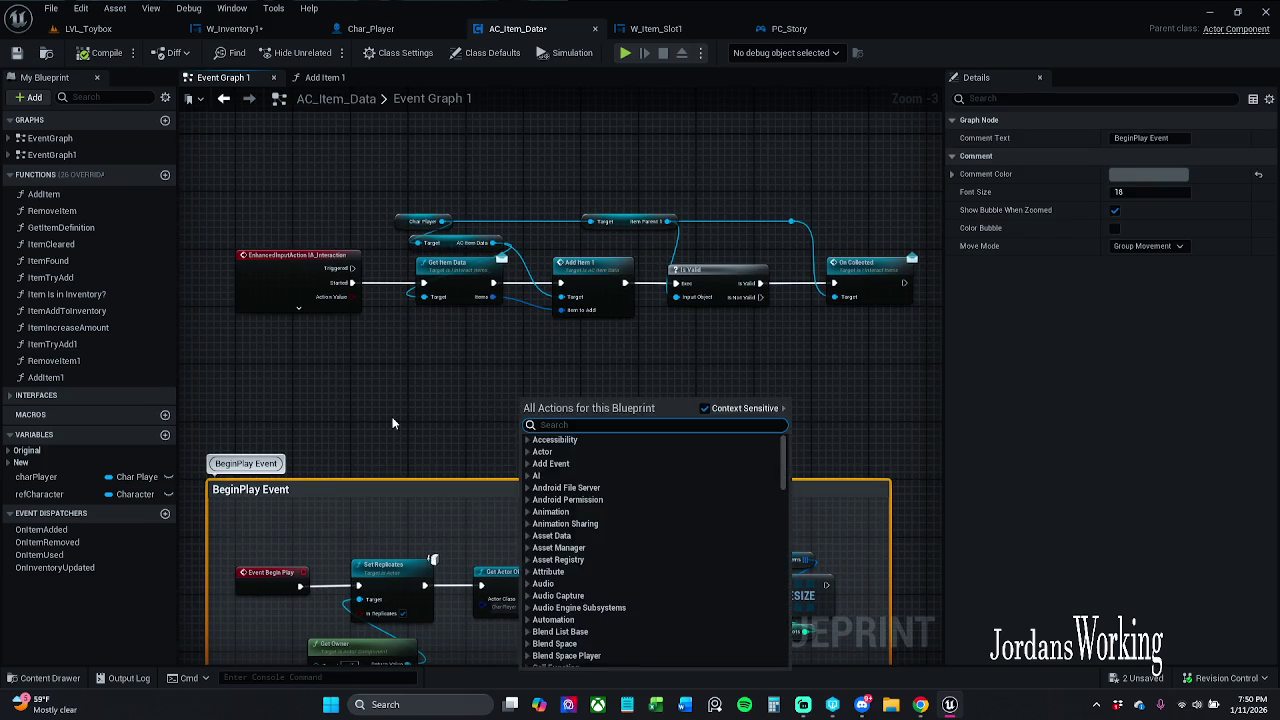
drag(497, 395, 609, 374)
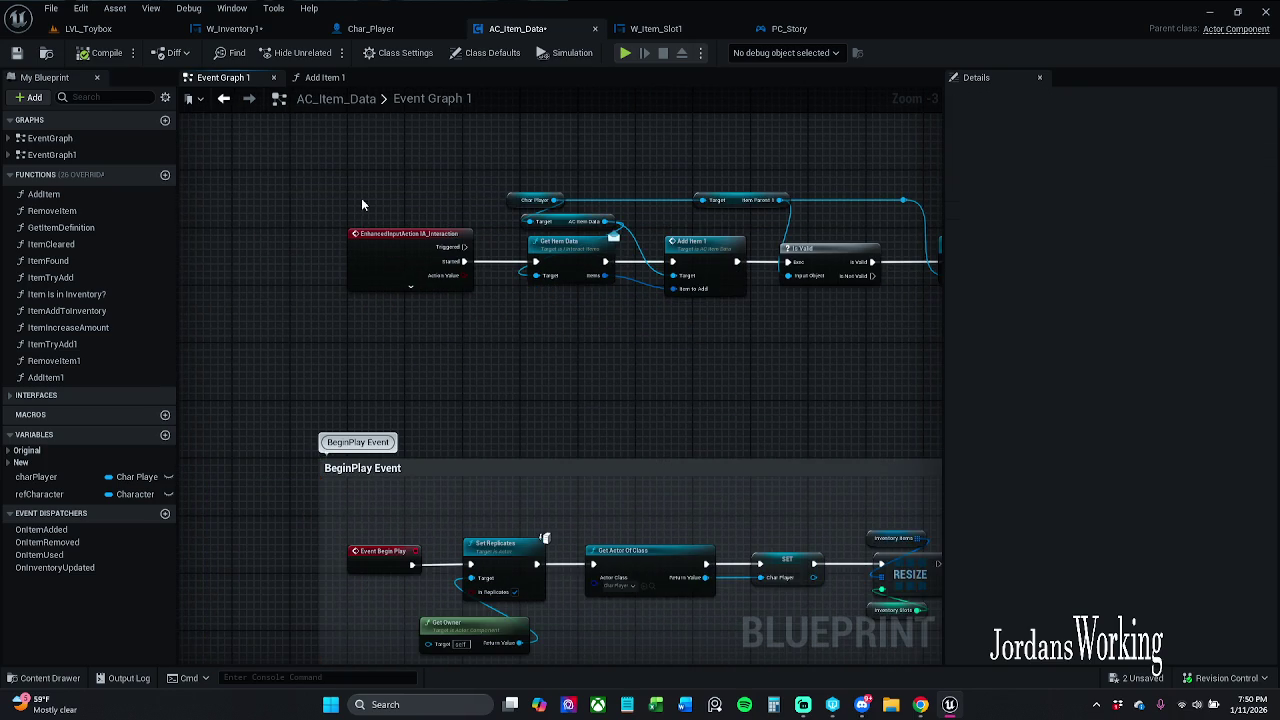
click(16, 53)
scroll(562, 298, up, 3)
mouse_move(561, 297)
mouse_down()
mouse_move(418, 297)
mouse_move(391, 320)
mouse_move(425, 363)
mouse_up()
scroll(483, 348, down, 1)
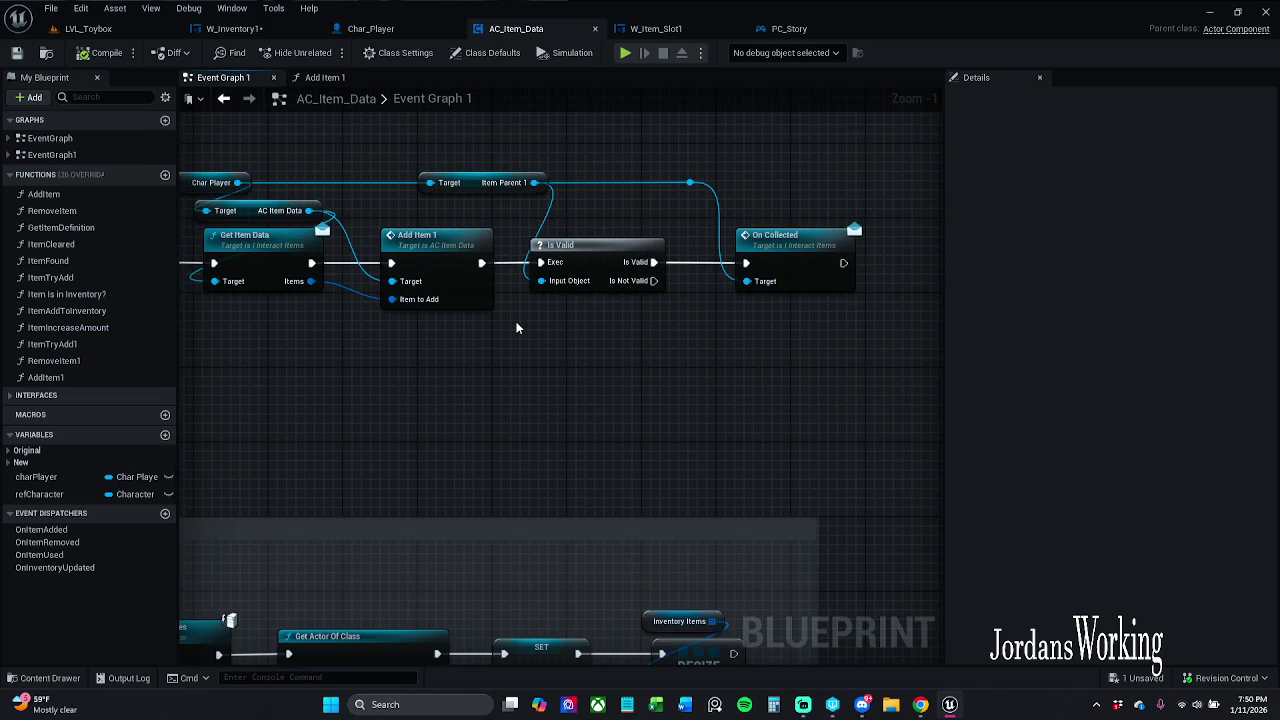
- Nudge the Get Owner node slightly up-left within the BeginPlay Event group
drag(516, 328, 814, 357)
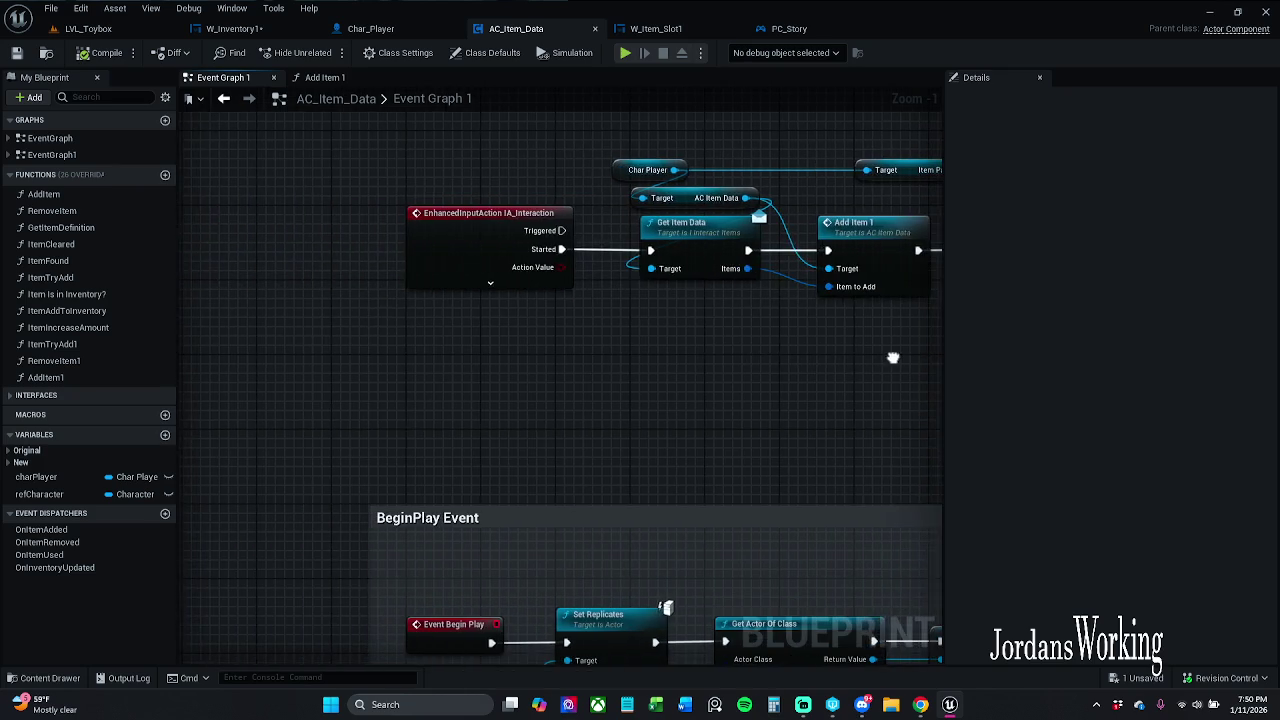
drag(772, 463, 593, 315)
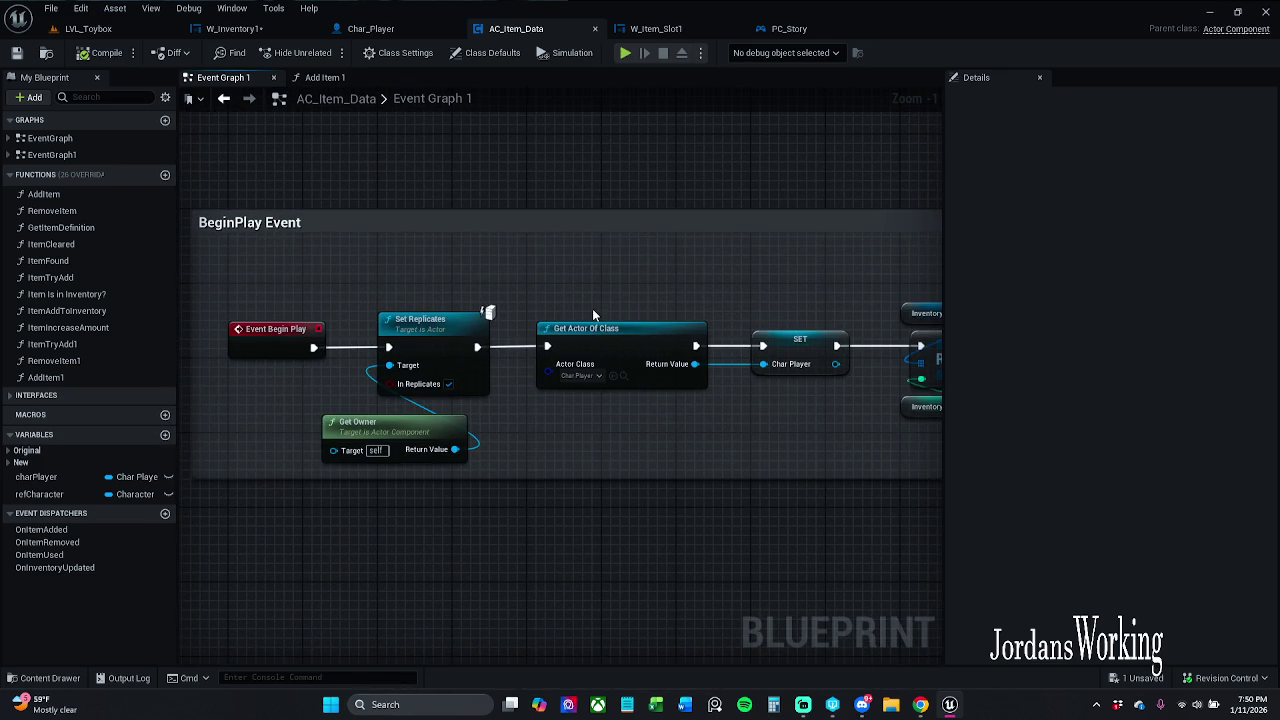
drag(415, 428, 378, 416)
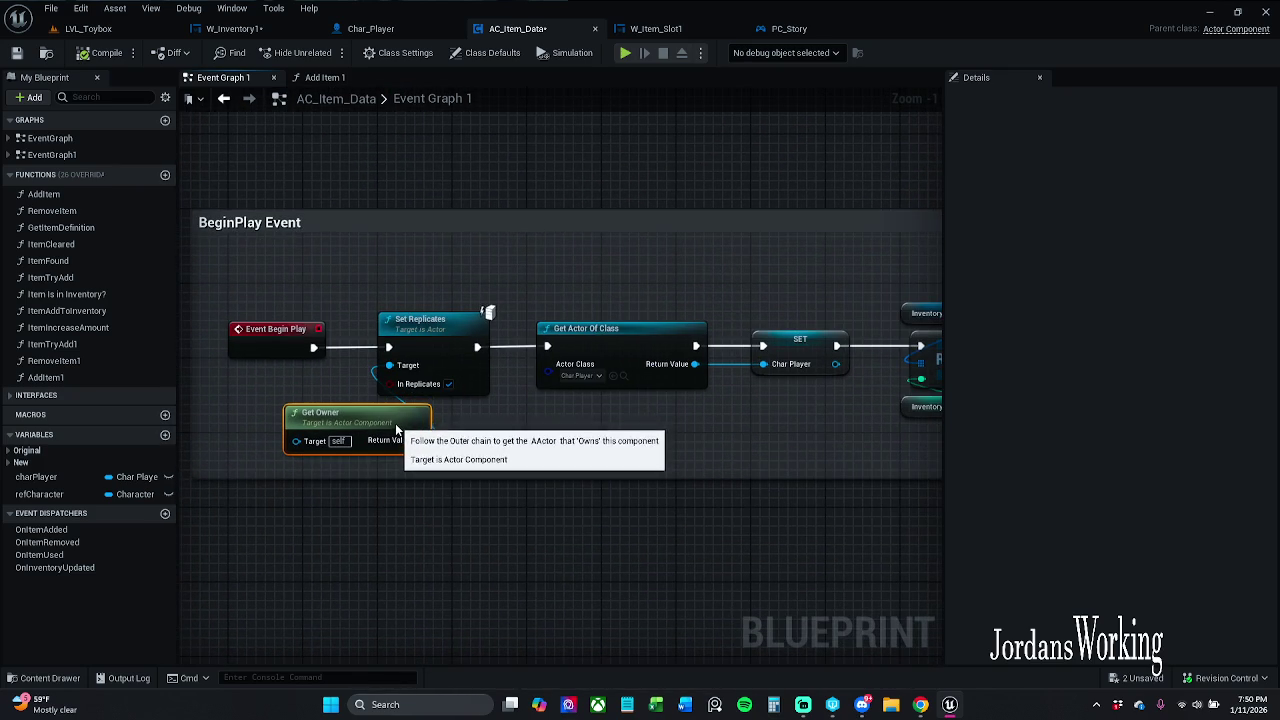
drag(502, 288, 474, 279)
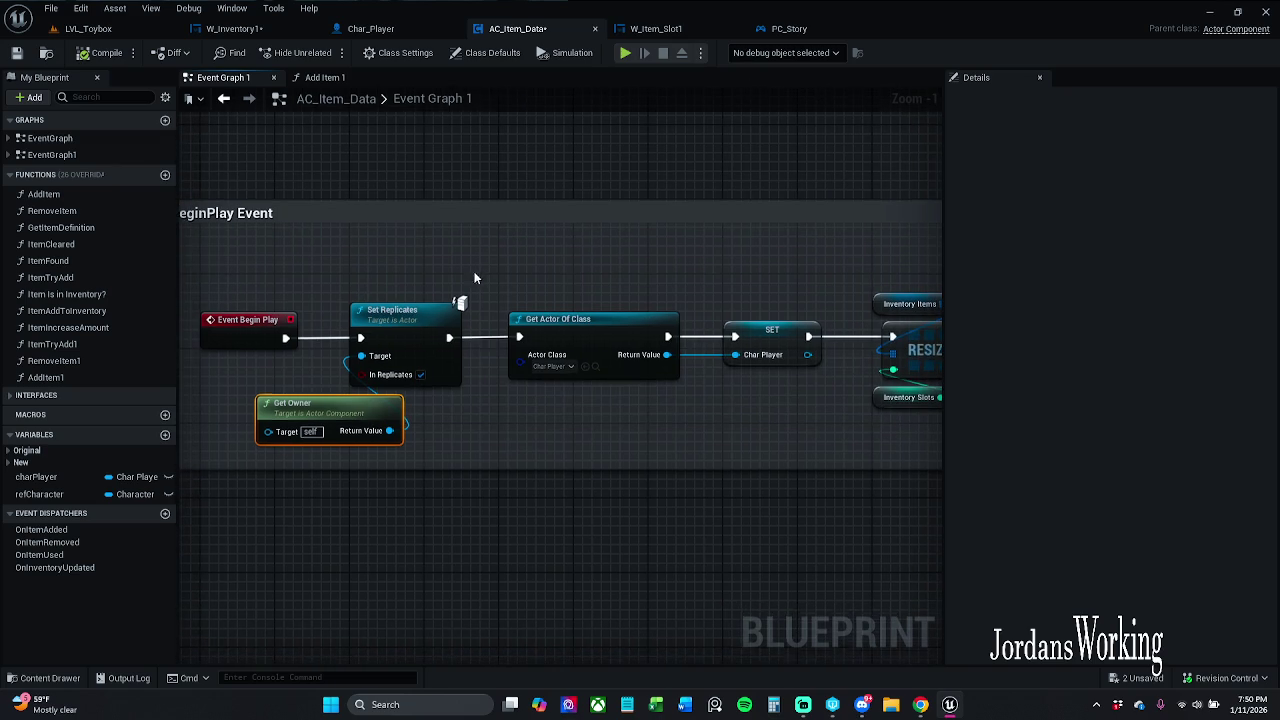
click(337, 271)
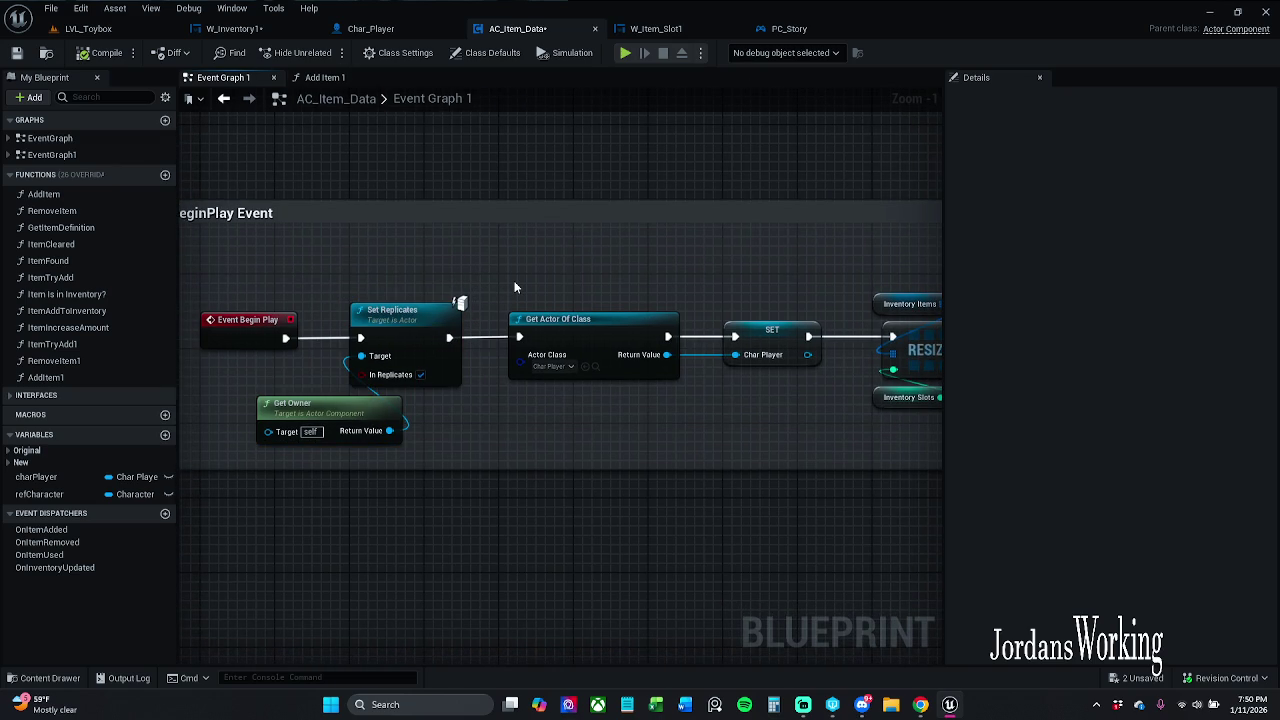
- Review the SET and RESIZE nodes, selecting charPlayer then Inventory Items to show their settings
drag(580, 274, 404, 272)
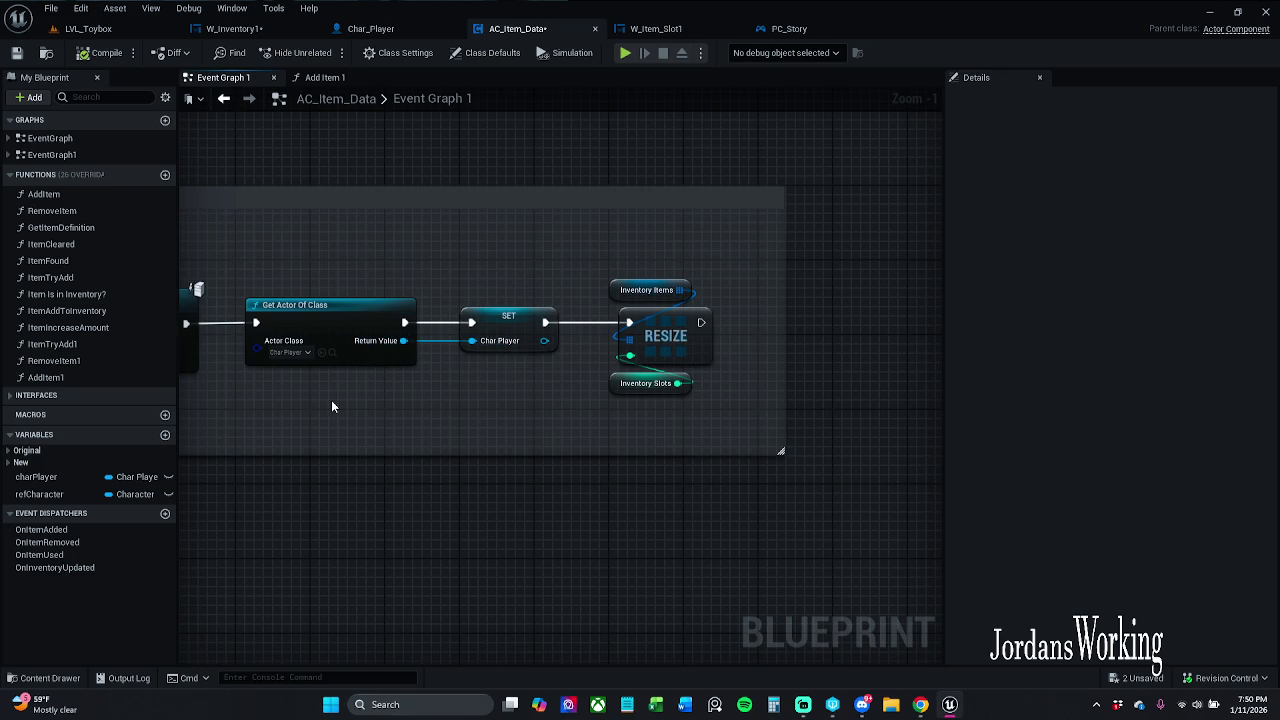
mouse_move(479, 437)
mouse_down()
mouse_move(232, 416)
mouse_move(374, 391)
mouse_move(666, 377)
mouse_move(324, 371)
mouse_up()
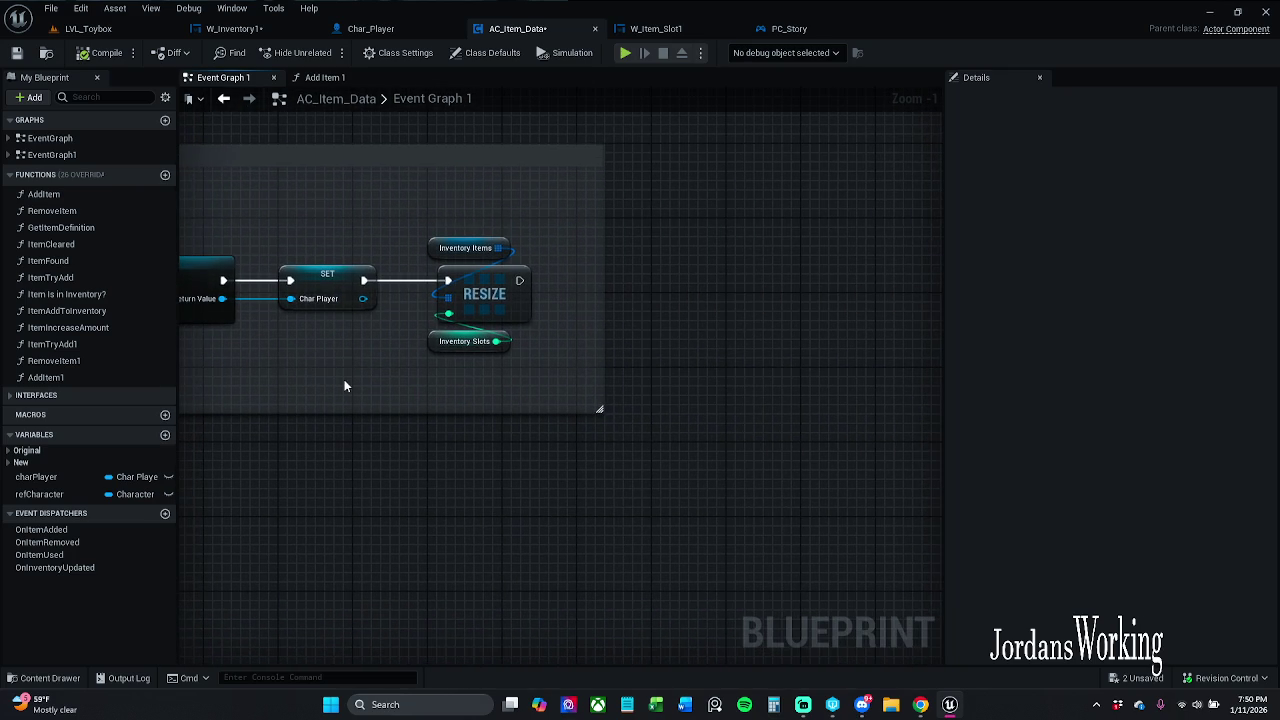
click(330, 288)
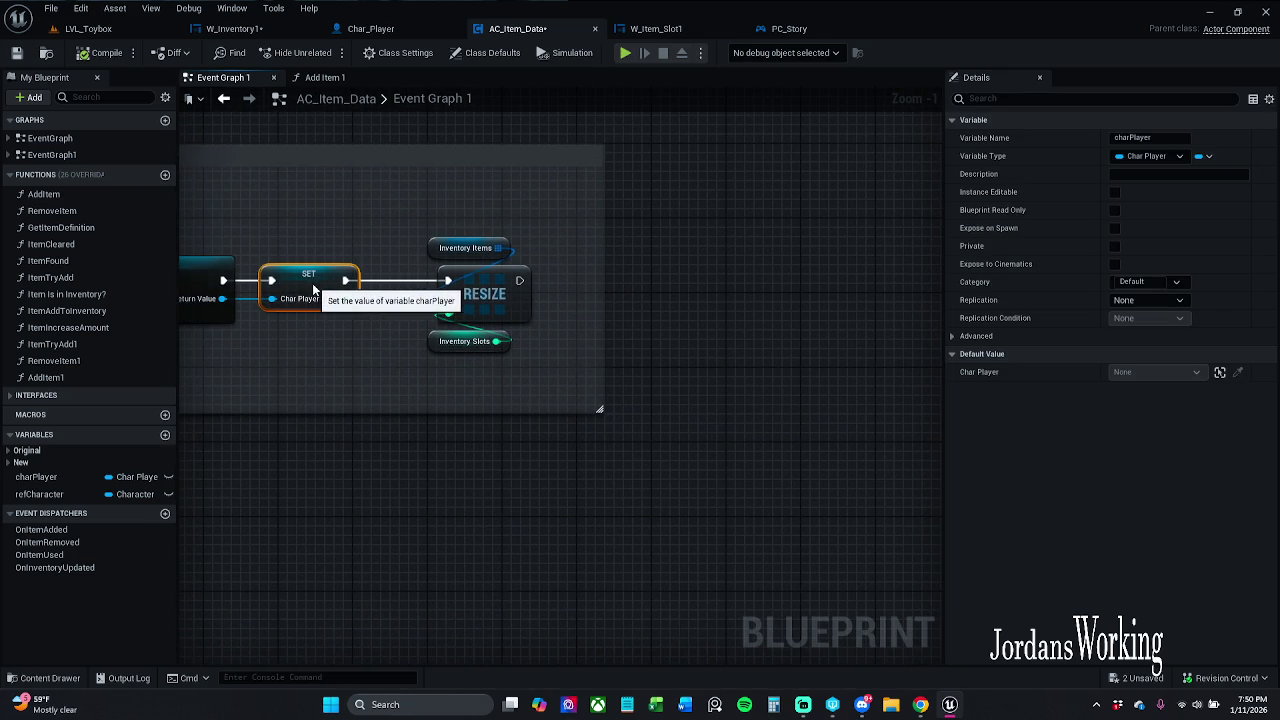
drag(343, 342, 230, 341)
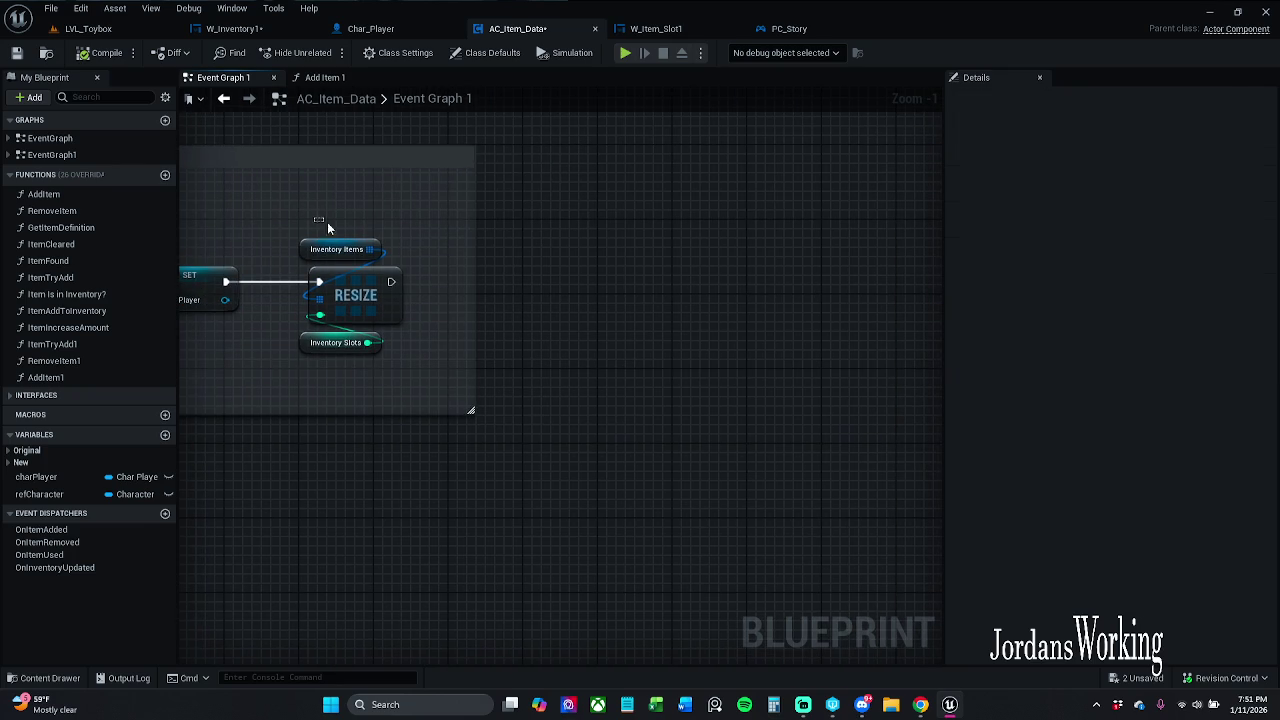
click(335, 249)
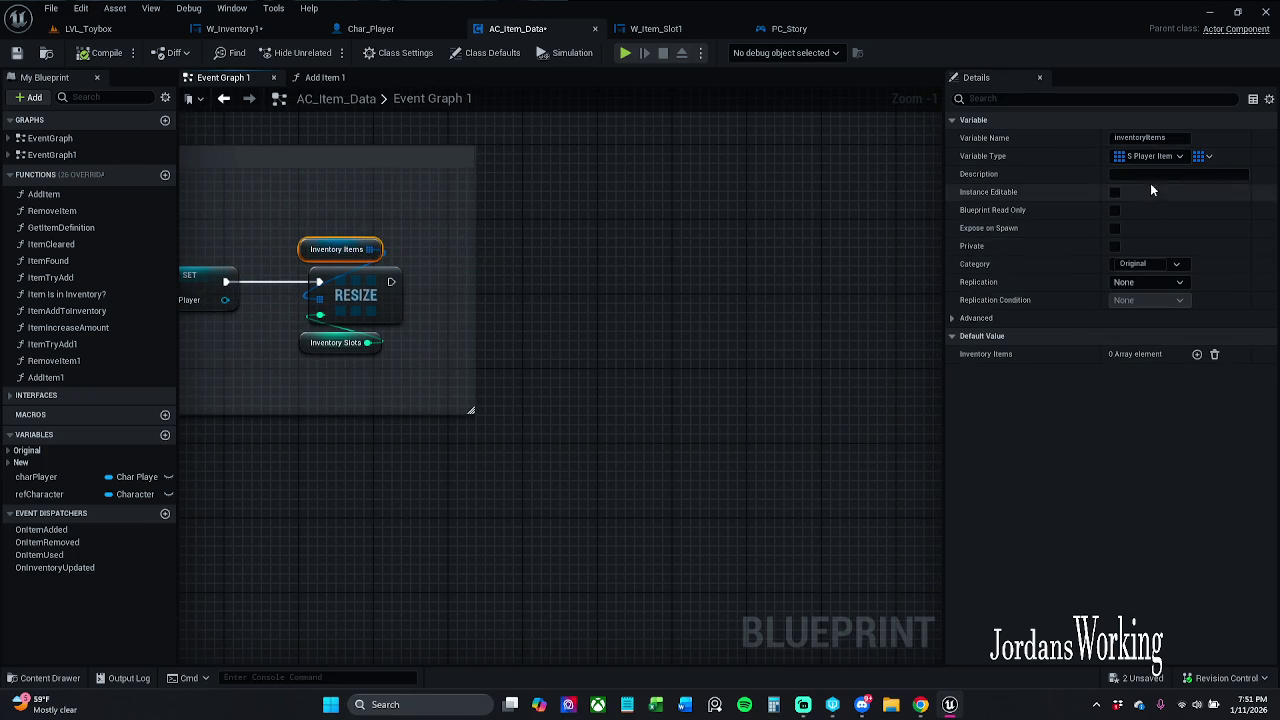
- Give Inventory Items 8 default array entries, deleting the extras, and save
click(1198, 355)
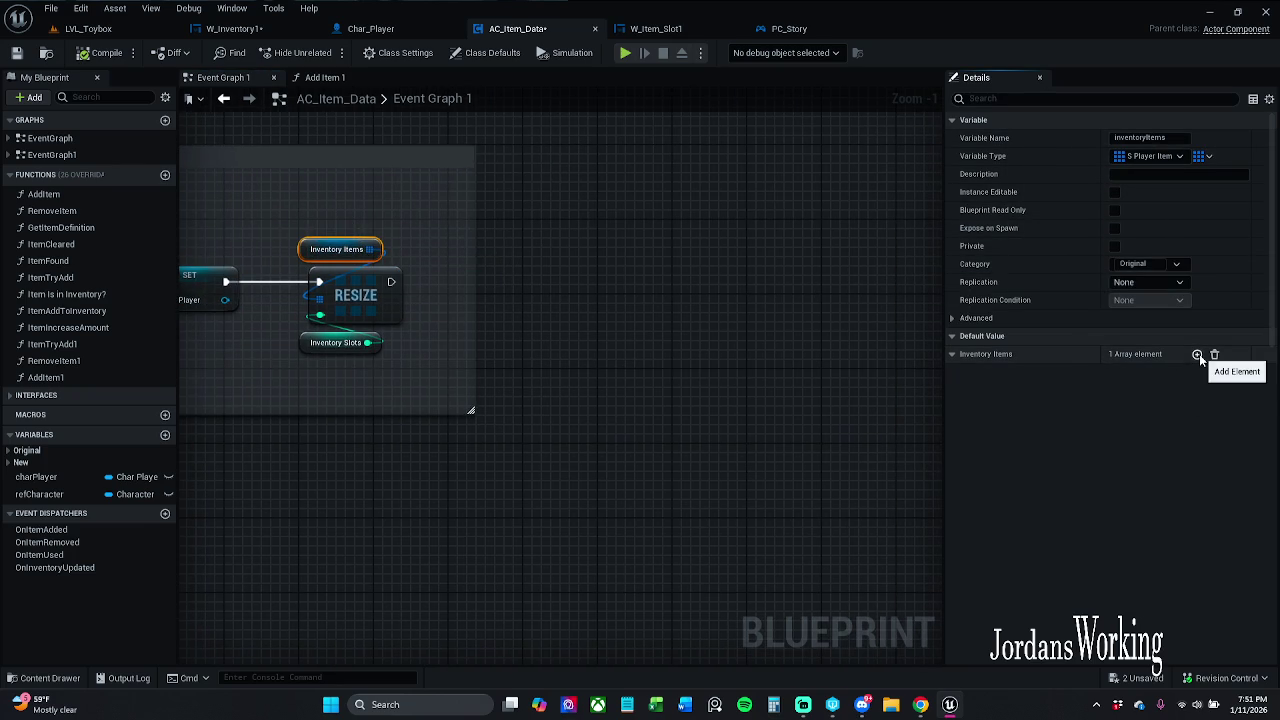
click(1198, 355)
click(1198, 356)
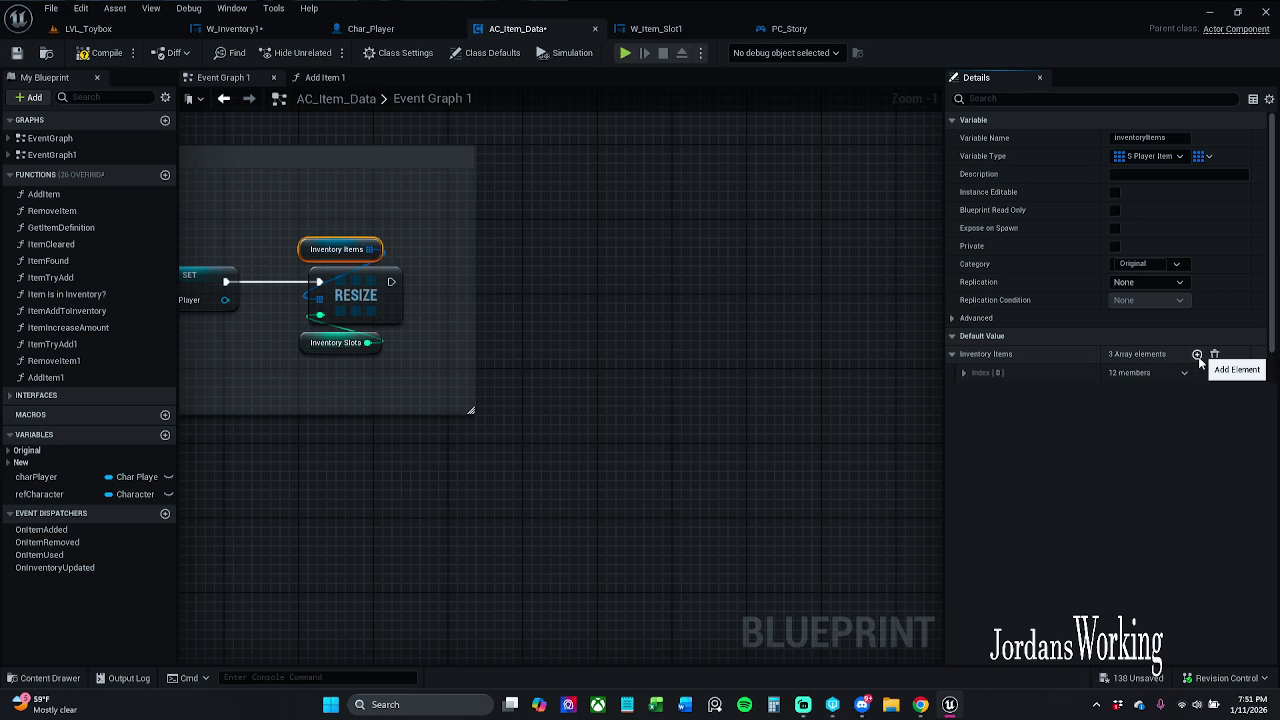
click(1198, 355)
click(1198, 355)
click(1198, 355)
click(1198, 355)
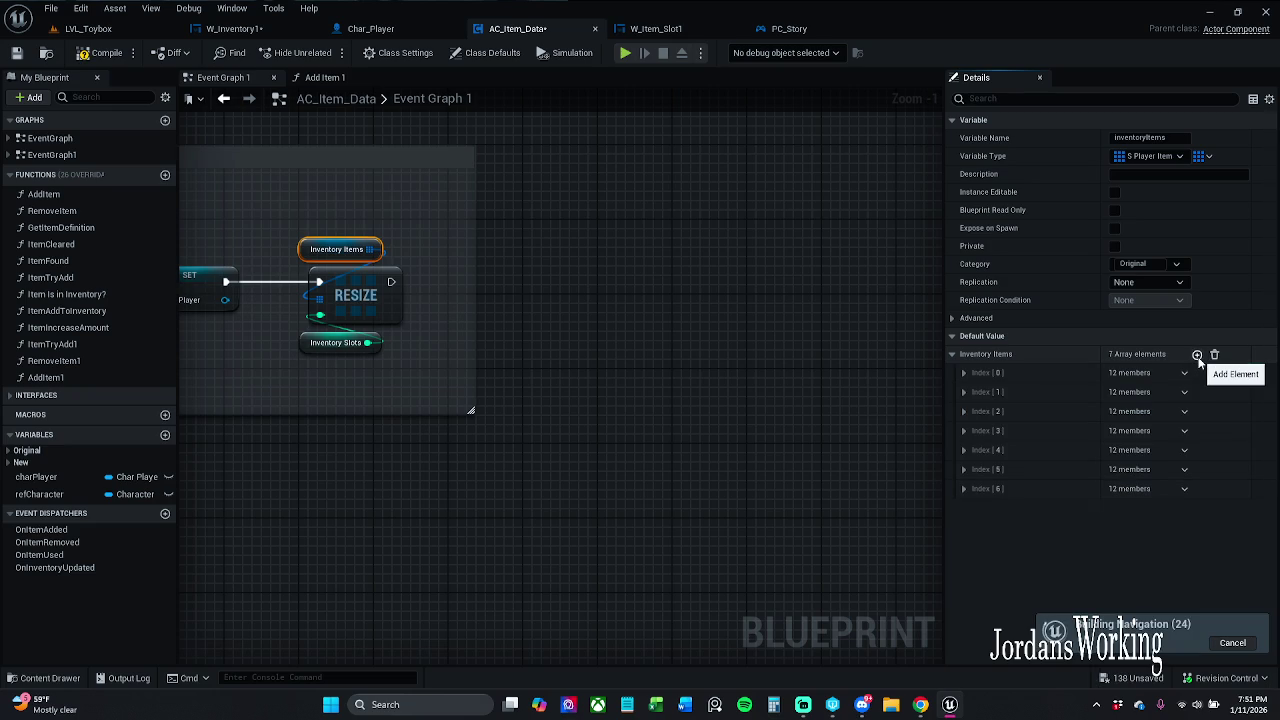
click(1198, 355)
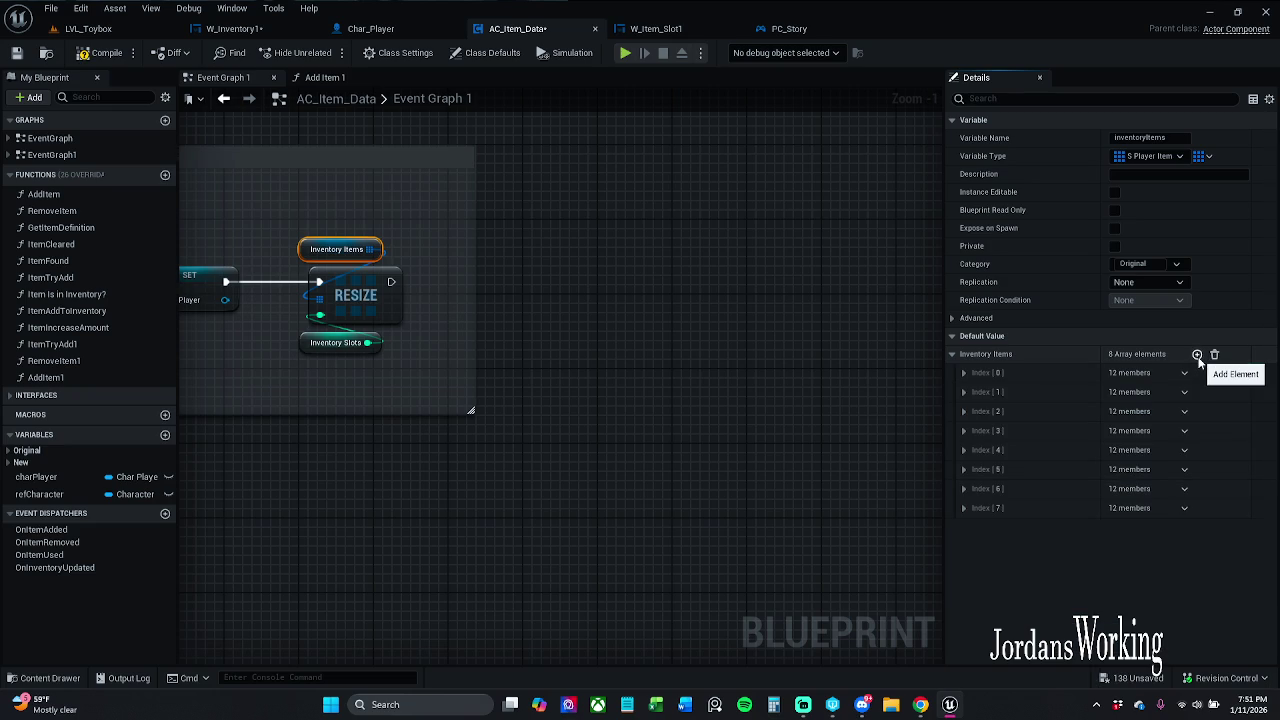
click(1198, 355)
click(1198, 355)
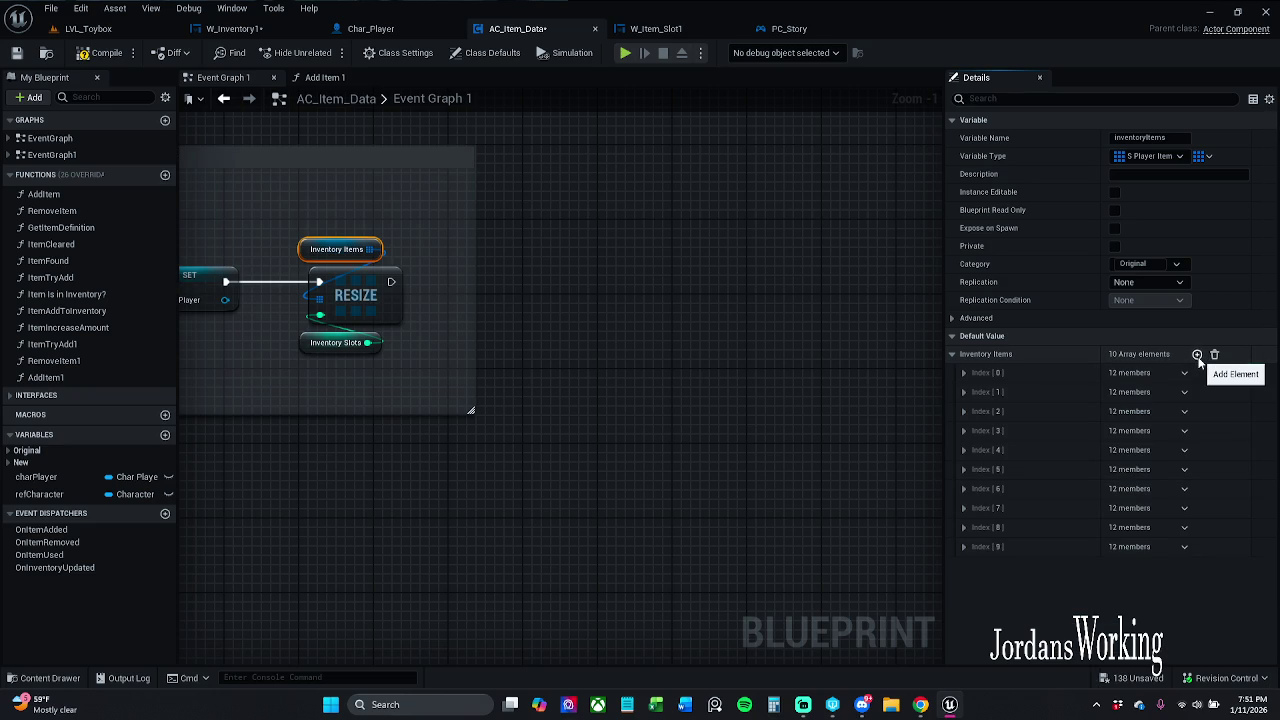
click(1185, 547)
click(1220, 593)
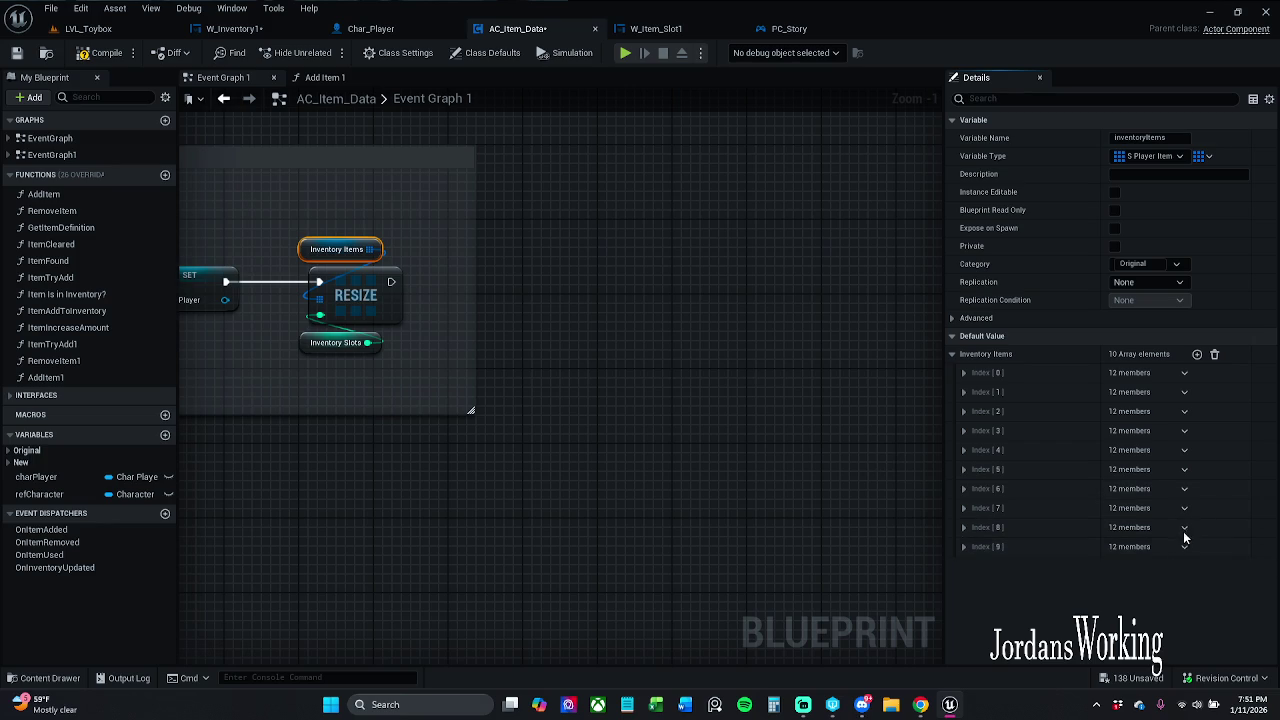
click(1184, 529)
click(1214, 563)
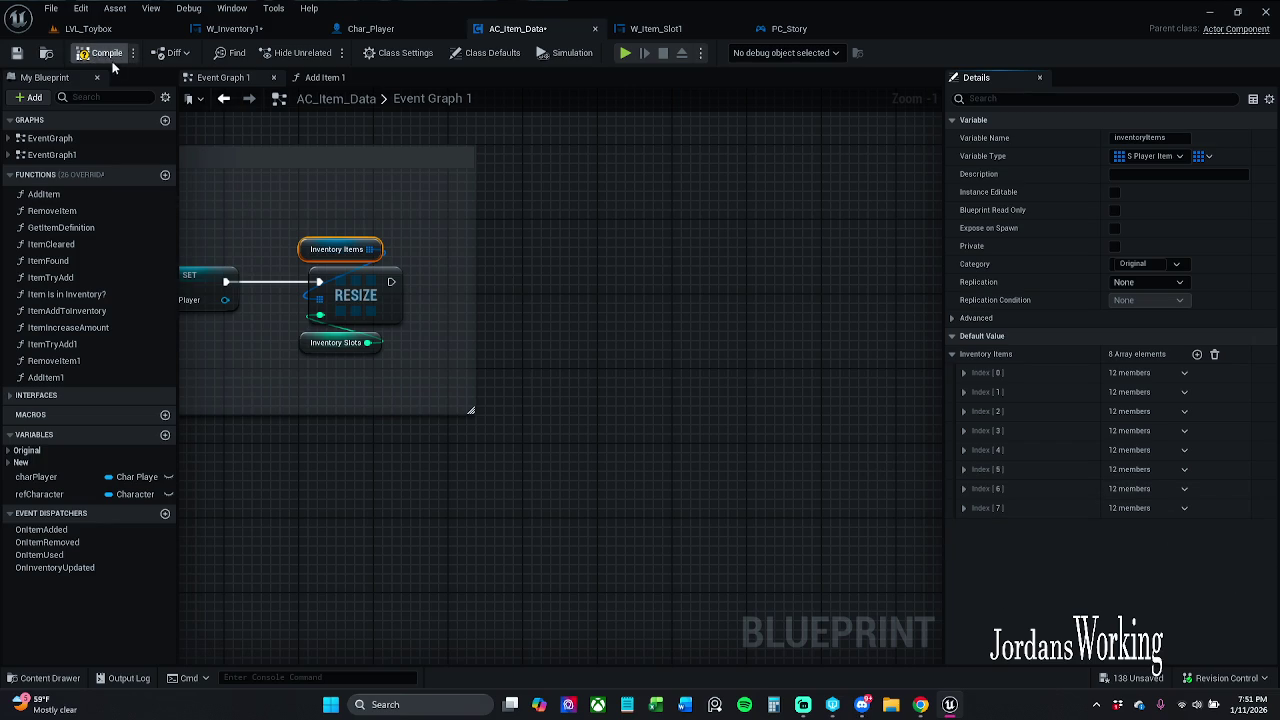
click(17, 53)
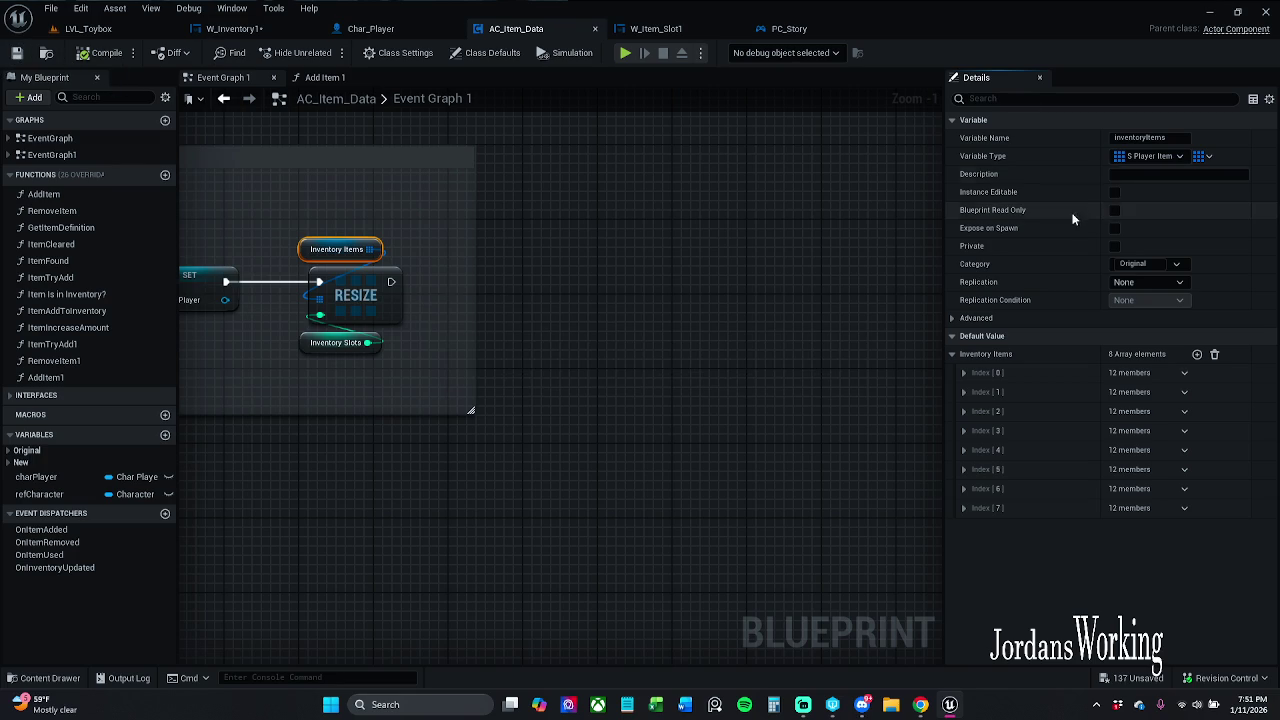
- Enable Instance Editable and Expose on Spawn on Inventory Items, save, and return to LVL_Toybox
click(1114, 192)
click(1115, 229)
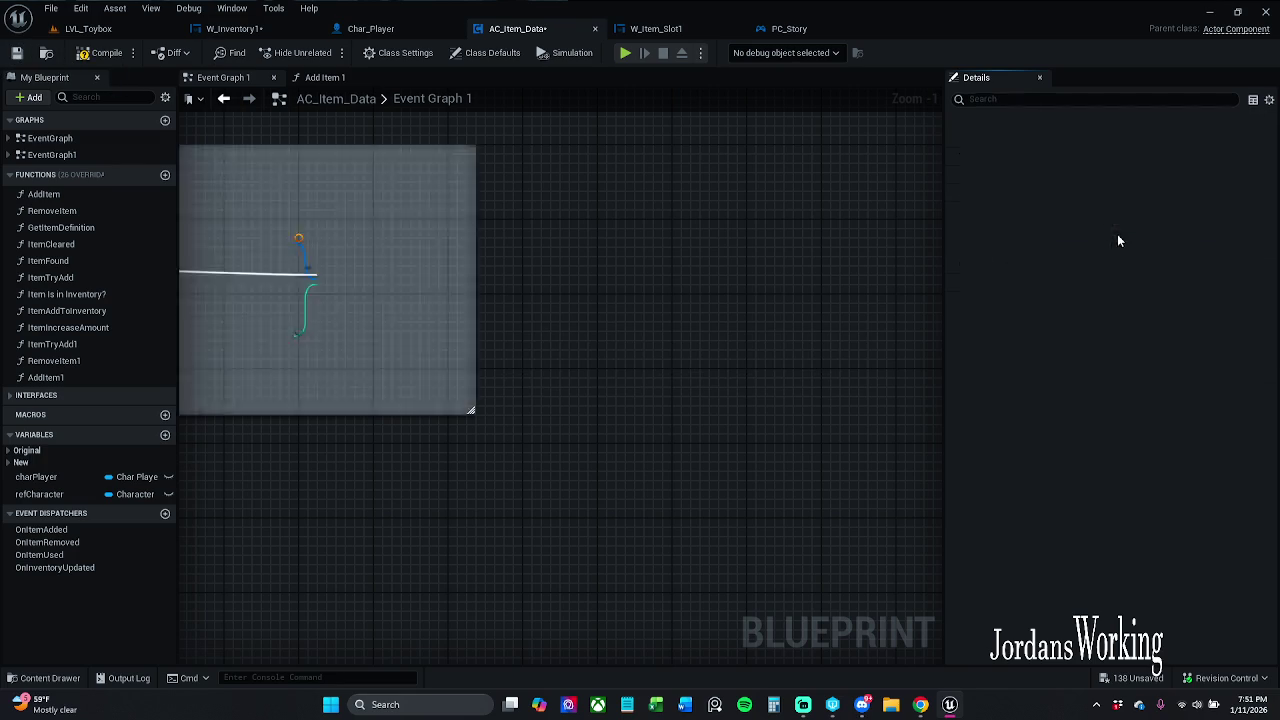
click(17, 53)
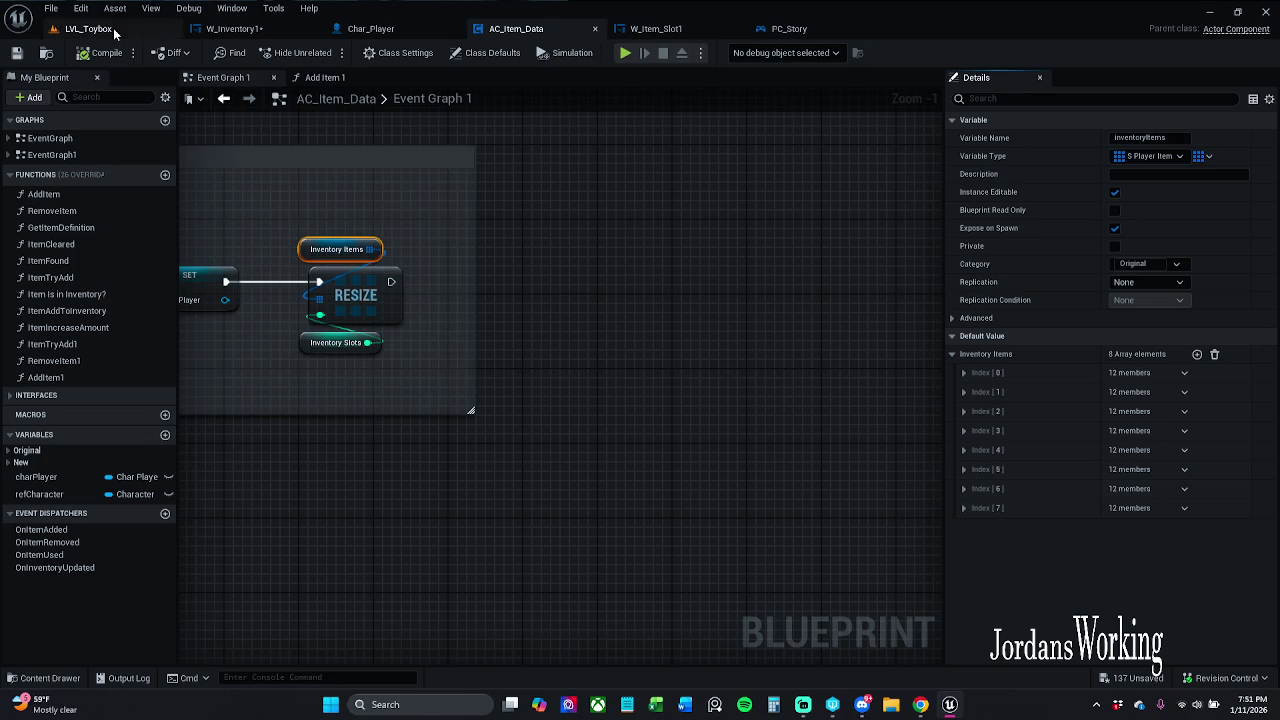
click(115, 29)
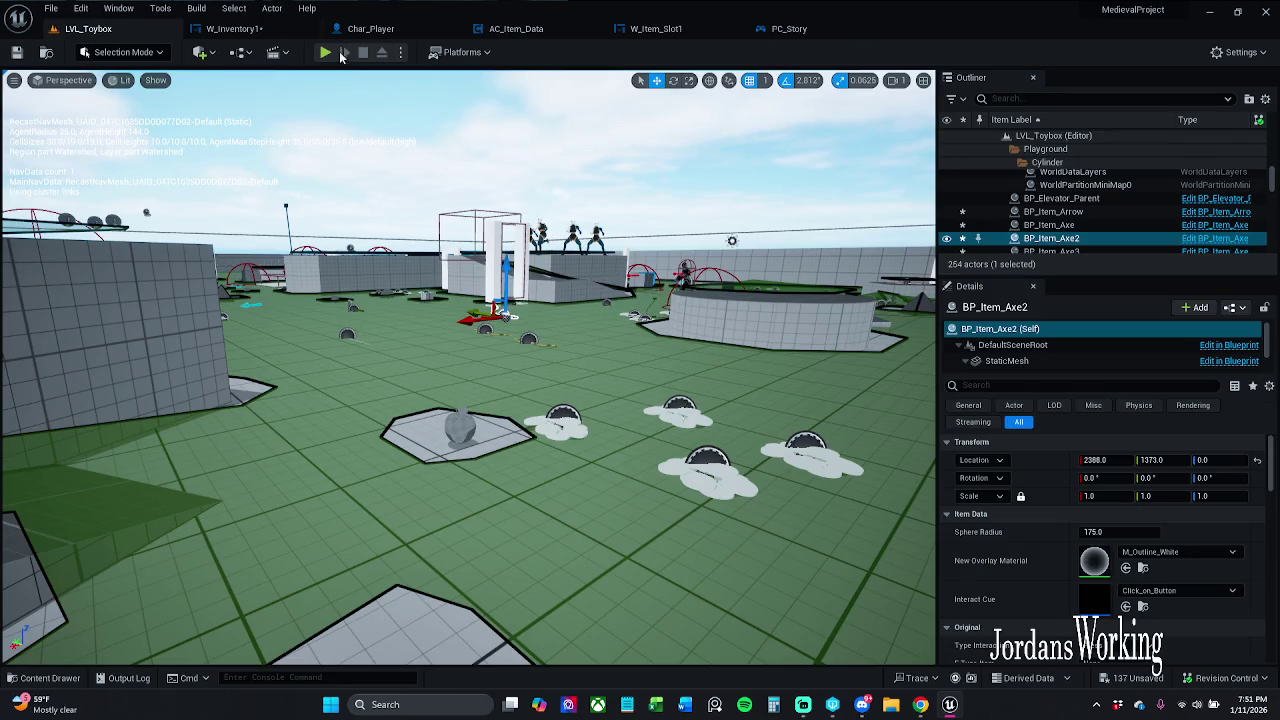
- Play the level, pick up the triangle AOE potion, and use it from the inventory
click(331, 52)
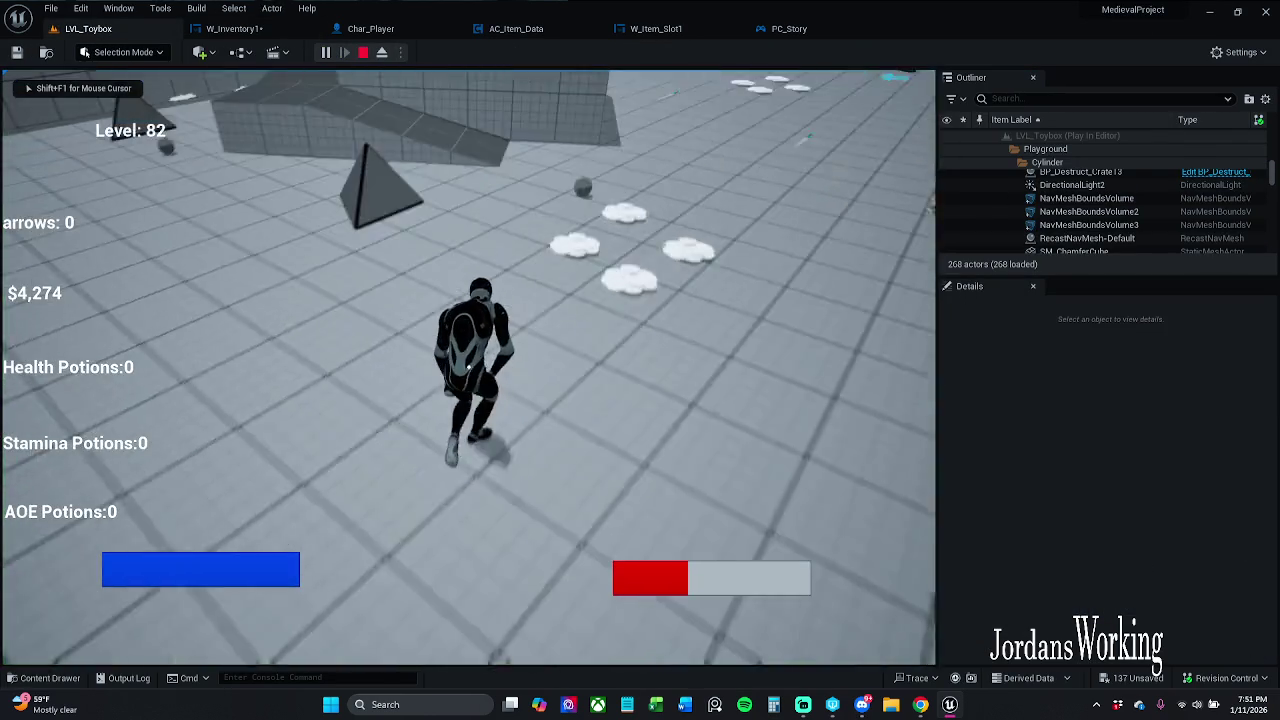
key(w)
key(w)
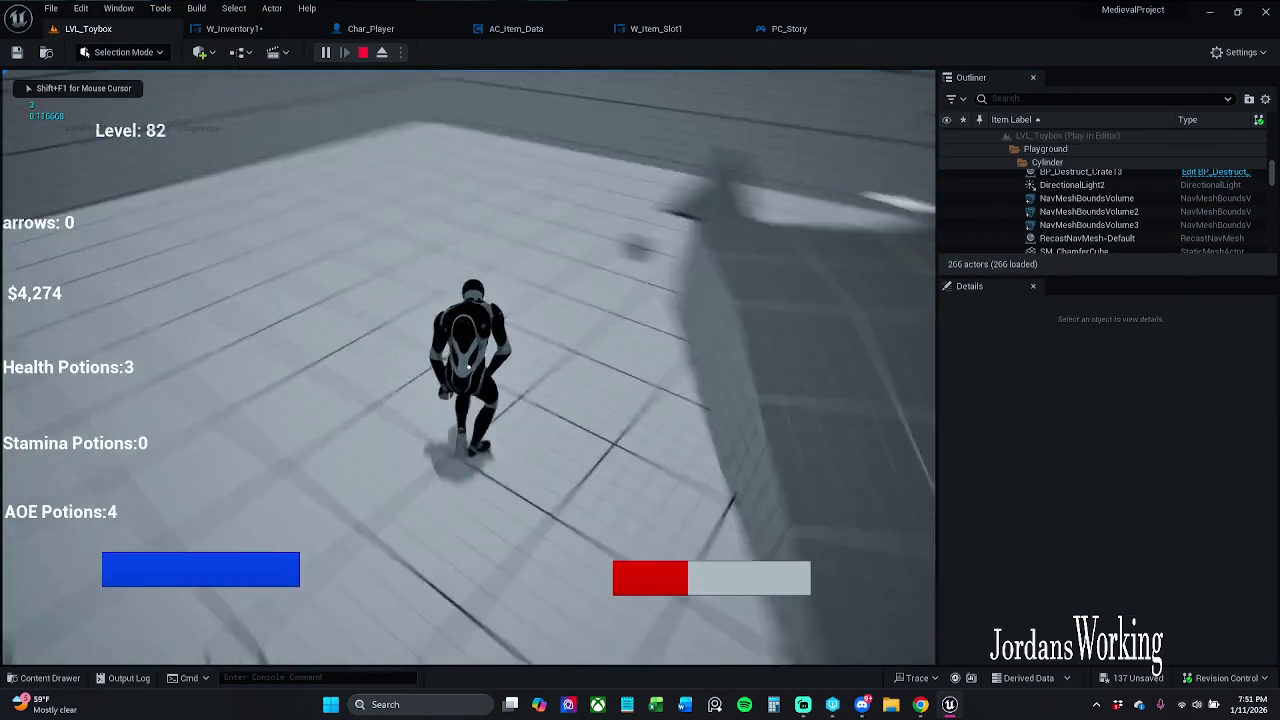
key(e)
key(i)
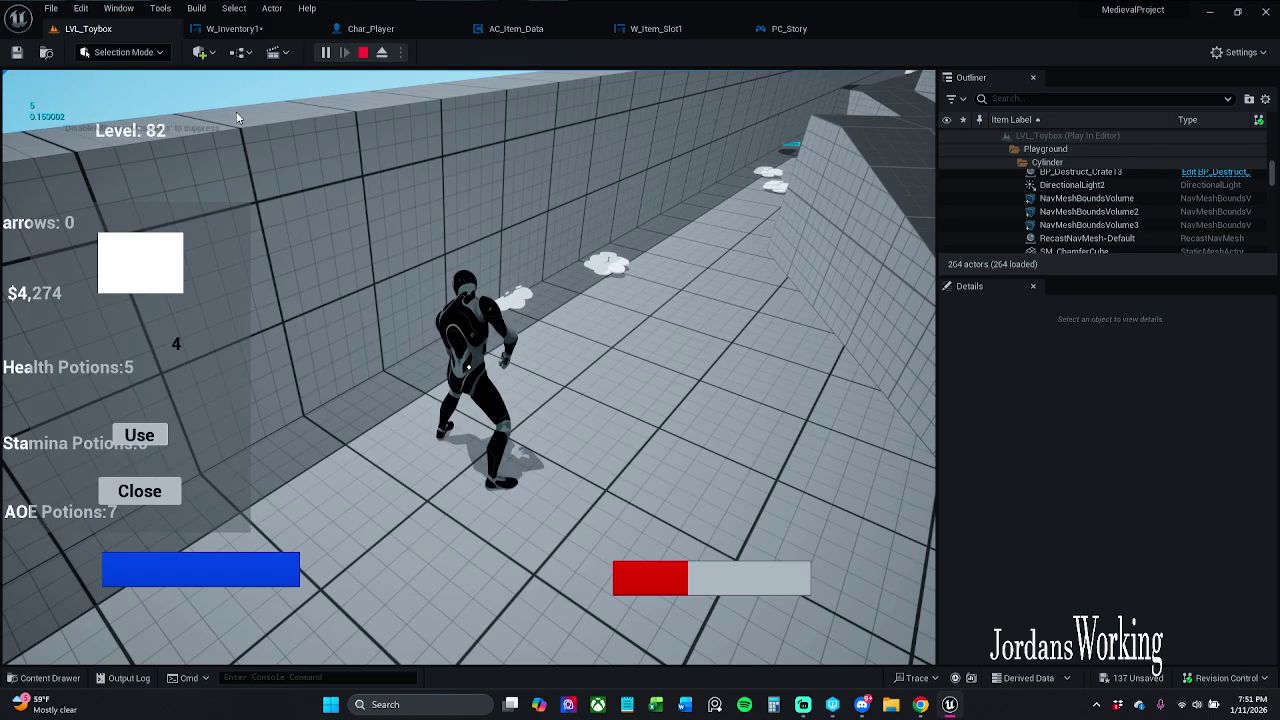
click(140, 435)
- Resume and stop play, then replay and use the inventory item to halt on the Interact breakpoint
click(558, 54)
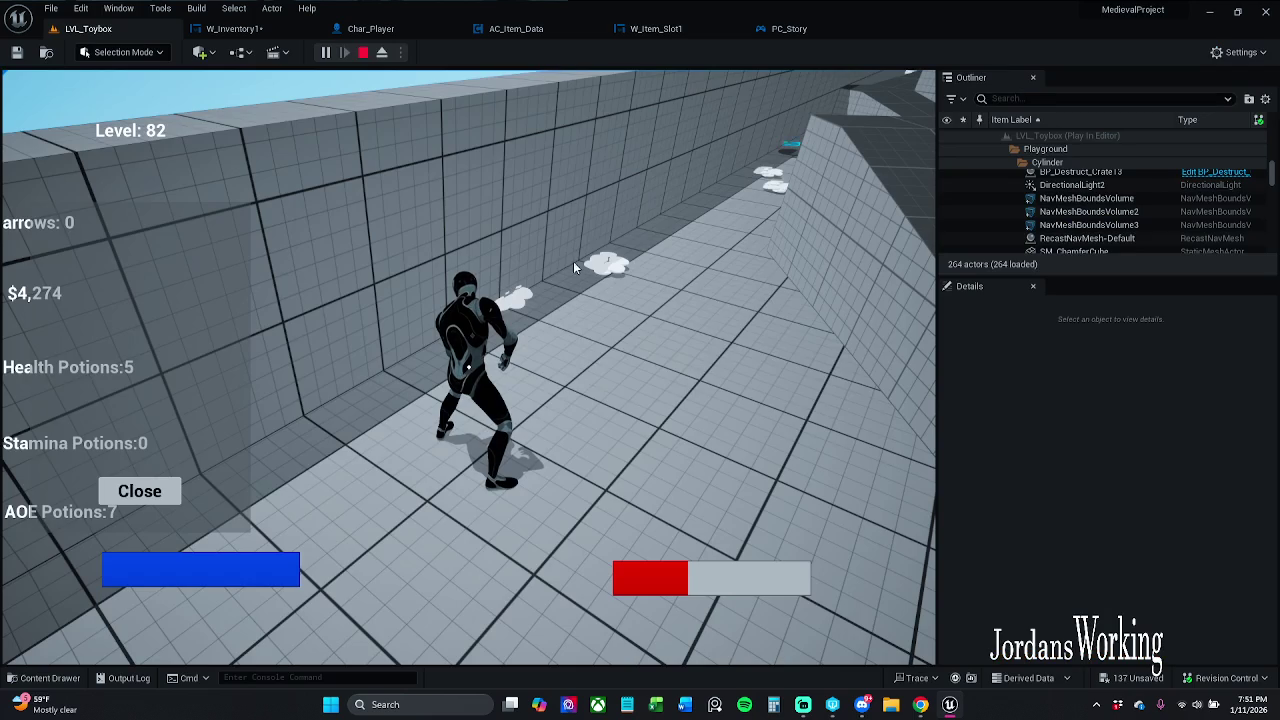
key(Escape)
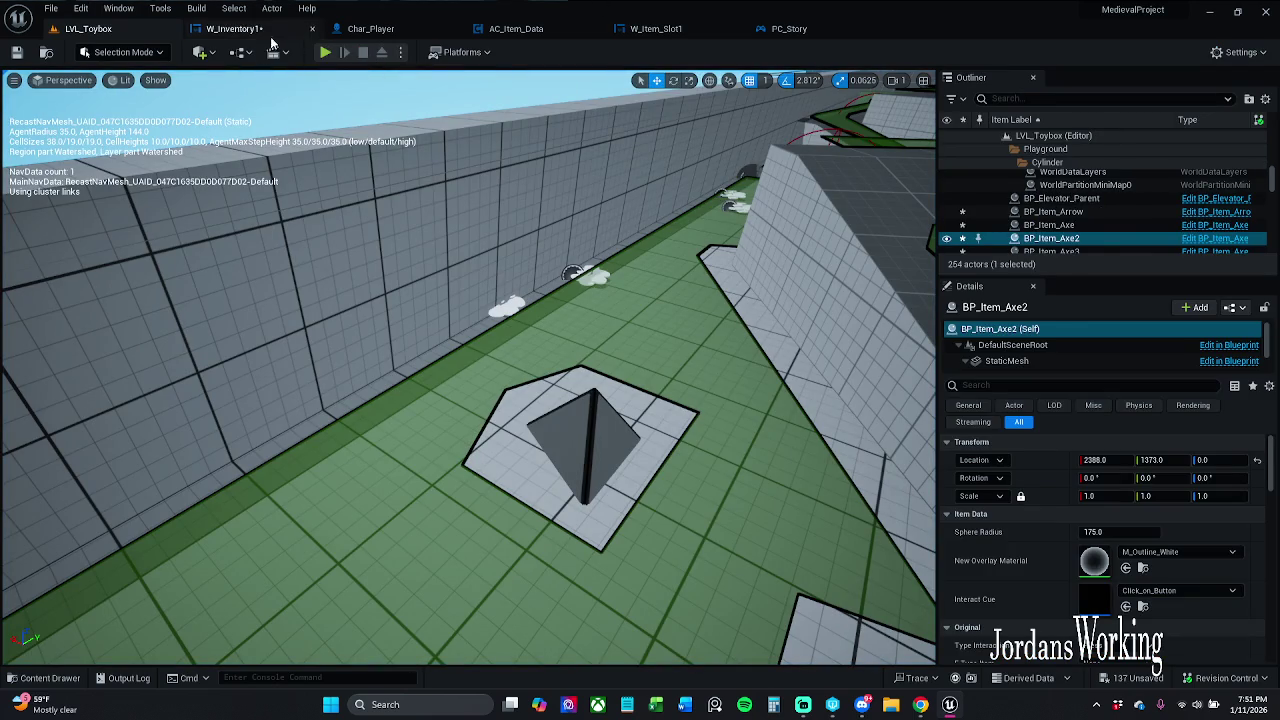
key(alt+p)
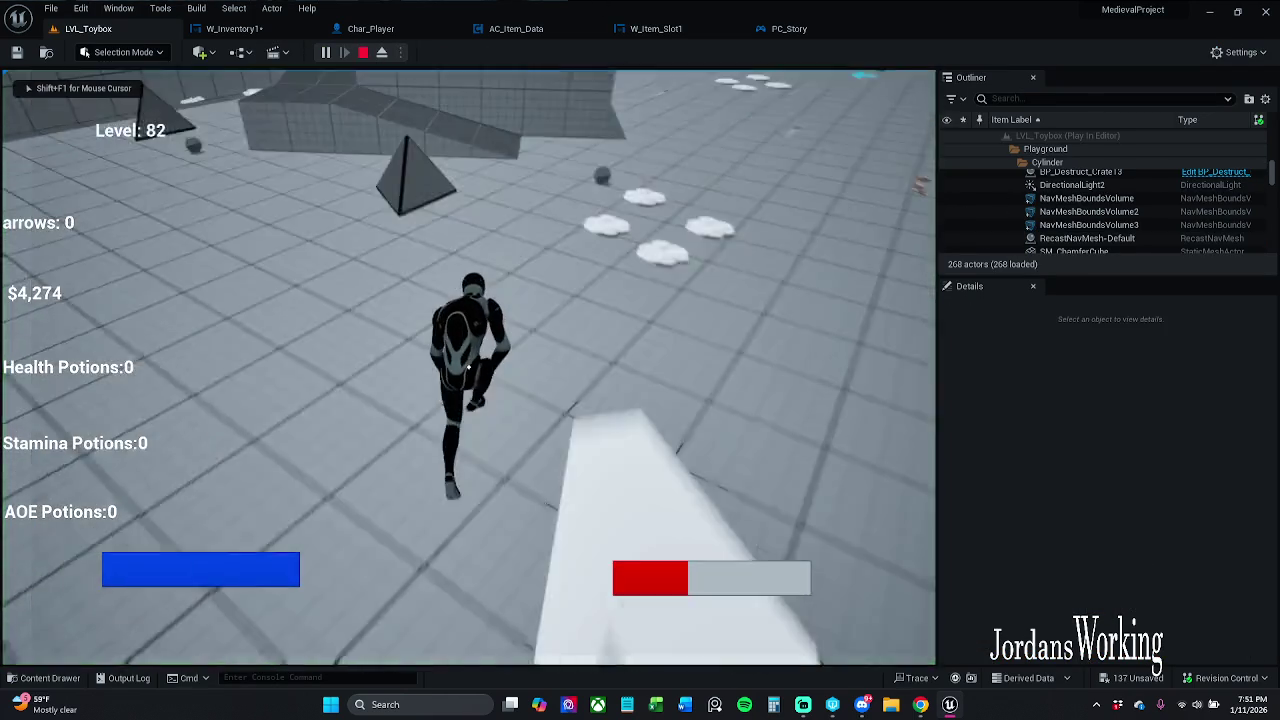
key(i)
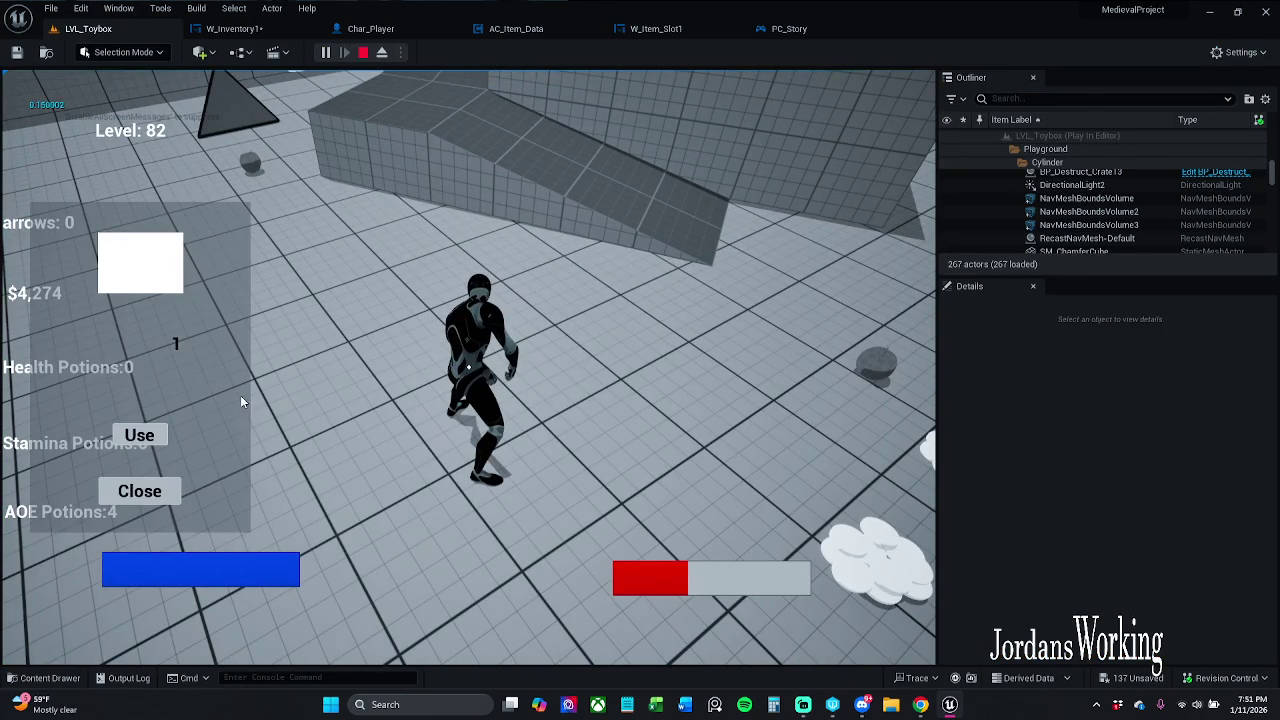
click(140, 439)
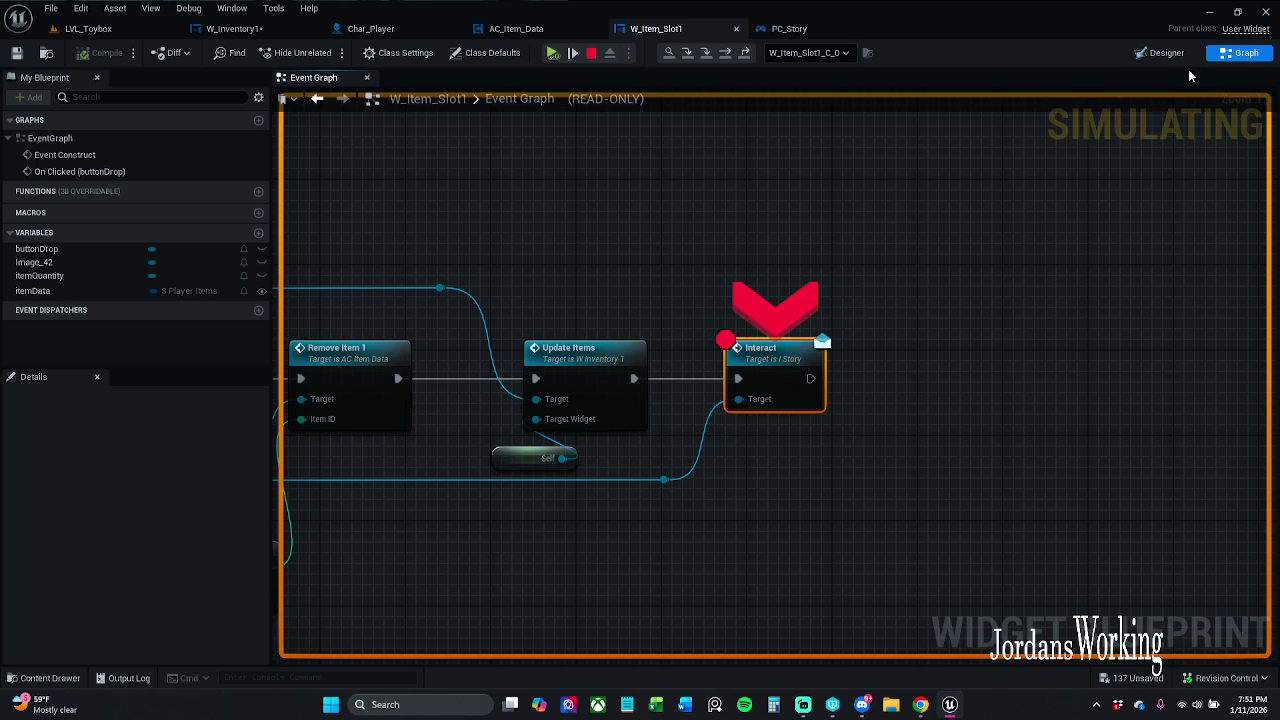
- Stop the play session and save the W_Inventory1 blueprint
click(591, 53)
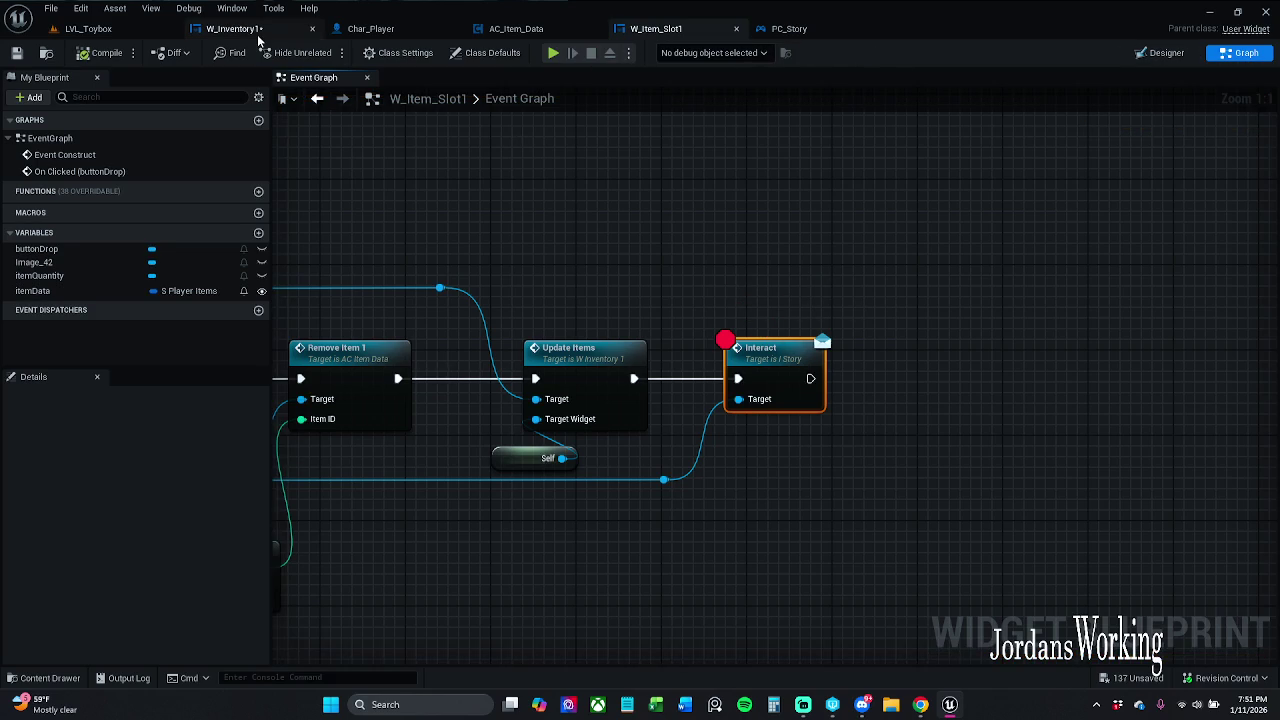
click(234, 28)
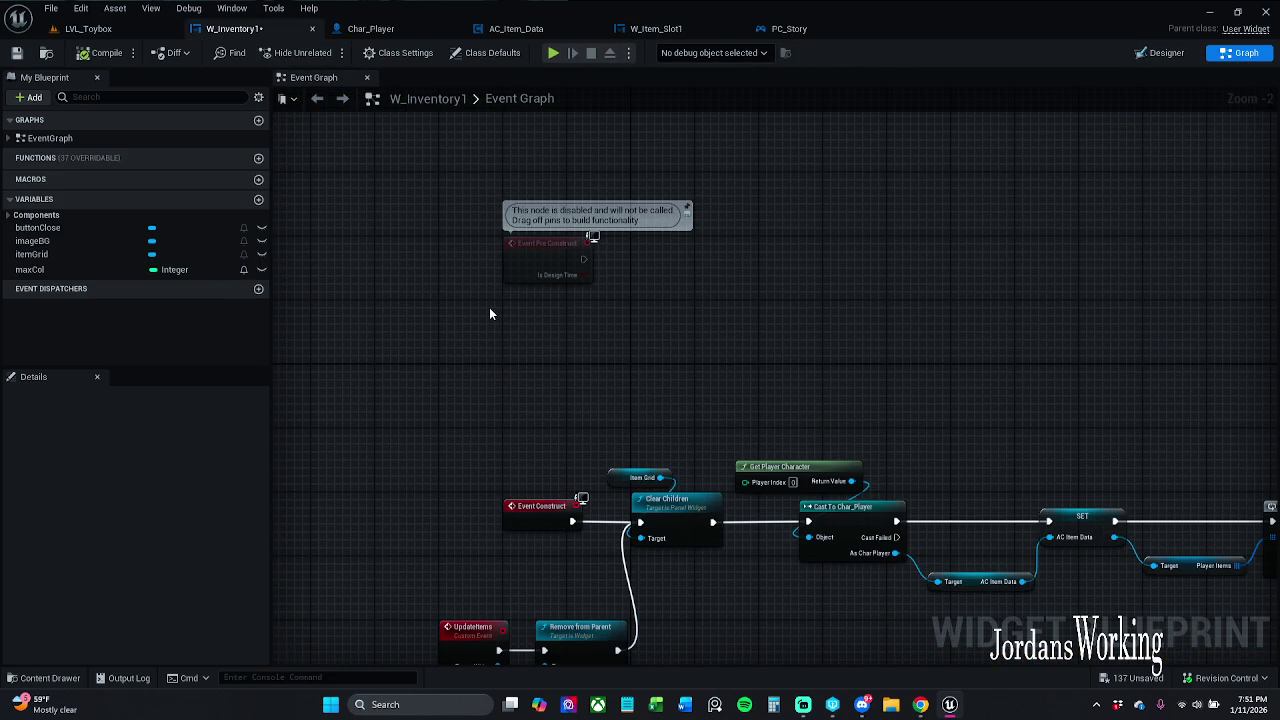
mouse_move(589, 265)
key(ctrl+space)
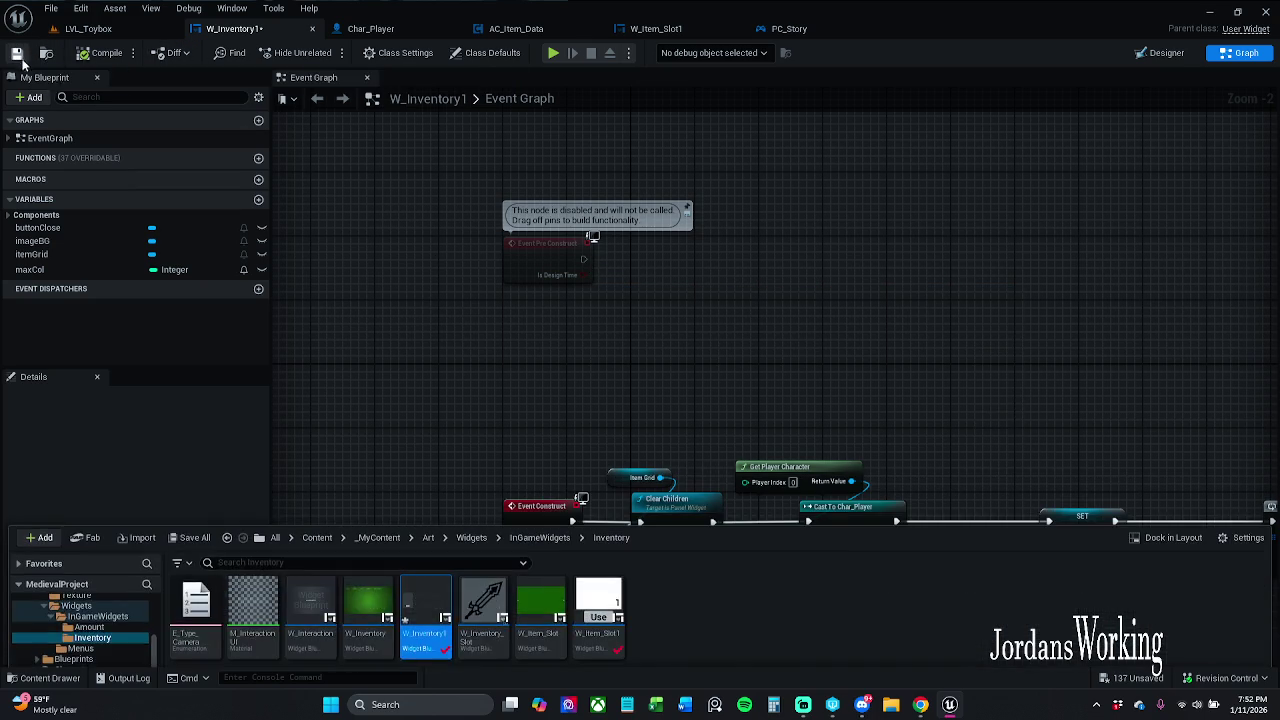
click(570, 377)
drag(570, 377, 538, 250)
scroll(558, 228, down, 1)
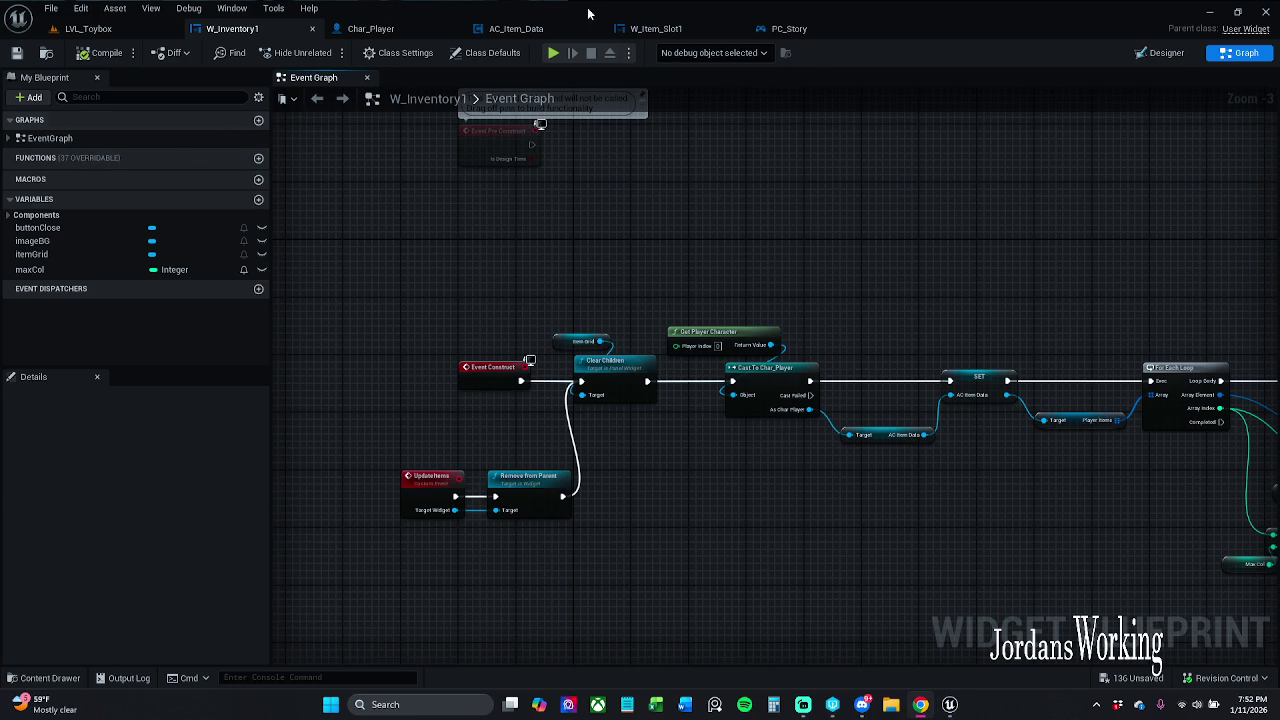
- In AC_Item_Data, review BeginPlay's SET and RESIZE nodes and expand the New variable category
click(550, 30)
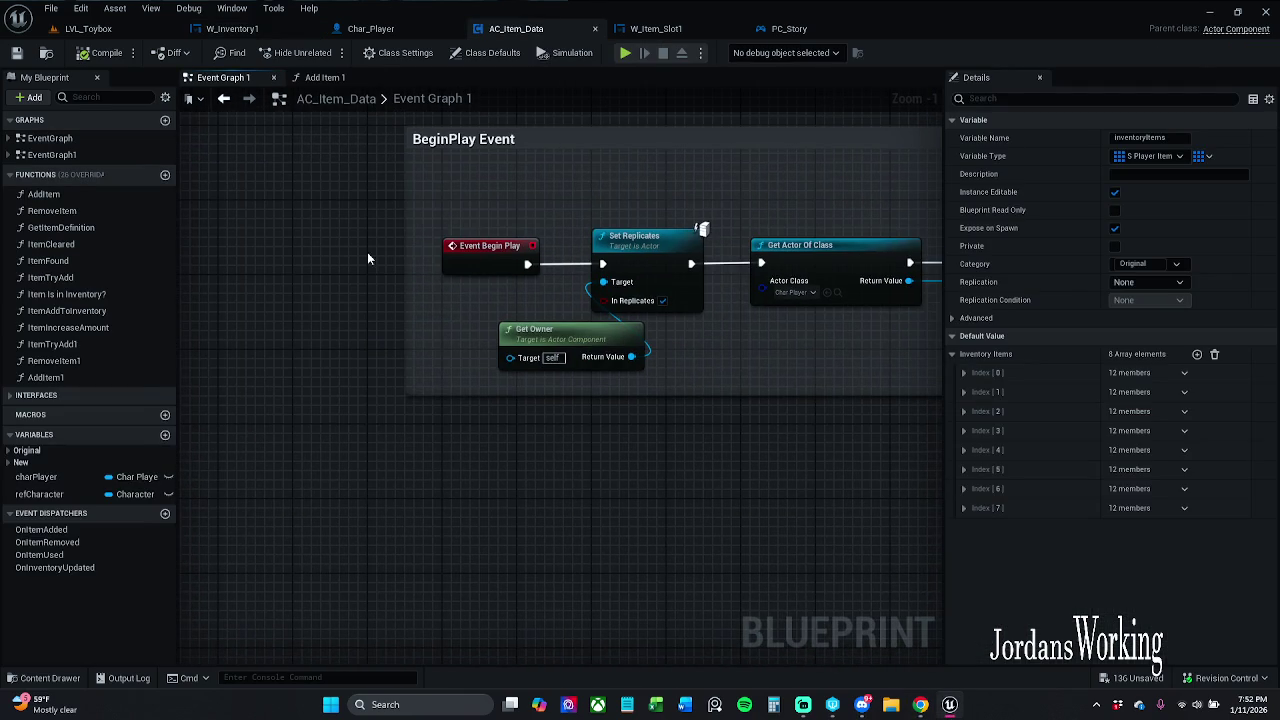
click(920, 704)
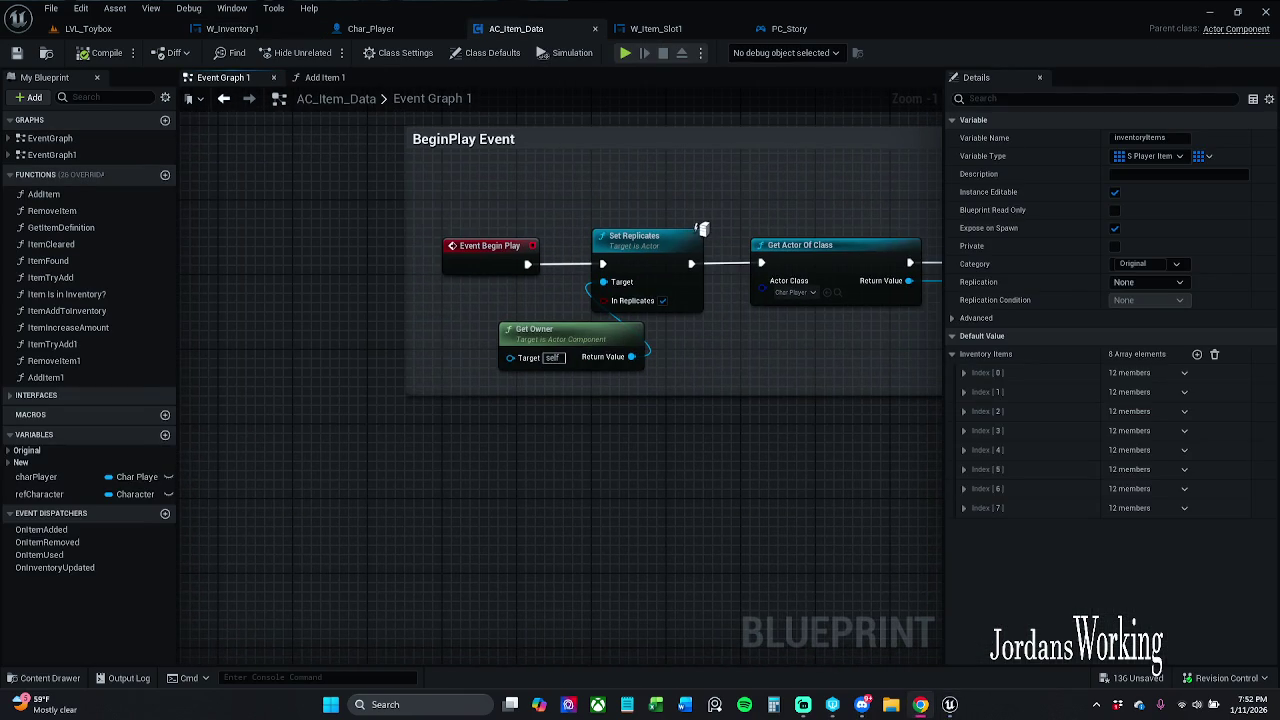
drag(764, 400, 407, 402)
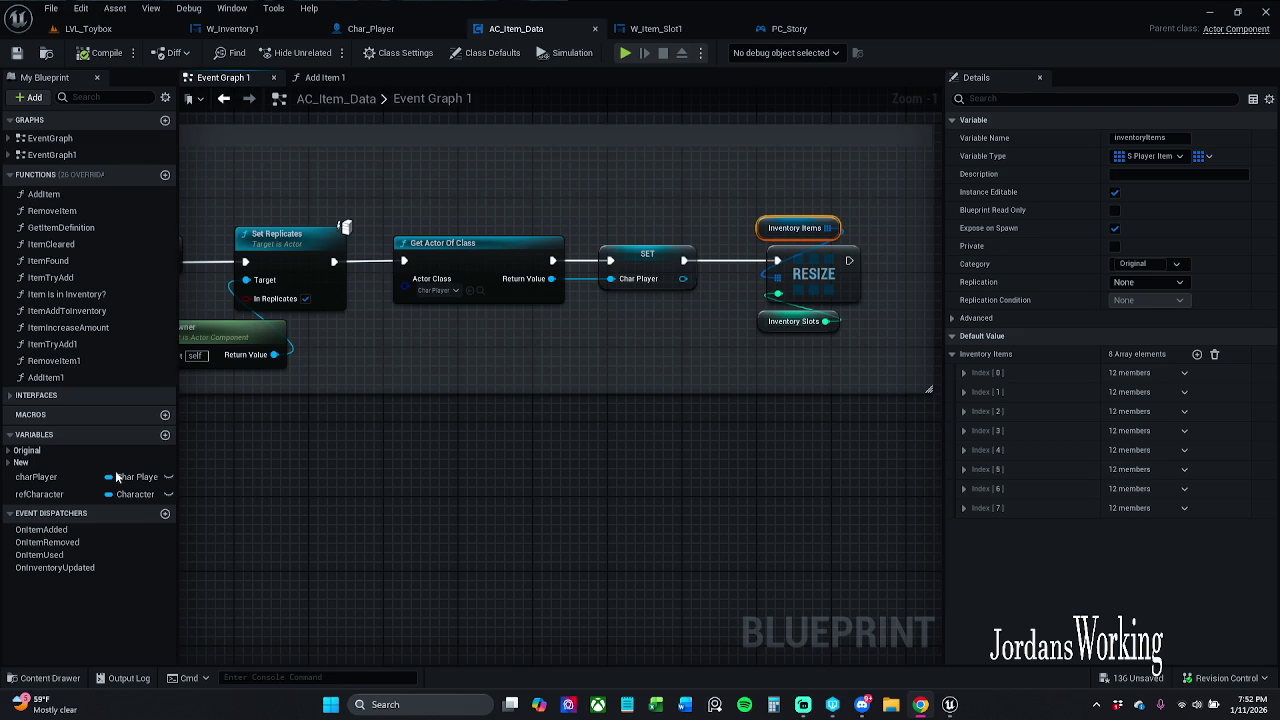
mouse_move(502, 470)
mouse_down()
mouse_move(549, 389)
mouse_move(538, 446)
mouse_move(352, 456)
mouse_up()
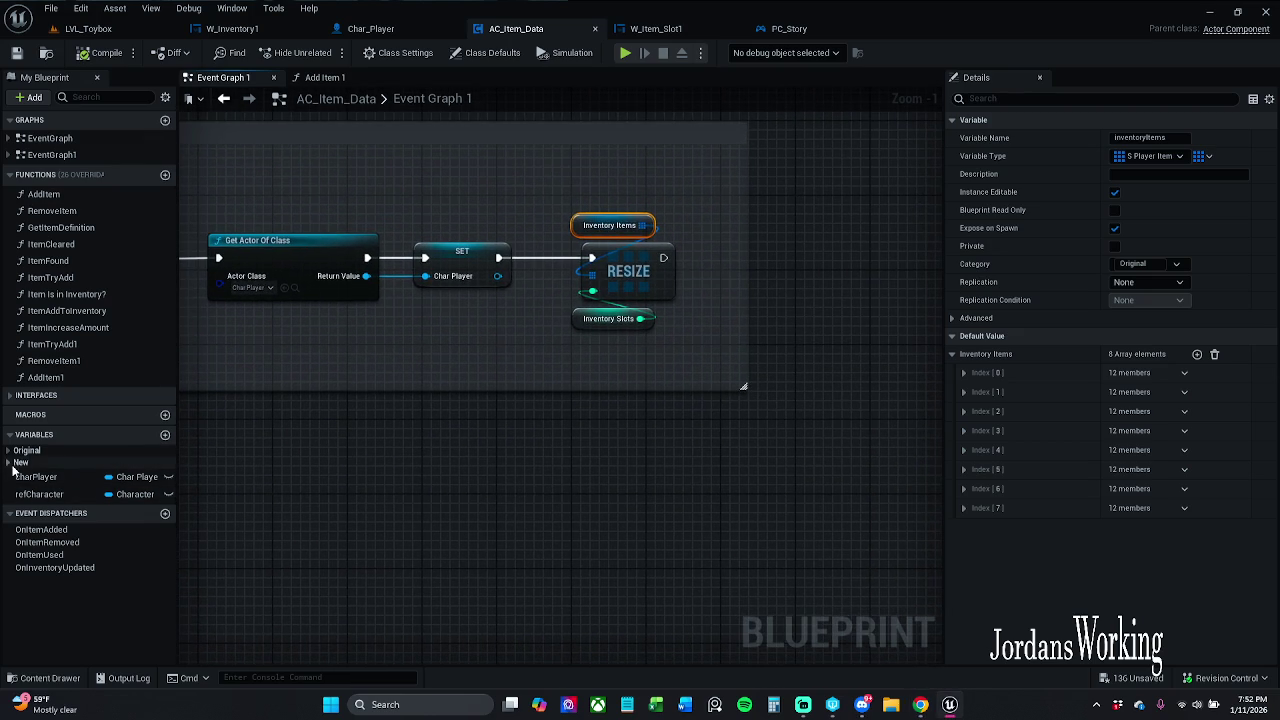
click(15, 463)
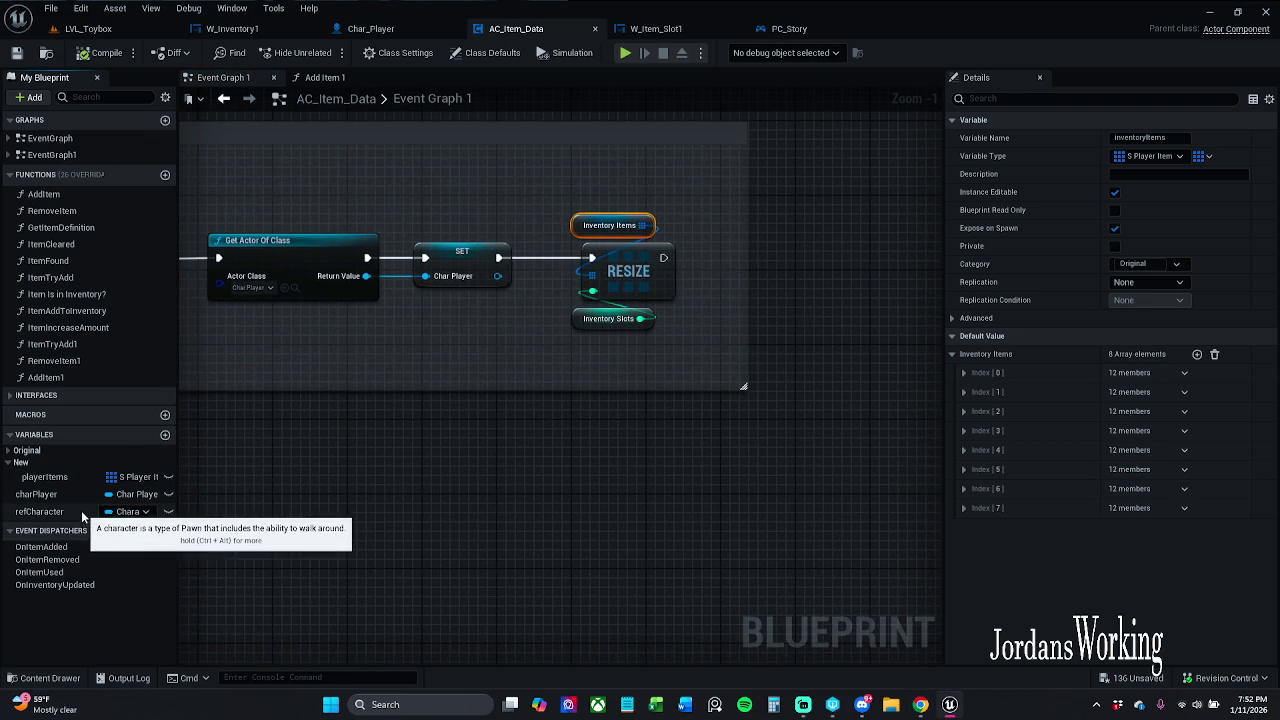
drag(311, 435, 251, 446)
click(53, 495)
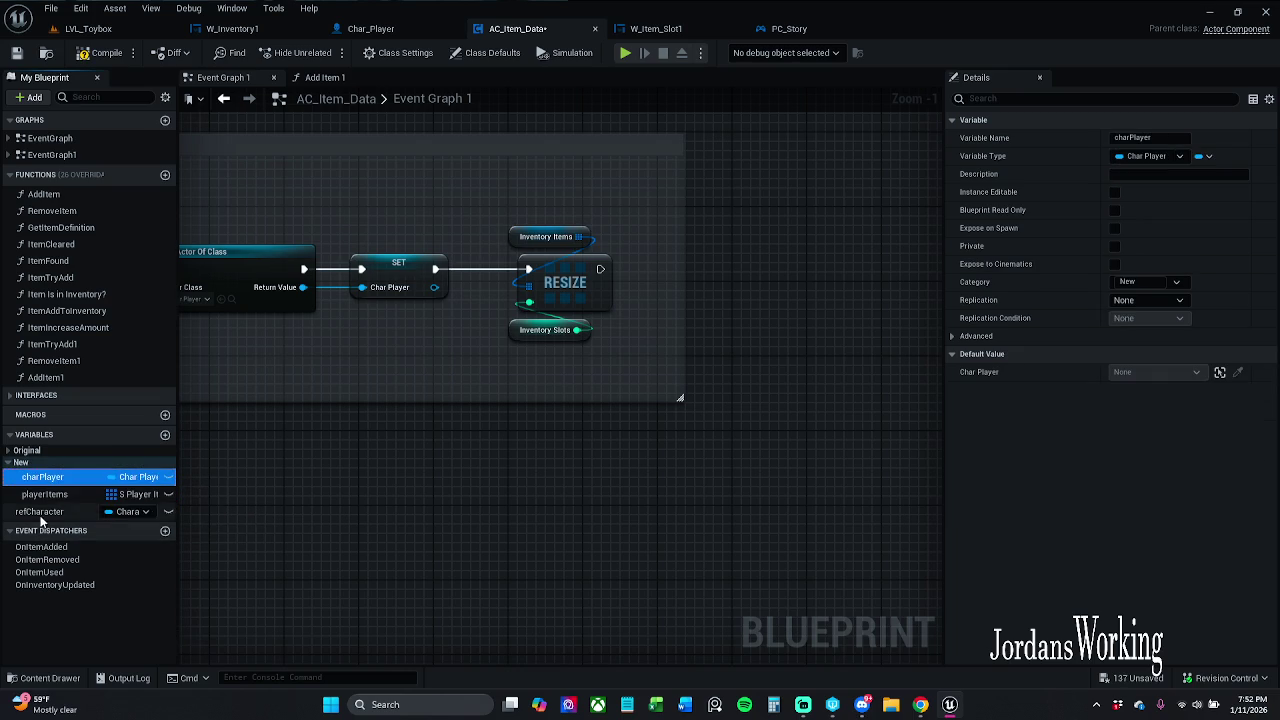
- Move refCharacter into the New category and bring the RESIZE node back into view
click(33, 517)
drag(33, 517, 22, 466)
click(18, 452)
scroll(18, 458, down, 2)
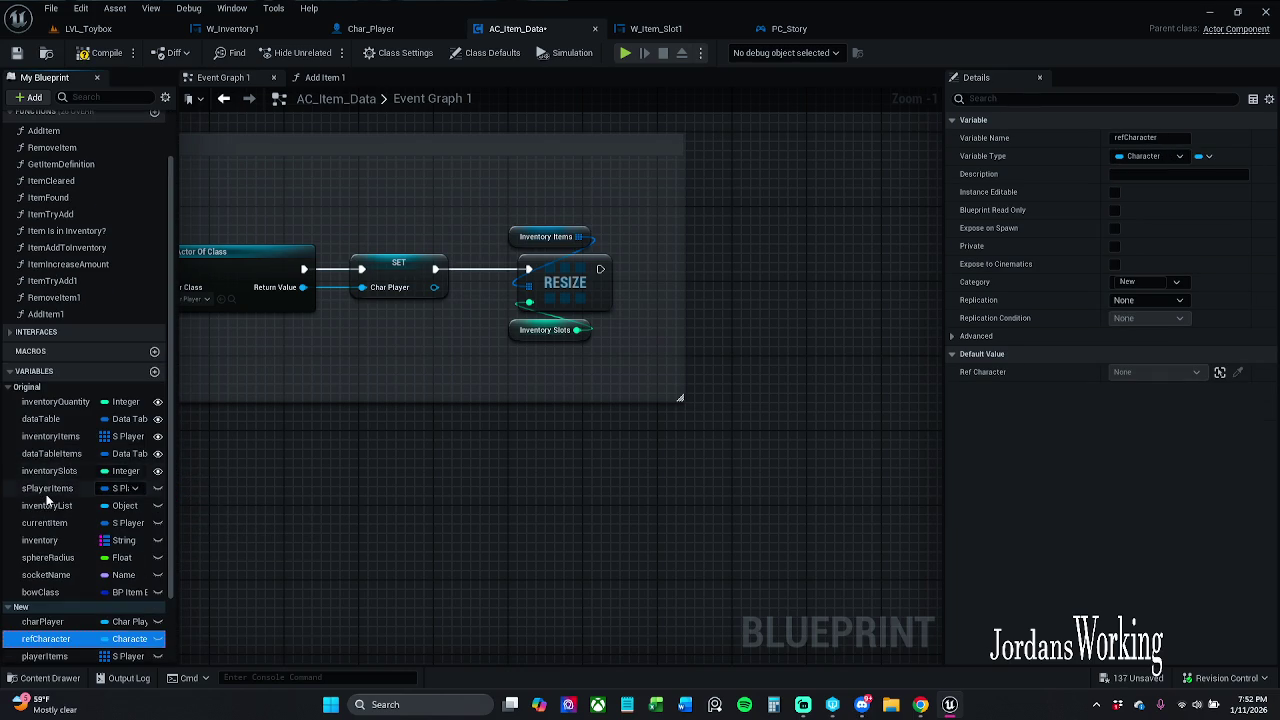
click(10, 391)
drag(757, 328, 620, 355)
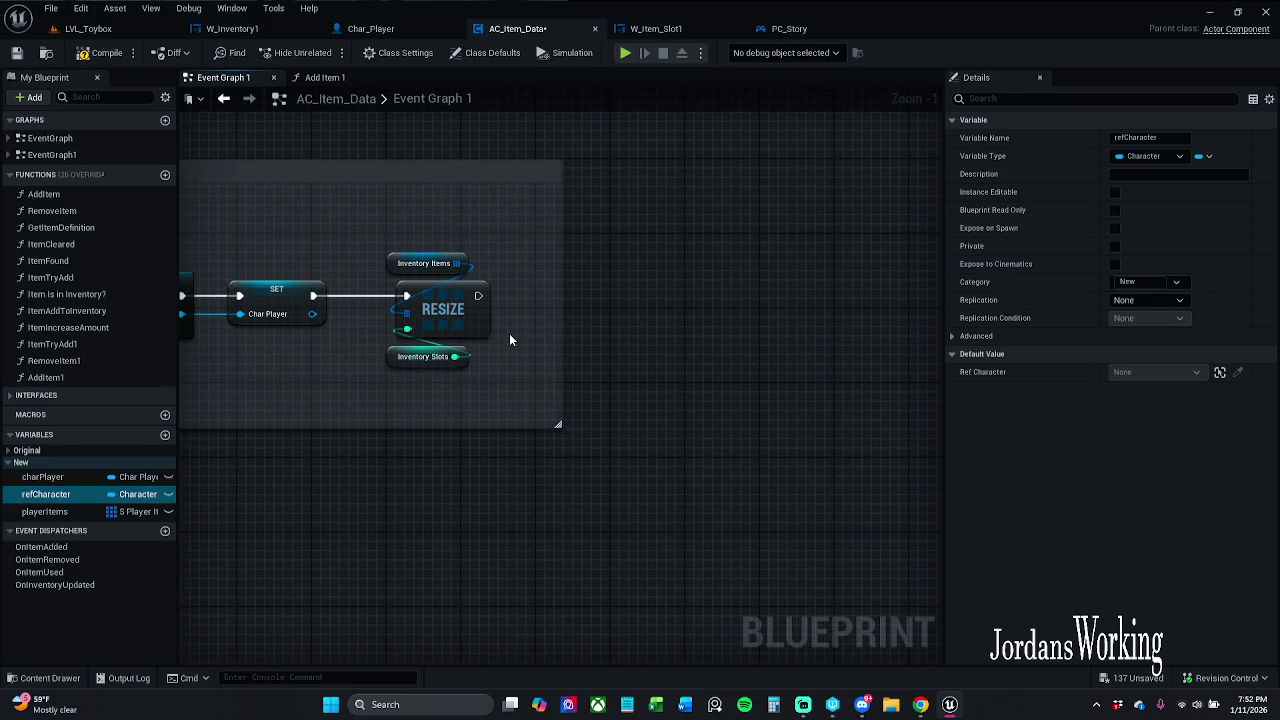
mouse_move(515, 333)
mouse_down()
mouse_move(473, 340)
mouse_move(436, 308)
mouse_move(547, 302)
mouse_move(525, 301)
mouse_up()
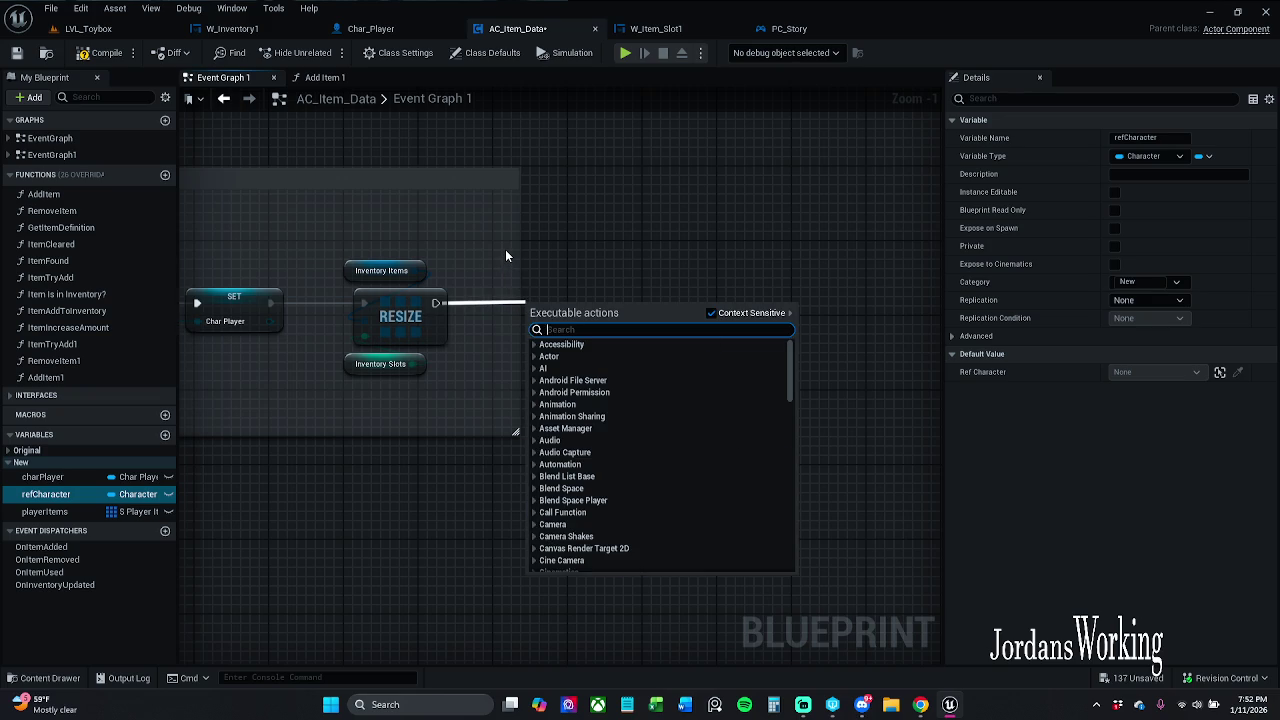
- Add a Create Widget node after RESIZE and straighten the connecting wire
text(crr)
key(BackSpace)
key(BackSpace)
text(r)
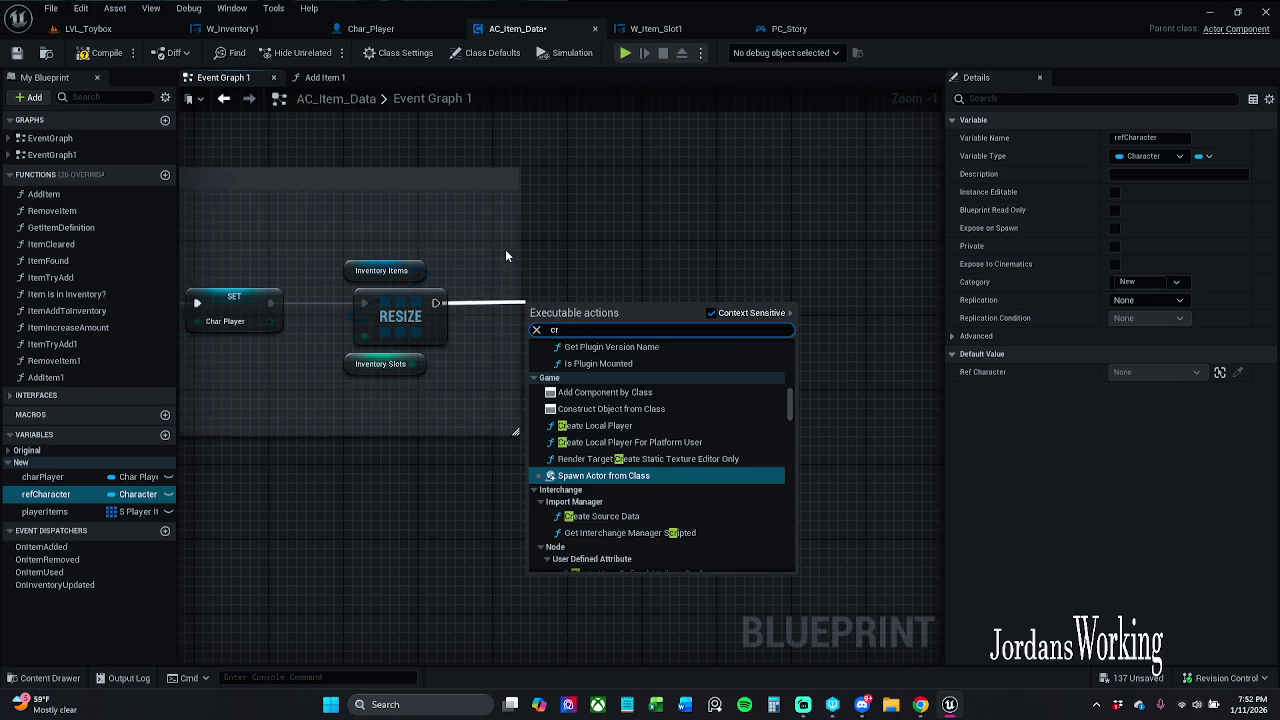
text(eate widget)
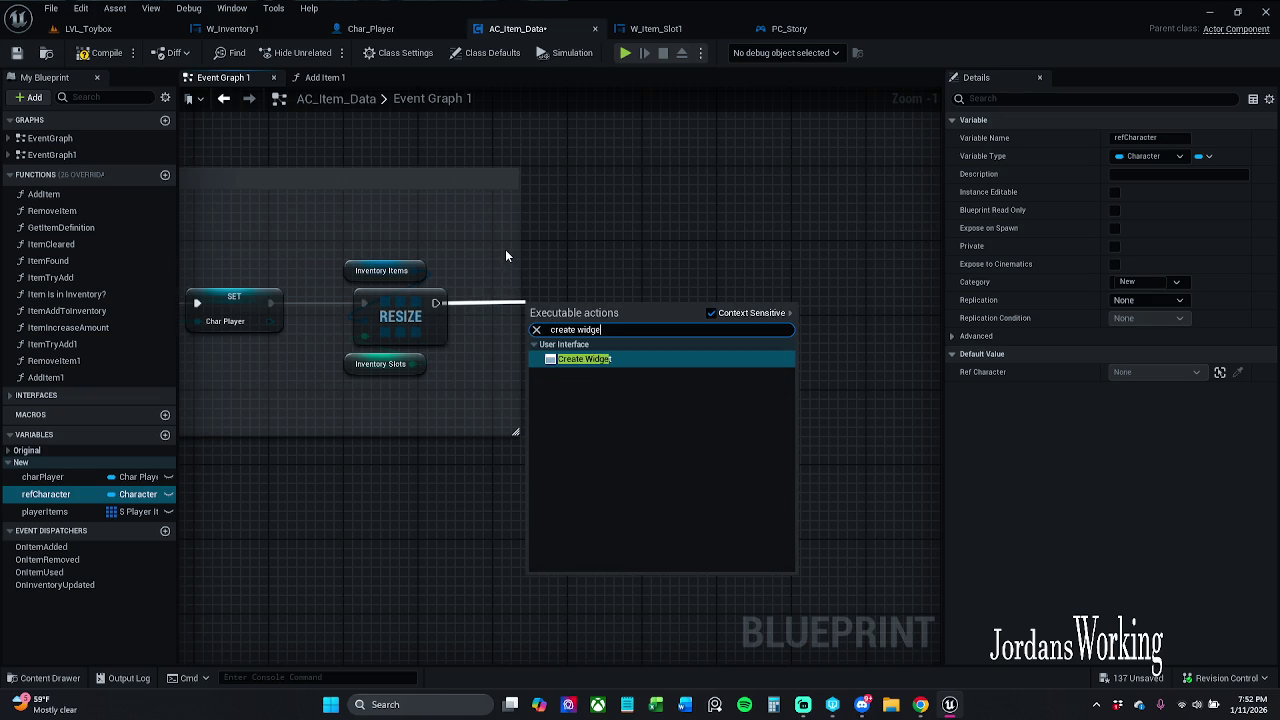
key(Return)
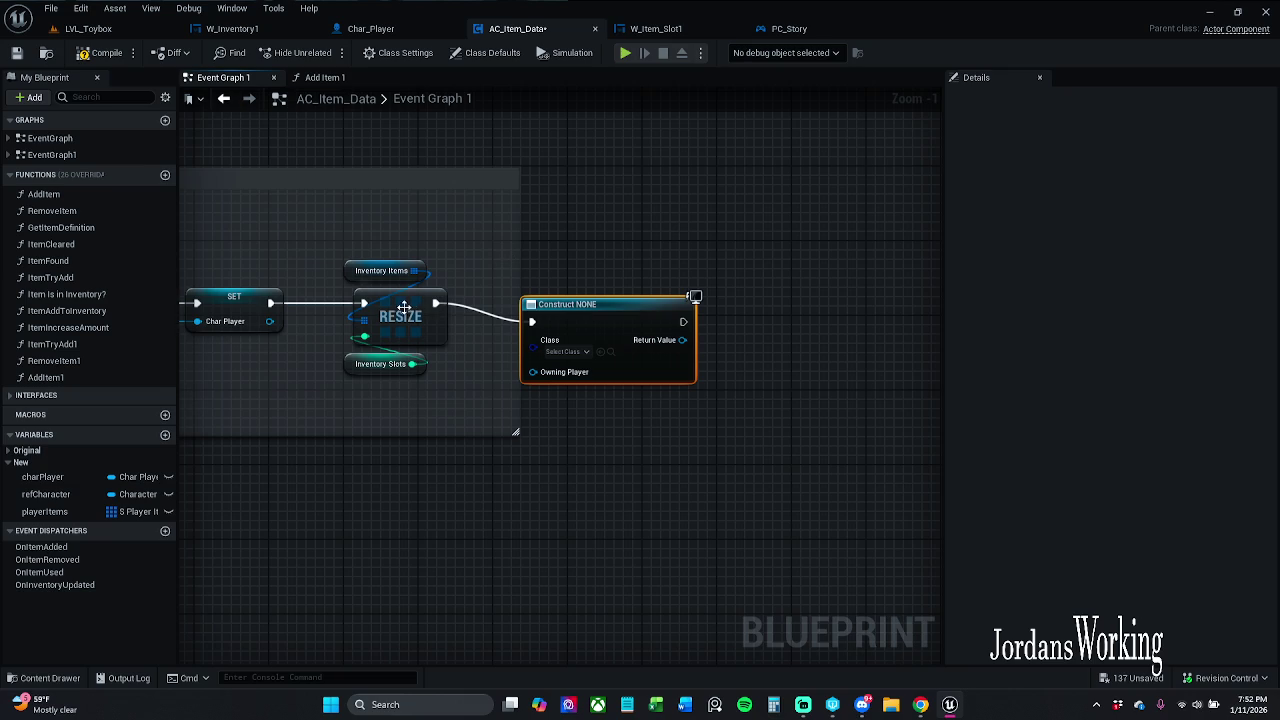
ctrl+click(404, 308)
key(q)
click(655, 216)
- Set the Create Widget class to W_Inventory1 and nudge the node right
click(566, 332)
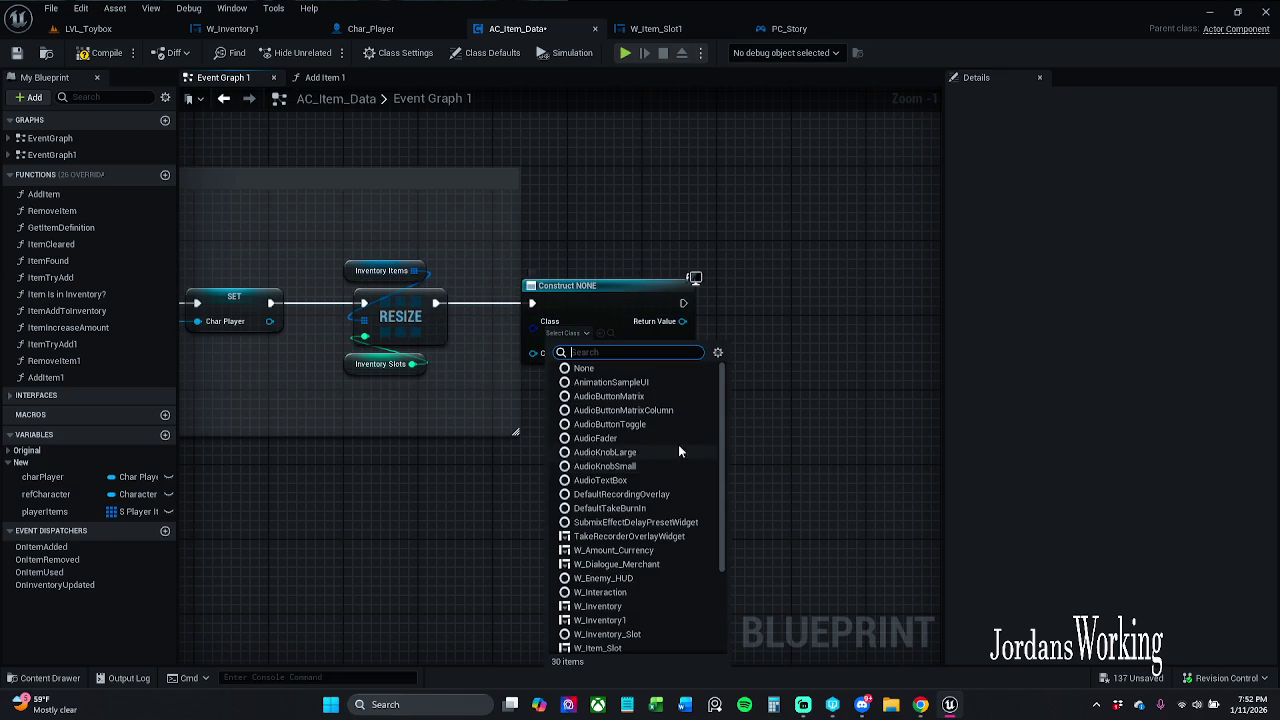
text(w)
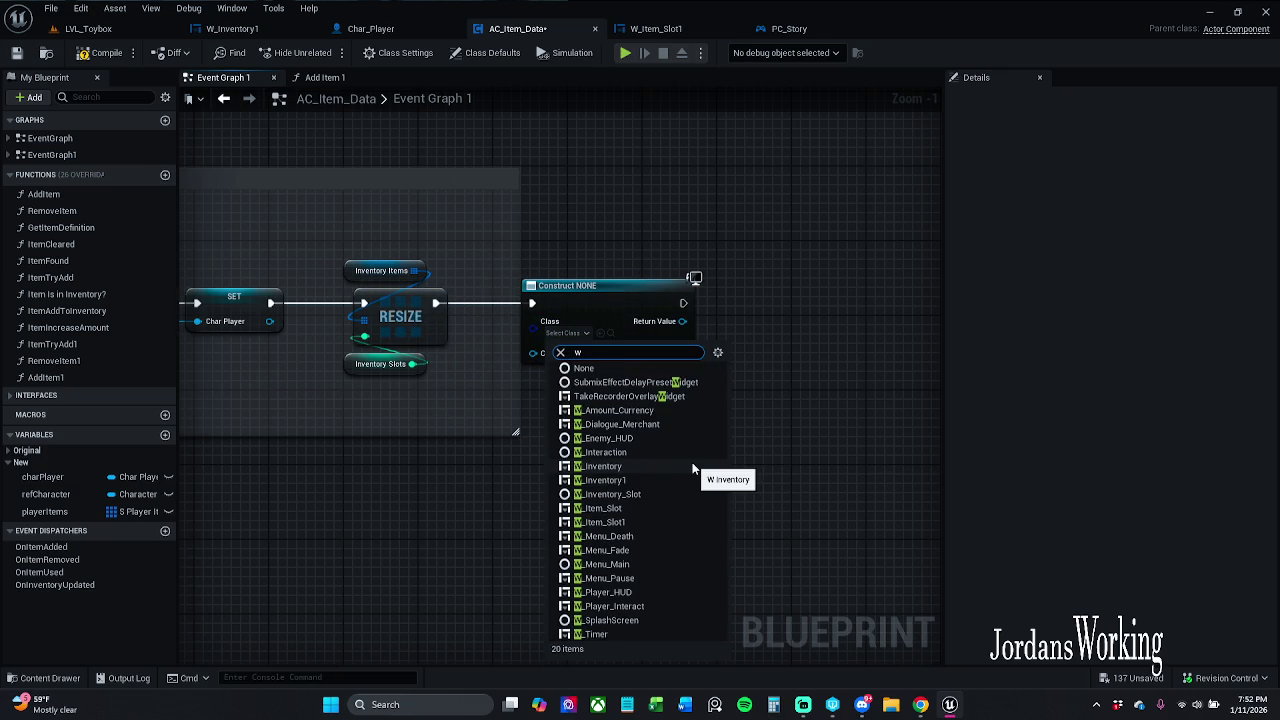
text(item)
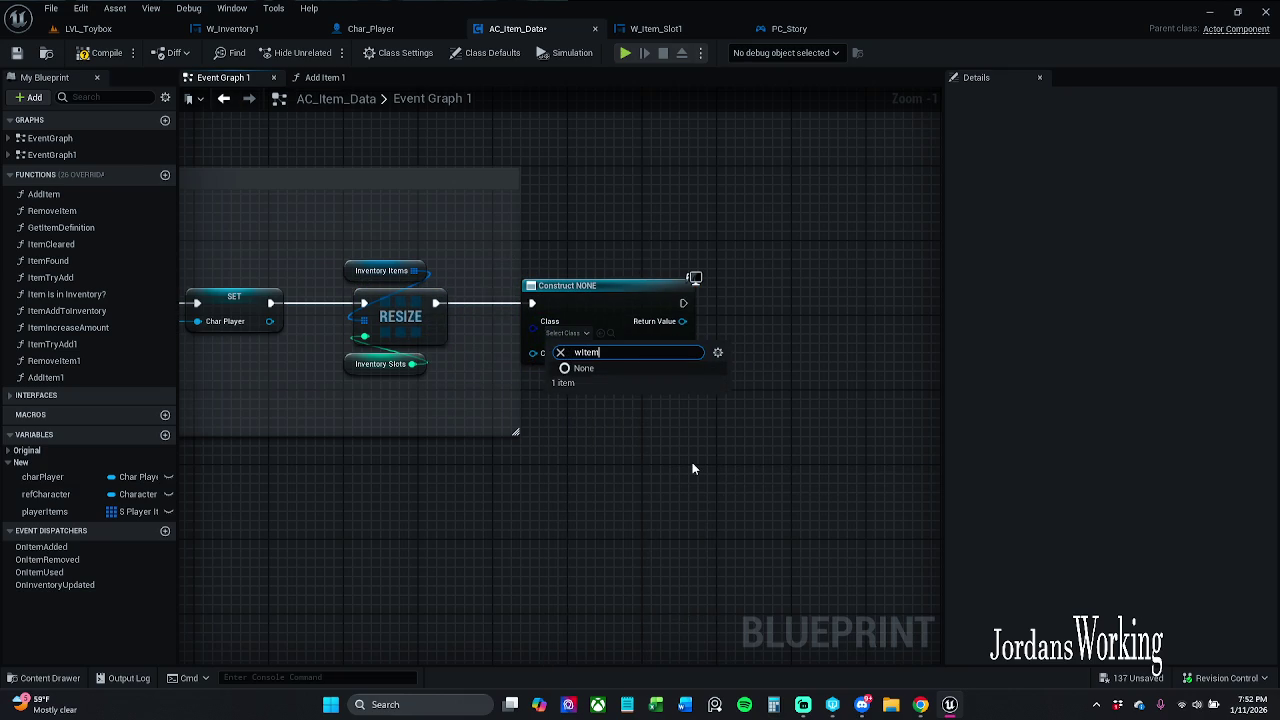
key(BackSpace)
key(BackSpace)
key(BackSpace)
text(in)
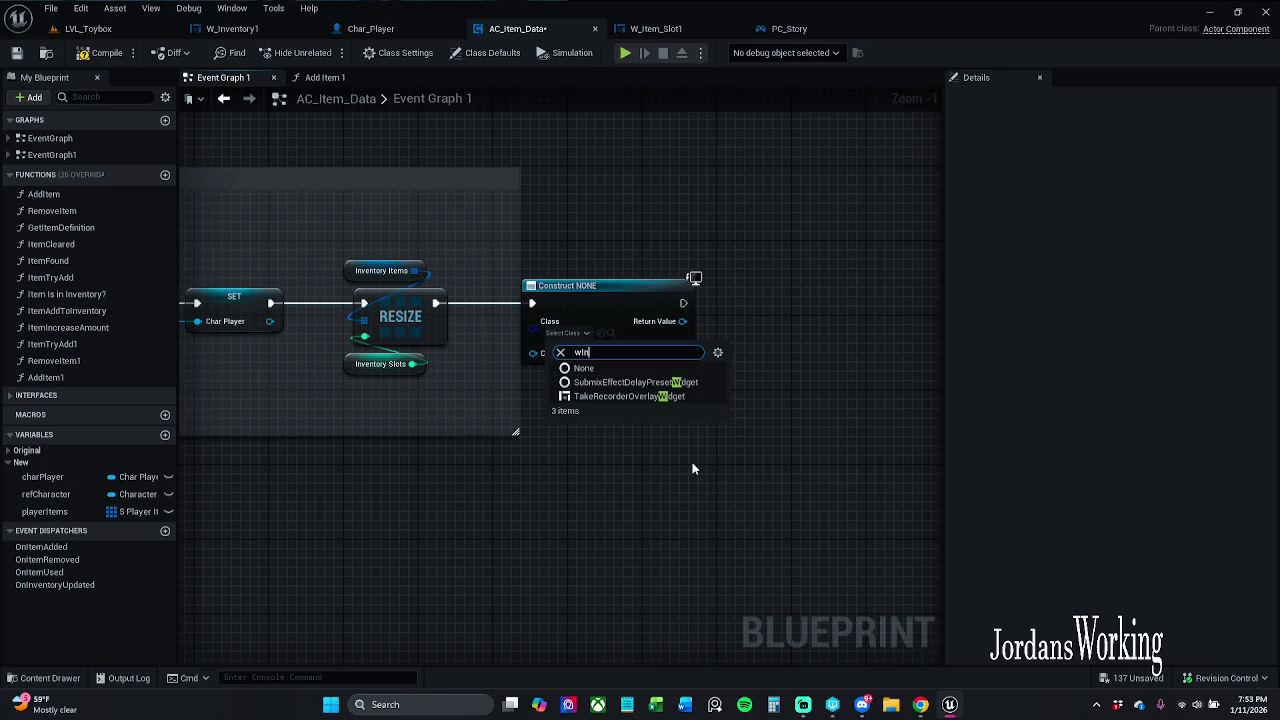
text(ventory)
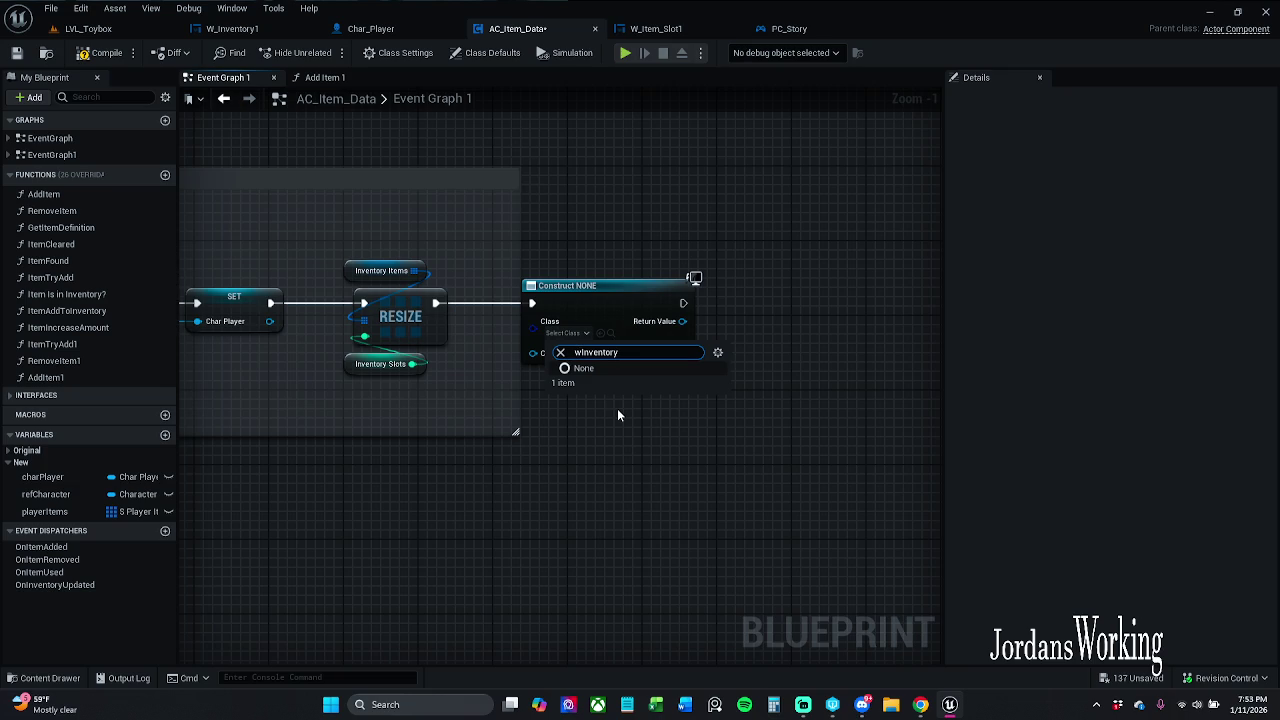
key(Home)
key(Right)
text(_)
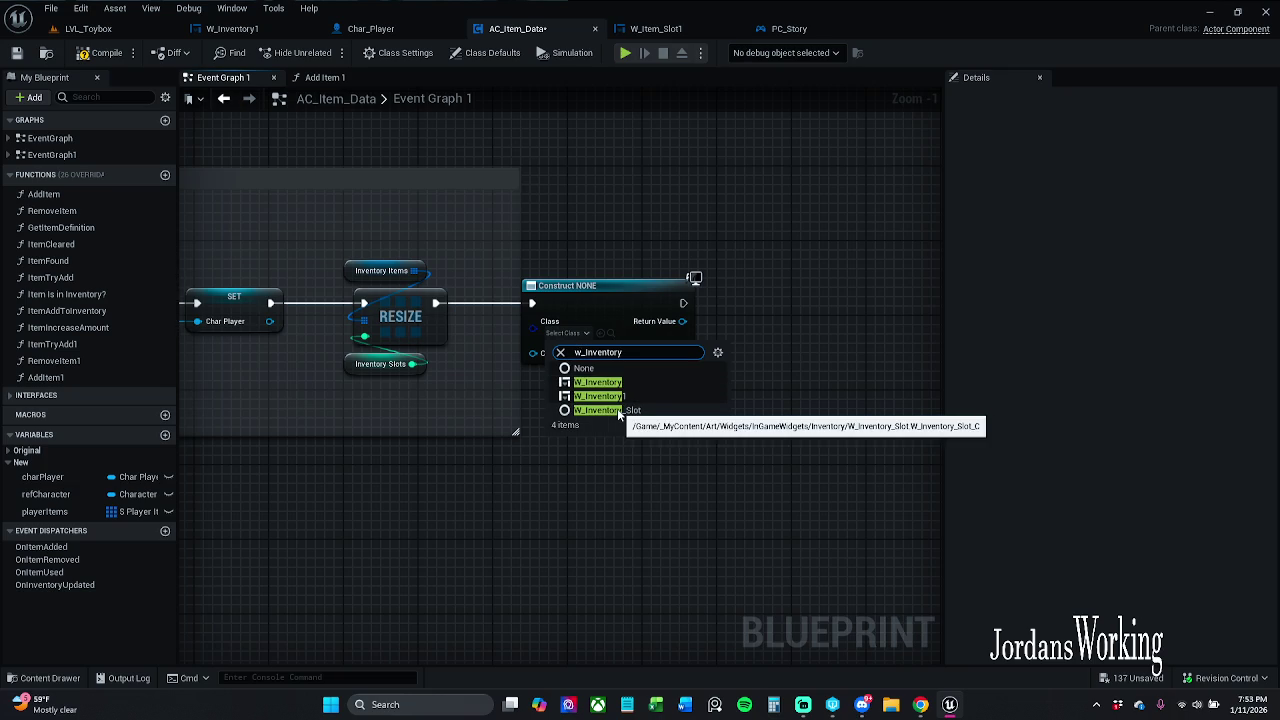
click(642, 396)
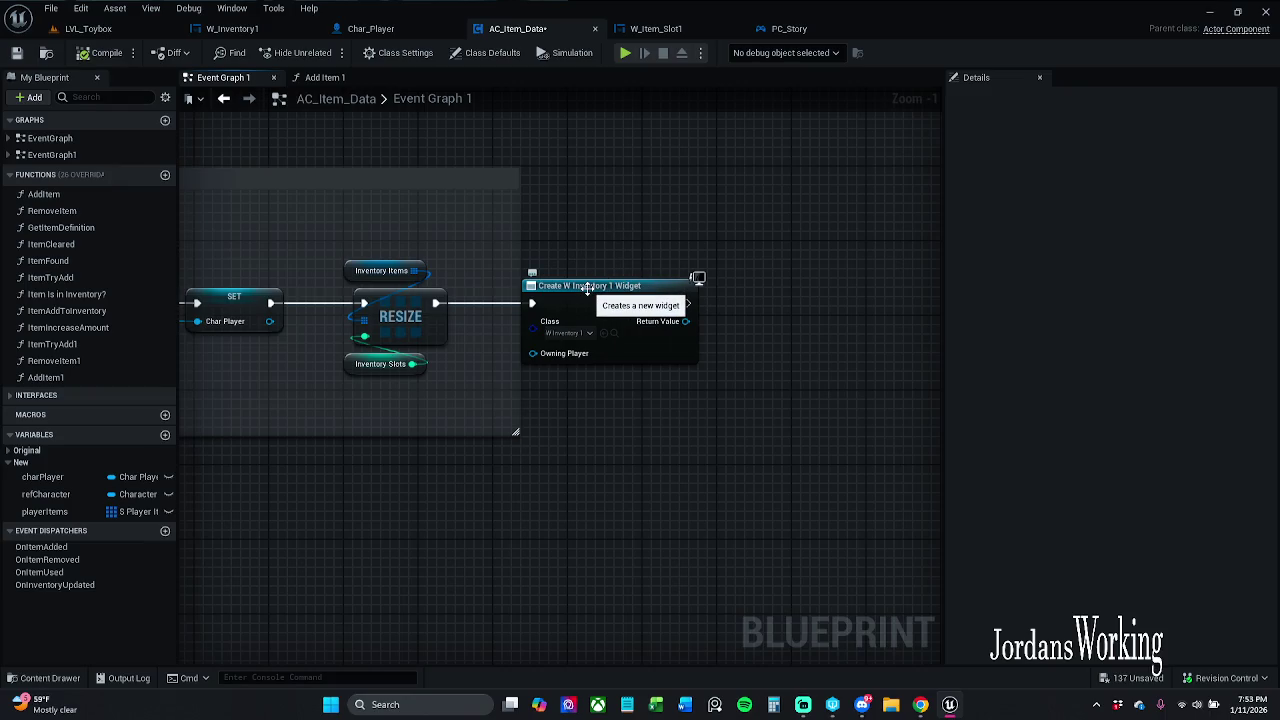
drag(588, 289, 616, 289)
click(663, 258)
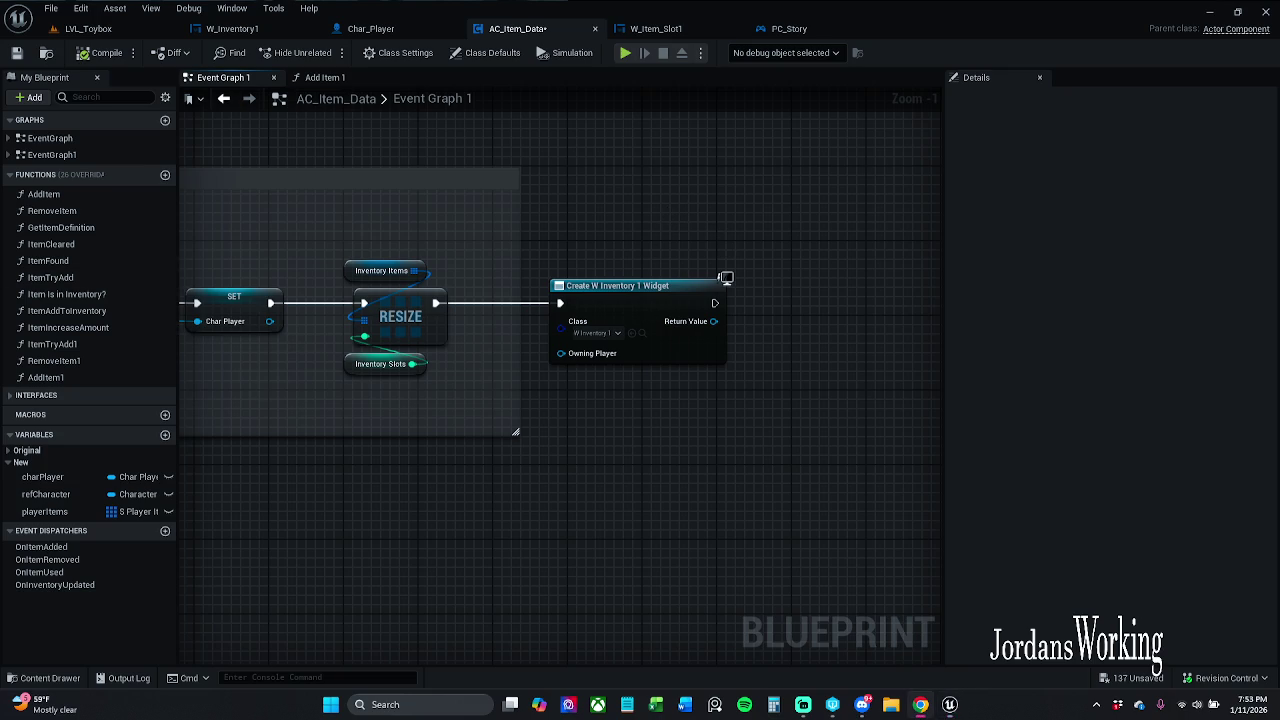
- Promote the widget's Return Value to a new variable named inventory1
drag(736, 420, 569, 429)
drag(546, 330, 600, 333)
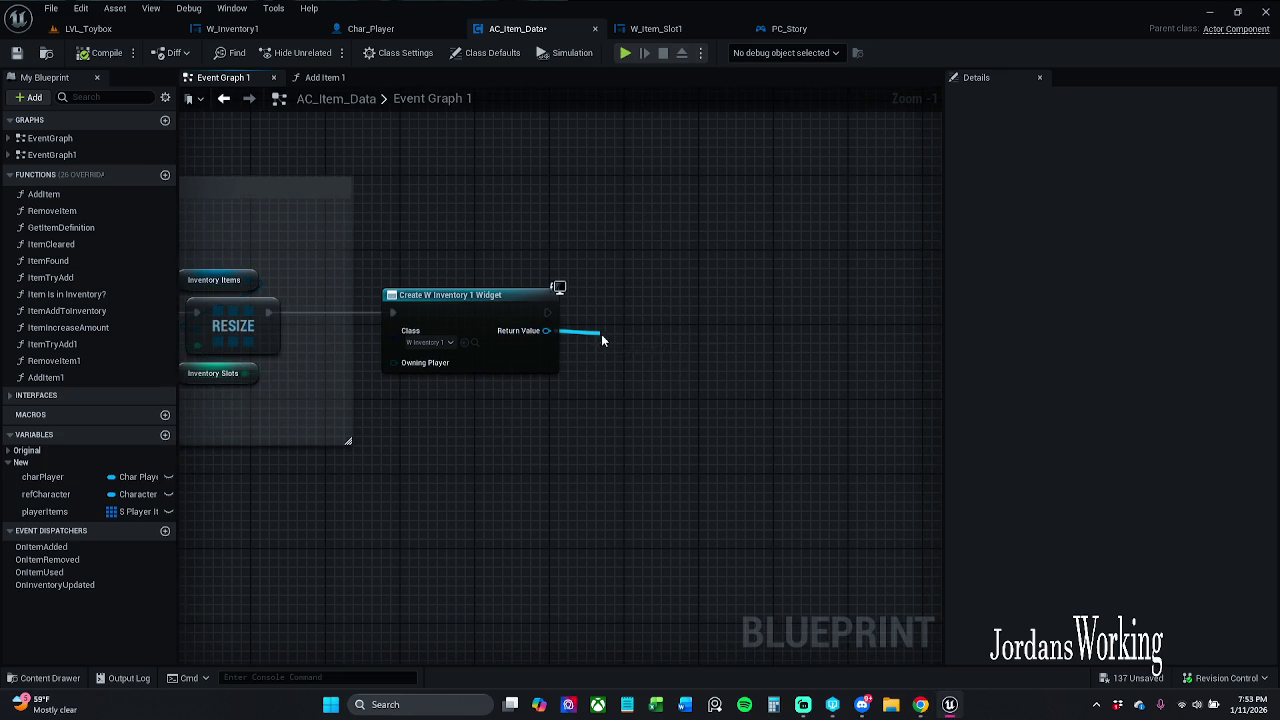
click(679, 391)
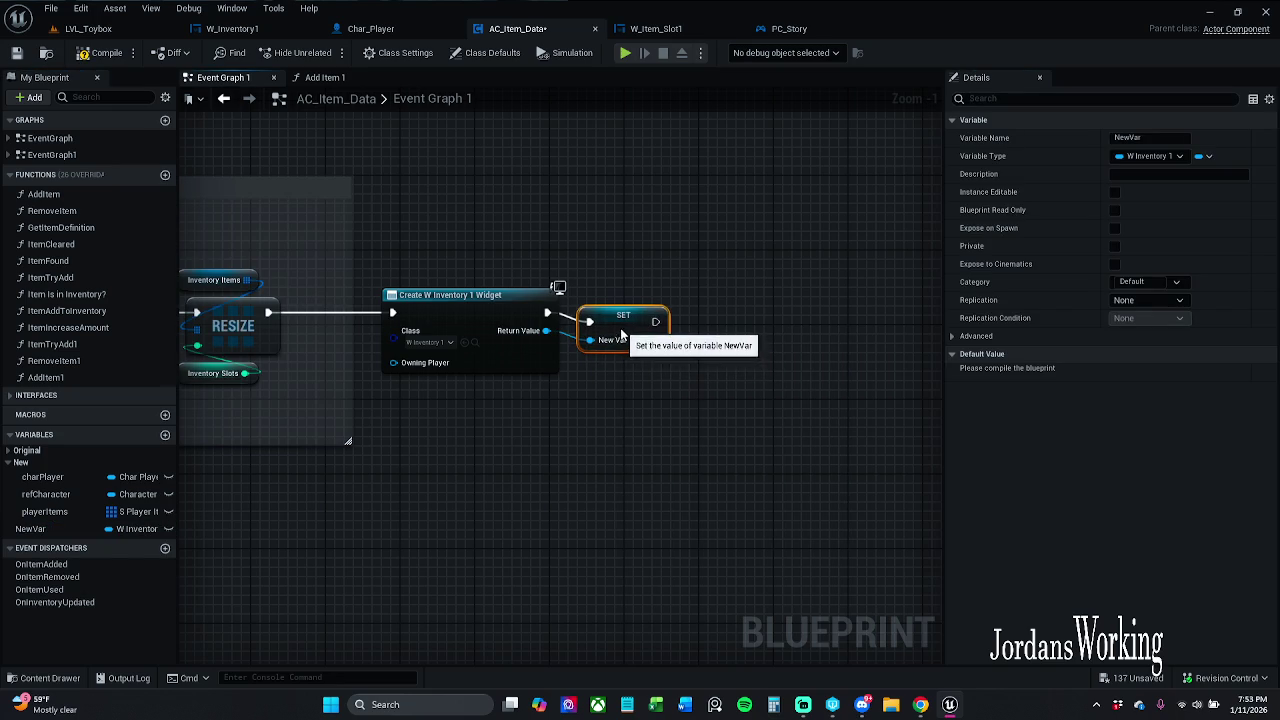
click(1148, 137)
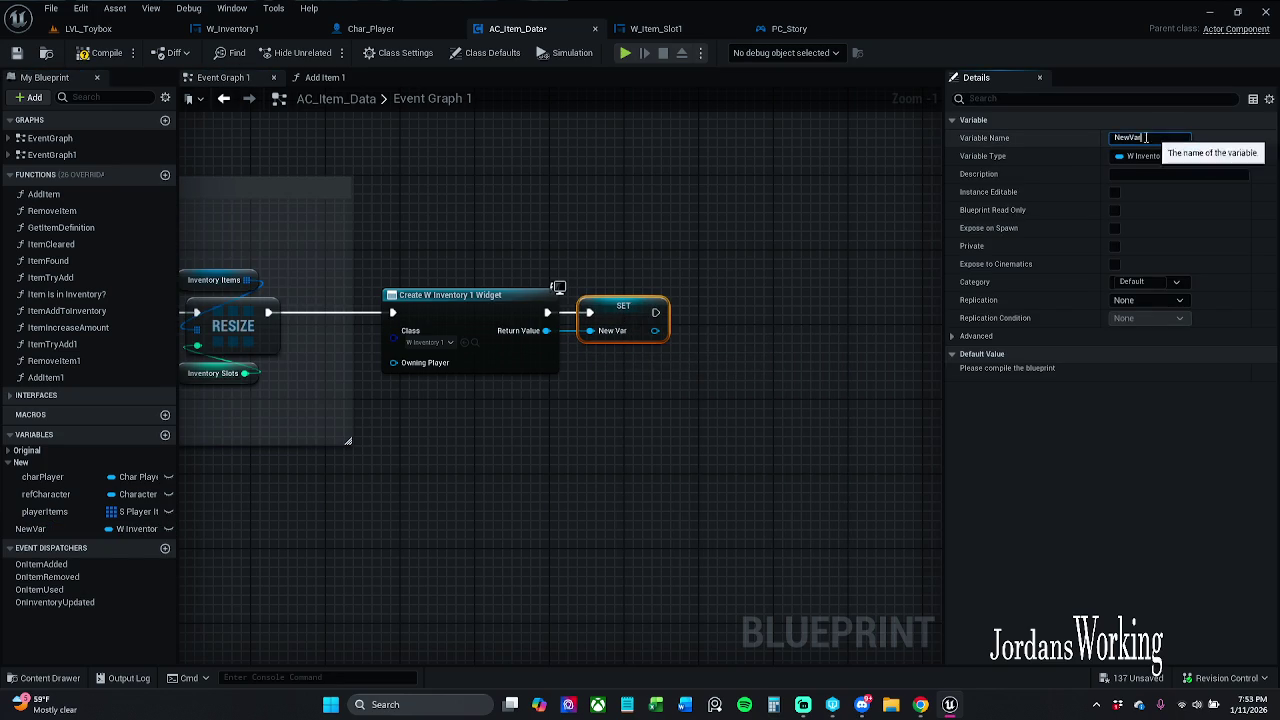
text(in)
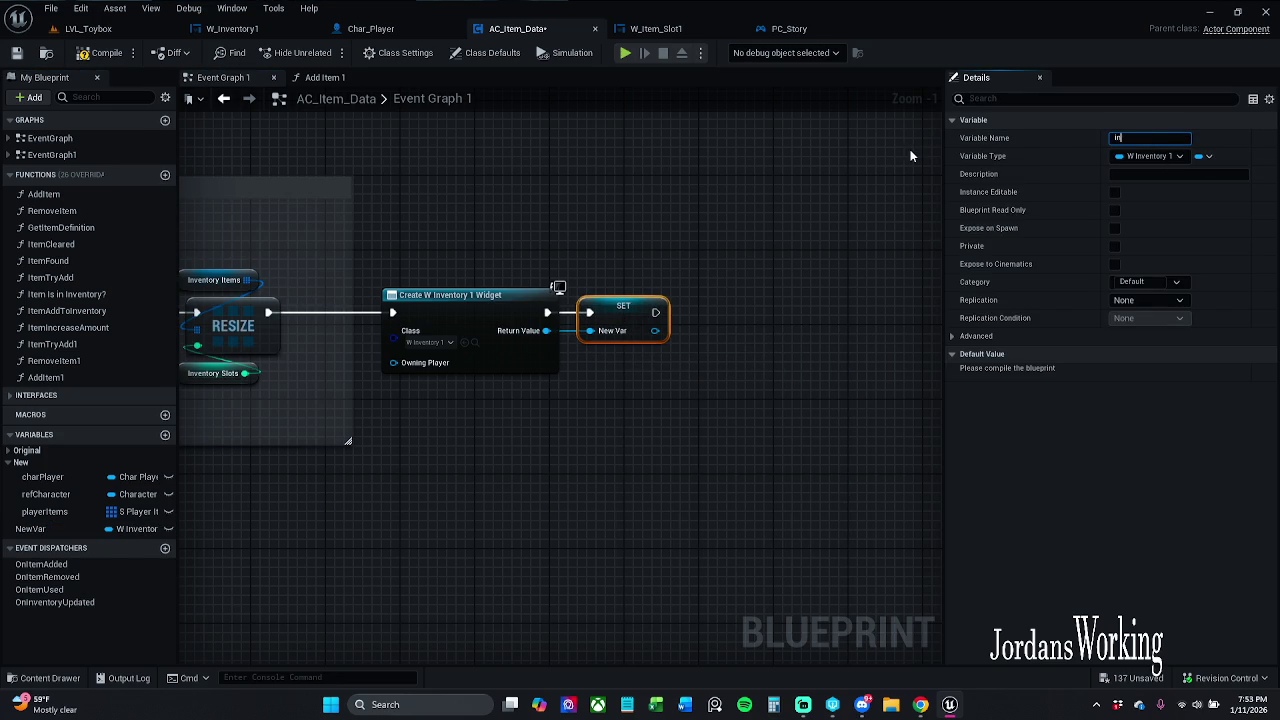
text(ventory)
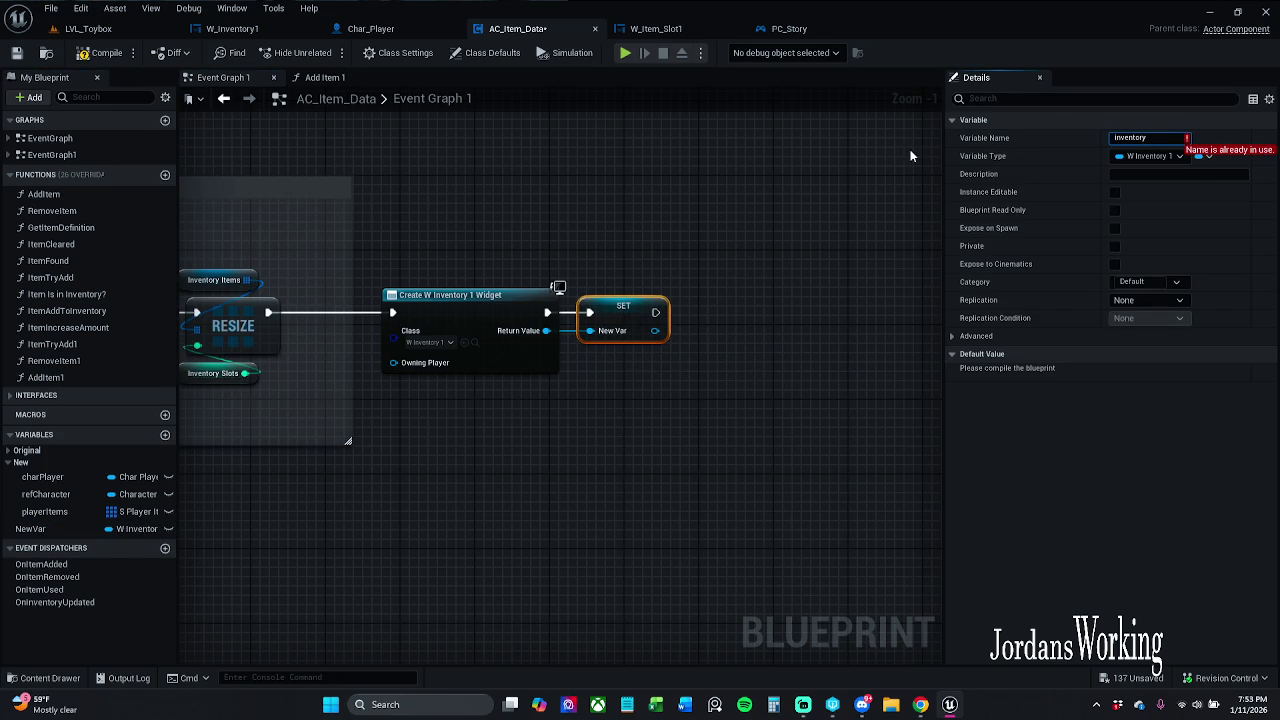
text(1)
key(Return)
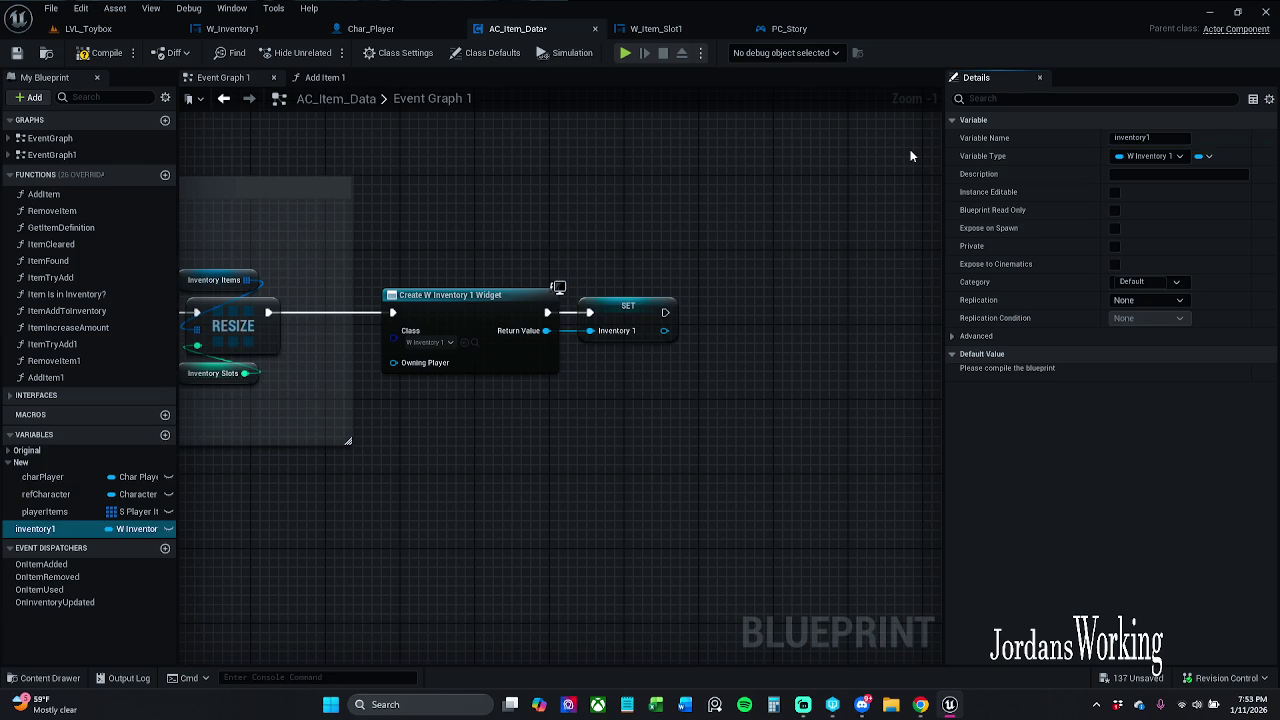
- Compile and save AC_Item_Data, tidy the SET node, and save again
click(100, 52)
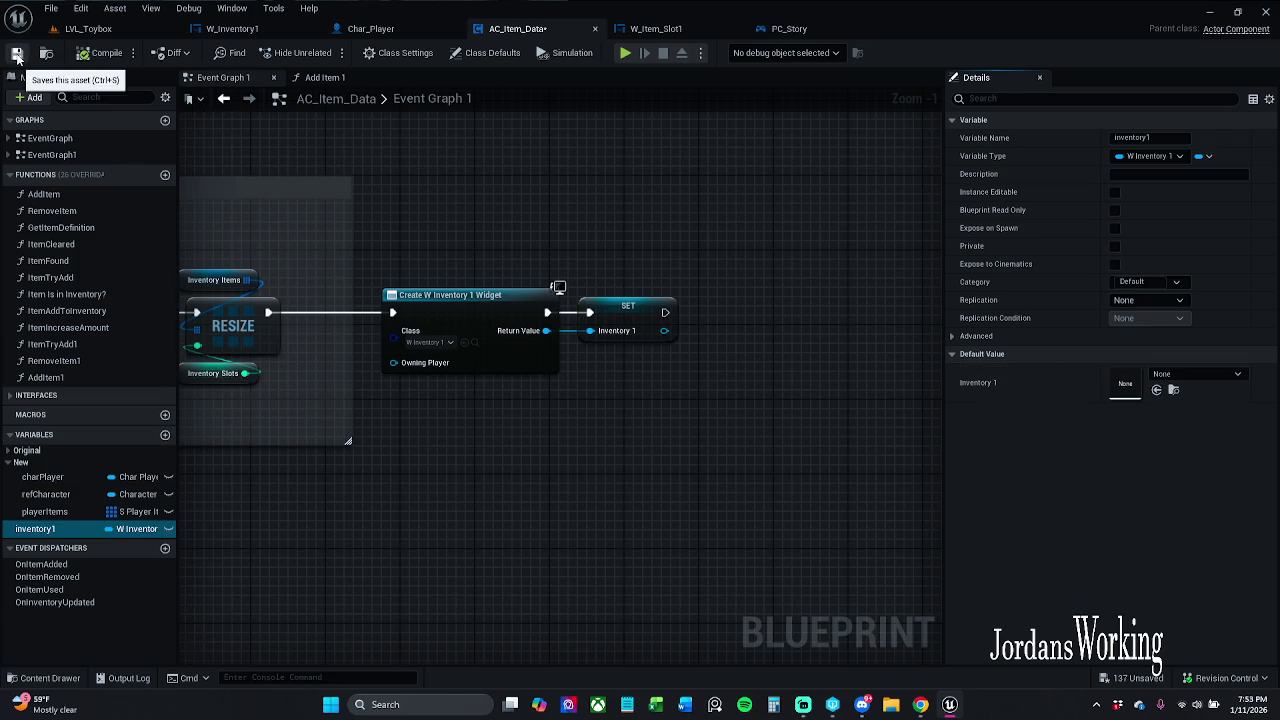
click(17, 54)
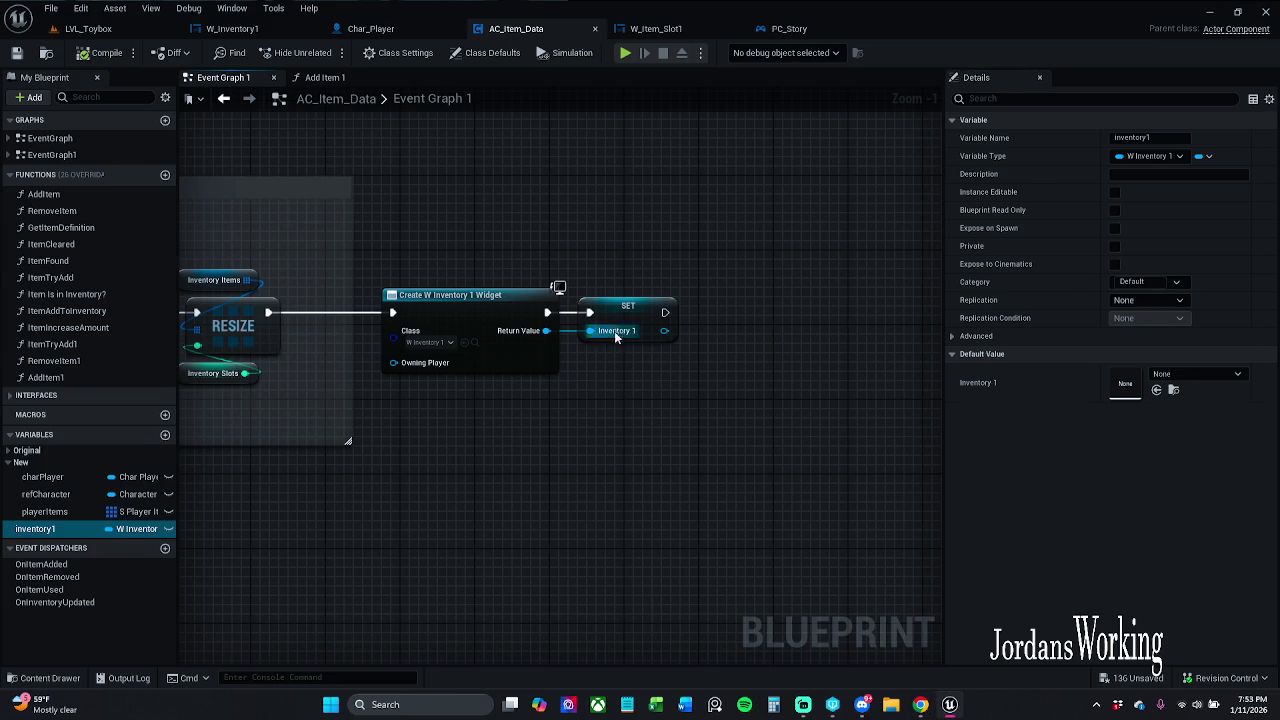
drag(622, 322, 632, 322)
click(622, 255)
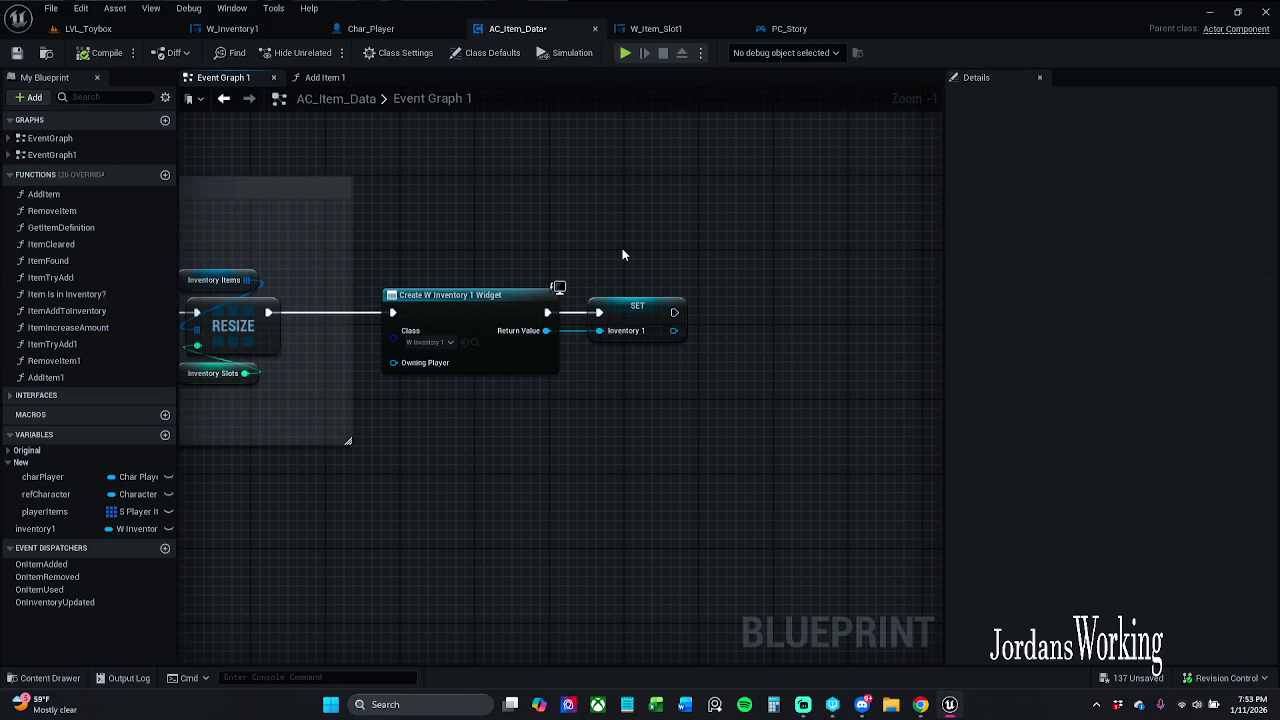
drag(622, 255, 534, 229)
click(16, 52)
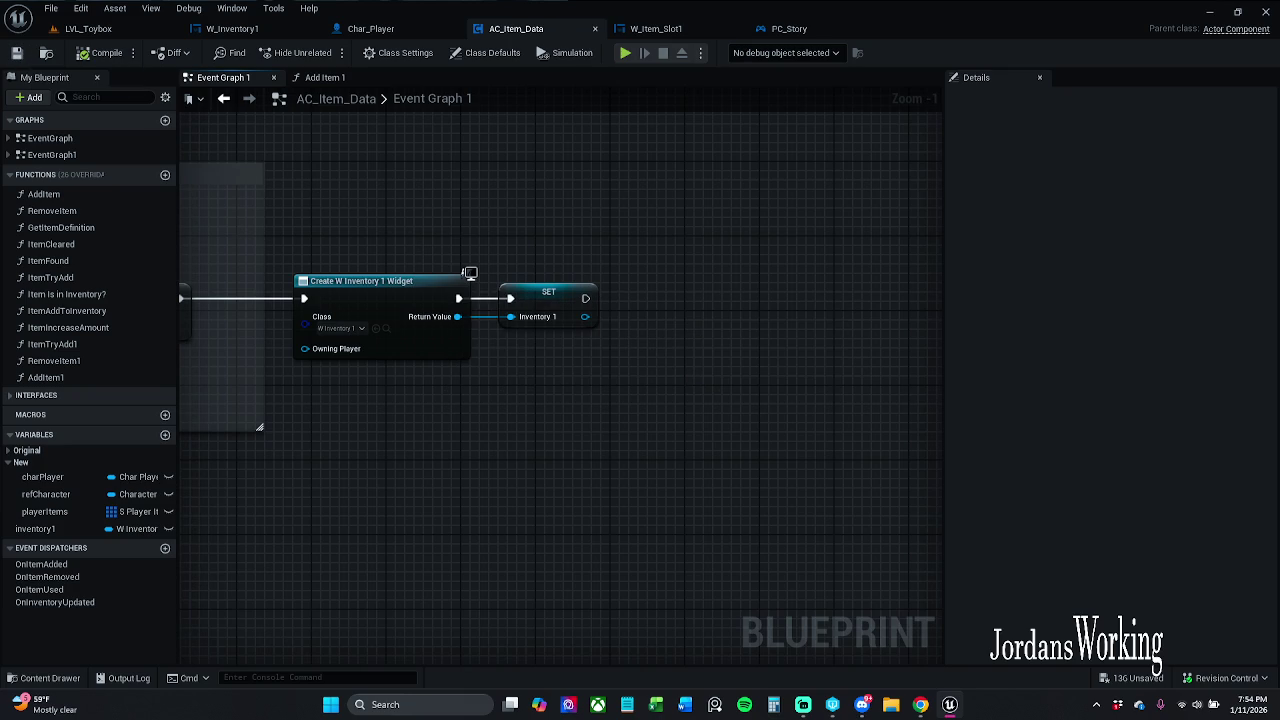
key(alt+Tab)
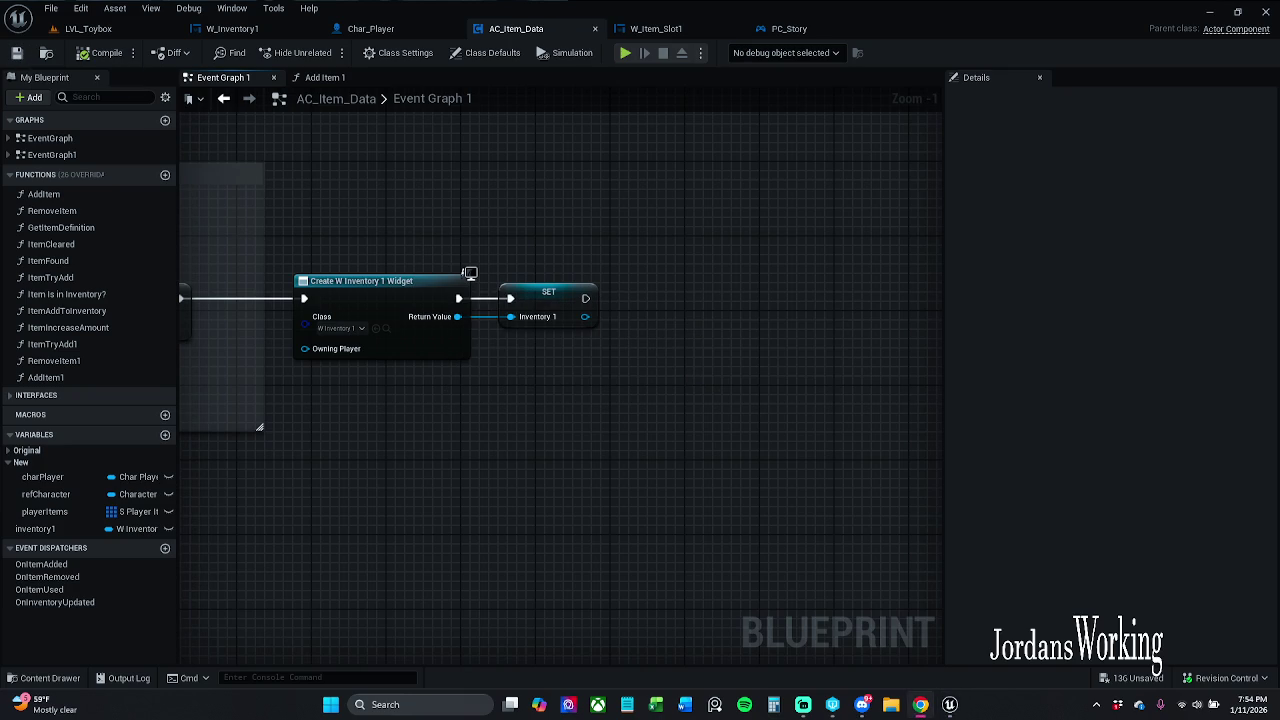
- Inspect PC_Story's Create W Inventory 1 Widget node, then view W_Item_Slot1's graph
scroll(406, 409, down, 8)
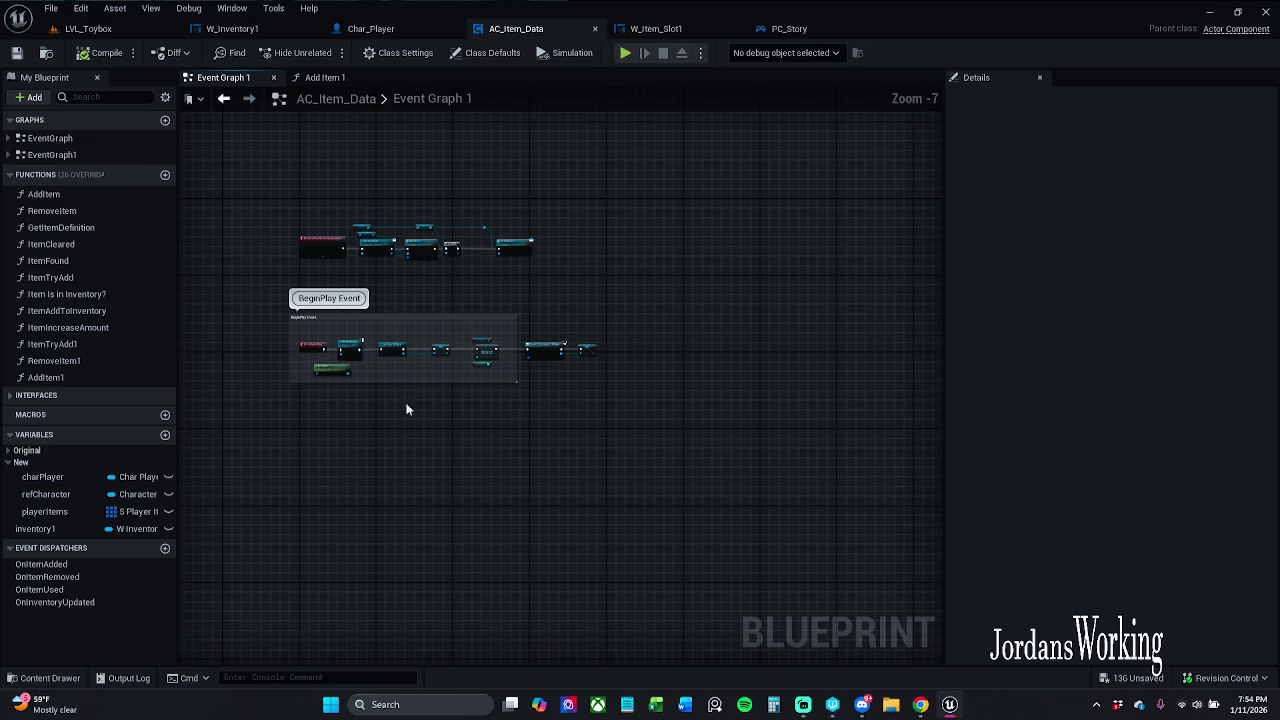
scroll(343, 243, up, 8)
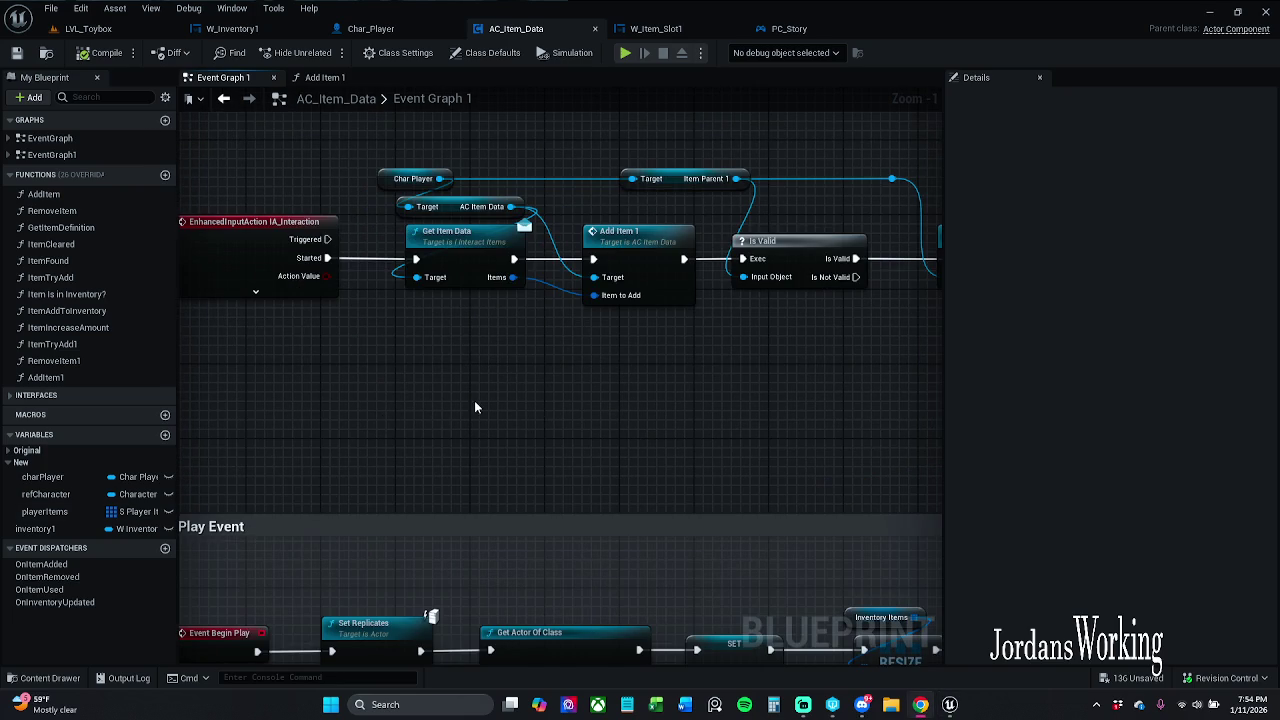
scroll(602, 287, down, 4)
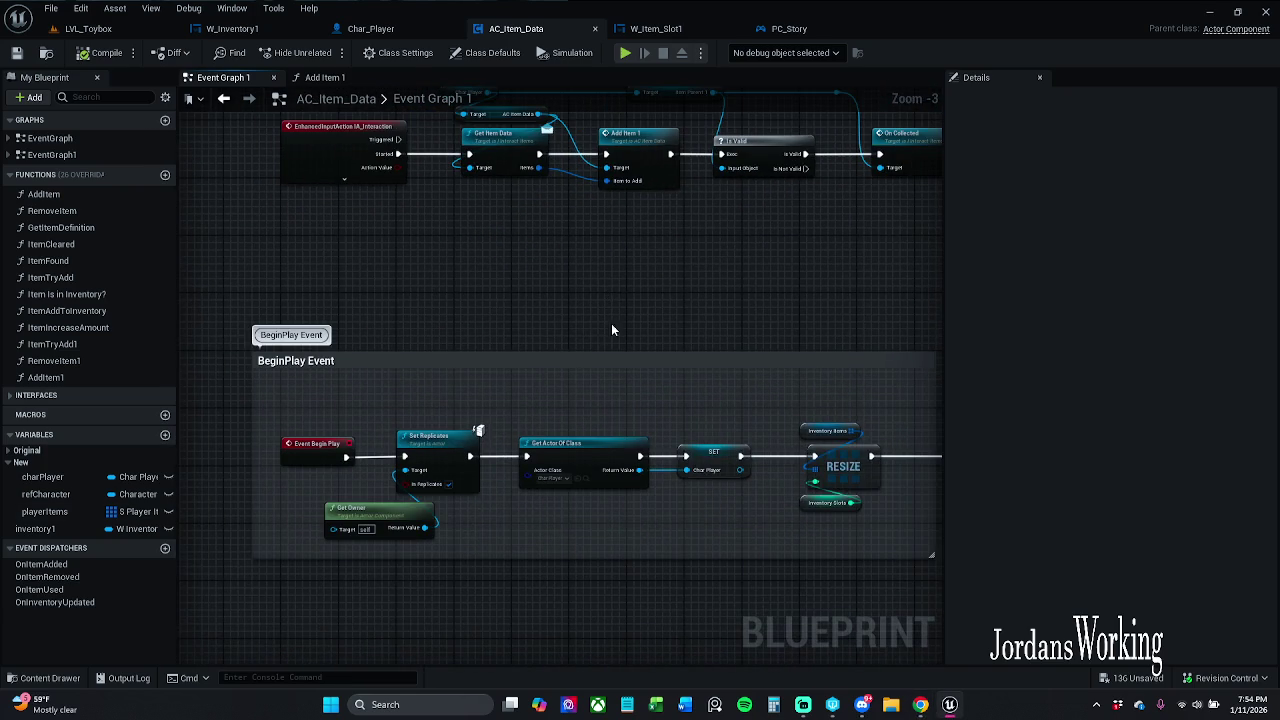
click(785, 28)
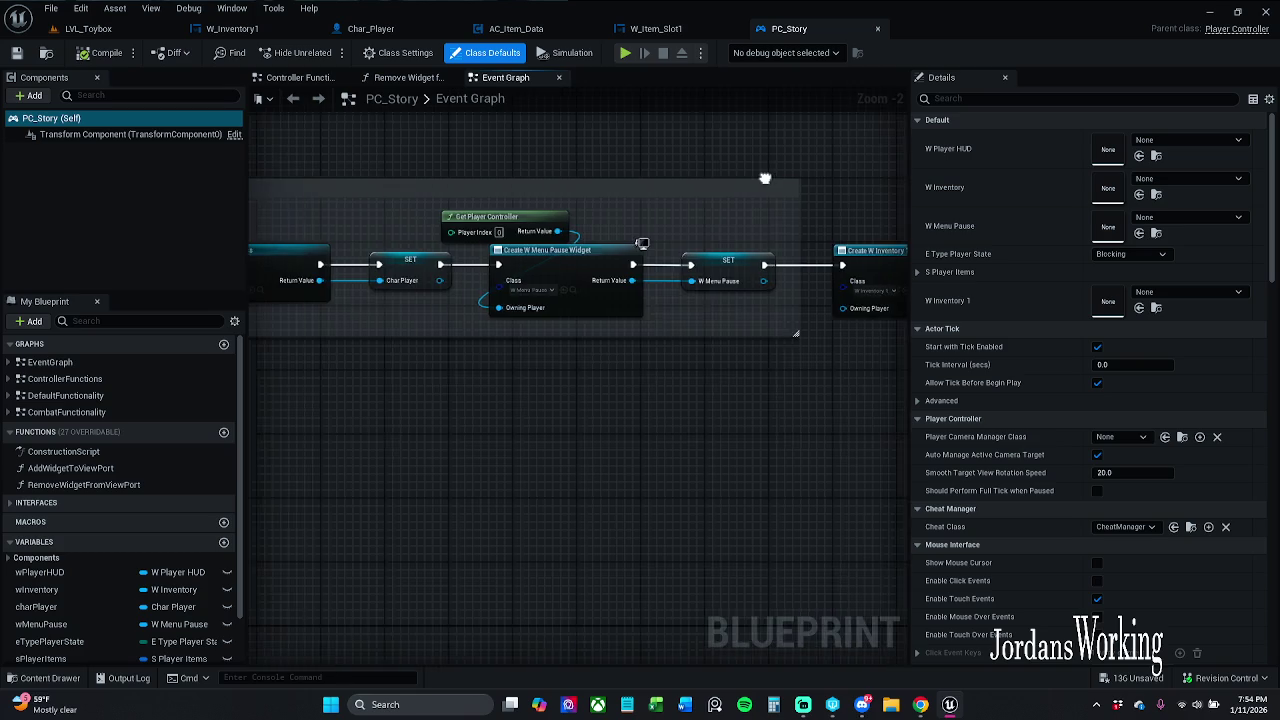
drag(765, 178, 523, 249)
scroll(463, 215, down, 2)
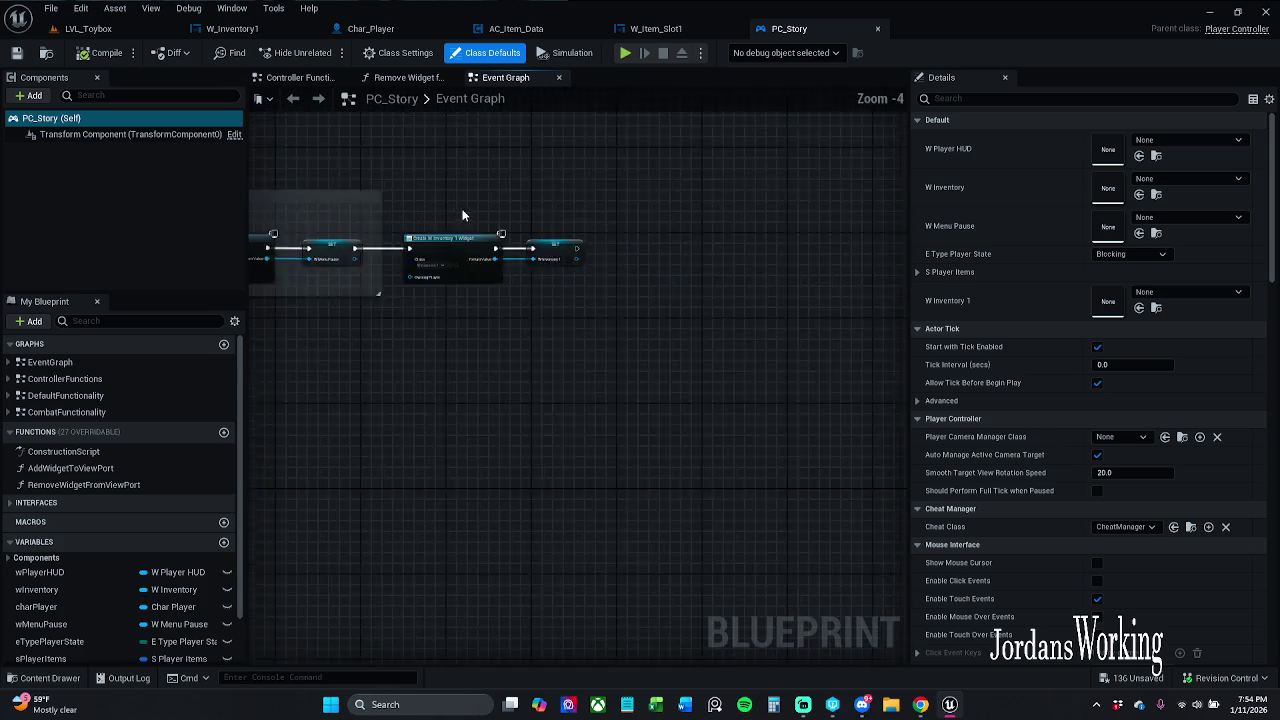
click(658, 28)
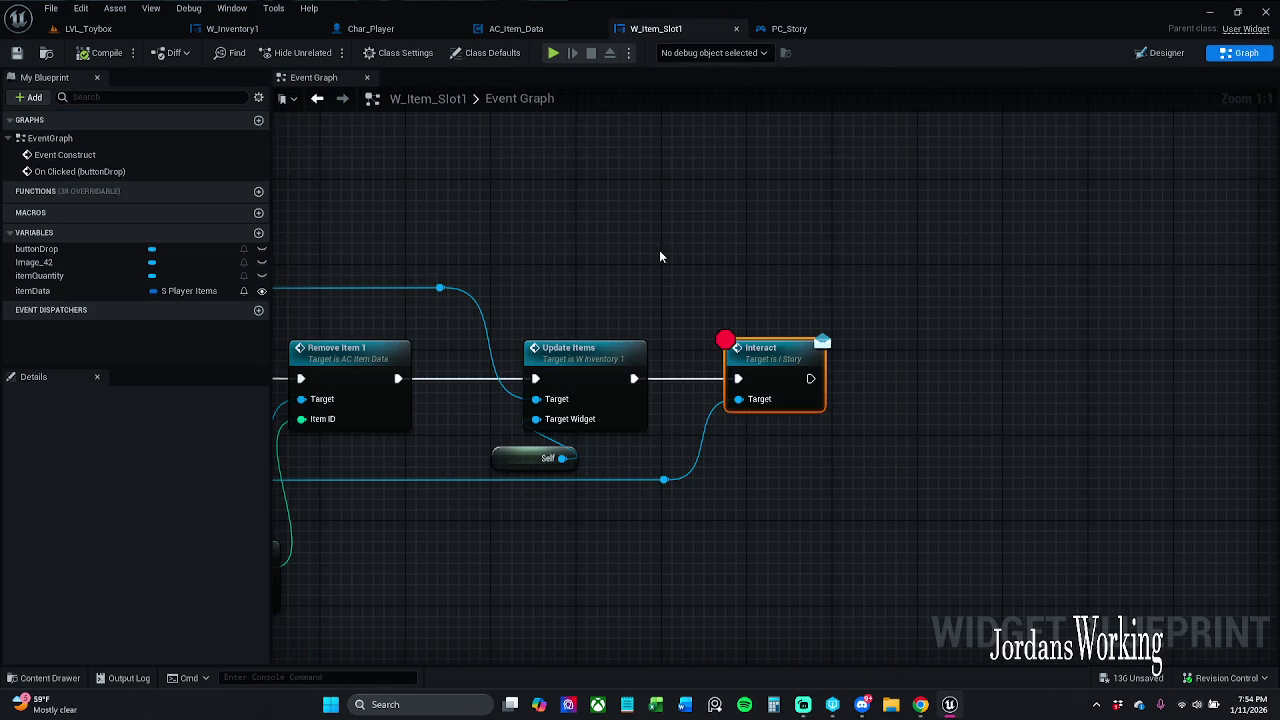
- Reorder the PC_Story, AC_Item_Data and W_Inventory1 tabs, then close W_Item_Slot1
drag(789, 28, 355, 35)
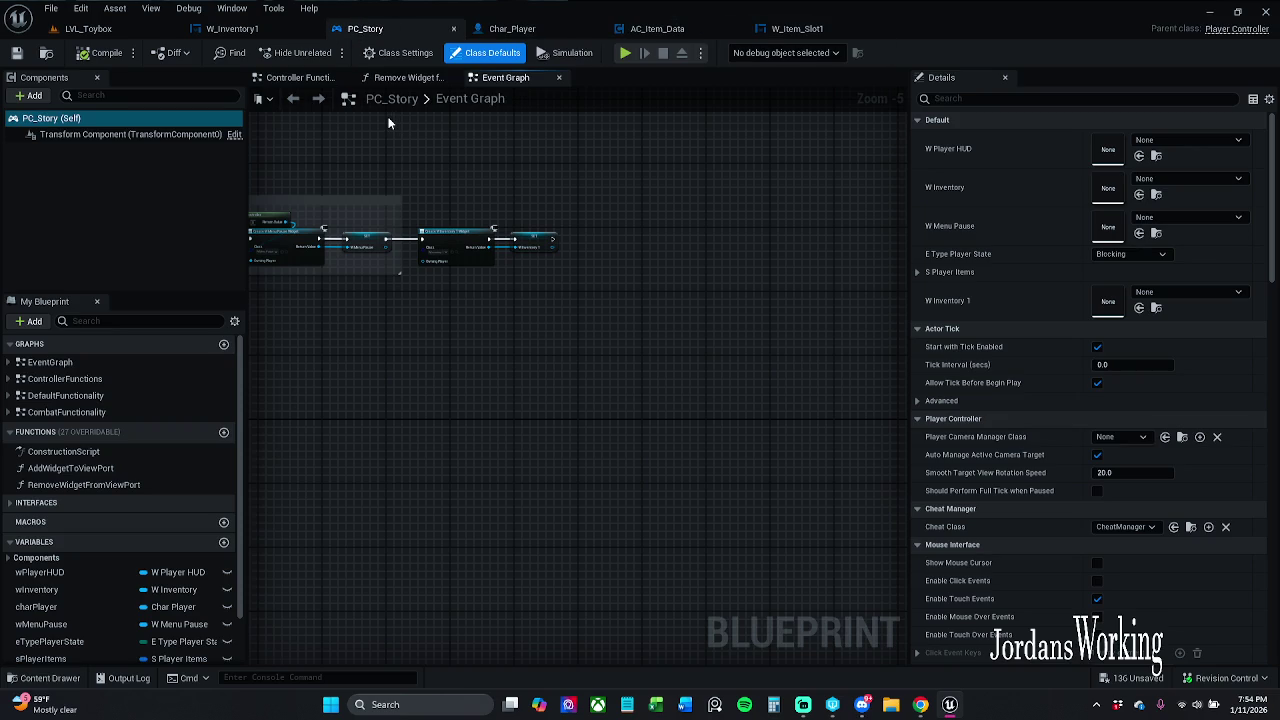
drag(657, 28, 233, 42)
mouse_move(373, 29)
mouse_down()
mouse_move(400, 48)
mouse_move(403, 31)
mouse_move(480, 32)
mouse_up()
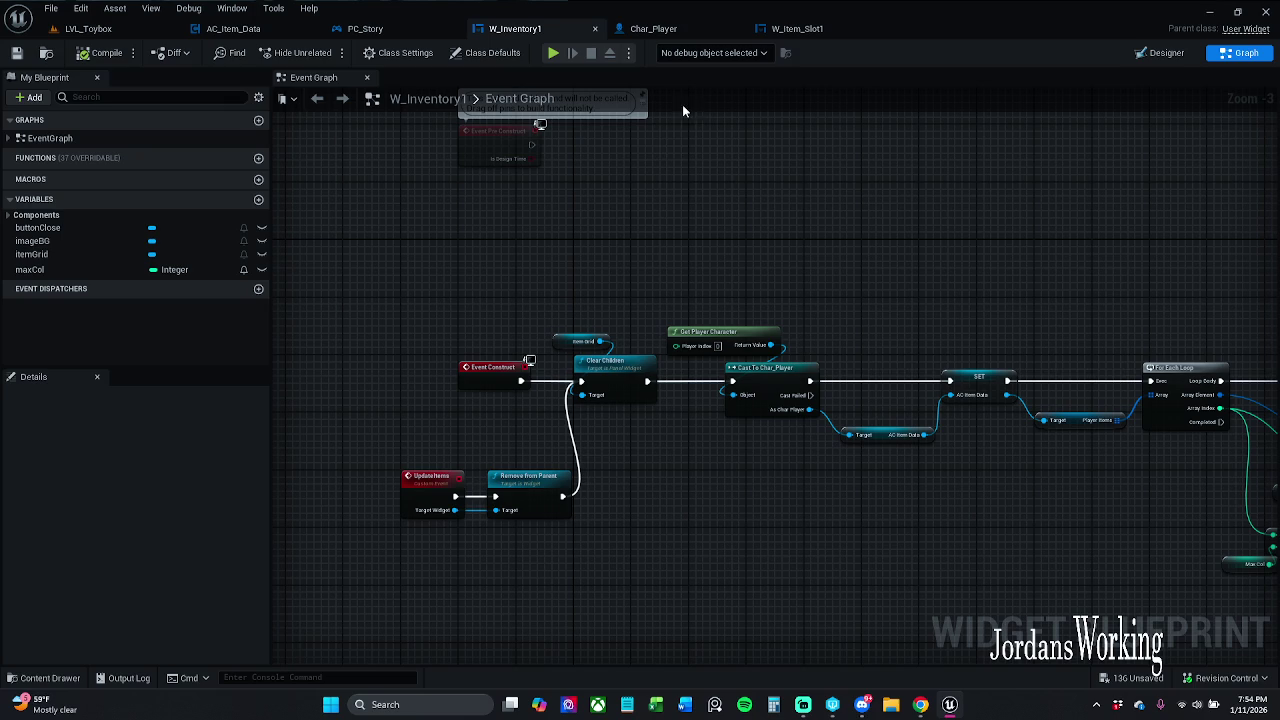
click(800, 29)
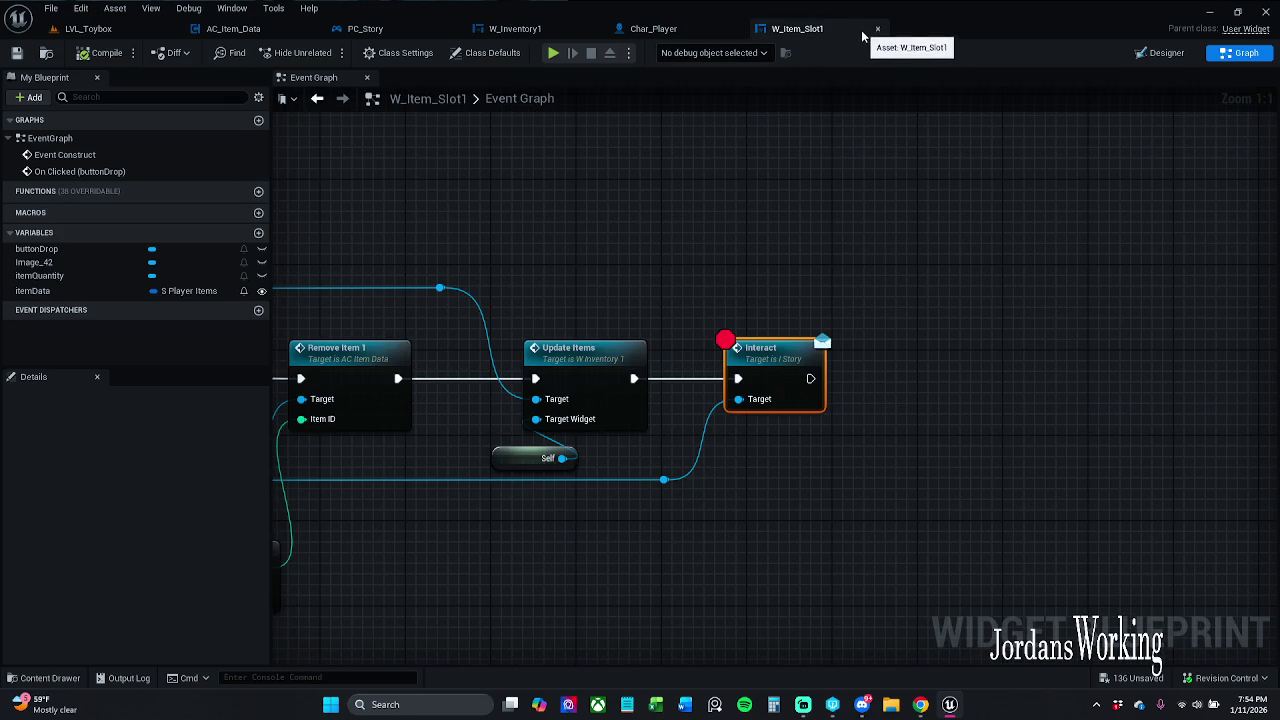
click(878, 30)
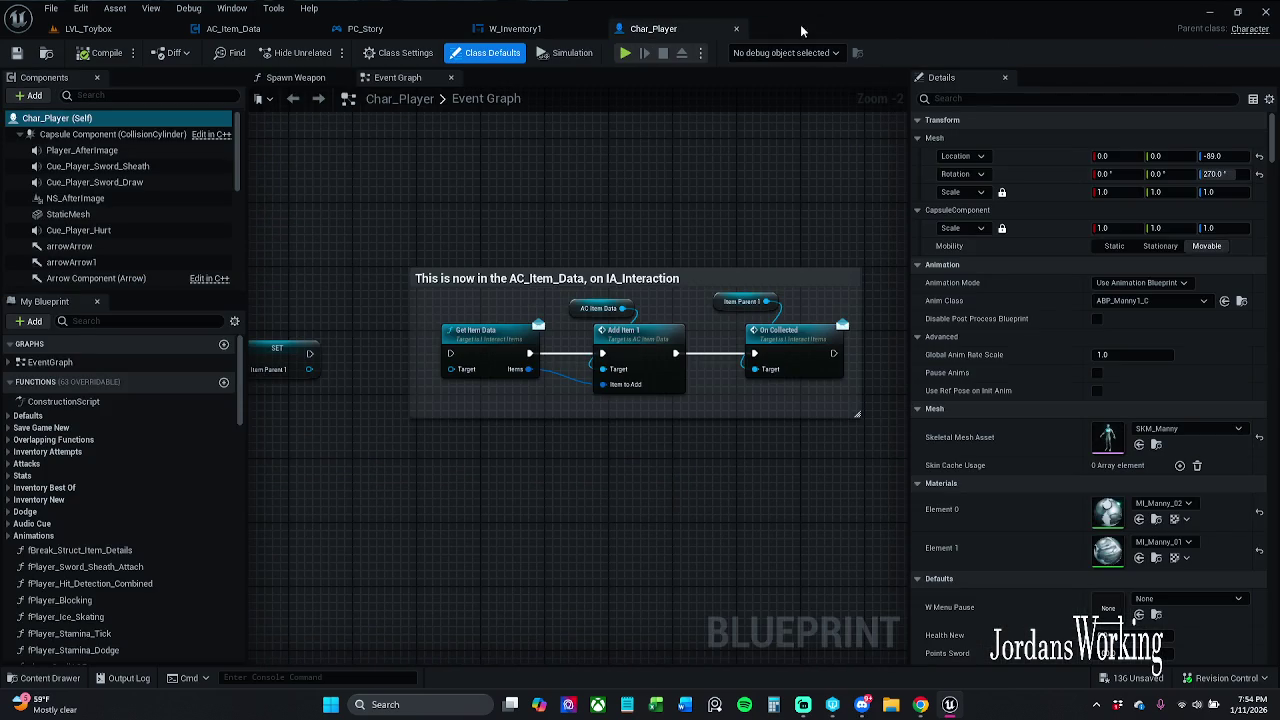
- Close the Char_Player blueprint
drag(649, 235, 673, 257)
scroll(577, 289, down, 3)
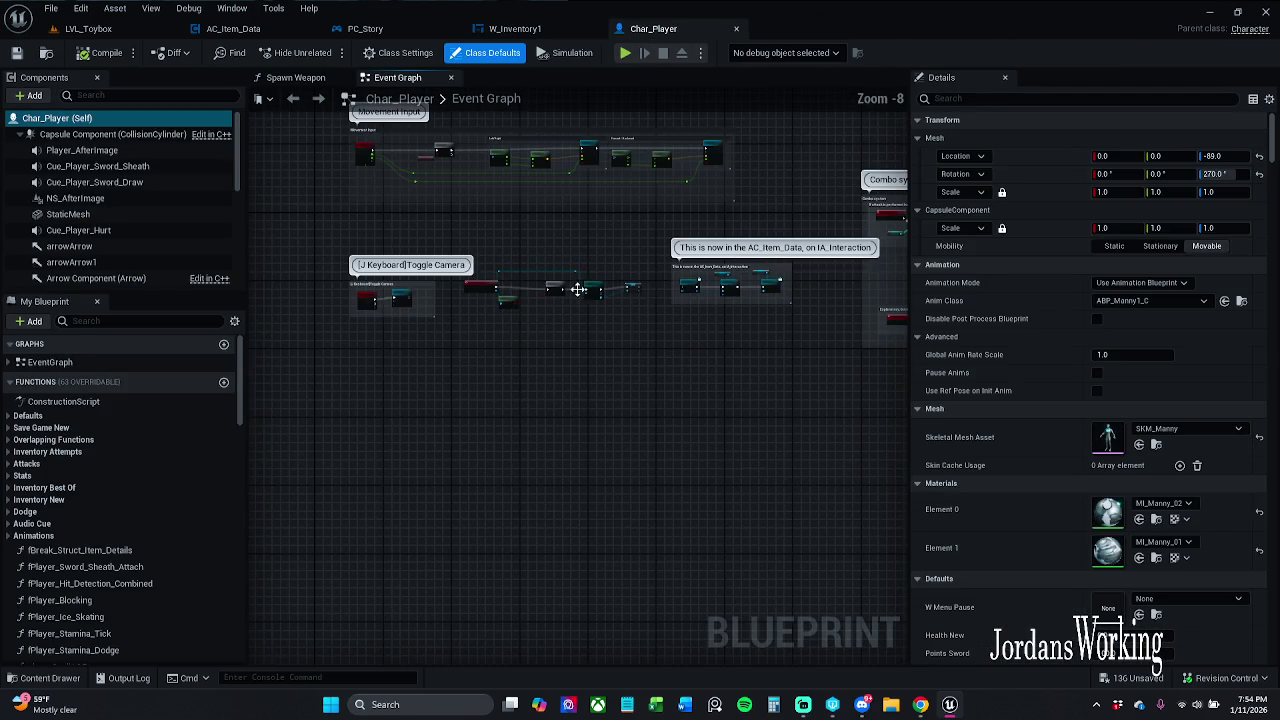
scroll(610, 273, up, 3)
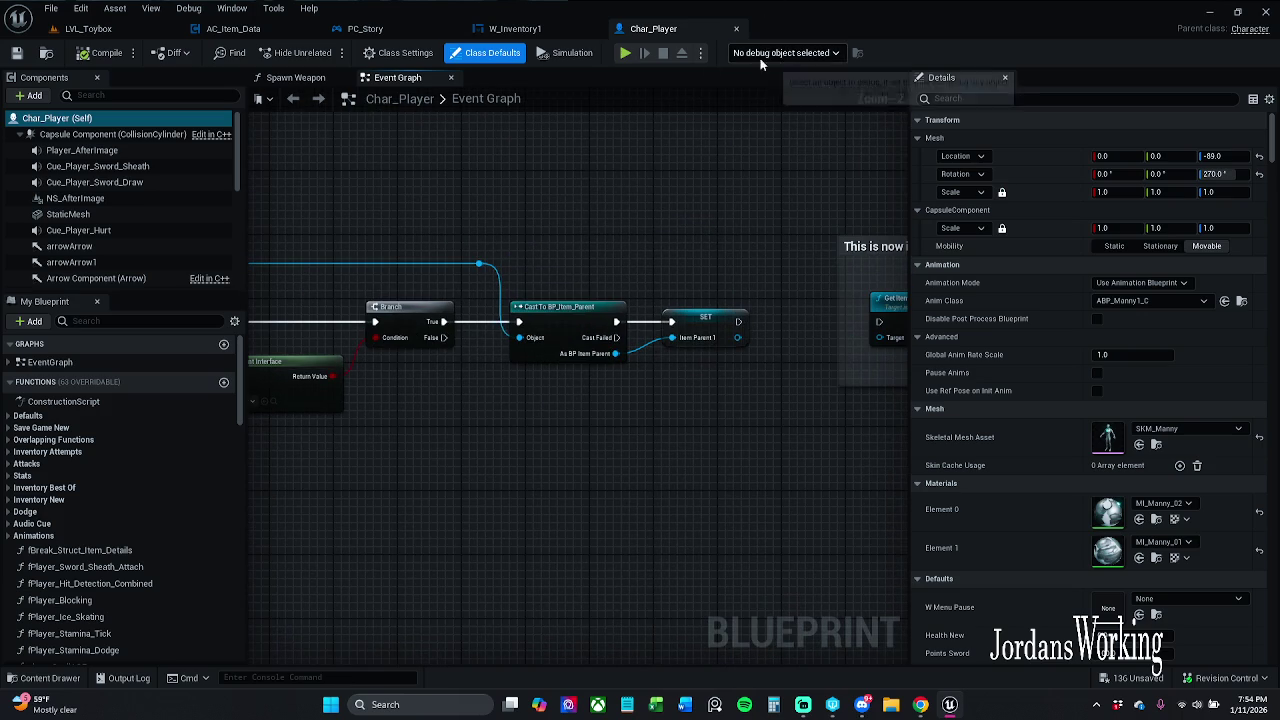
click(737, 32)
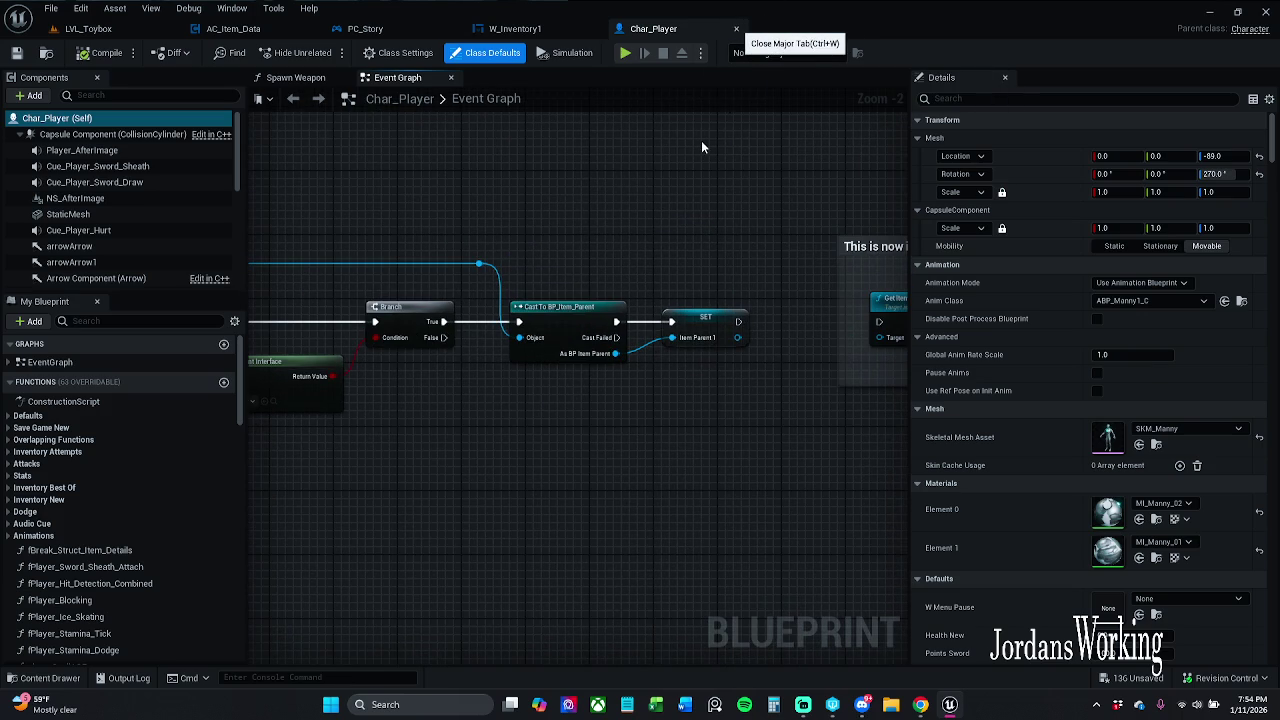
- Frame PC_Story's full OnBeginPlay node chain, briefly checking AC_Item_Data's BeginPlay
click(362, 28)
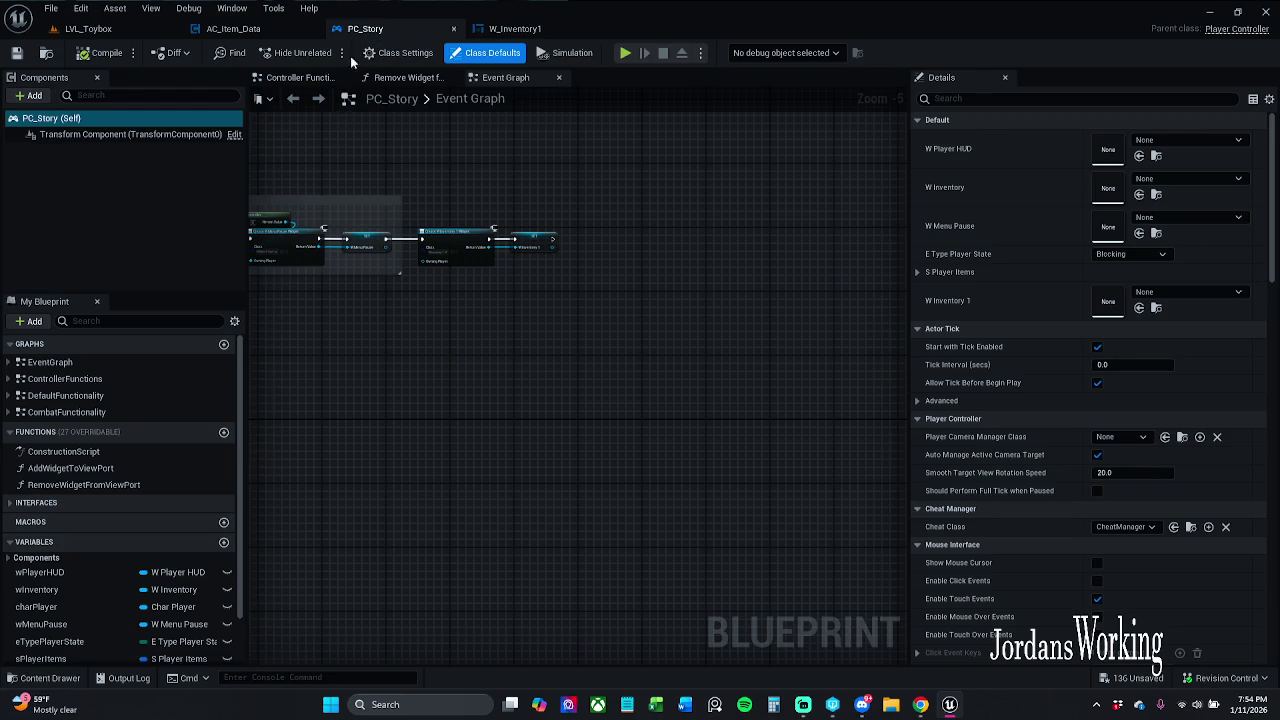
scroll(466, 198, up, 3)
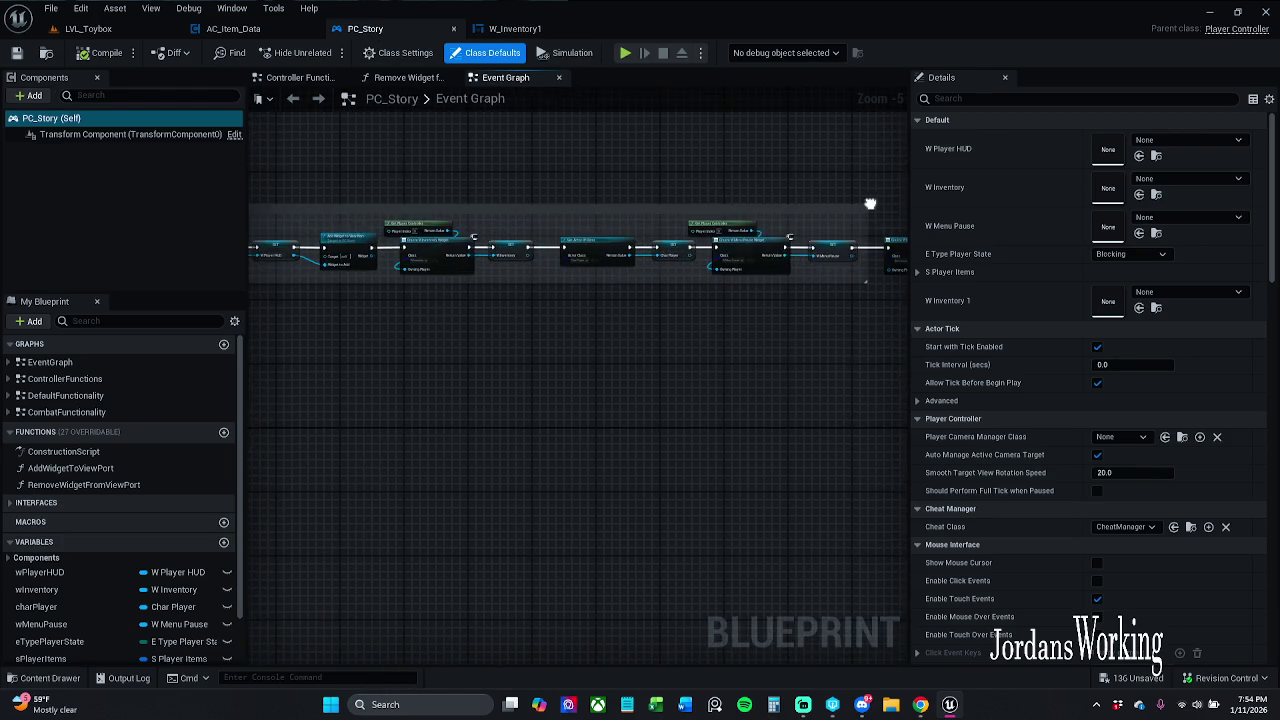
mouse_move(609, 186)
mouse_down()
mouse_move(620, 189)
mouse_move(546, 184)
mouse_up()
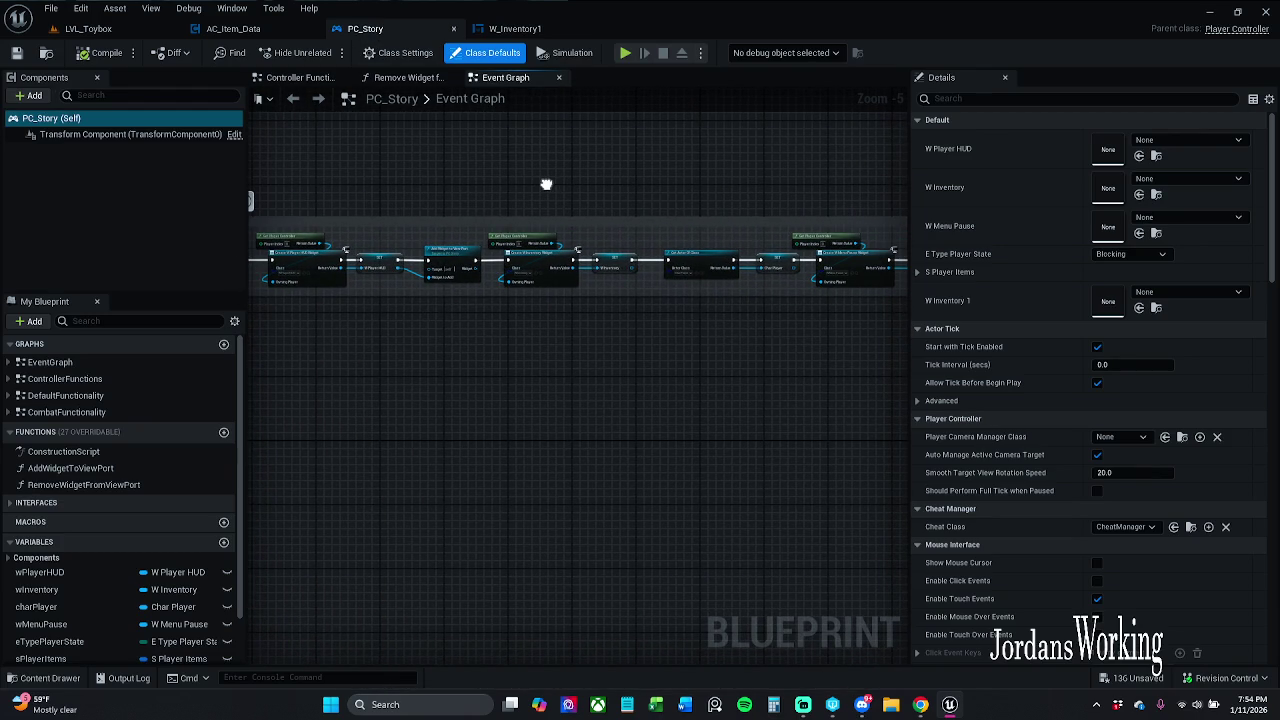
scroll(546, 183, down, 4)
drag(571, 191, 480, 236)
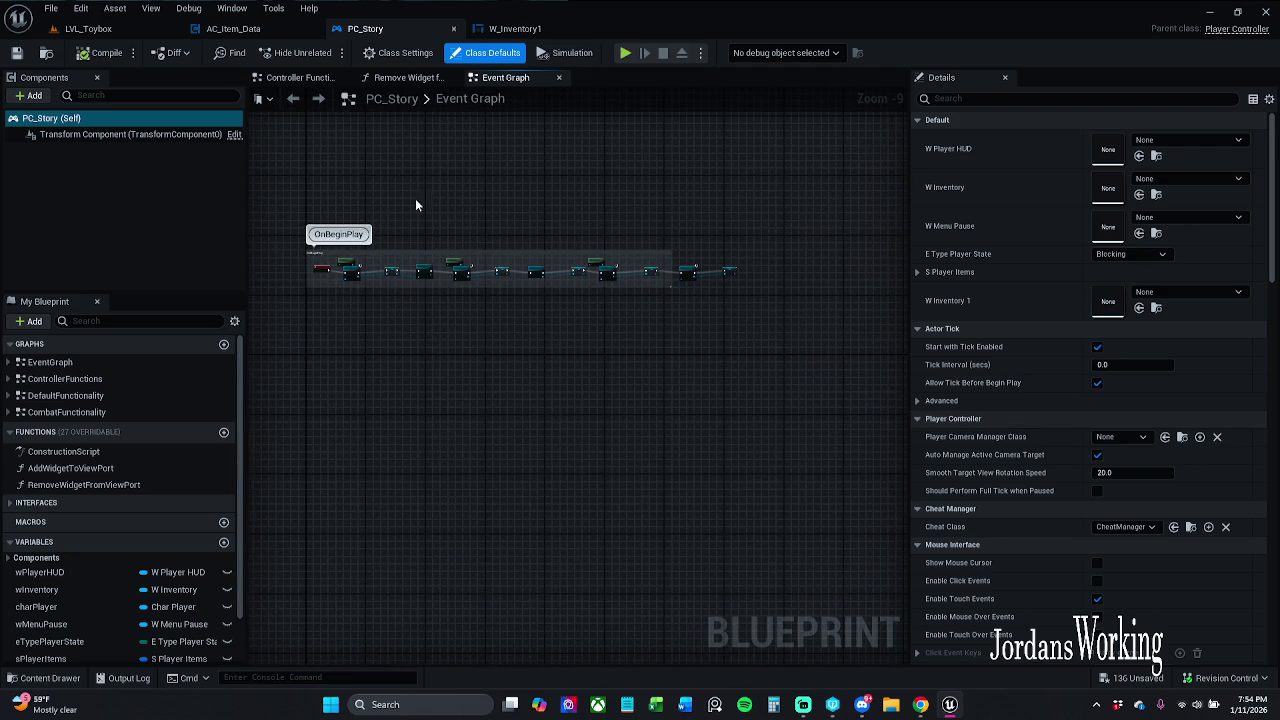
click(262, 30)
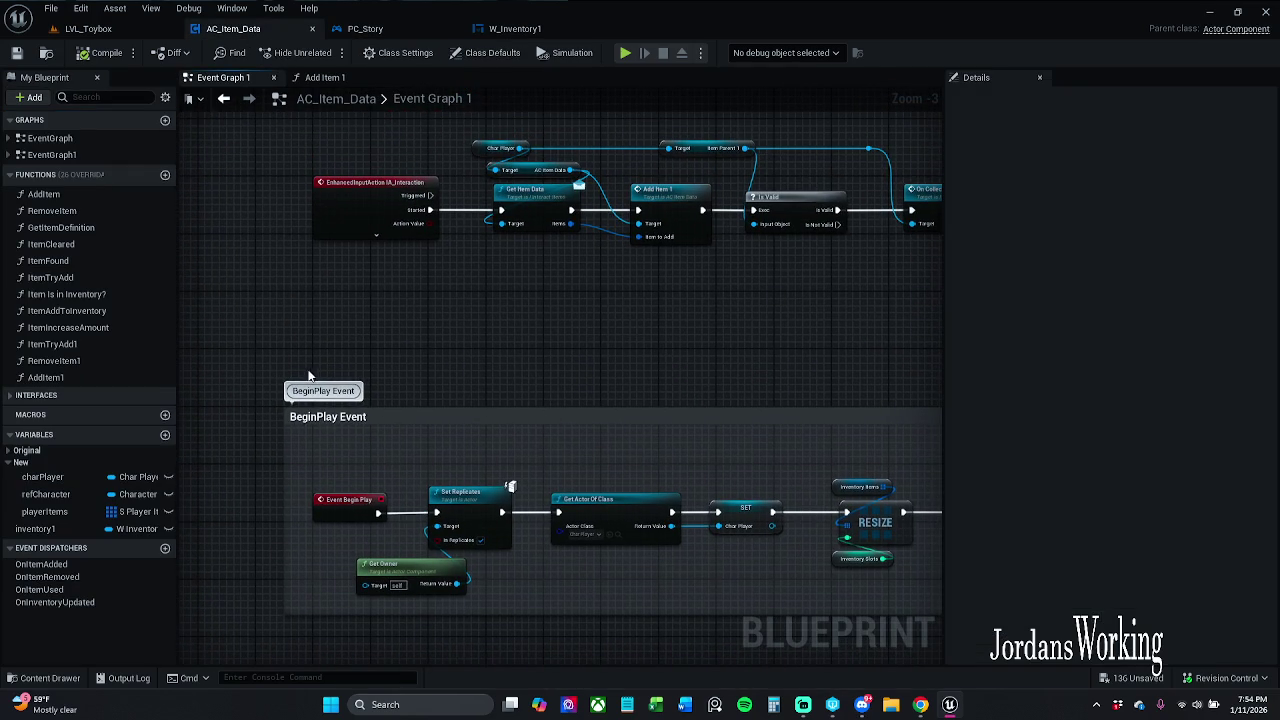
click(378, 28)
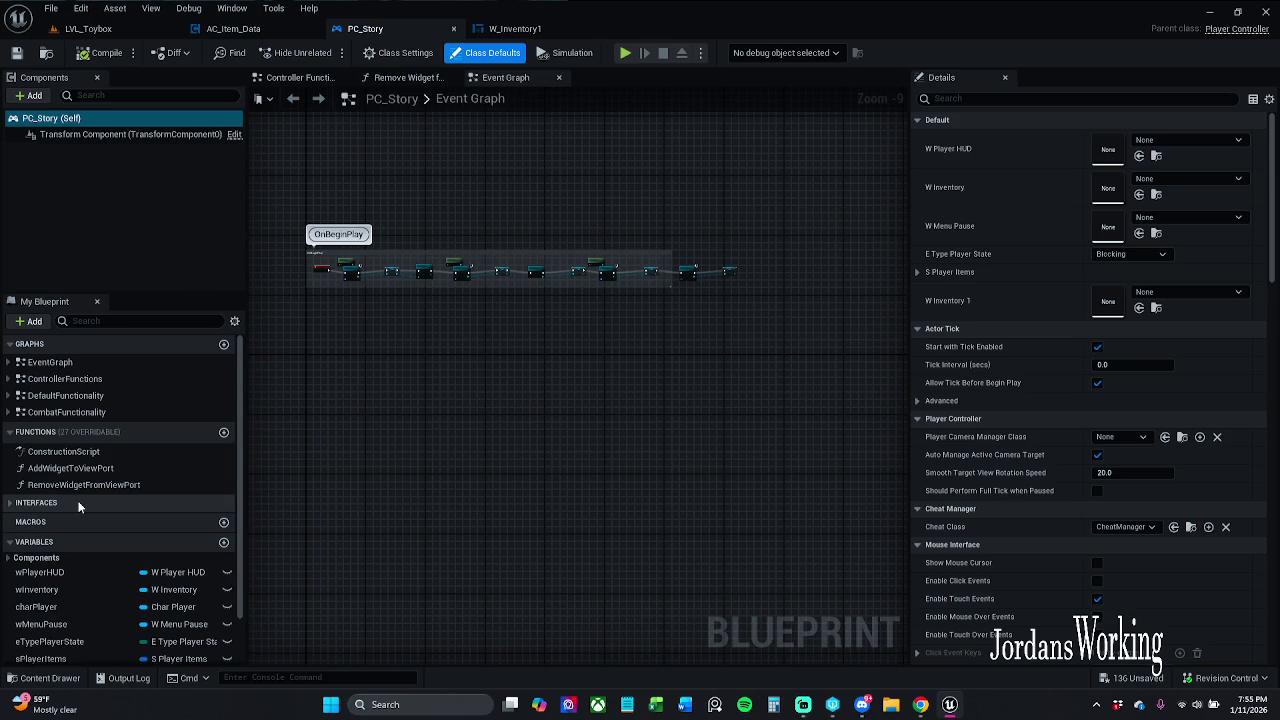
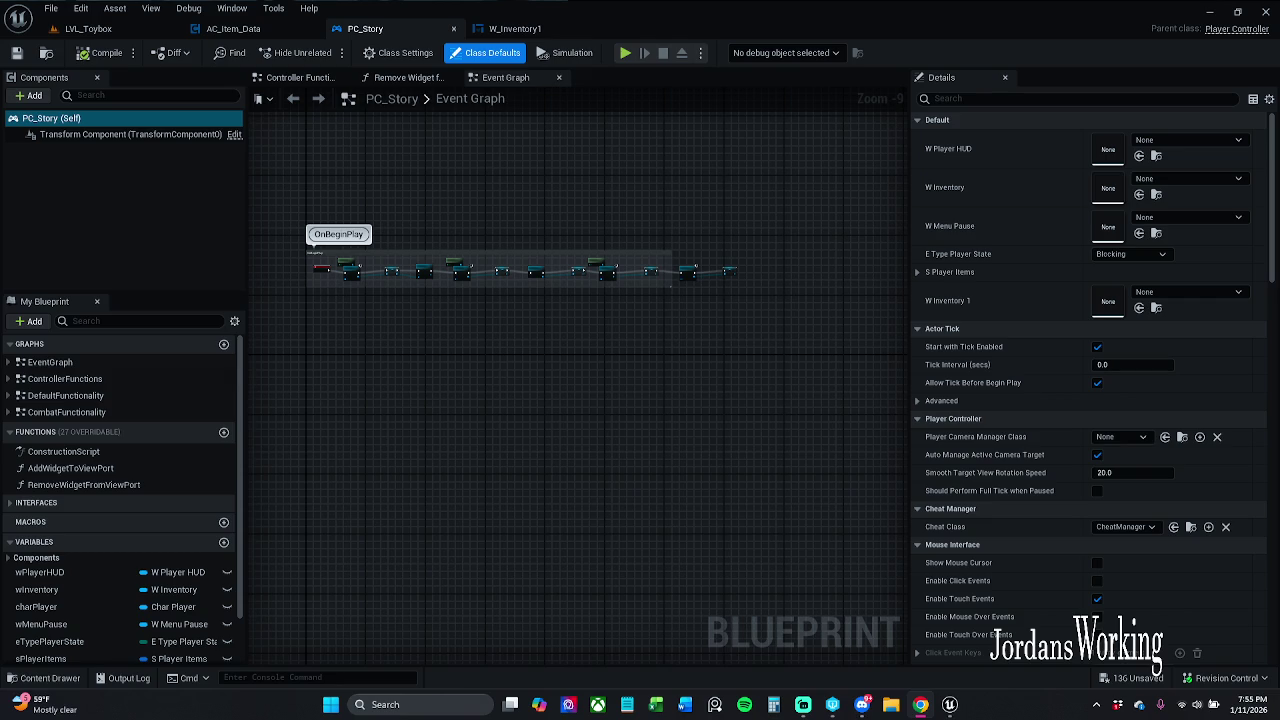
- Switch to the Controller Functions graph in the PC_Story blueprint
scroll(440, 440, down, 1)
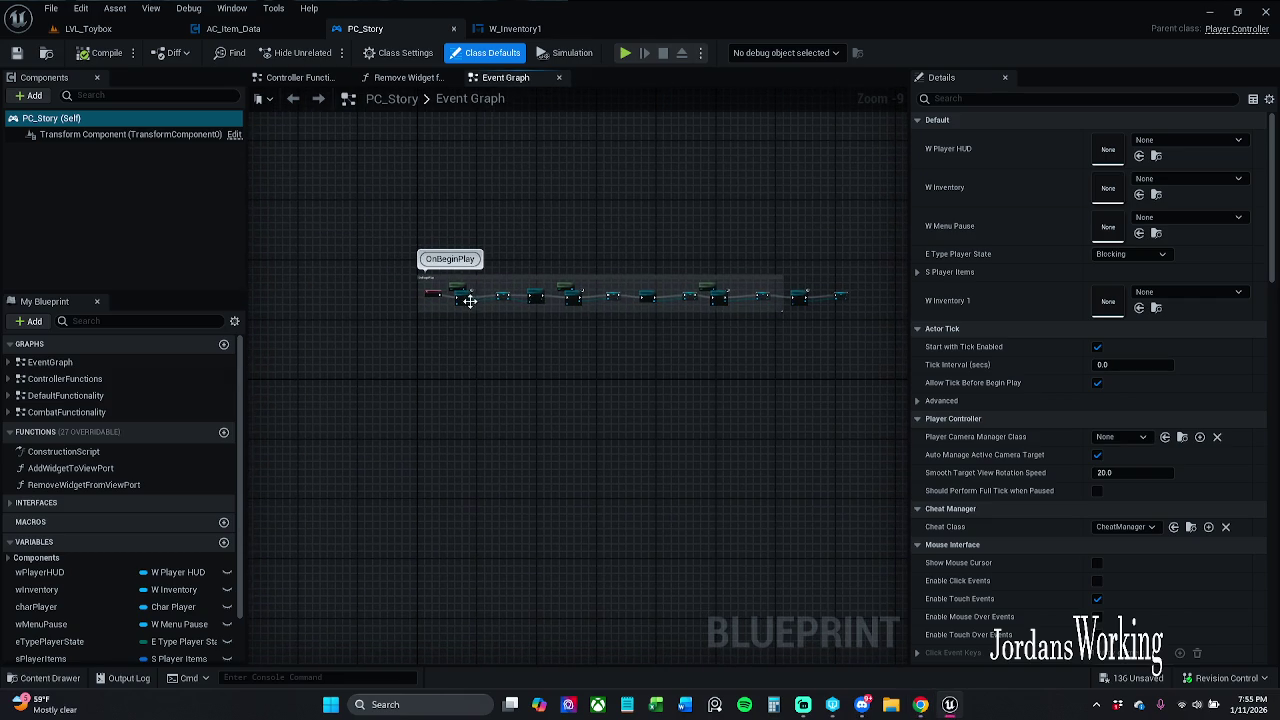
scroll(553, 315, down, 1)
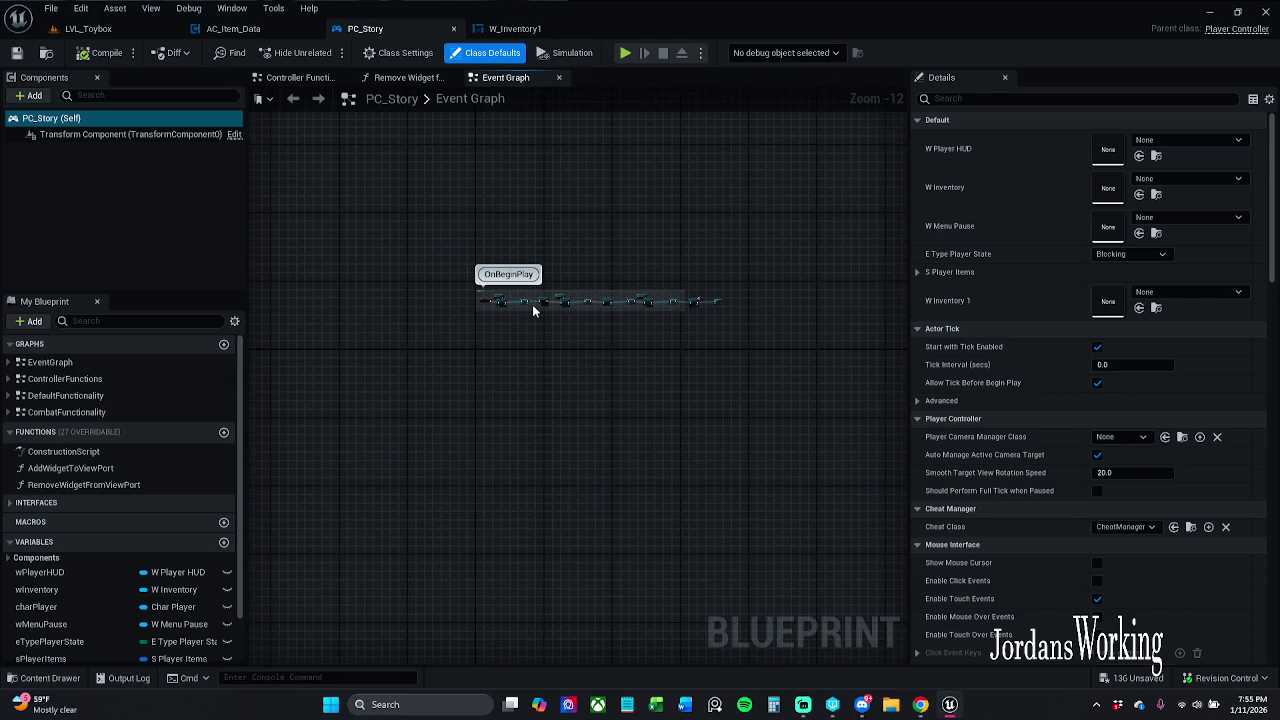
scroll(467, 315, up, 2)
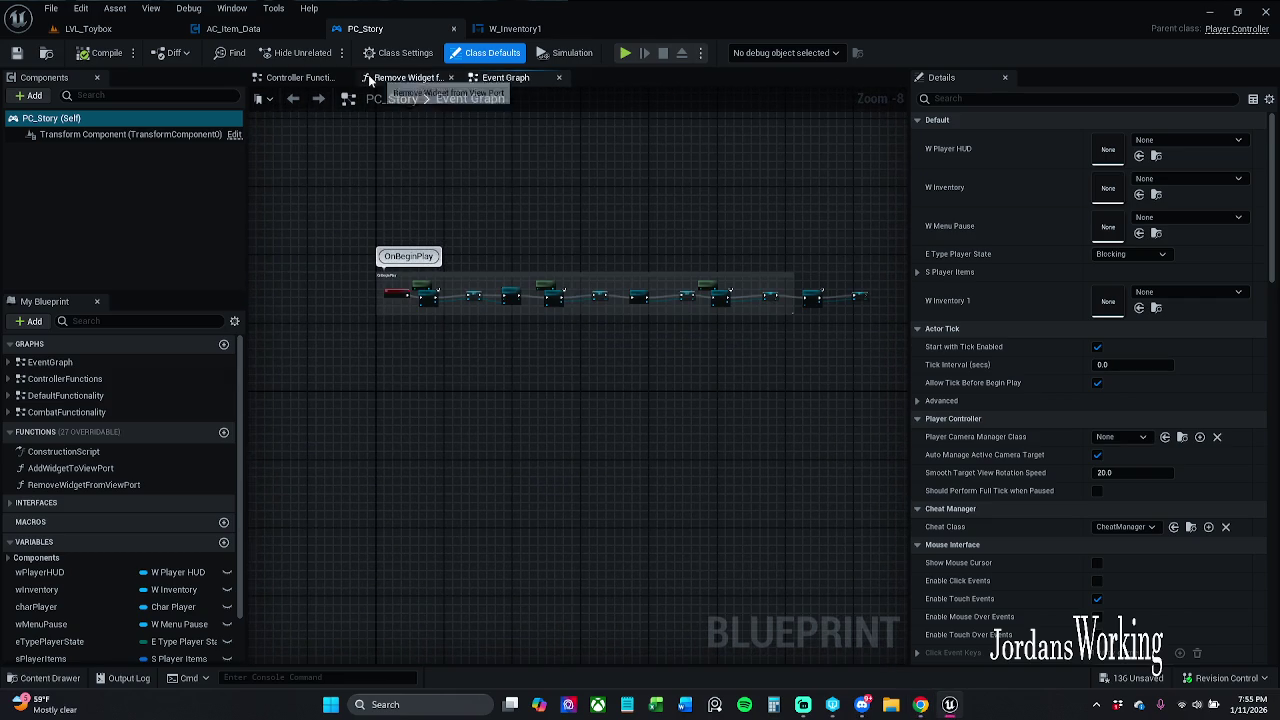
click(305, 77)
scroll(410, 320, down, 3)
scroll(434, 362, up, 4)
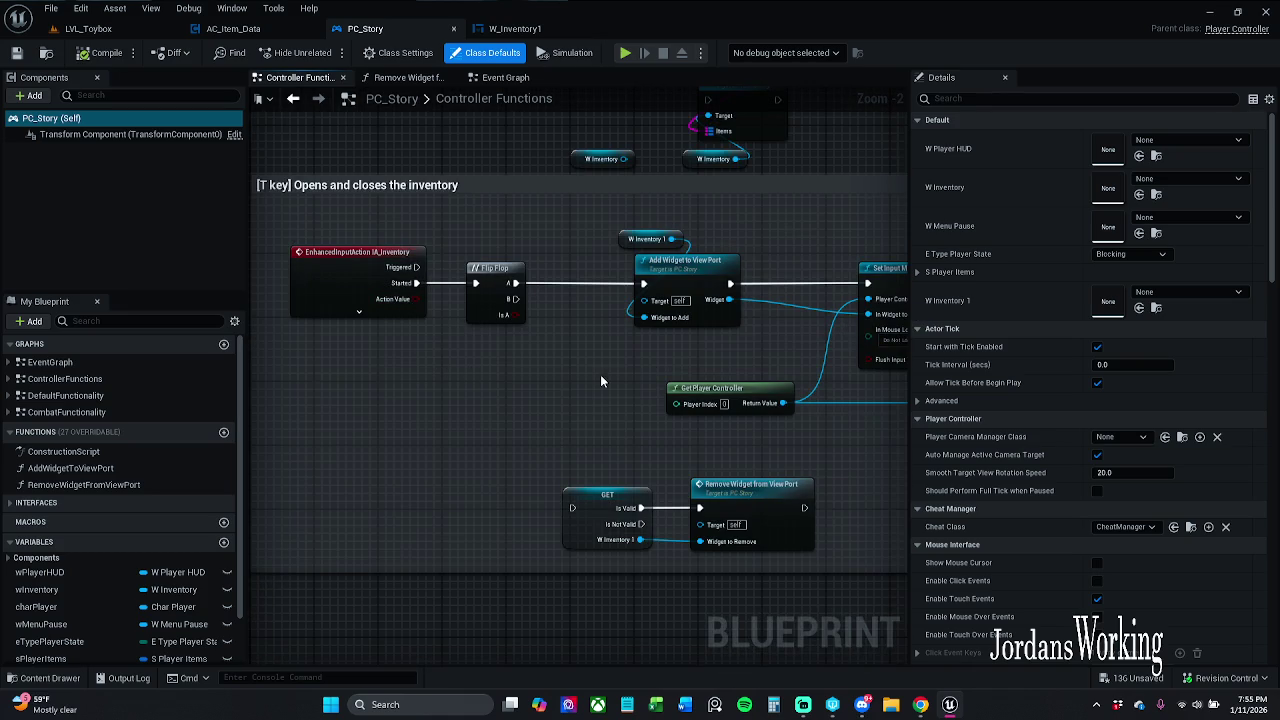
- Pan to the '[T key] Opens and closes the inventory' comment group and select its nodes
drag(672, 380, 530, 383)
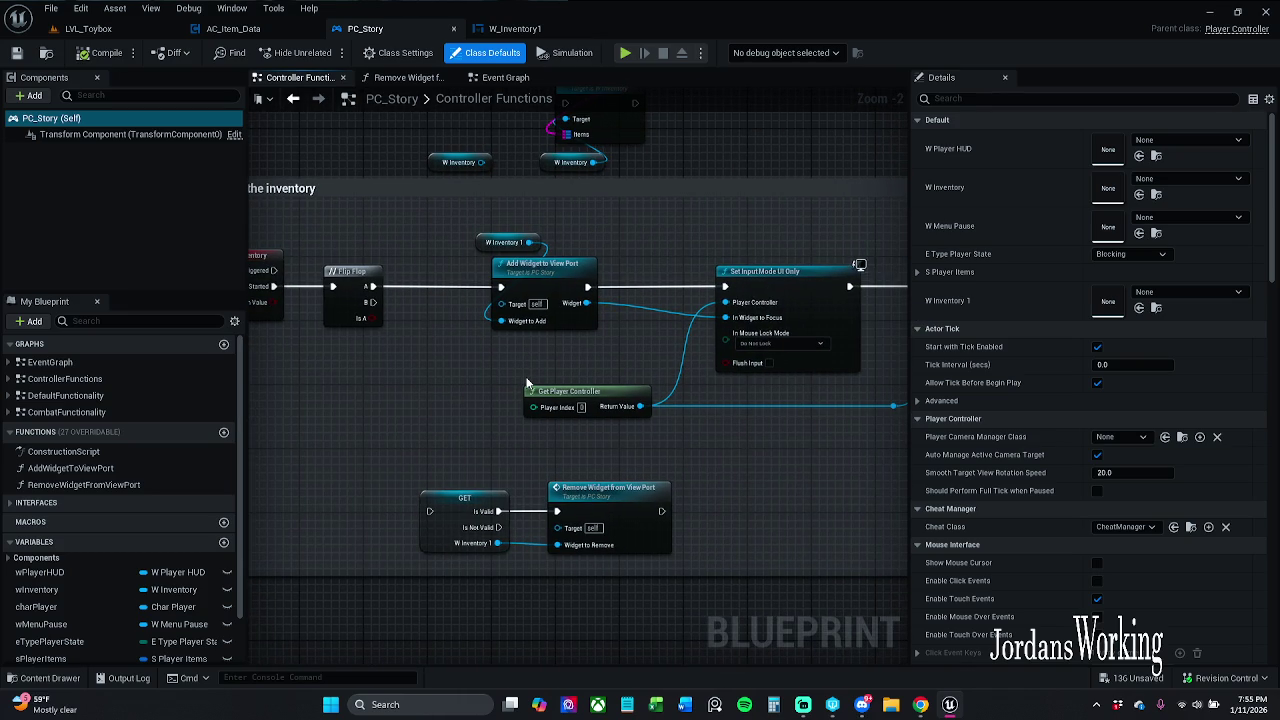
mouse_move(544, 344)
mouse_down()
mouse_move(496, 340)
mouse_move(544, 341)
mouse_up()
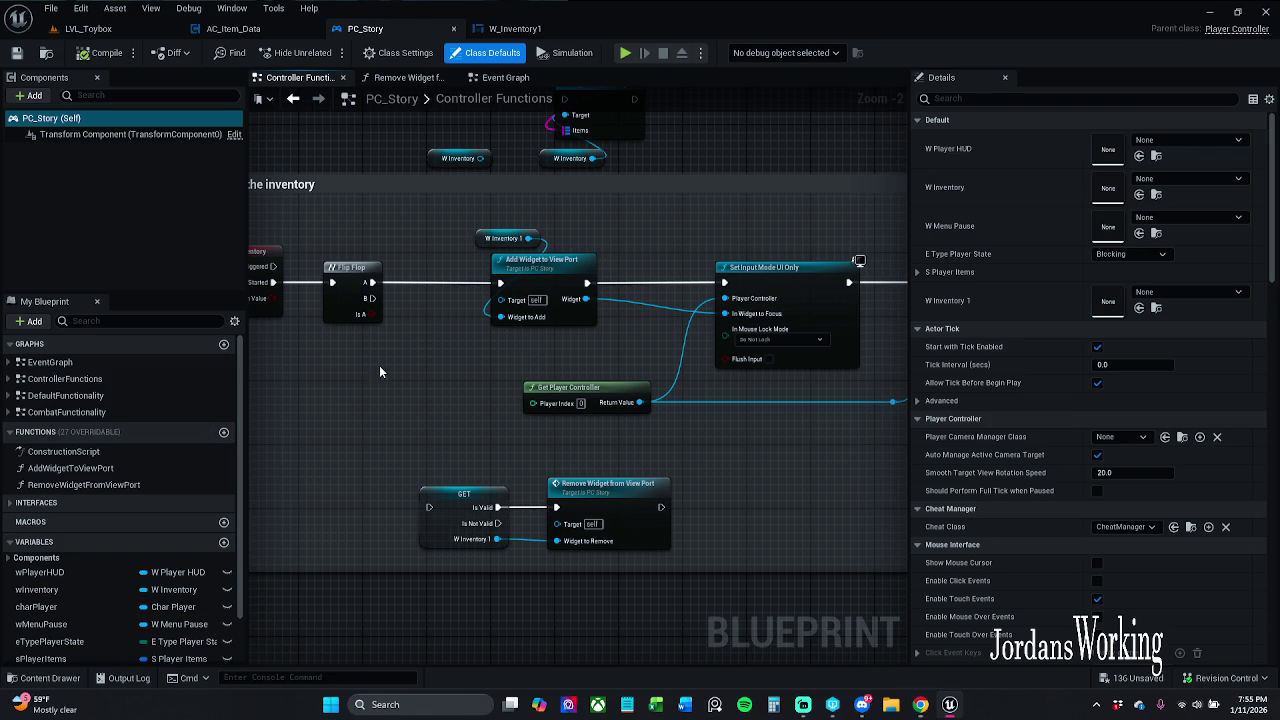
mouse_move(379, 365)
mouse_down()
mouse_move(443, 373)
mouse_move(423, 366)
mouse_move(509, 357)
mouse_move(280, 366)
mouse_move(466, 277)
mouse_move(517, 280)
mouse_move(526, 294)
mouse_up()
scroll(442, 370, down, 1)
scroll(482, 290, down, 1)
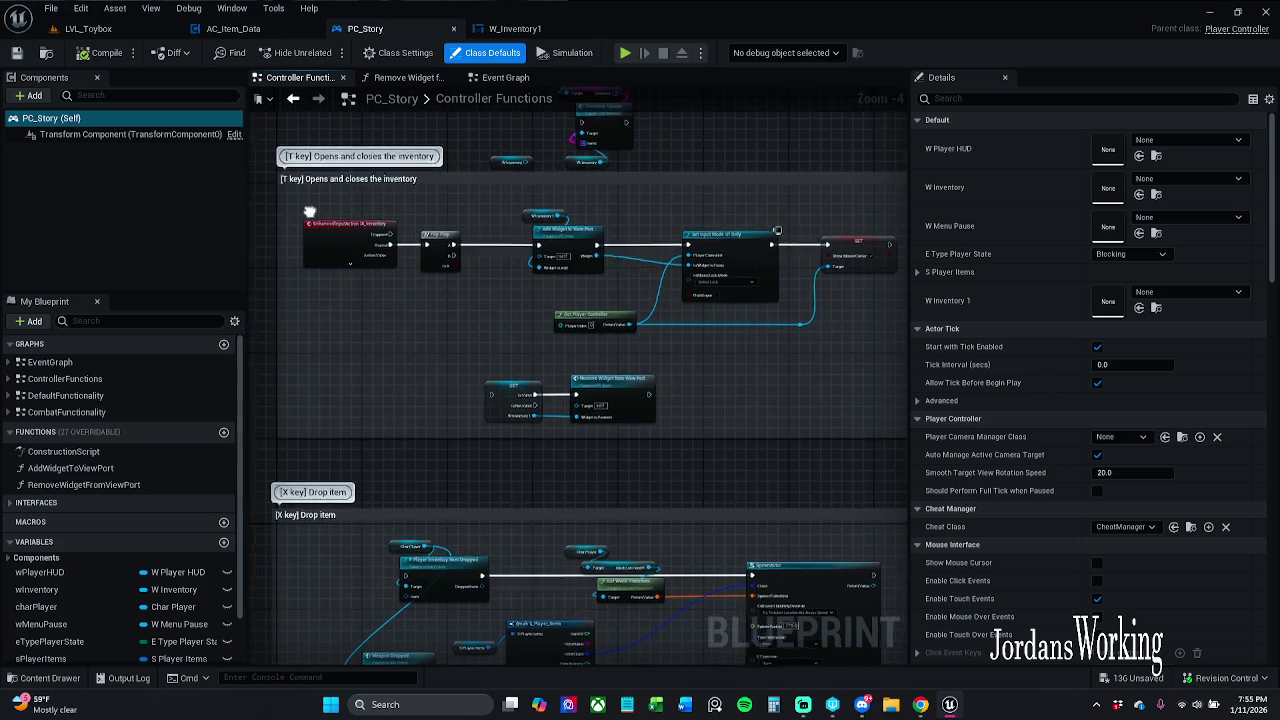
mouse_move(272, 227)
mouse_down()
mouse_move(306, 299)
mouse_move(563, 438)
mouse_move(858, 481)
mouse_up()
scroll(346, 283, down, 1)
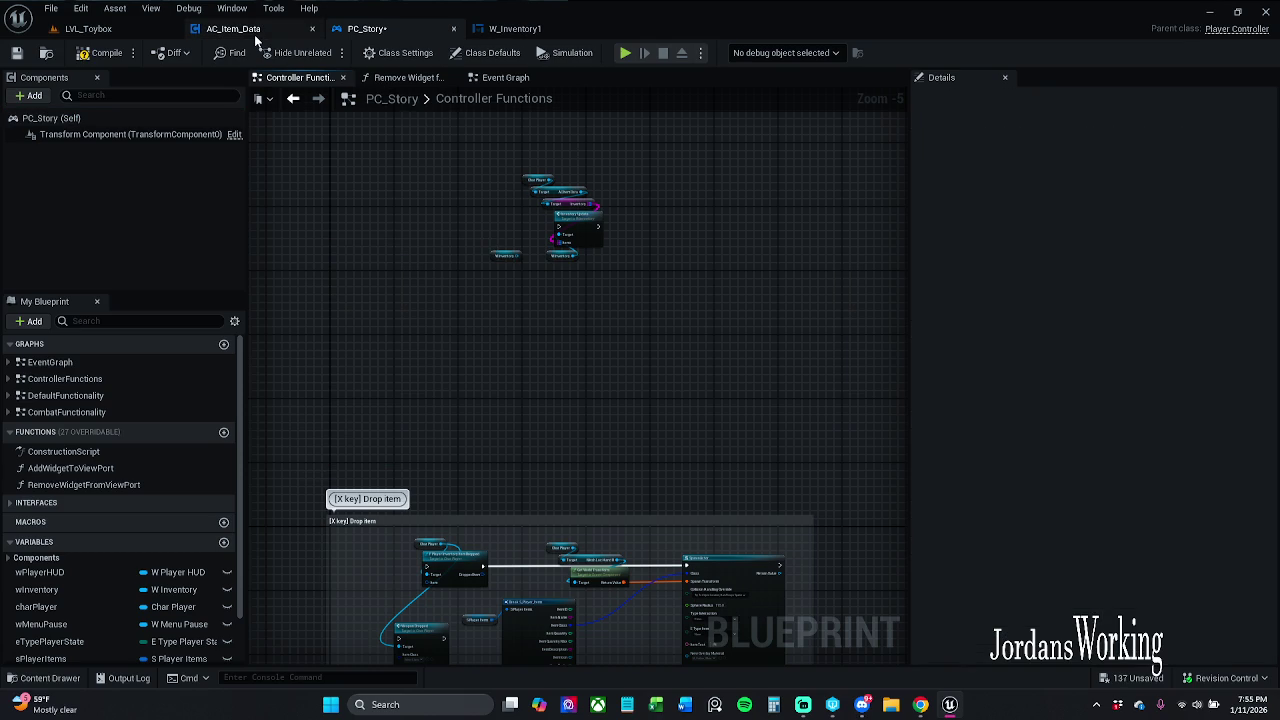
- Paste the T-key inventory nodes into AC_Item_Data, confirm Fix Self Context, and place them below BeginPlay
click(254, 34)
scroll(540, 350, down, 7)
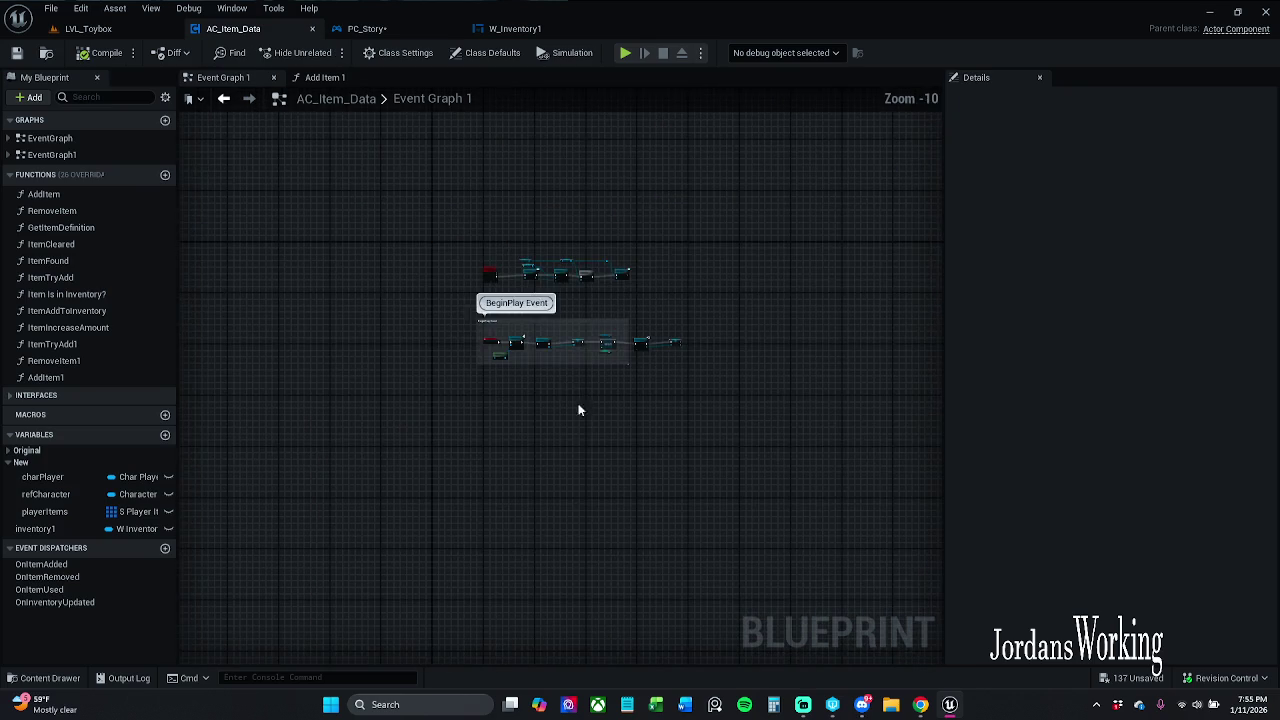
drag(578, 403, 552, 254)
scroll(520, 240, up, 3)
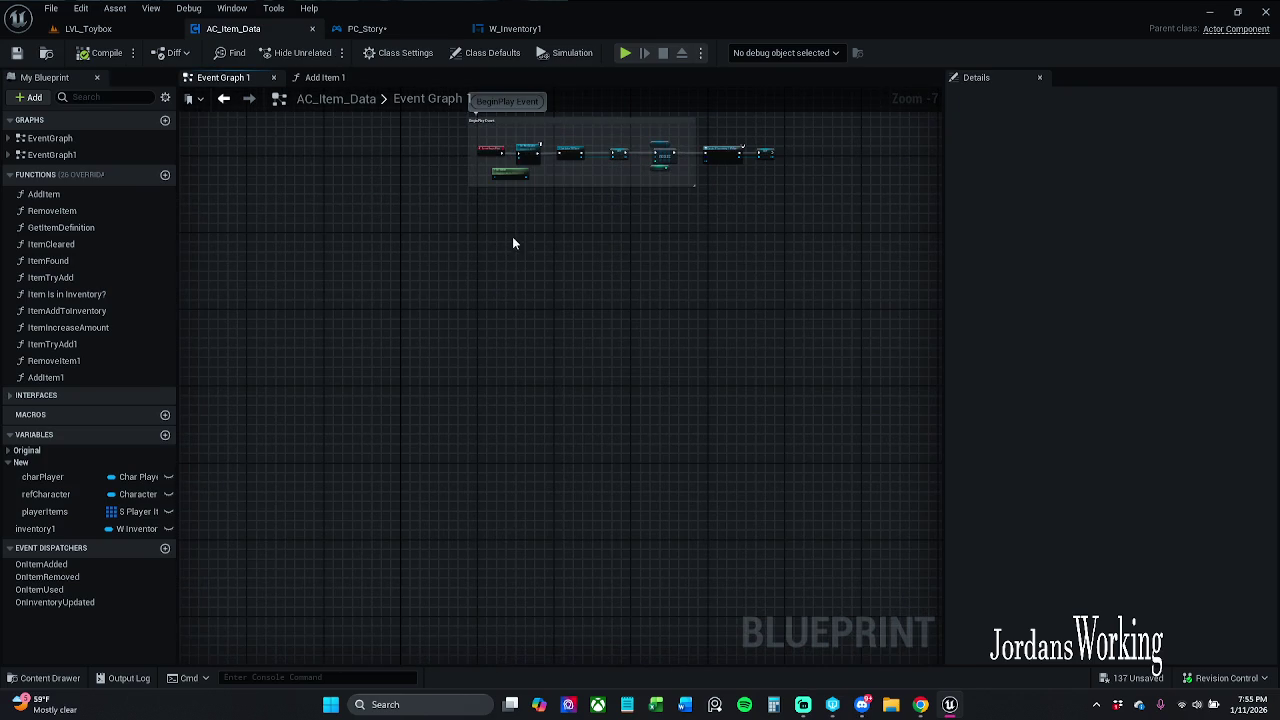
key(ctrl+v)
click(870, 517)
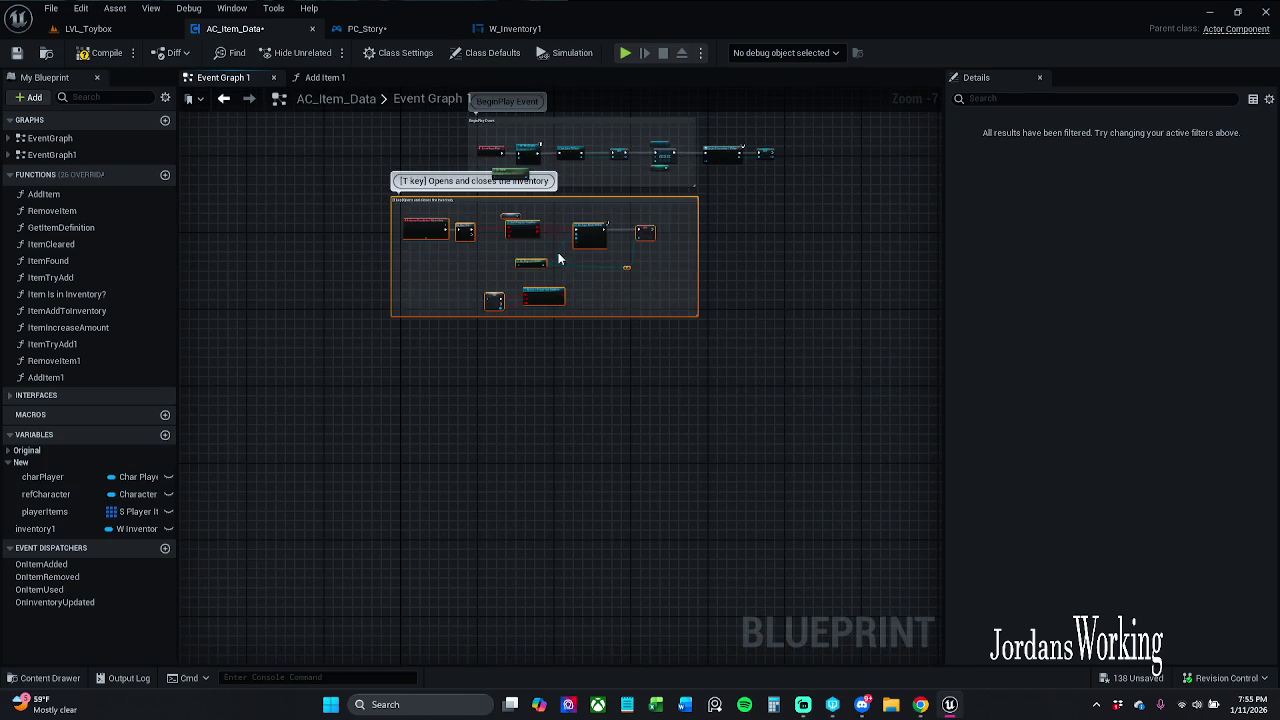
scroll(530, 290, up, 4)
mouse_move(421, 352)
mouse_down()
mouse_move(642, 345)
mouse_move(659, 398)
mouse_move(642, 428)
mouse_move(630, 403)
mouse_move(629, 456)
mouse_up()
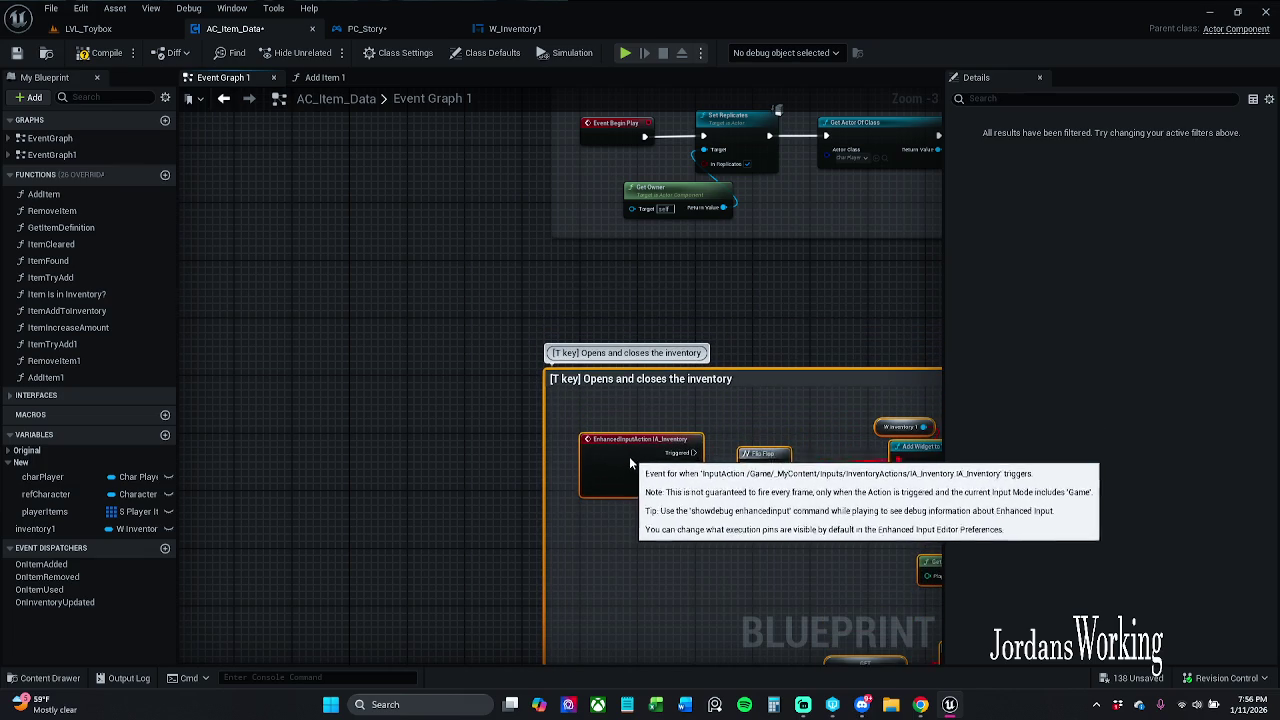
- Drop the inventory1 variable onto the W Inventory 1 widget getter
key(Home)
scroll(629, 313, up, 3)
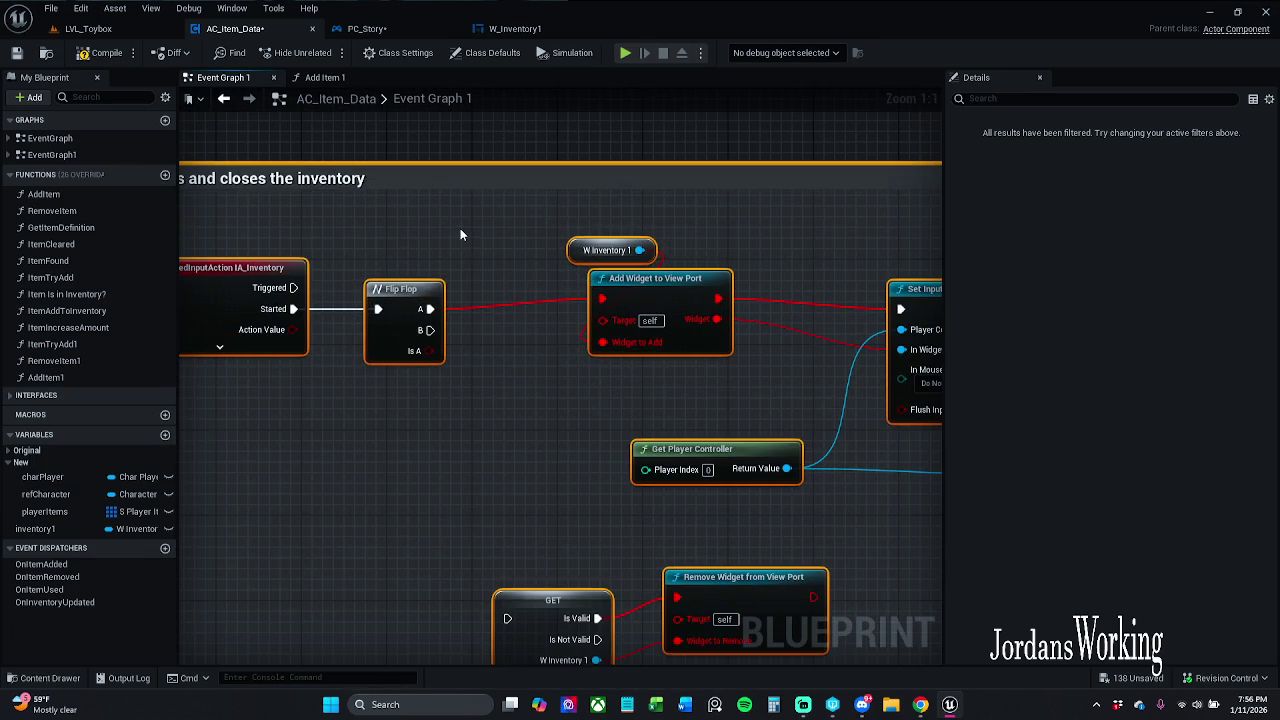
drag(460, 228, 470, 298)
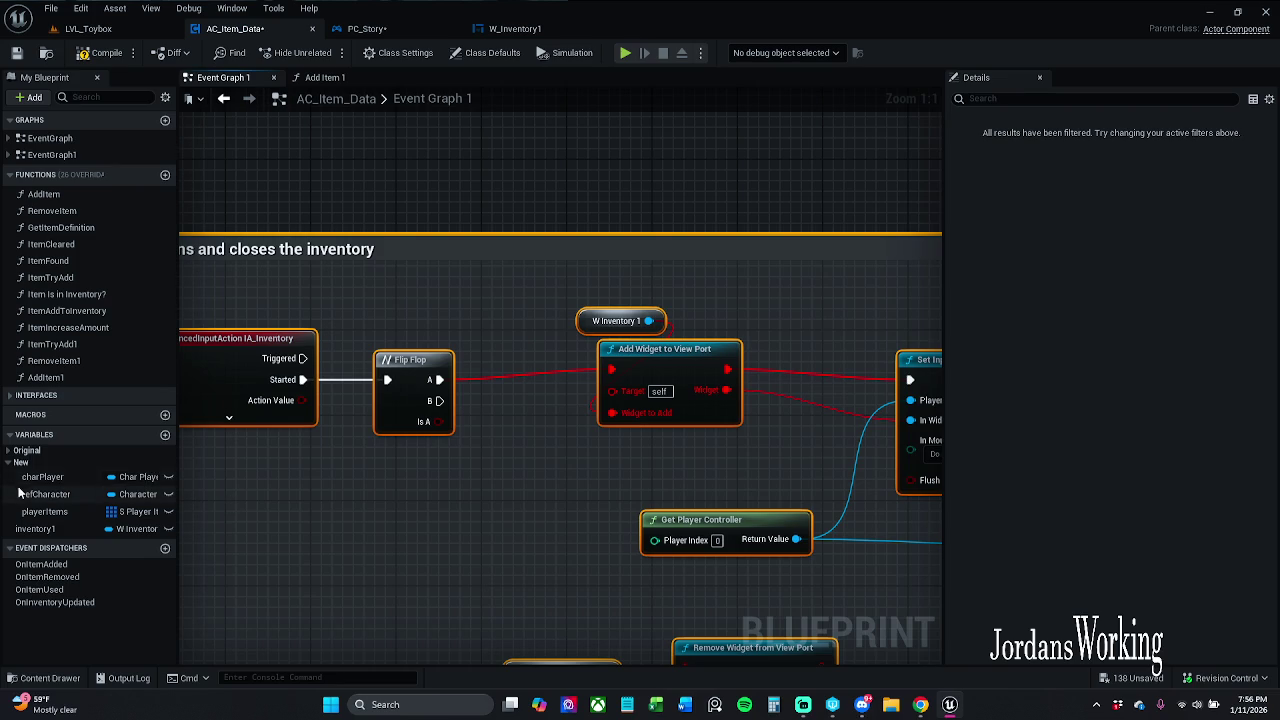
mouse_move(35, 528)
mouse_down()
mouse_move(45, 490)
mouse_move(30, 463)
mouse_up()
mouse_move(59, 537)
mouse_down()
mouse_move(560, 335)
mouse_move(635, 322)
mouse_move(502, 324)
mouse_up()
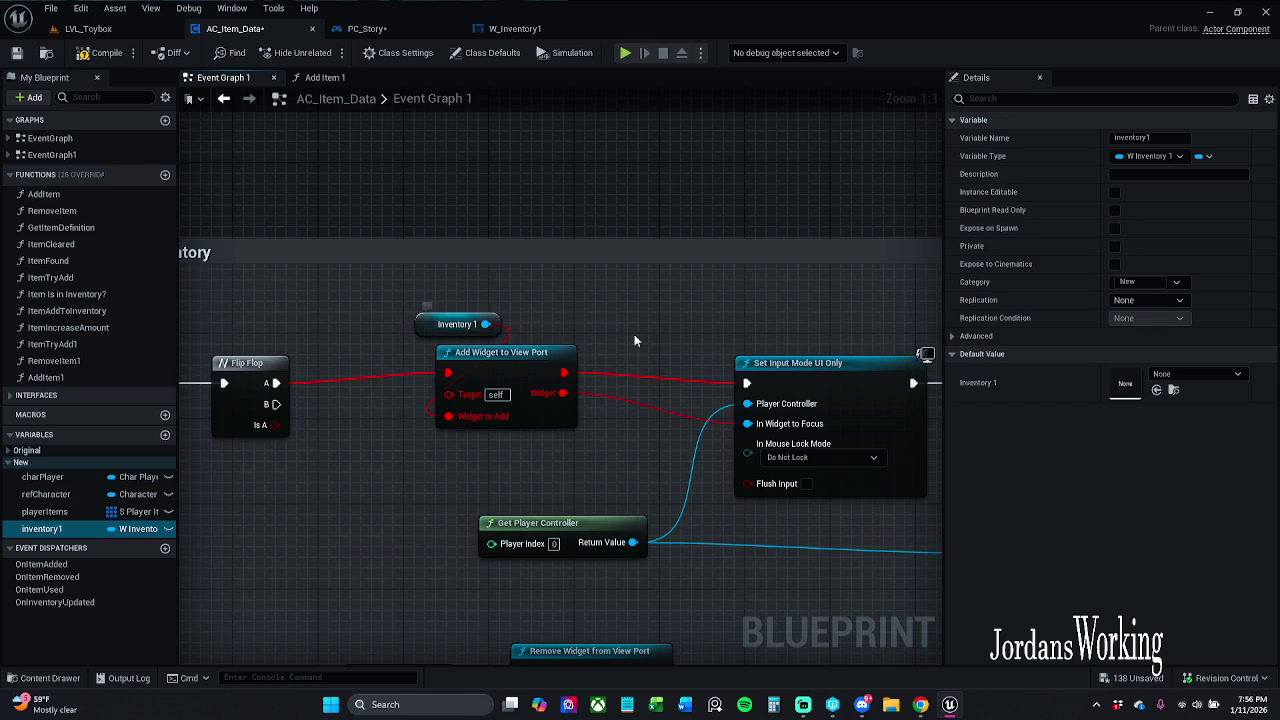
- Cancel an 'add widget' search from the Inventory 1 pin, then pan to the inventory input action
drag(486, 324, 584, 321)
text(add)
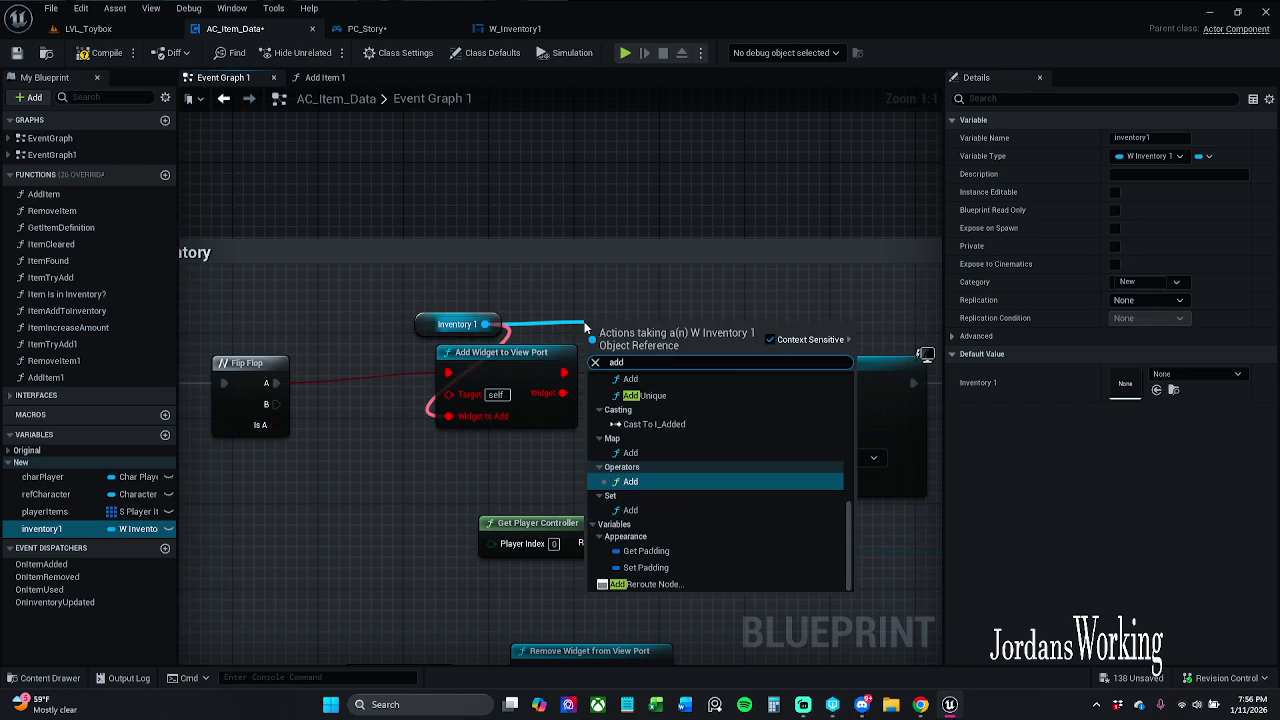
text( widget)
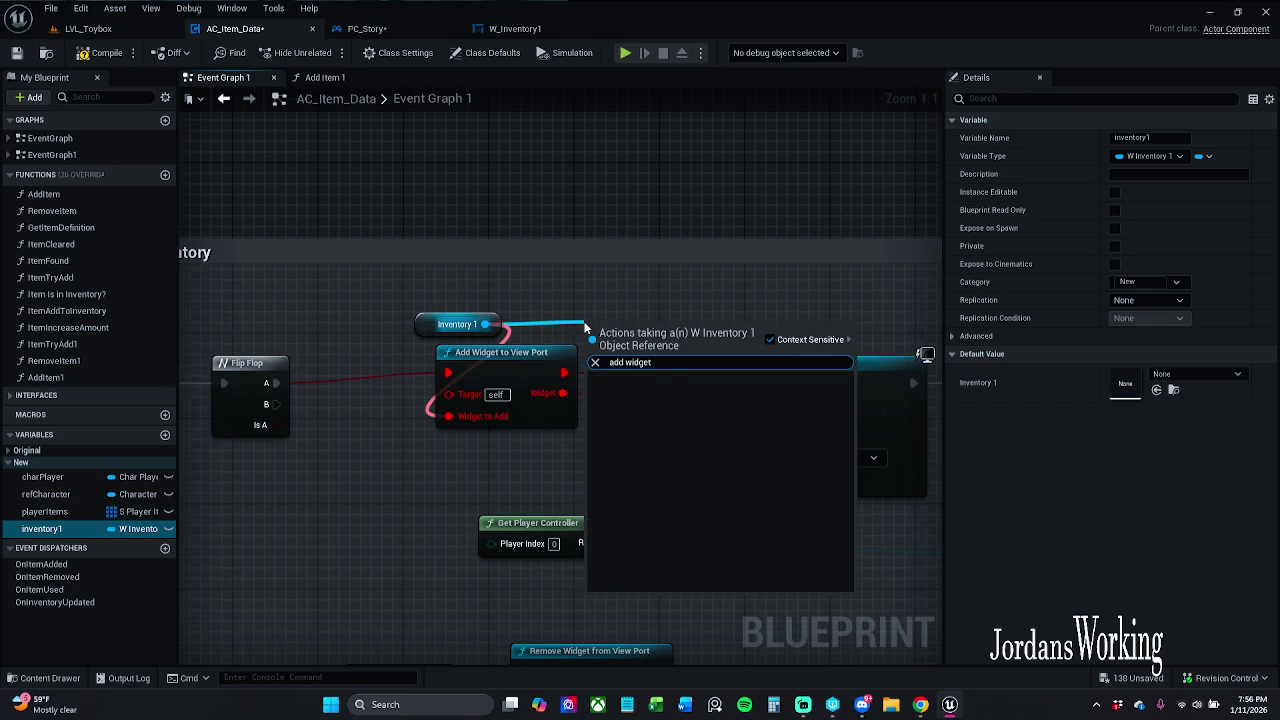
key(Escape)
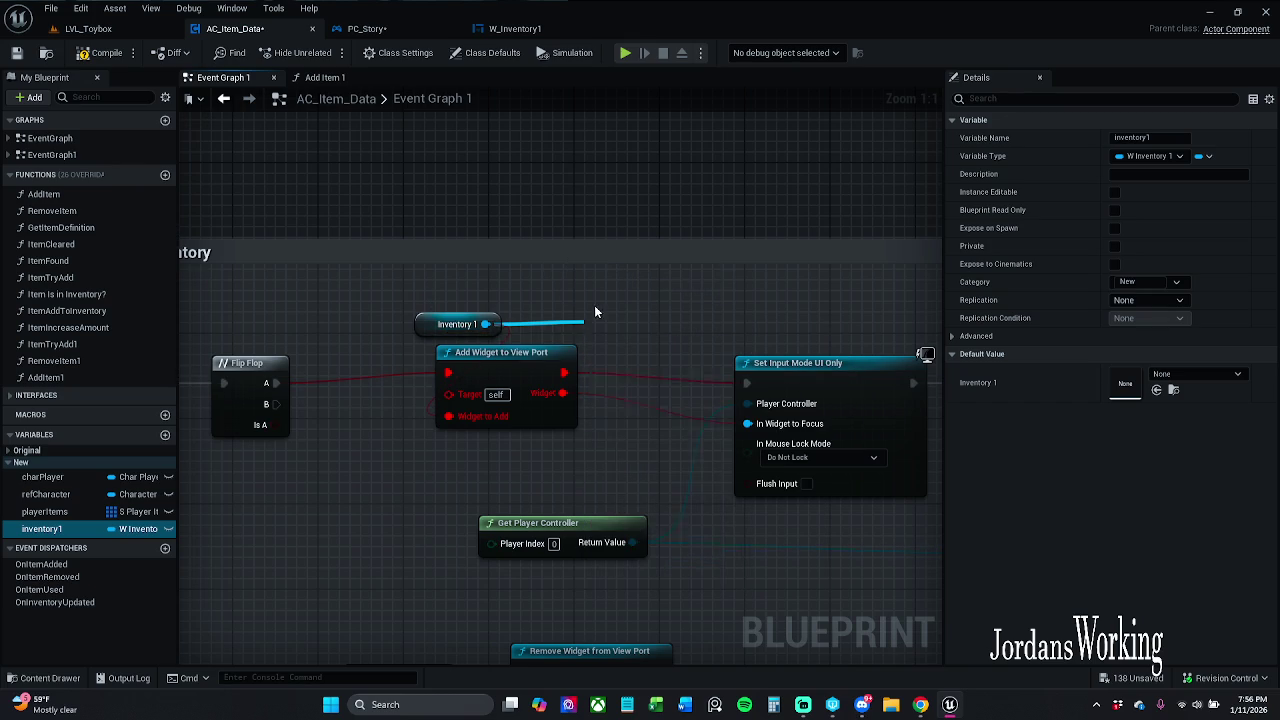
mouse_move(822, 369)
mouse_down()
mouse_move(534, 345)
mouse_move(641, 160)
mouse_move(874, 165)
mouse_up()
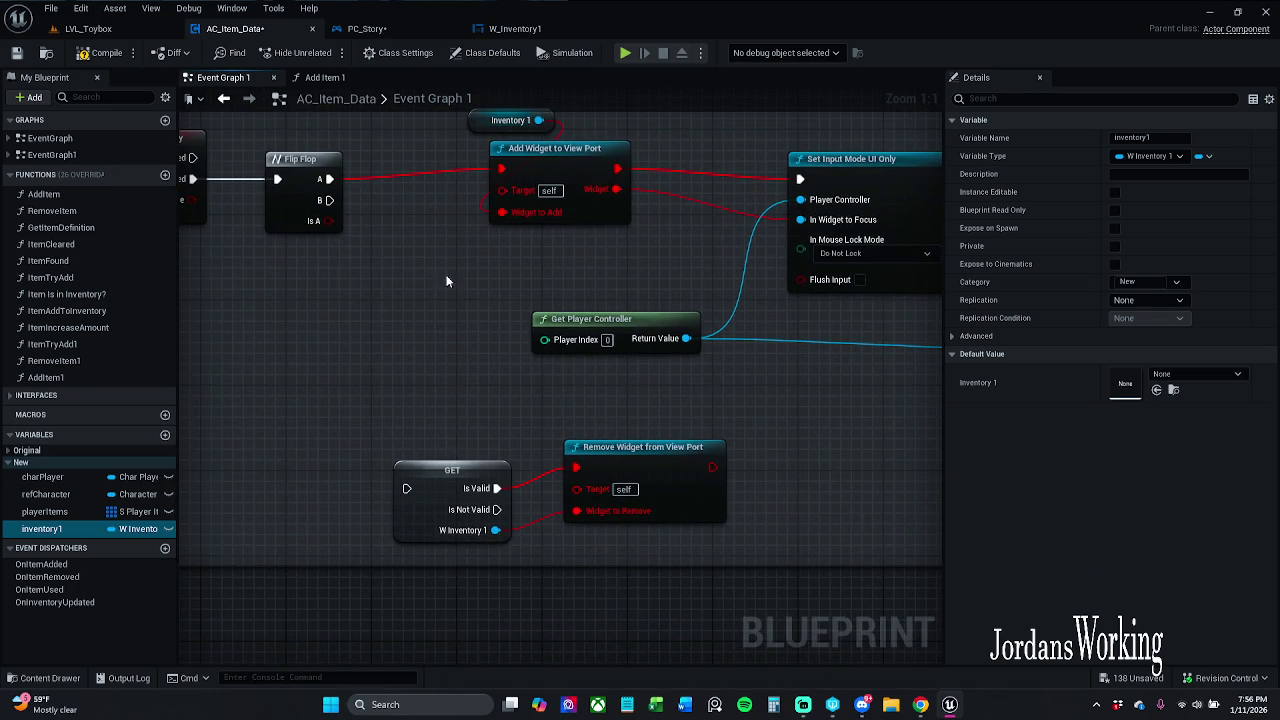
mouse_move(447, 281)
mouse_down()
mouse_move(520, 323)
mouse_move(552, 370)
mouse_up()
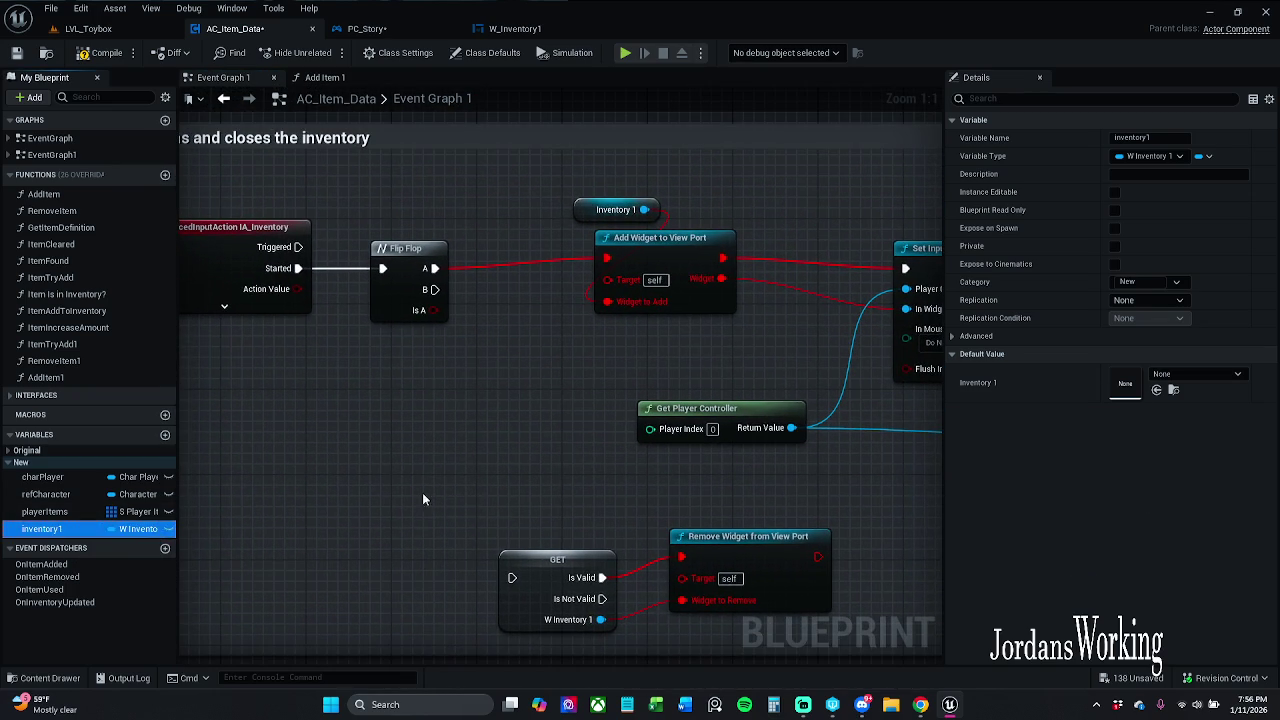
- Convert a new Inventory 1 getter to a validated get, replacing the old W Inventory 1 GET
drag(41, 528, 460, 522)
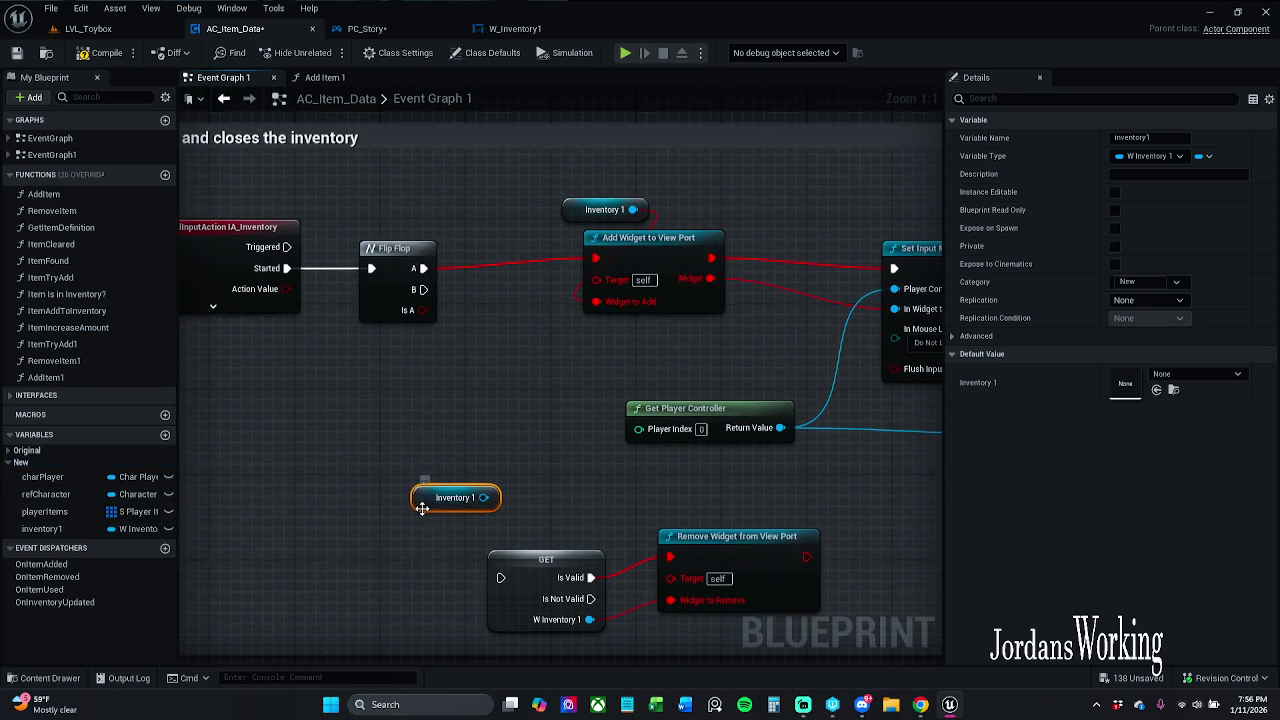
right_click(422, 508)
click(482, 492)
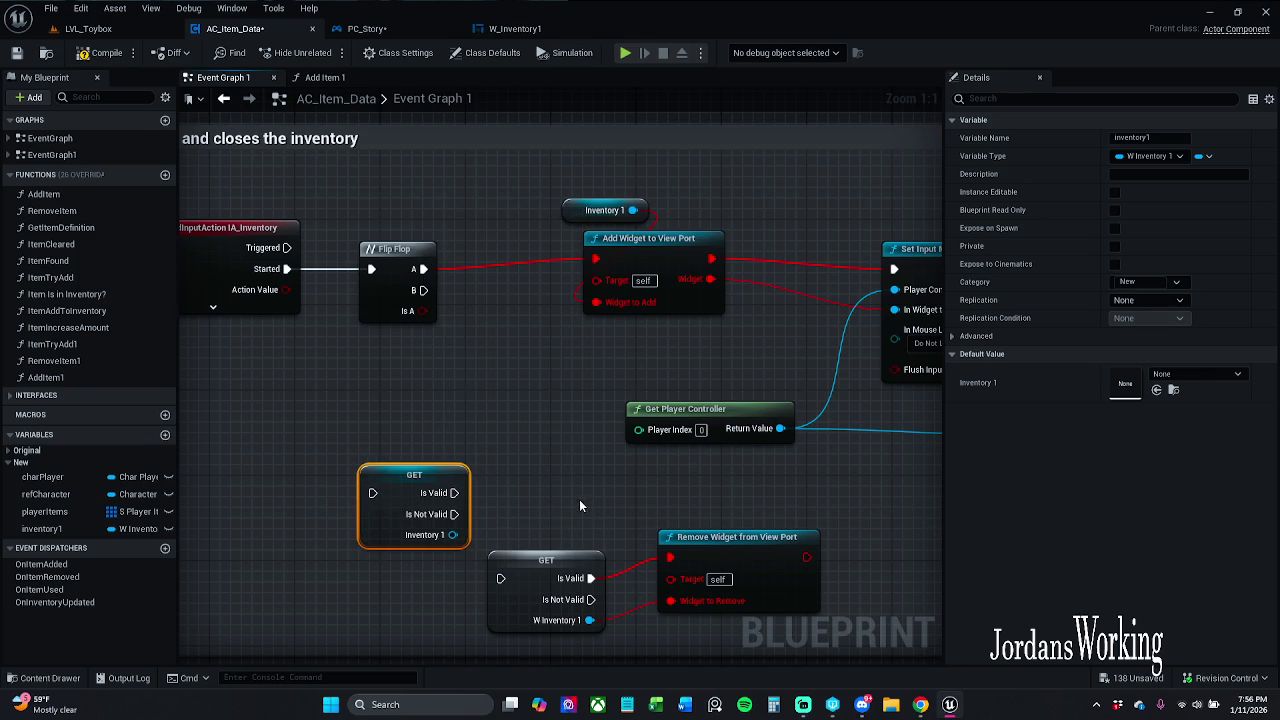
click(514, 609)
key(Delete)
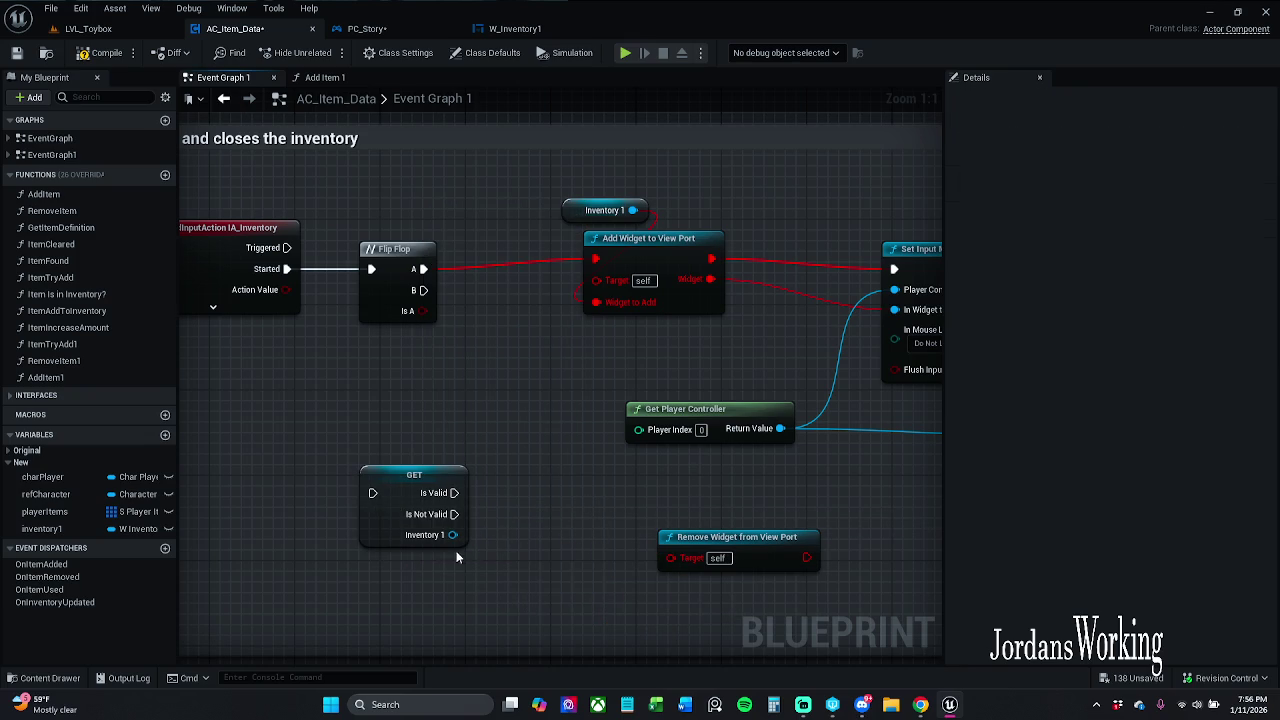
mouse_move(393, 521)
mouse_down()
mouse_move(486, 583)
mouse_move(526, 593)
mouse_move(527, 573)
mouse_up()
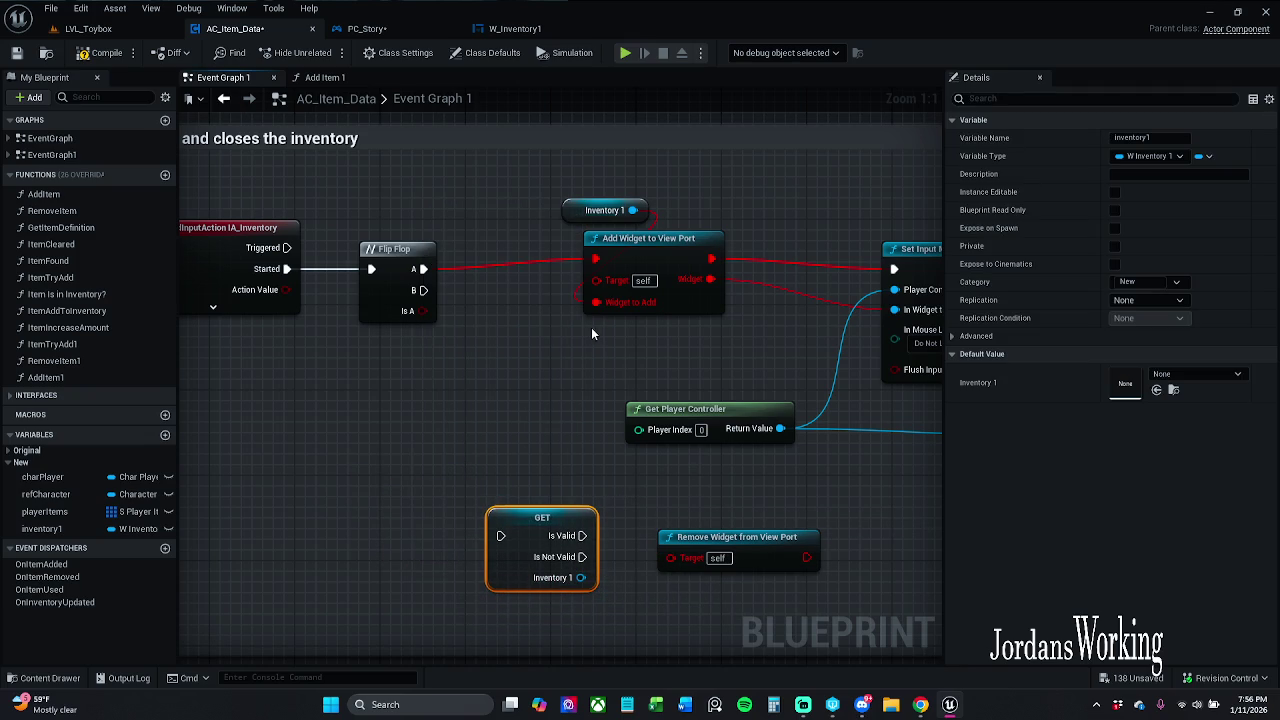
scroll(555, 300, down, 1)
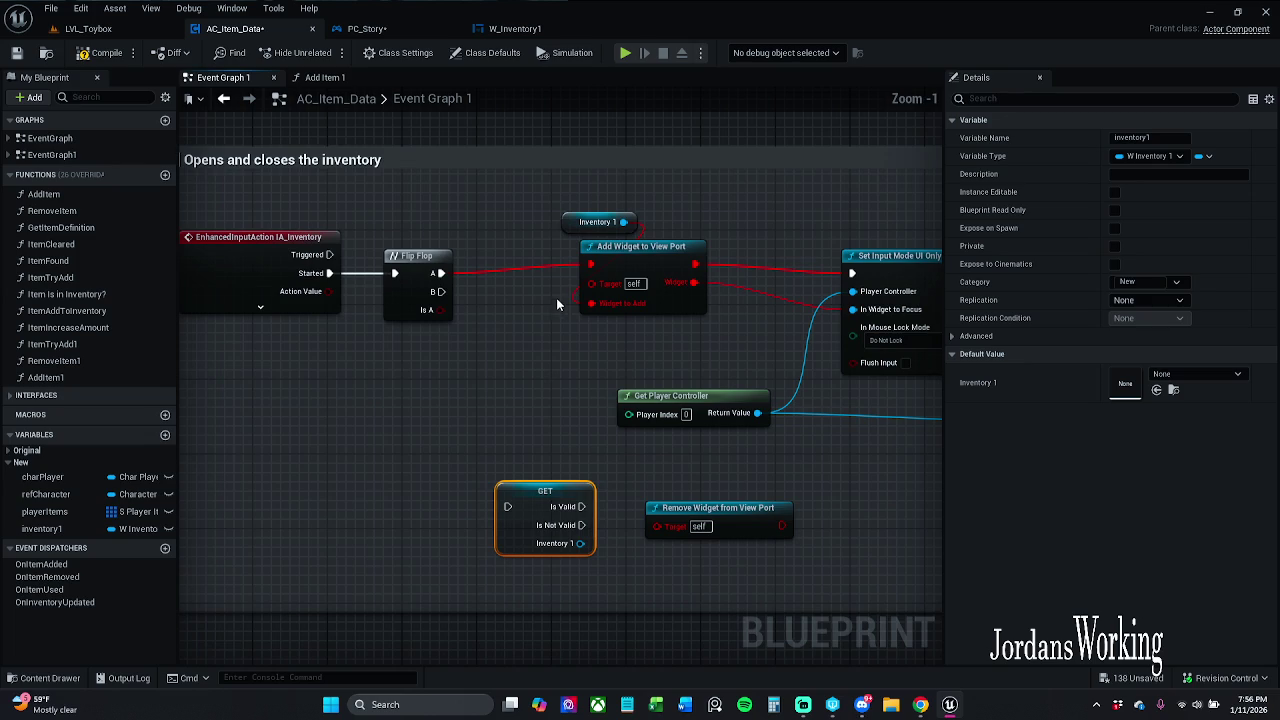
click(520, 29)
click(365, 30)
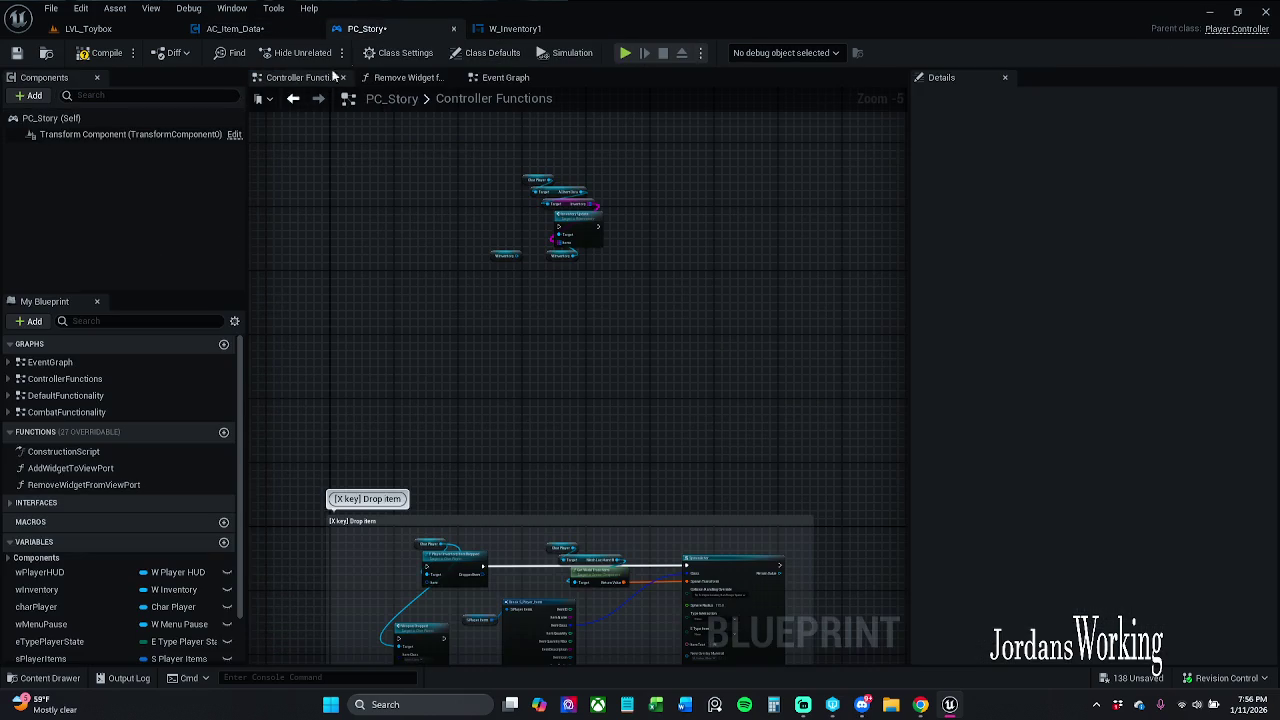
click(250, 29)
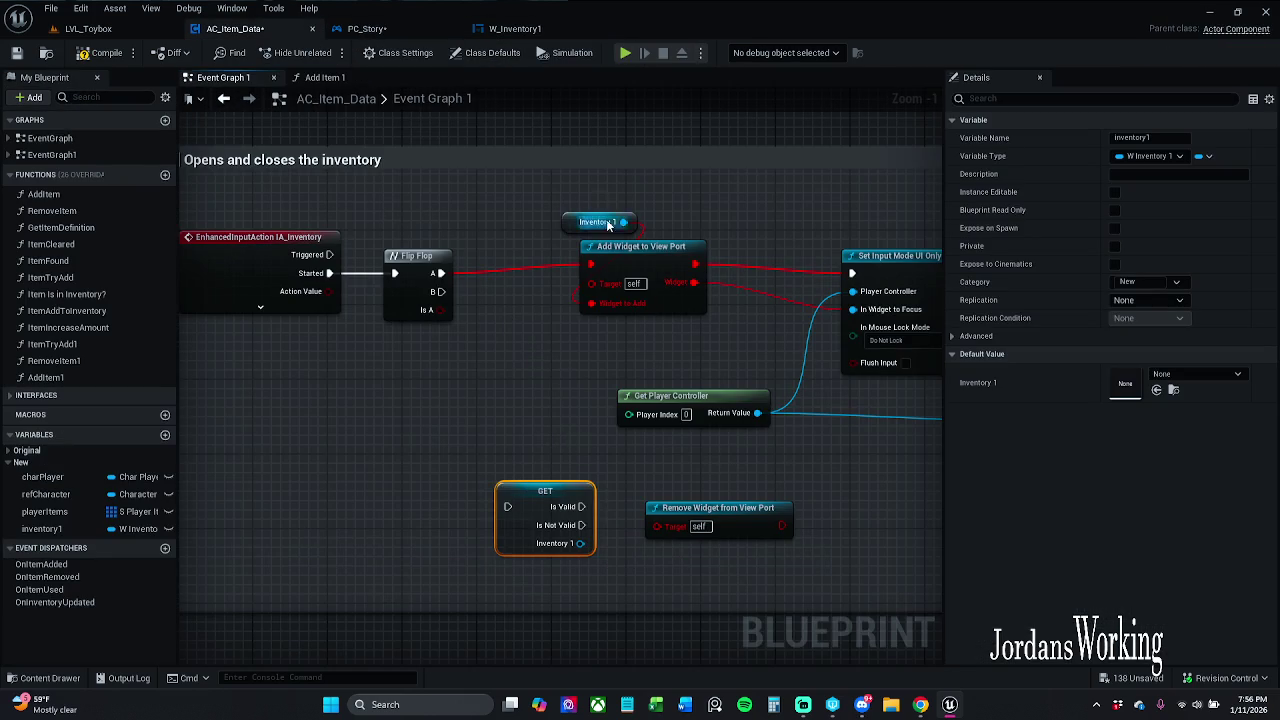
click(536, 29)
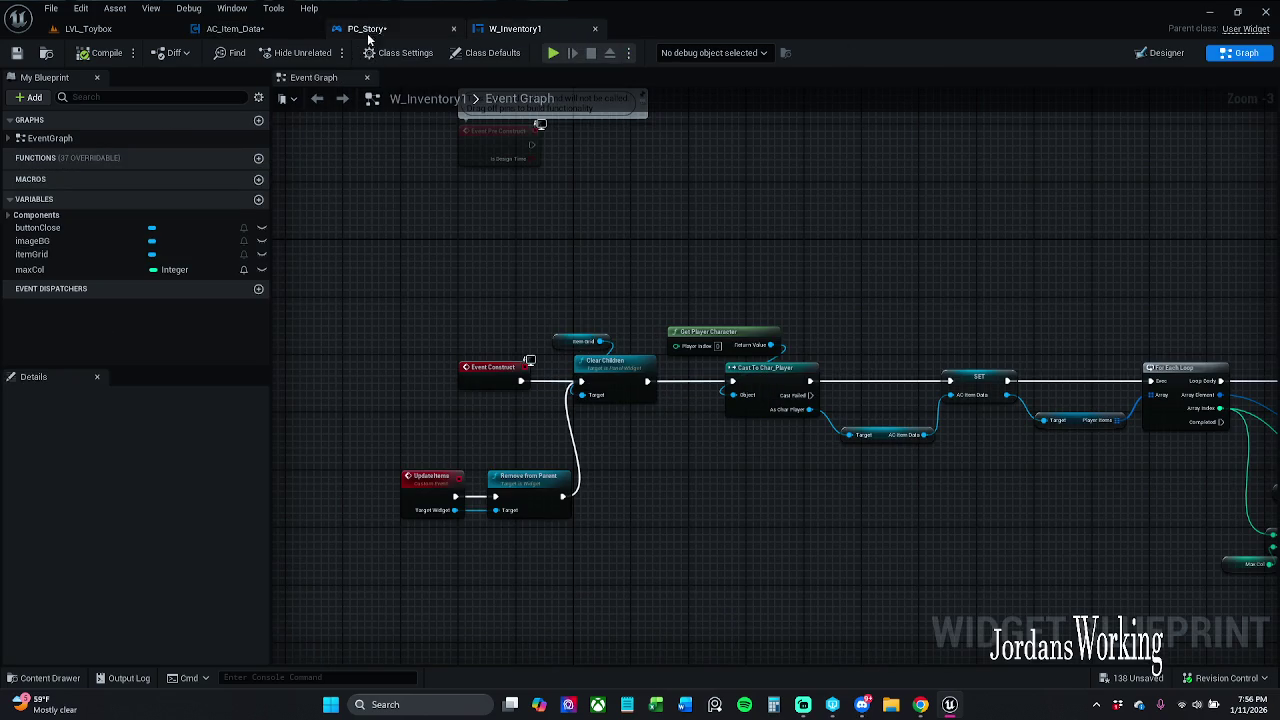
click(240, 29)
click(651, 268)
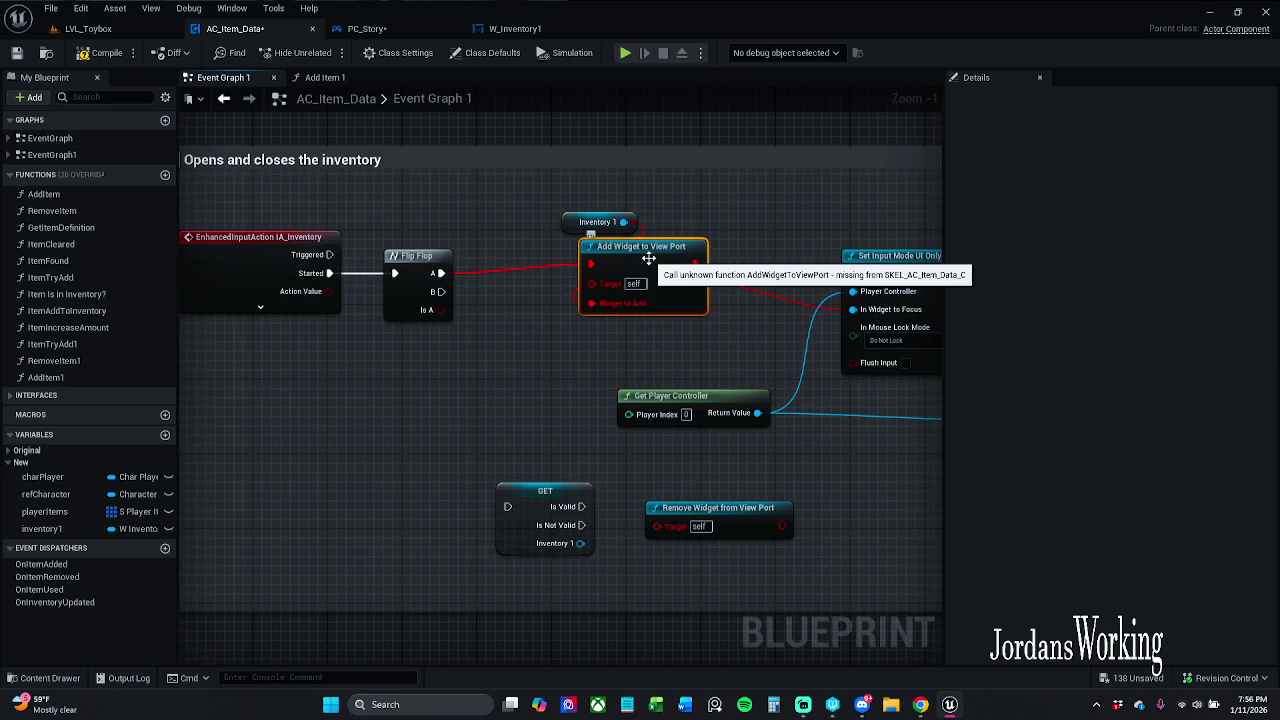
drag(663, 223, 705, 225)
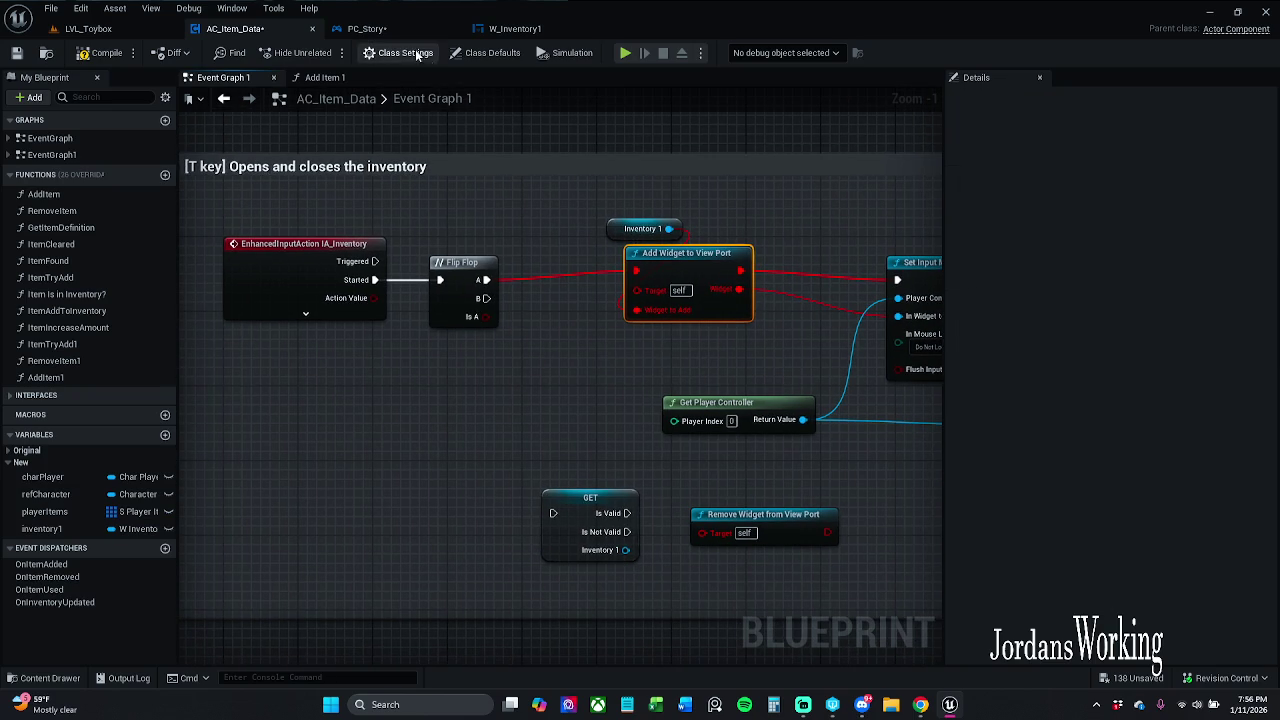
click(389, 30)
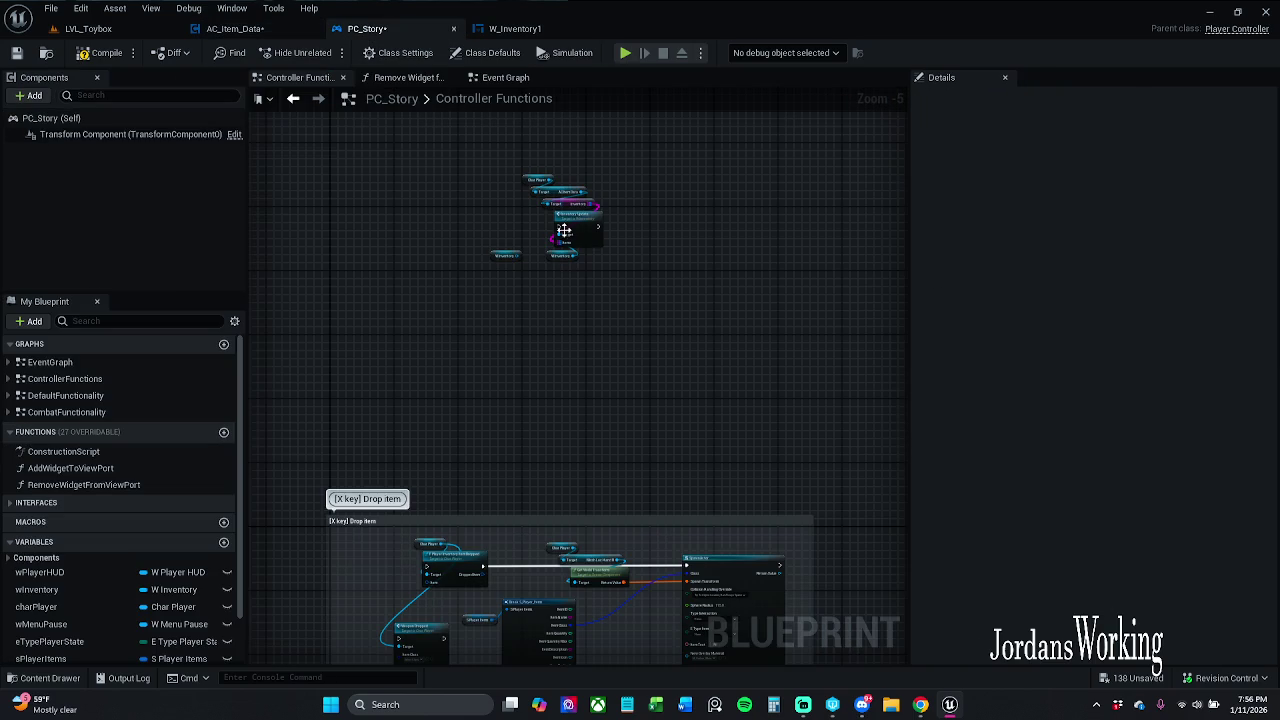
scroll(558, 334, down, 2)
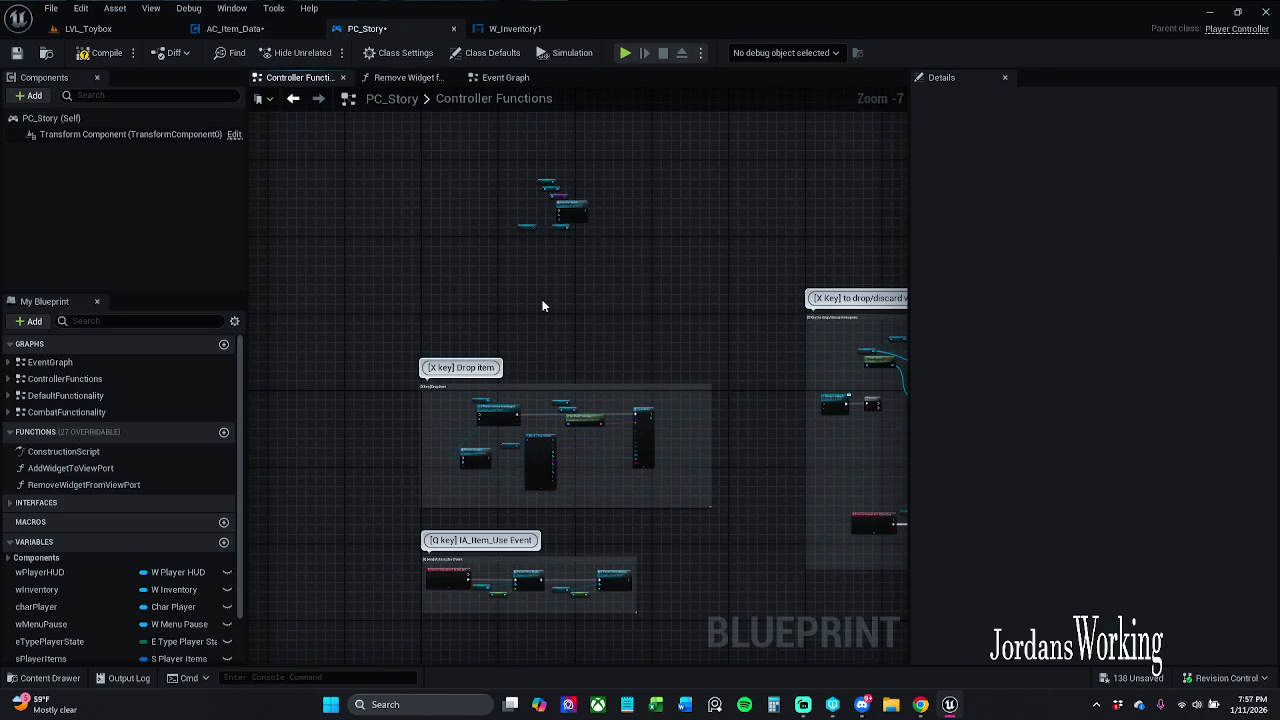
scroll(542, 299, up, 3)
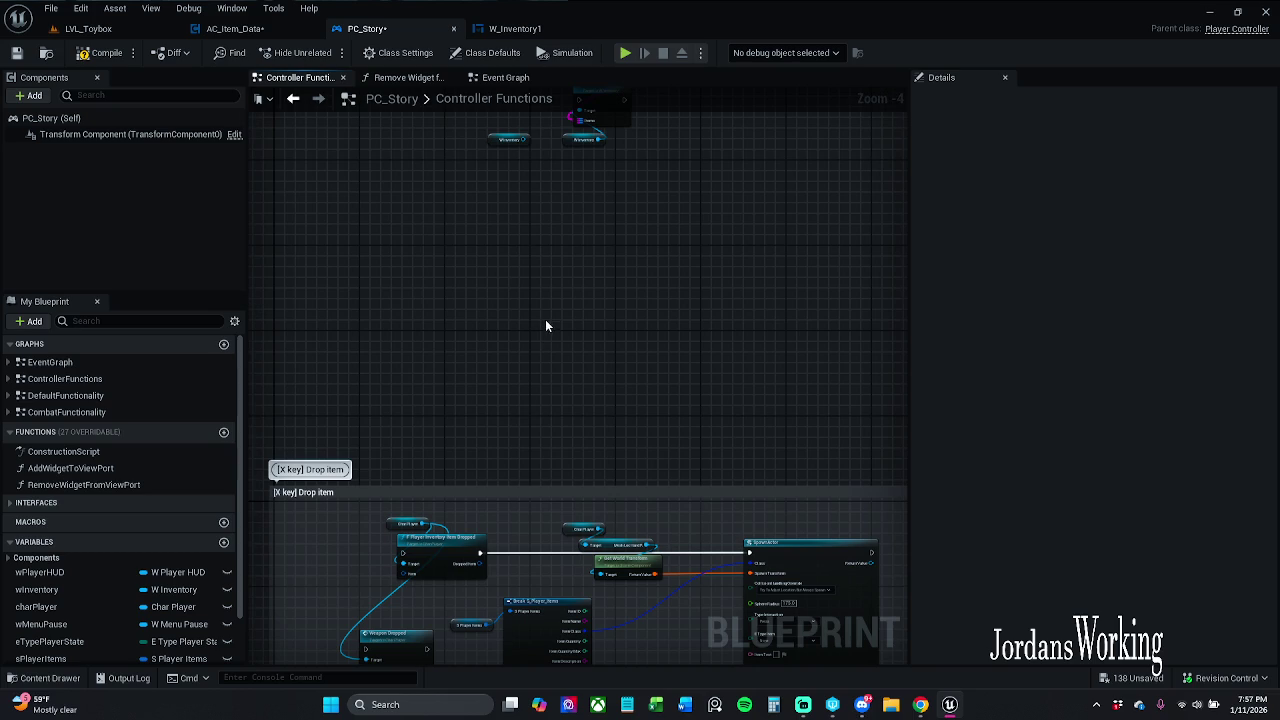
scroll(130, 595, down, 2)
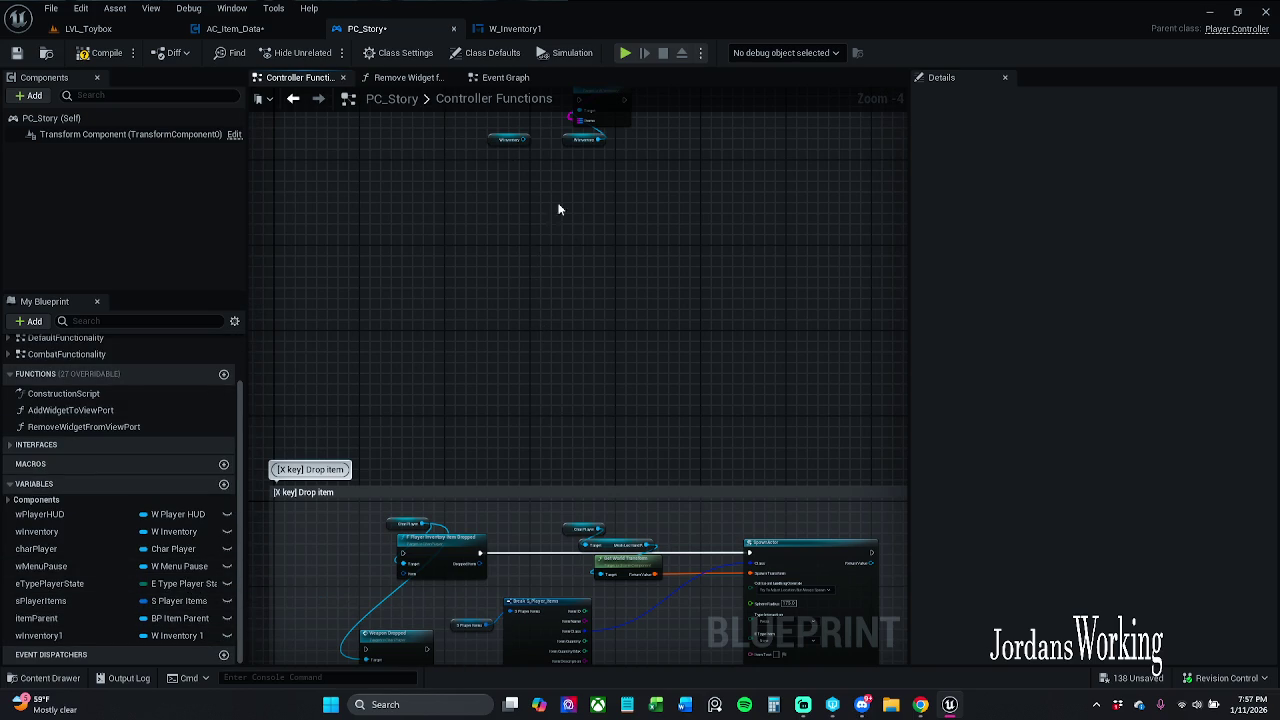
click(238, 28)
mouse_move(561, 337)
mouse_down()
mouse_move(500, 337)
mouse_move(543, 323)
mouse_up()
- Place a Char Player getter node in the event graph
mouse_move(48, 479)
mouse_down()
mouse_move(230, 472)
mouse_move(370, 388)
mouse_move(402, 414)
mouse_move(384, 401)
mouse_up()
click(409, 391)
text(get)
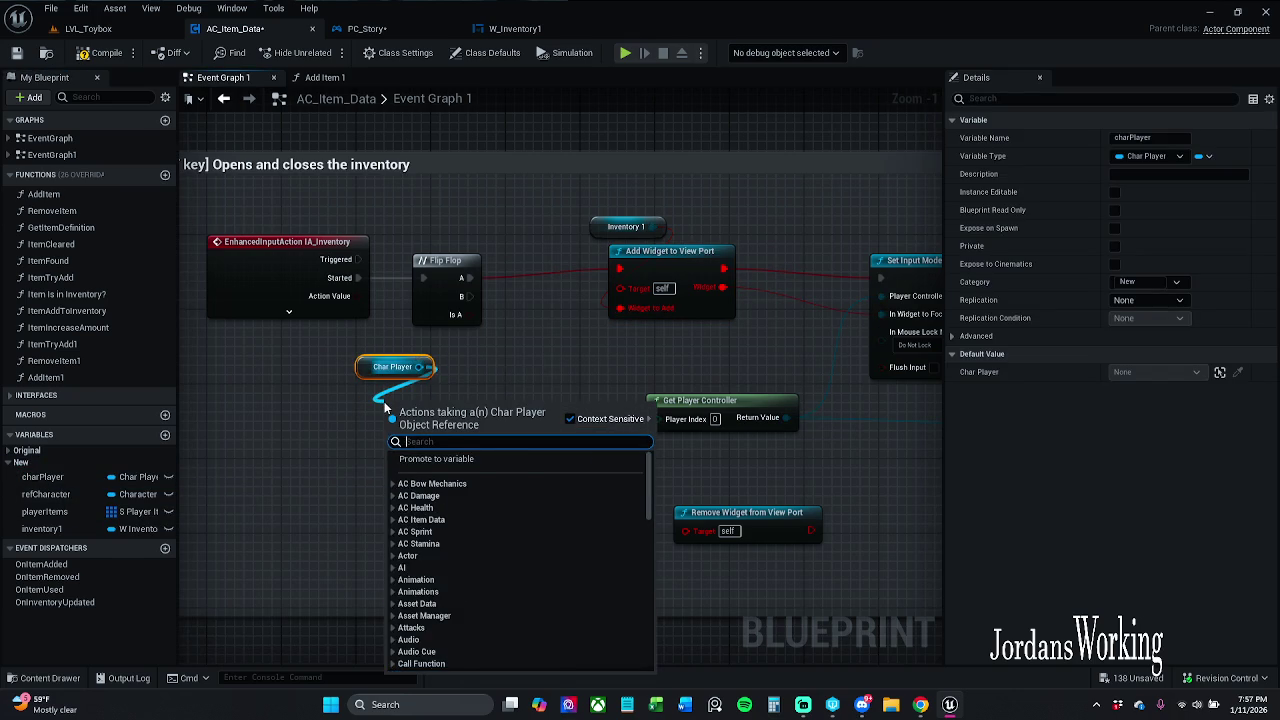
text( pc)
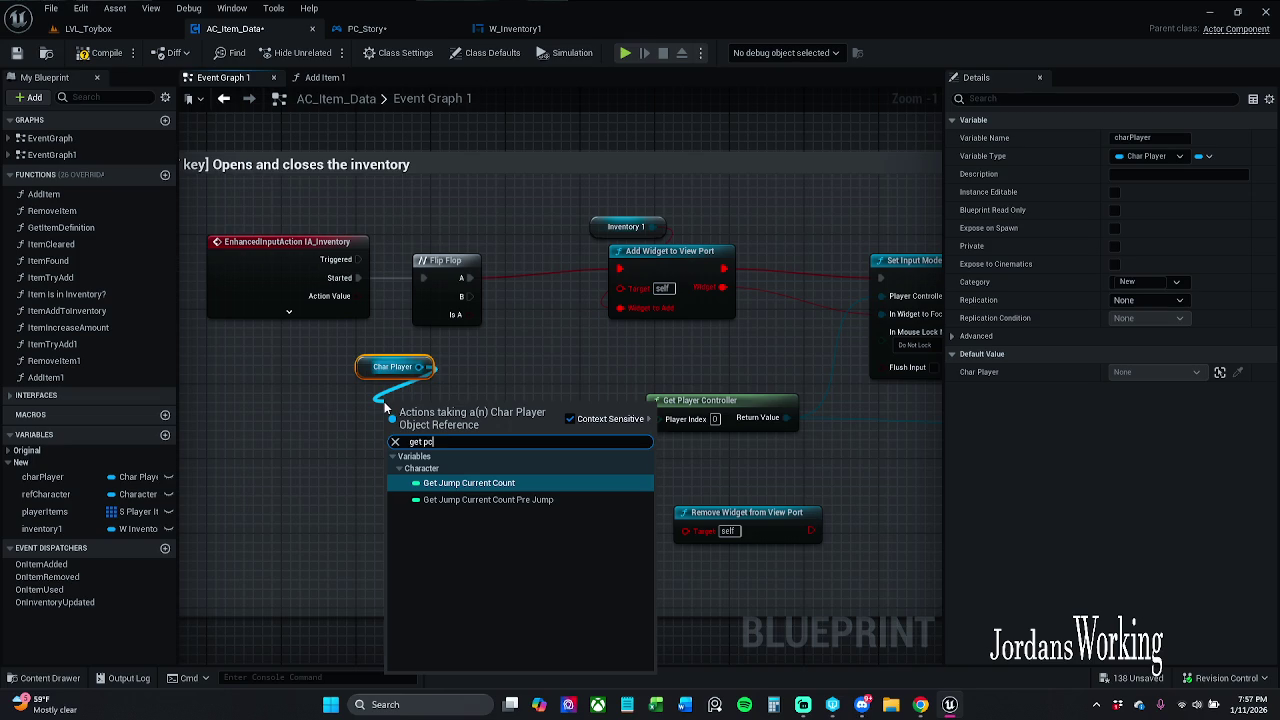
click(556, 364)
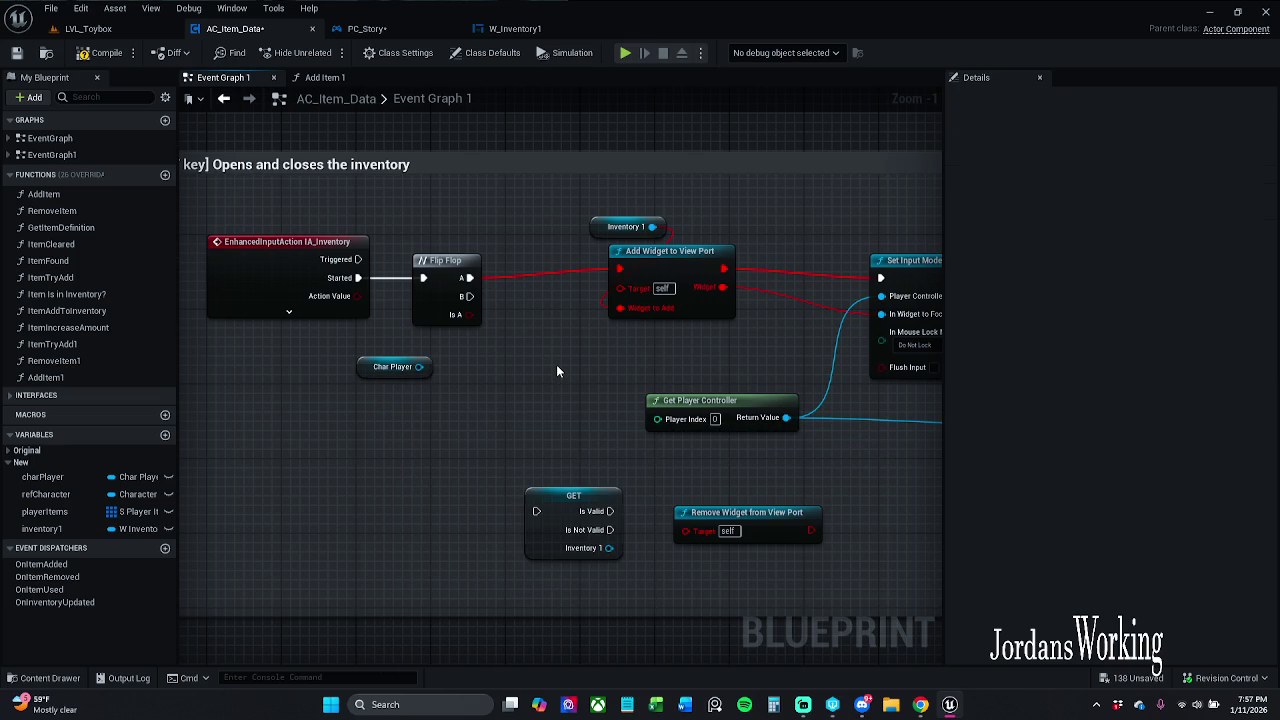
- Search 'add widget' from the Char Player pin with Context Sensitive turned off
drag(419, 367, 376, 404)
text(add widgte)
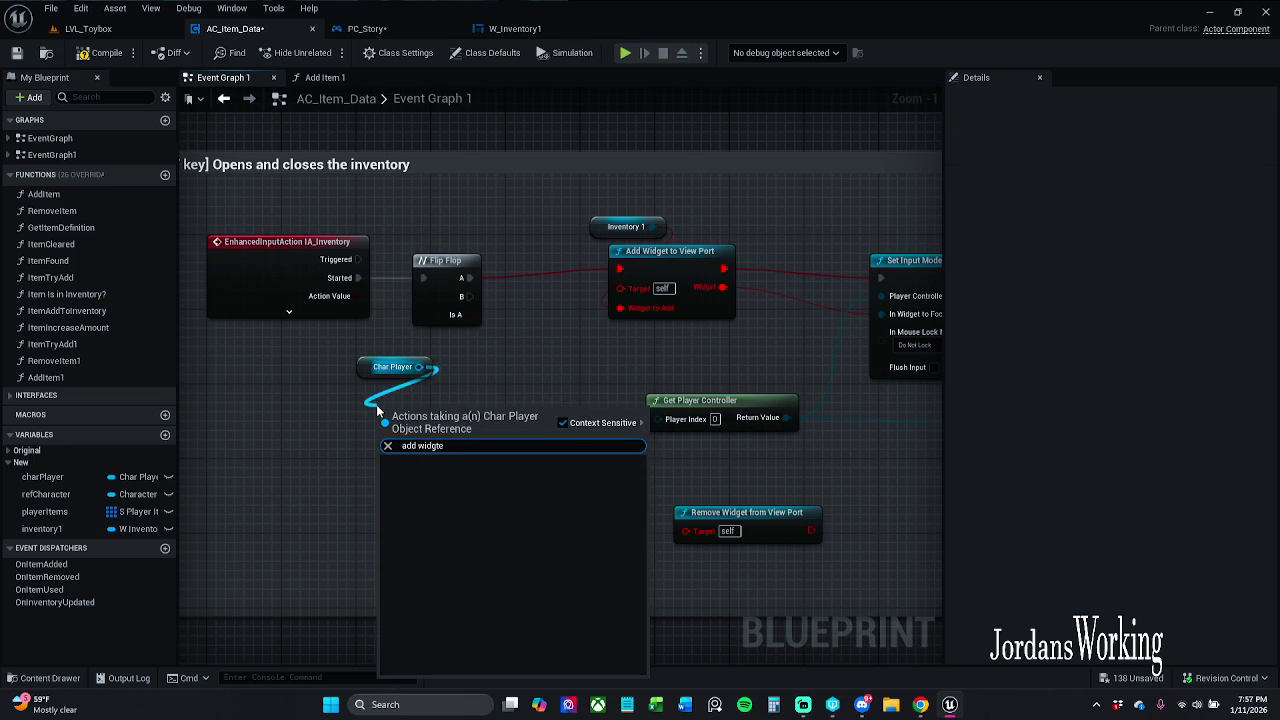
key(BackSpace)
key(BackSpace)
text(et)
click(563, 423)
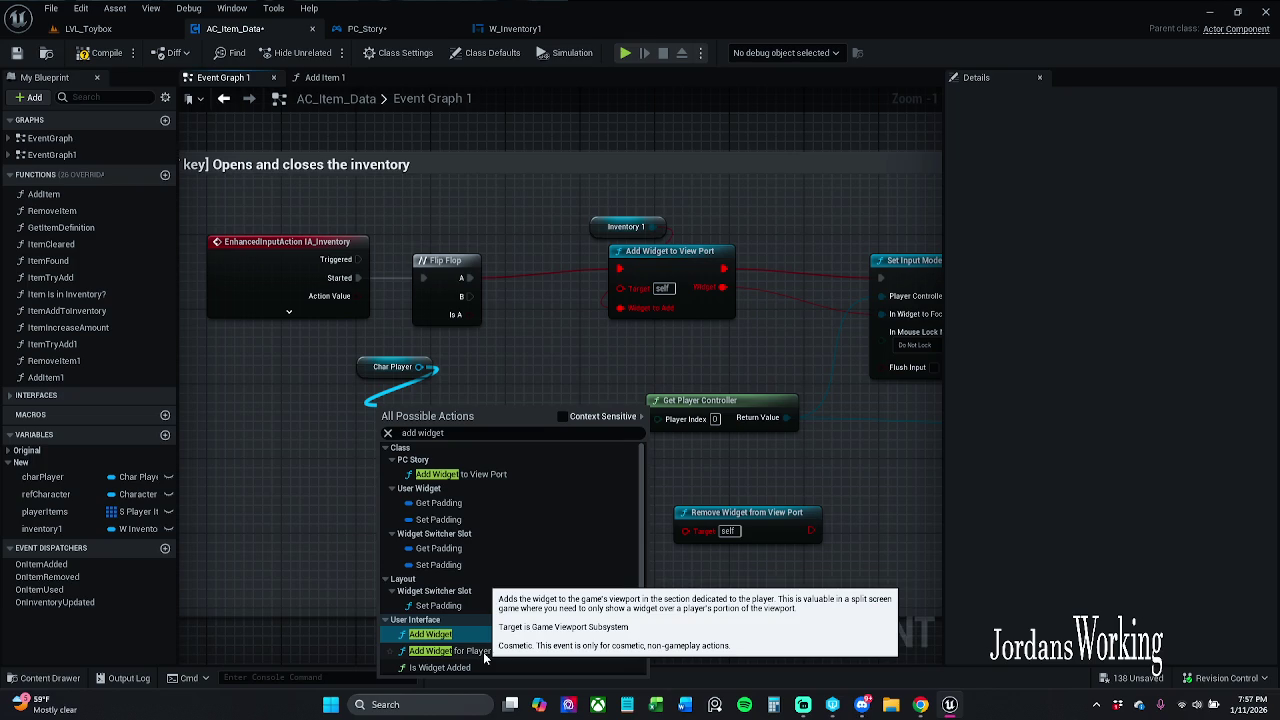
- Add the PC Story Add Widget to View Port node and arrange it beside Char Player
click(493, 476)
drag(462, 439, 410, 446)
scroll(410, 445, up, 1)
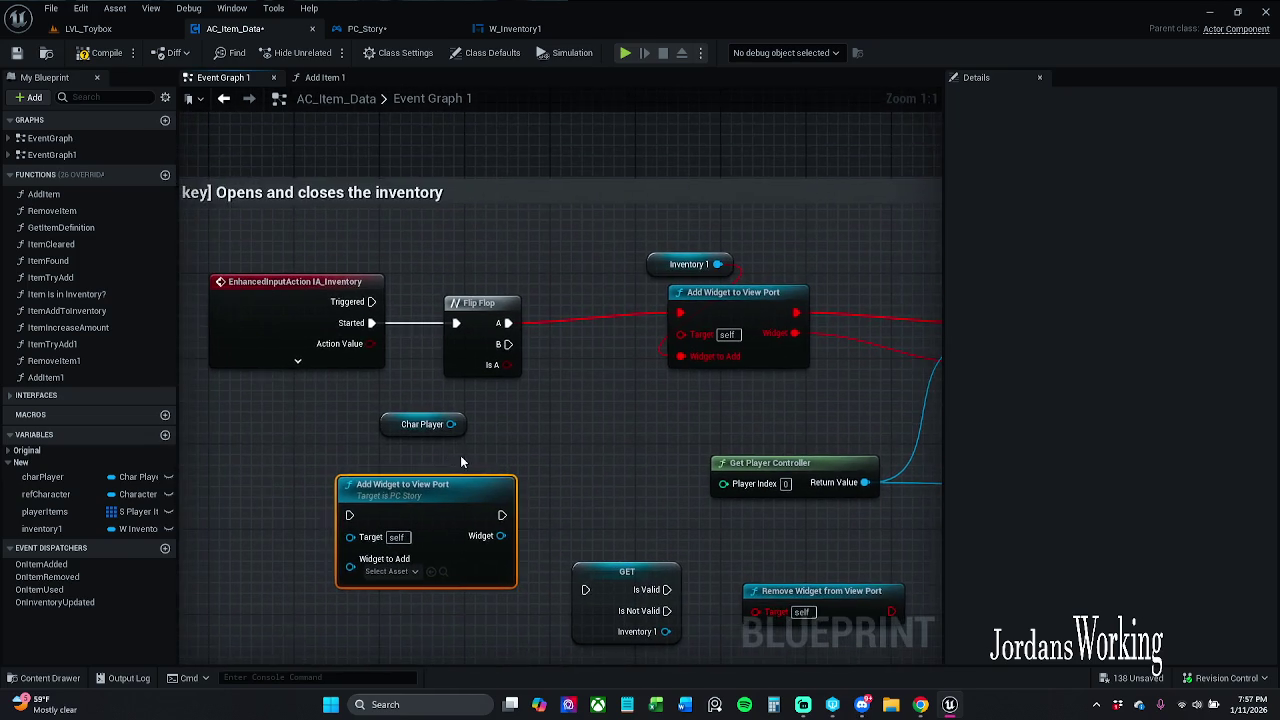
scroll(468, 438, down, 1)
mouse_move(463, 426)
mouse_down()
mouse_move(336, 434)
mouse_move(341, 417)
mouse_move(315, 416)
mouse_move(254, 474)
mouse_up()
- Try wiring a Get Player Controller node into the widget's Target, then delete it
text(get)
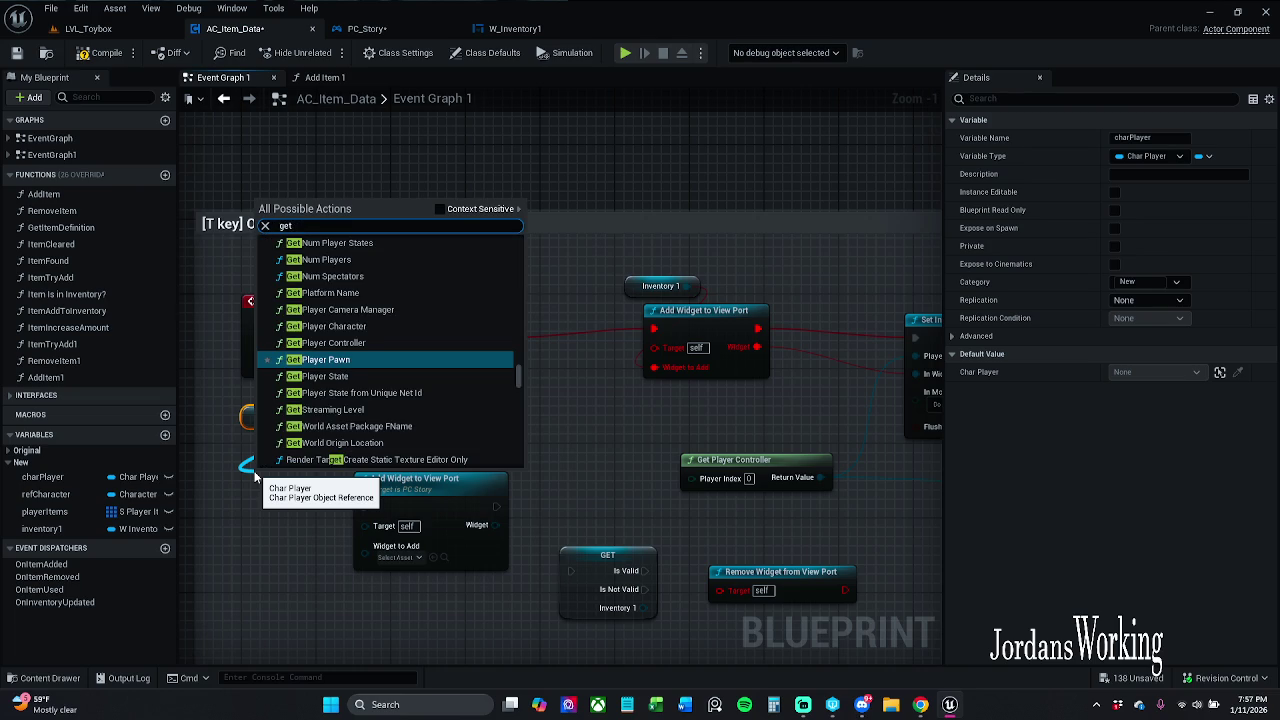
click(440, 209)
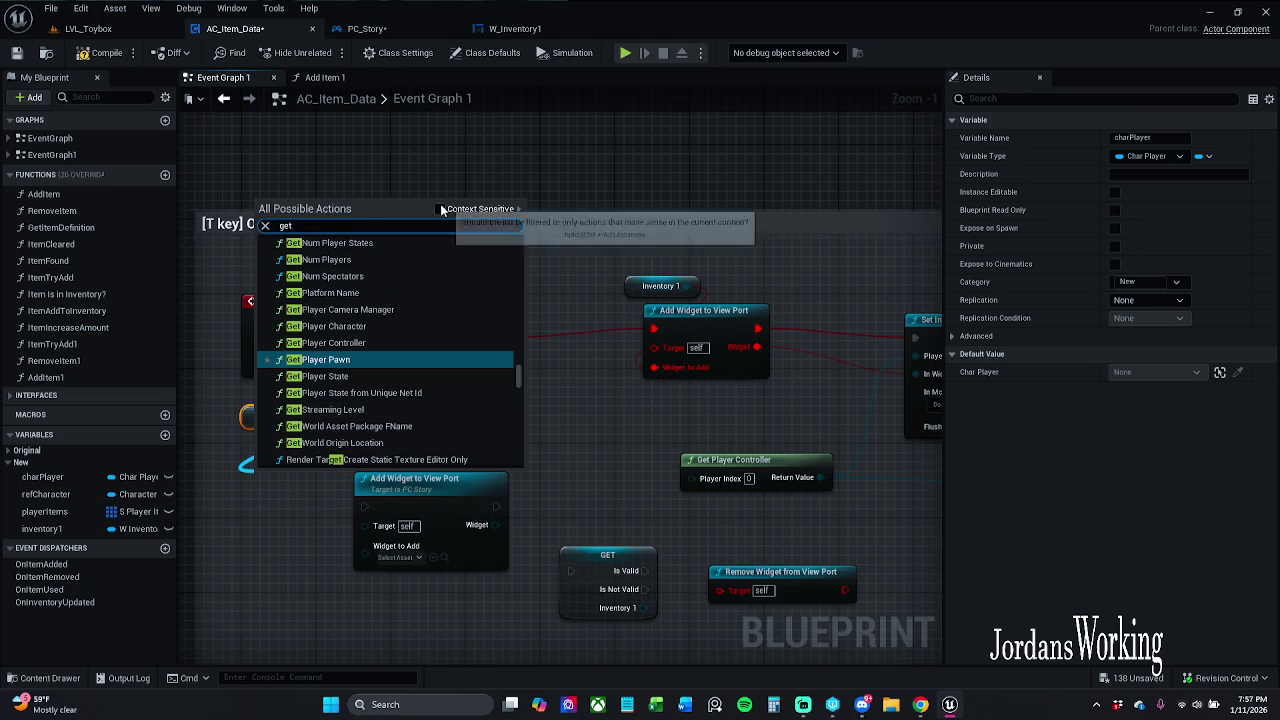
click(406, 239)
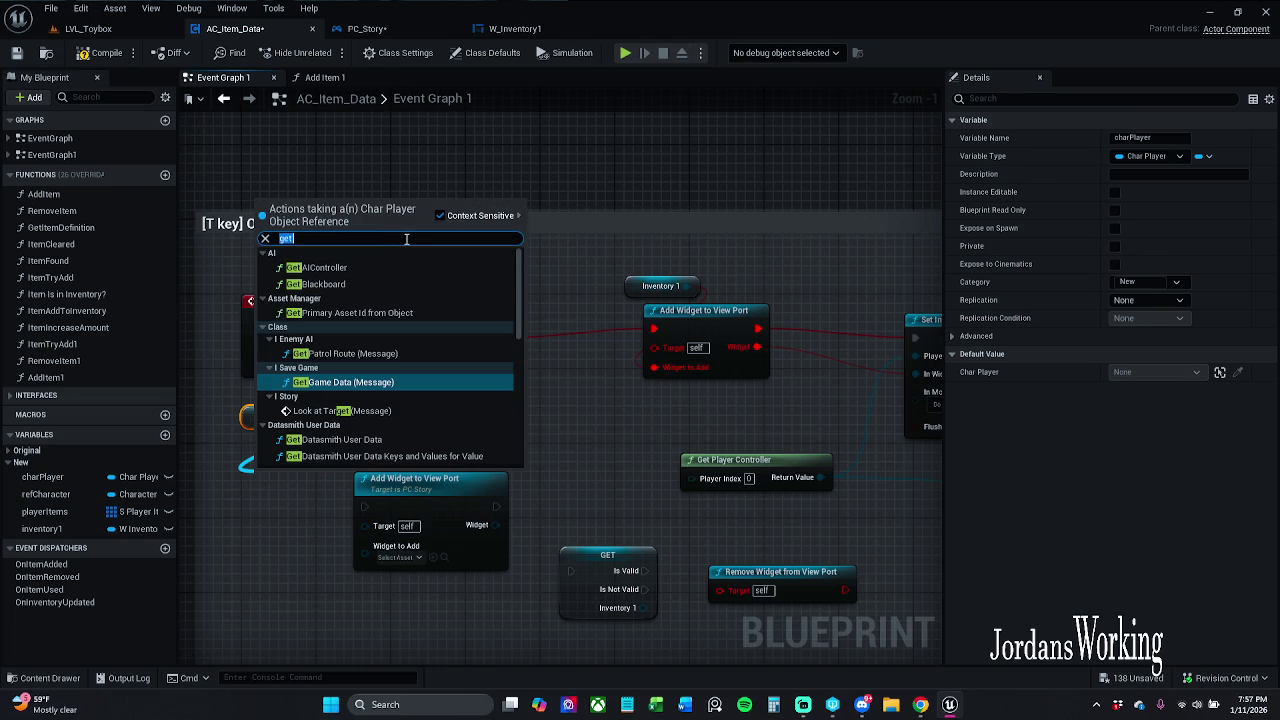
text(get pl)
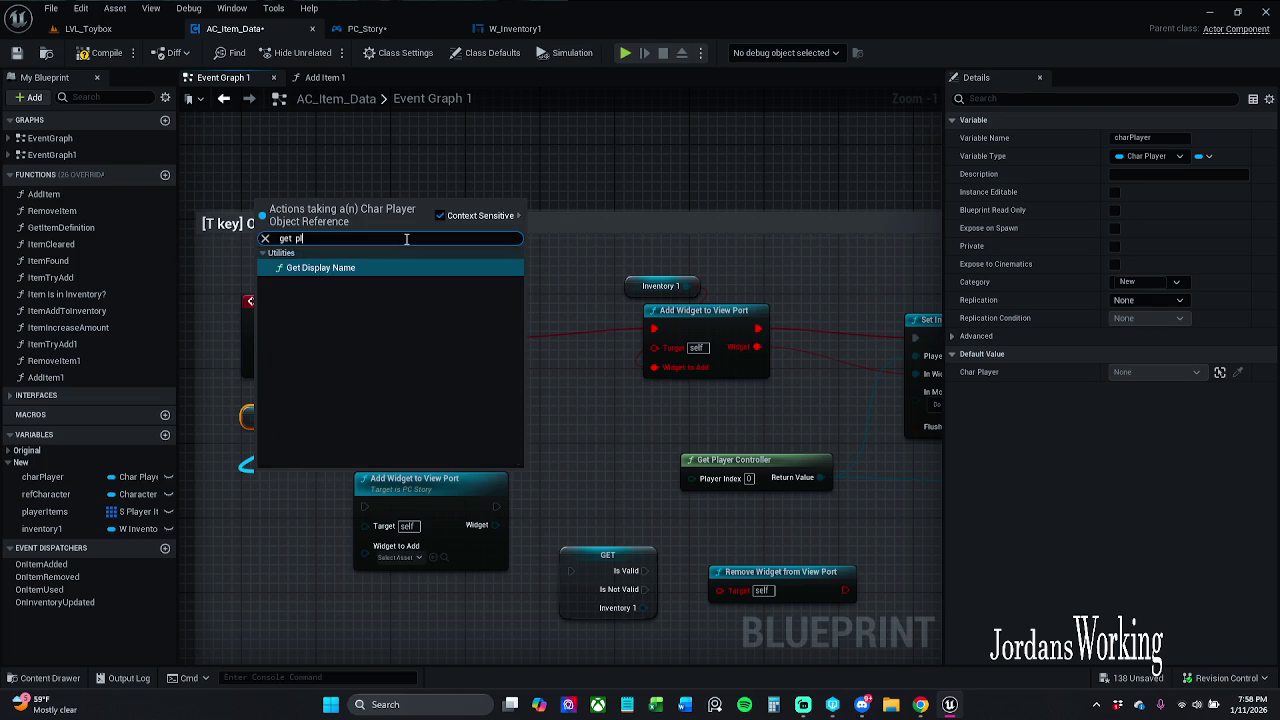
text(ayer)
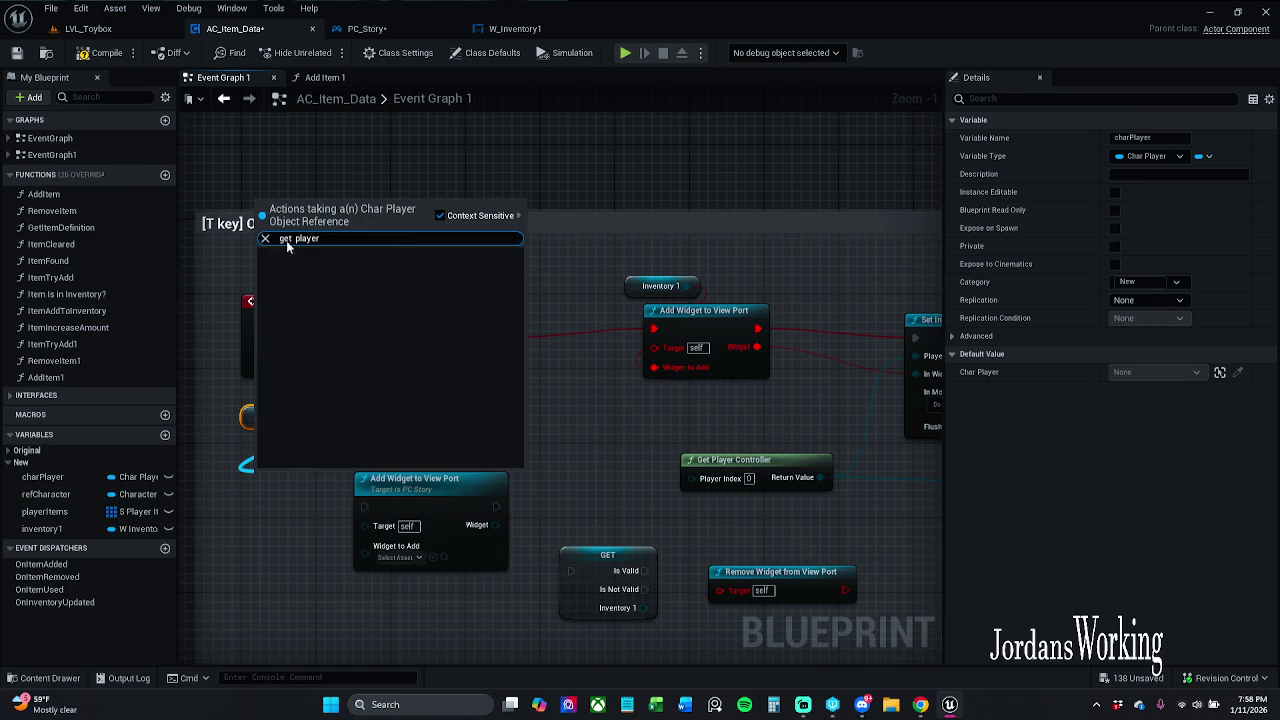
key(BackSpace)
click(244, 527)
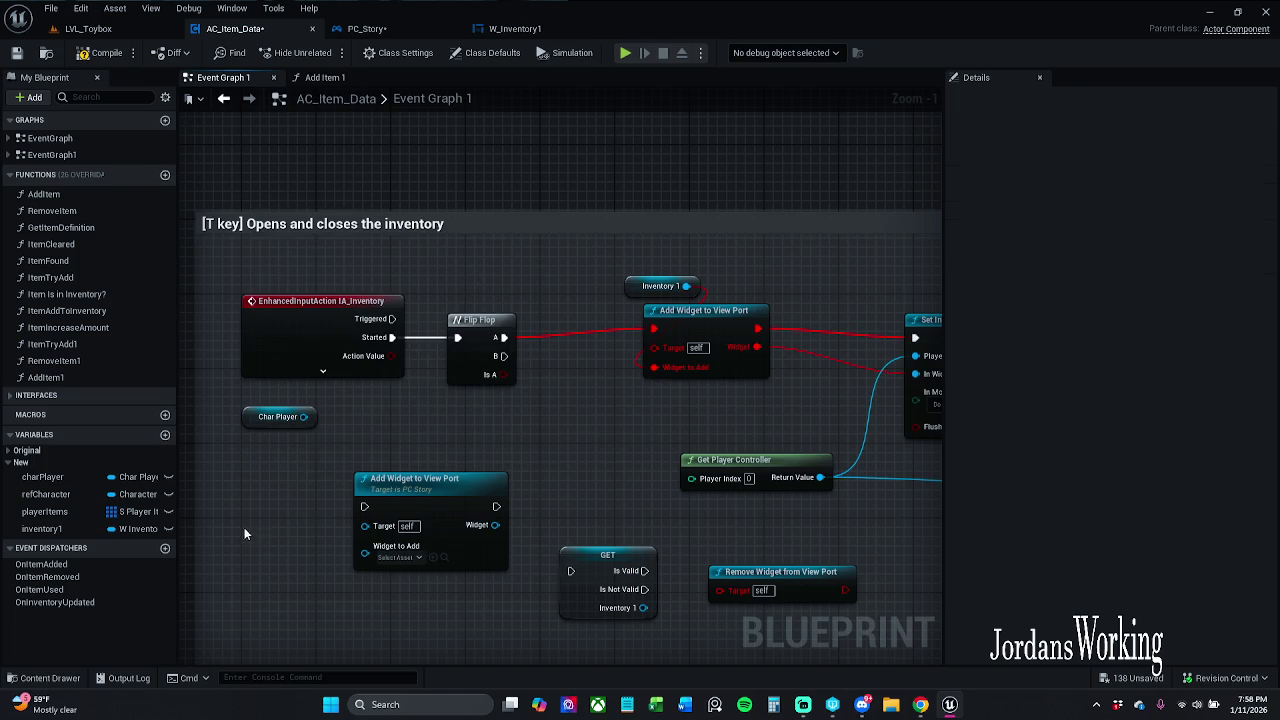
right_click(246, 526)
text(get)
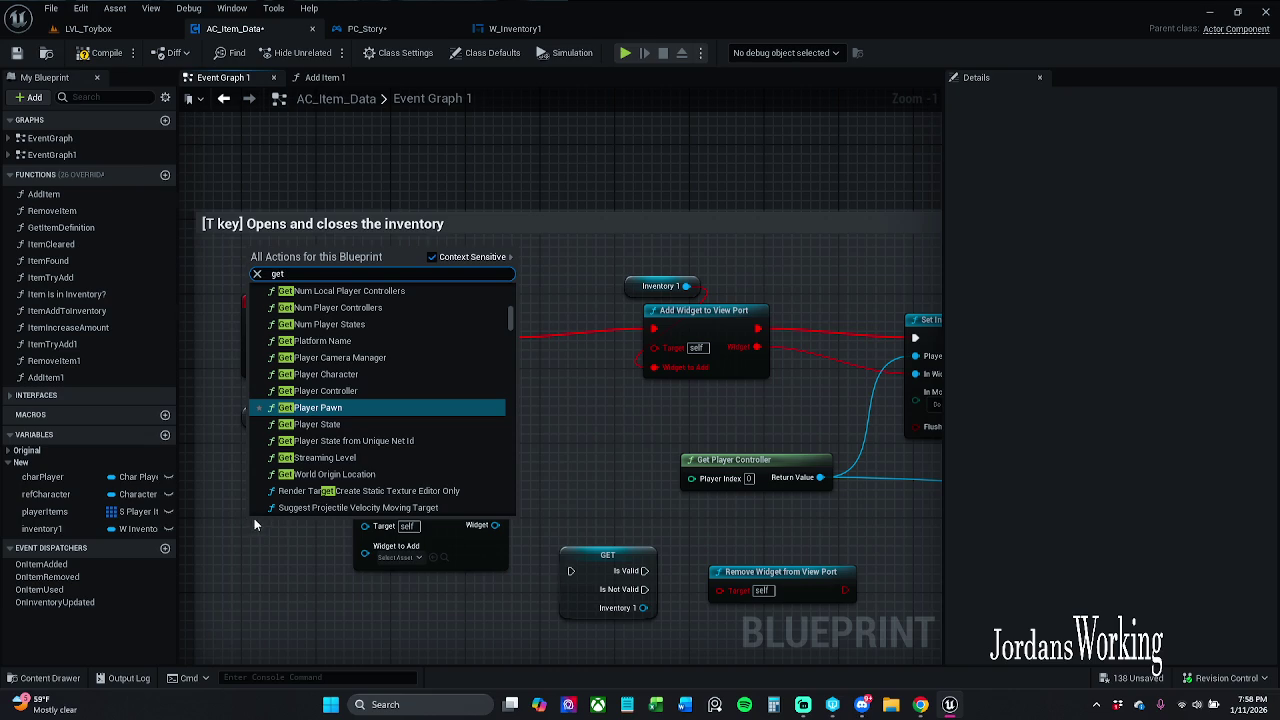
click(350, 391)
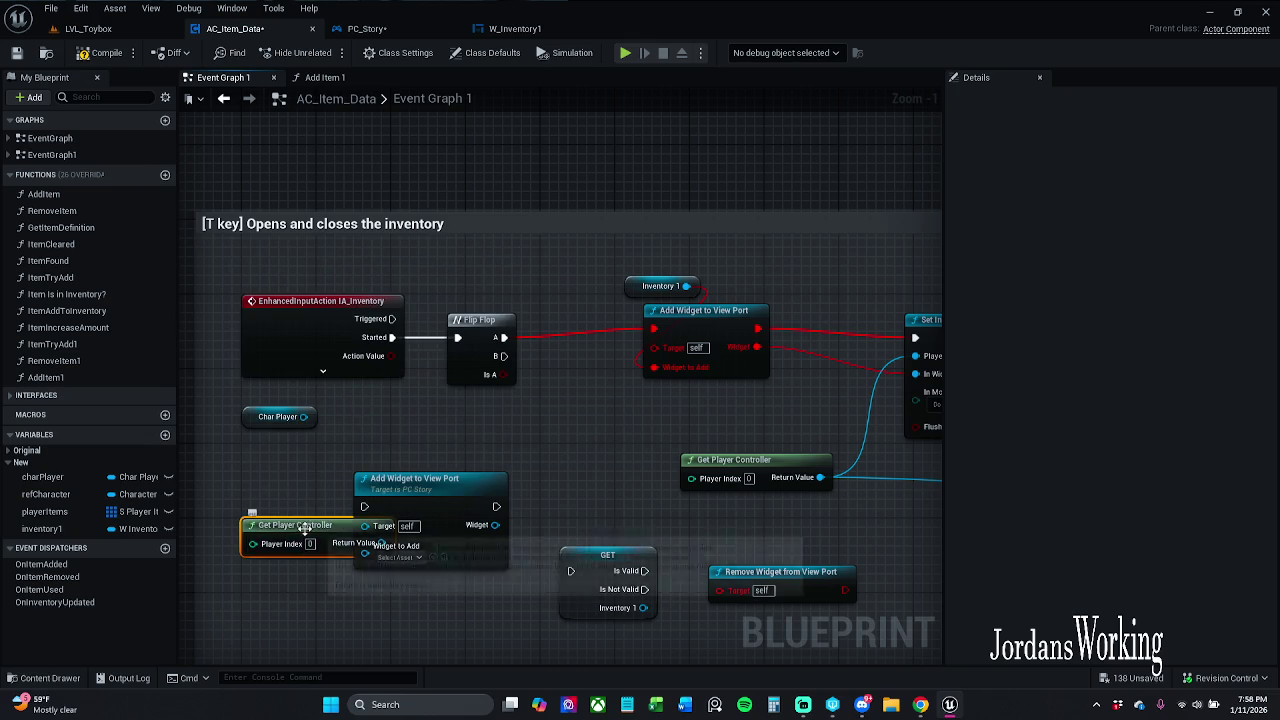
drag(305, 527, 232, 517)
scroll(330, 450, up, 1)
drag(322, 447, 396, 440)
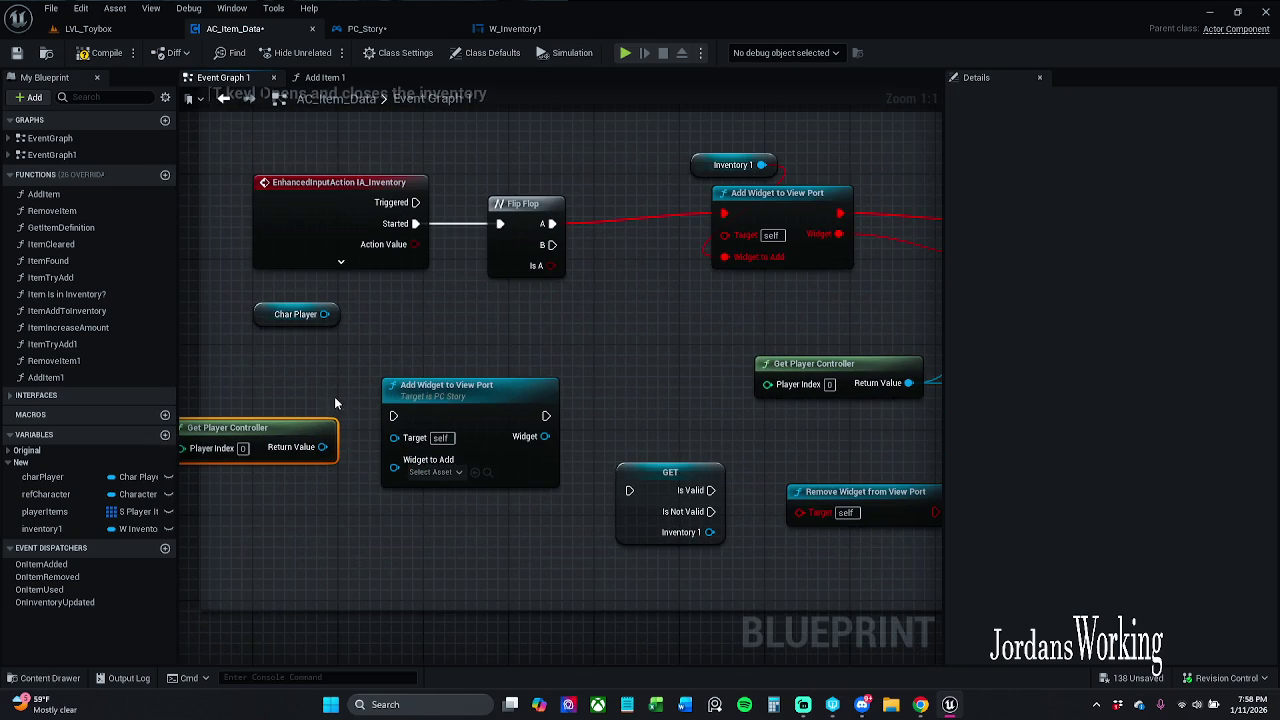
key(Delete)
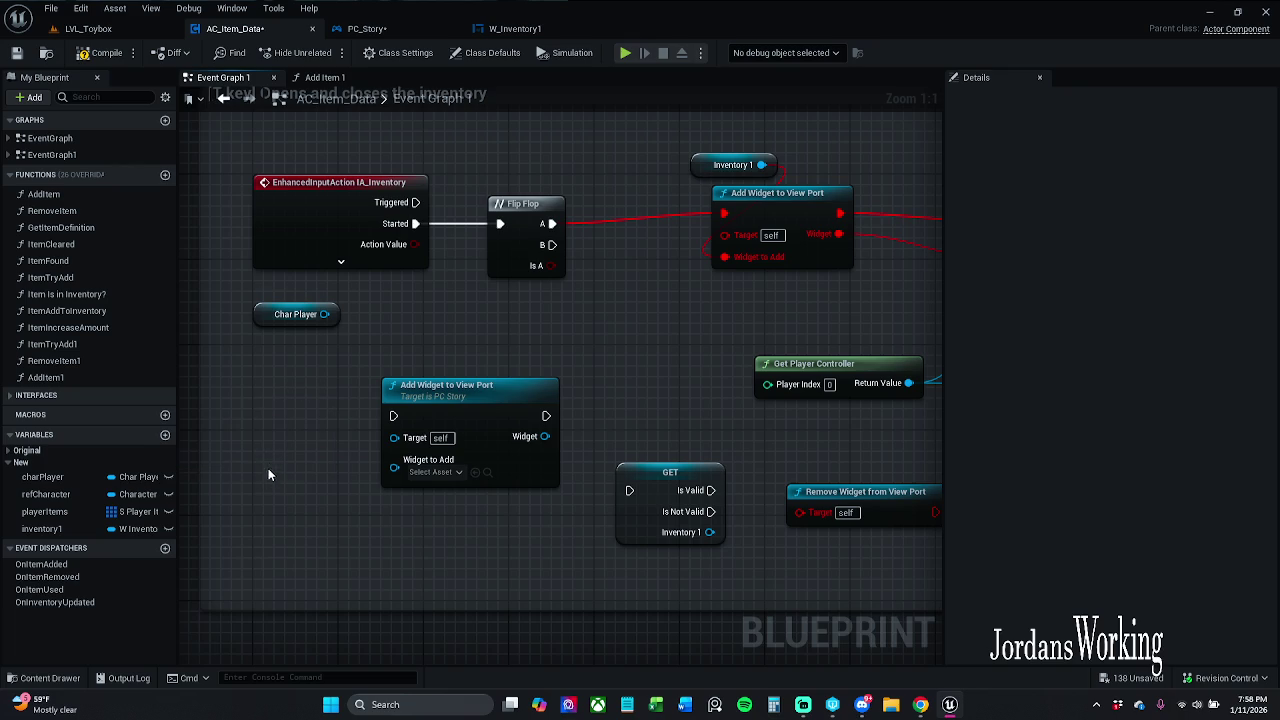
- Add a Get Actor Of Class node with Actor Class set to PC_Story
right_click(284, 429)
text(get actor)
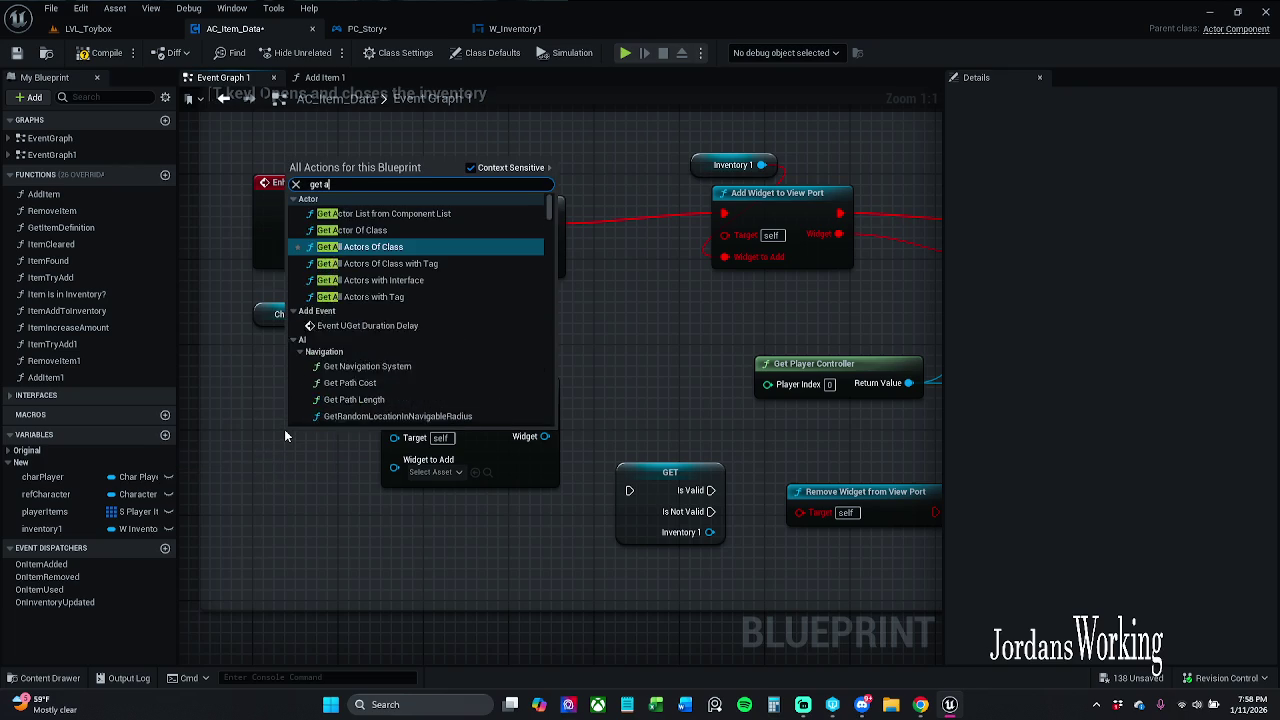
key(Up)
key(Return)
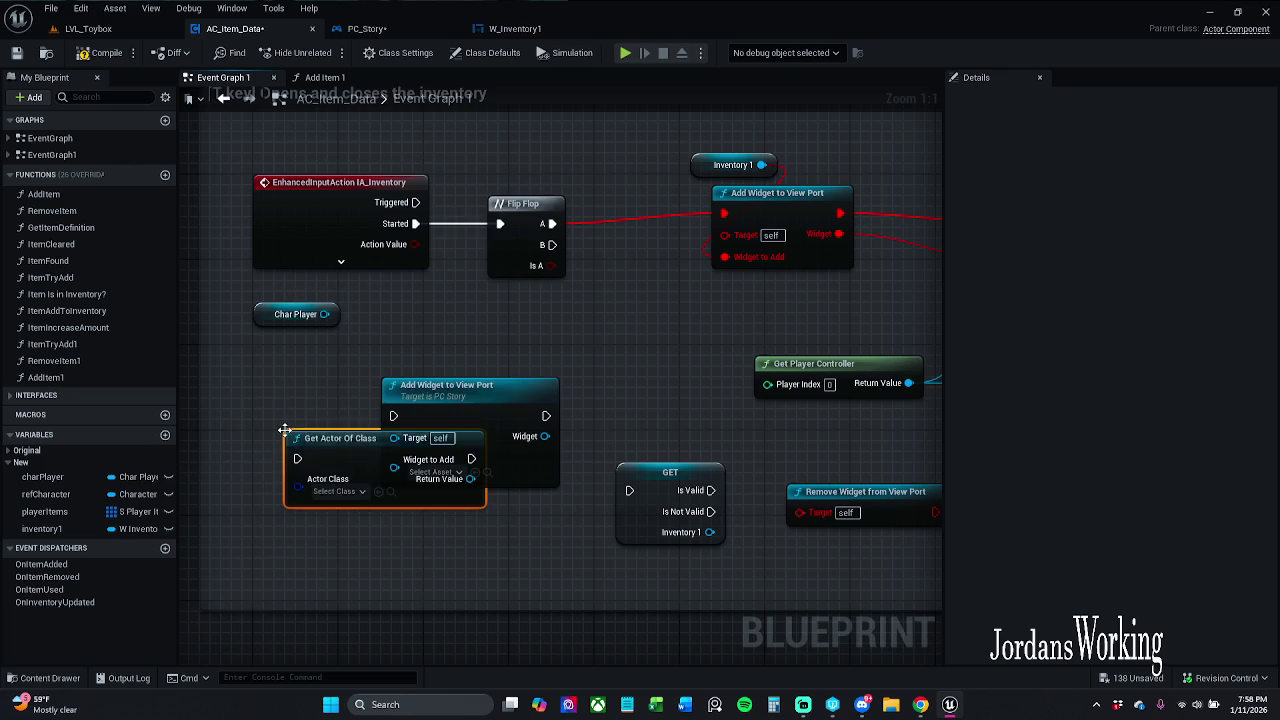
mouse_move(343, 437)
mouse_down()
mouse_move(214, 405)
mouse_move(438, 359)
mouse_up()
click(435, 413)
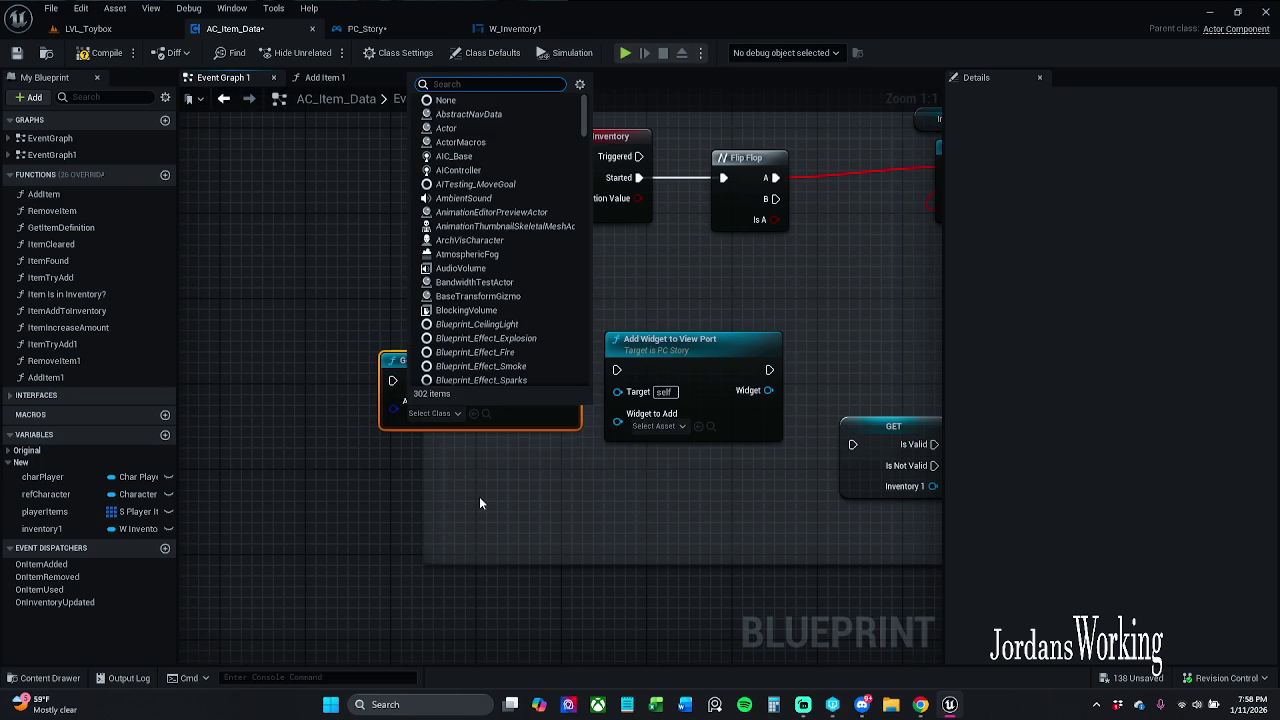
text(pc)
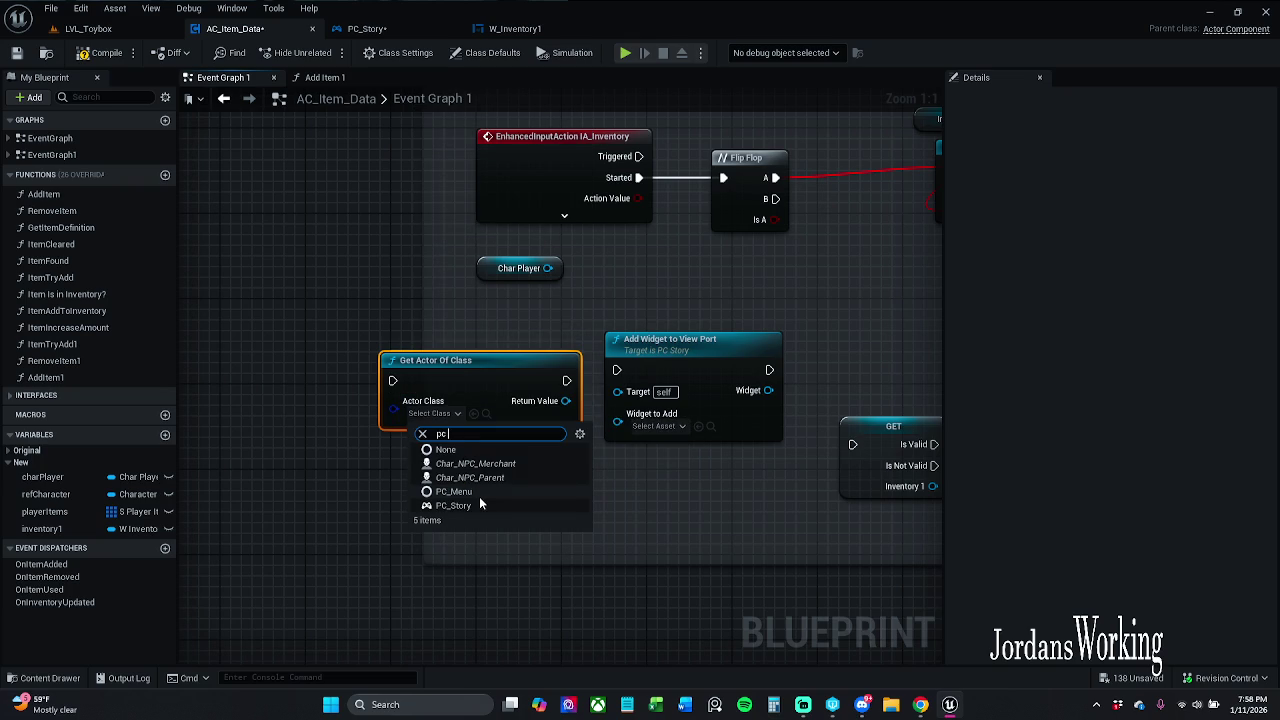
click(465, 504)
- Move the Get Actor Of Class node next to the BeginPlay widget-creation nodes
drag(528, 454, 578, 577)
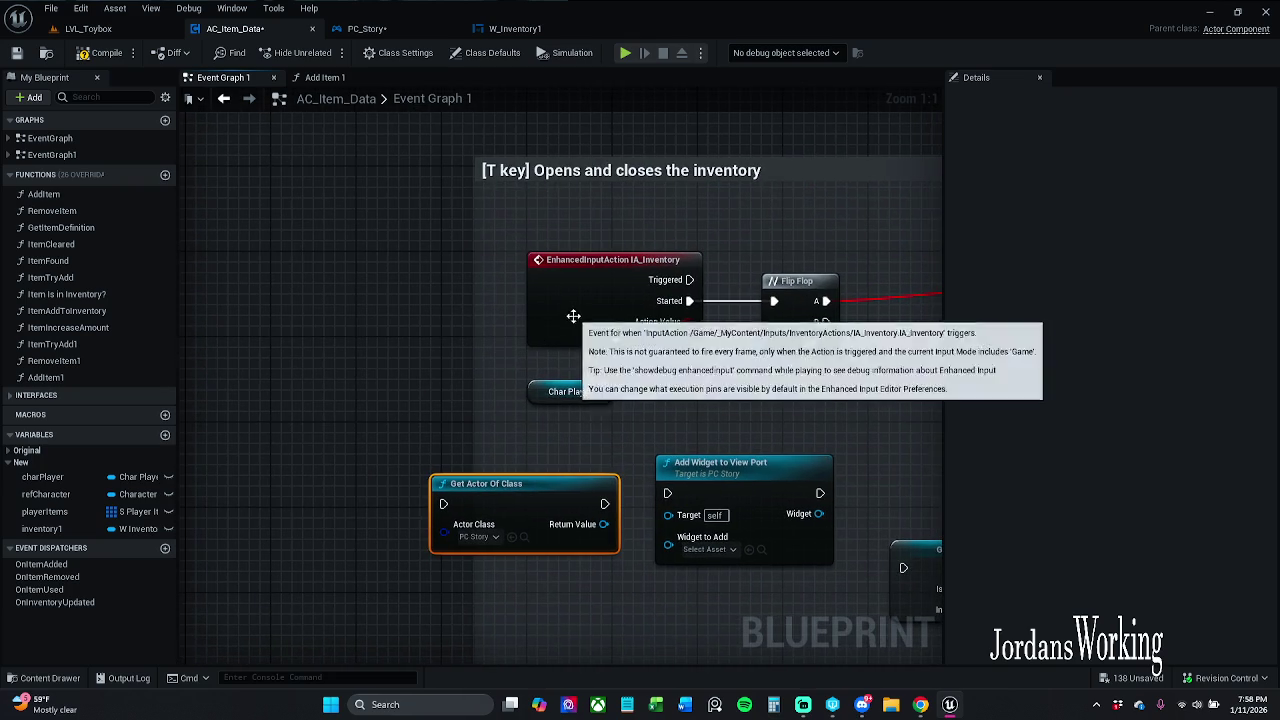
scroll(294, 295, down, 2)
drag(490, 415, 453, 487)
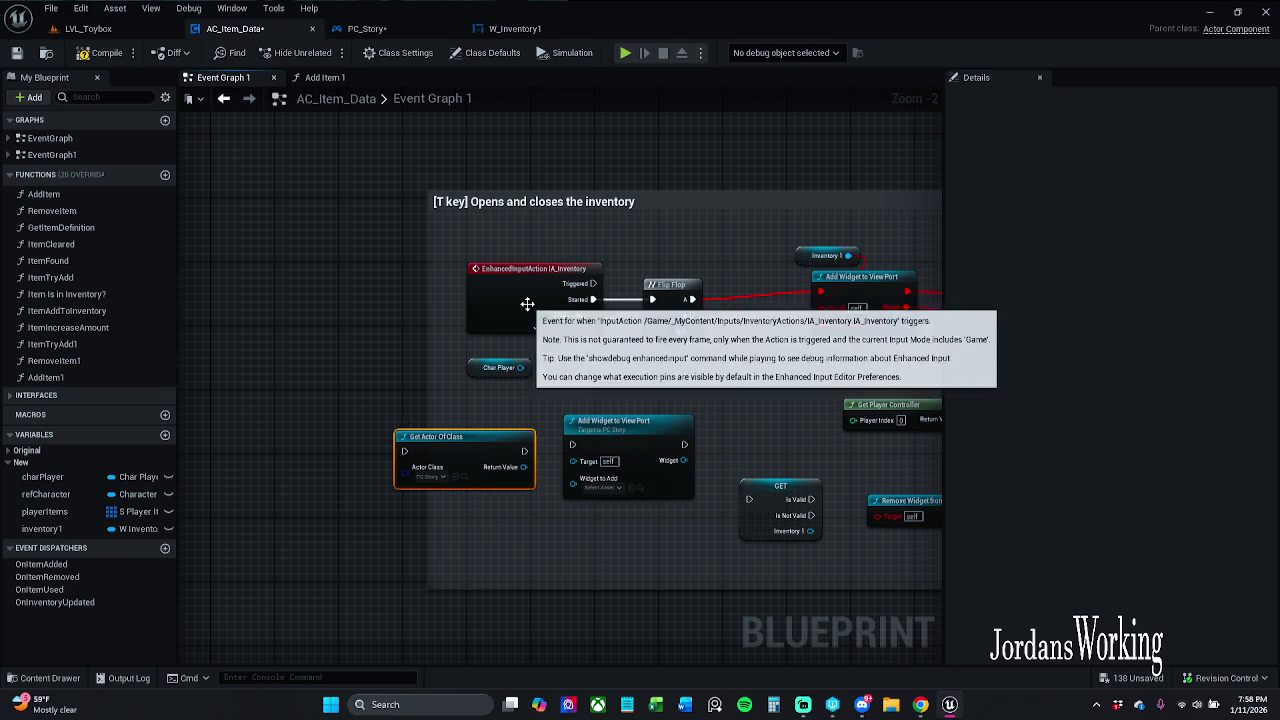
key(Delete)
scroll(585, 241, down, 2)
mouse_move(594, 305)
mouse_down()
mouse_move(531, 317)
mouse_move(616, 293)
mouse_move(507, 273)
mouse_up()
key(ctrl+v)
scroll(622, 272, up, 3)
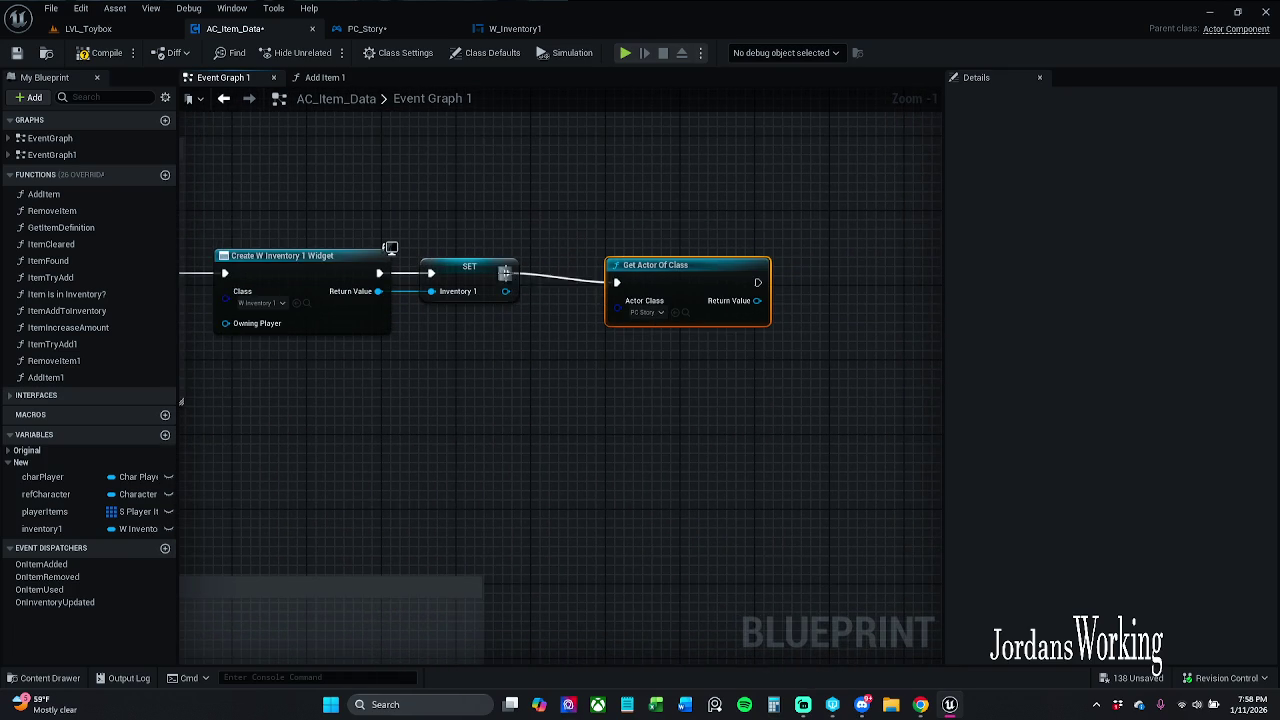
- Run Get Actor Of Class after SET Inventory 1 and promote its result to a new variable
shift+click(468, 267)
key(q)
click(679, 210)
mouse_move(760, 230)
mouse_down()
mouse_move(618, 226)
mouse_move(539, 262)
mouse_move(686, 286)
mouse_up()
click(786, 341)
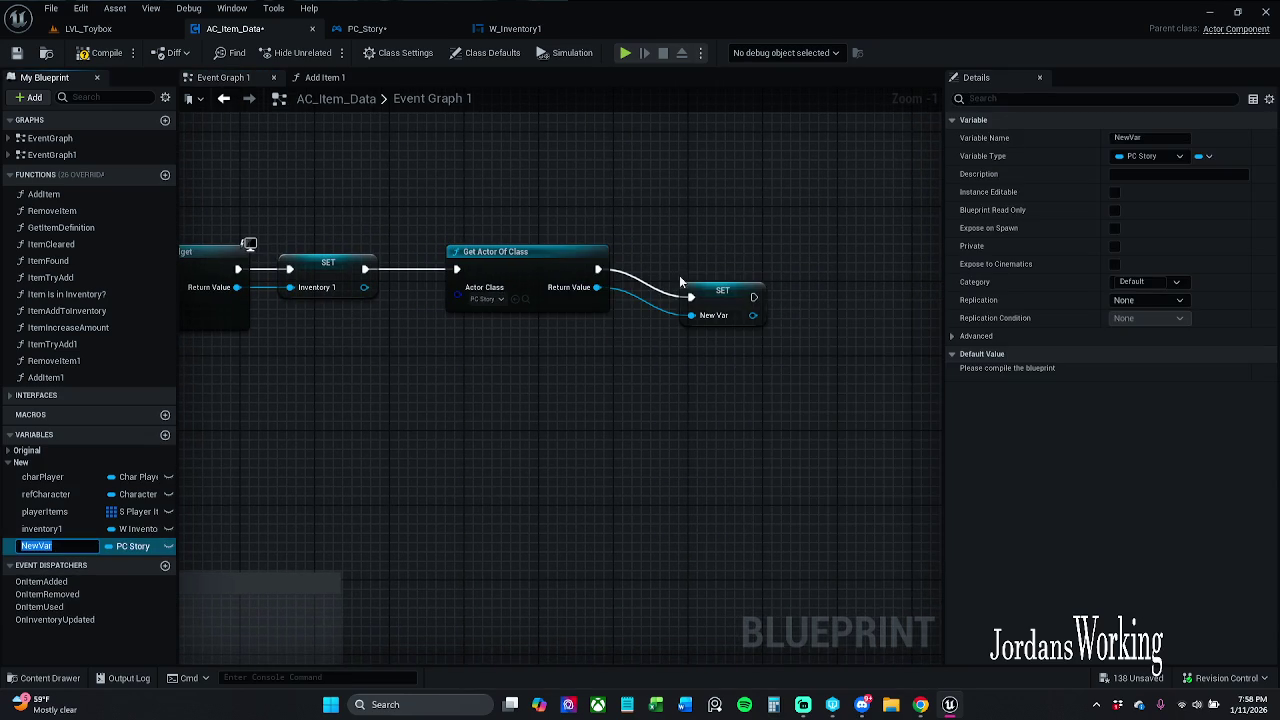
- Rename the new variable to PCStory and compile the blueprint
click(1150, 137)
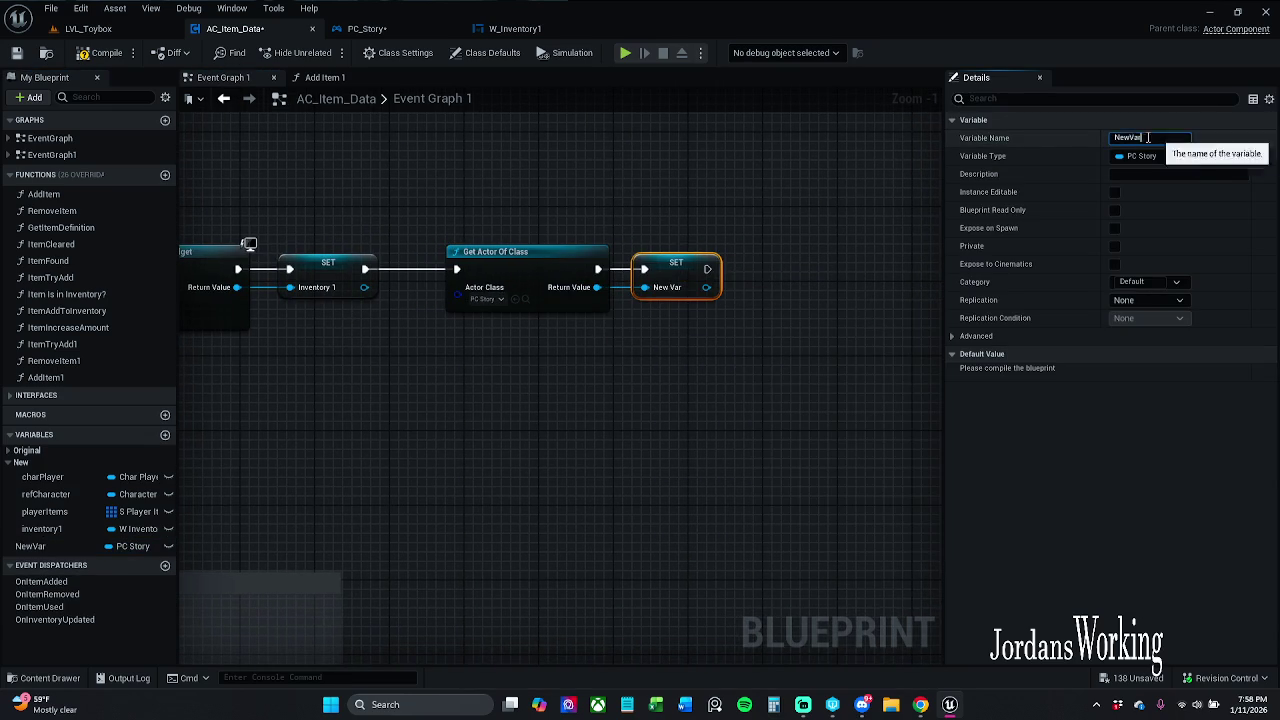
text(pcStory)
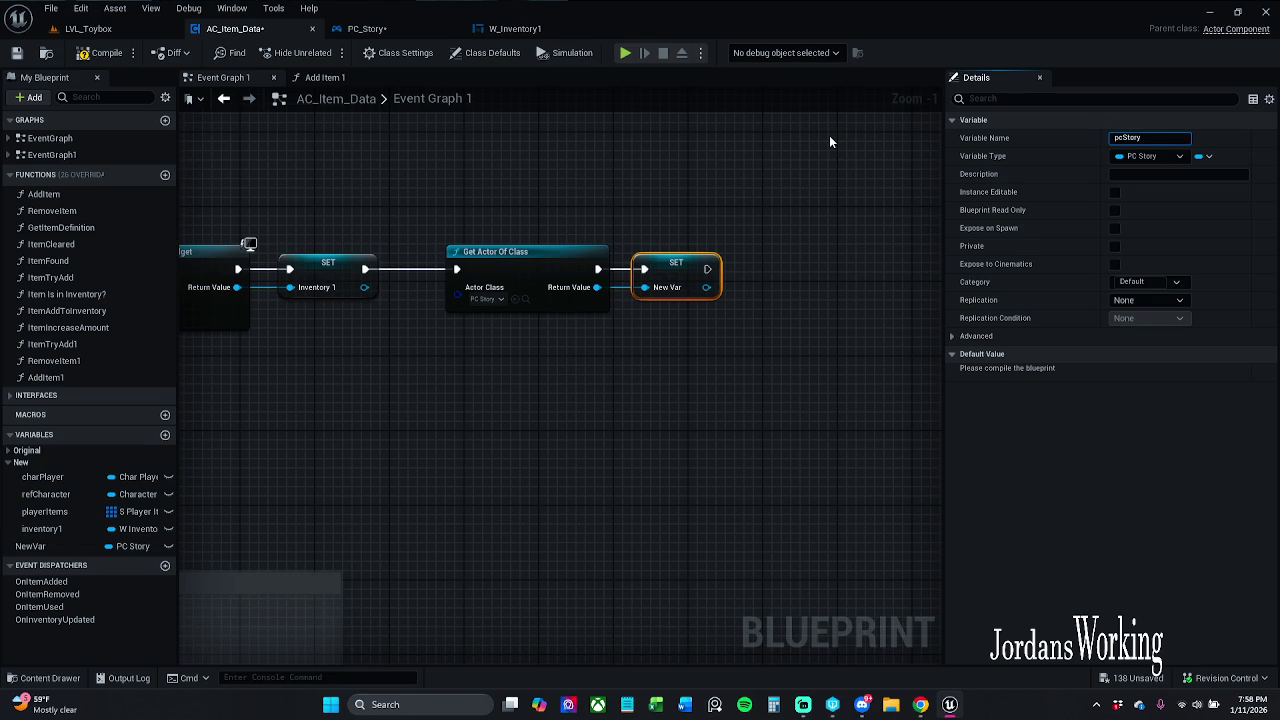
key(Return)
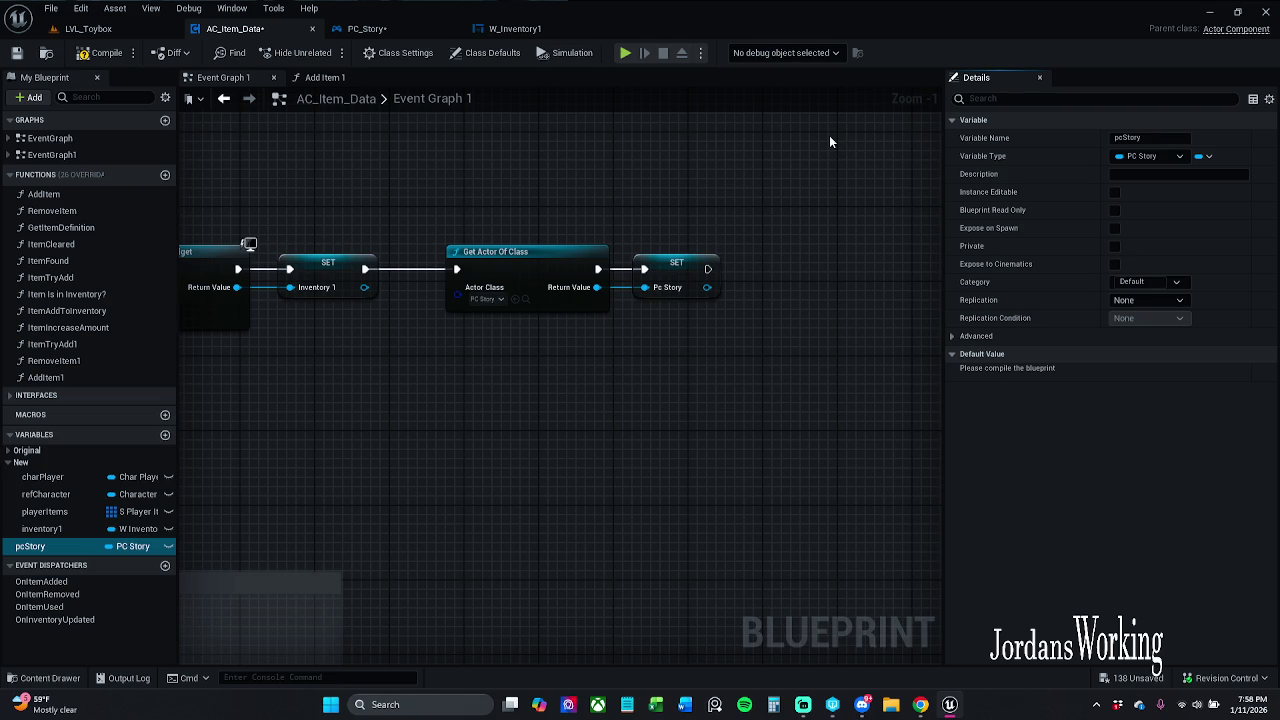
click(1126, 139)
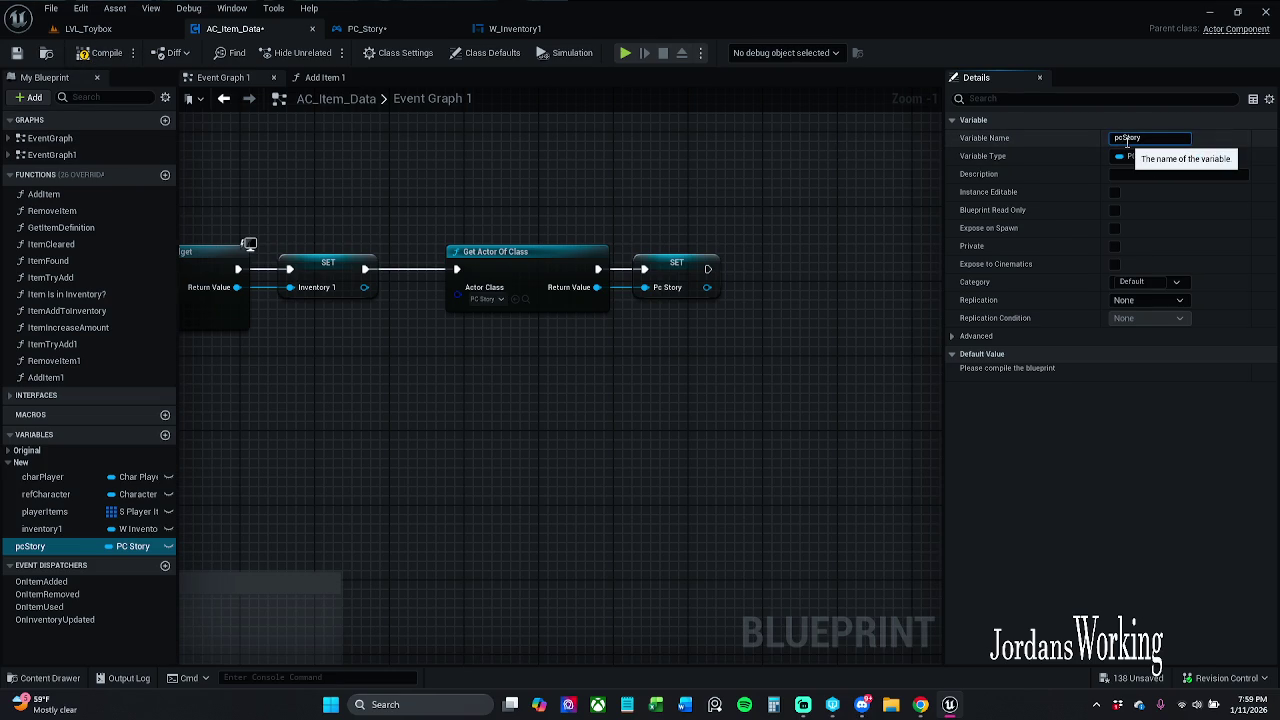
key(BackSpace)
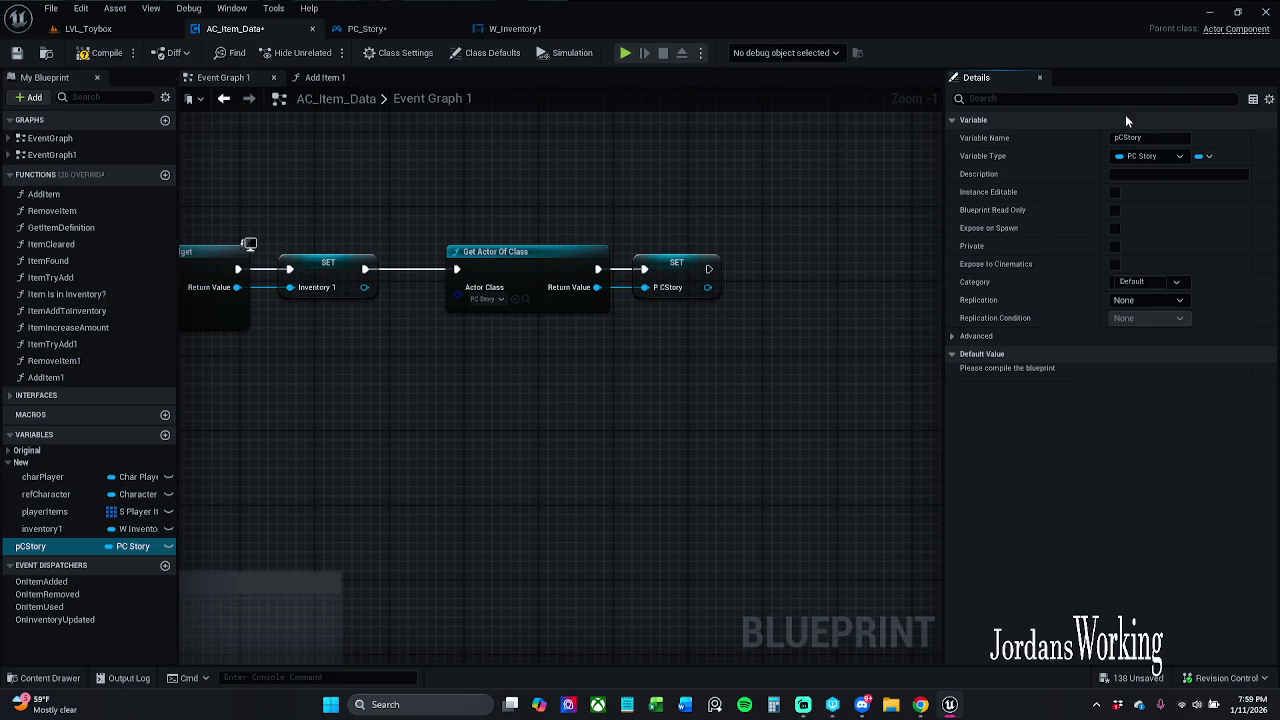
click(1118, 138)
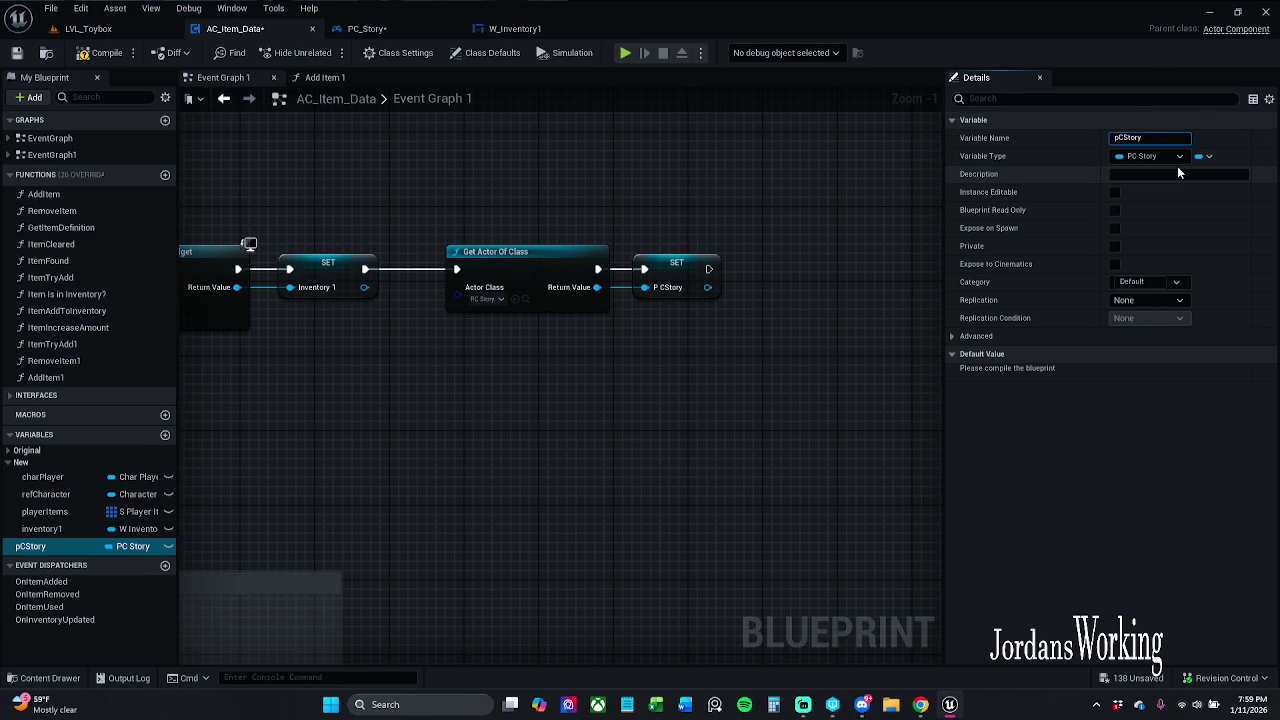
text(P)
key(Return)
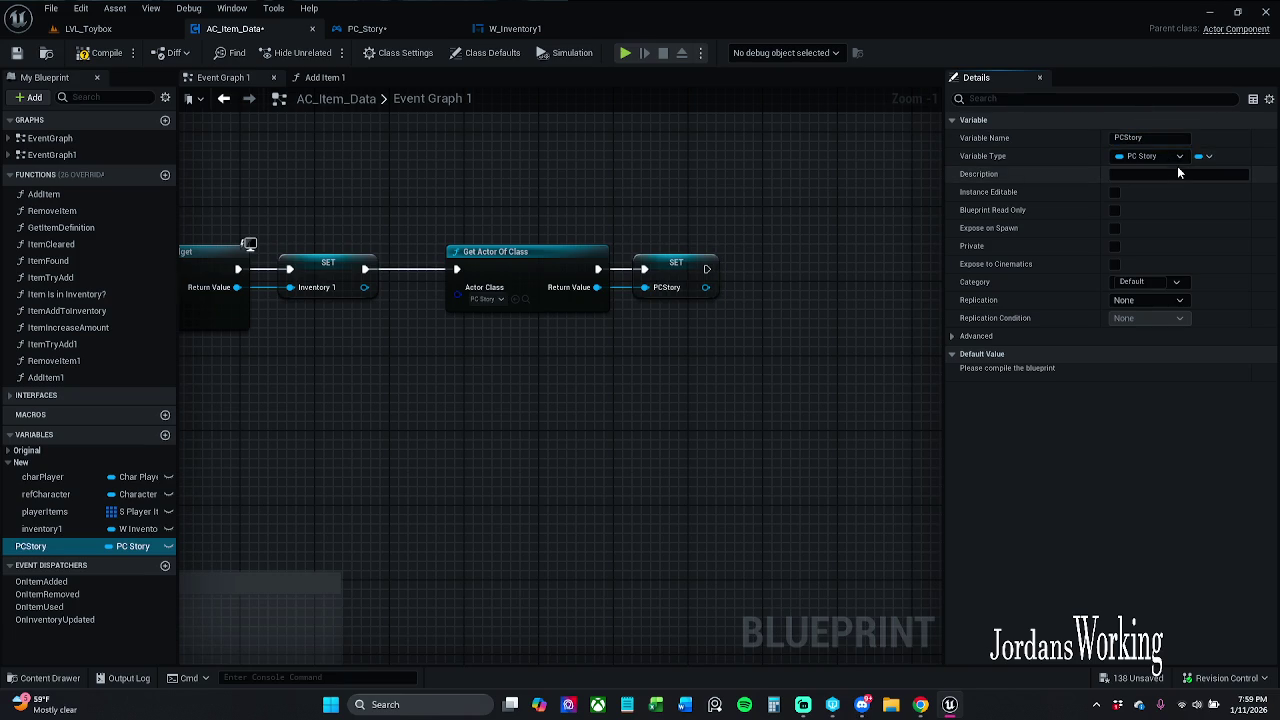
click(118, 56)
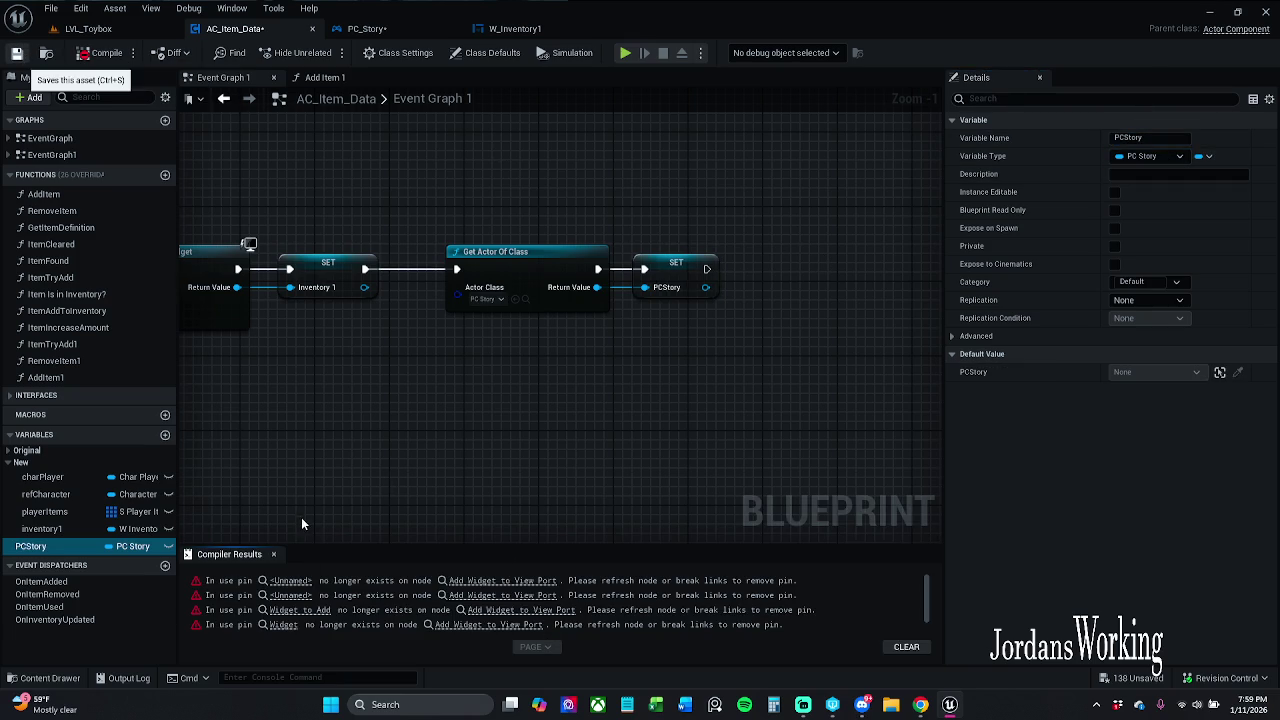
- Save, then add an Add Widget to View Port node called on a PCStory getter
key(ctrl+s)
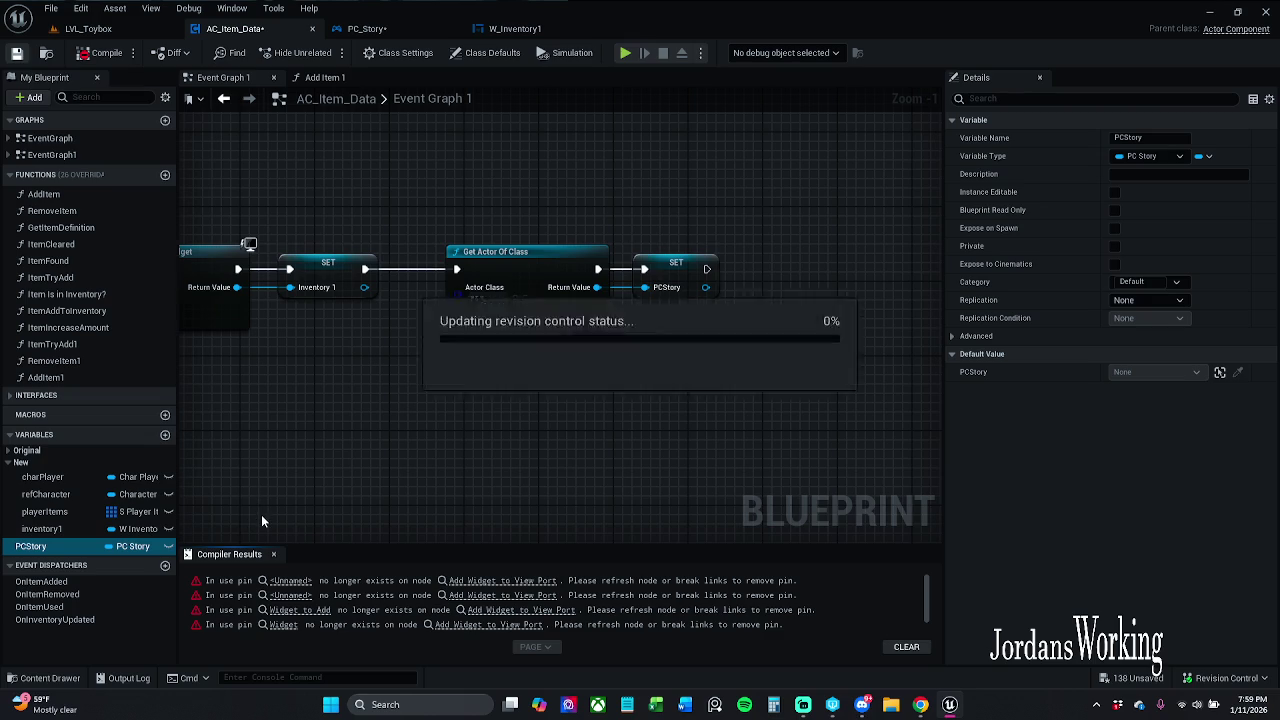
click(277, 556)
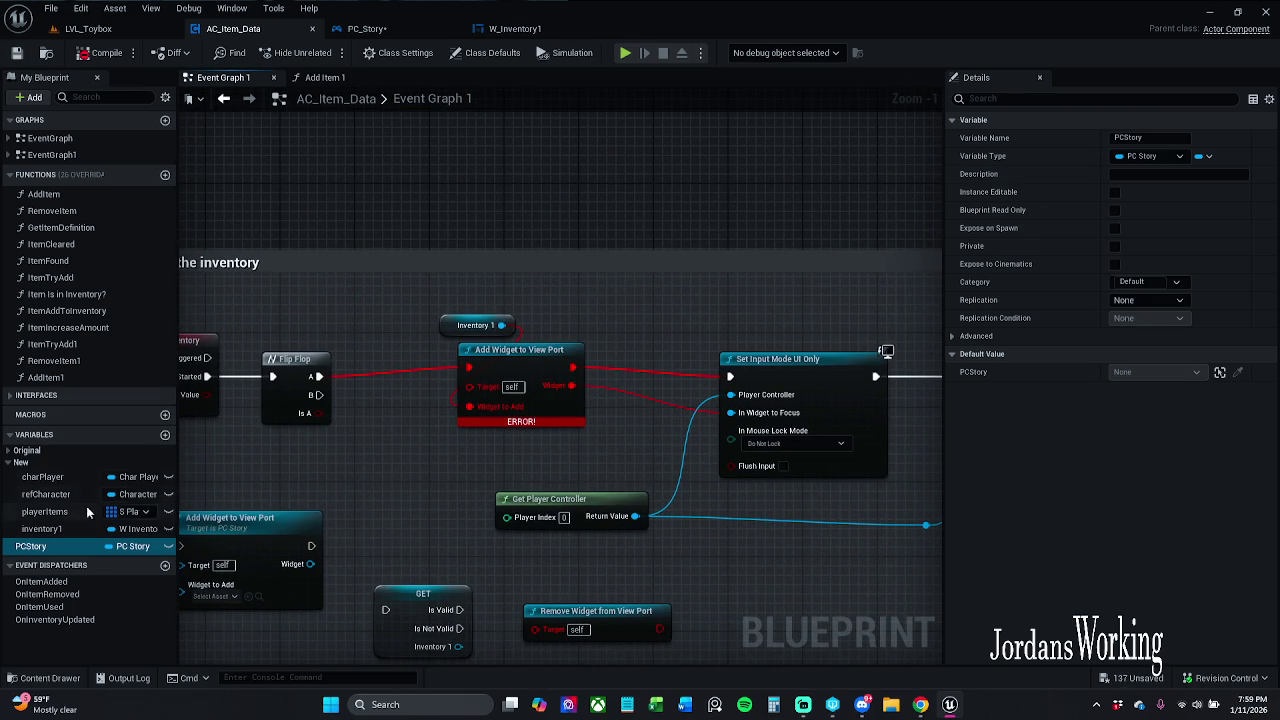
mouse_move(100, 546)
mouse_down()
mouse_move(335, 375)
mouse_move(389, 310)
mouse_move(390, 133)
mouse_move(416, 175)
mouse_up()
click(457, 160)
text(add)
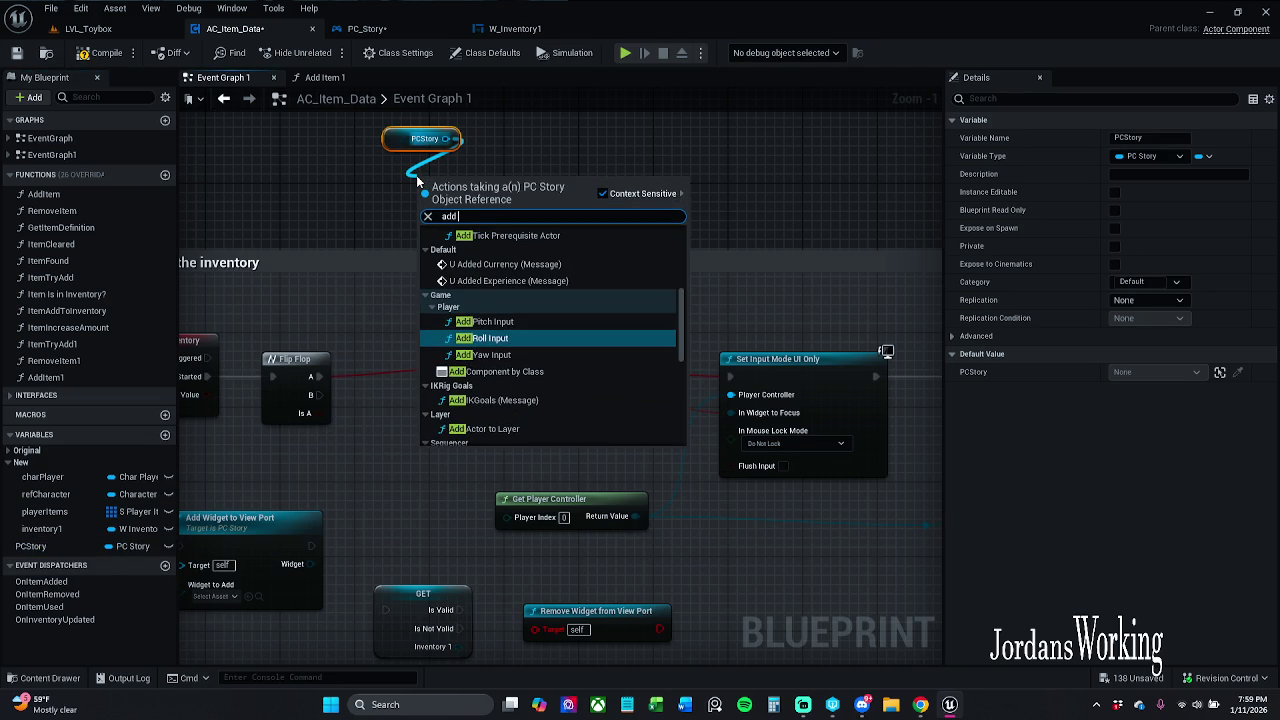
text( widget)
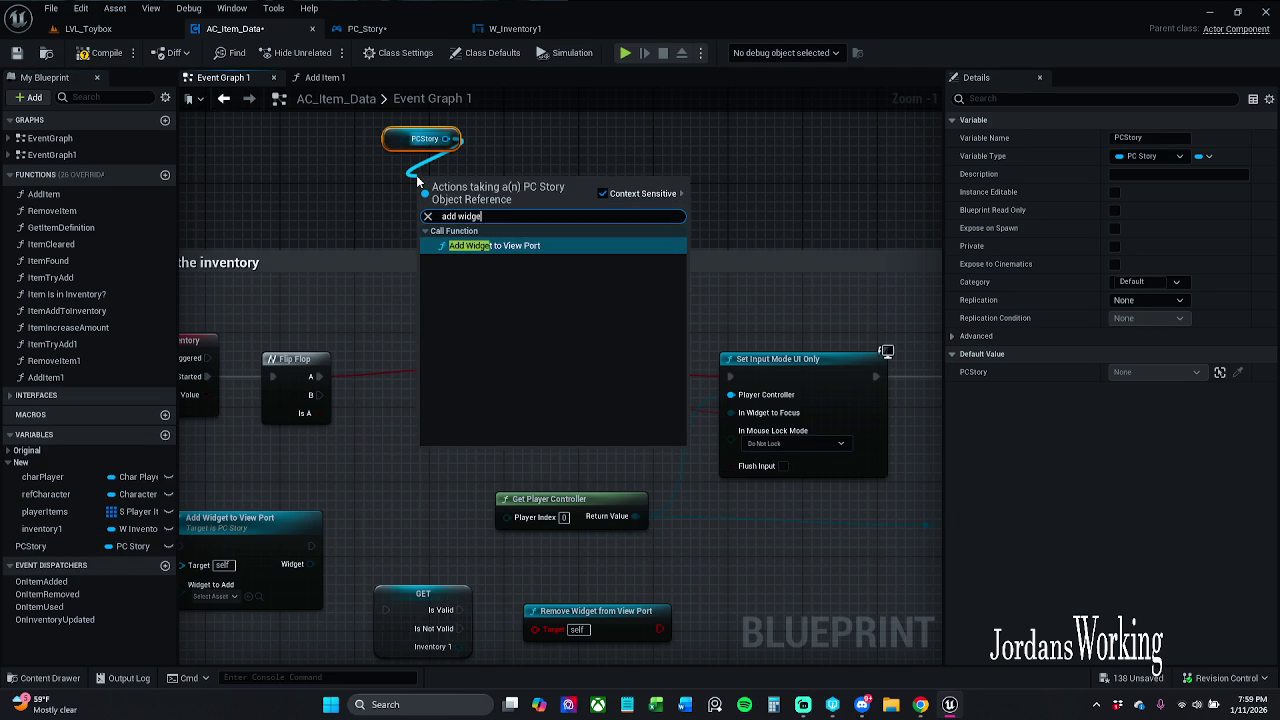
key(Return)
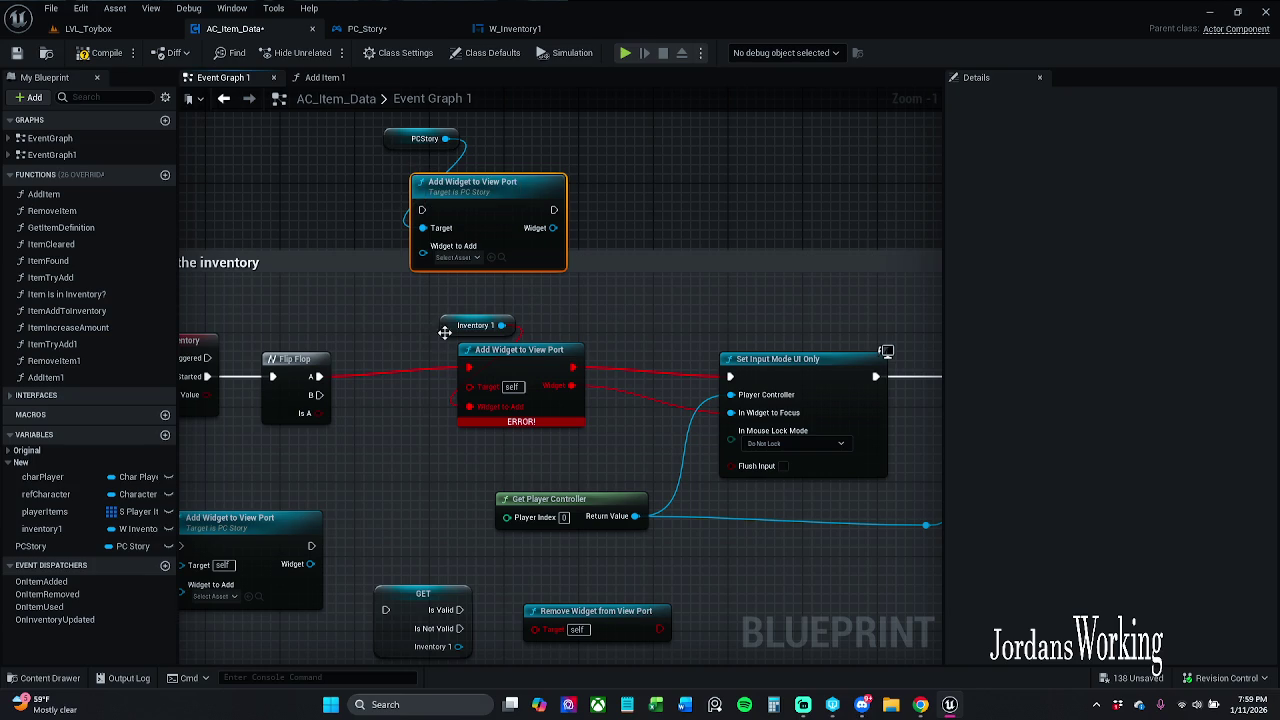
- Delete the errored widget node, feed Inventory 1 into the new one, and move them into the inventory comment
click(571, 367)
key(Delete)
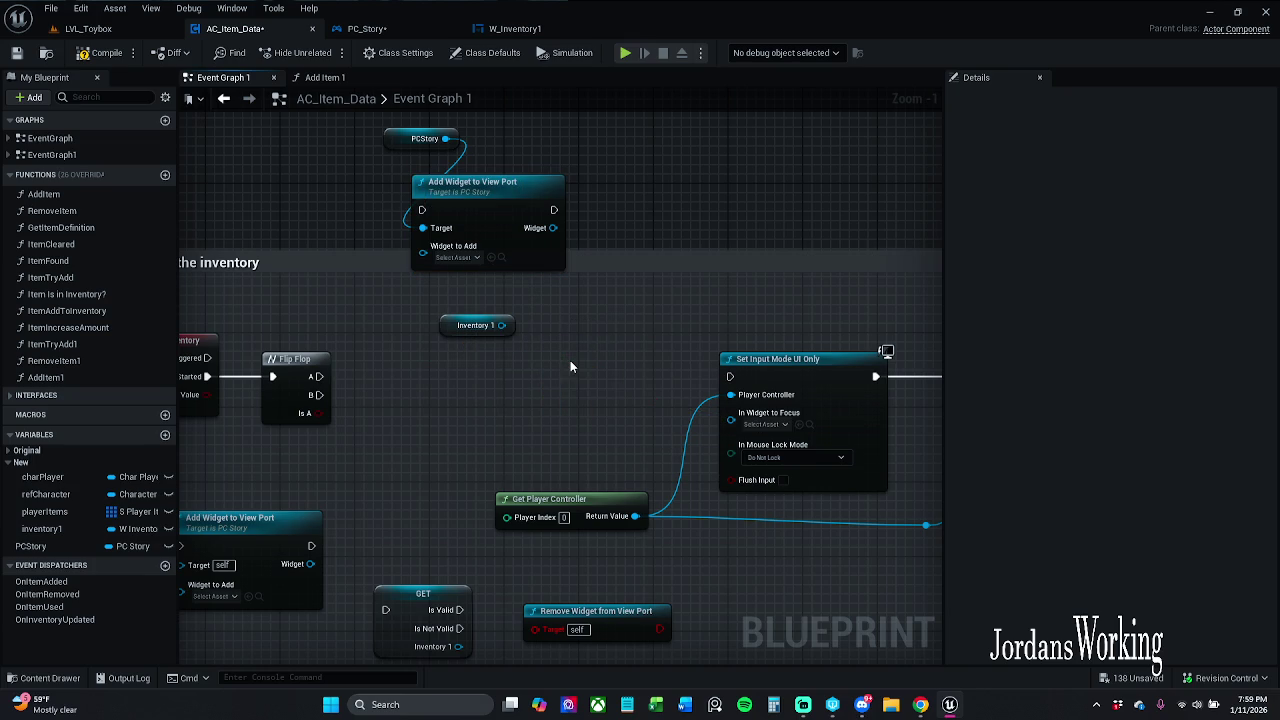
mouse_move(503, 325)
mouse_down()
mouse_move(410, 243)
mouse_move(424, 246)
mouse_move(318, 376)
mouse_up()
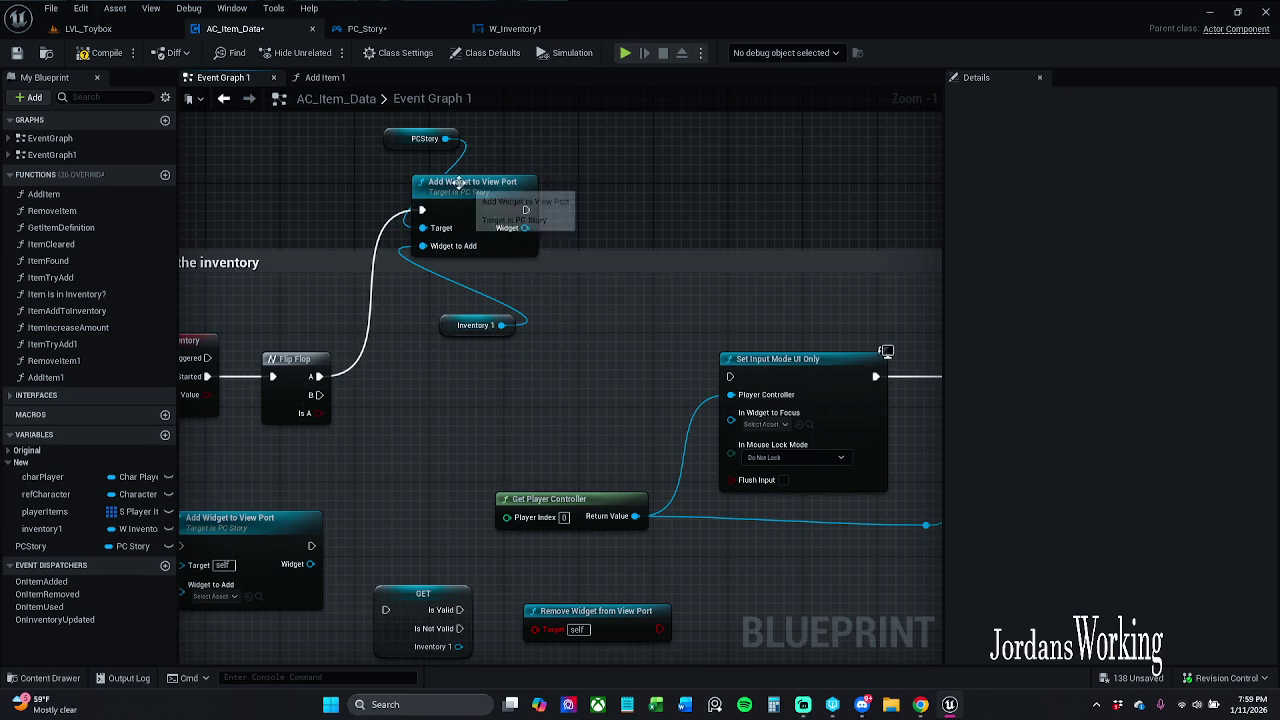
drag(402, 138, 485, 207)
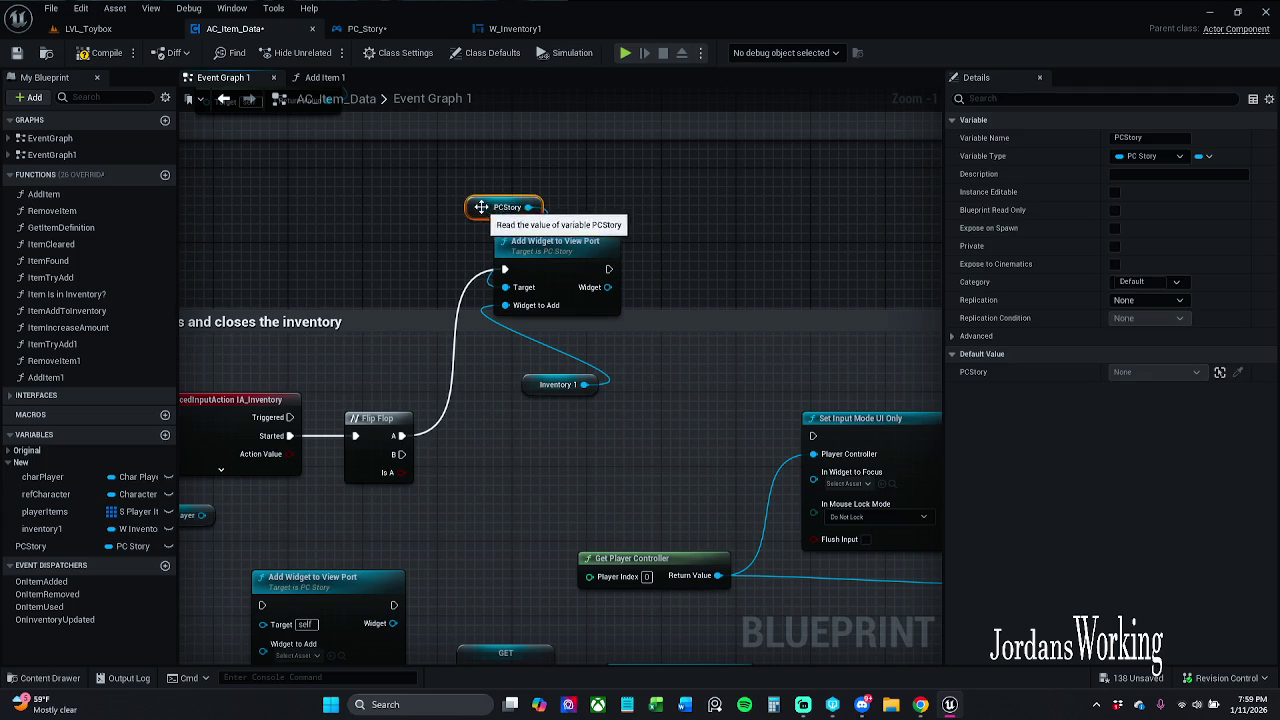
ctrl+click(555, 290)
ctrl+click(543, 395)
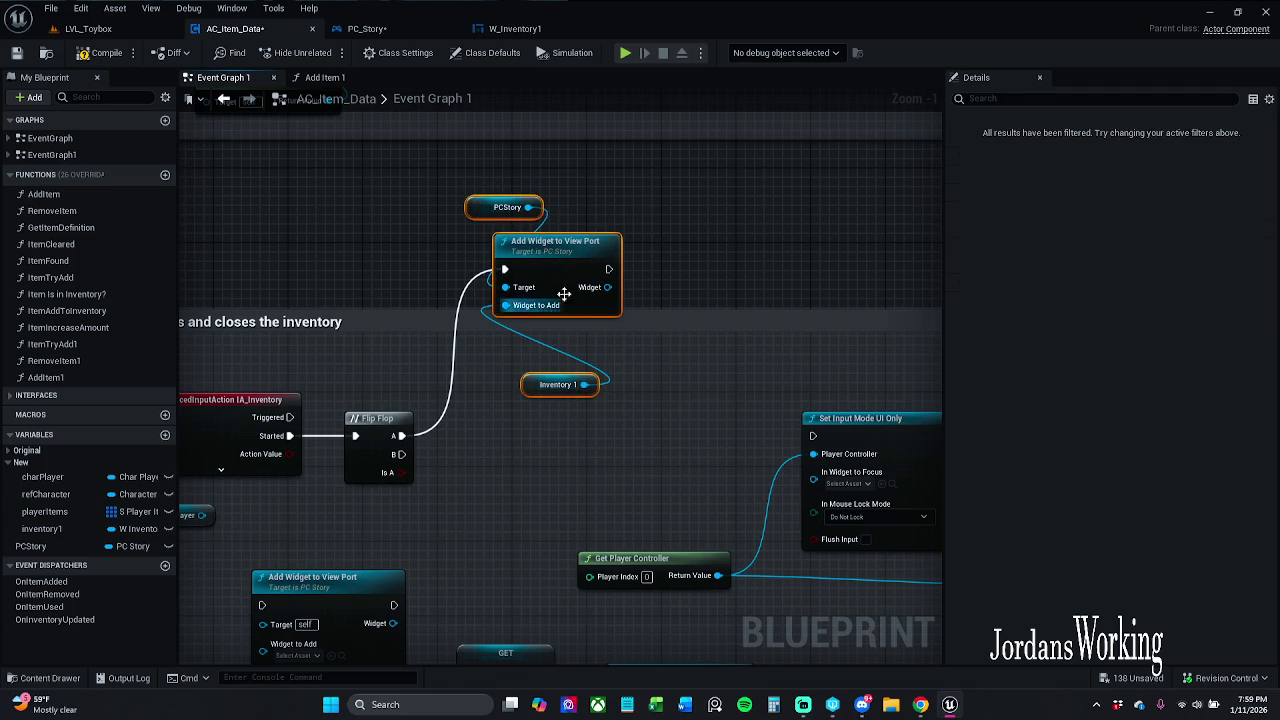
mouse_move(619, 240)
mouse_down()
mouse_move(621, 357)
mouse_move(638, 370)
mouse_up()
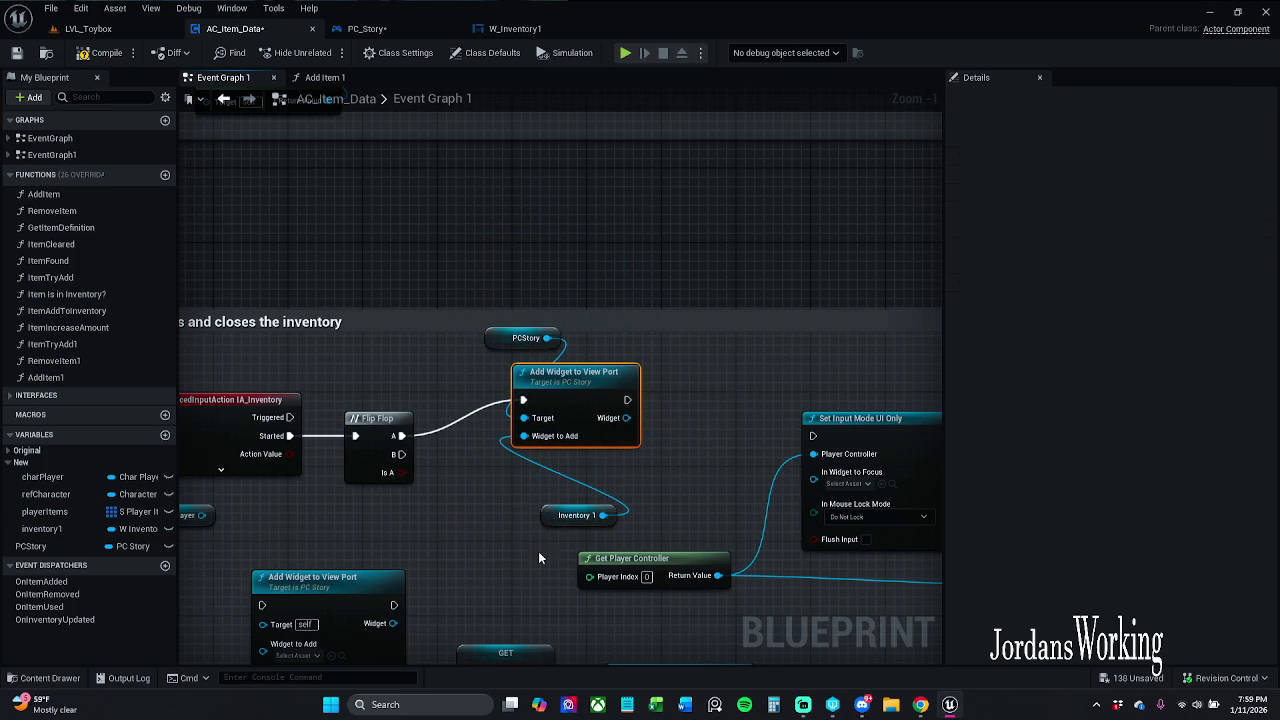
click(596, 518)
mouse_move(596, 518)
mouse_down()
mouse_move(530, 490)
mouse_move(762, 340)
mouse_move(640, 246)
mouse_up()
- Select the Remove Widget from View Port node and check its options
drag(604, 295, 481, 285)
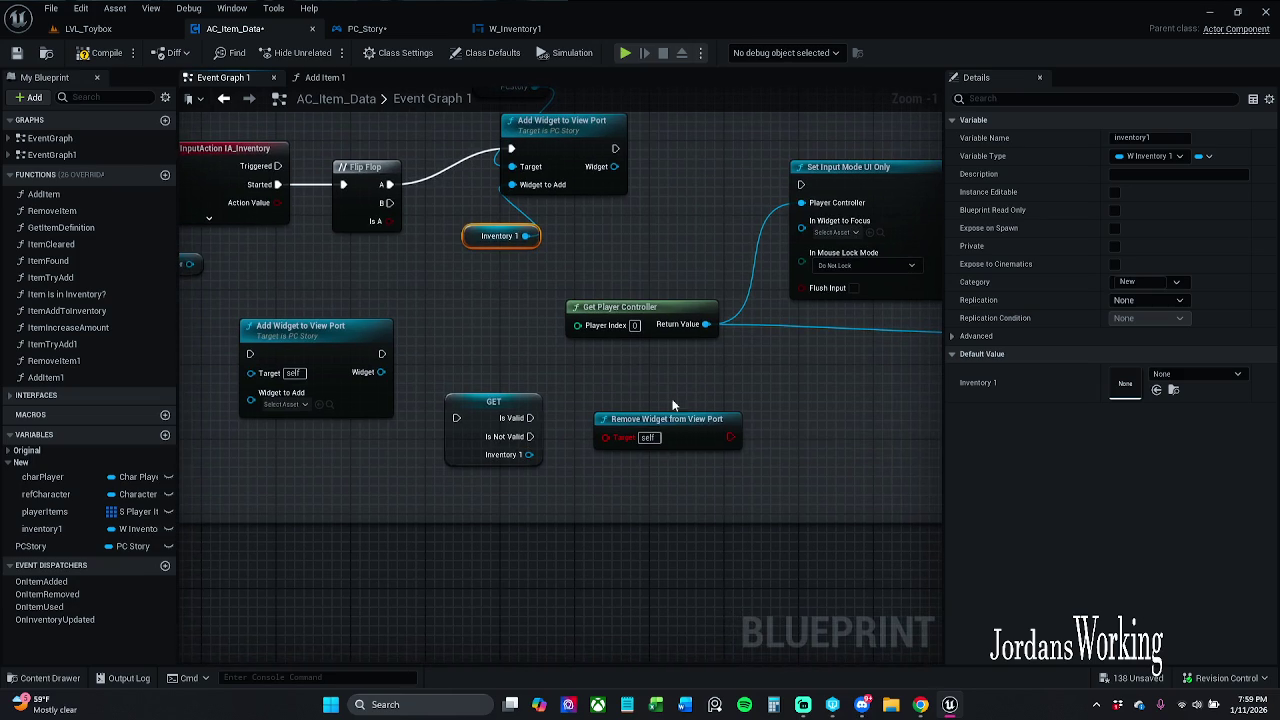
click(687, 434)
right_click(687, 434)
- Delete the broken Remove Widget from View Port node
click(523, 328)
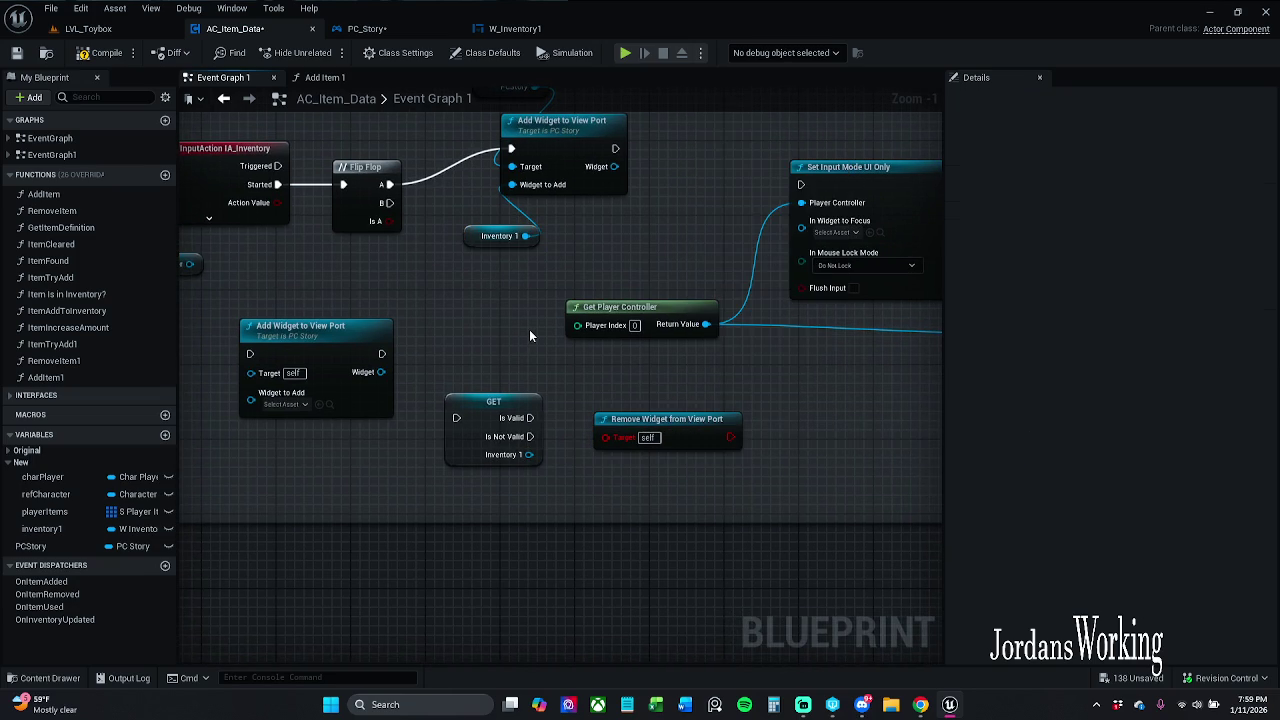
mouse_move(666, 412)
mouse_down()
mouse_move(592, 434)
mouse_move(652, 596)
mouse_move(528, 590)
mouse_up()
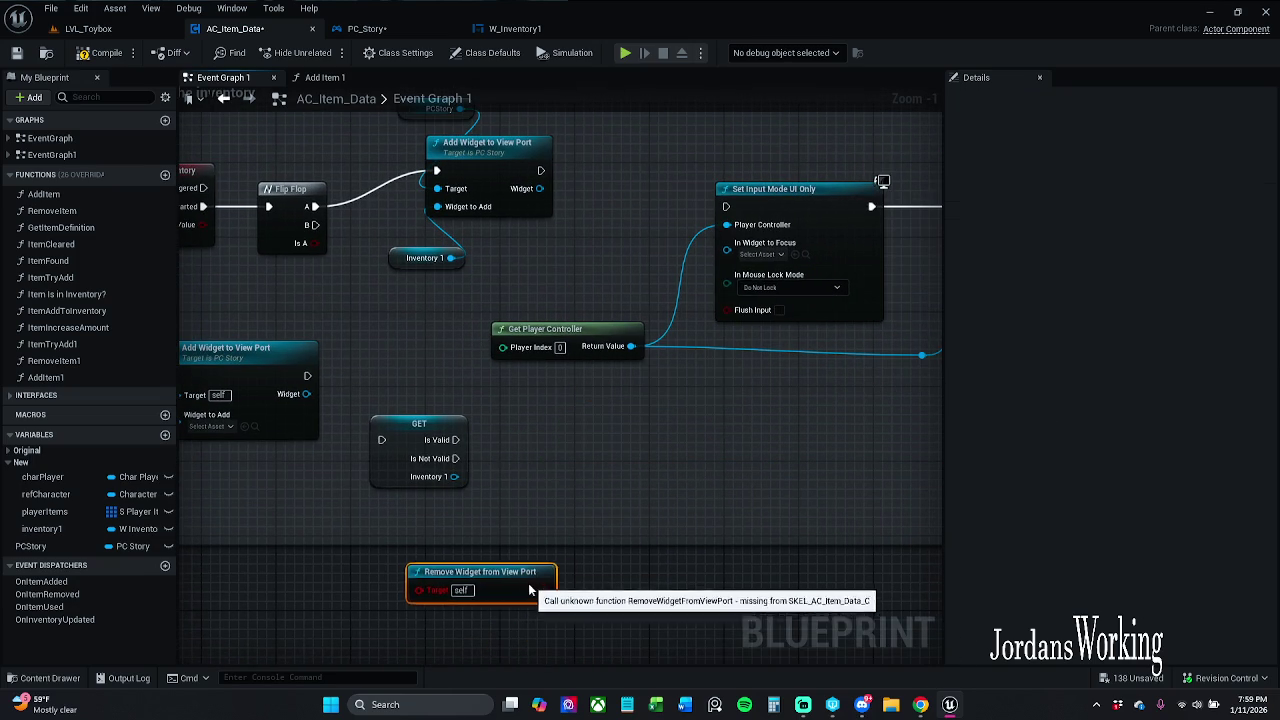
key(Delete)
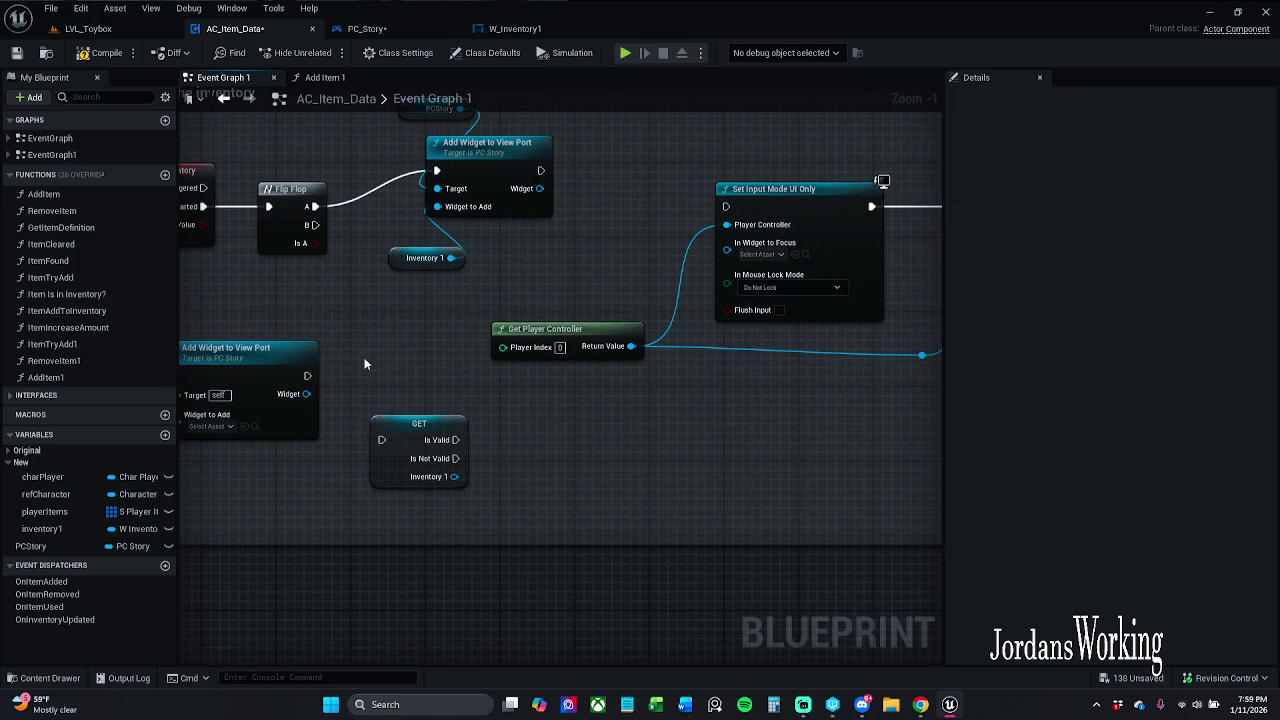
- Try and discard a Remove from Parent node, then open PC_Story's Add Widget to View Port function
mouse_move(451, 258)
mouse_down()
mouse_move(428, 390)
mouse_move(502, 420)
mouse_up()
text(remo)
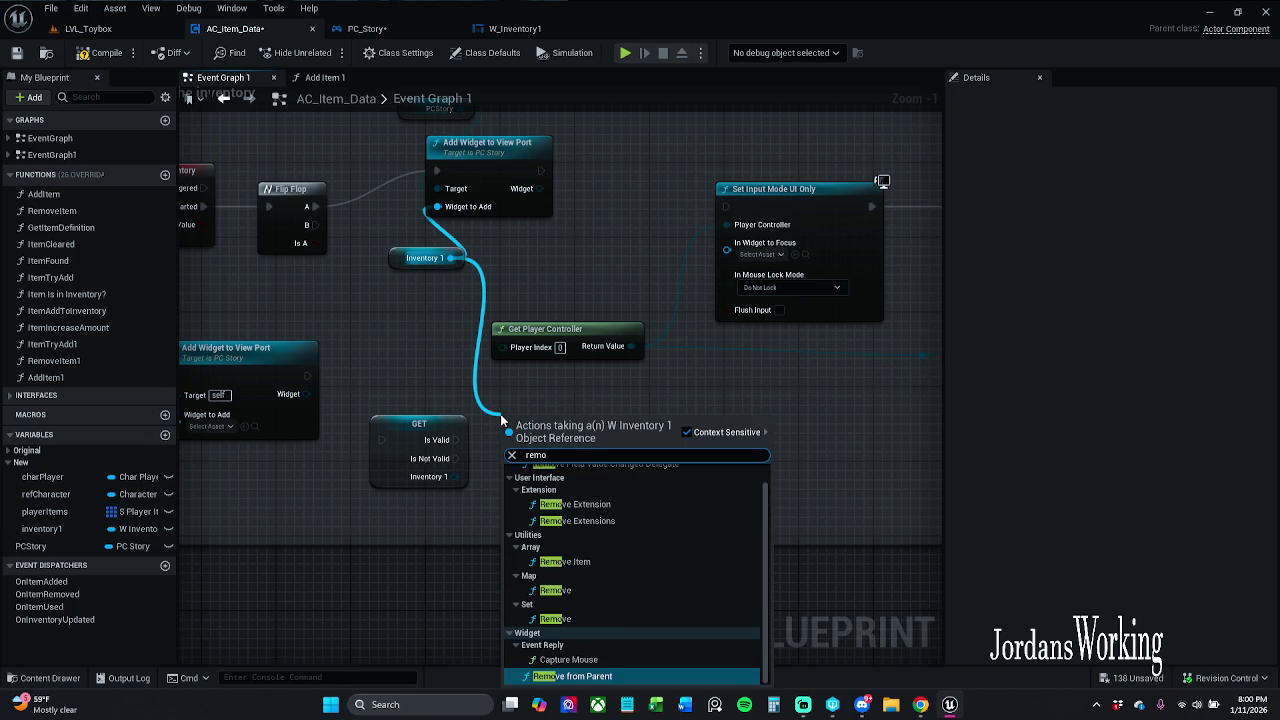
text(ve it)
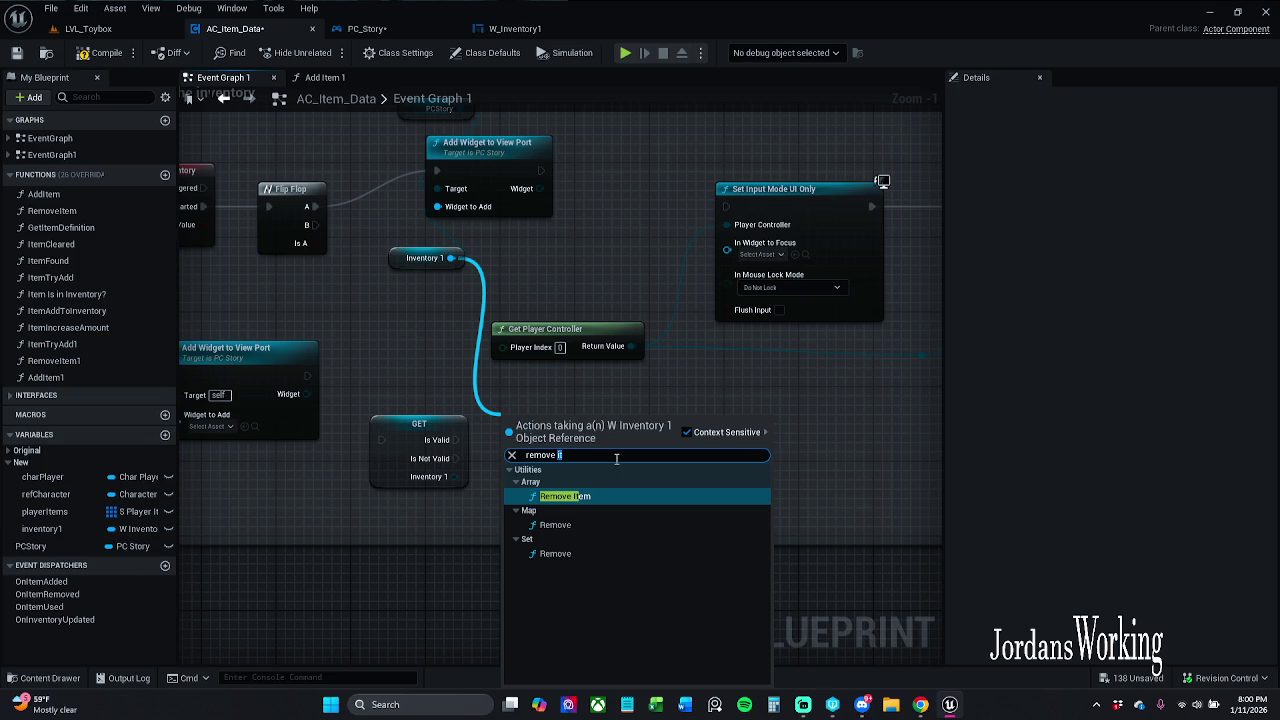
key(BackSpace)
key(BackSpace)
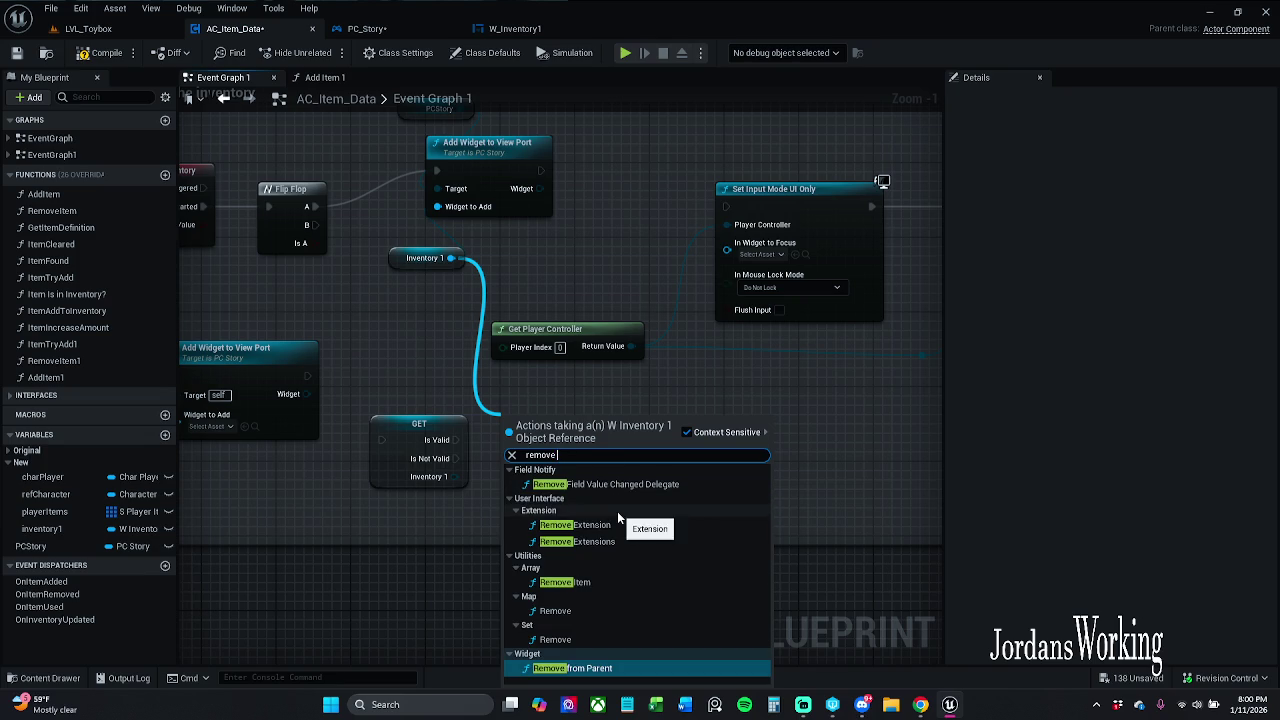
click(687, 433)
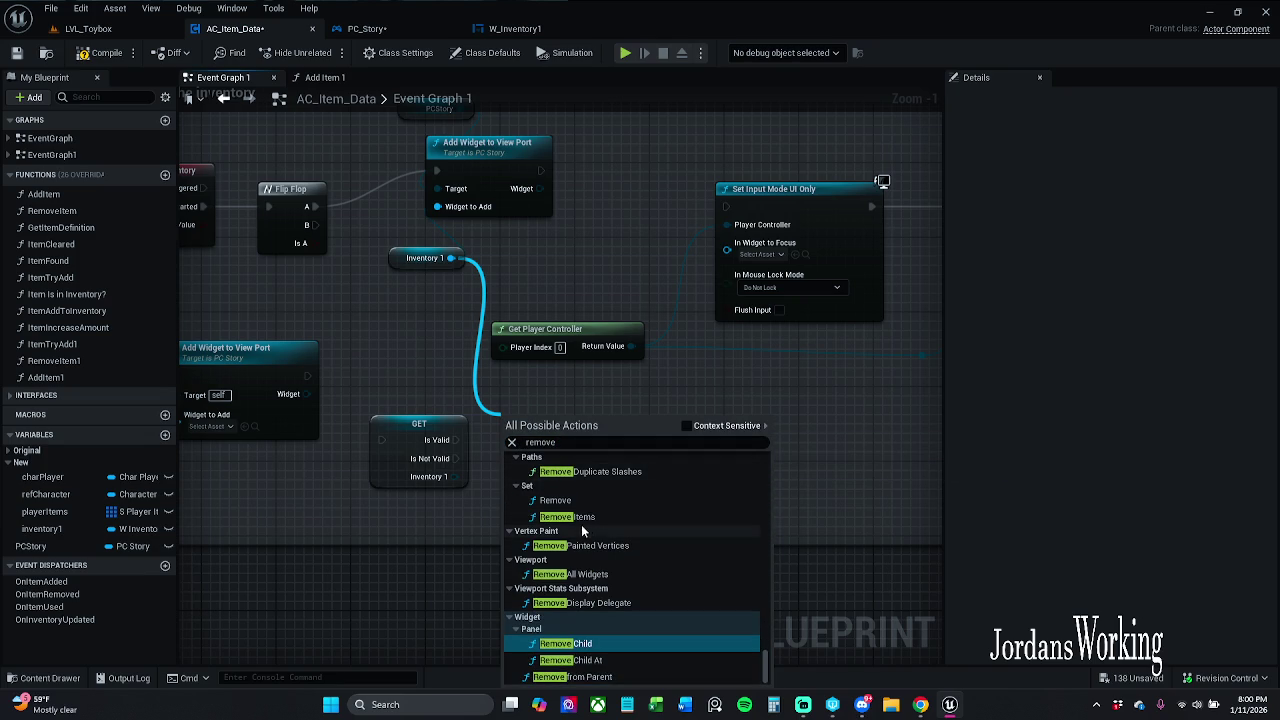
click(600, 677)
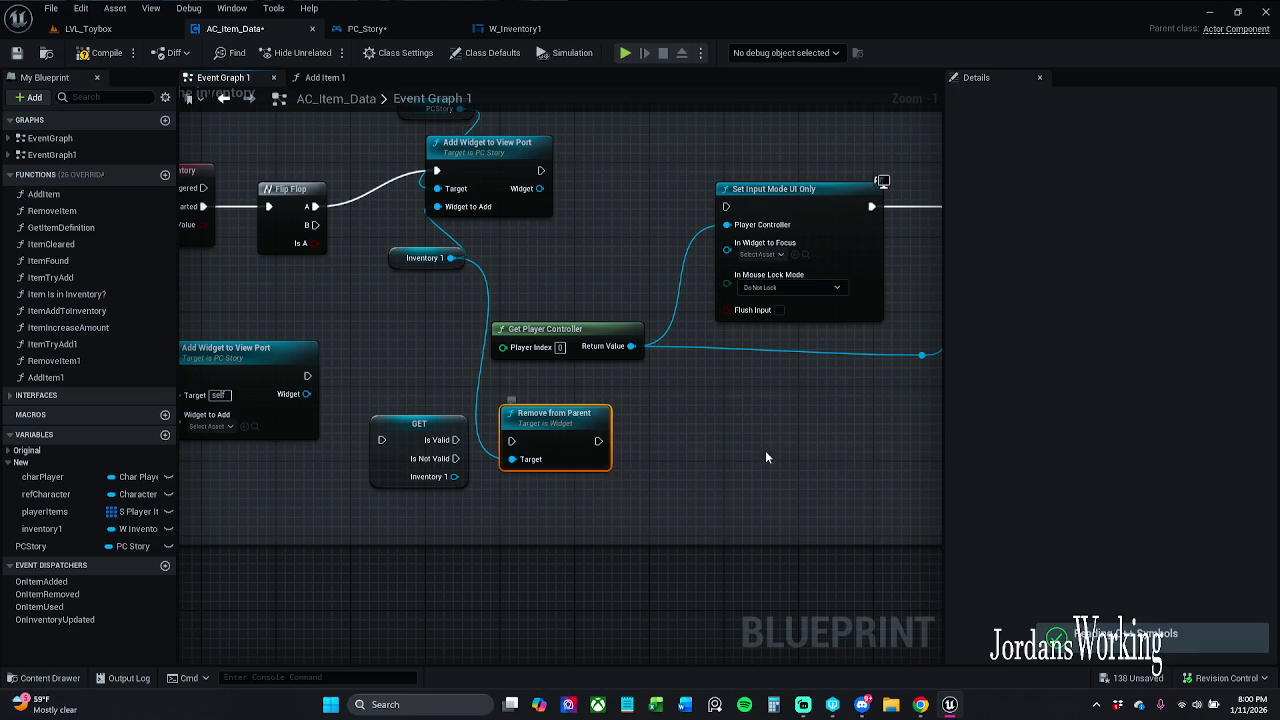
key(Delete)
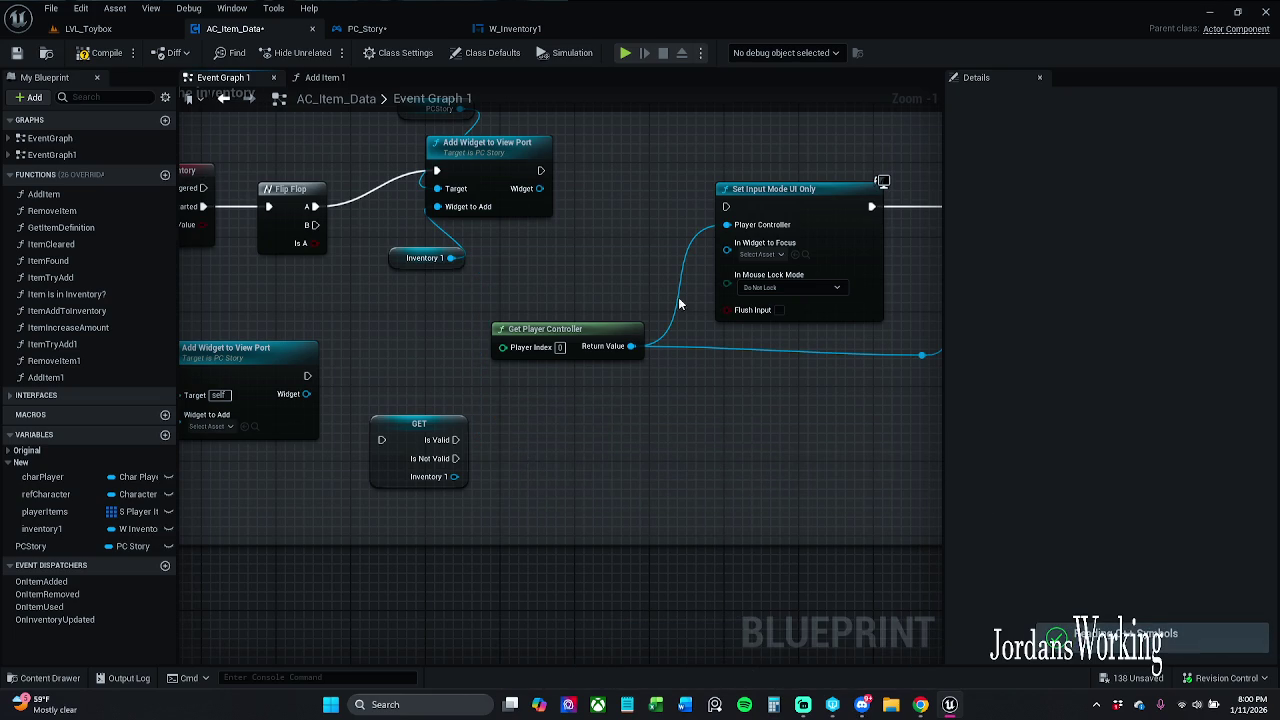
double_click(483, 152)
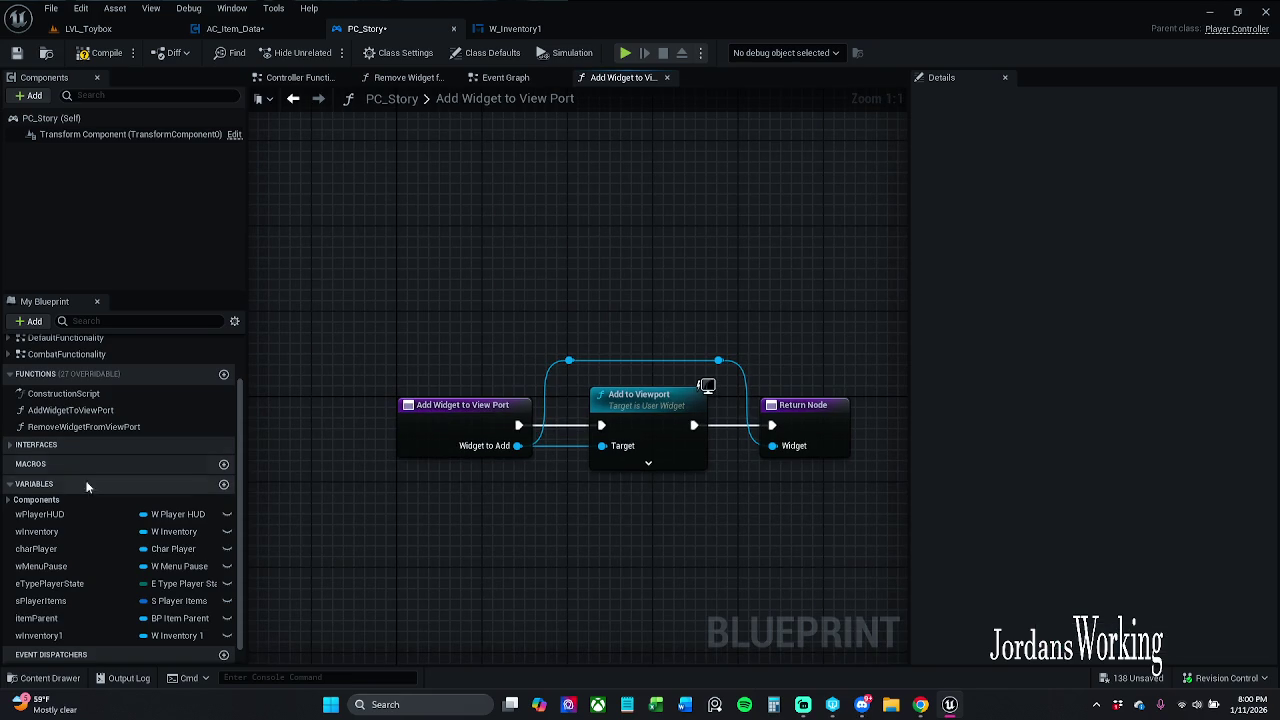
- Rename the RemoveWidgetFromViewPort function to ViewPortRemove
click(66, 442)
click(80, 428)
key(F2)
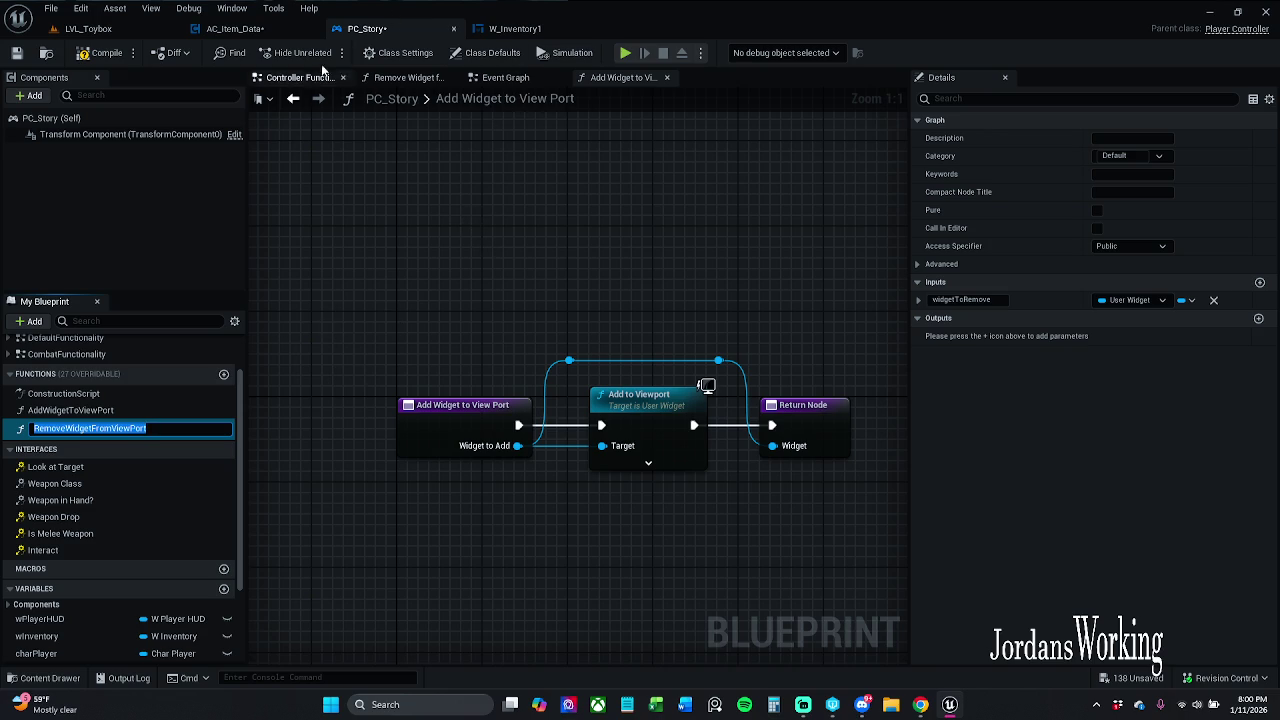
click(160, 428)
drag(148, 428, 112, 428)
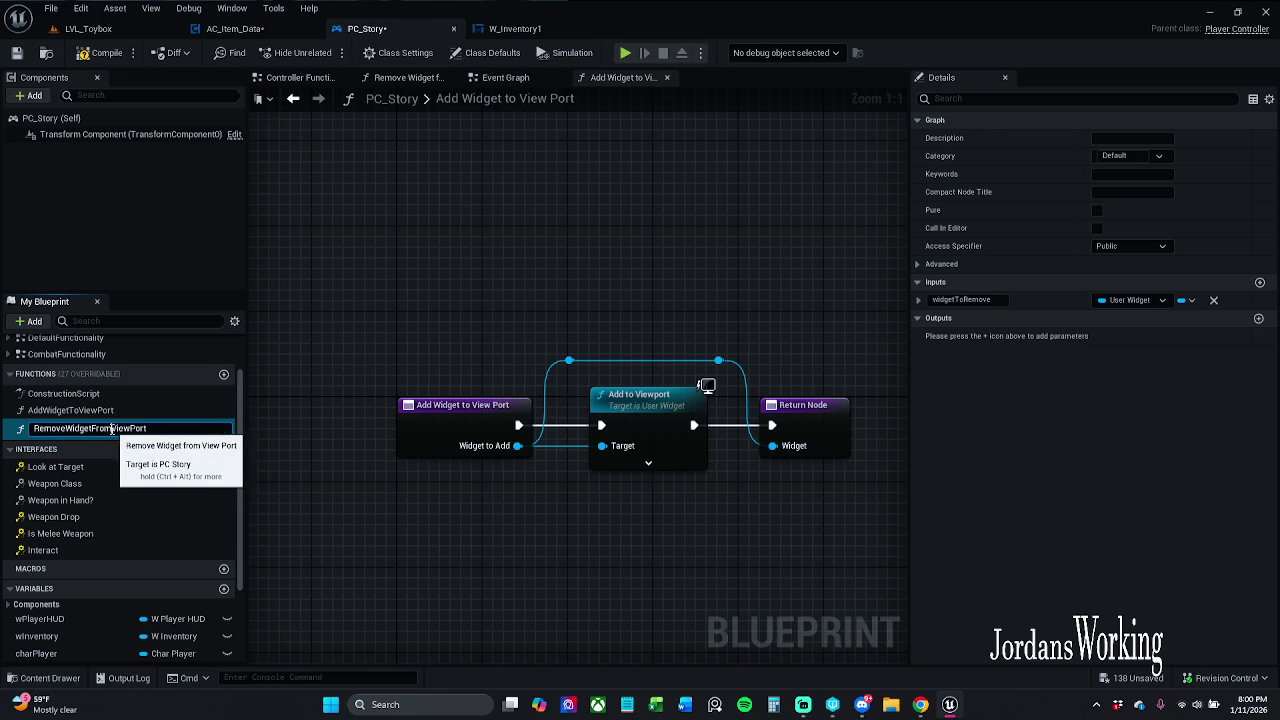
key(BackSpace)
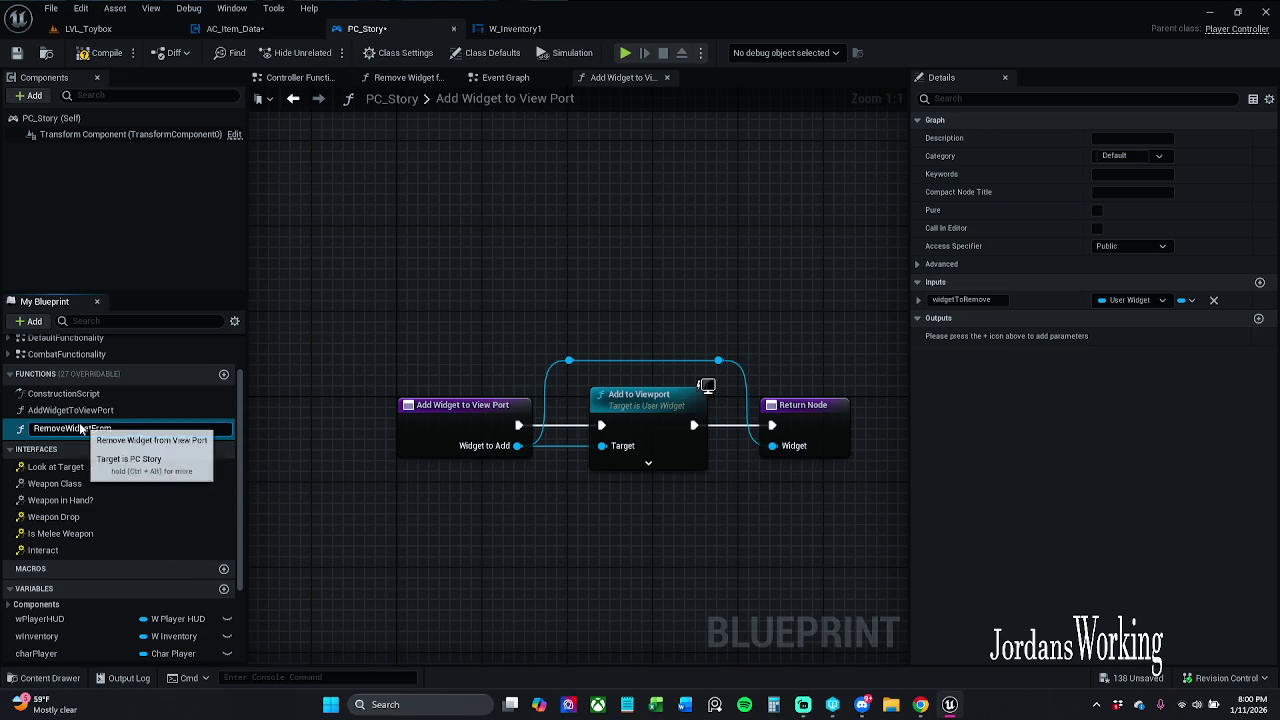
shift+click(66, 428)
key(BackSpace)
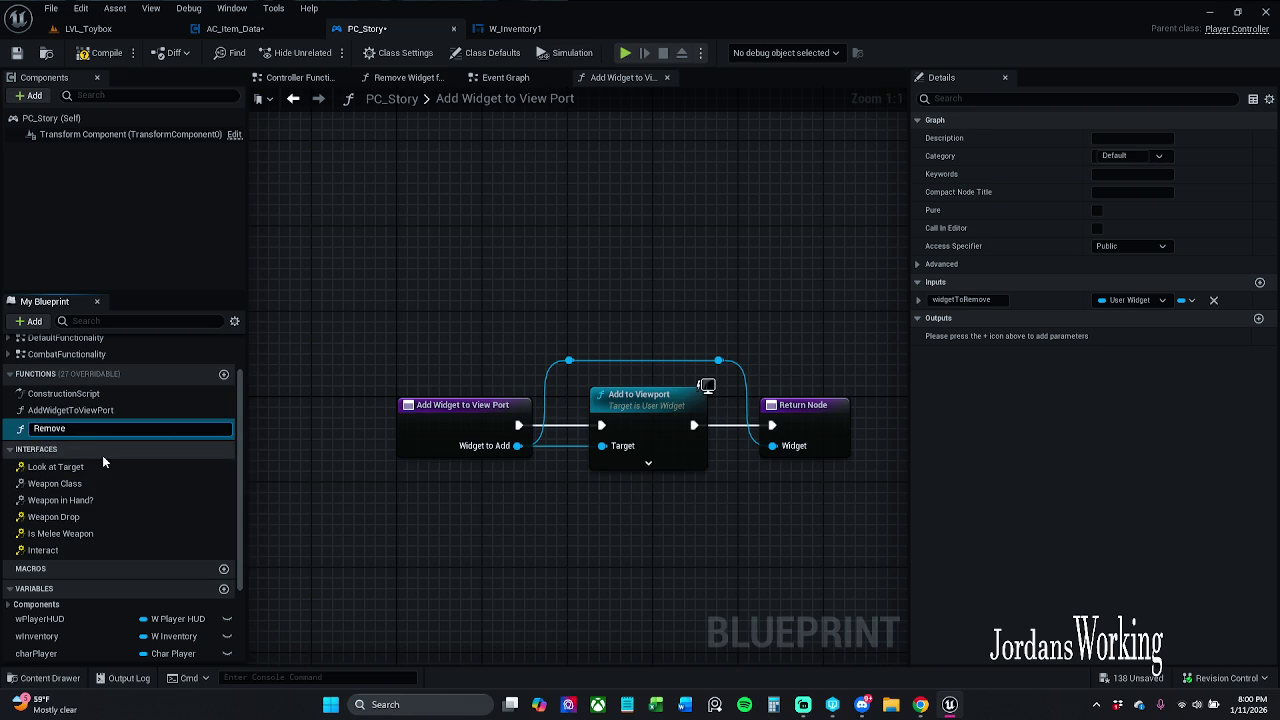
key(Home)
text(ViewPort)
key(Return)
- Rename the AddWidgetToViewPort function to ViewPortAdd
click(76, 414)
key(F2)
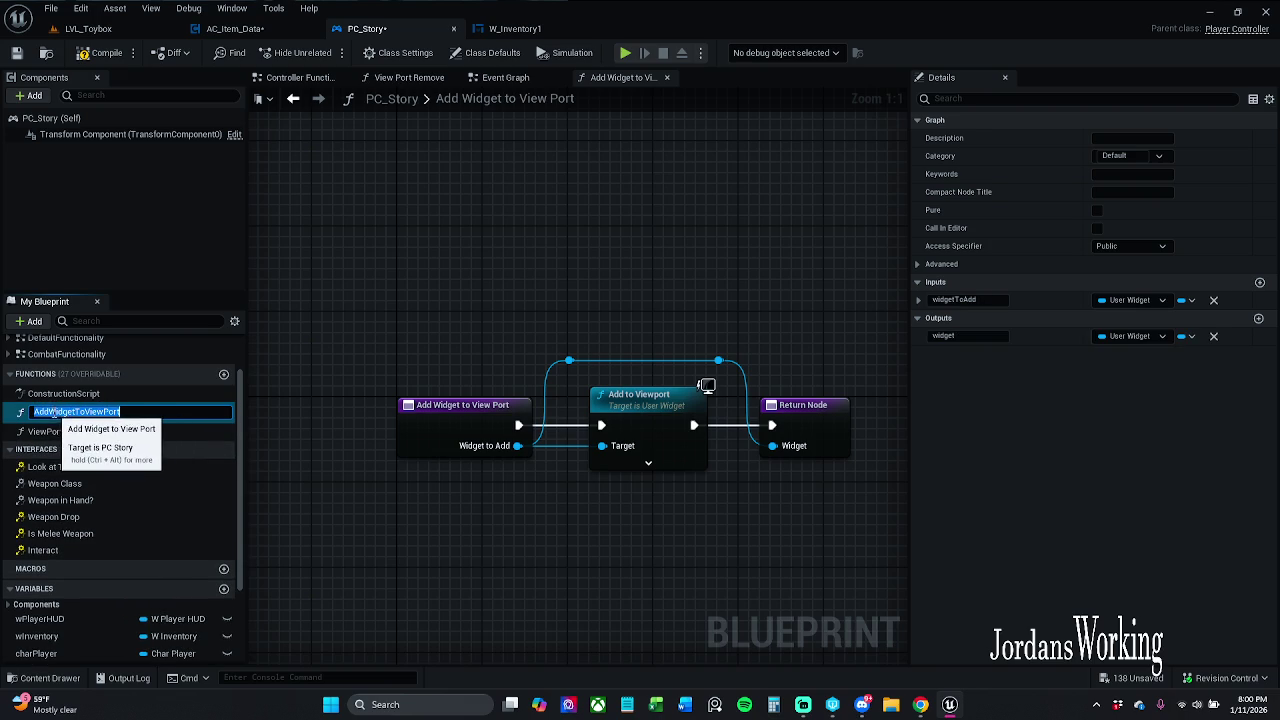
drag(53, 412, 204, 414)
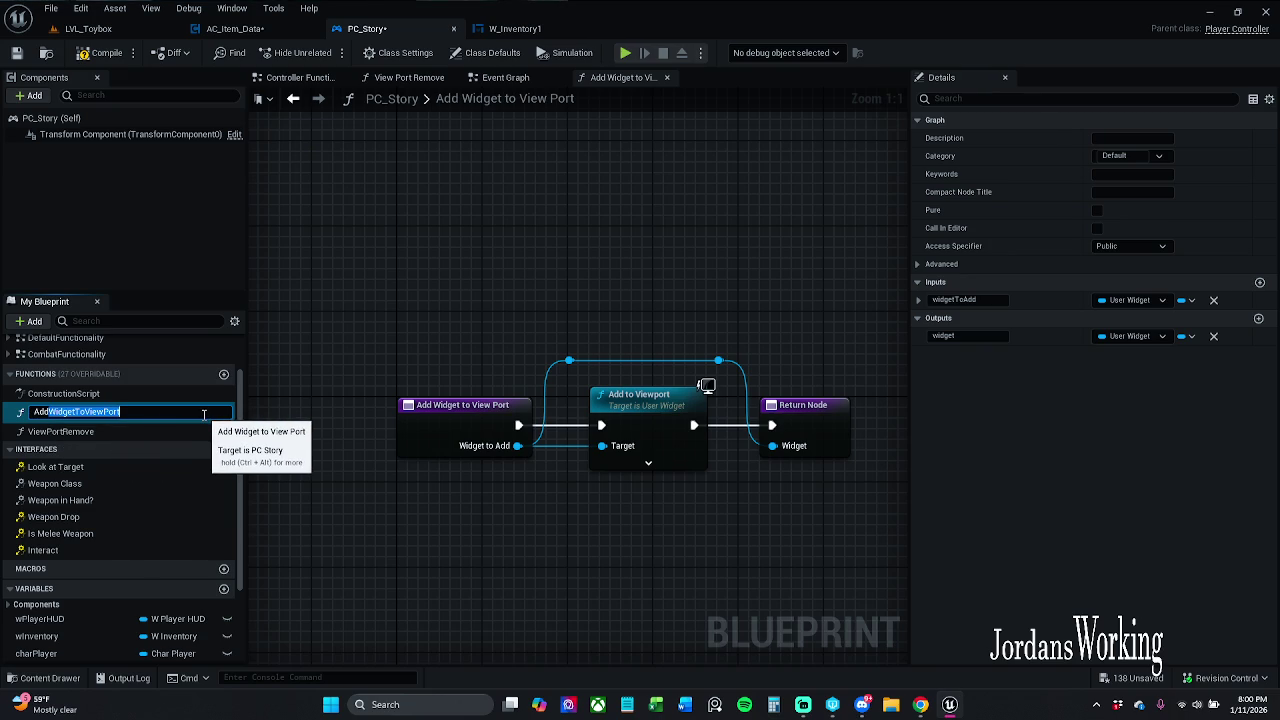
key(BackSpace)
key(ctrl+a)
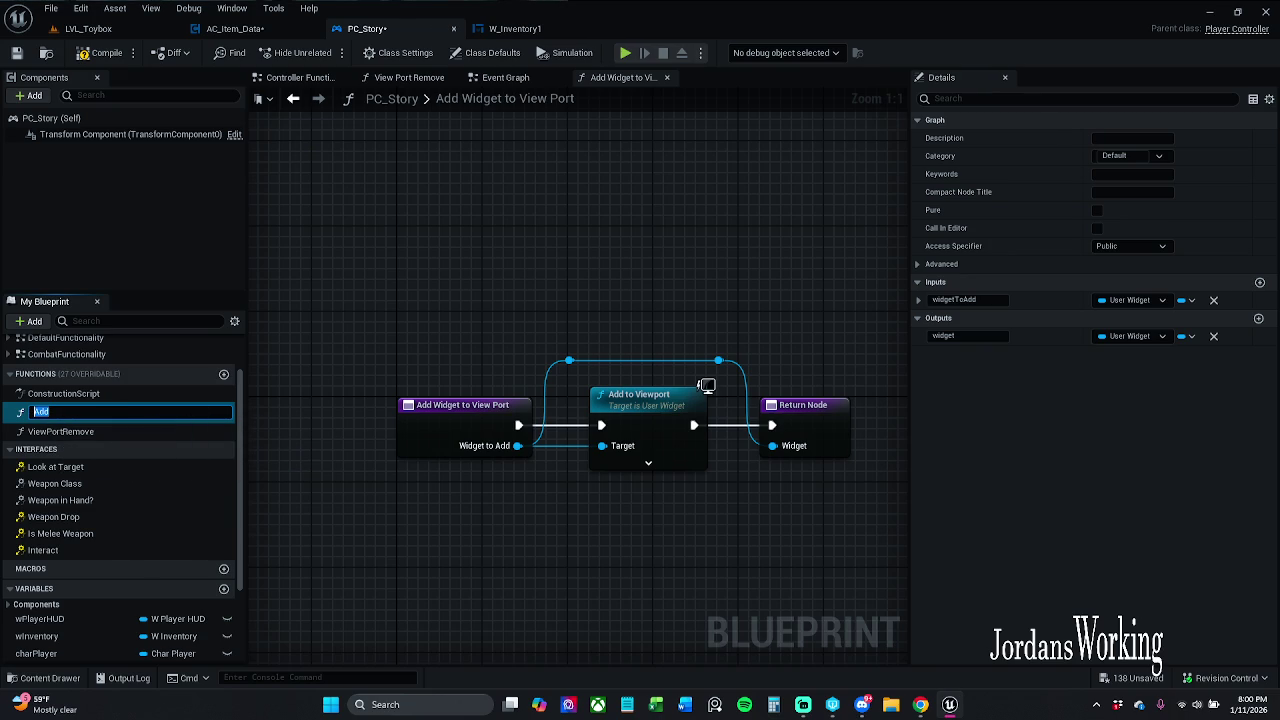
text(ViewPort)
key(Return)
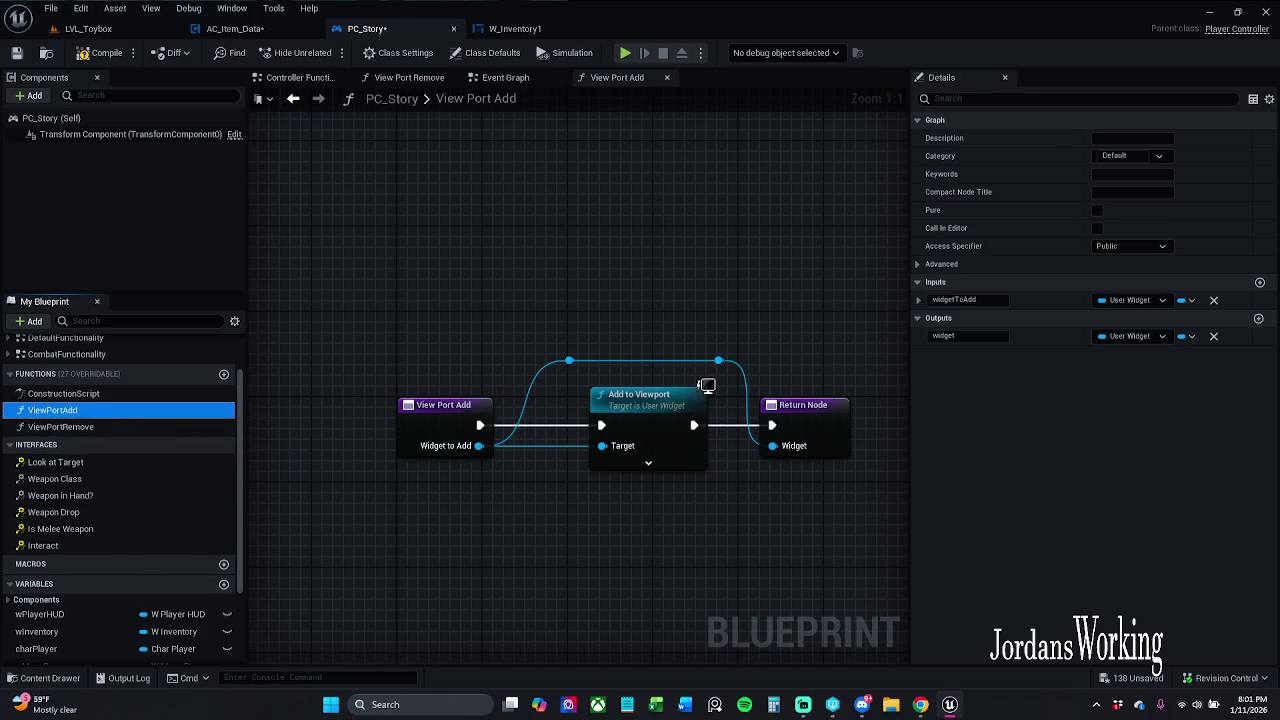
- Check out and save PC_Story, then go back to AC_Item_Data via W_Inventory1
click(16, 52)
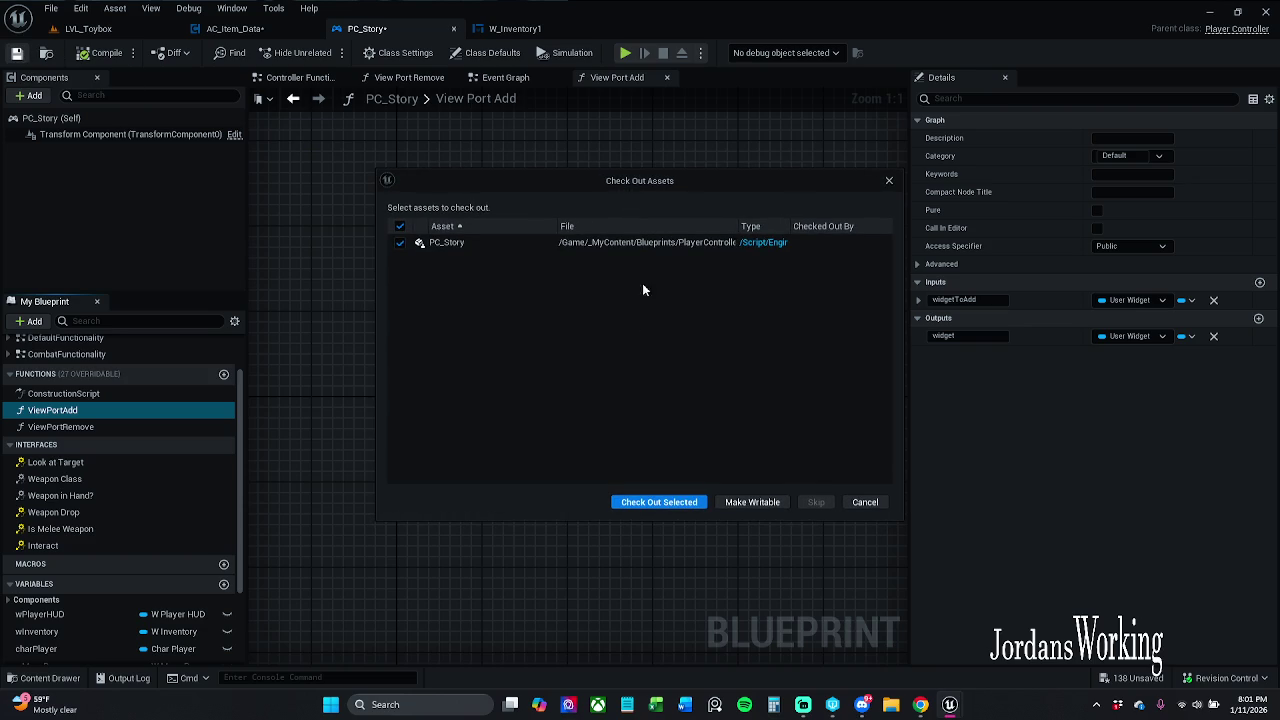
click(655, 502)
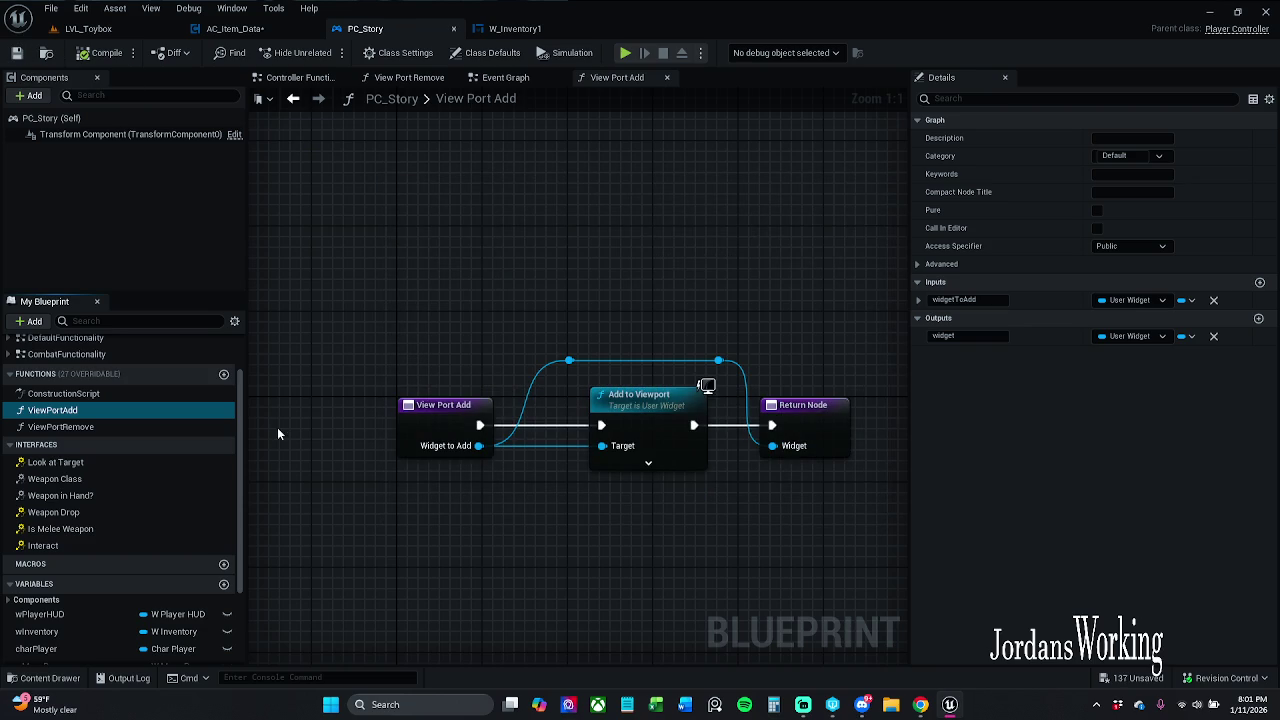
click(515, 28)
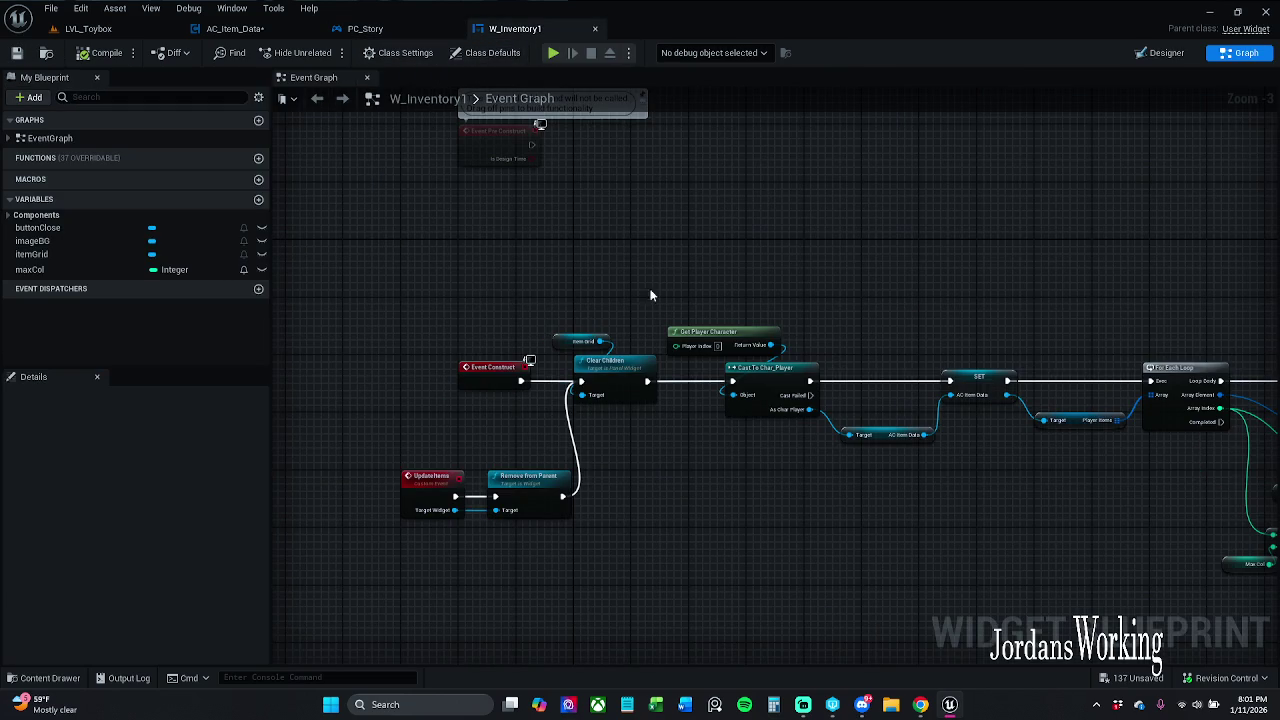
click(240, 28)
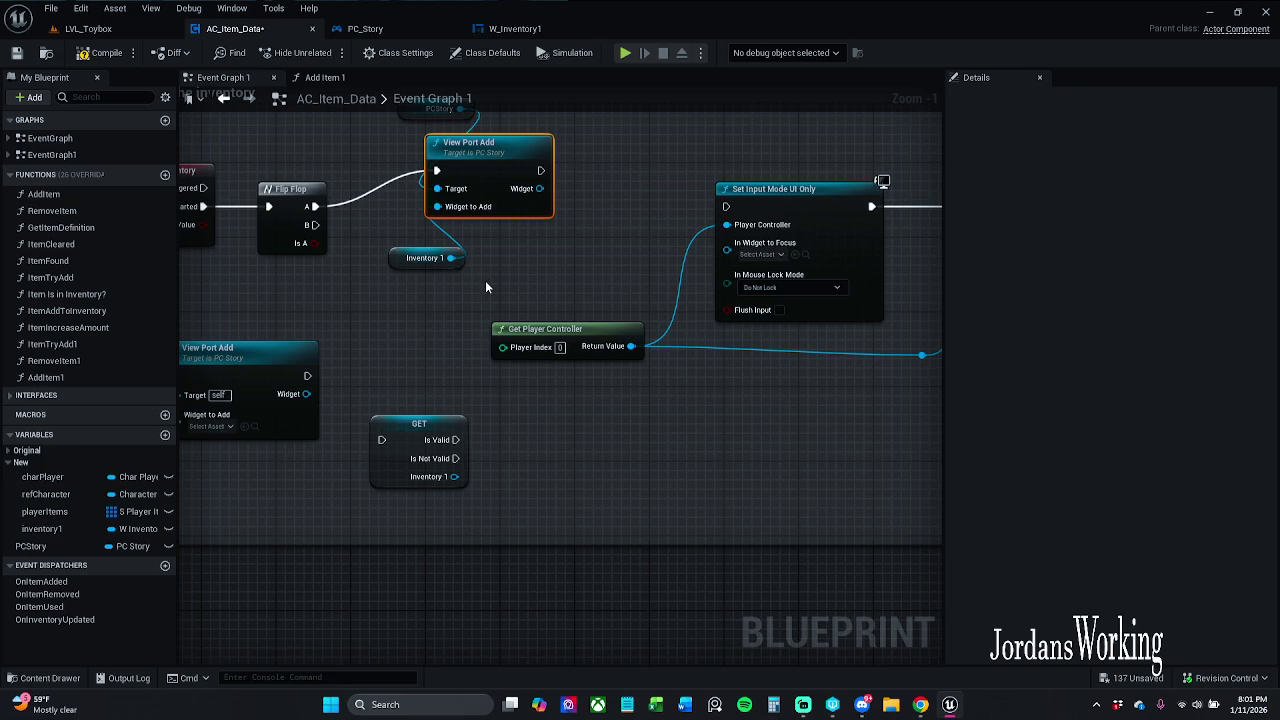
- Add a View Port Remove node from the Inventory 1 reference with Context Sensitive turned off
drag(451, 258, 345, 408)
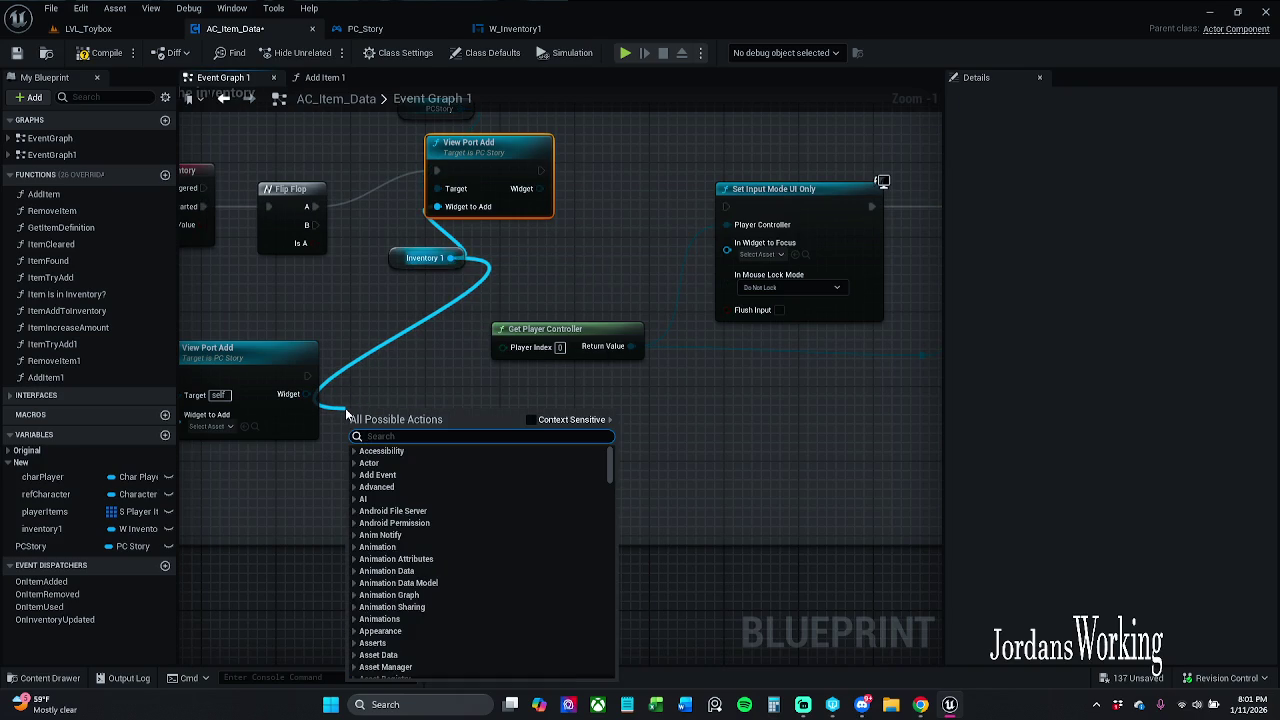
text(view)
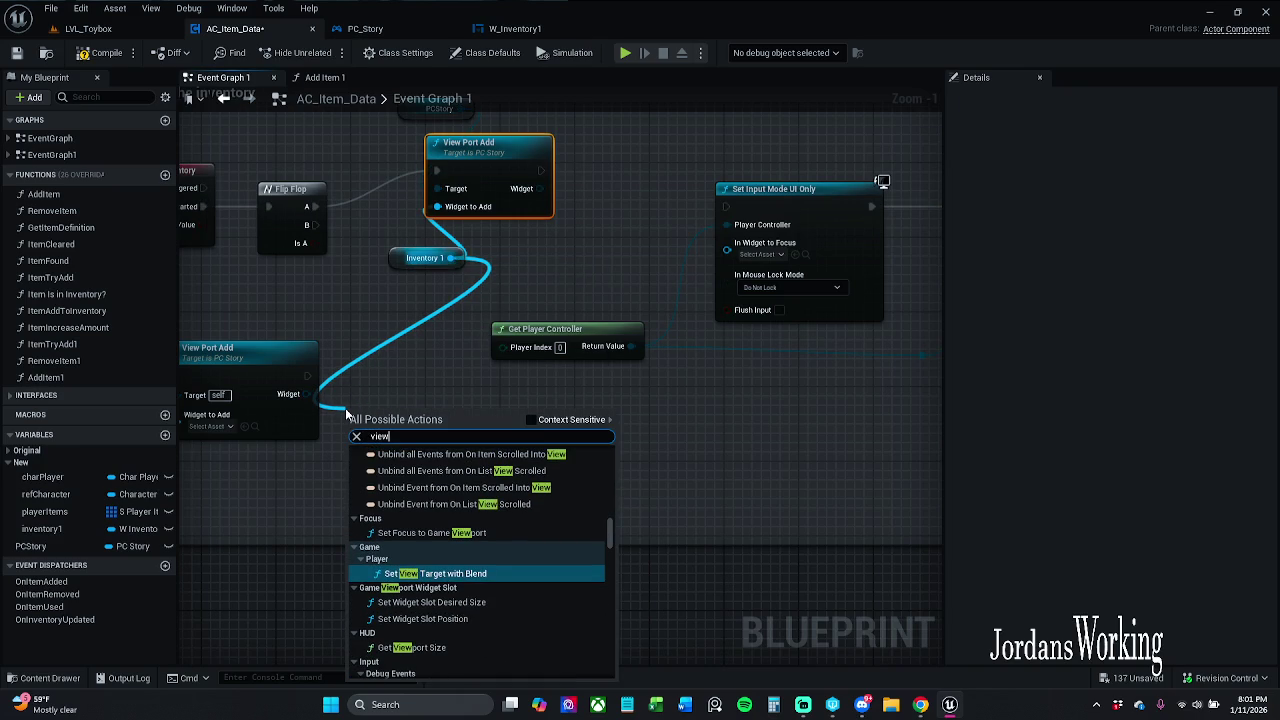
click(579, 419)
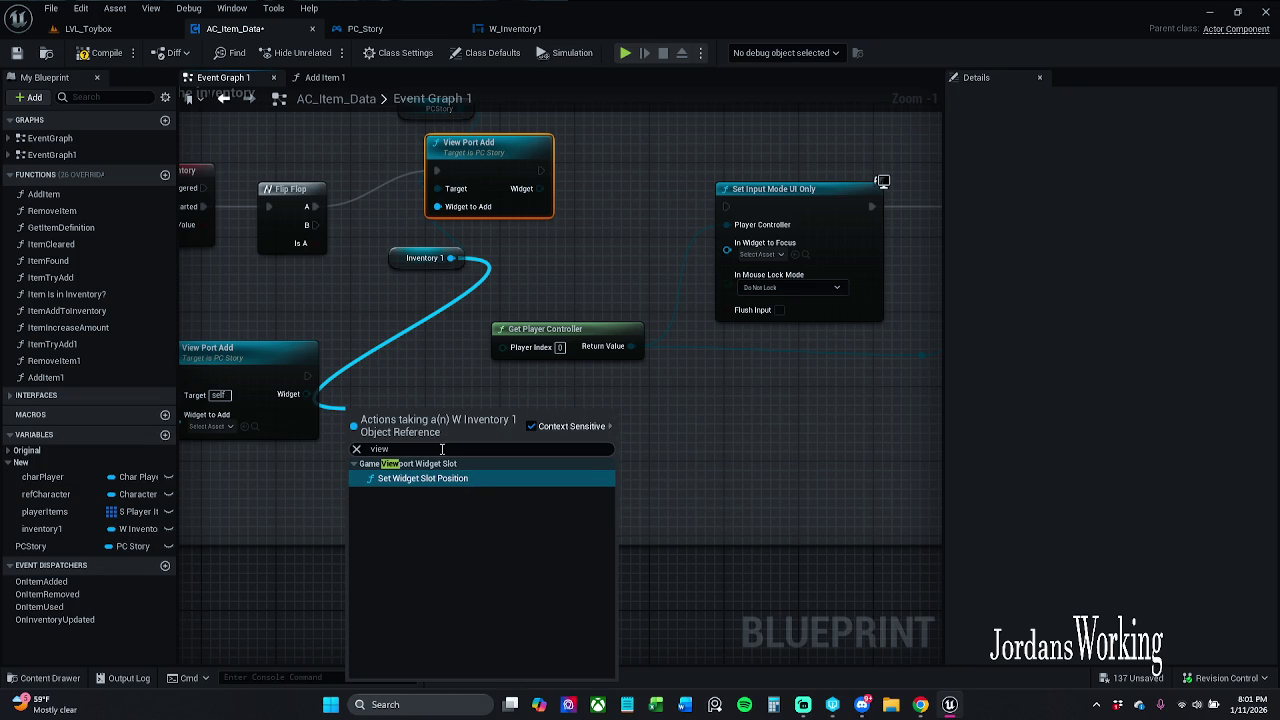
click(441, 450)
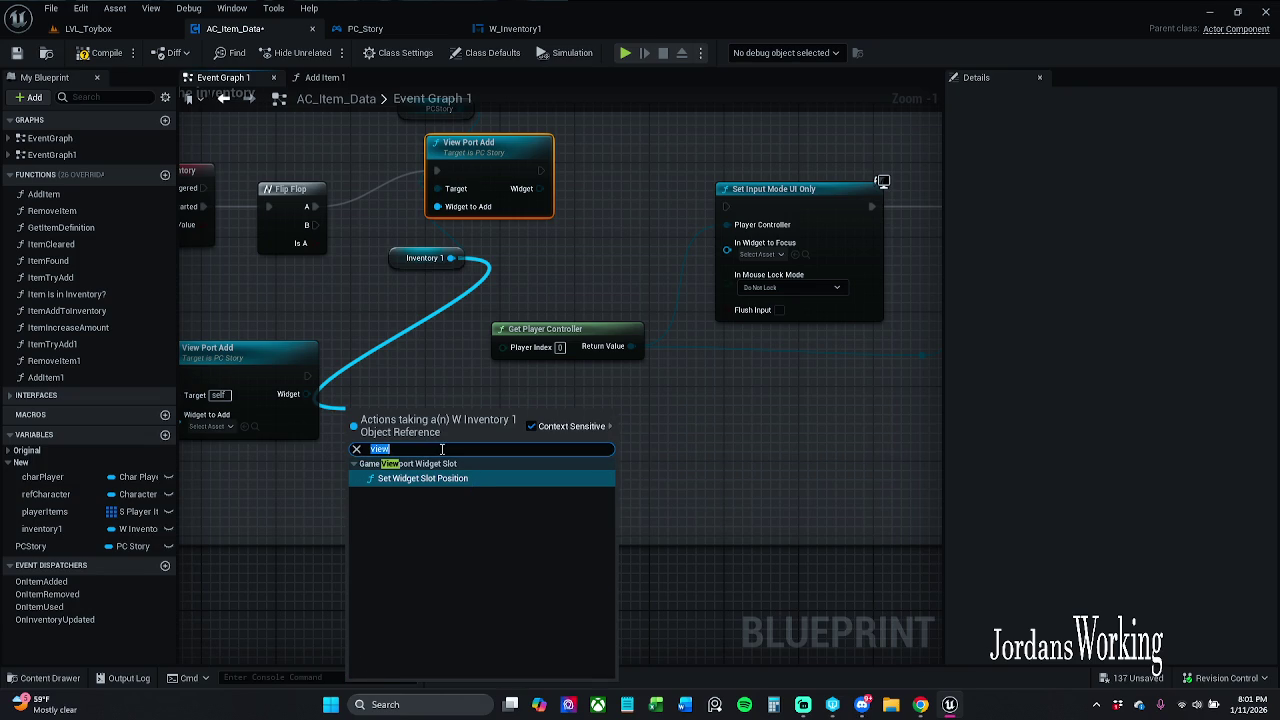
text(View)
text(Remove)
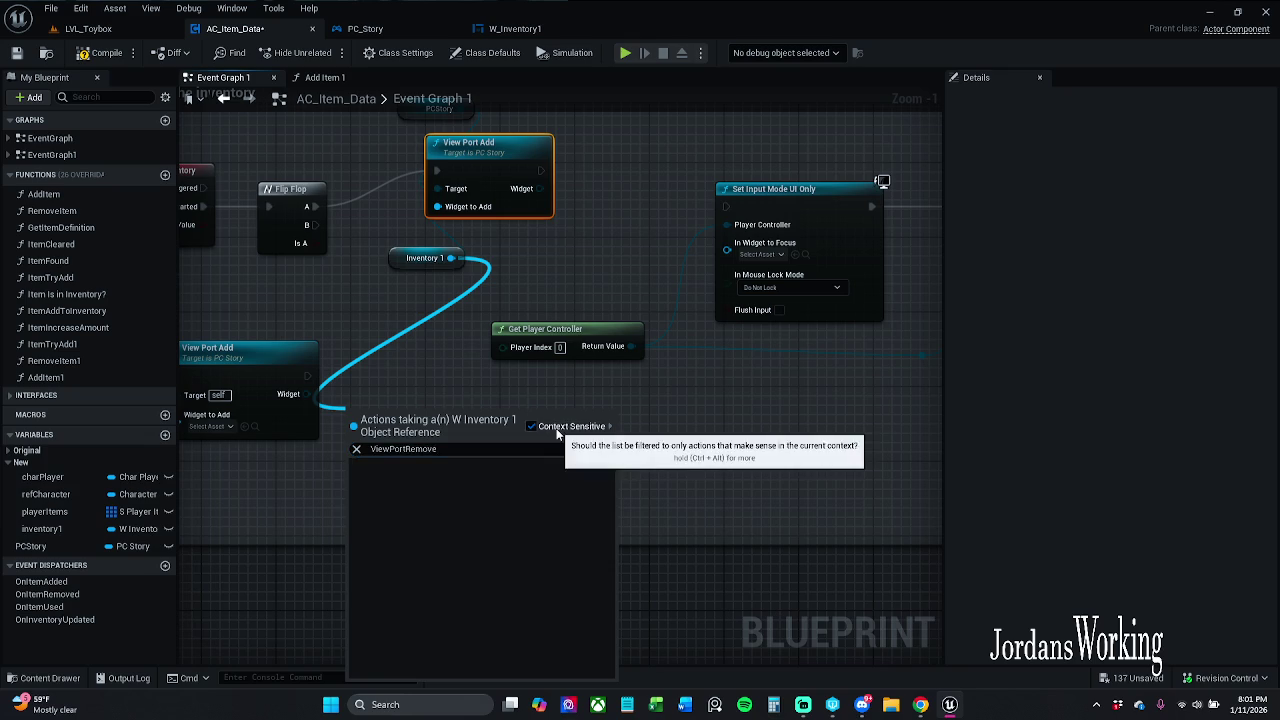
click(561, 425)
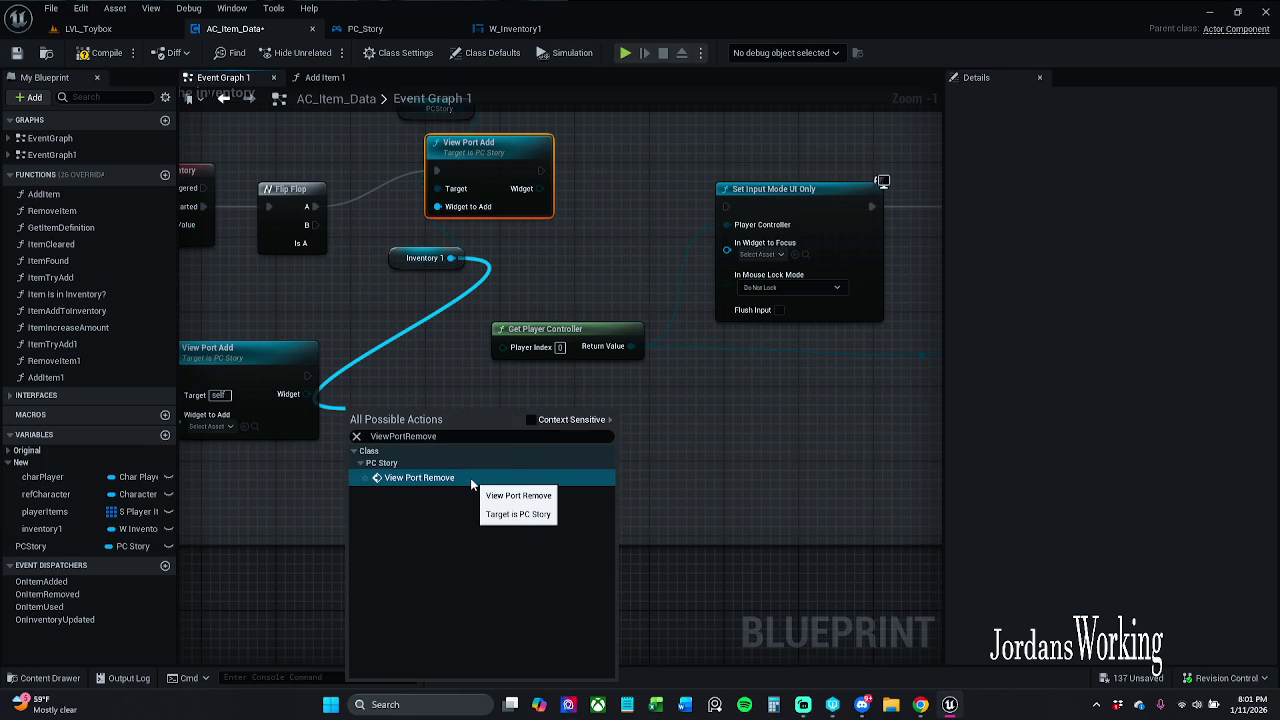
click(472, 478)
mouse_move(395, 407)
mouse_down()
mouse_move(595, 520)
mouse_move(576, 454)
mouse_up()
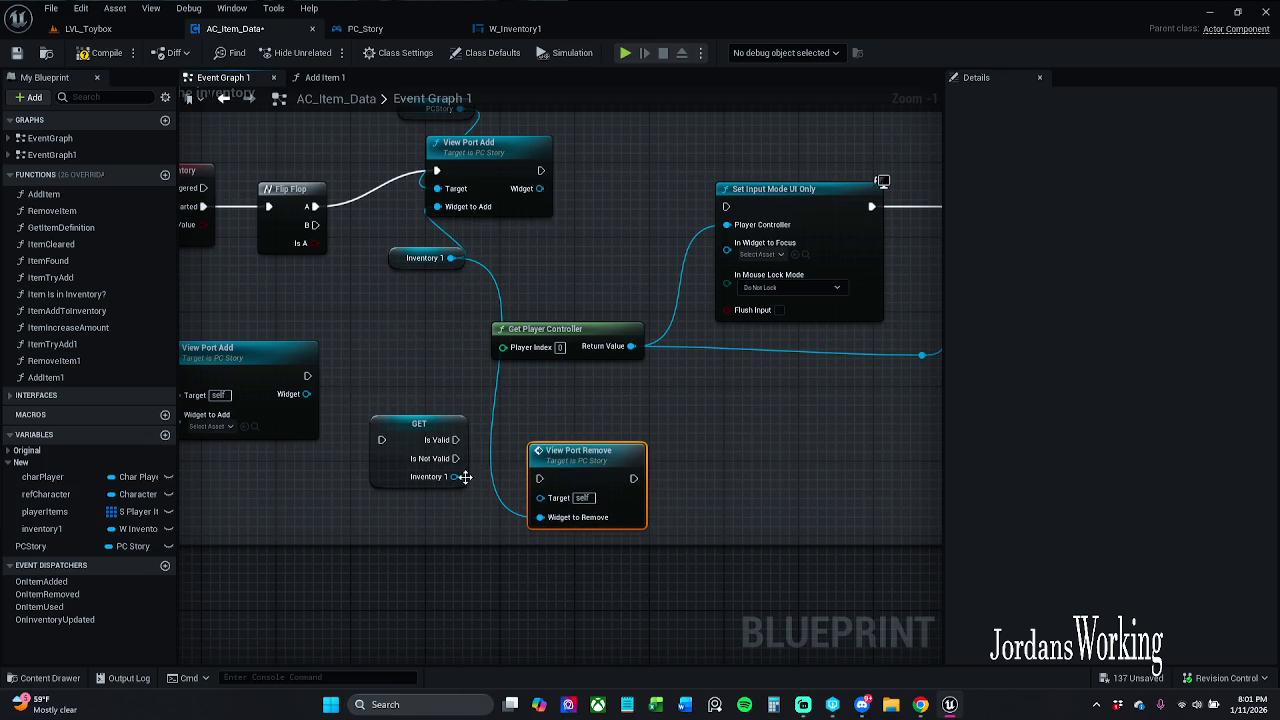
- Wire Flip Flop B into the validated GET and its Is Valid output into View Port Remove
mouse_move(452, 477)
mouse_down()
mouse_move(514, 535)
mouse_move(540, 517)
mouse_up()
drag(381, 440, 315, 225)
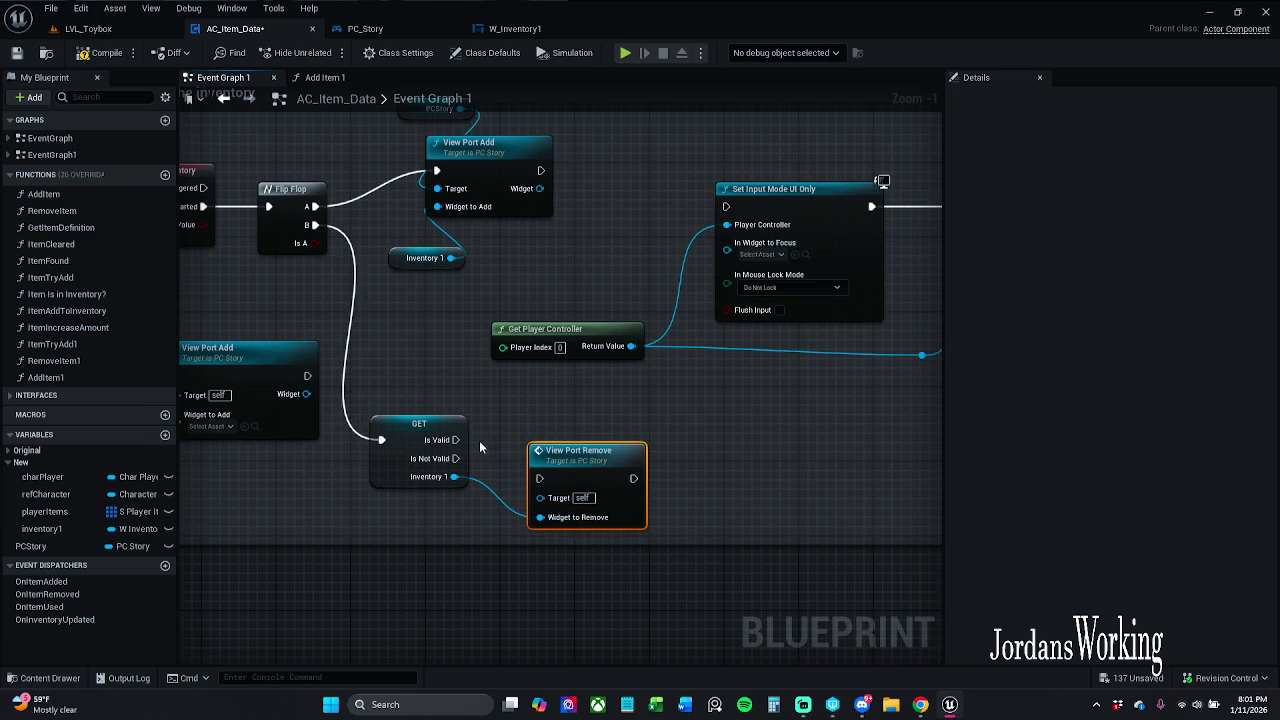
mouse_move(456, 440)
mouse_down()
mouse_move(536, 478)
mouse_move(542, 432)
mouse_up()
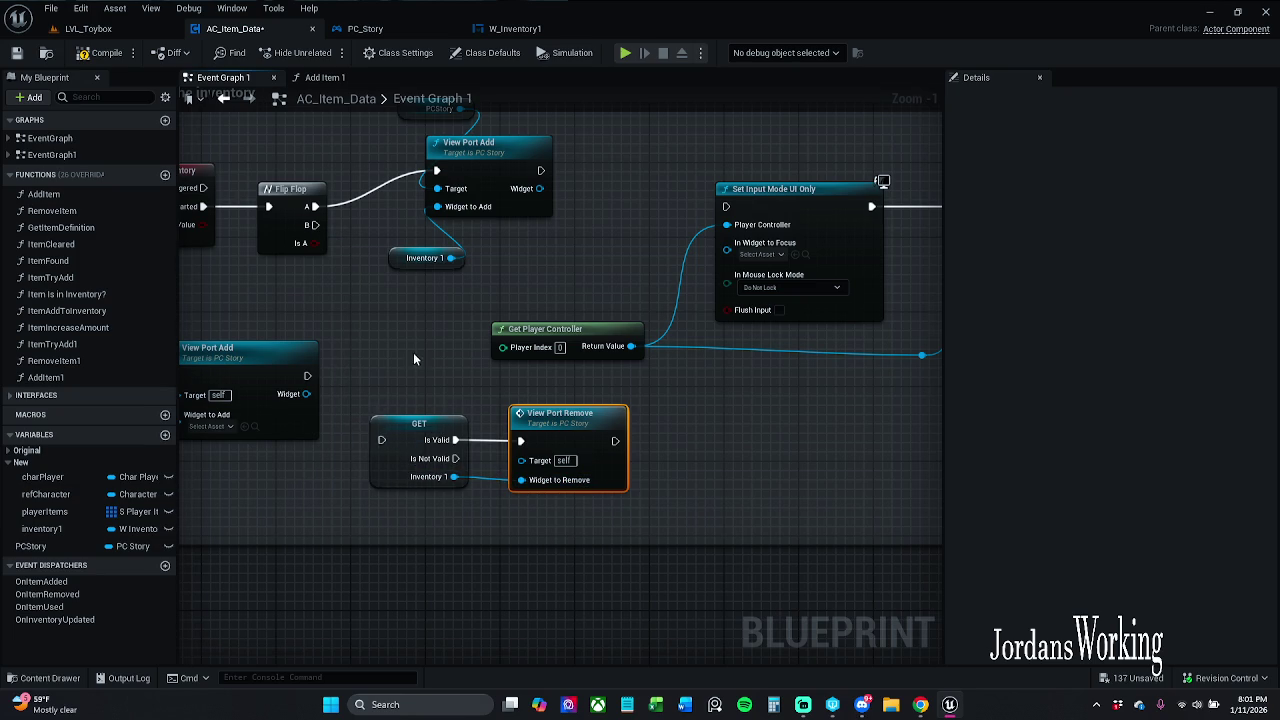
mouse_move(413, 352)
mouse_down()
mouse_move(475, 391)
mouse_move(578, 335)
mouse_up()
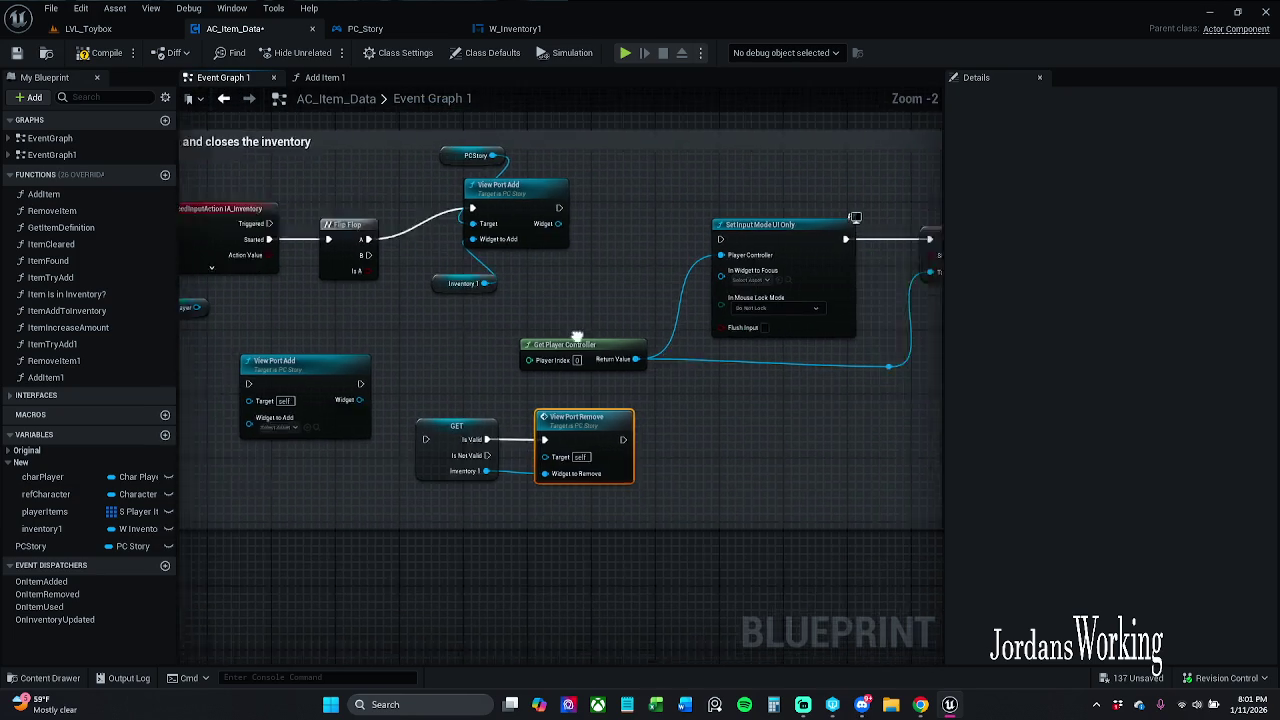
- Inspect the Set Input Mode UI Only and Get Player Controller nodes in the inventory comment
scroll(578, 335, down, 1)
mouse_move(491, 189)
mouse_down()
mouse_move(777, 163)
mouse_move(815, 325)
mouse_move(739, 368)
mouse_up()
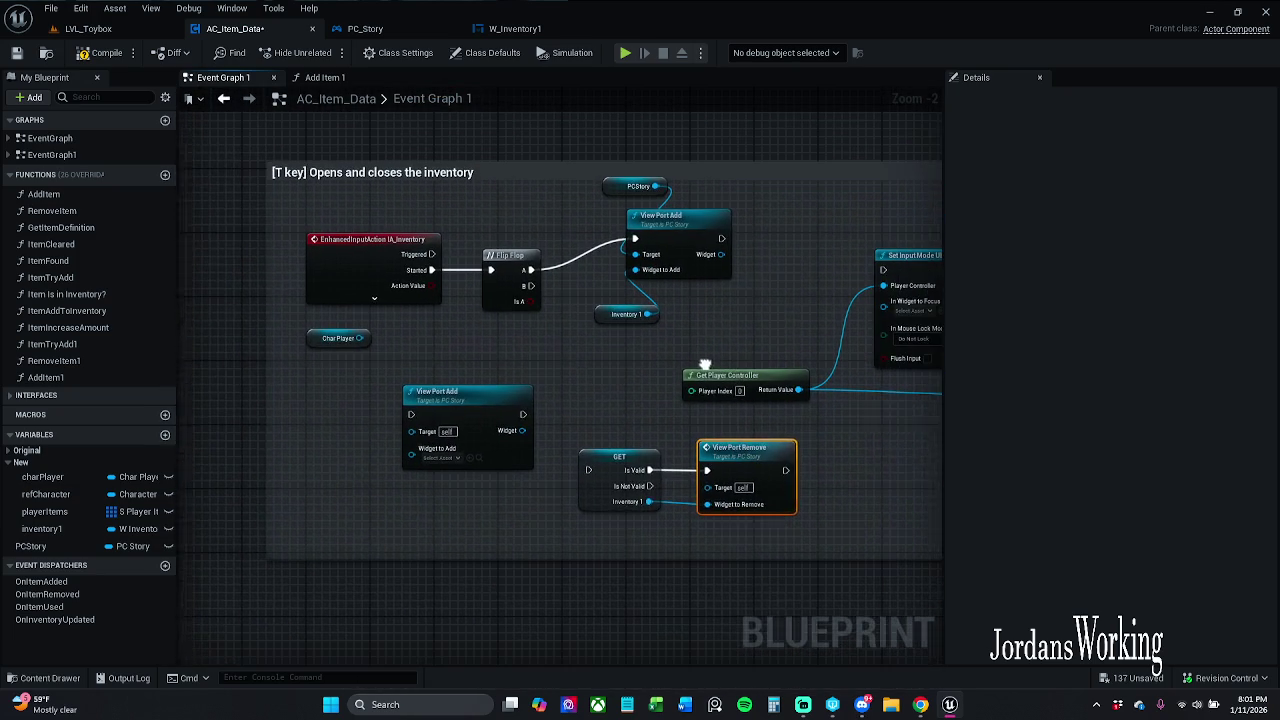
mouse_move(726, 314)
mouse_down()
mouse_move(700, 277)
mouse_move(588, 290)
mouse_up()
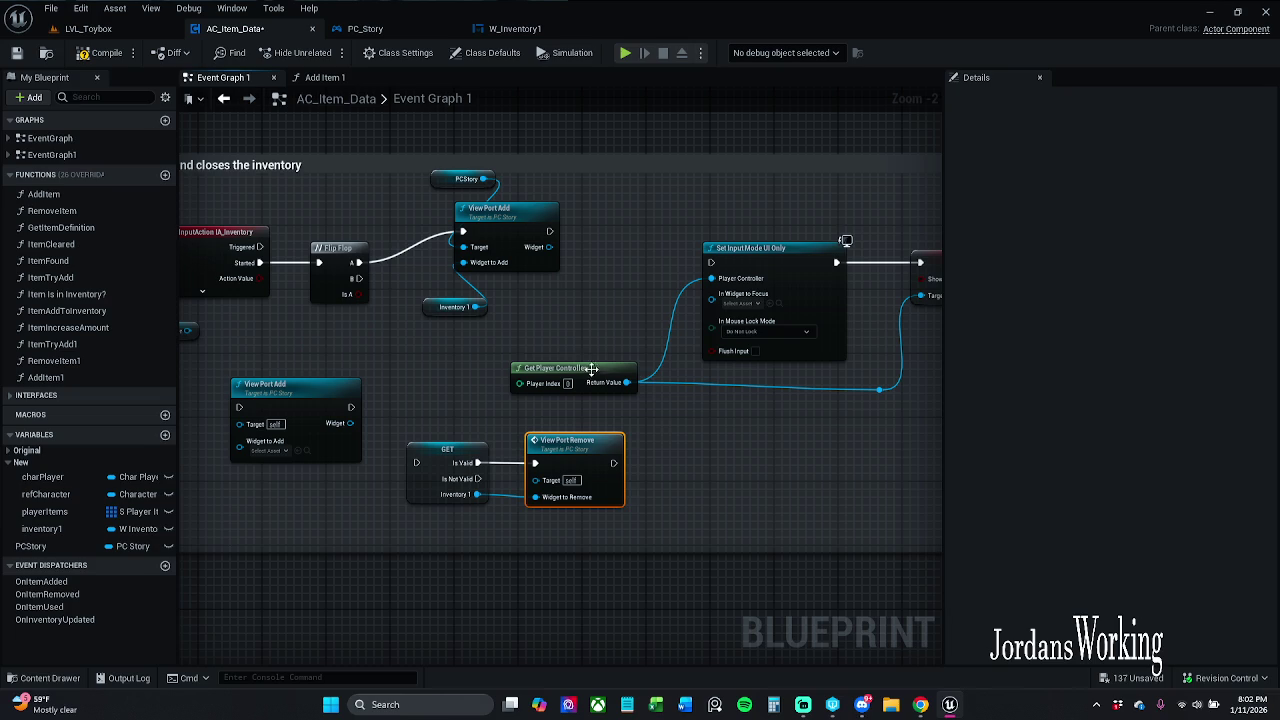
mouse_move(885, 412)
mouse_down()
mouse_move(851, 431)
mouse_move(737, 411)
mouse_up()
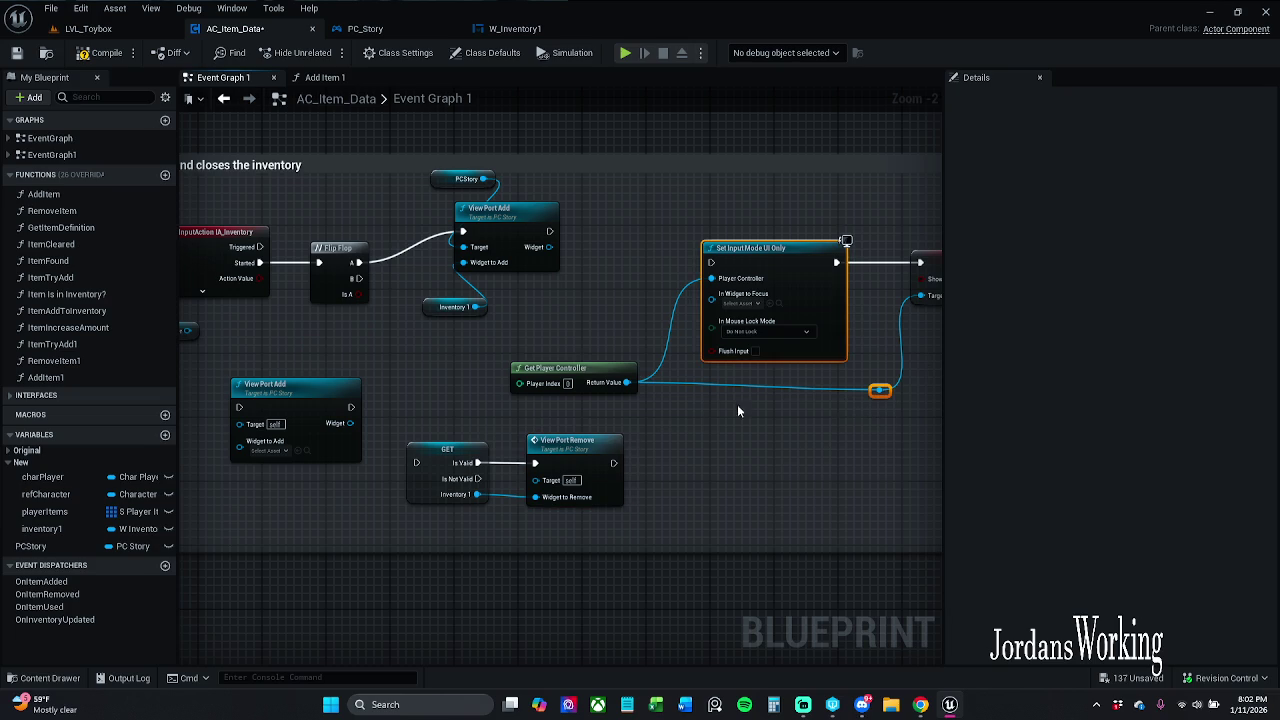
click(780, 396)
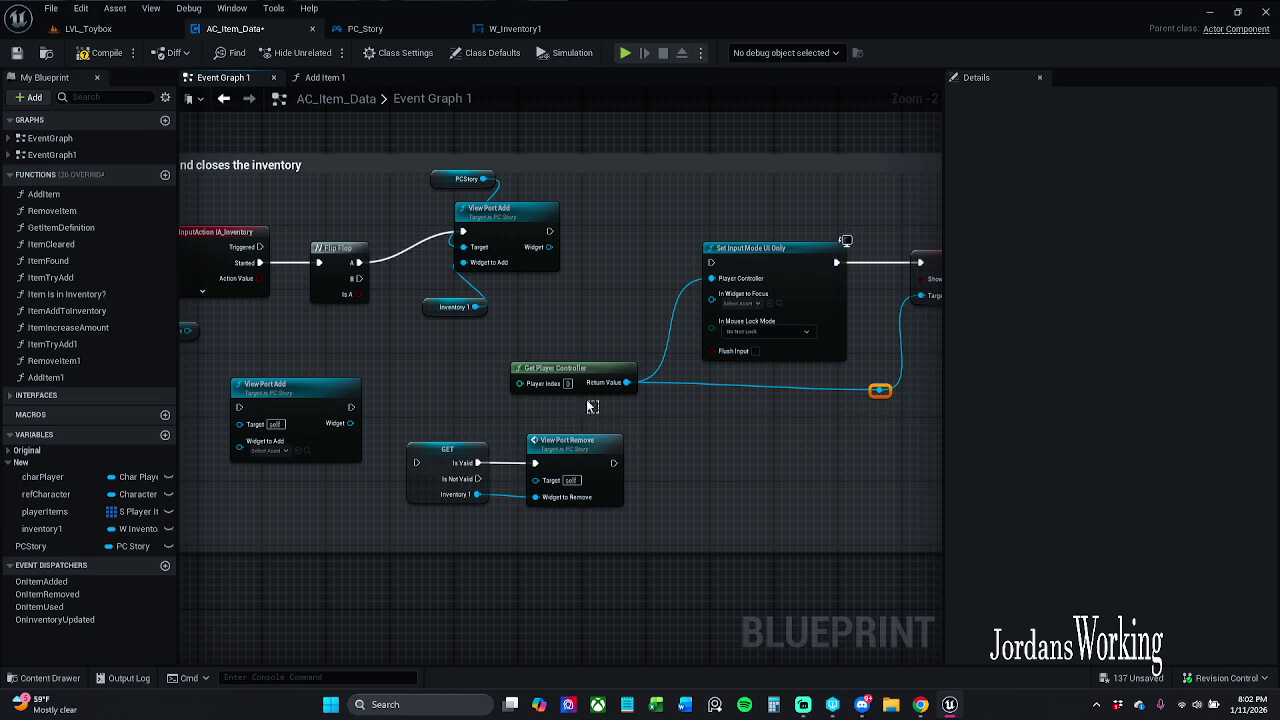
click(588, 390)
click(605, 310)
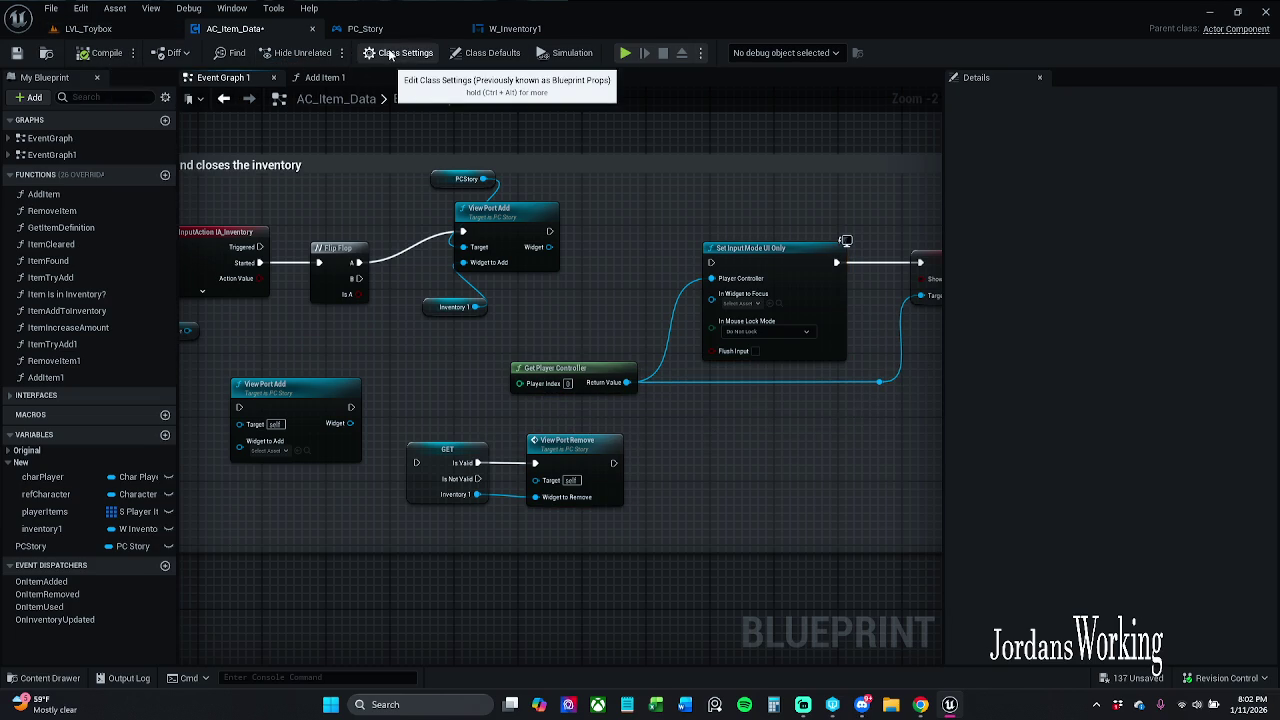
- Review W_Inventory1's On Clicked (buttonClose) chain and PC_Story's View Port Add, then return to AC_Item_Data
click(540, 30)
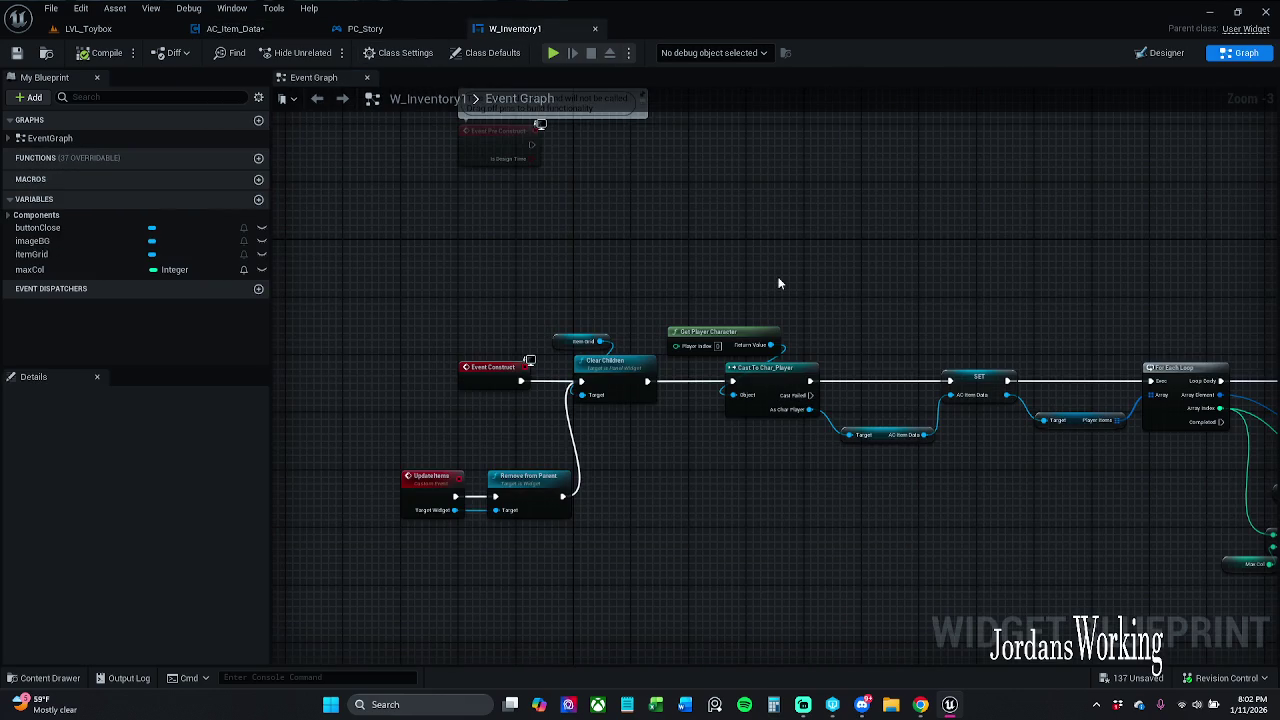
scroll(572, 318, down, 5)
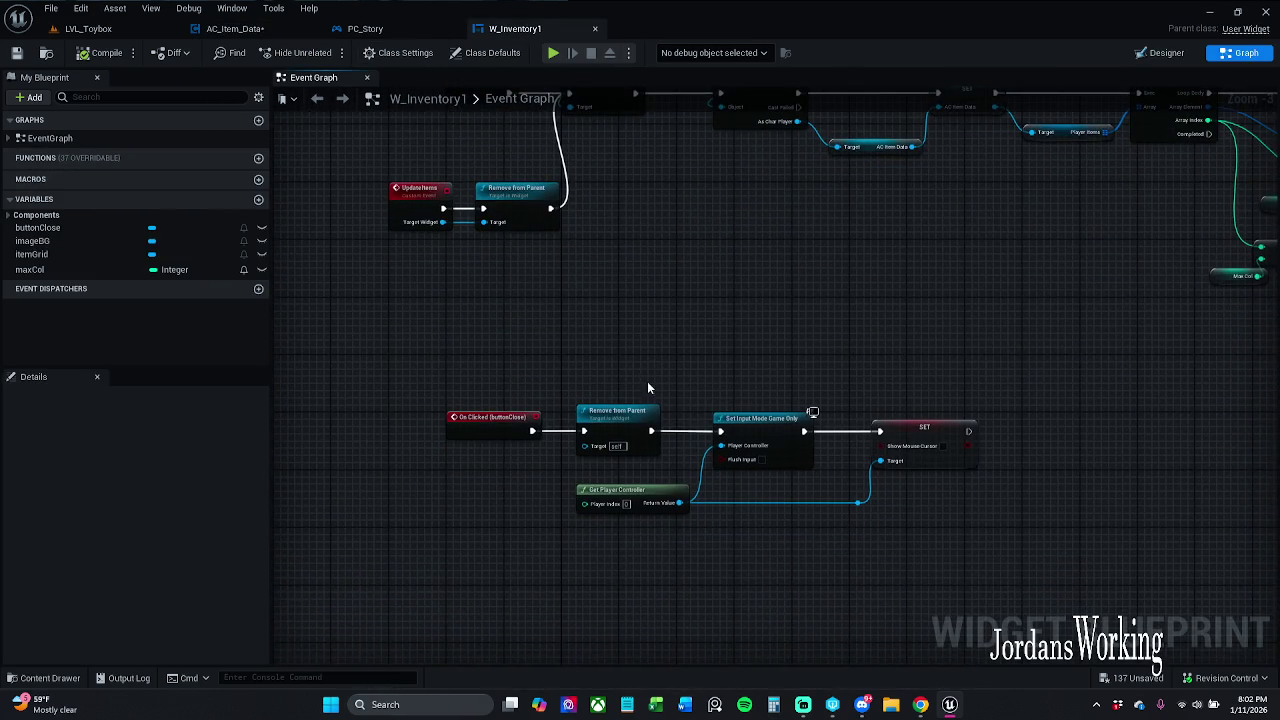
scroll(745, 413, up, 3)
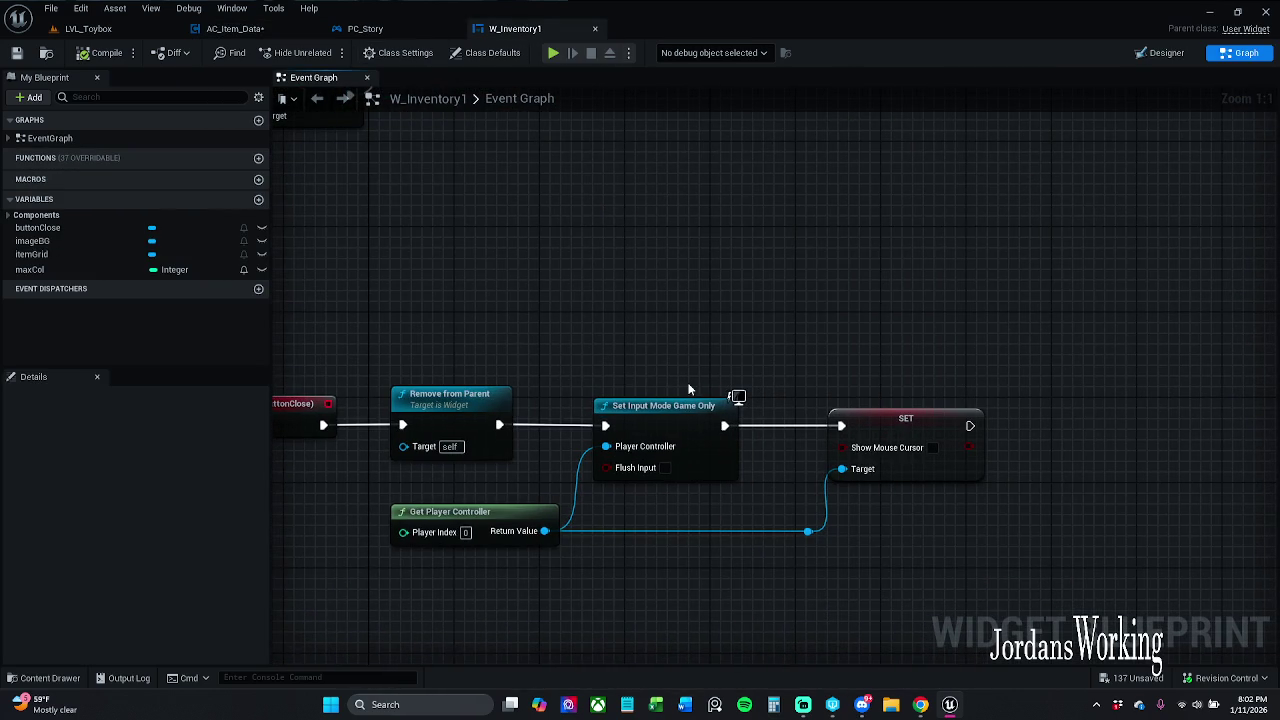
mouse_move(688, 389)
mouse_down()
mouse_move(597, 357)
mouse_move(643, 347)
mouse_up()
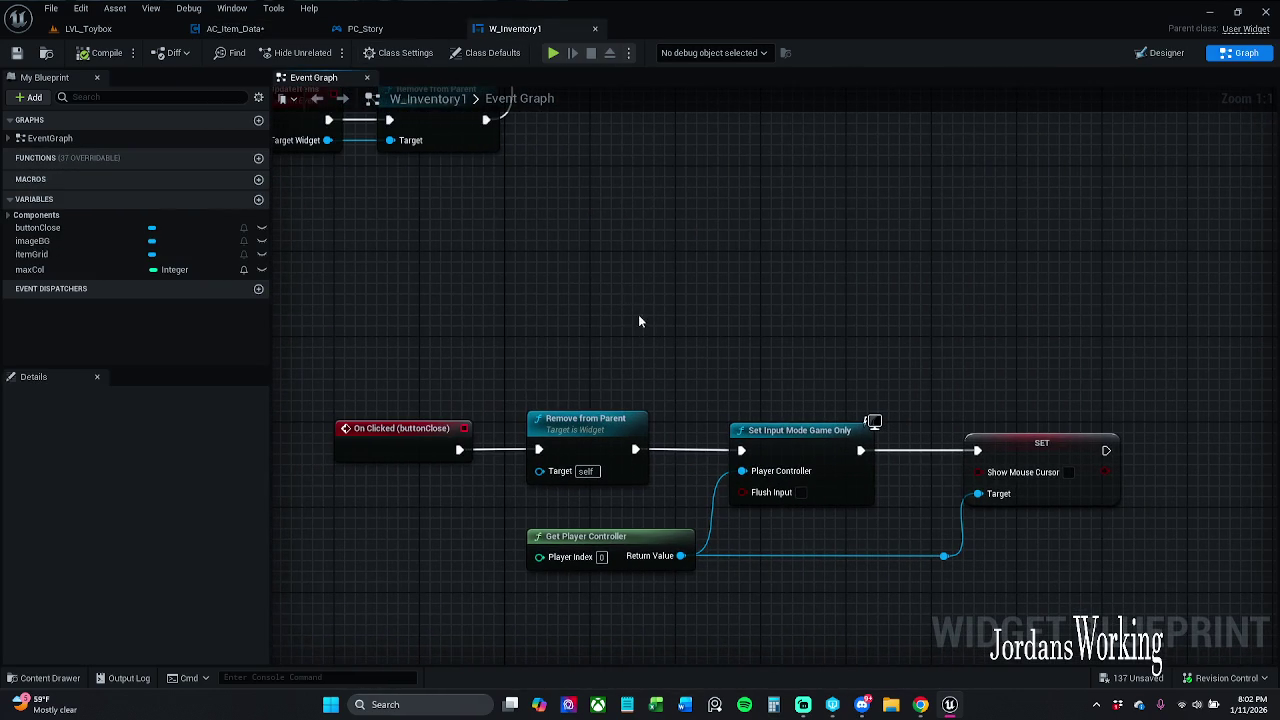
scroll(629, 300, down, 2)
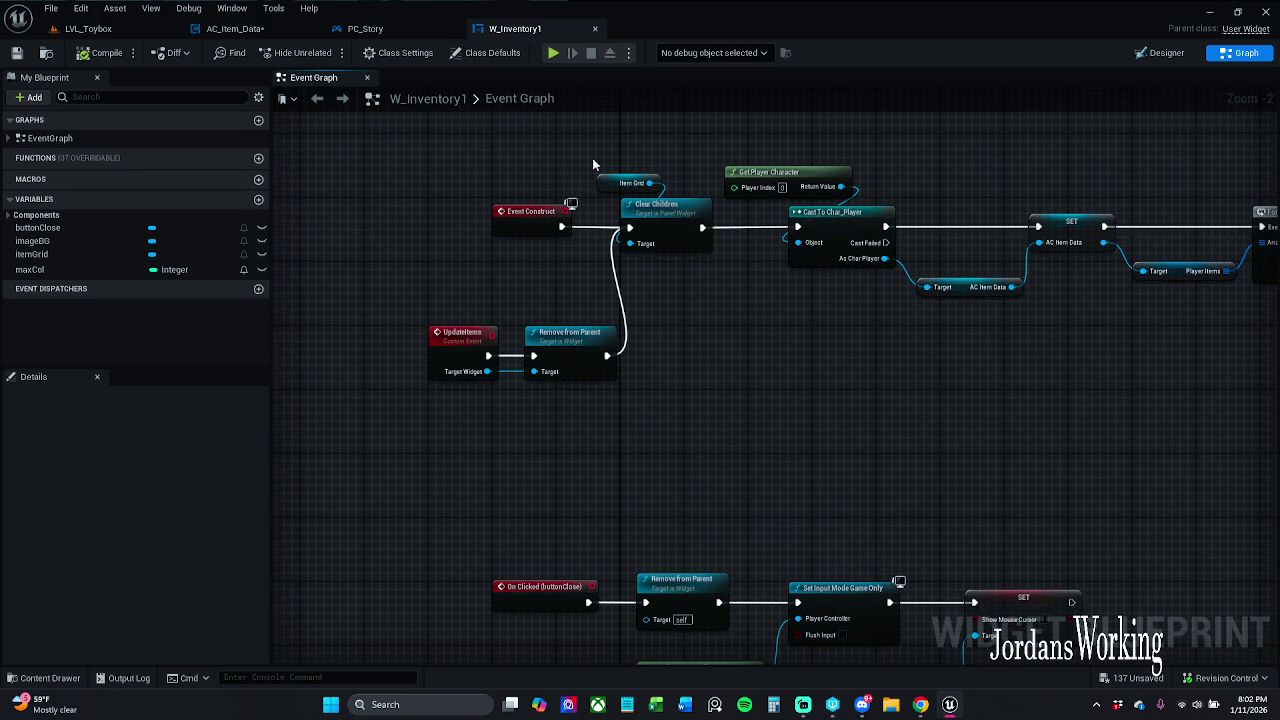
click(358, 28)
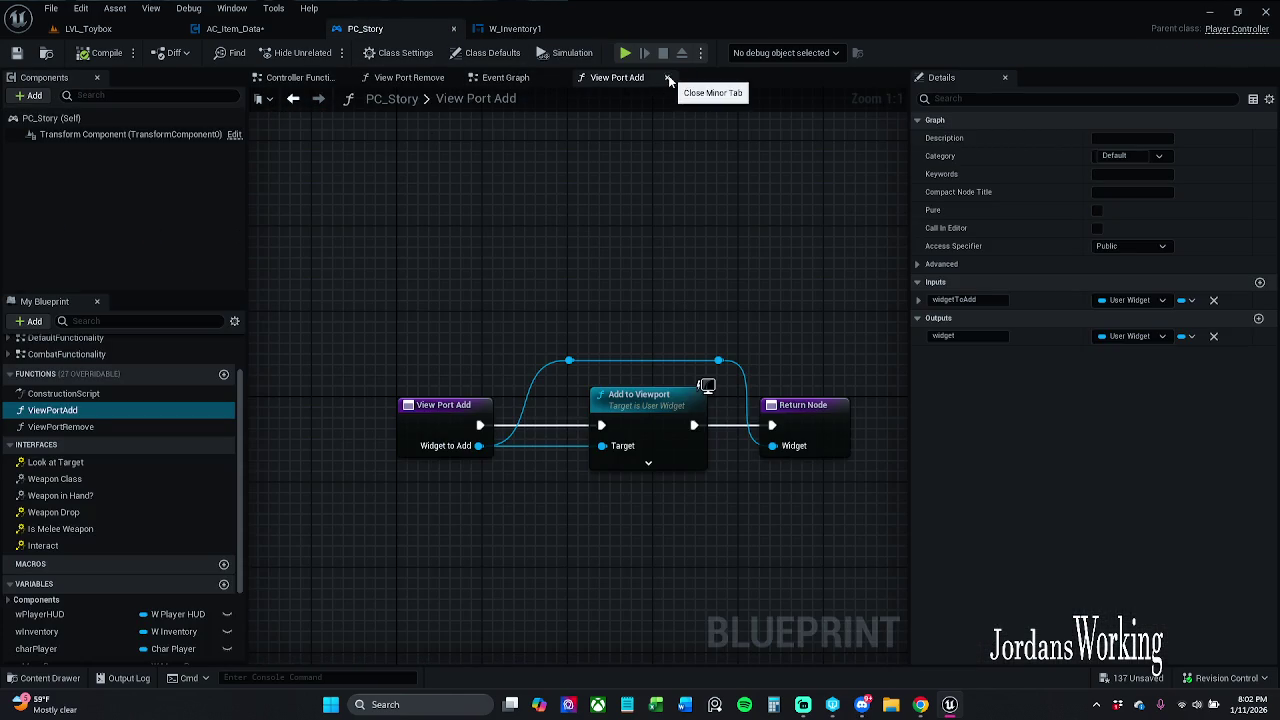
click(240, 30)
- Connect View Port Add's execution output to Set Input Mode UI Only
drag(535, 347, 596, 336)
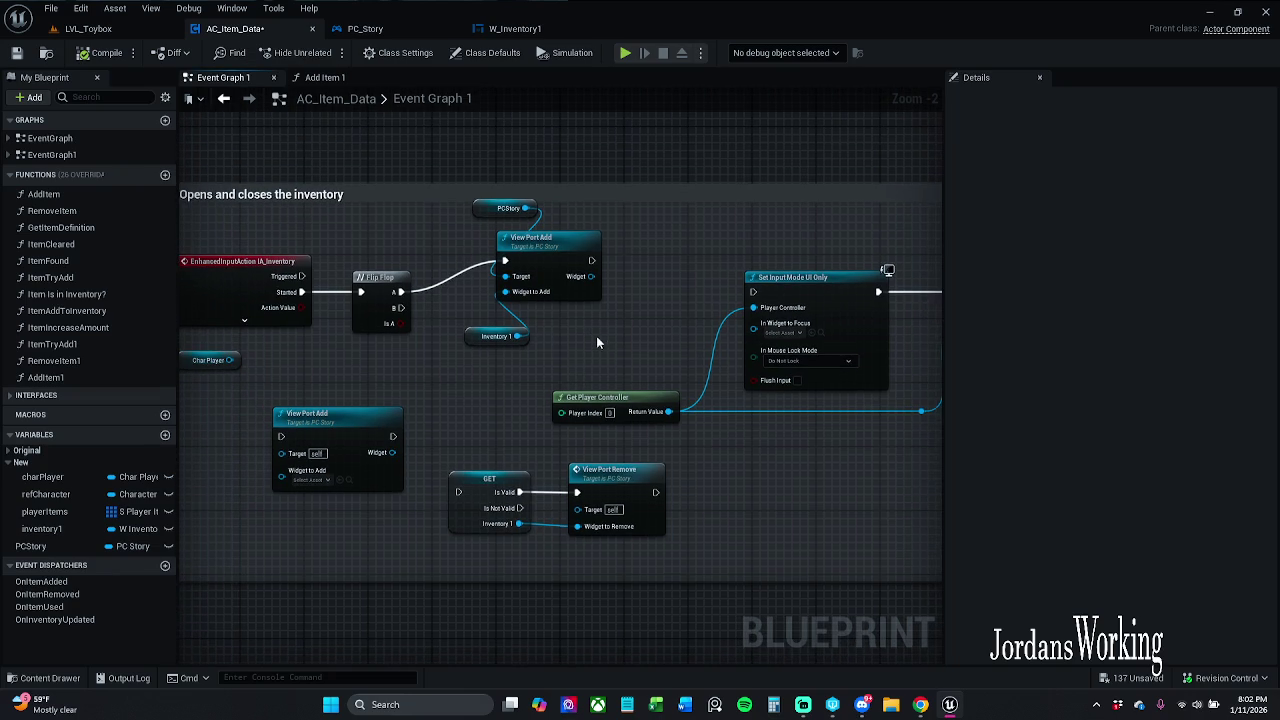
mouse_move(740, 308)
mouse_down()
mouse_move(656, 285)
mouse_move(462, 269)
mouse_move(766, 451)
mouse_move(874, 455)
mouse_up()
scroll(628, 270, up, 2)
mouse_move(676, 277)
mouse_down()
mouse_move(783, 340)
mouse_move(793, 308)
mouse_move(772, 277)
mouse_up()
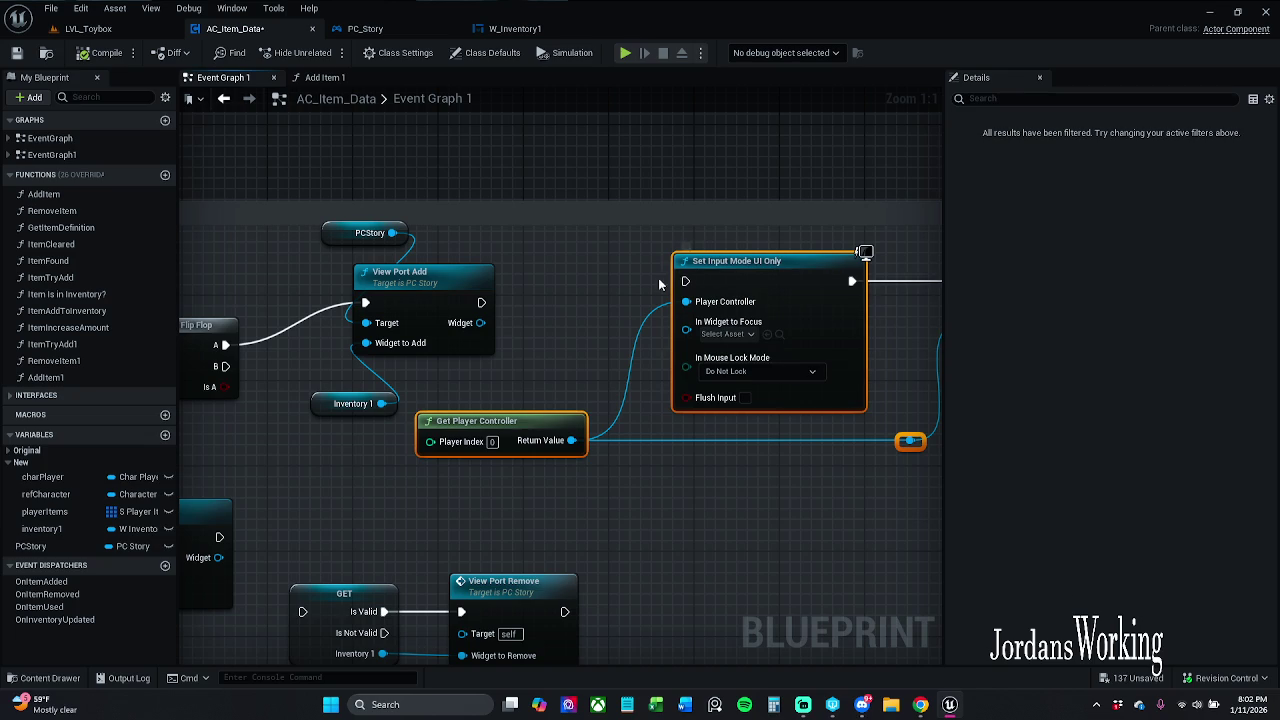
drag(686, 281, 482, 302)
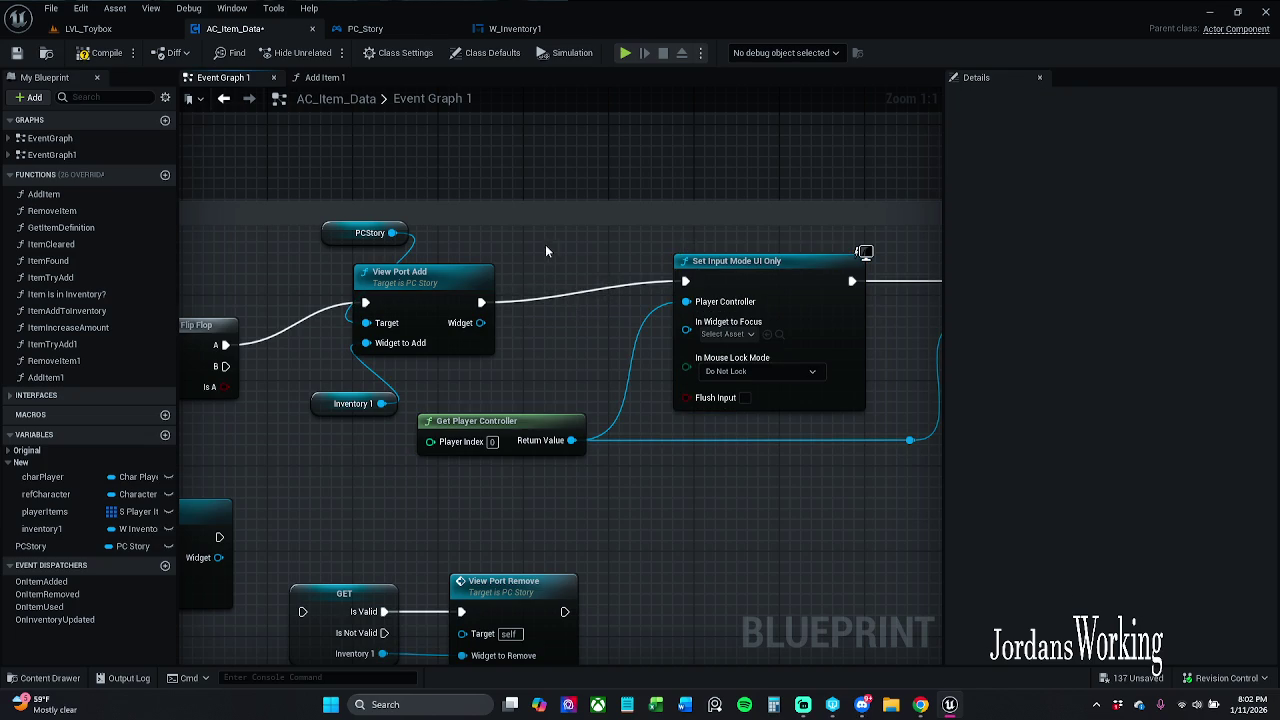
- Rearrange the input mode chain, View Port Add, Char Player, IA_Inventory event and Flip Flop nodes
mouse_move(549, 249)
mouse_down()
mouse_move(852, 499)
mouse_move(989, 497)
mouse_up()
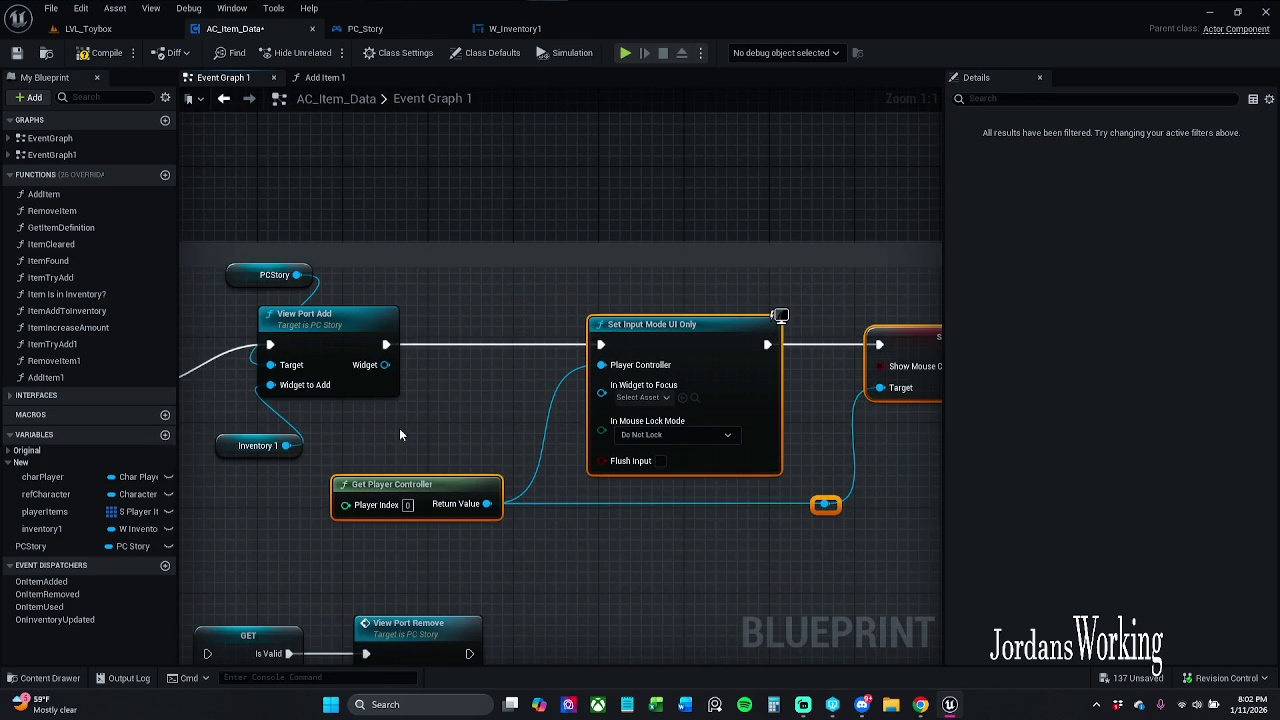
mouse_move(396, 434)
mouse_down()
mouse_move(275, 345)
mouse_move(228, 282)
mouse_up()
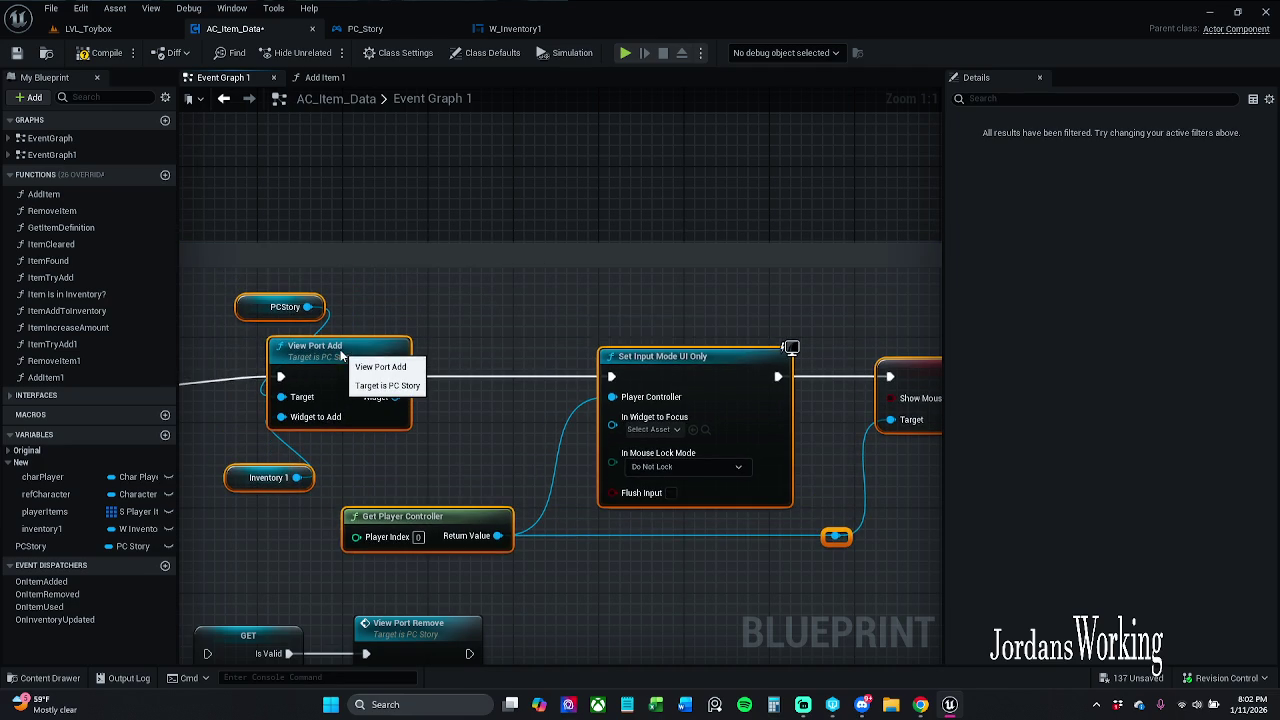
mouse_move(340, 350)
mouse_down()
mouse_move(488, 321)
mouse_move(548, 447)
mouse_move(530, 400)
mouse_up()
drag(335, 354, 387, 397)
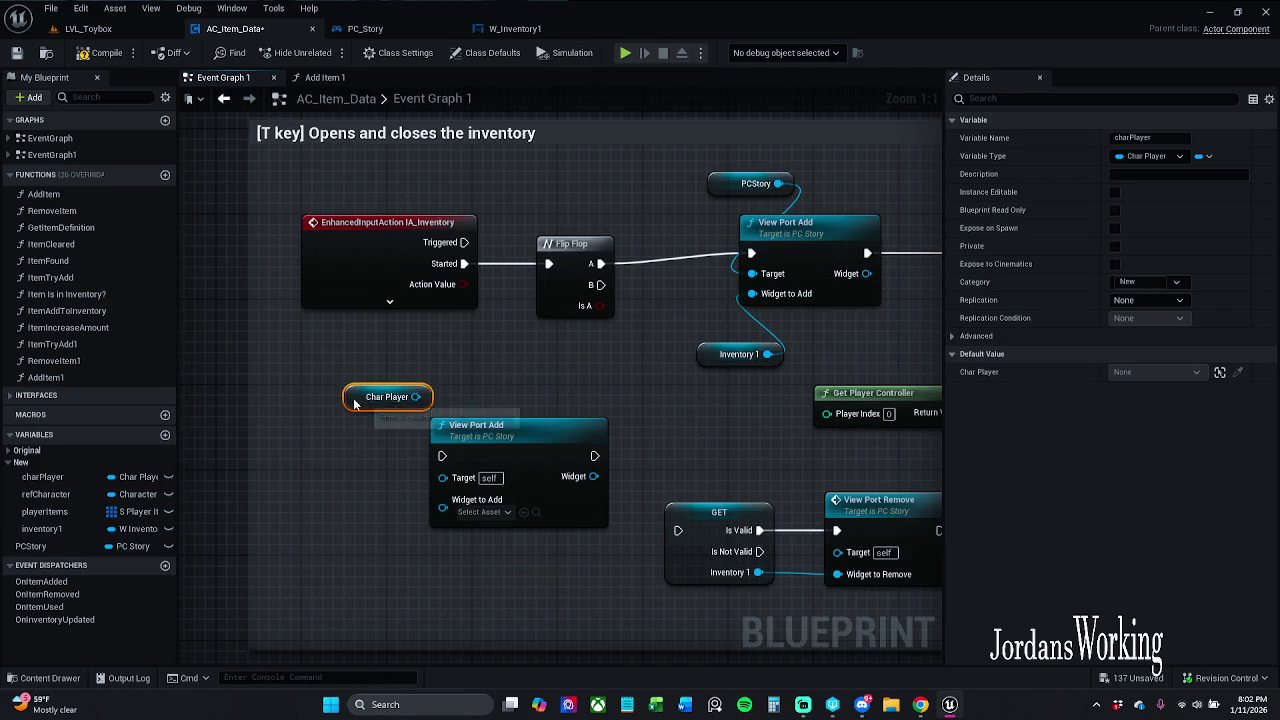
click(467, 378)
drag(442, 342, 540, 290)
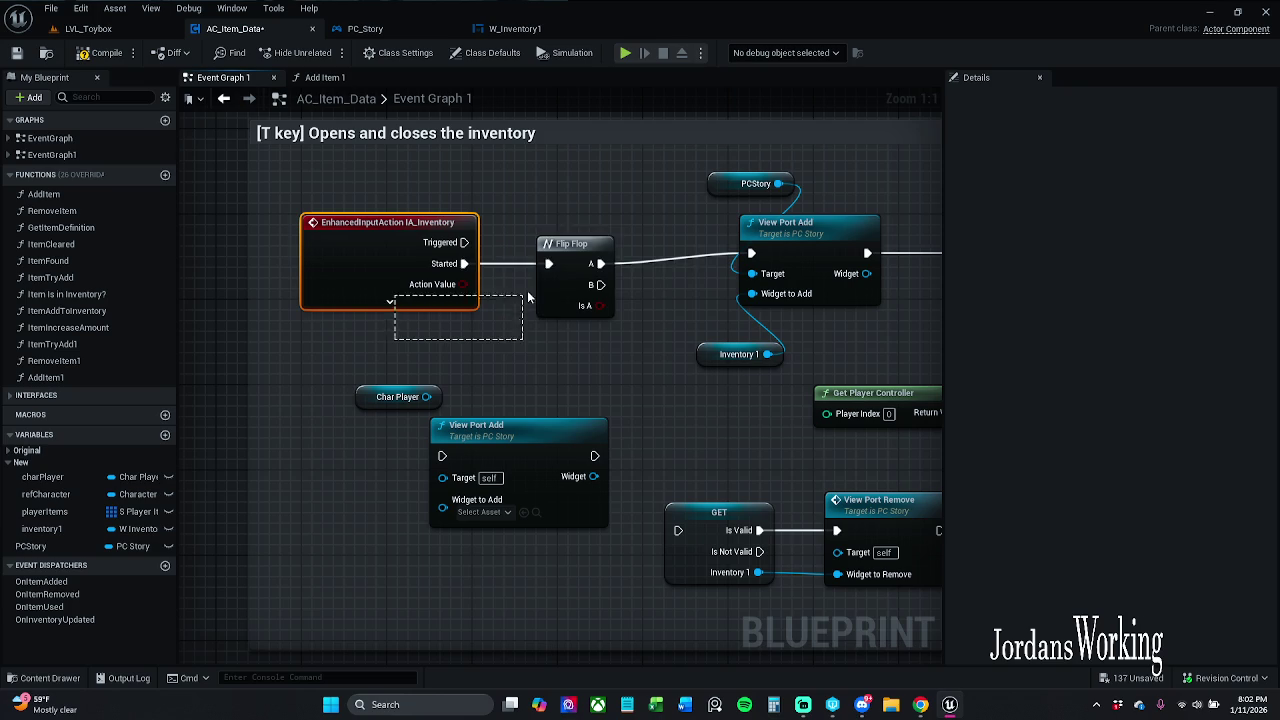
mouse_move(582, 250)
mouse_down()
mouse_move(558, 292)
mouse_move(590, 289)
mouse_move(583, 220)
mouse_move(483, 194)
mouse_move(501, 320)
mouse_move(548, 301)
mouse_up()
click(566, 258)
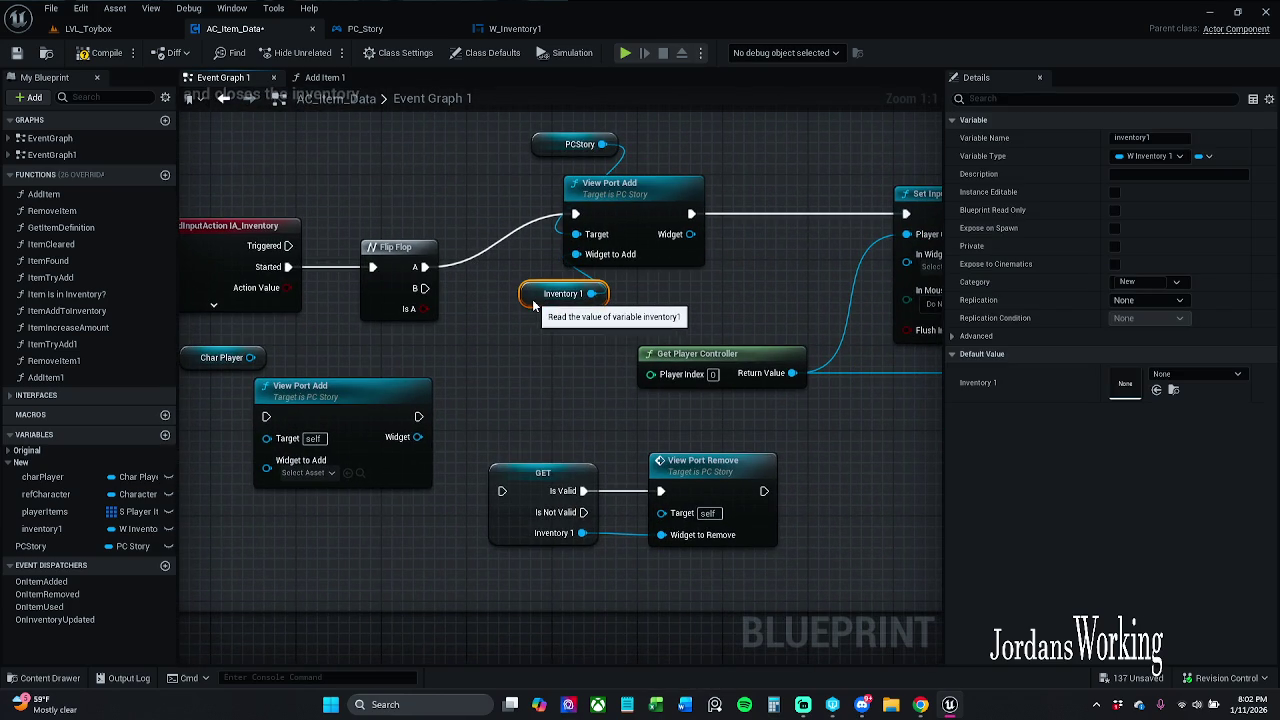
drag(534, 151, 519, 161)
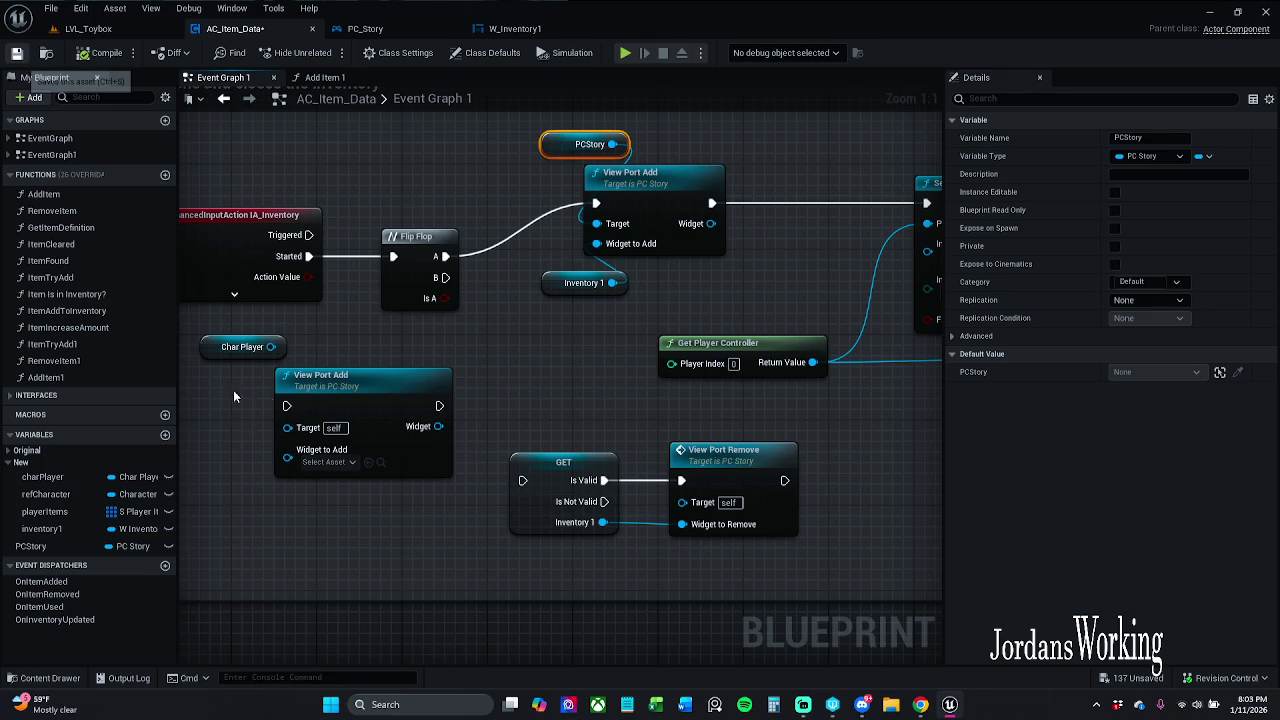
- Save AC_Item_Data and delete the unused Char Player getter
key(ctrl+s)
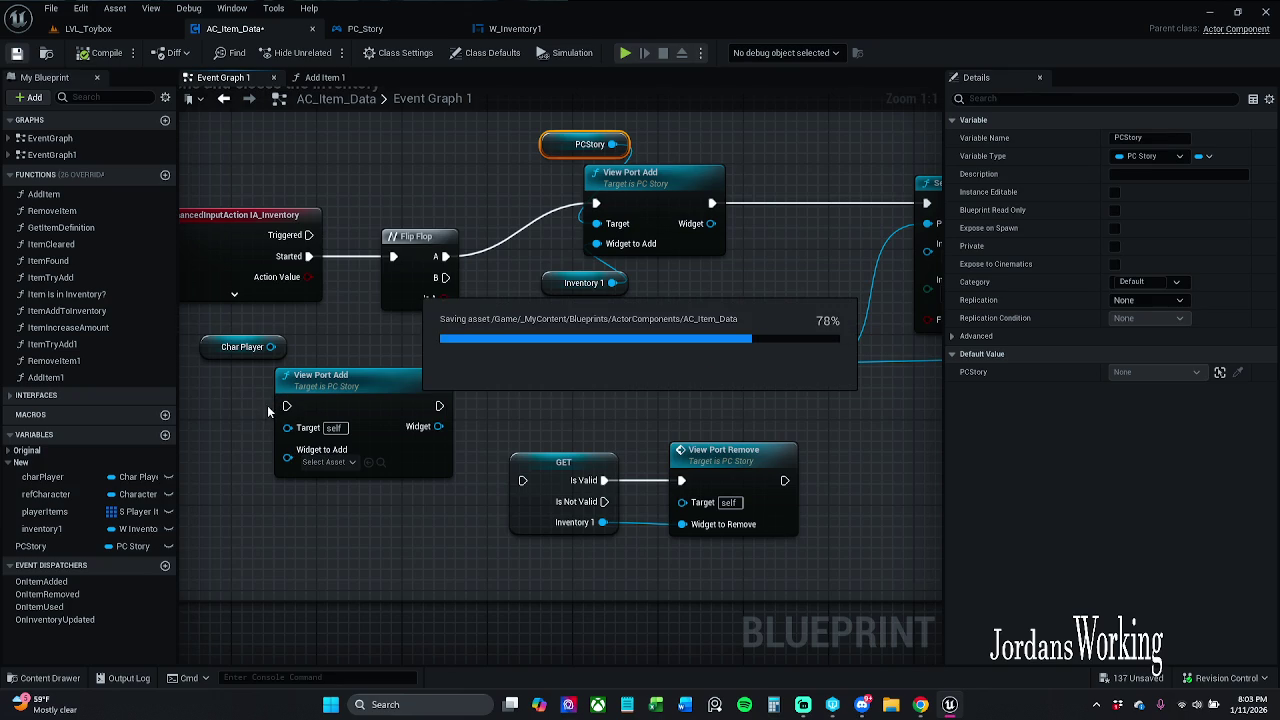
drag(238, 433, 362, 348)
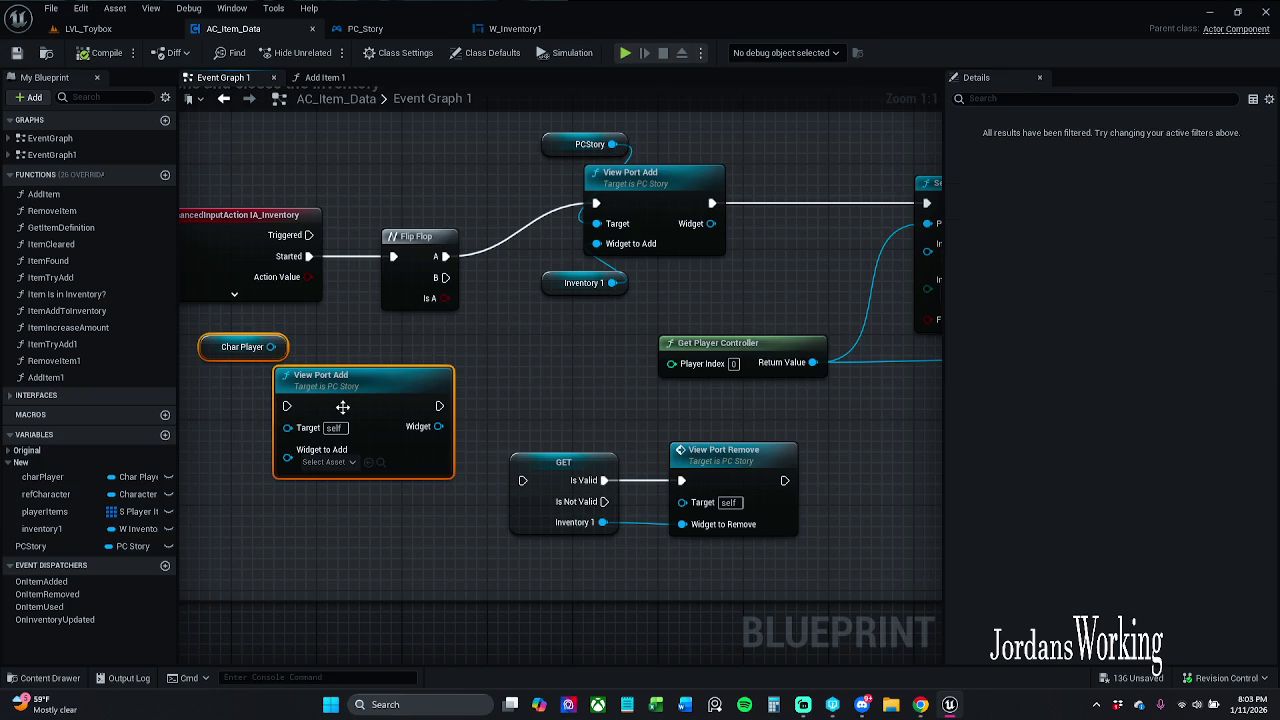
drag(326, 394, 314, 414)
click(315, 363)
click(236, 368)
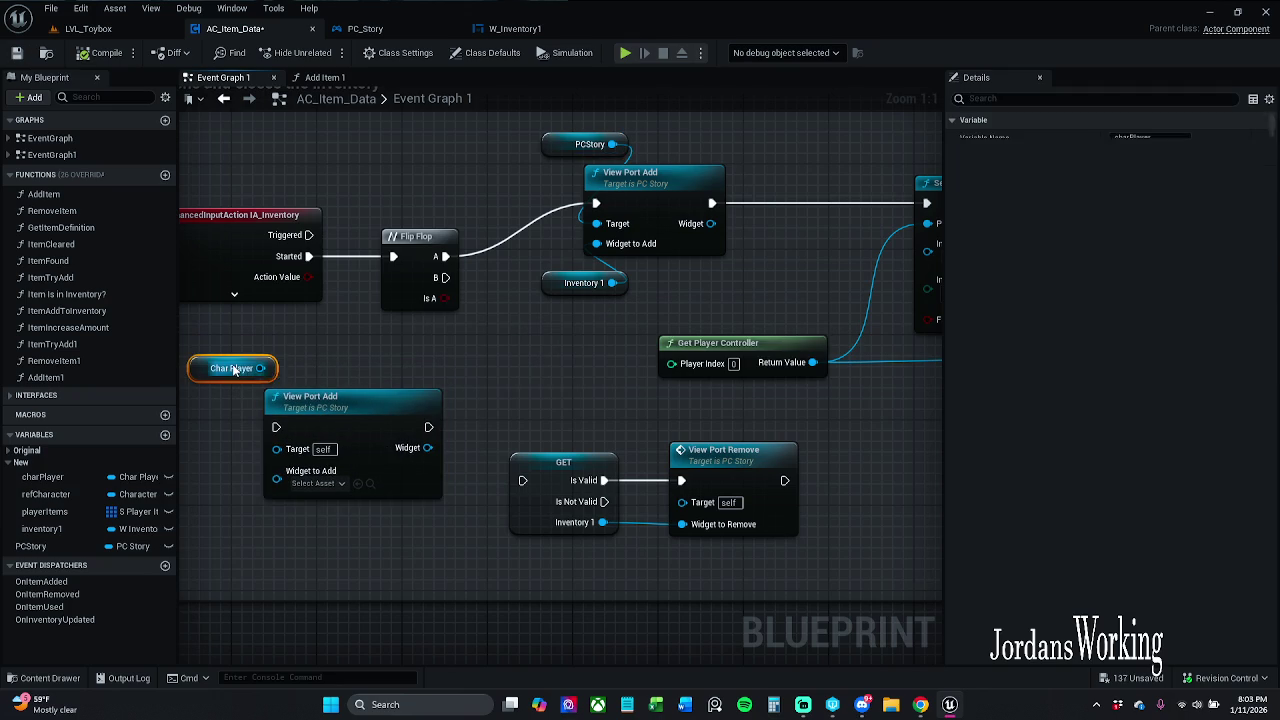
key(Delete)
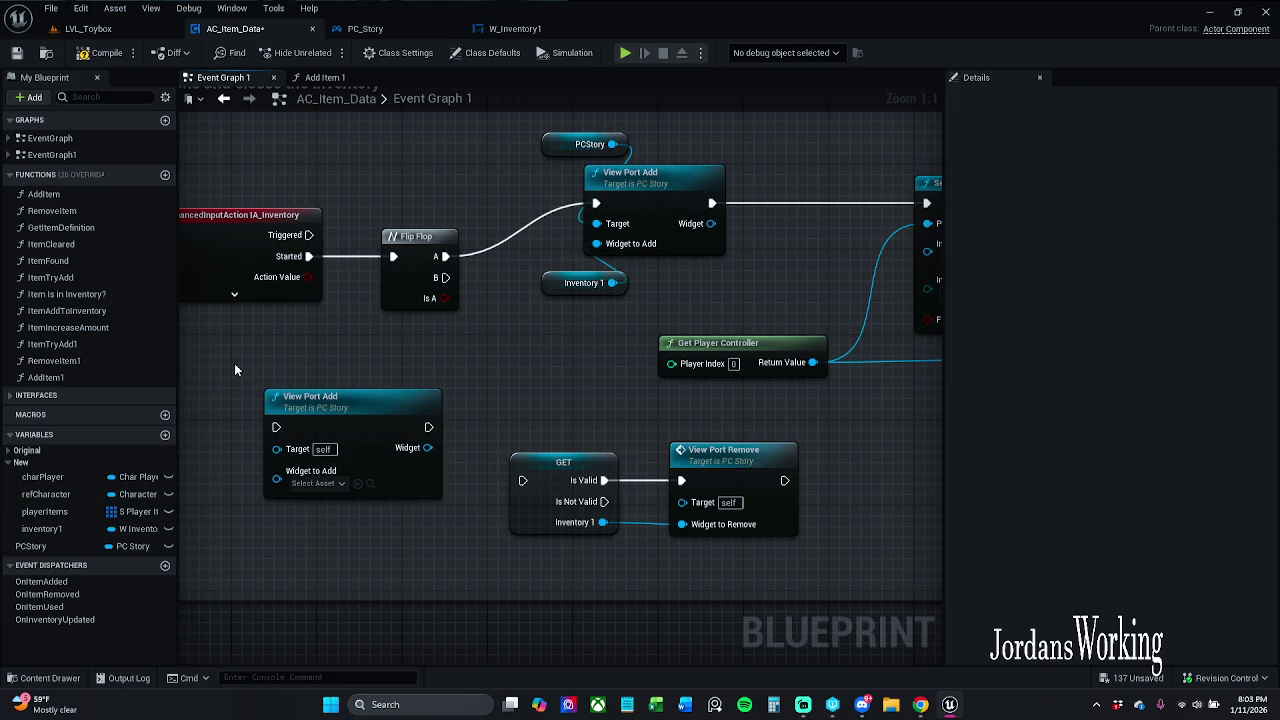
- Delete the unconnected View Port Add node, then compile and save the blueprint
scroll(437, 346, down, 1)
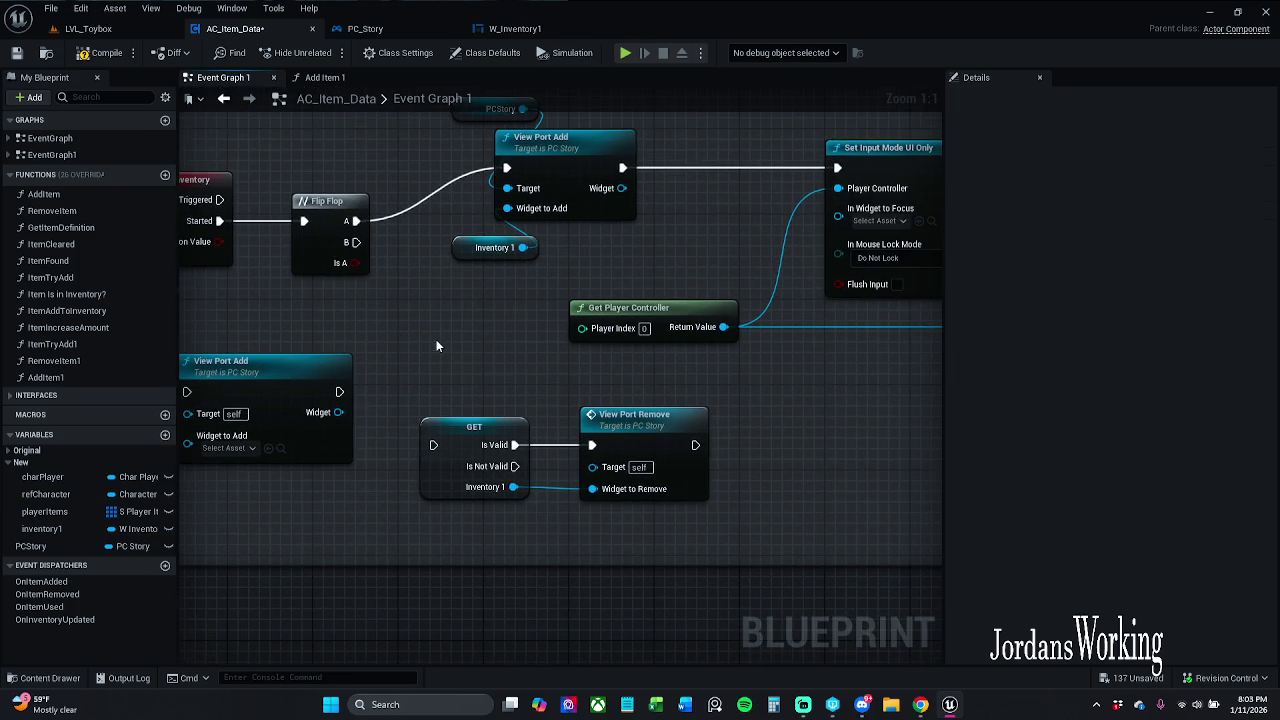
mouse_move(433, 338)
mouse_down()
mouse_move(522, 316)
mouse_move(386, 368)
mouse_move(398, 362)
mouse_up()
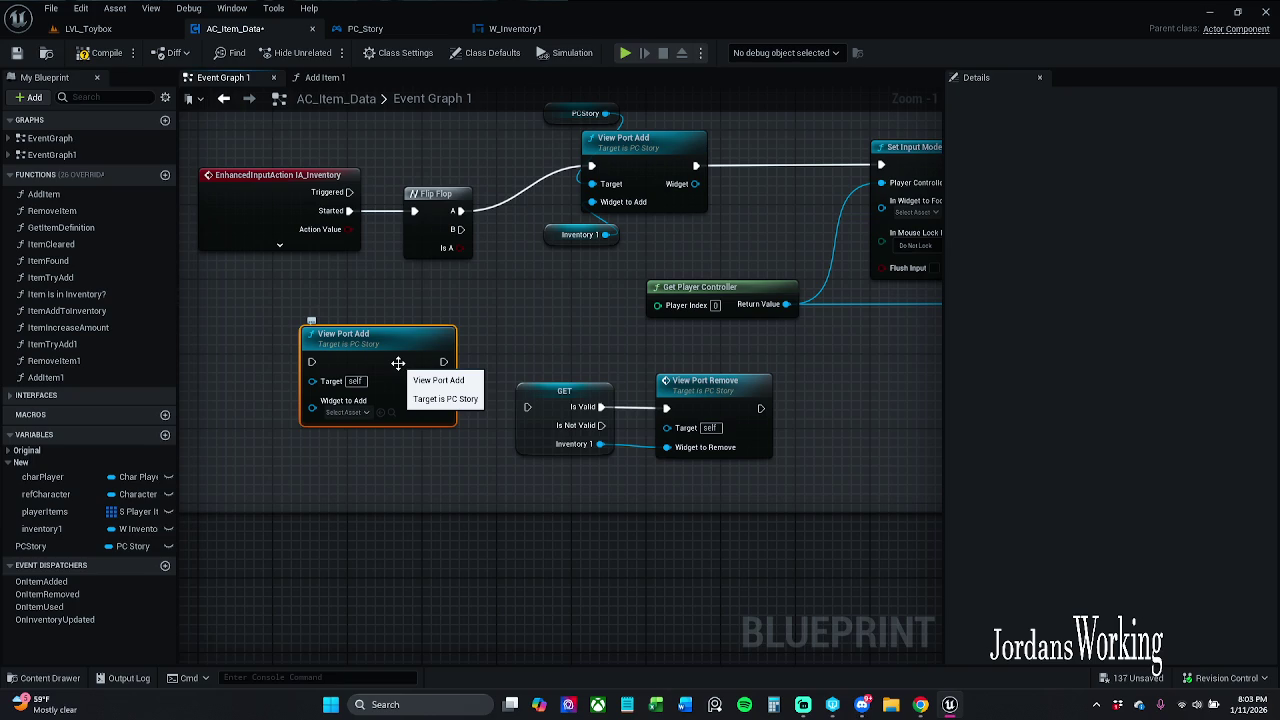
key(Delete)
drag(385, 390, 263, 405)
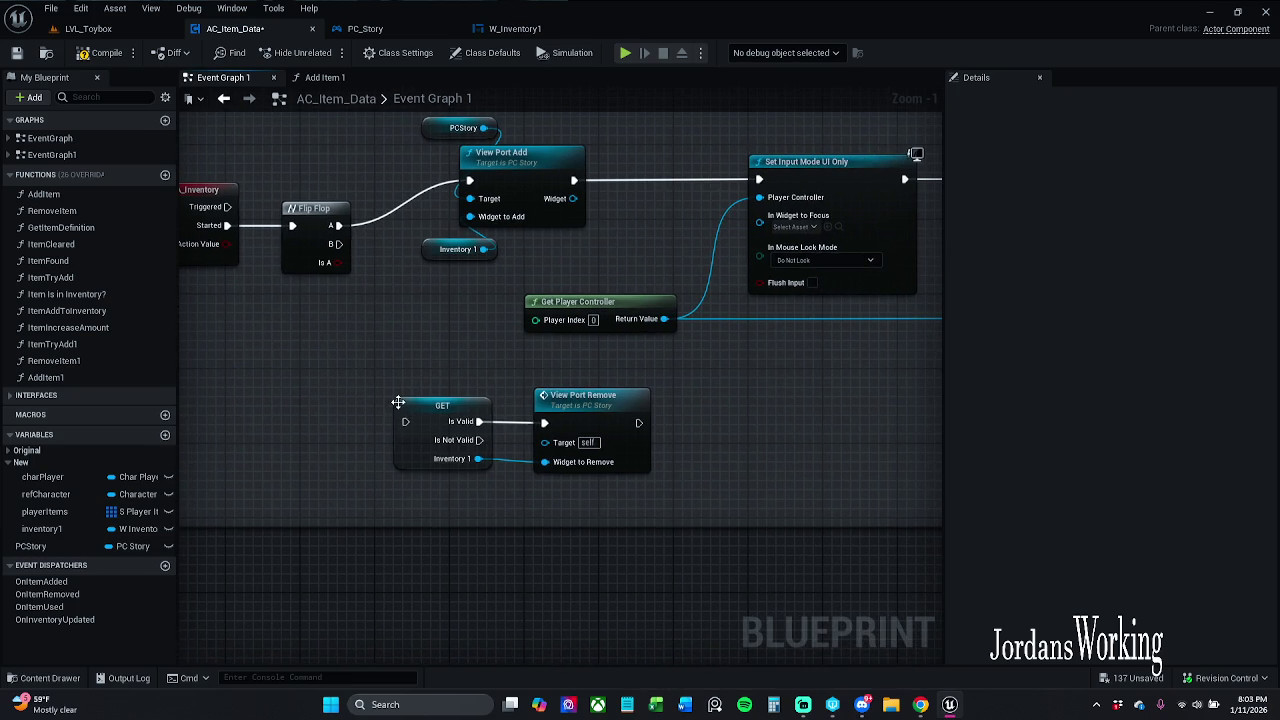
click(86, 53)
key(ctrl+s)
- Delete the GET and View Port Remove nodes and recompile
scroll(470, 370, down, 1)
drag(470, 368, 592, 428)
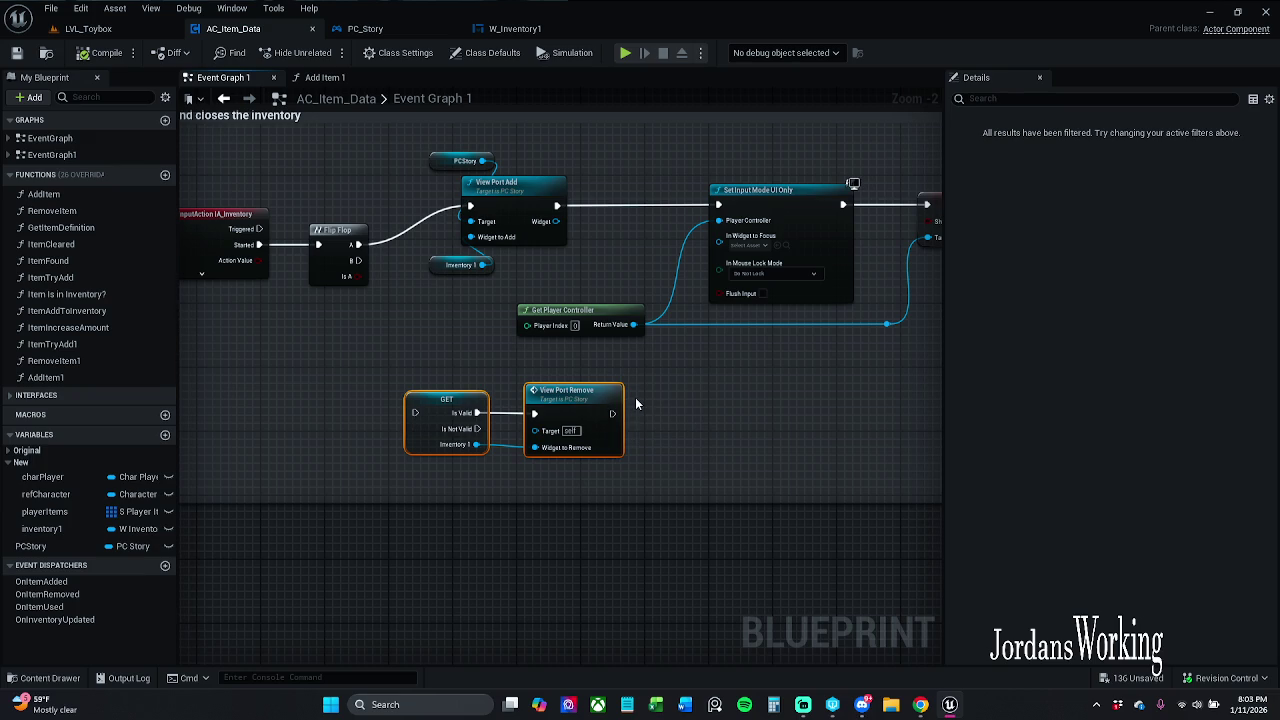
key(Delete)
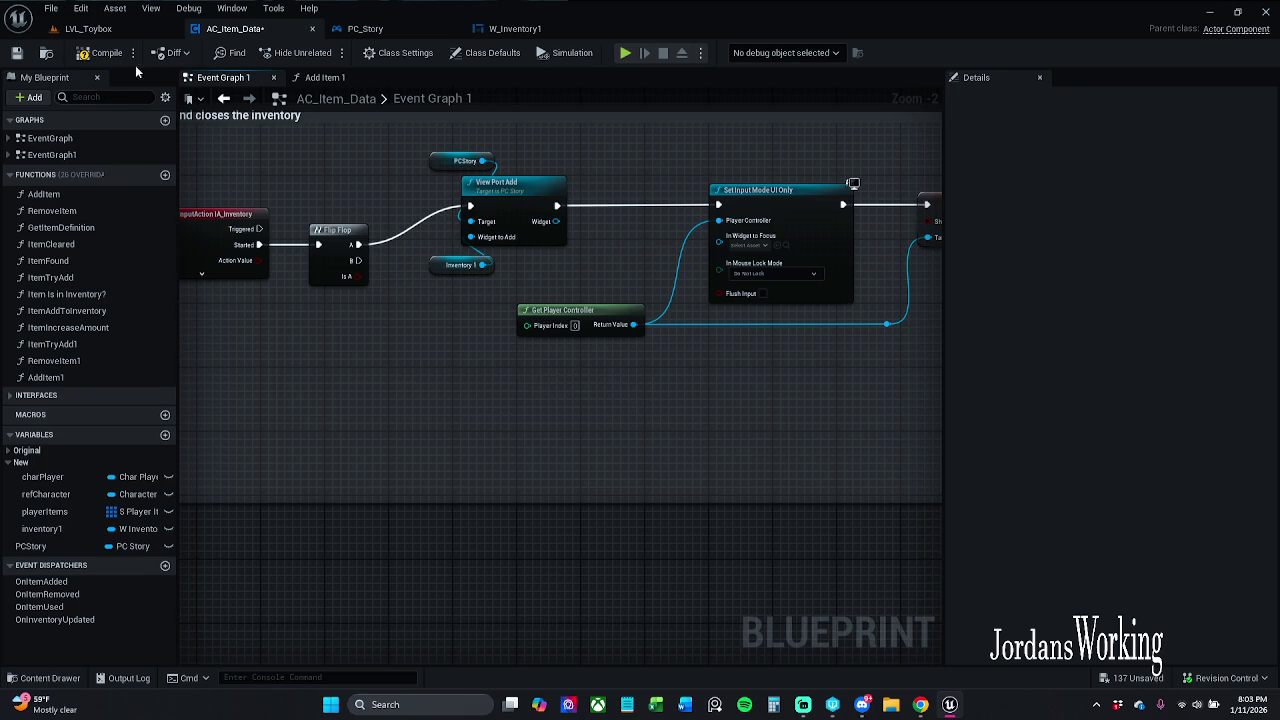
click(105, 53)
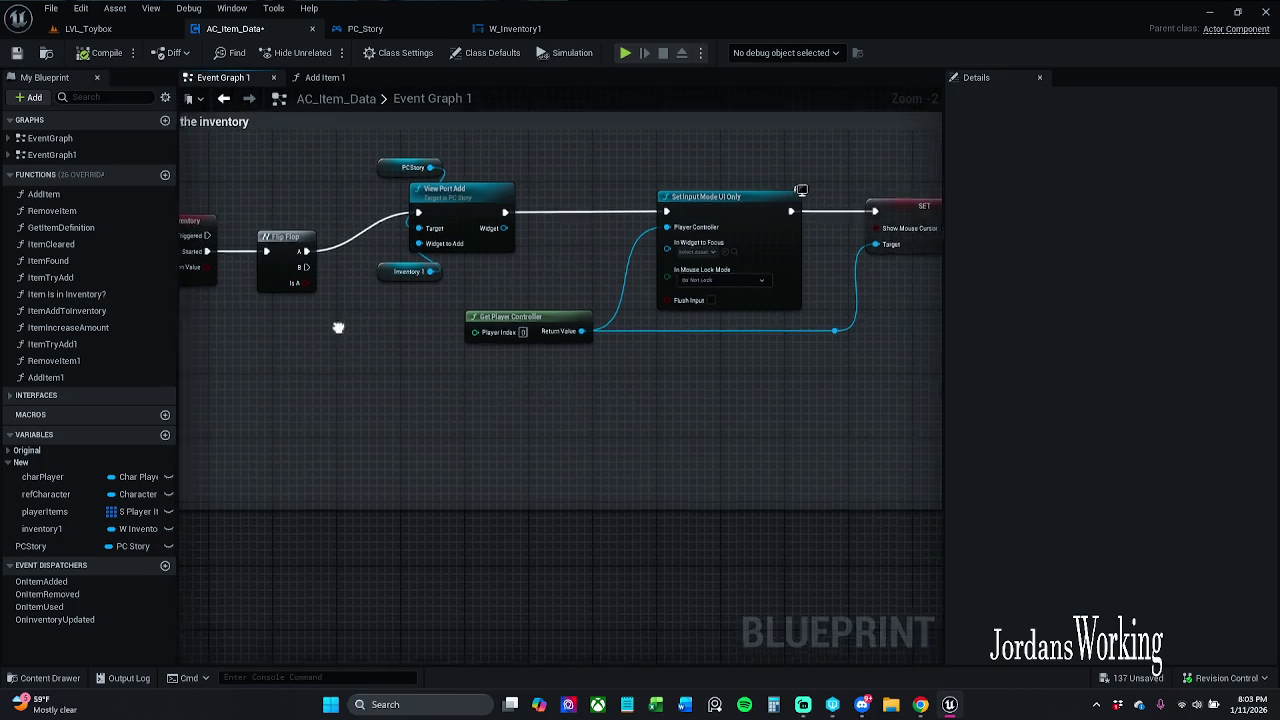
- Tidy the inventory toggle chain, shifting it left and moving the input event and Flip Flop down
scroll(390, 345, down, 3)
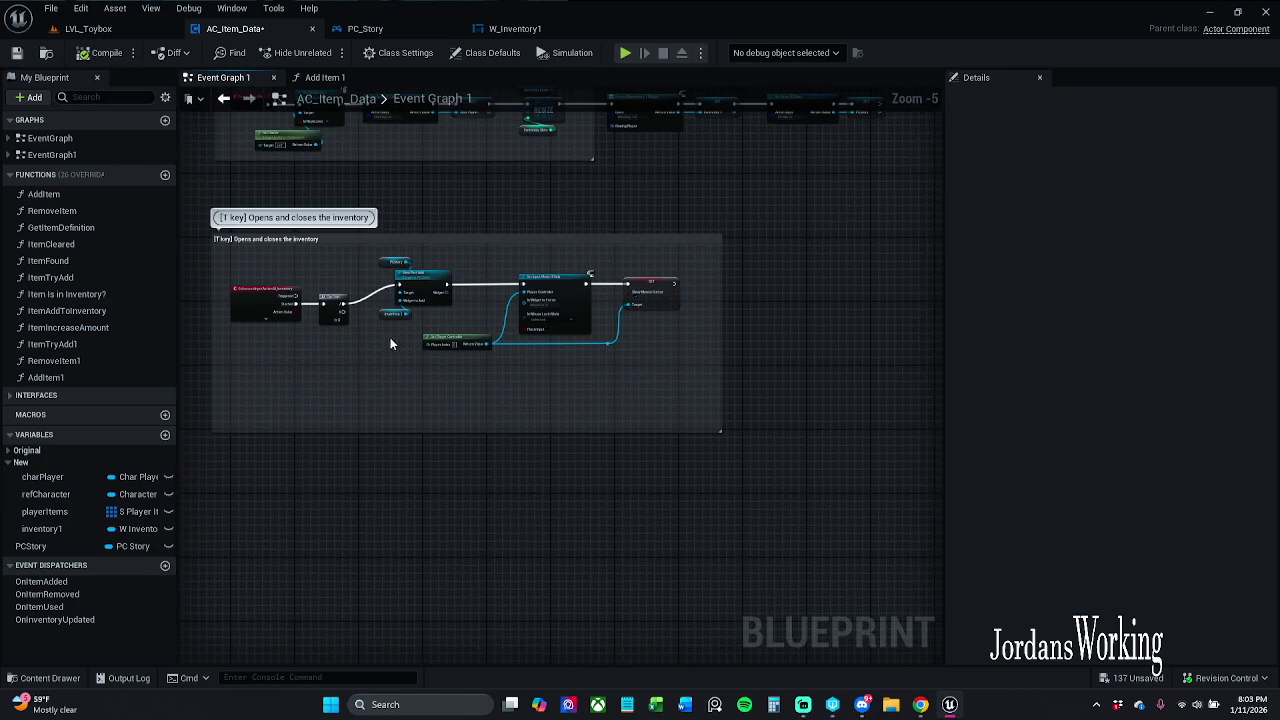
mouse_move(390, 340)
mouse_down()
mouse_move(505, 325)
mouse_move(655, 266)
mouse_up()
scroll(422, 289, up, 2)
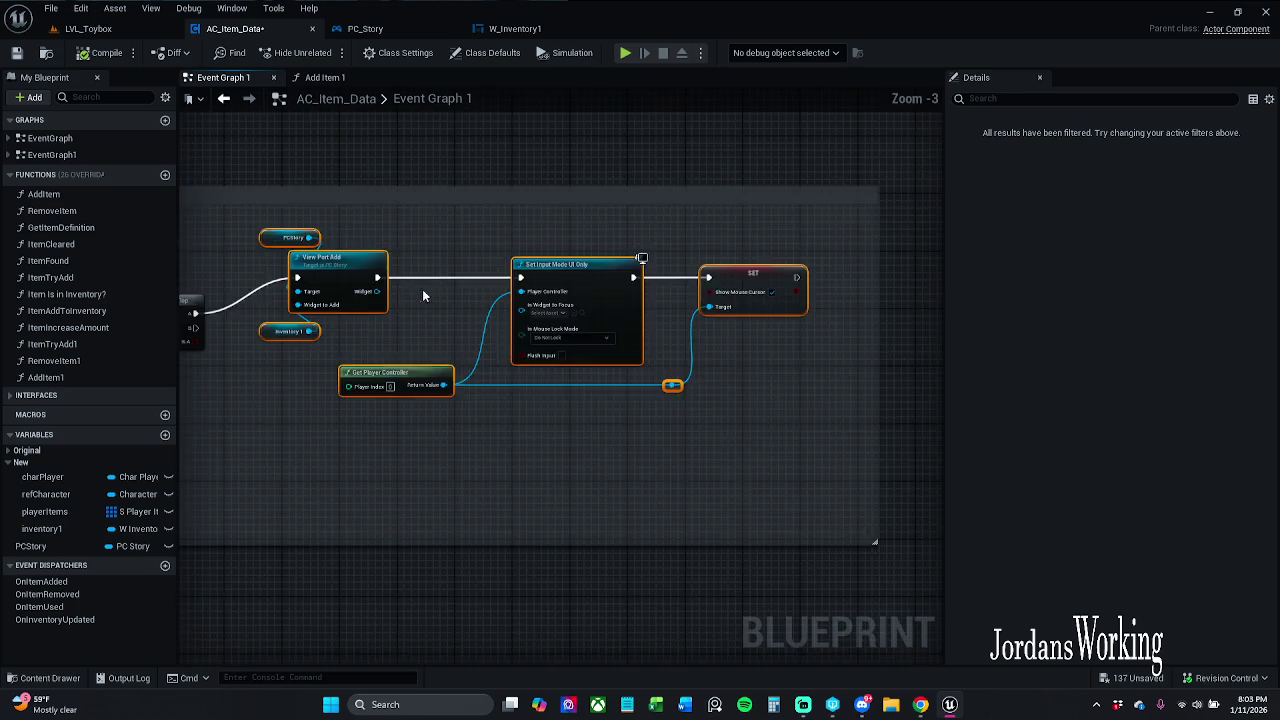
drag(500, 300, 486, 300)
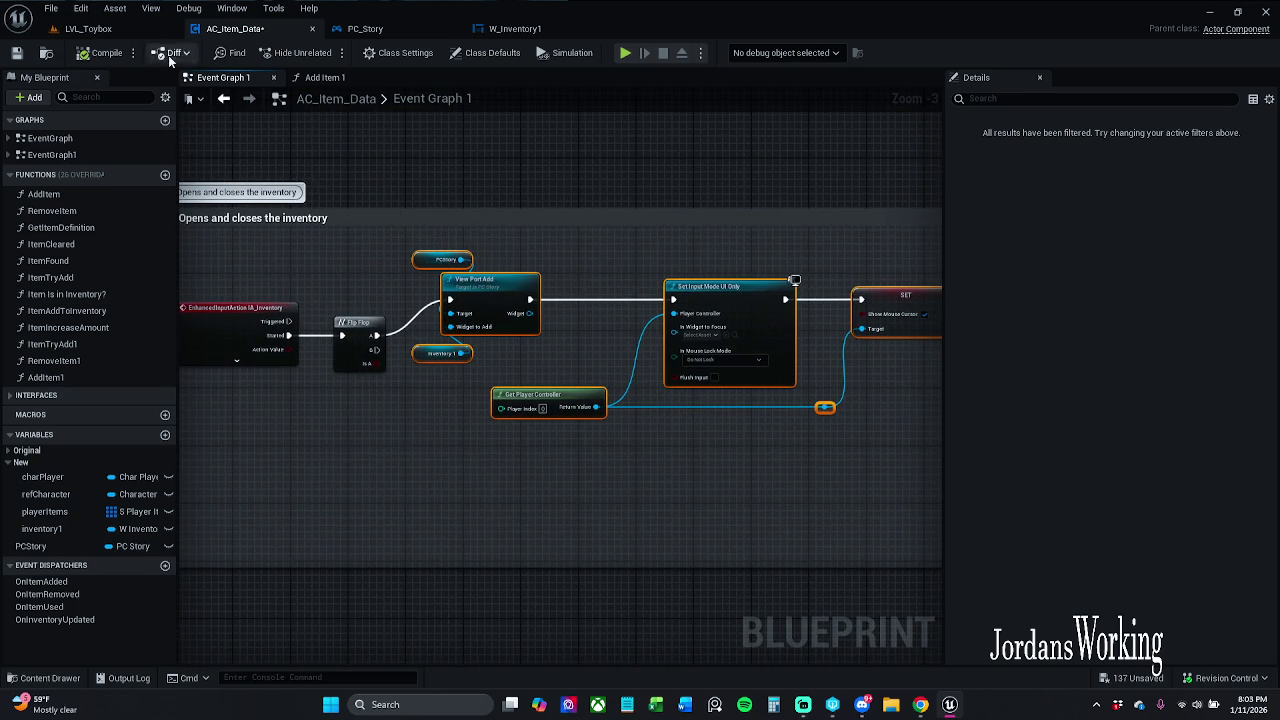
mouse_move(237, 429)
mouse_down()
mouse_move(300, 345)
mouse_move(355, 337)
mouse_move(352, 374)
mouse_up()
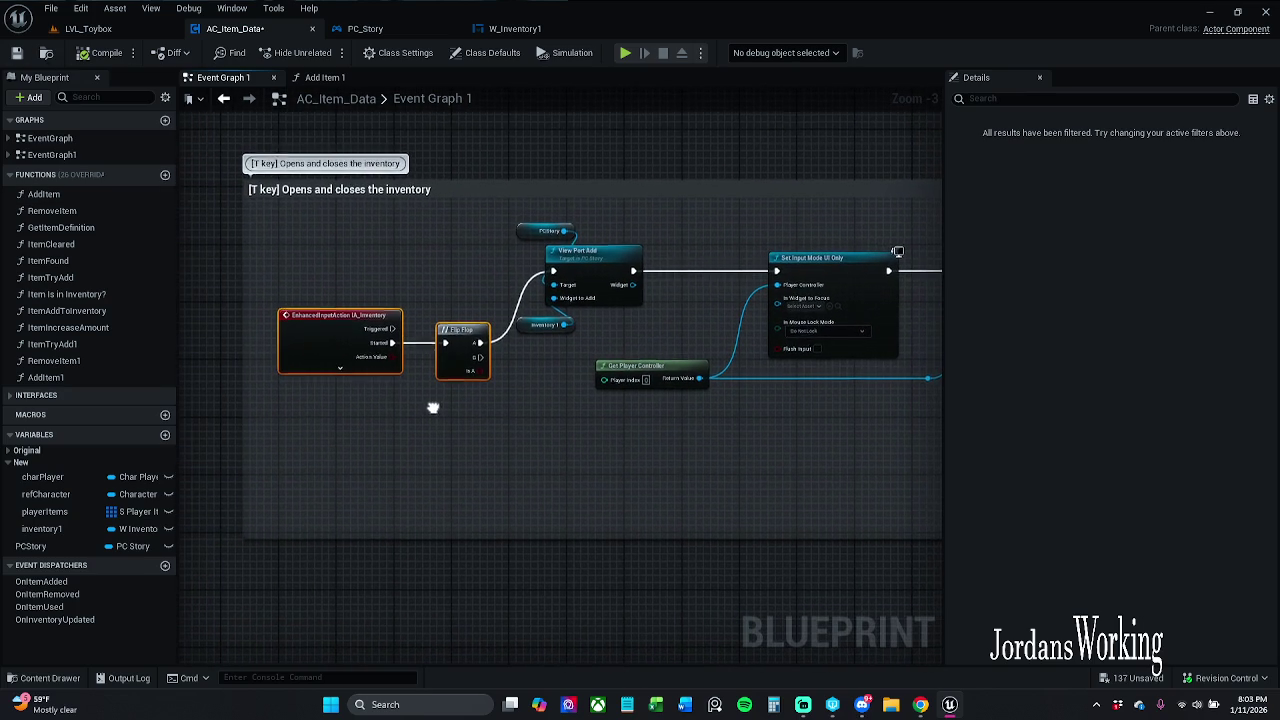
click(232, 172)
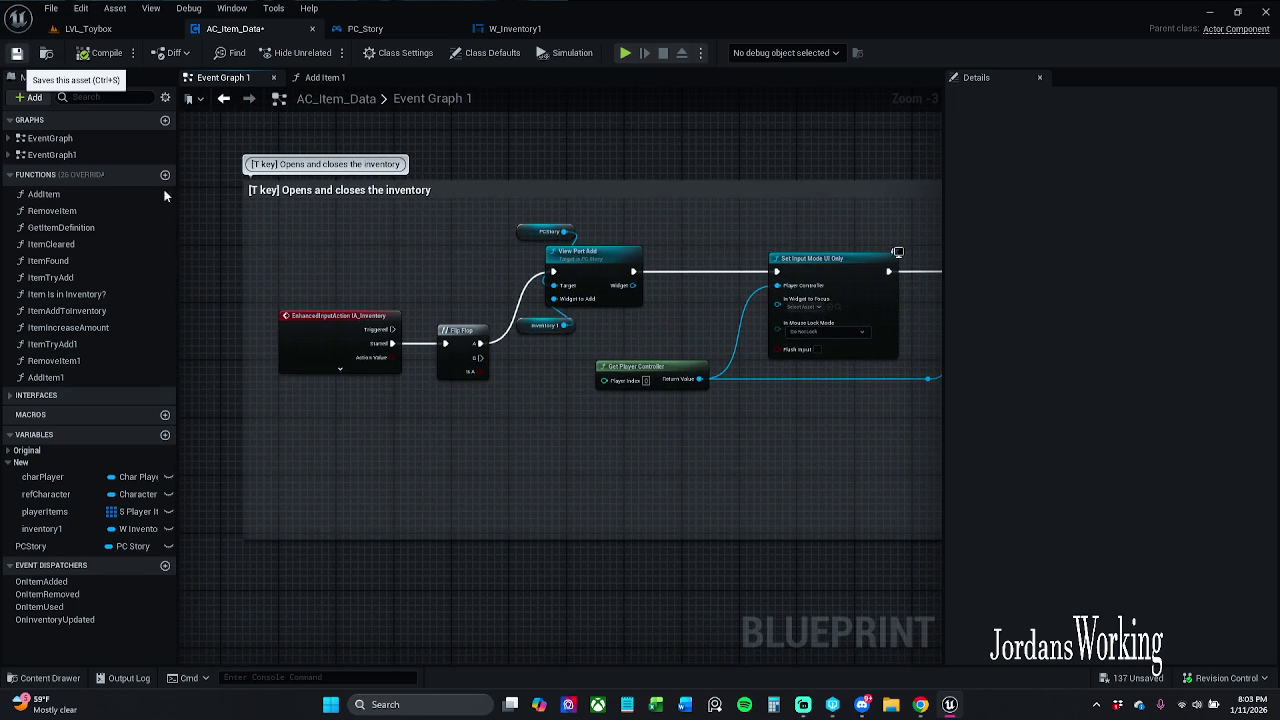
- Save AC_Item_Data and open the Item Try Add 1 function from the Add Item 1 graph
click(16, 53)
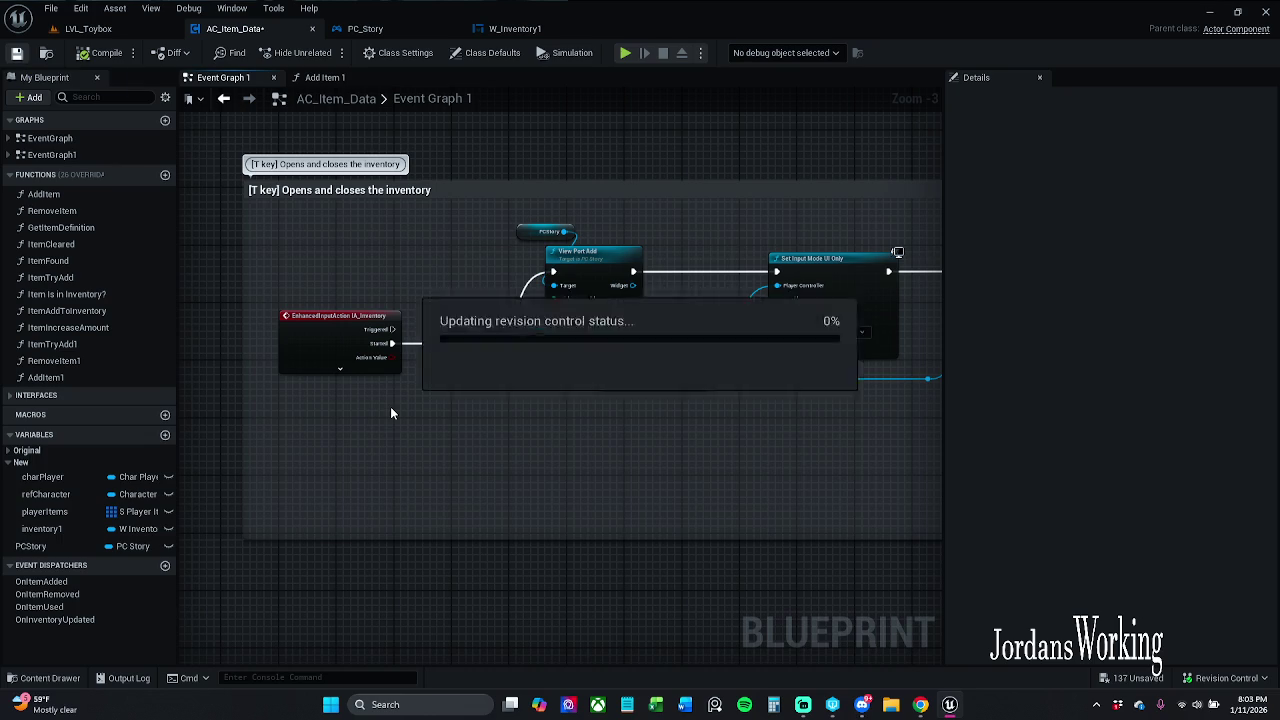
click(325, 77)
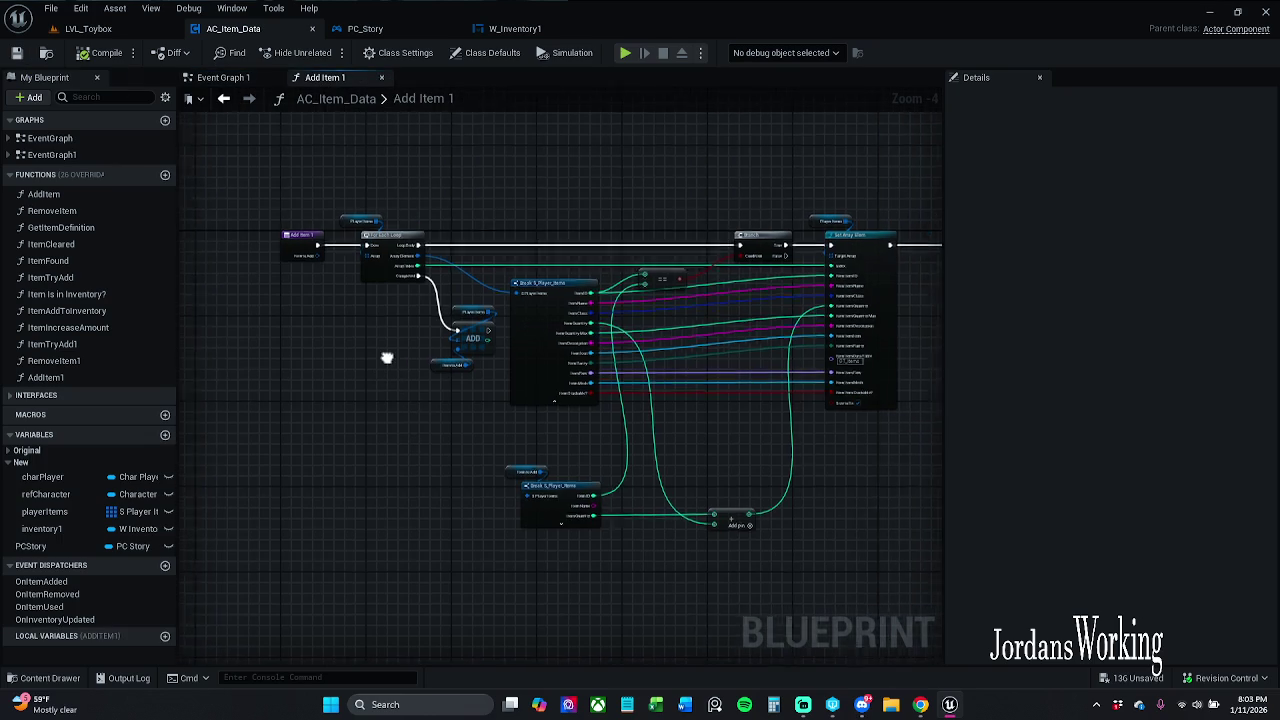
click(224, 77)
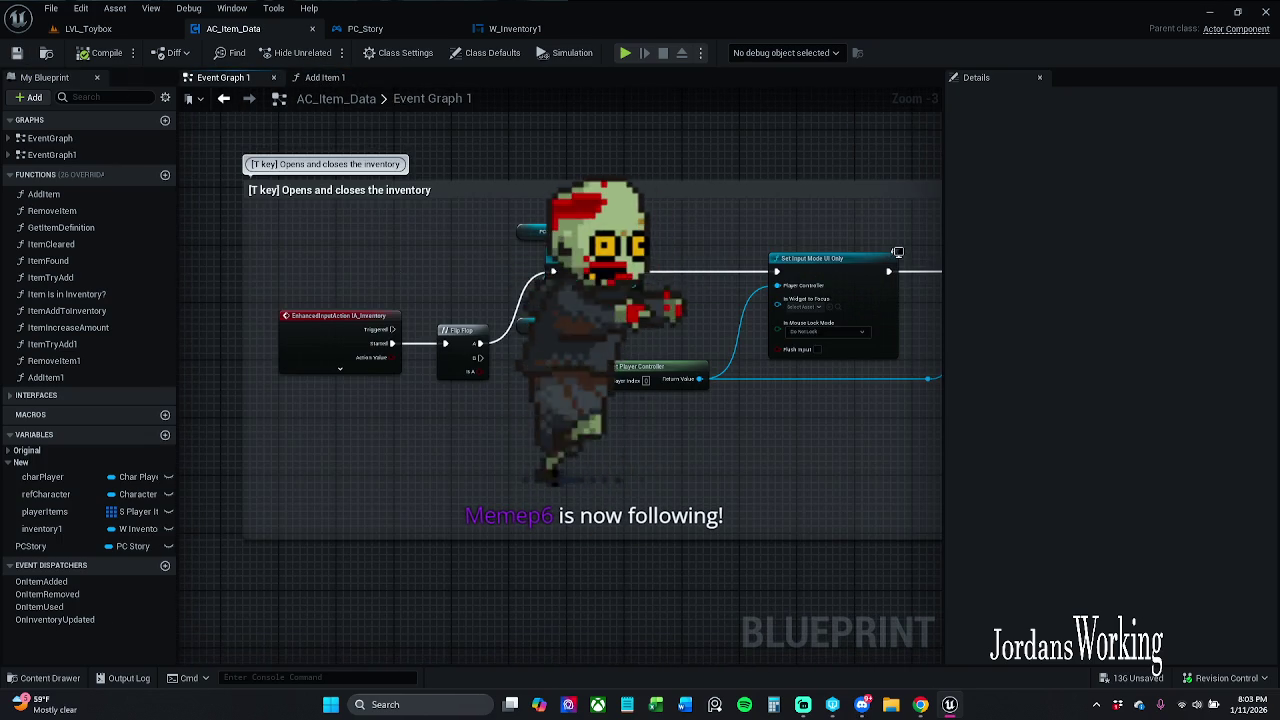
click(324, 78)
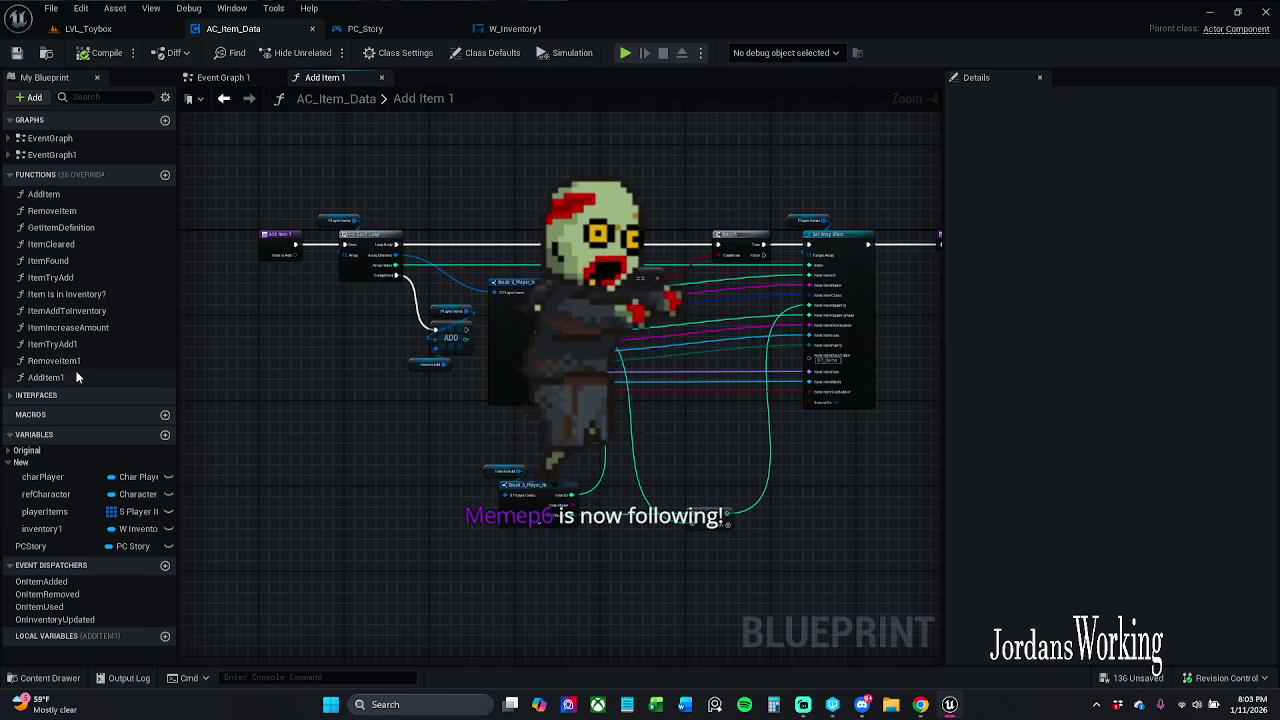
double_click(174, 345)
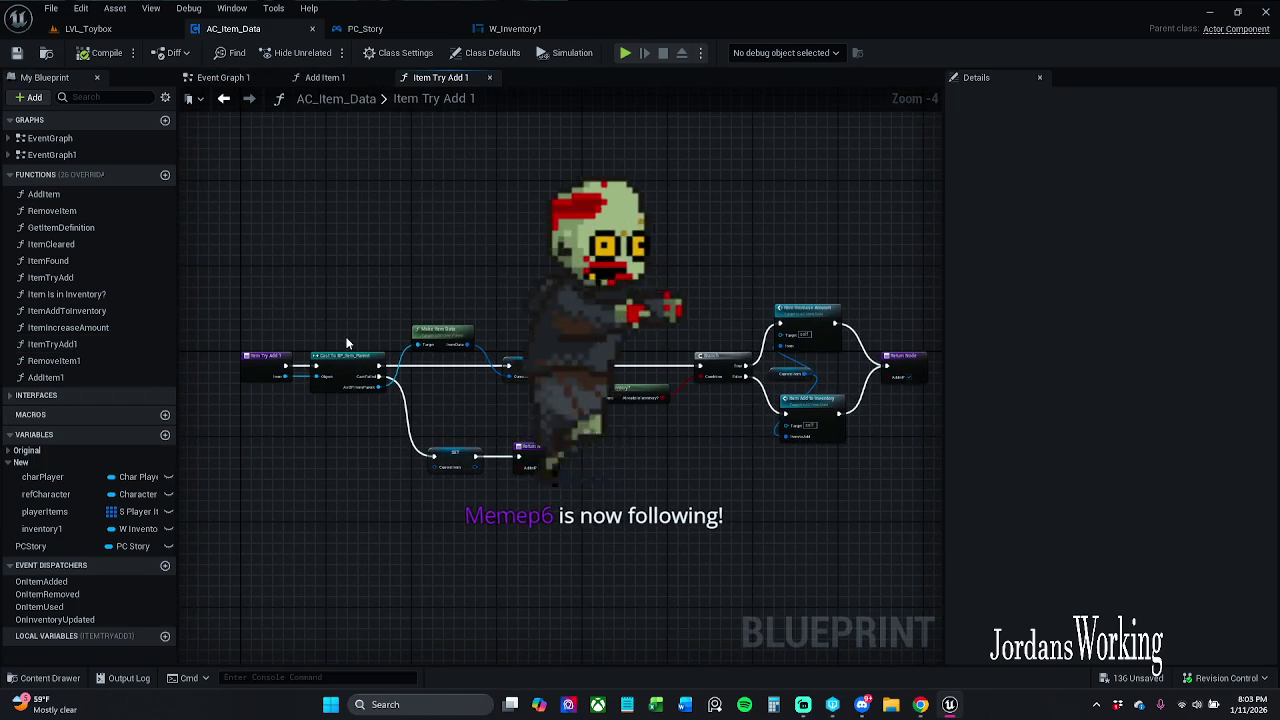
- Frame the Item Is In Inventory? node and Branch, and open that function's graph
scroll(291, 329, up, 5)
mouse_move(323, 302)
mouse_down()
mouse_move(470, 262)
mouse_move(513, 283)
mouse_move(593, 290)
mouse_up()
double_click(585, 395)
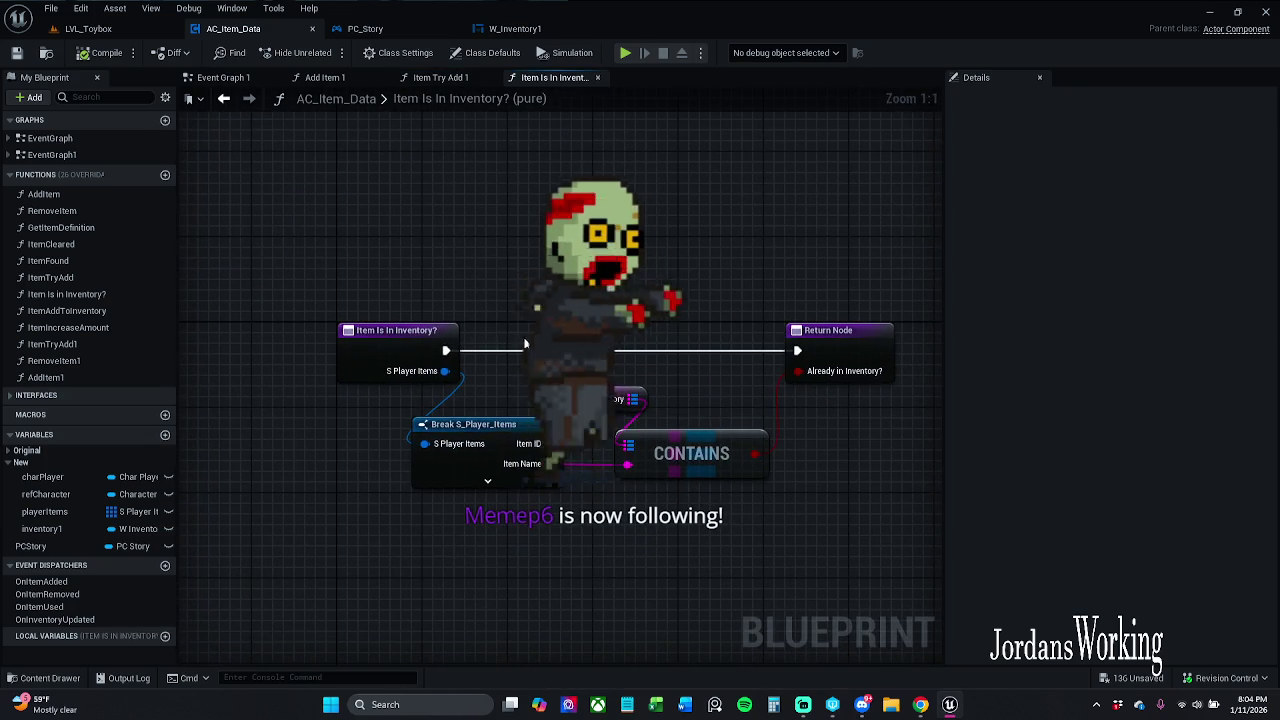
click(440, 77)
drag(600, 400, 570, 370)
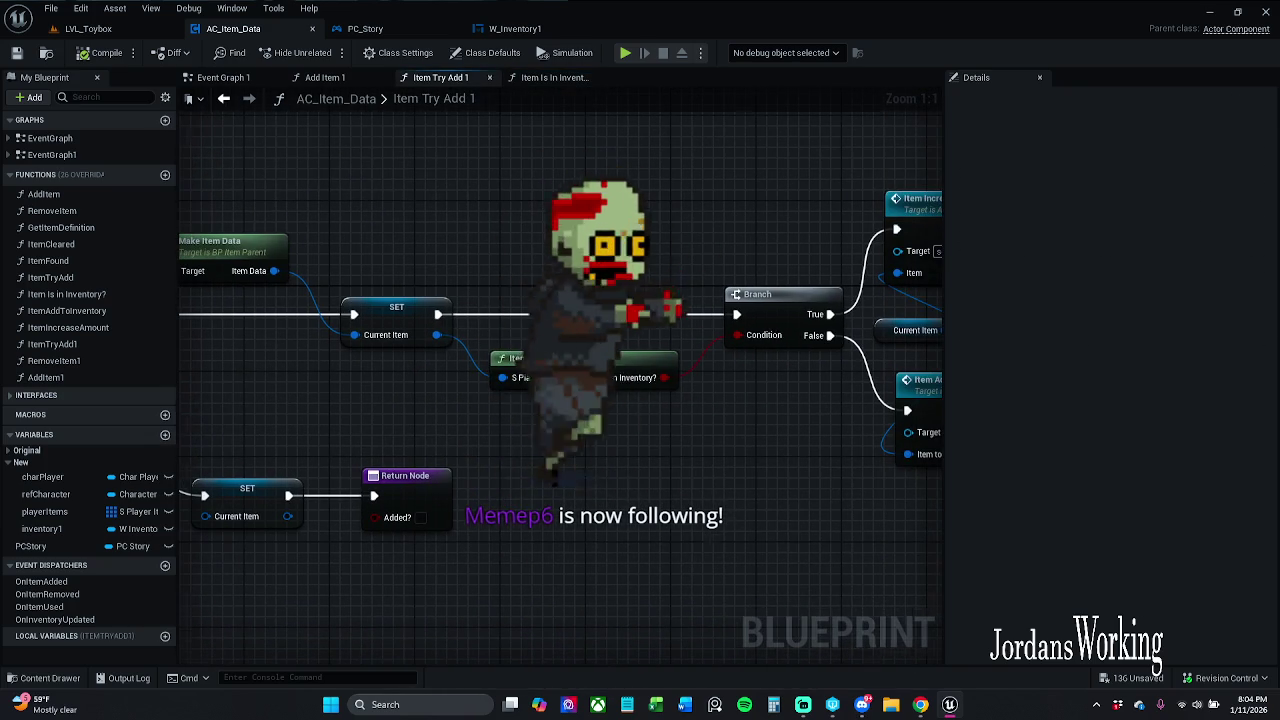
click(600, 365)
mouse_move(831, 439)
mouse_down()
mouse_move(501, 427)
mouse_move(537, 403)
mouse_move(594, 403)
mouse_move(593, 279)
mouse_up()
drag(436, 350, 583, 338)
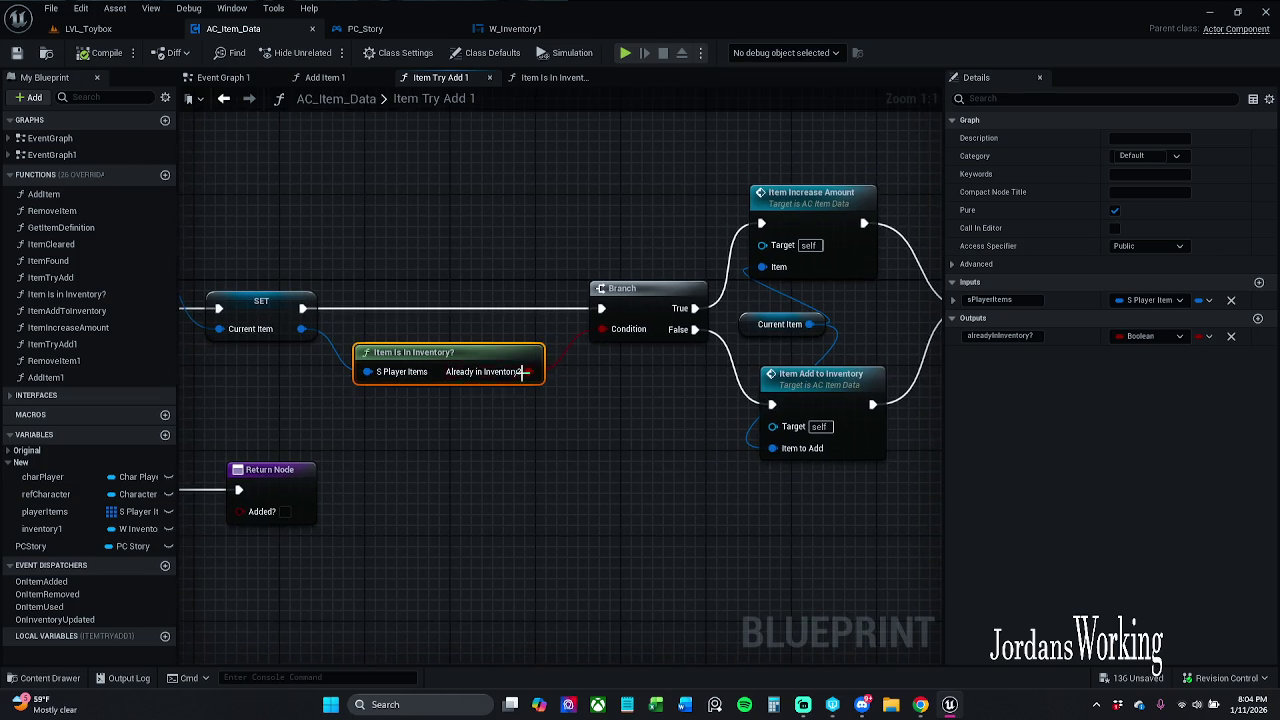
double_click(466, 368)
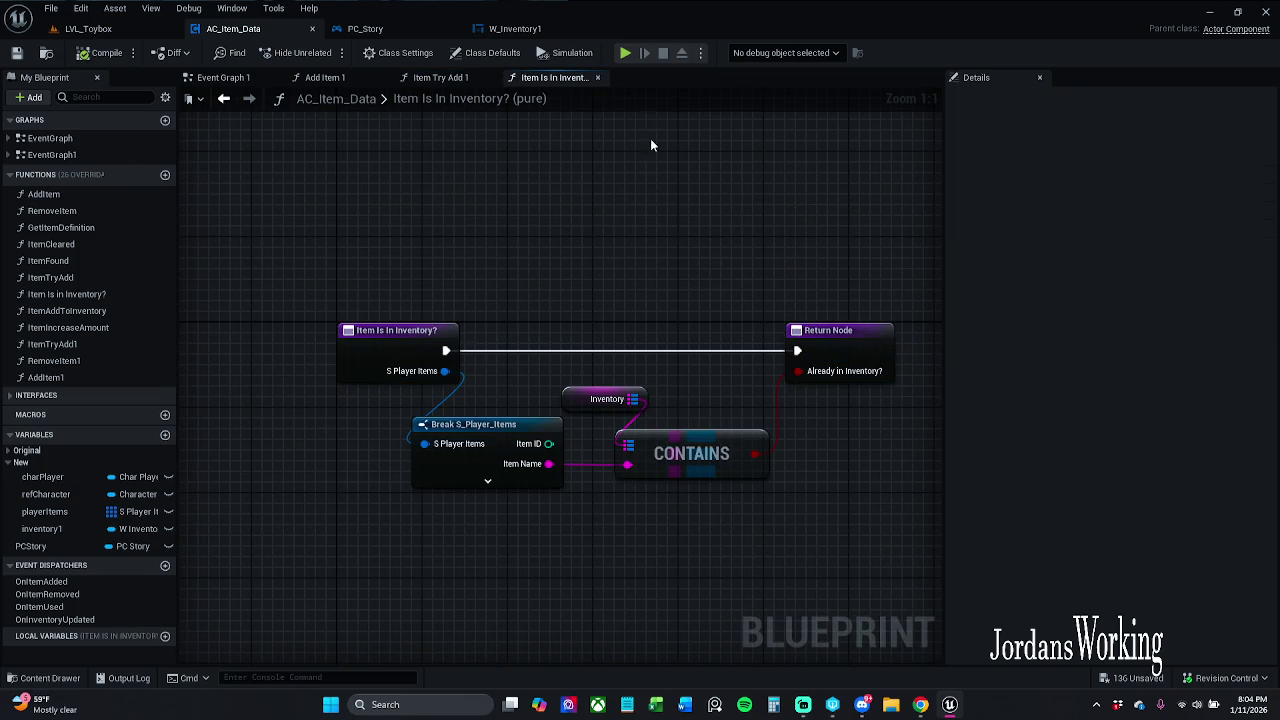
click(450, 78)
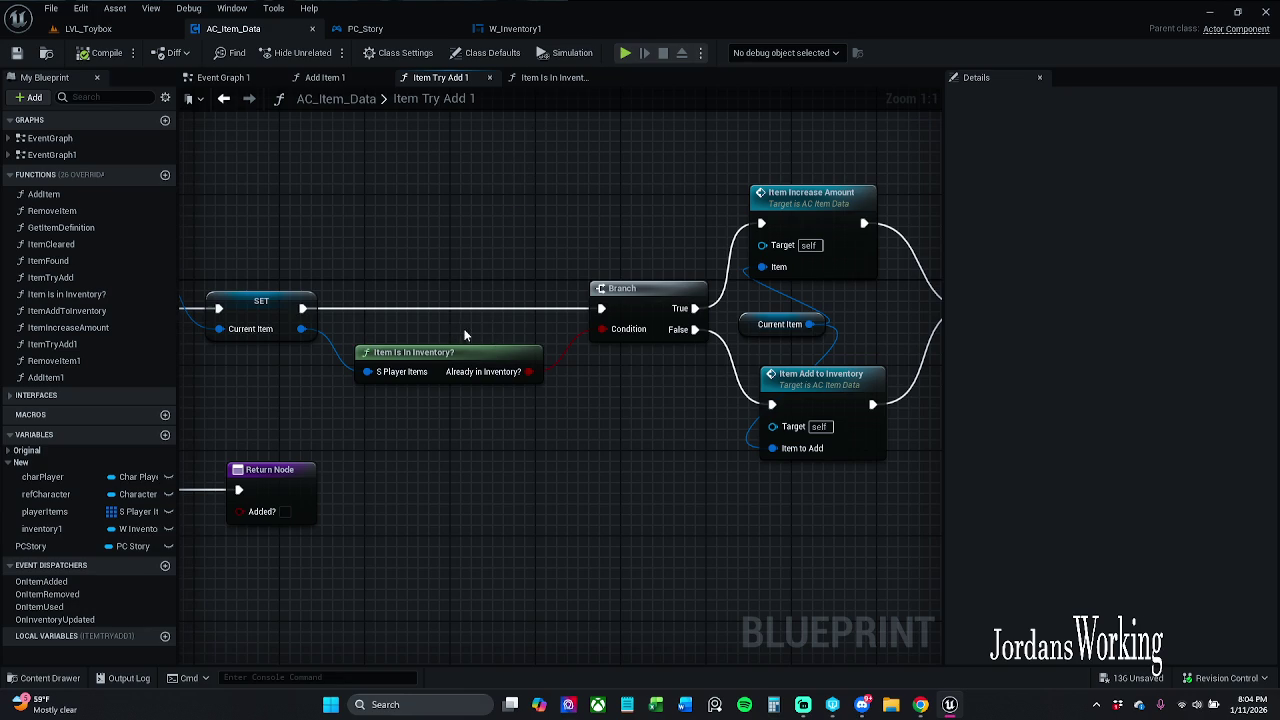
- Re-examine the Item Is In Inventory? node and its graph, cancelling an accidental rename, then return
click(458, 362)
mouse_move(489, 295)
mouse_down()
mouse_move(571, 246)
mouse_move(632, 251)
mouse_up()
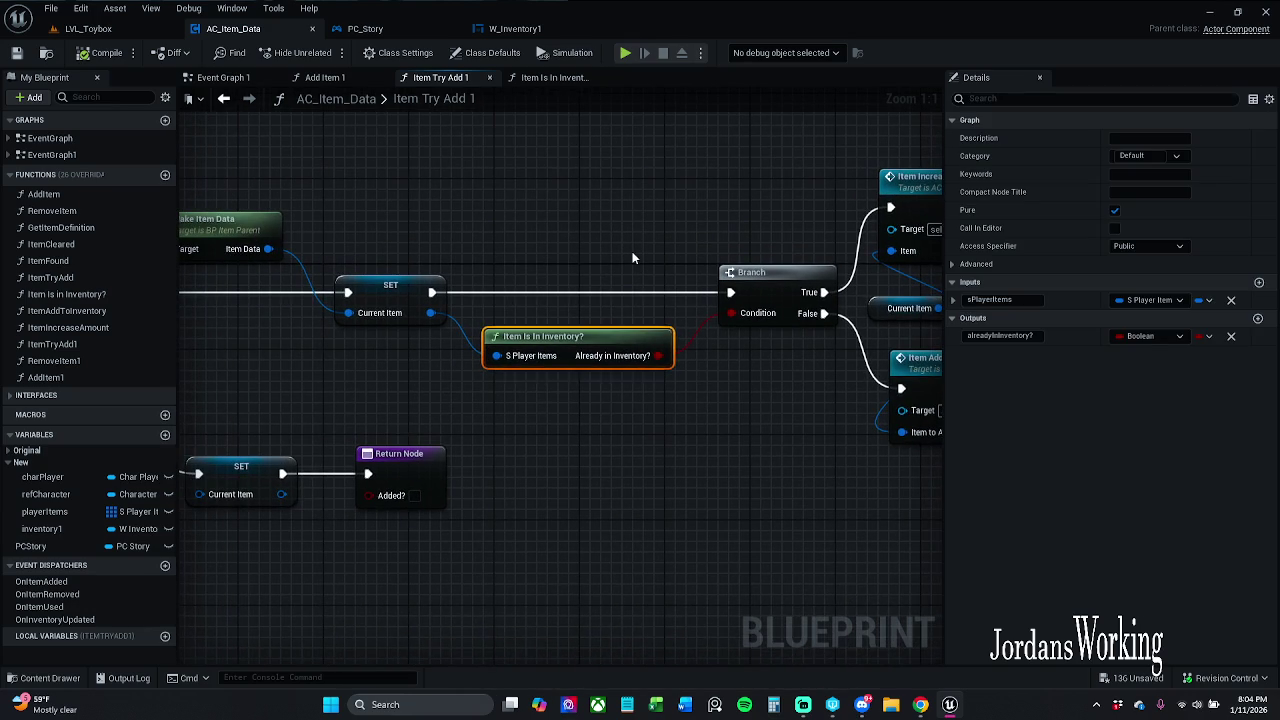
click(632, 251)
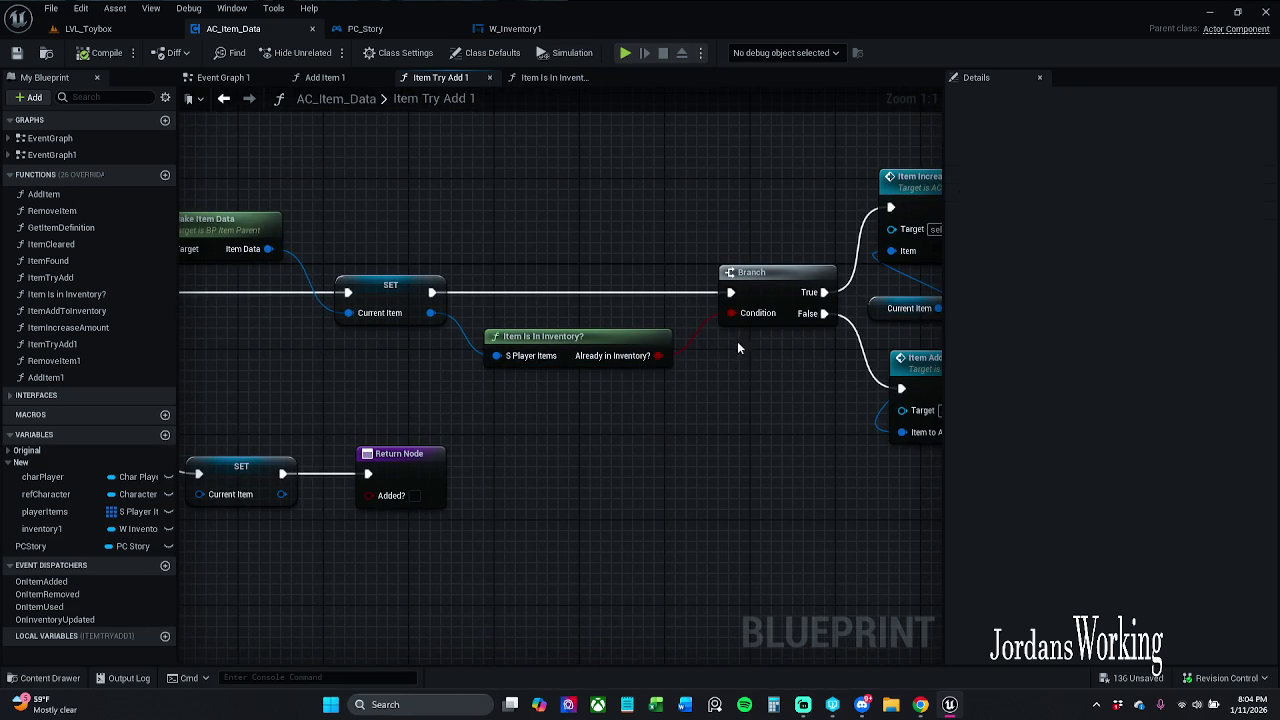
double_click(620, 347)
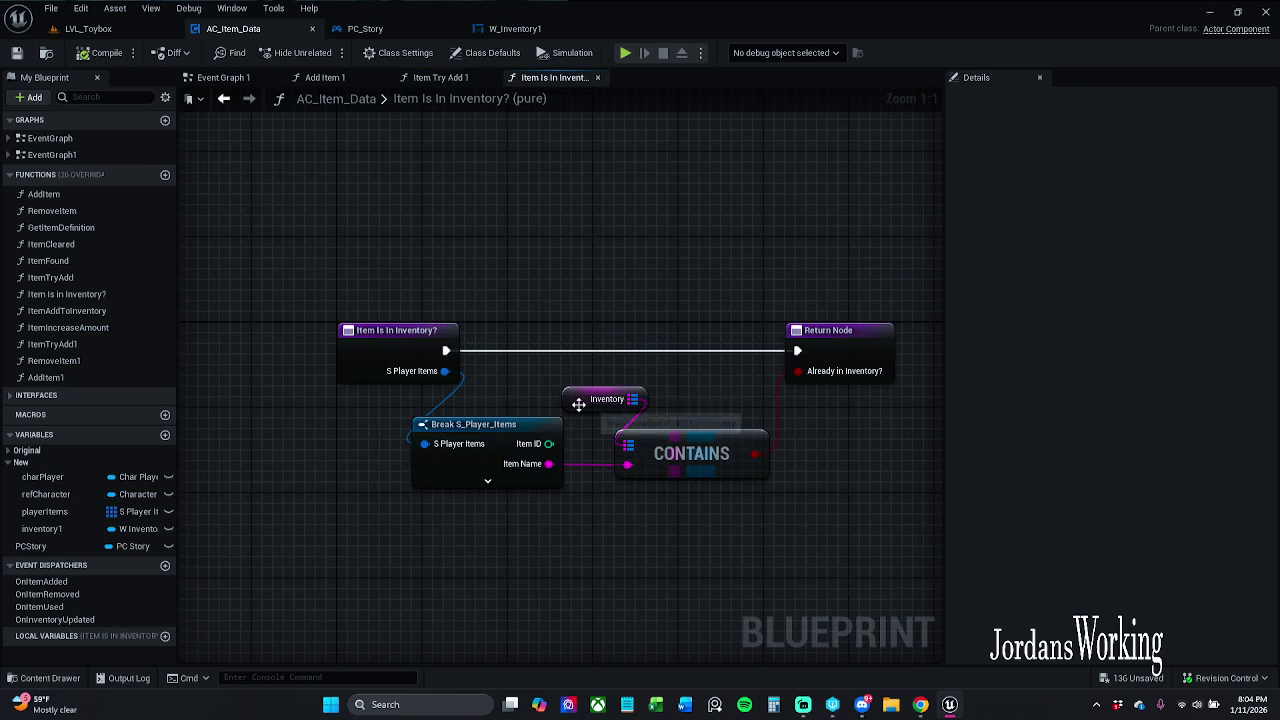
double_click(445, 97)
key(Escape)
click(440, 77)
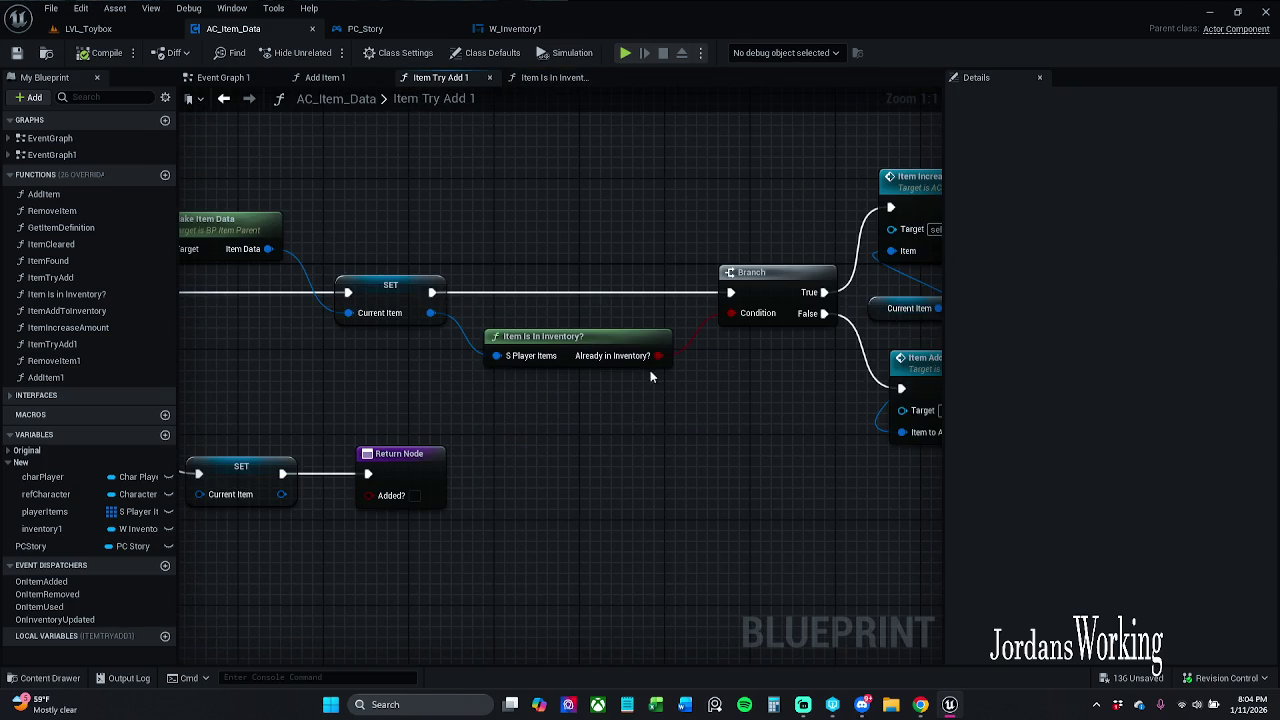
- Add a Break S_Player_Items node from Current Item and expand all its fields
mouse_move(496, 356)
mouse_down()
mouse_move(505, 452)
mouse_move(499, 232)
mouse_up()
text(break)
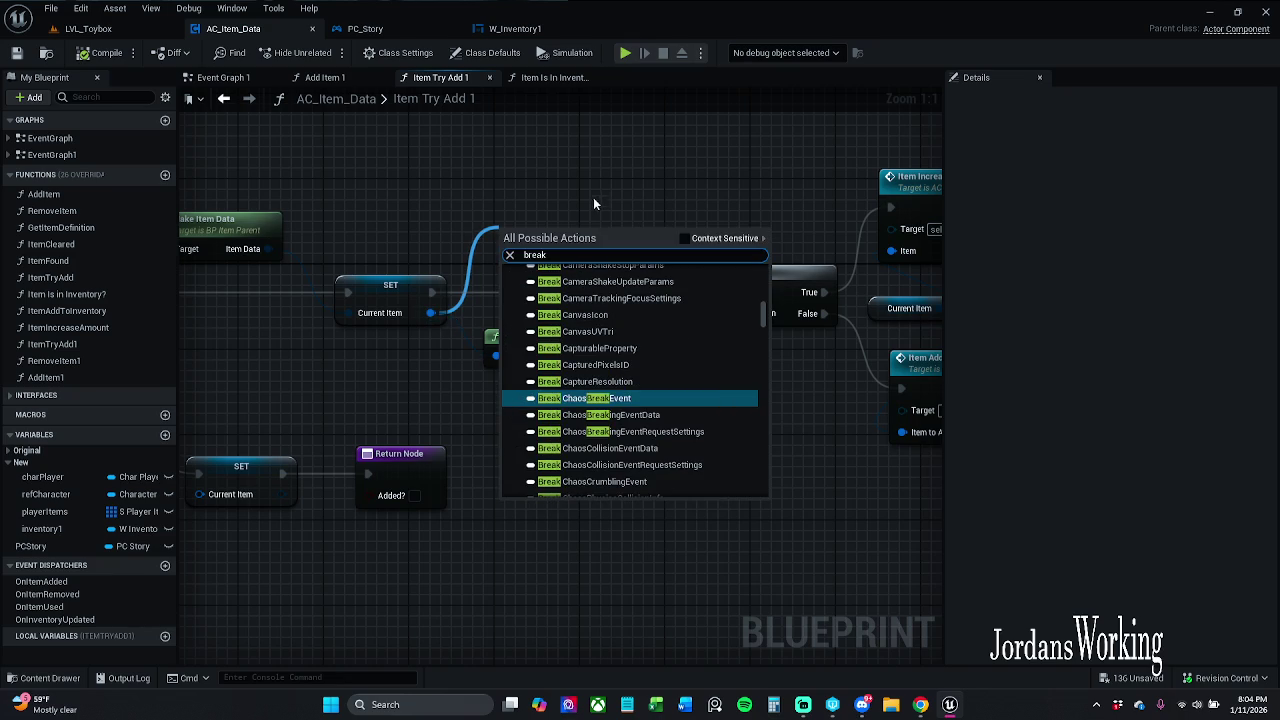
click(685, 245)
click(591, 286)
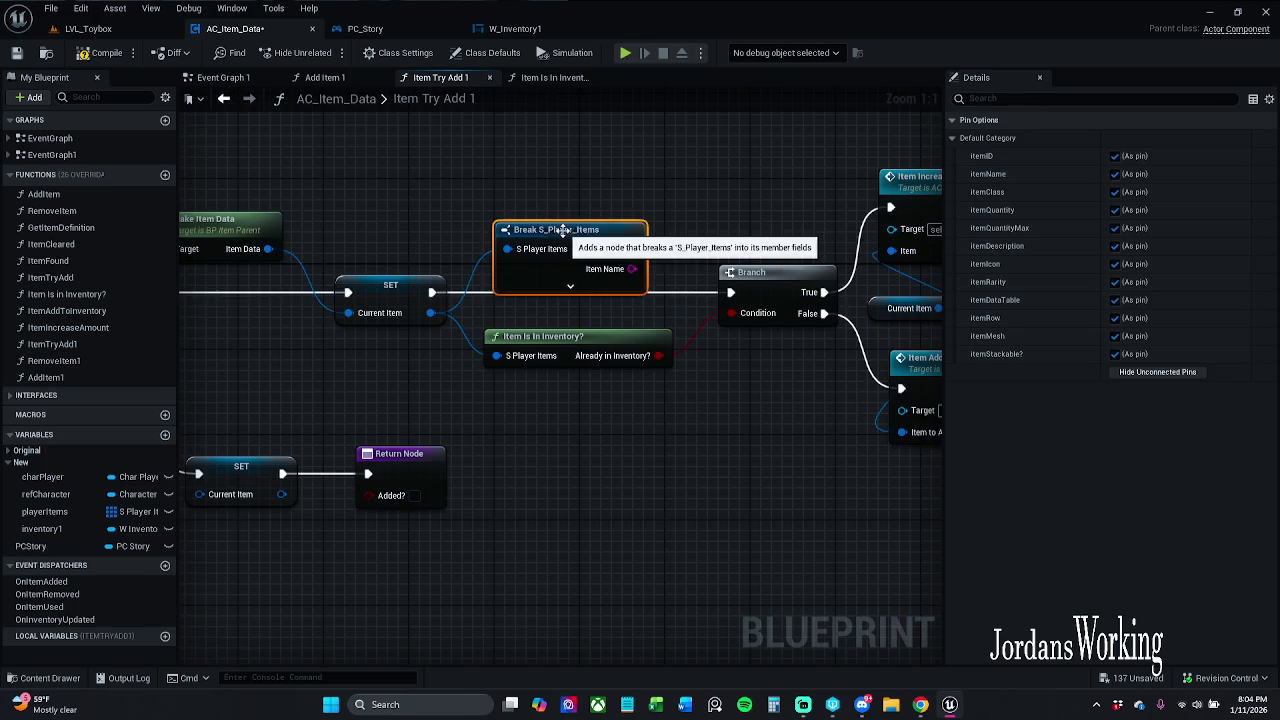
drag(590, 330, 557, 266)
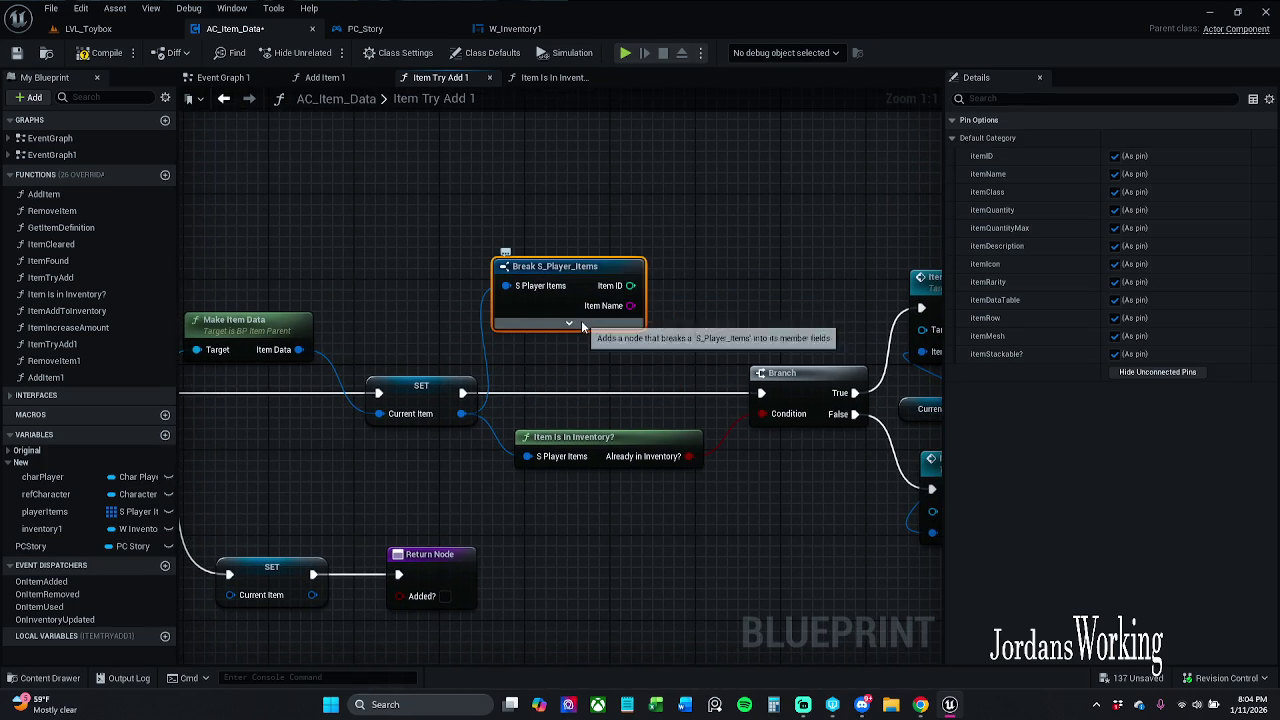
click(568, 322)
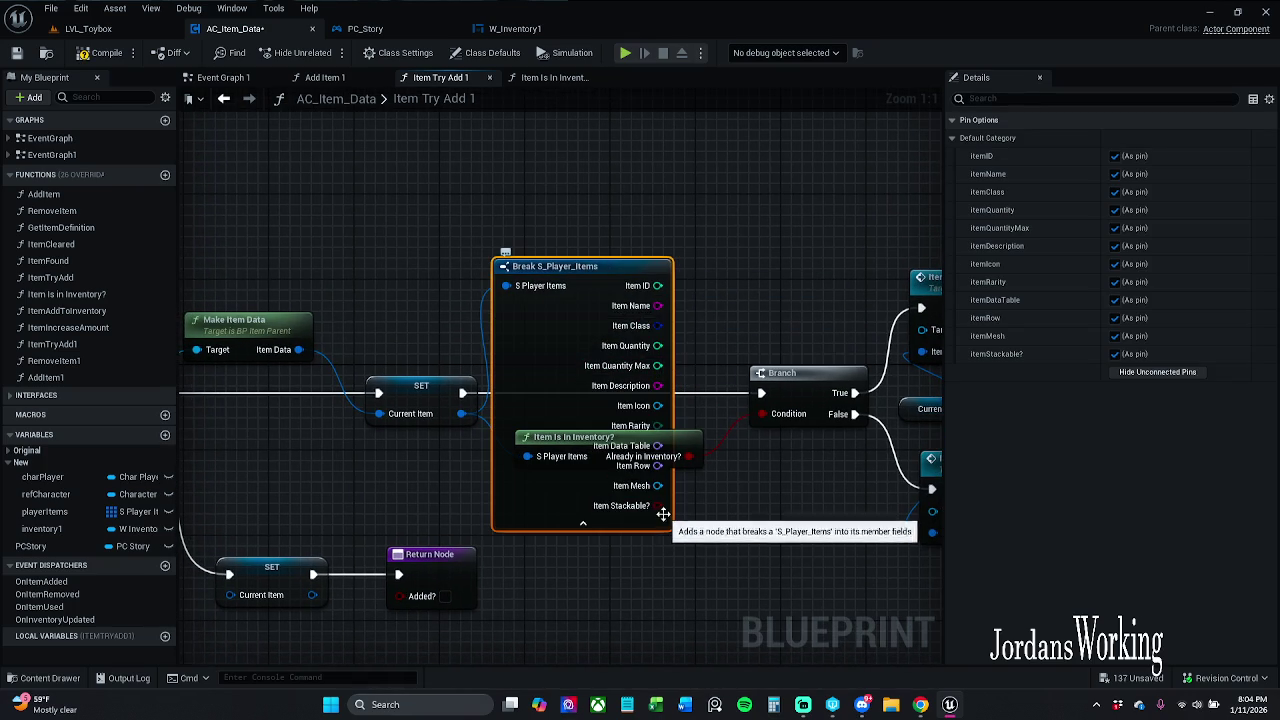
- Feed Item Stackable? into a new AND node and reposition the collapsed Break node
mouse_move(656, 506)
mouse_down()
mouse_move(745, 398)
mouse_move(750, 333)
mouse_up()
text(and)
key(Return)
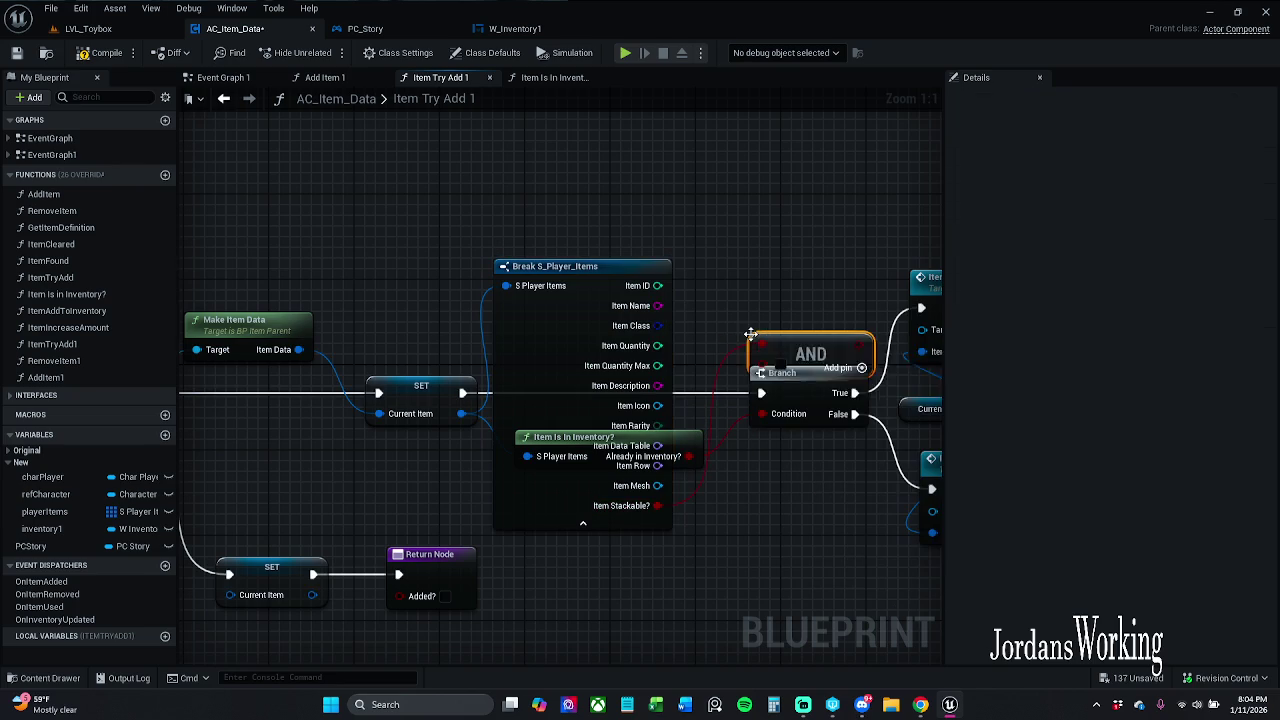
mouse_move(597, 294)
mouse_down()
mouse_move(556, 133)
mouse_move(560, 95)
mouse_up()
click(583, 306)
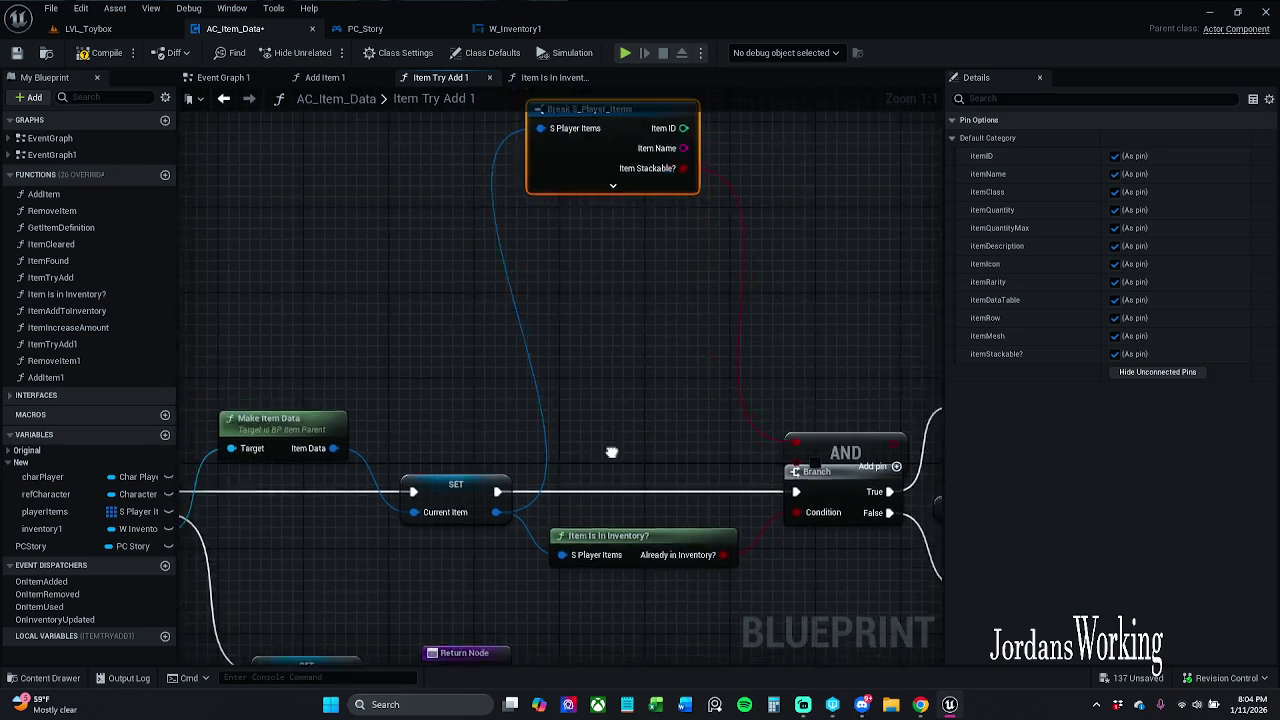
drag(607, 262, 618, 424)
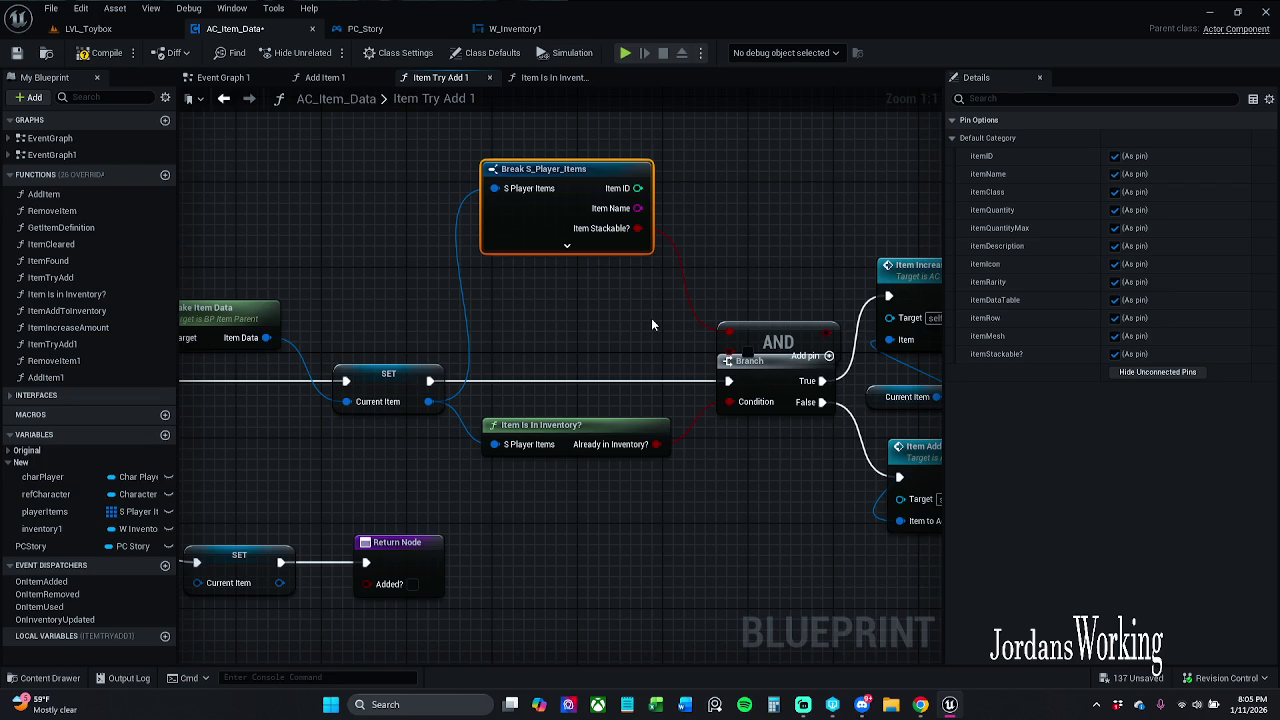
click(636, 280)
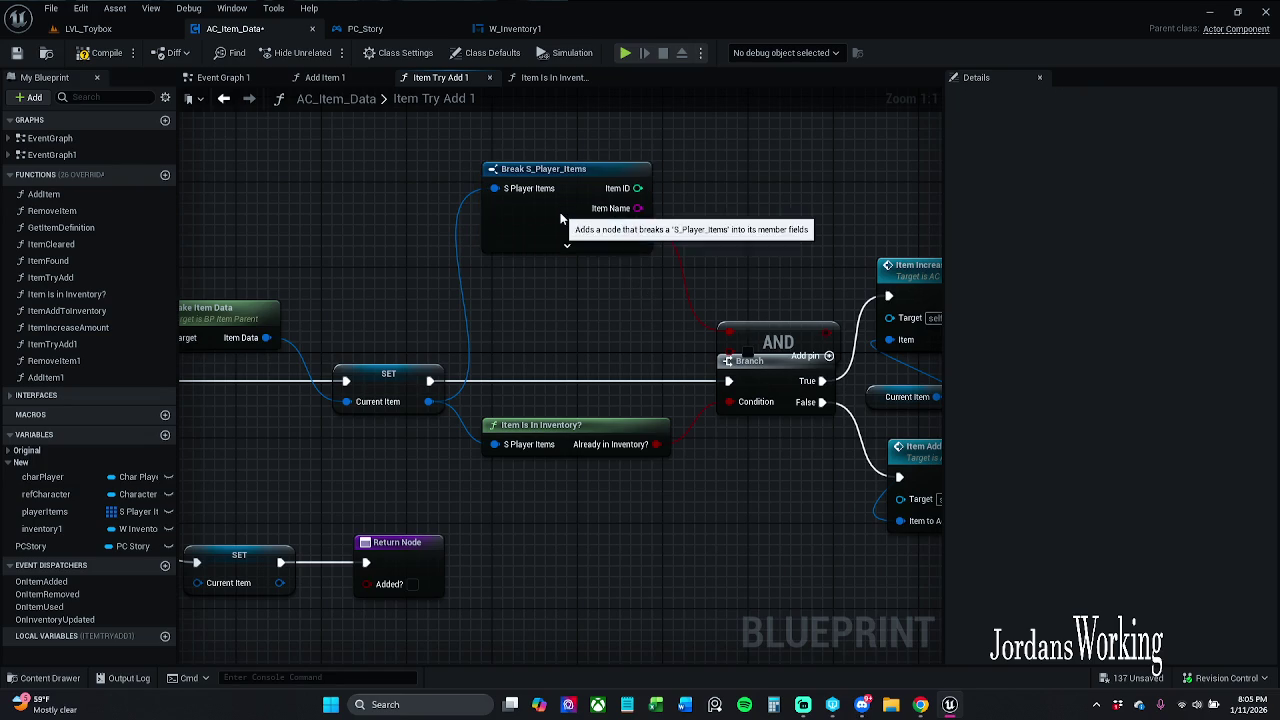
drag(562, 218, 573, 239)
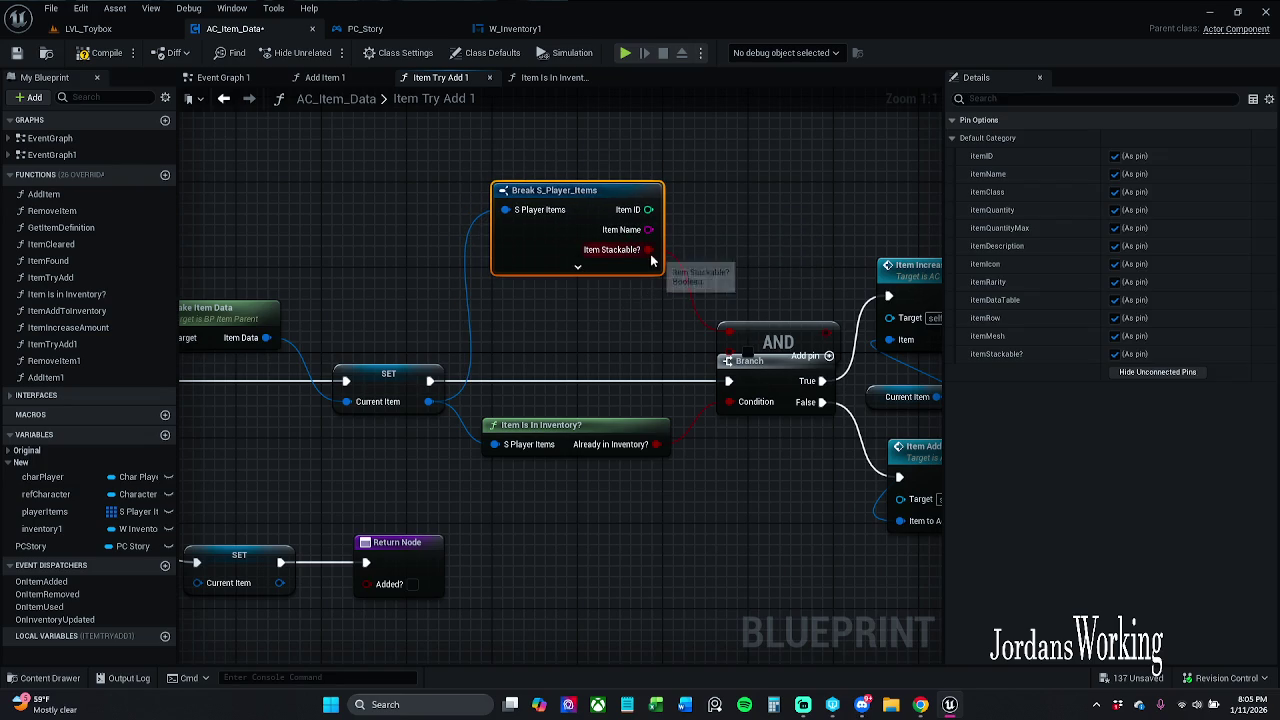
drag(669, 249, 628, 240)
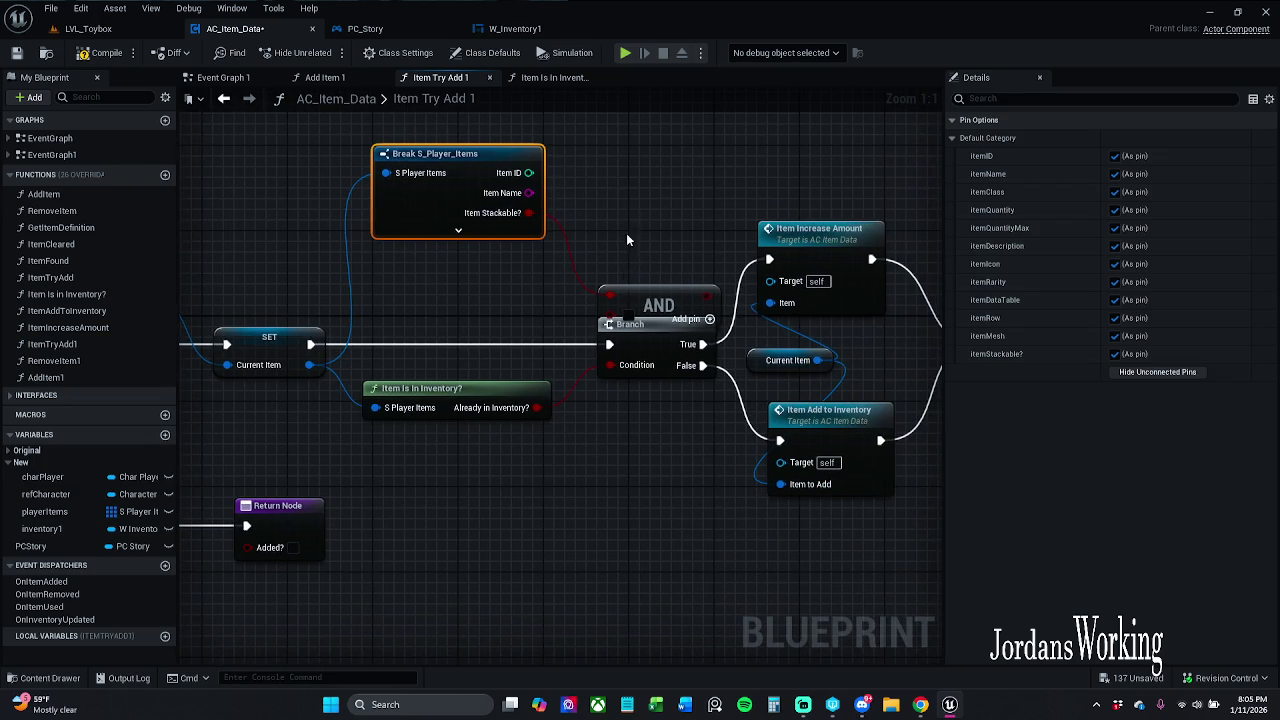
- Move the AND node left and wire Already in Inventory? into its second input
mouse_move(668, 302)
mouse_down()
mouse_move(618, 260)
mouse_move(491, 293)
mouse_up()
click(606, 250)
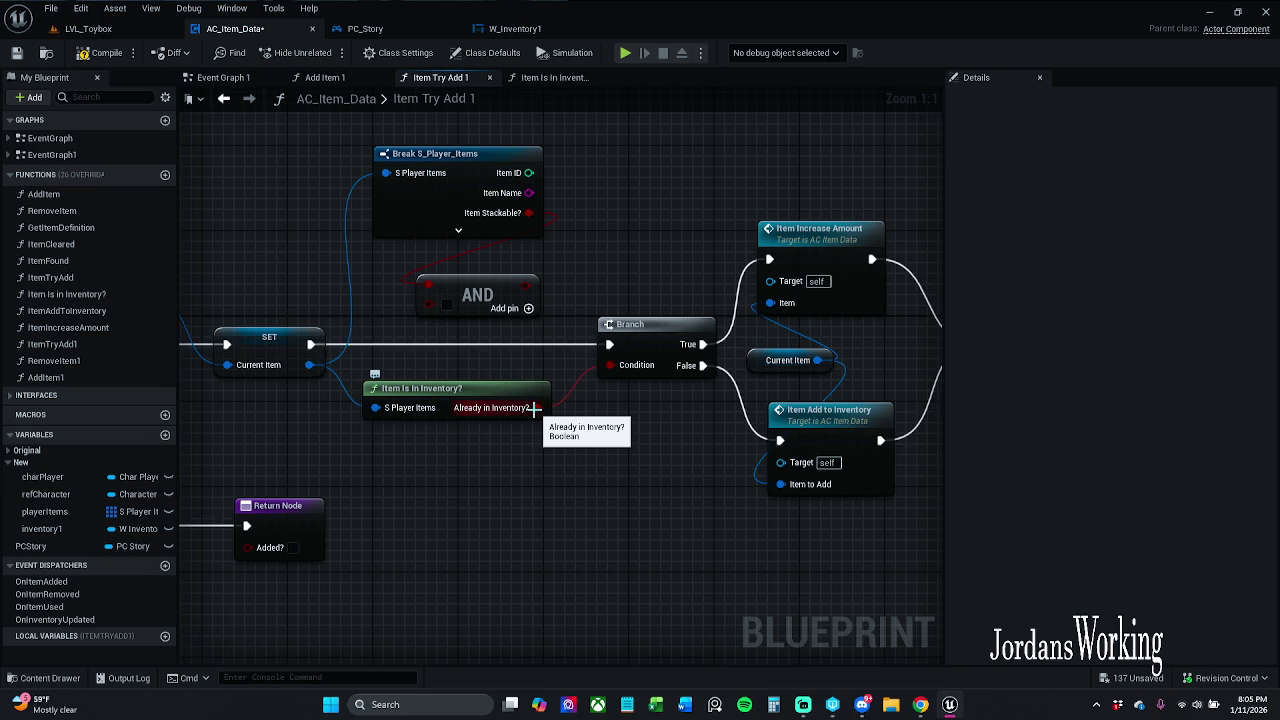
mouse_move(536, 407)
mouse_down()
mouse_move(482, 324)
mouse_move(430, 304)
mouse_up()
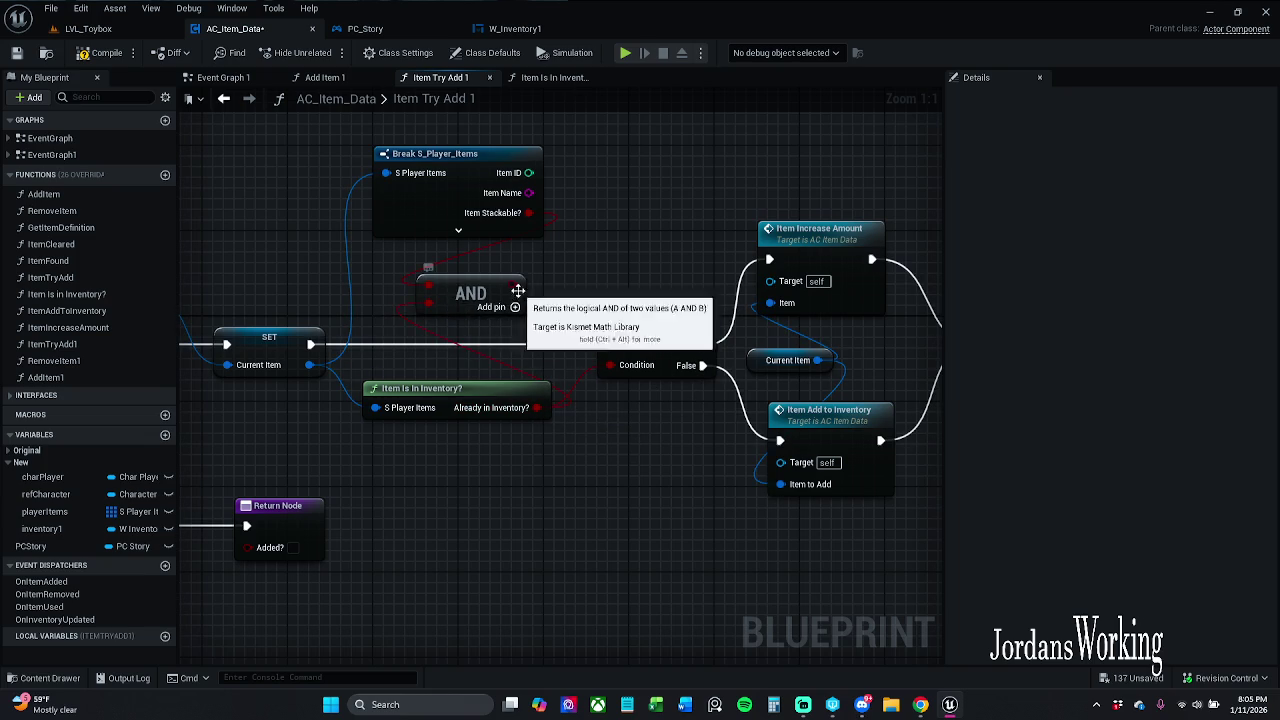
mouse_move(517, 297)
mouse_down()
mouse_move(574, 320)
mouse_move(495, 288)
mouse_move(500, 277)
mouse_move(620, 372)
mouse_move(622, 341)
mouse_up()
- Check the Item Add to Inventory function graph, then return and save AC_Item_Data
drag(651, 227, 542, 238)
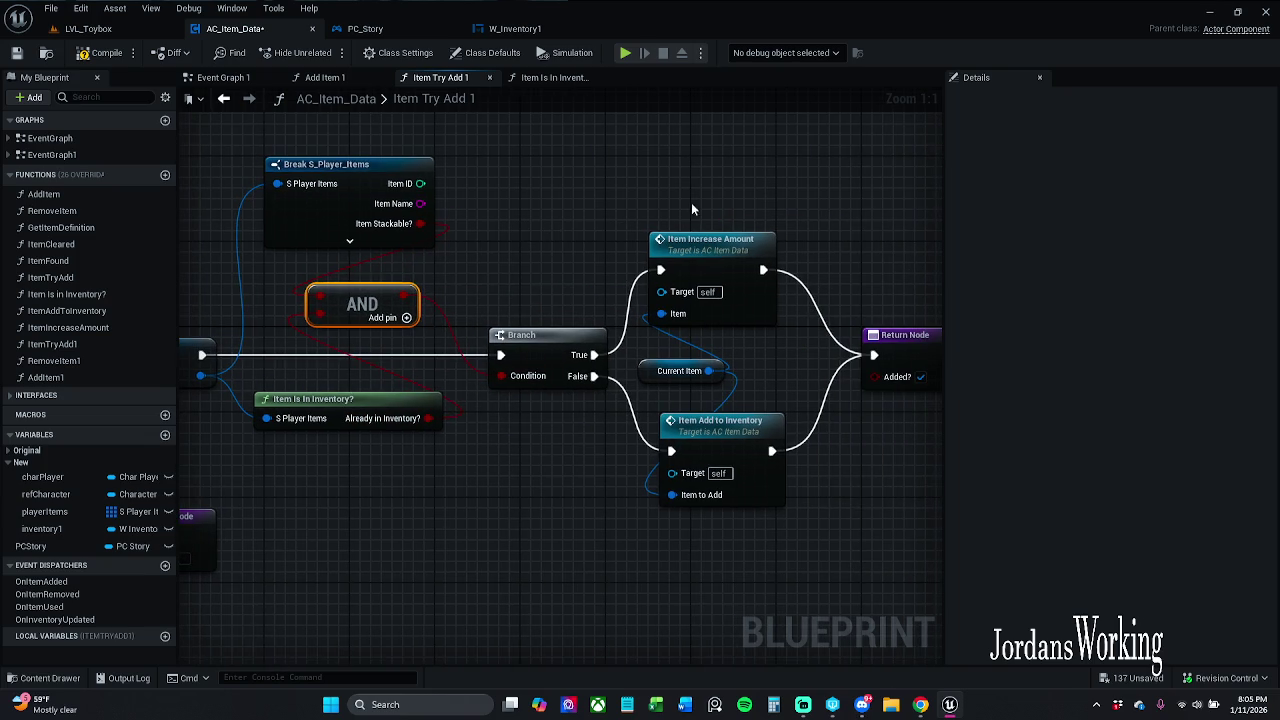
mouse_move(837, 331)
mouse_down()
mouse_move(741, 304)
mouse_move(841, 316)
mouse_move(380, 245)
mouse_up()
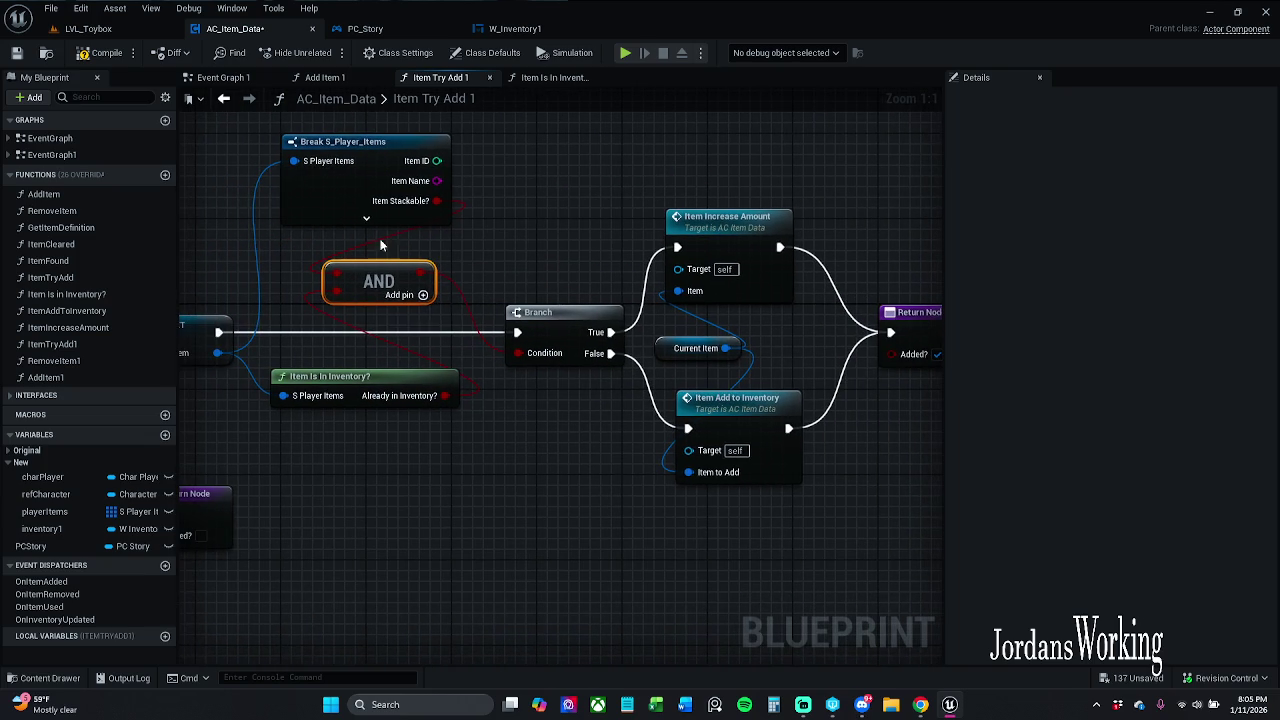
drag(349, 354, 374, 376)
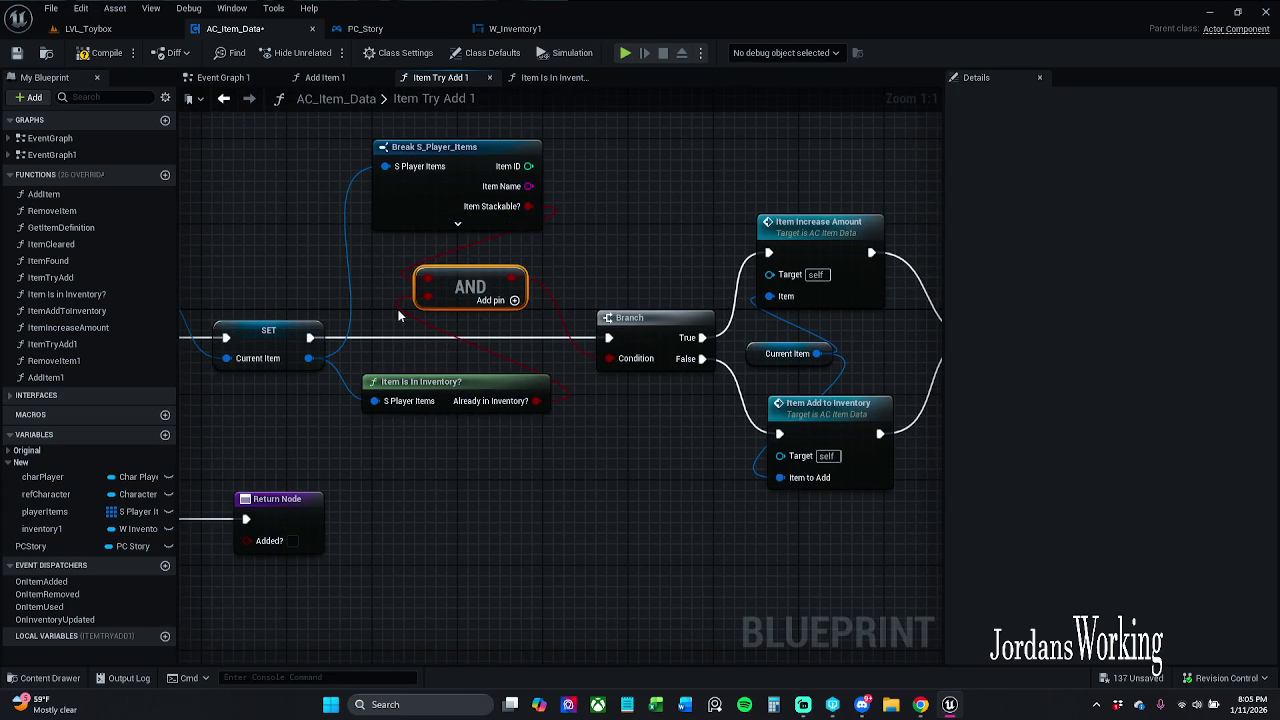
click(521, 193)
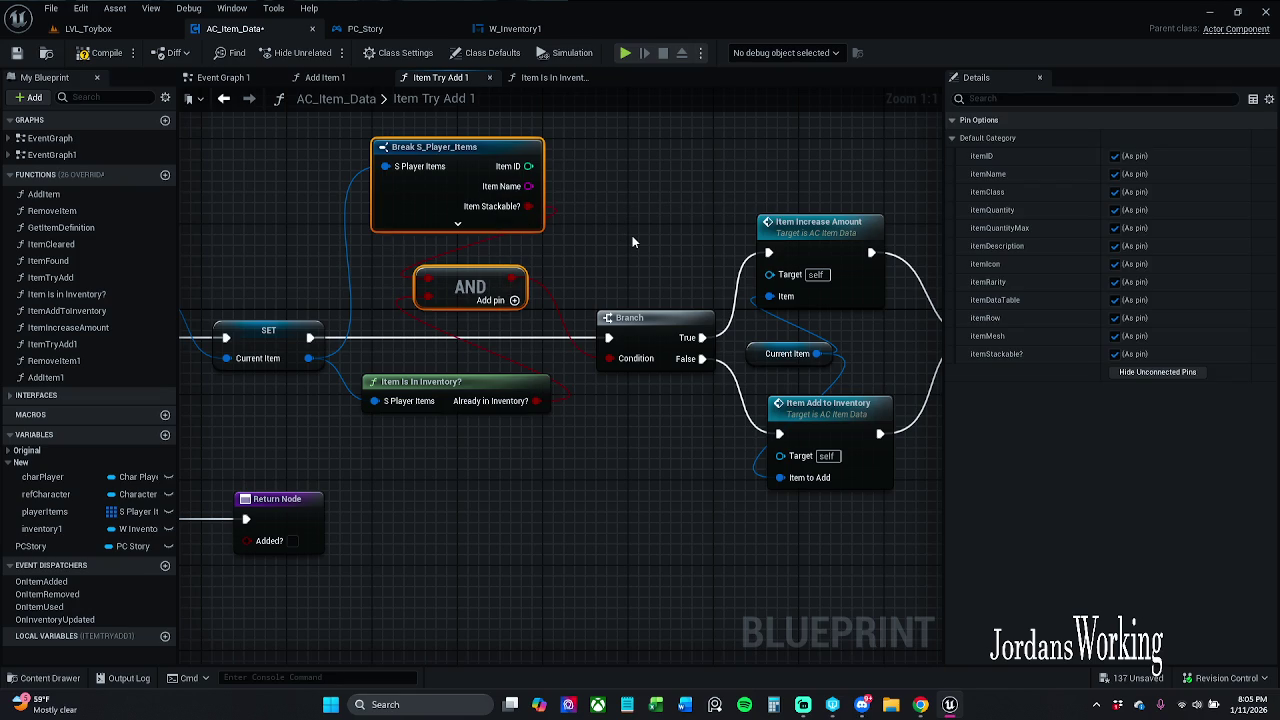
double_click(835, 430)
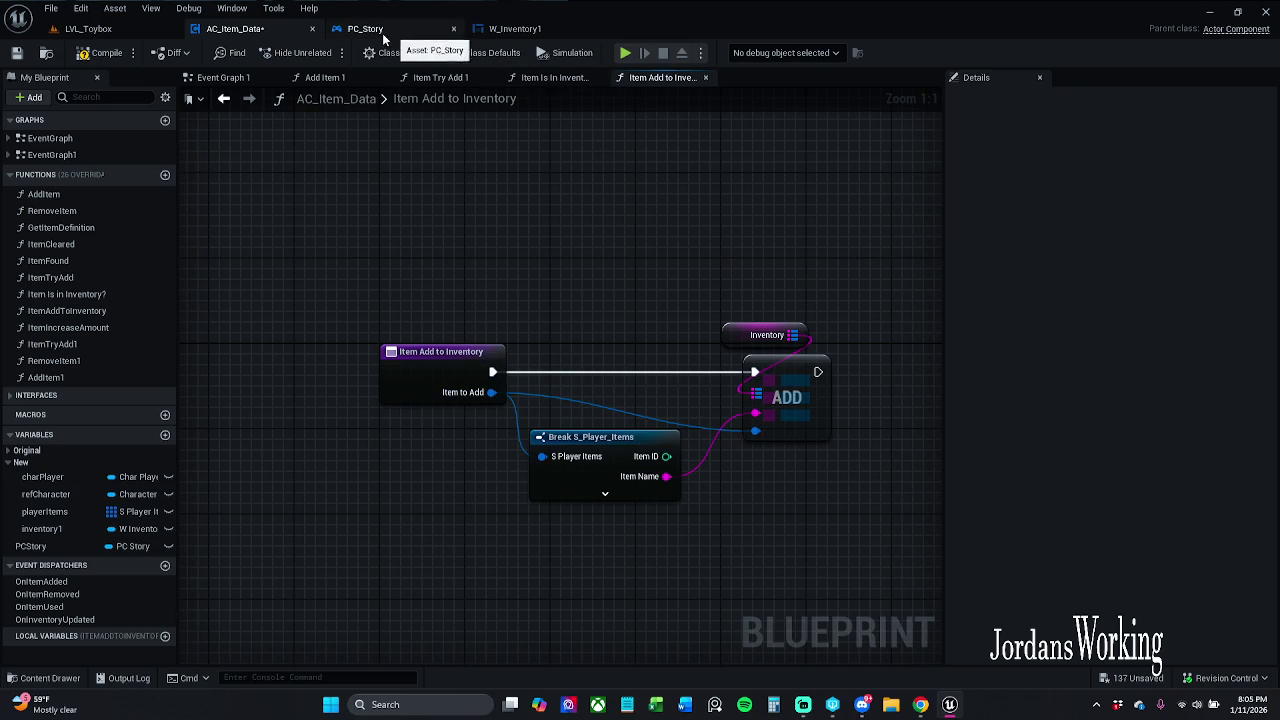
click(224, 98)
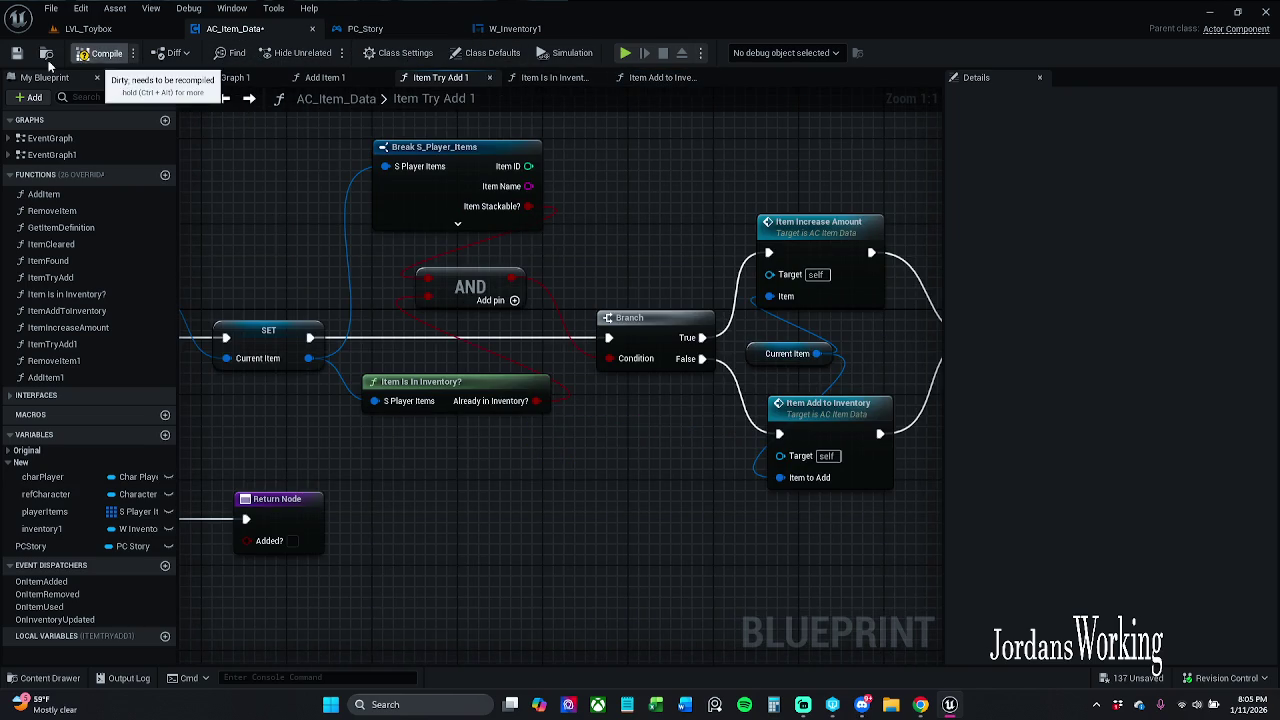
click(16, 52)
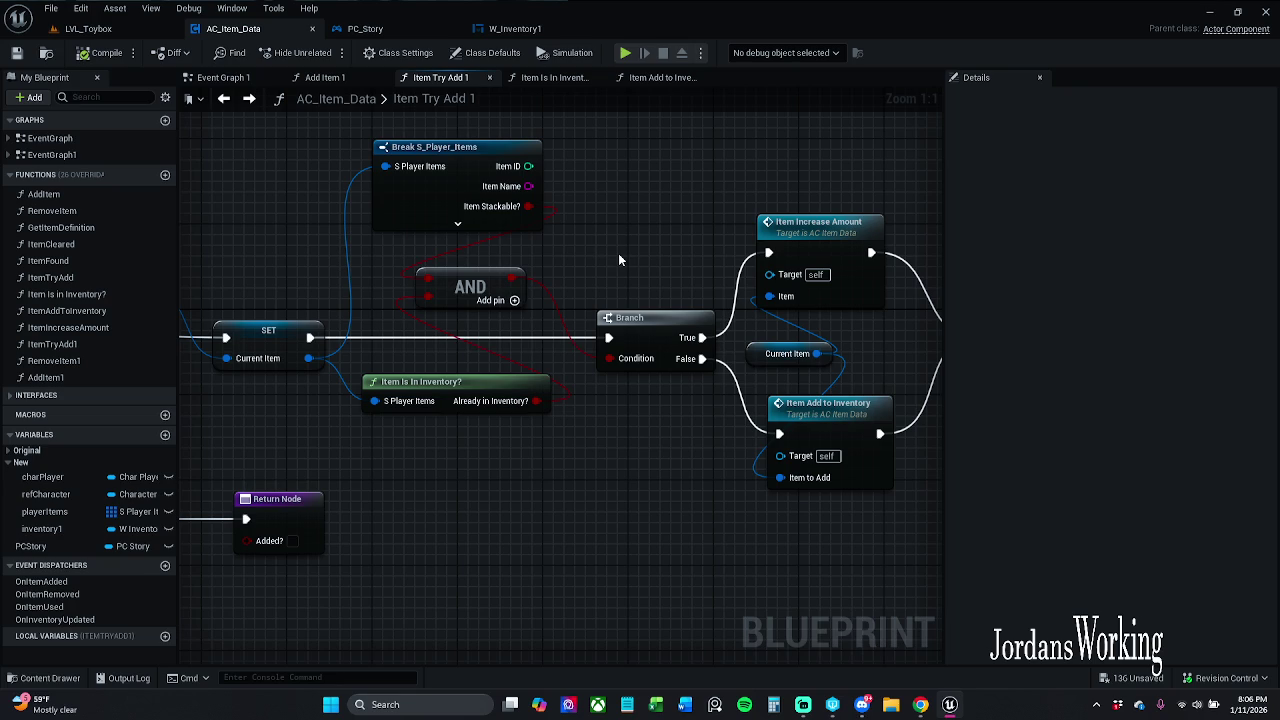
- Play-test LVL_Toybox by running the character with W, then stop and reopen AC_Item_Data
click(100, 28)
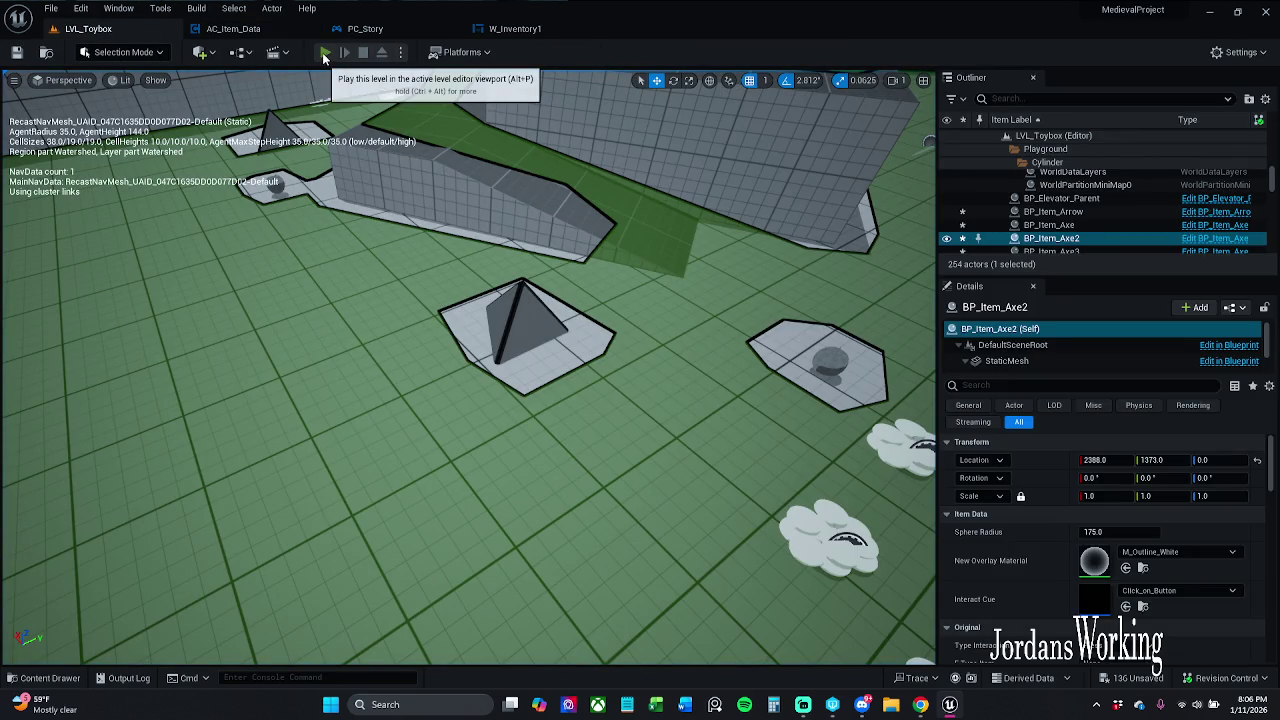
click(324, 53)
key(w)
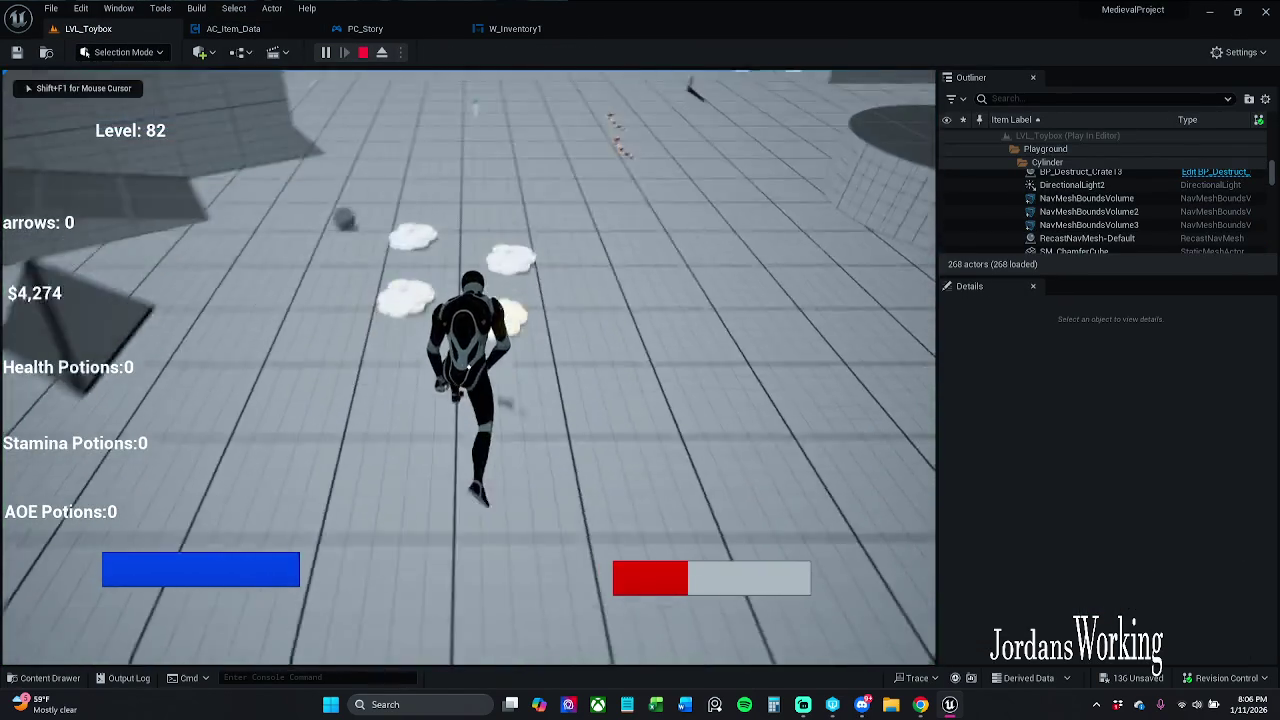
key(w)
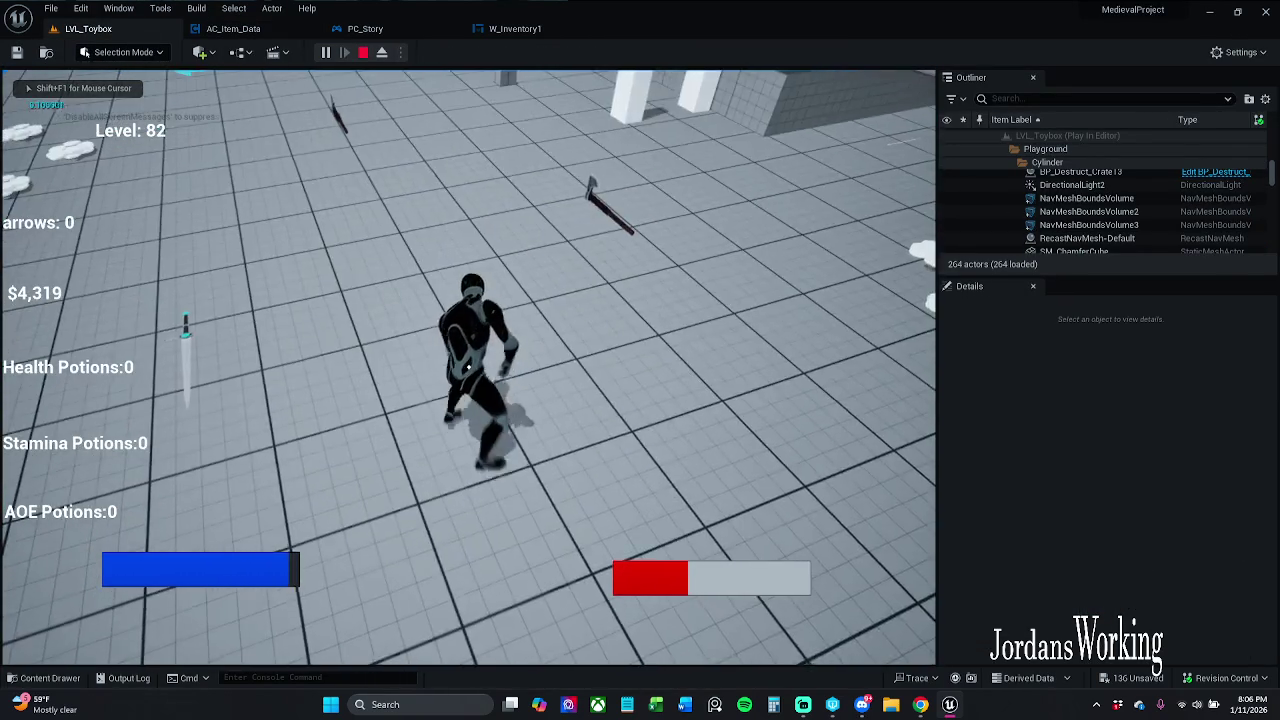
key(w)
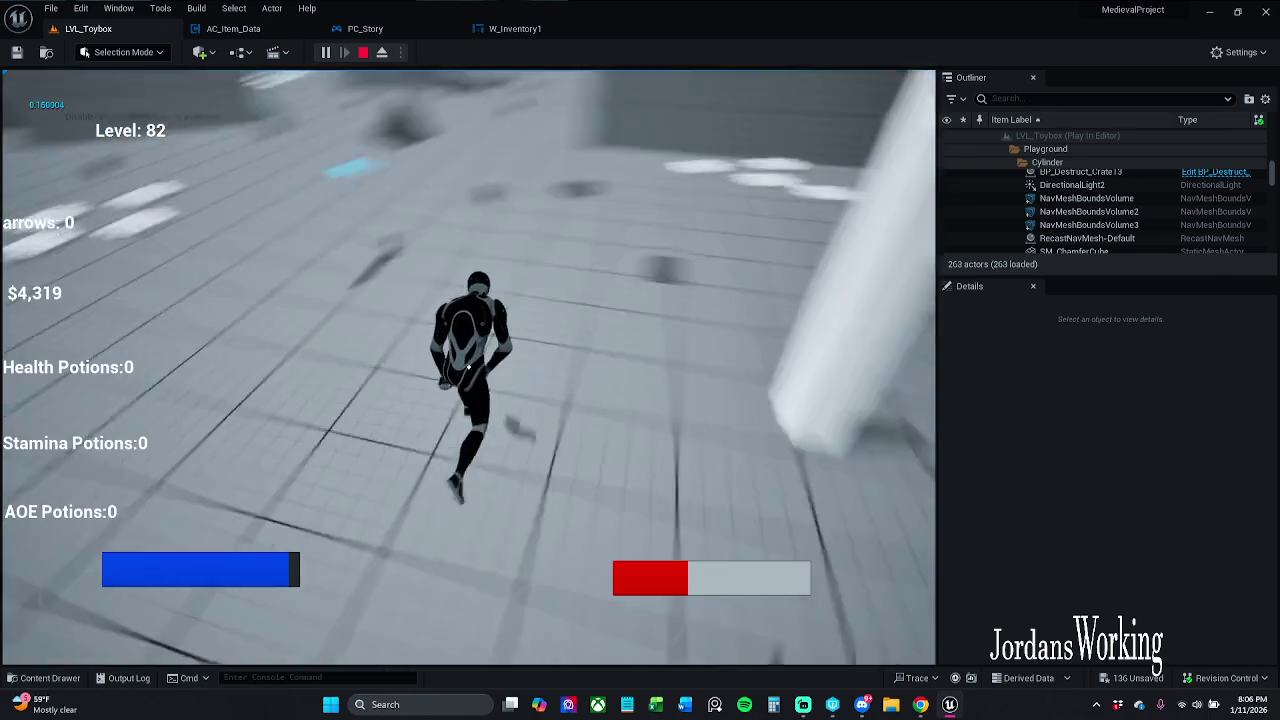
key(Escape)
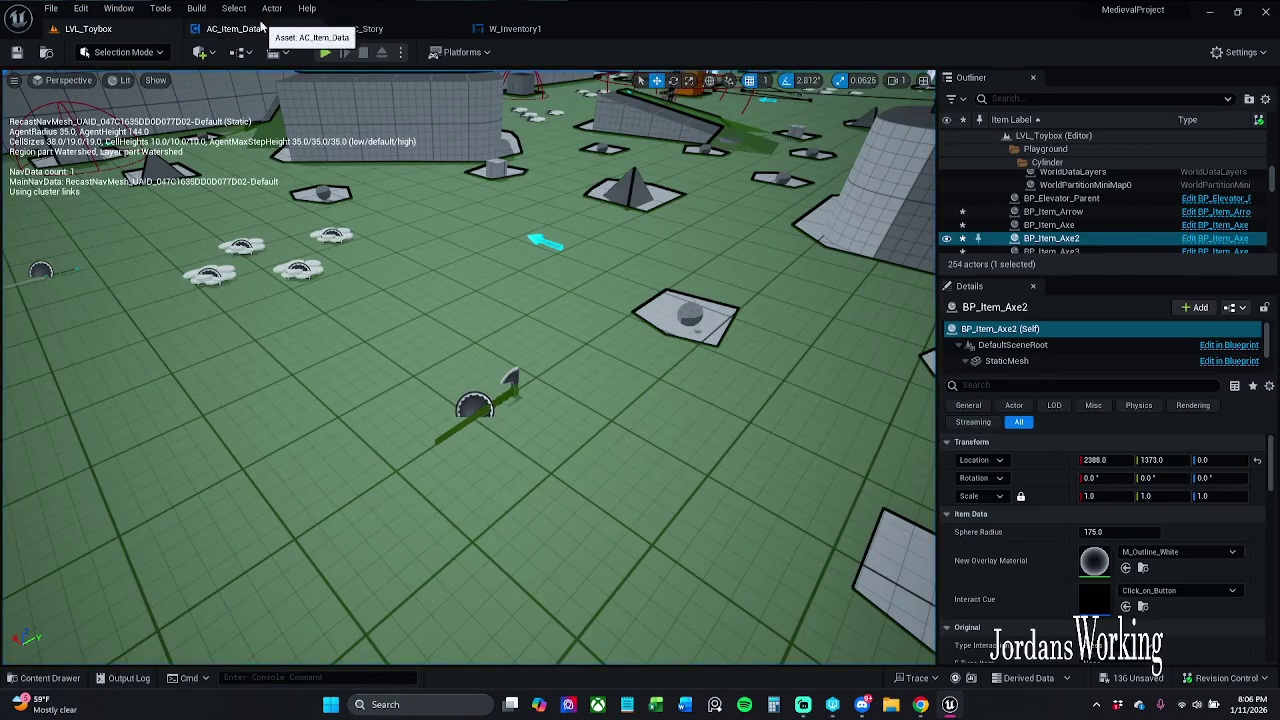
click(240, 28)
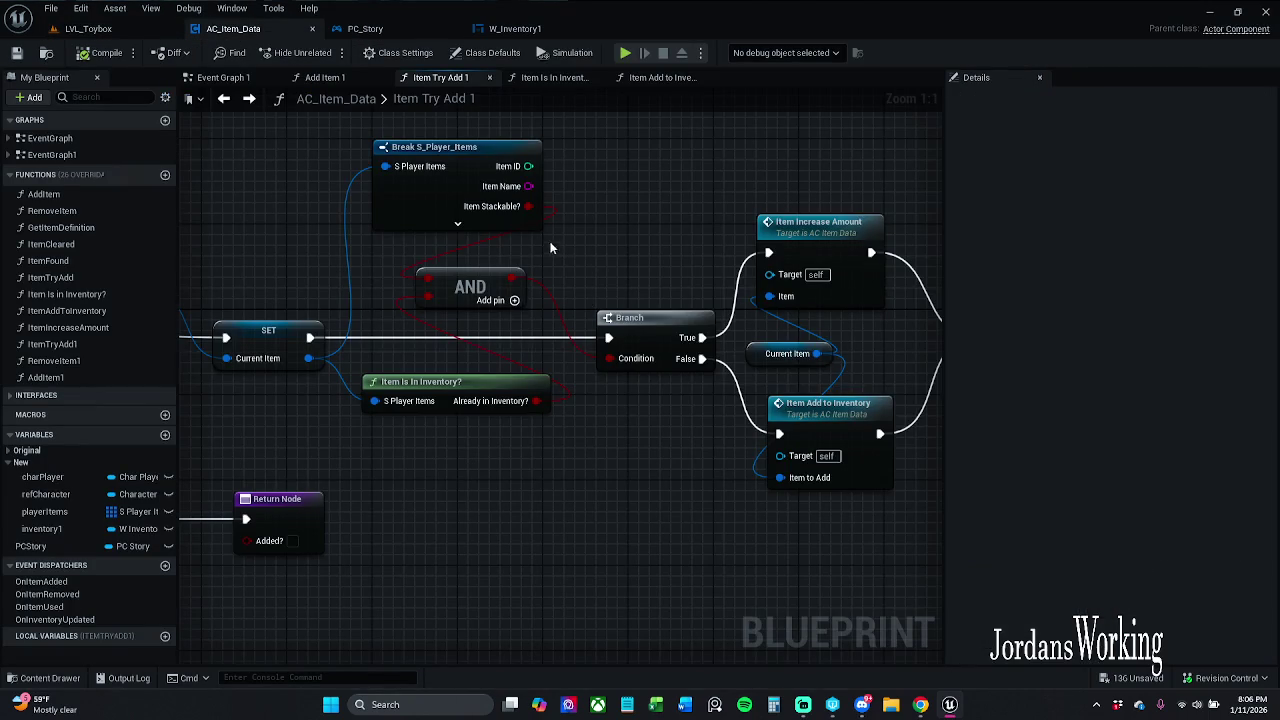
- Tidy the graph by nudging the Break S_Player_Items node to the left
drag(594, 259, 687, 291)
click(590, 258)
drag(590, 258, 532, 264)
mouse_move(366, 324)
mouse_down()
mouse_move(796, 340)
mouse_move(829, 324)
mouse_move(698, 228)
mouse_up()
click(698, 228)
scroll(698, 228, down, 1)
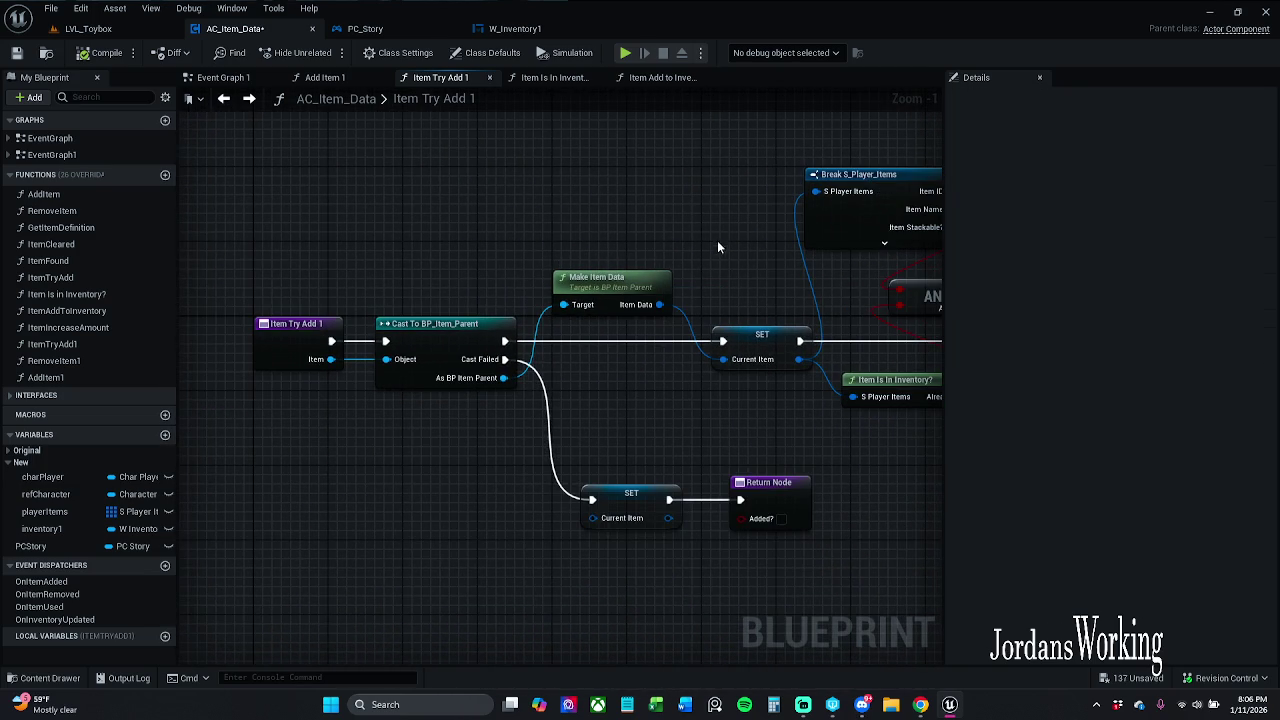
drag(717, 240, 638, 256)
- Check the Item Stackable? variable in Make Item Data and save BP_Item_Parent
double_click(600, 282)
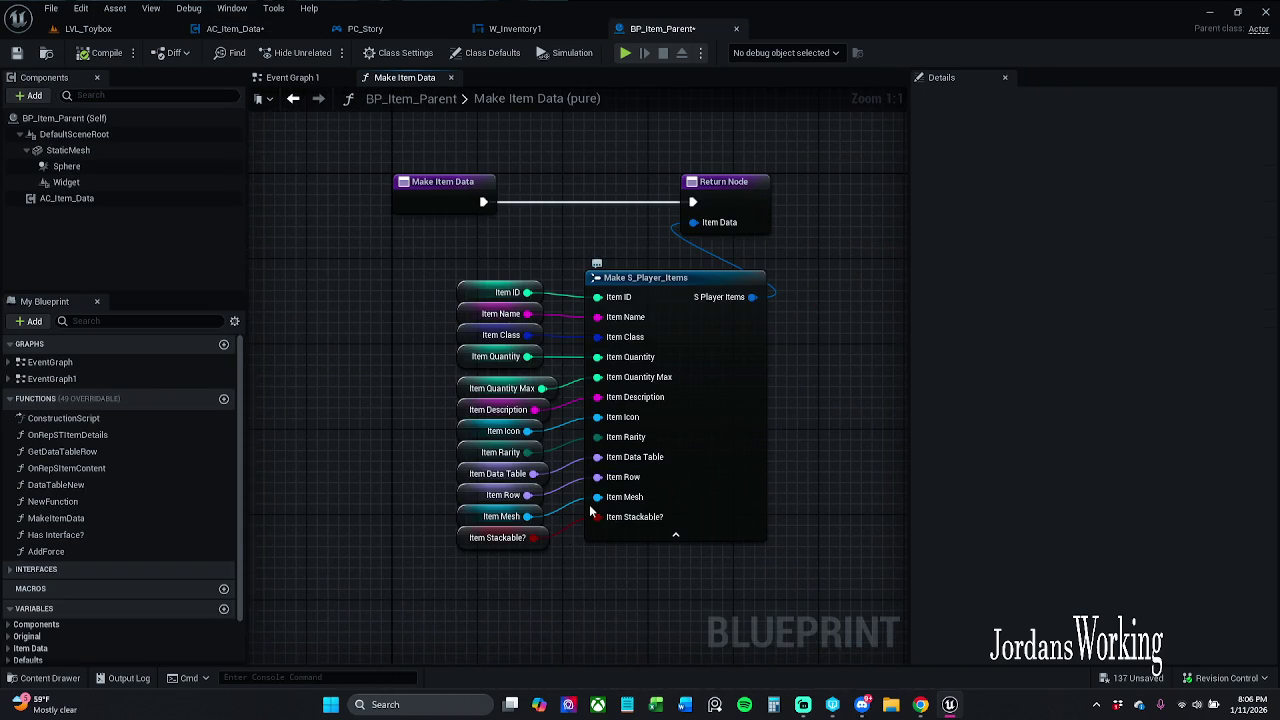
click(478, 540)
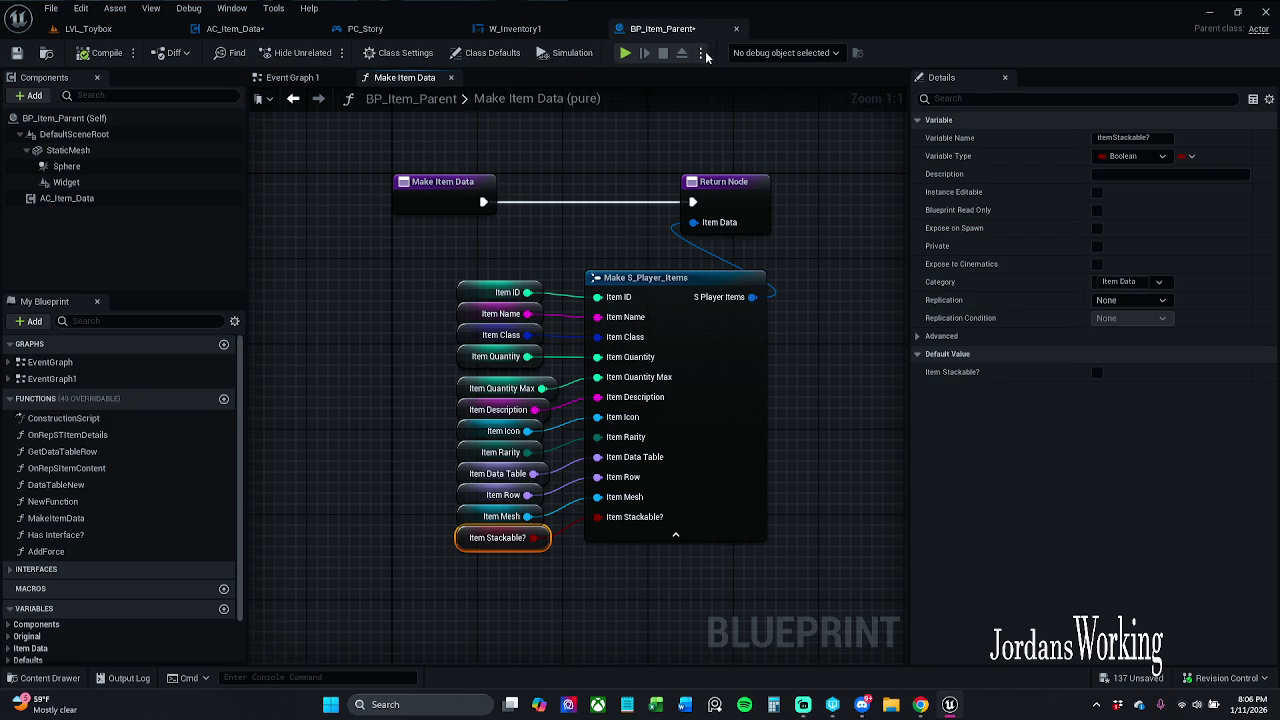
click(15, 55)
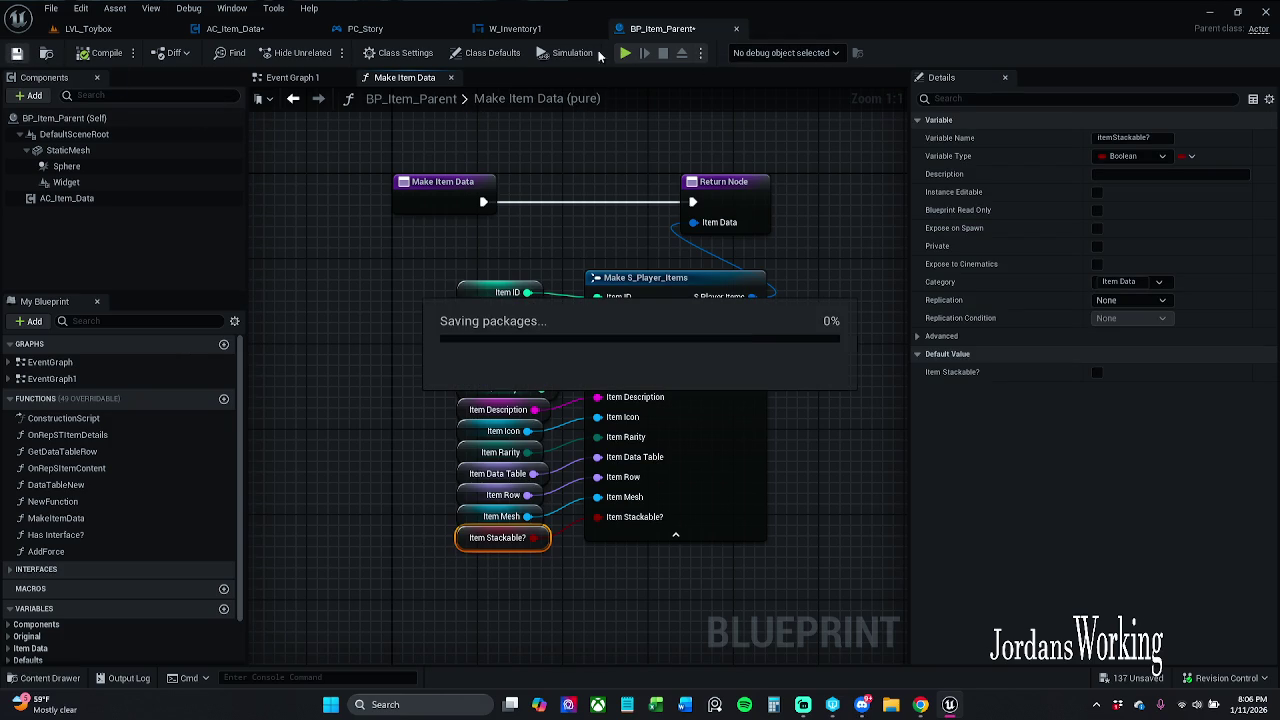
- Close BP_Item_Parent and shift PC_Story's View Port Add node slightly right
click(291, 78)
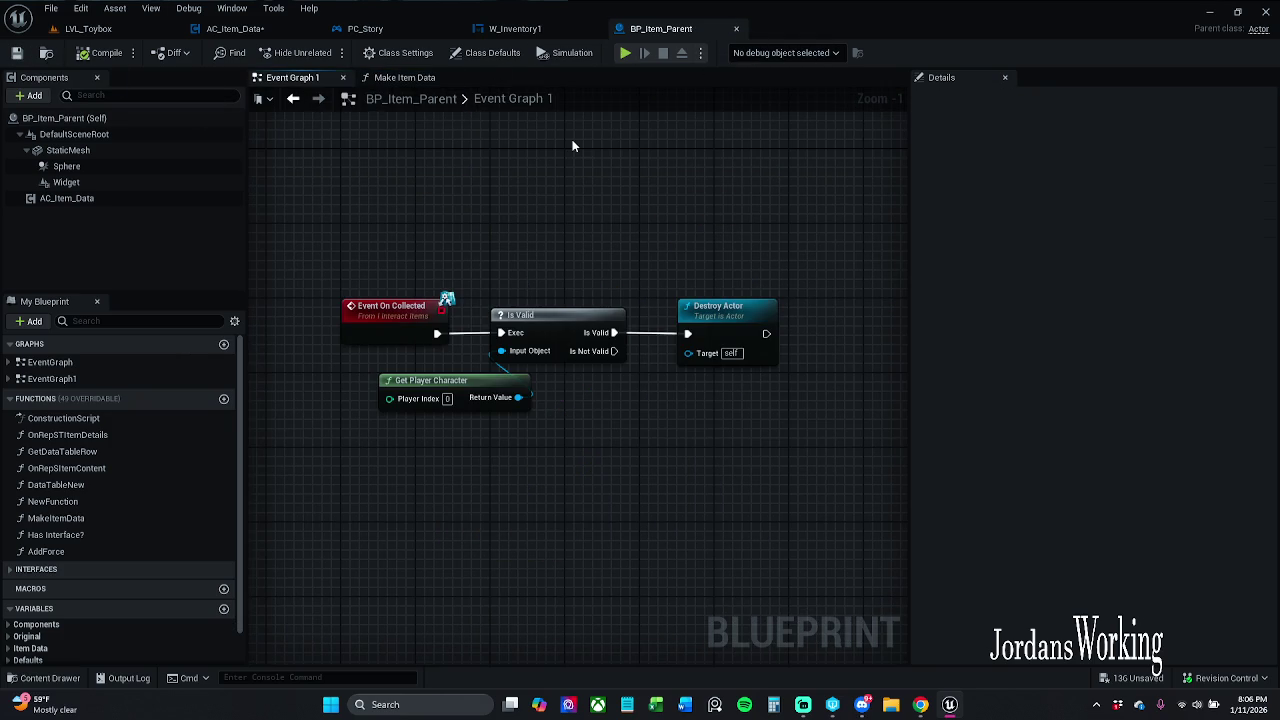
click(737, 30)
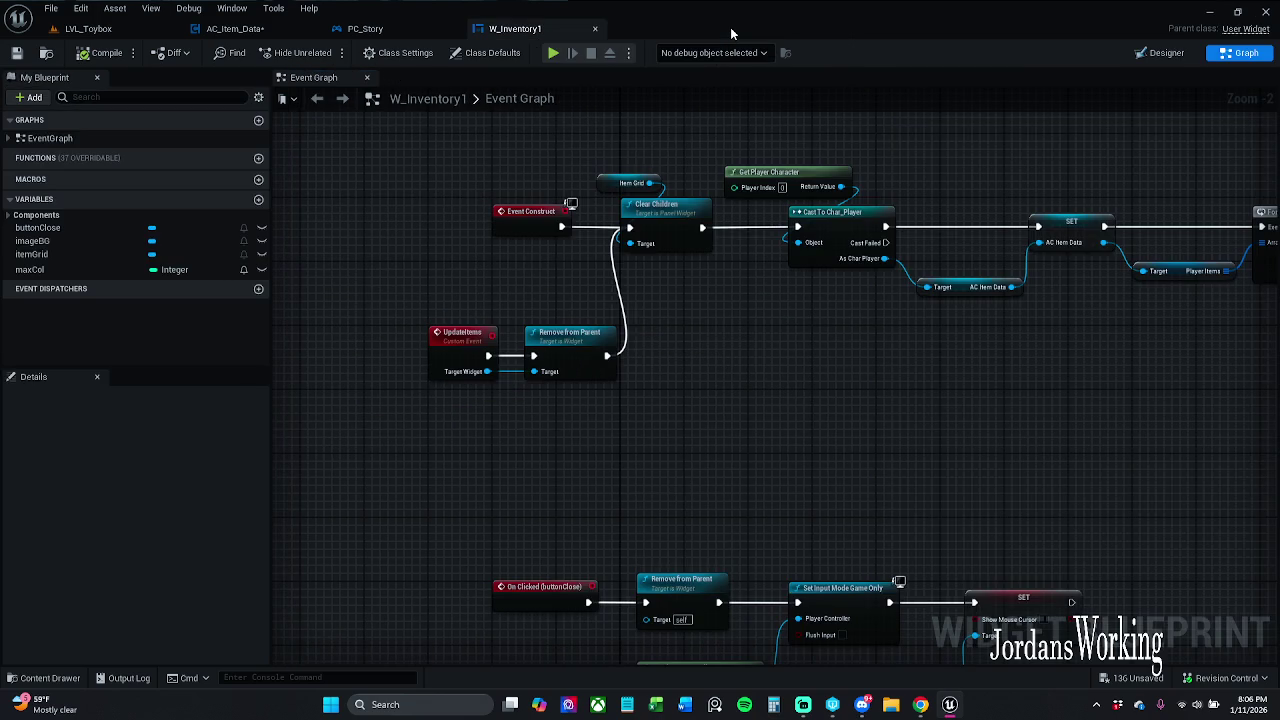
click(380, 28)
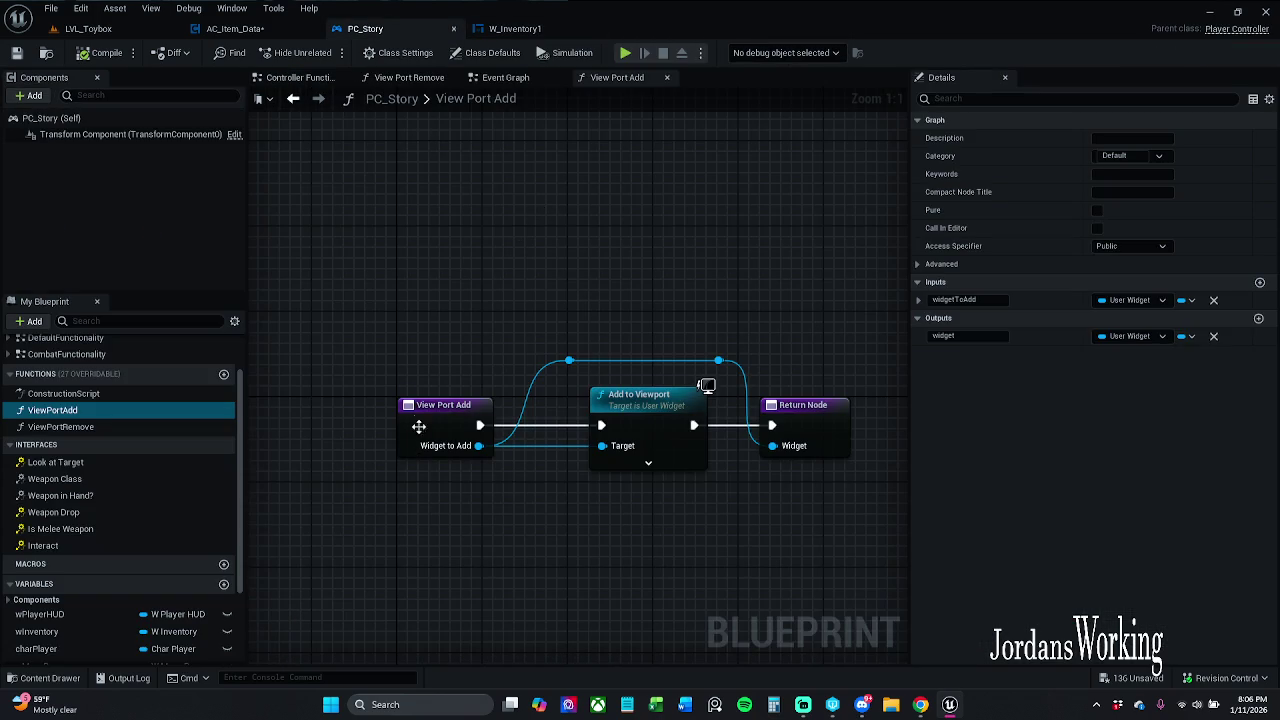
drag(417, 424, 450, 424)
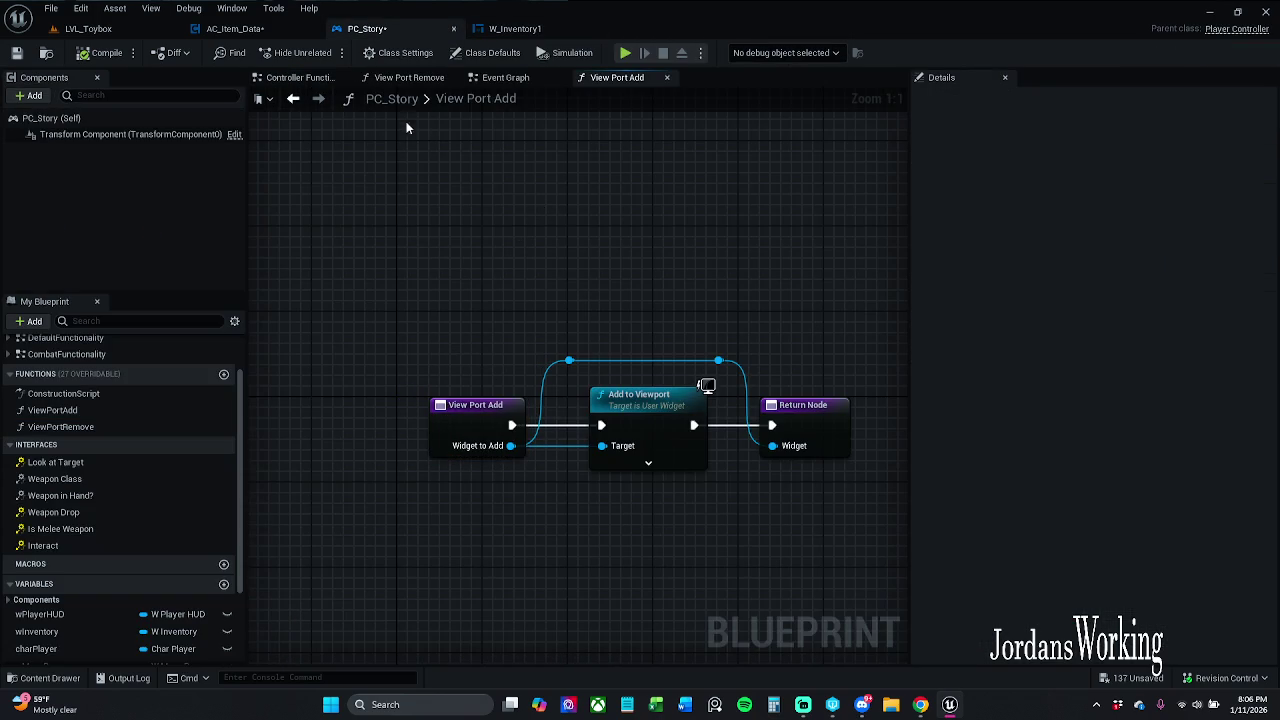
- Save PC_Story and bring the Branch, Item Add and Return nodes of Item Try Add 1 into view
click(17, 53)
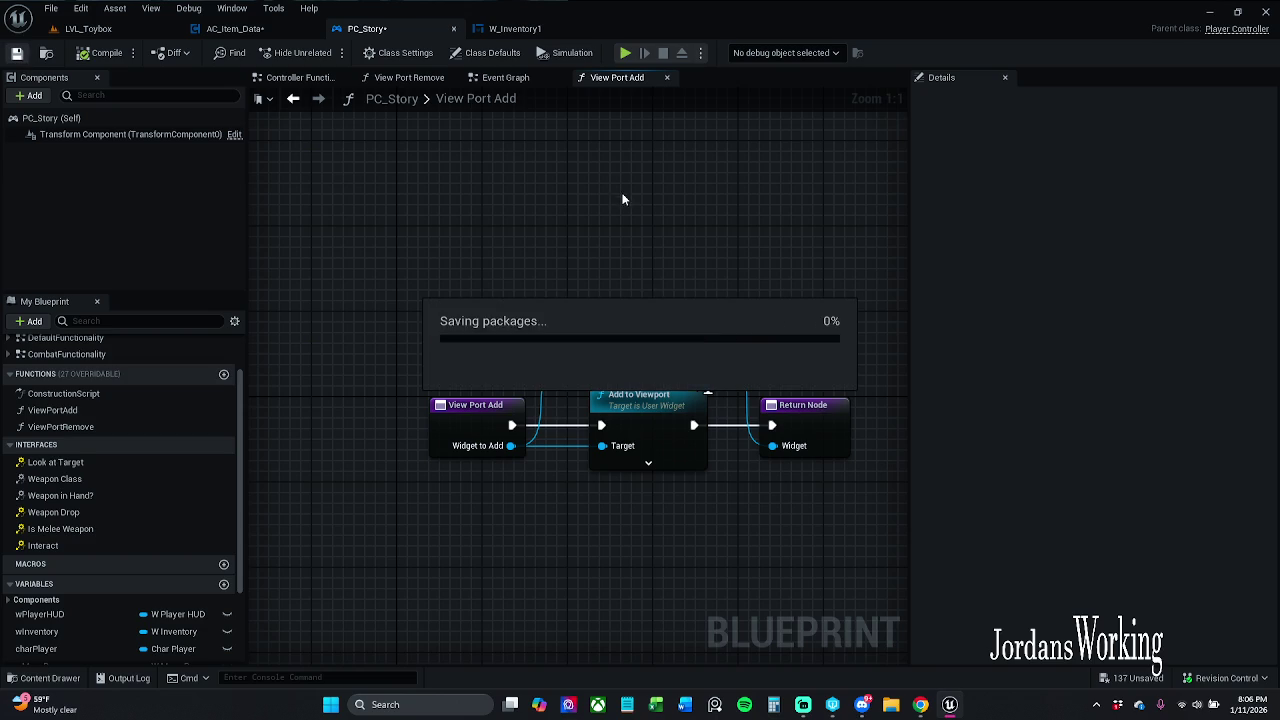
click(235, 28)
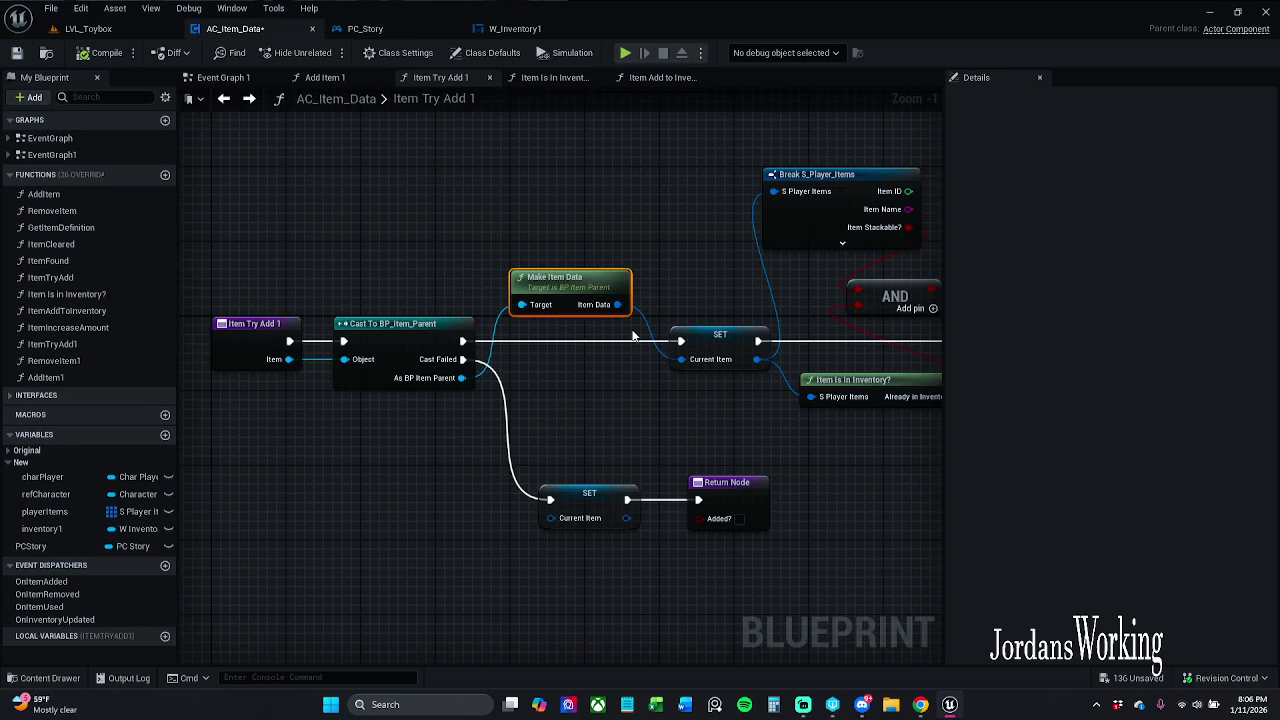
mouse_move(632, 336)
mouse_down()
mouse_move(586, 249)
mouse_move(500, 211)
mouse_move(436, 216)
mouse_up()
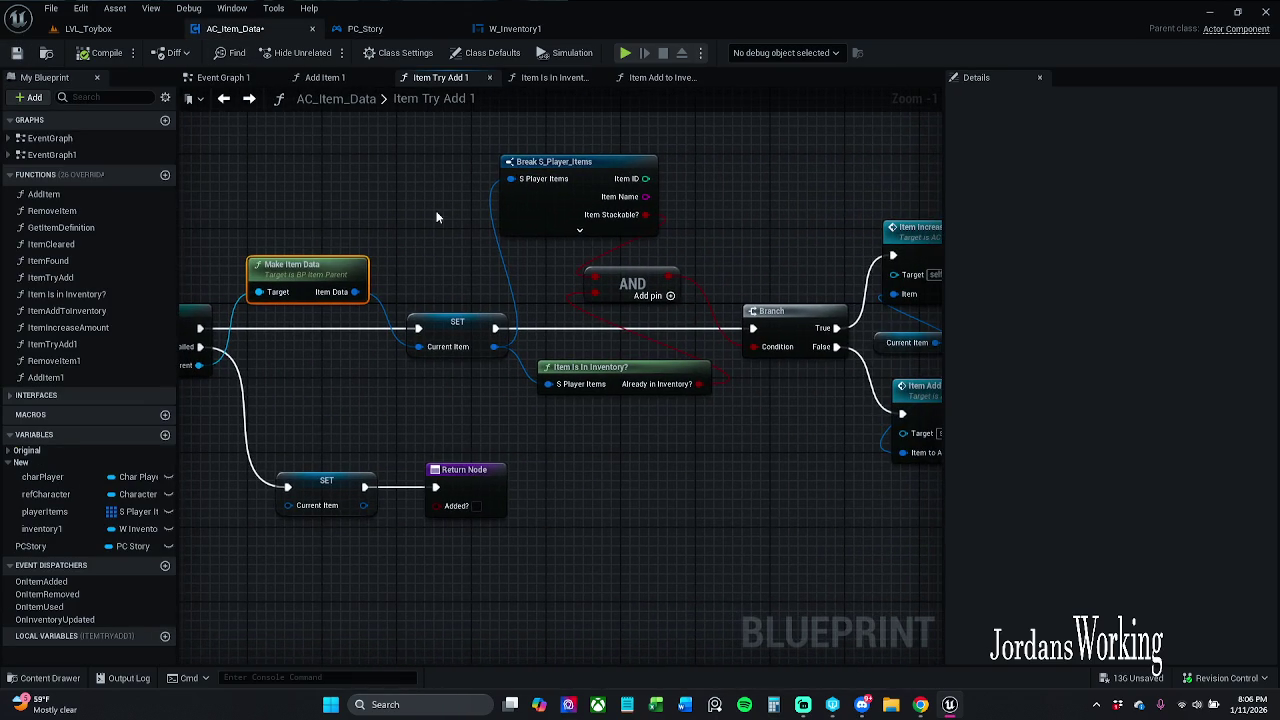
drag(735, 451, 570, 460)
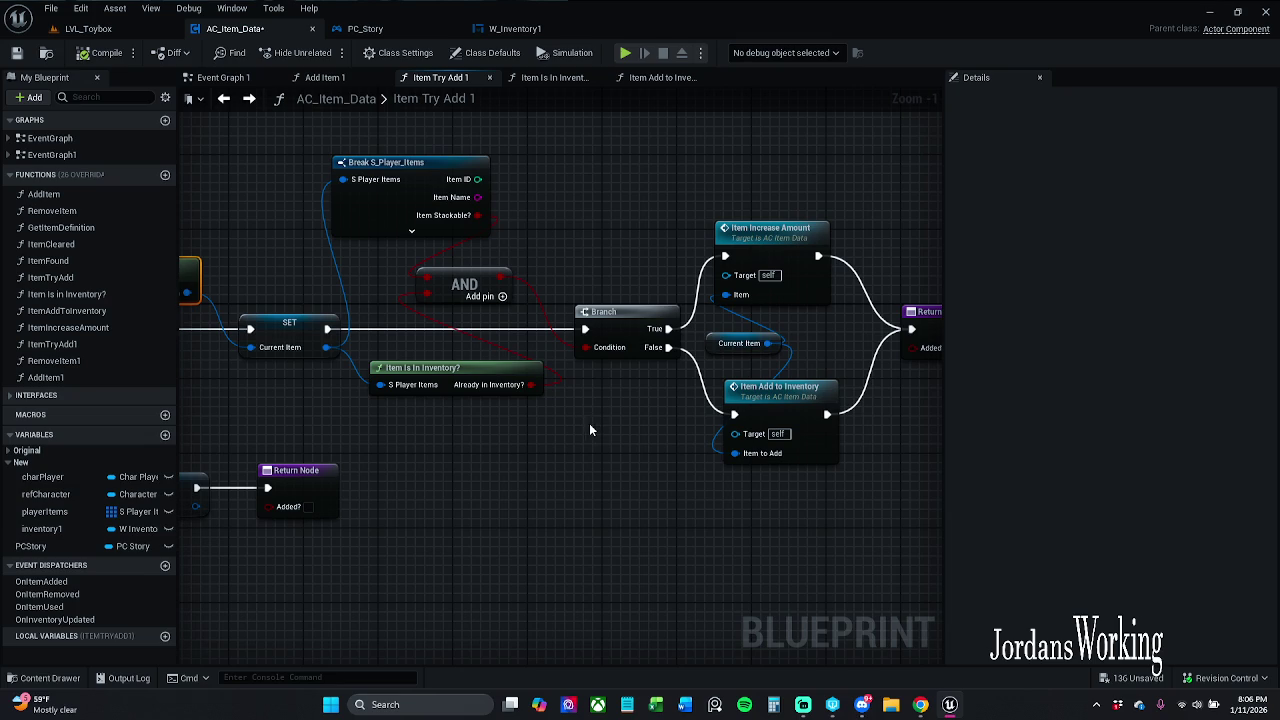
- Delete the Break and AND nodes, wire Already in Inventory? to the Branch Condition, then open Item Is In Inventory?
drag(543, 165, 466, 288)
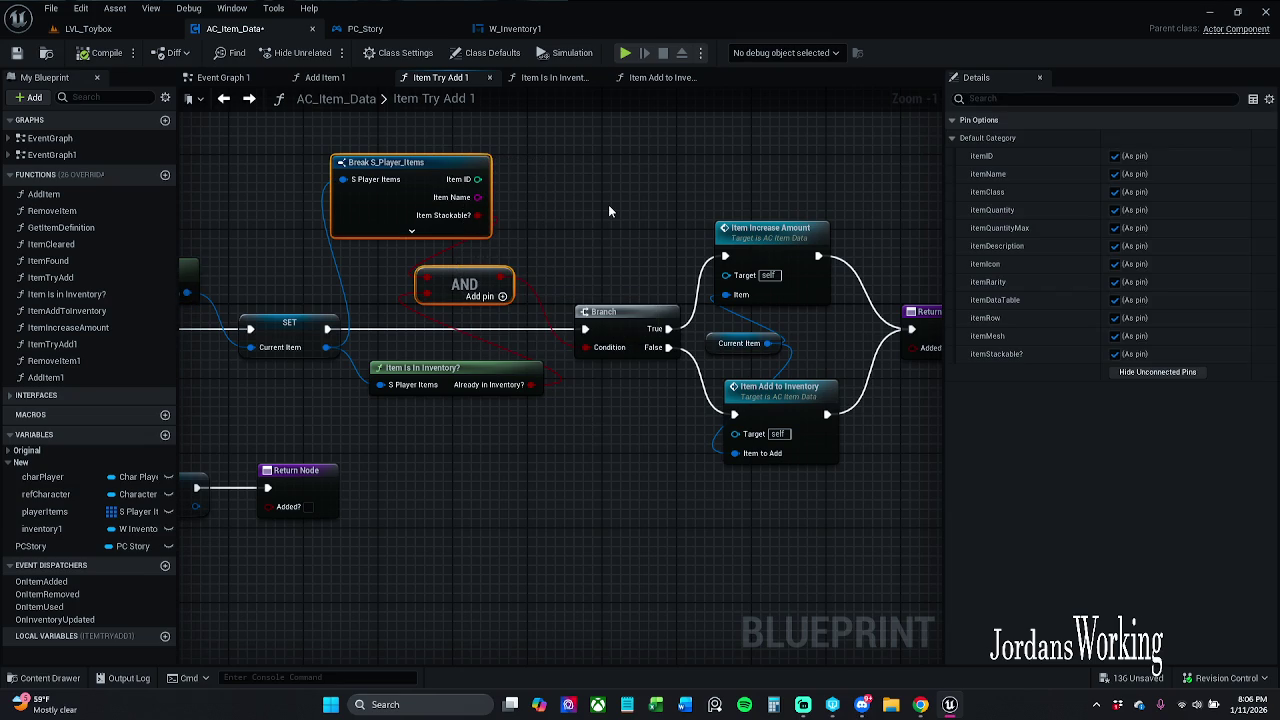
key(Delete)
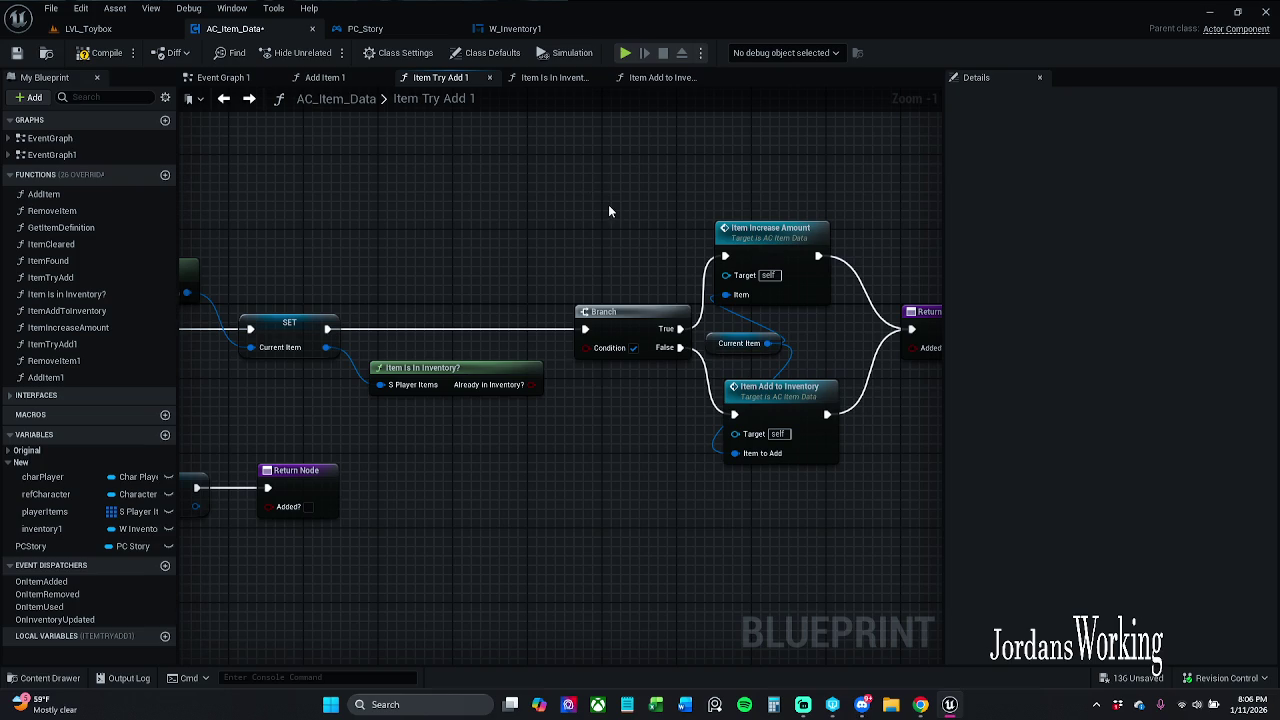
mouse_move(585, 347)
mouse_down()
mouse_move(545, 357)
mouse_move(530, 384)
mouse_move(487, 388)
mouse_up()
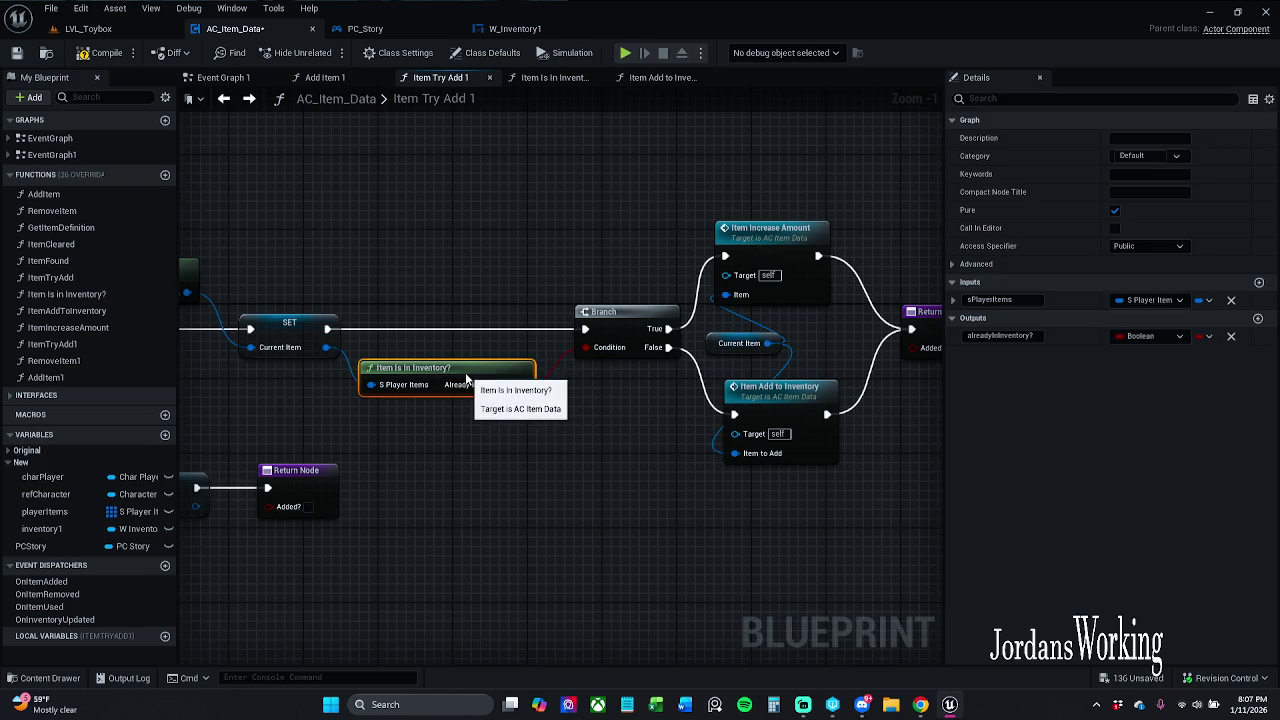
click(546, 441)
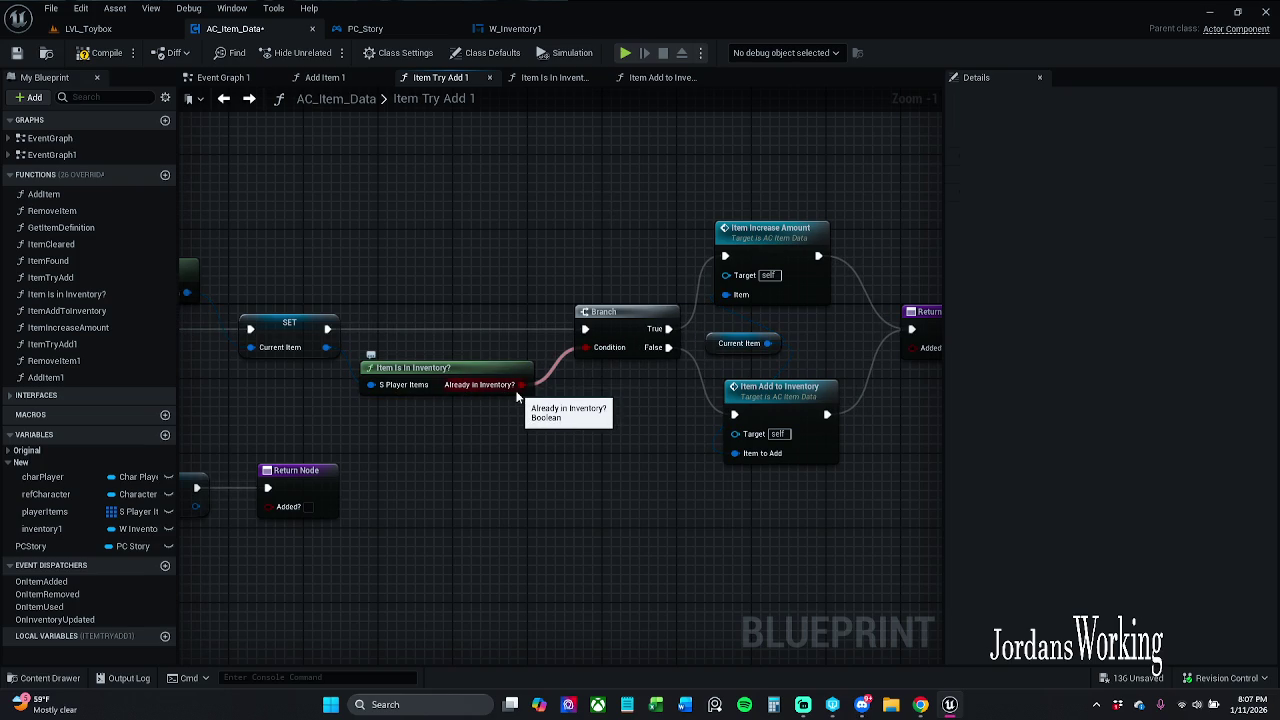
double_click(470, 380)
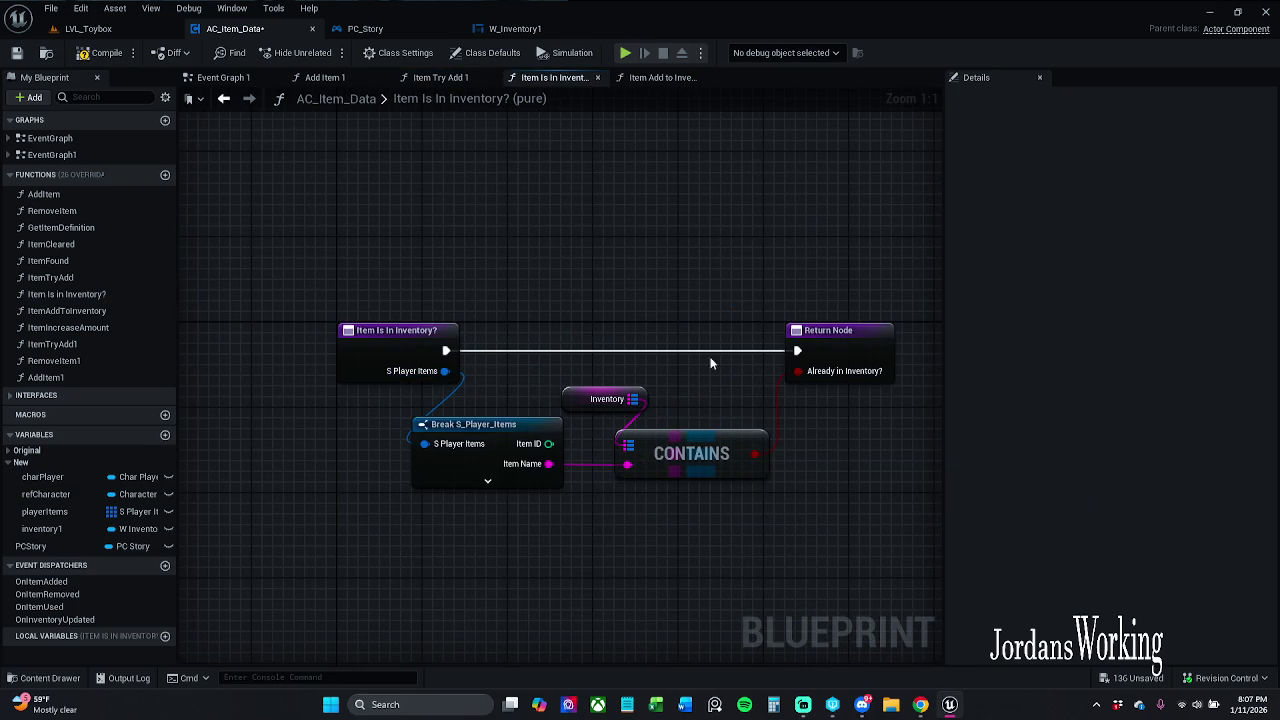
- Review the Item Add to Inventory, Item Is In Inventory? and Item Try Add 1 graphs
click(648, 82)
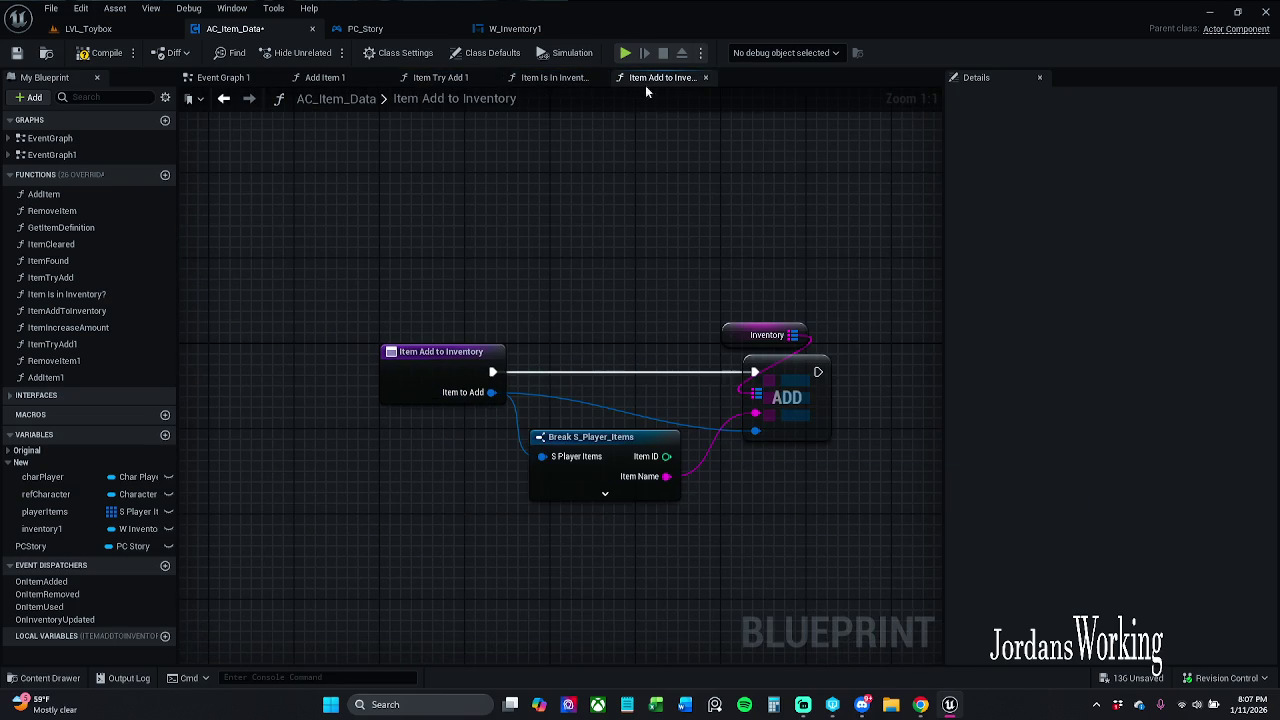
click(549, 84)
click(450, 80)
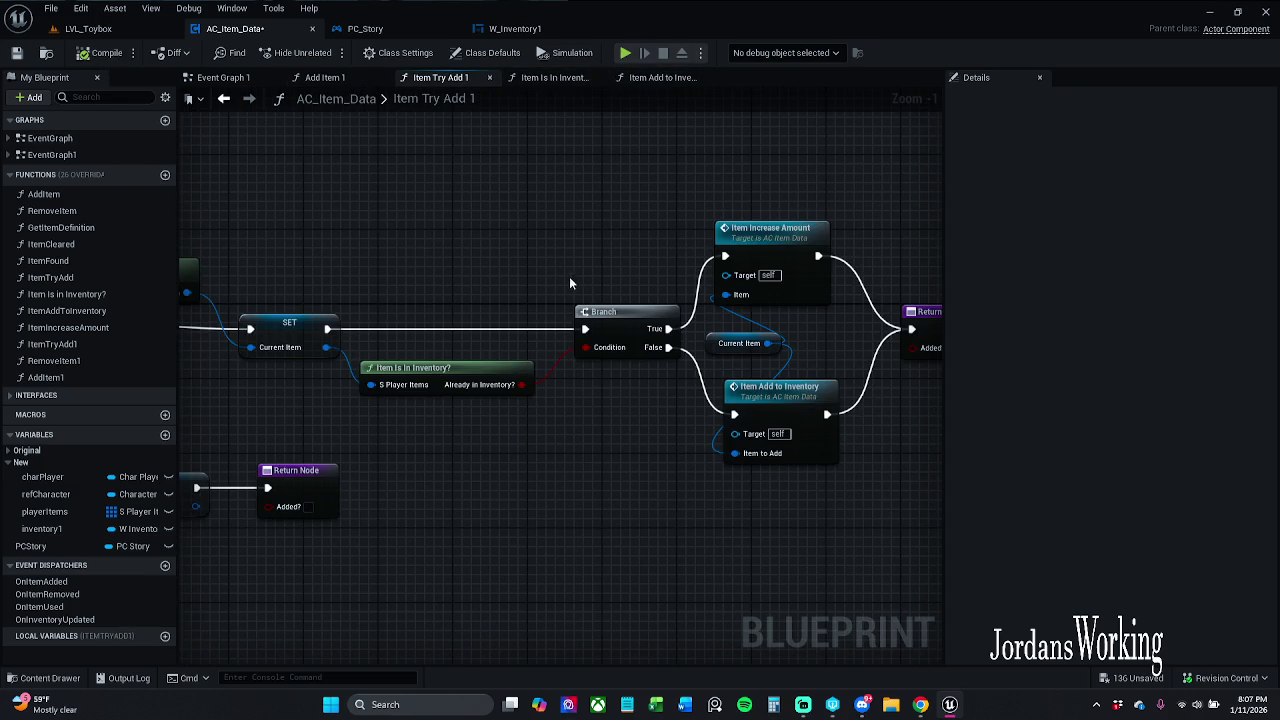
mouse_move(570, 283)
mouse_down()
mouse_move(433, 261)
mouse_move(606, 281)
mouse_move(788, 273)
mouse_up()
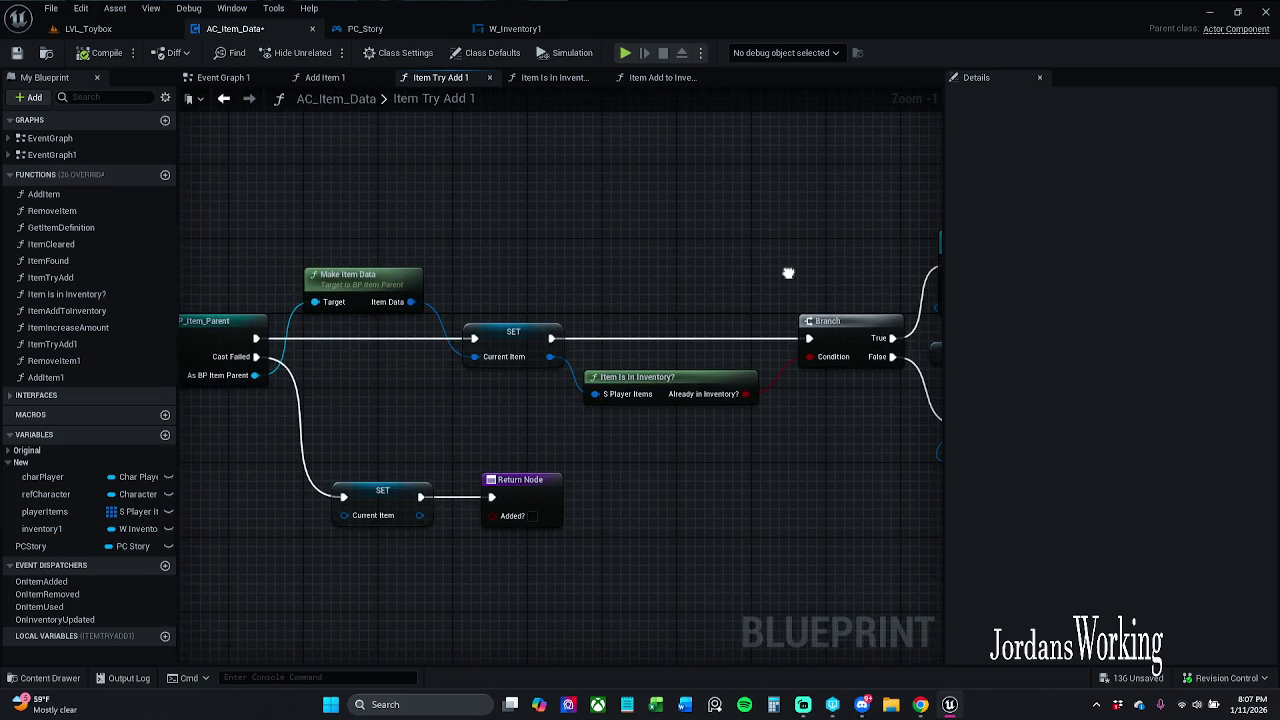
drag(658, 256, 870, 243)
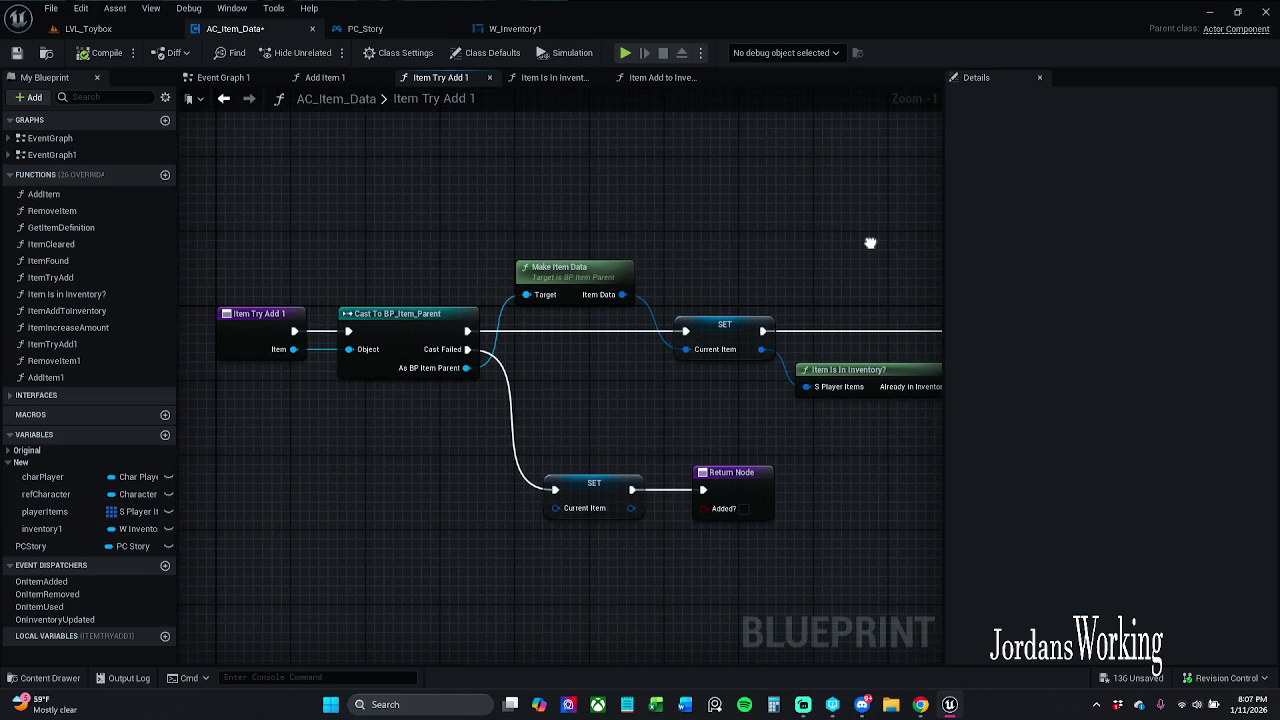
- In PC_Story, search members for 'interact' and jump to the IA_Interaction event
click(230, 79)
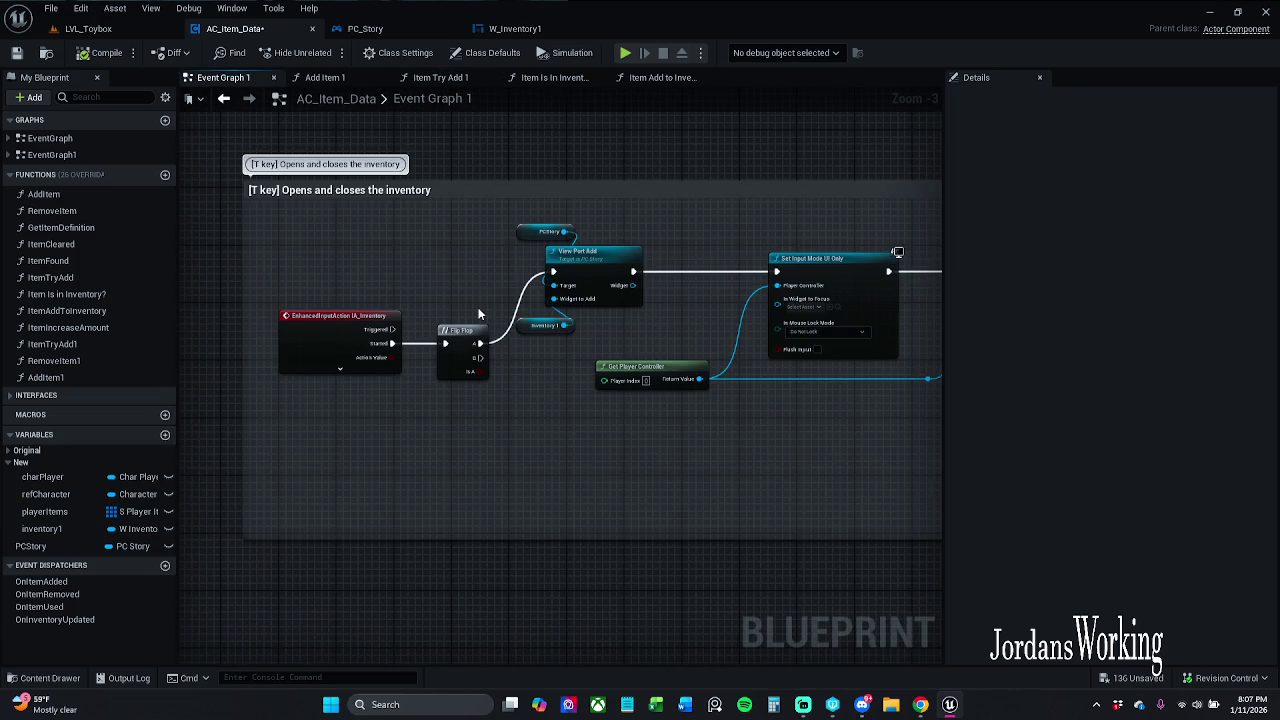
drag(478, 314, 376, 311)
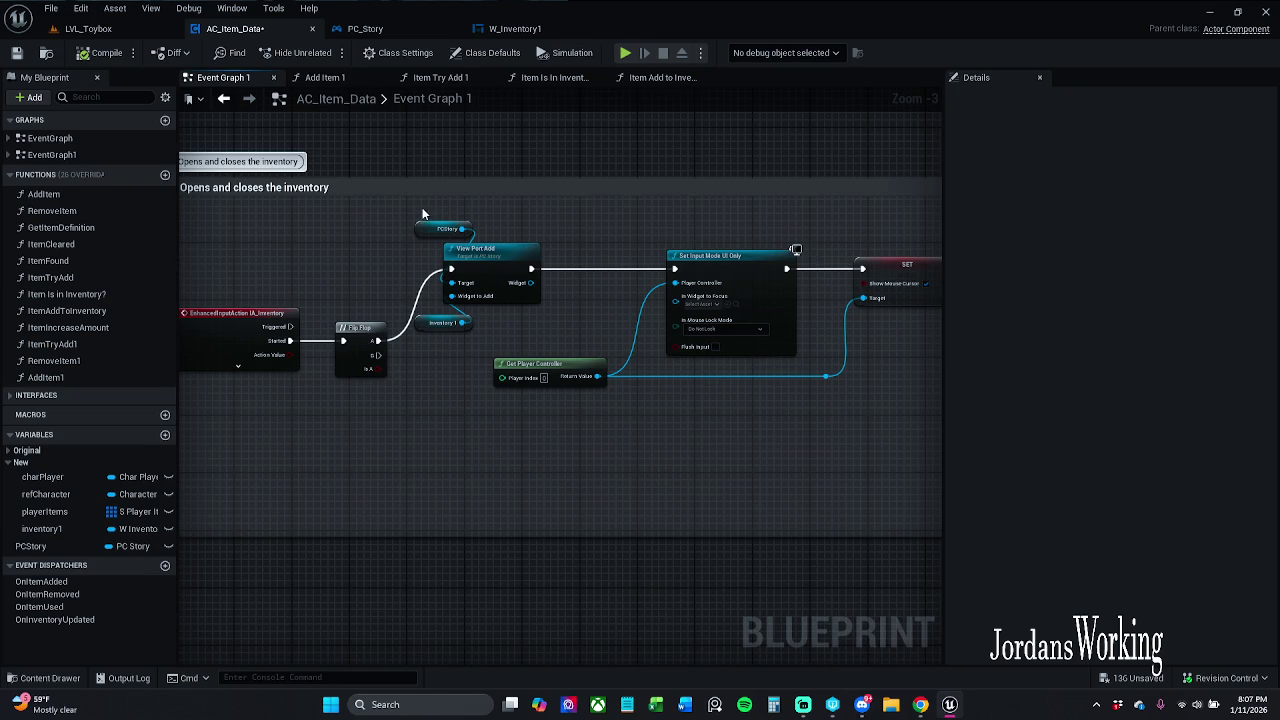
scroll(392, 281, down, 1)
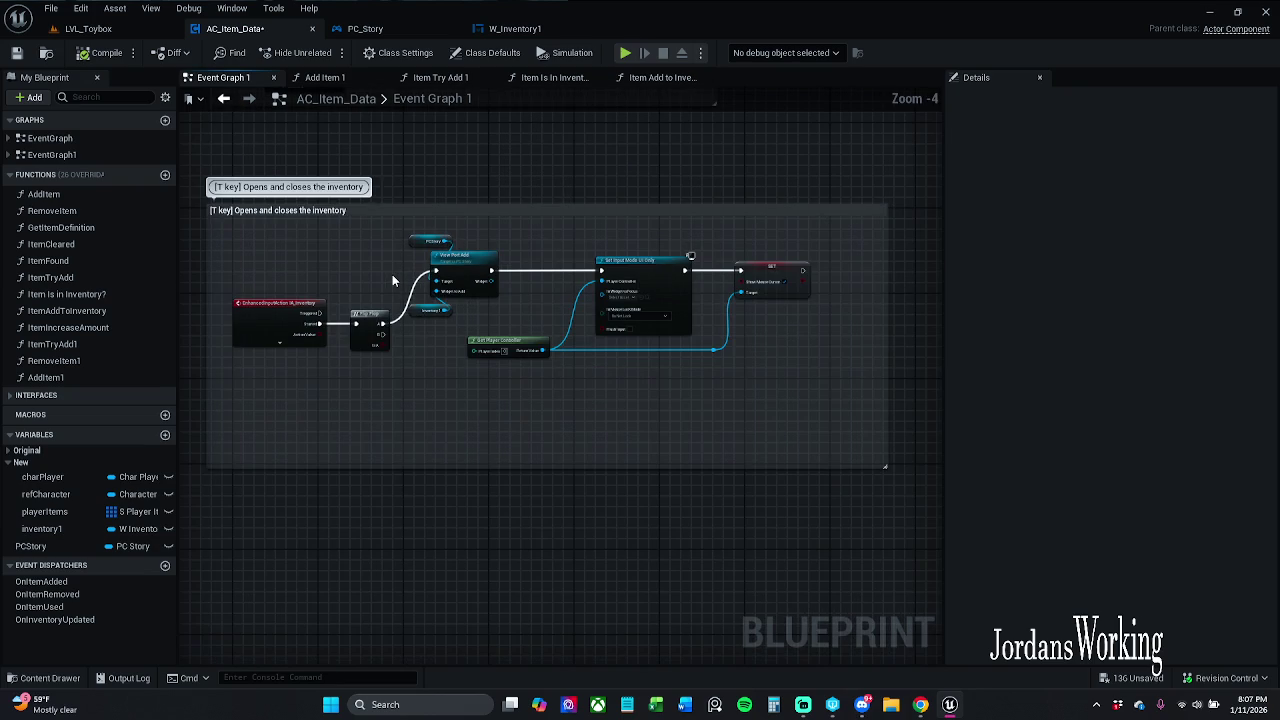
double_click(455, 258)
click(130, 320)
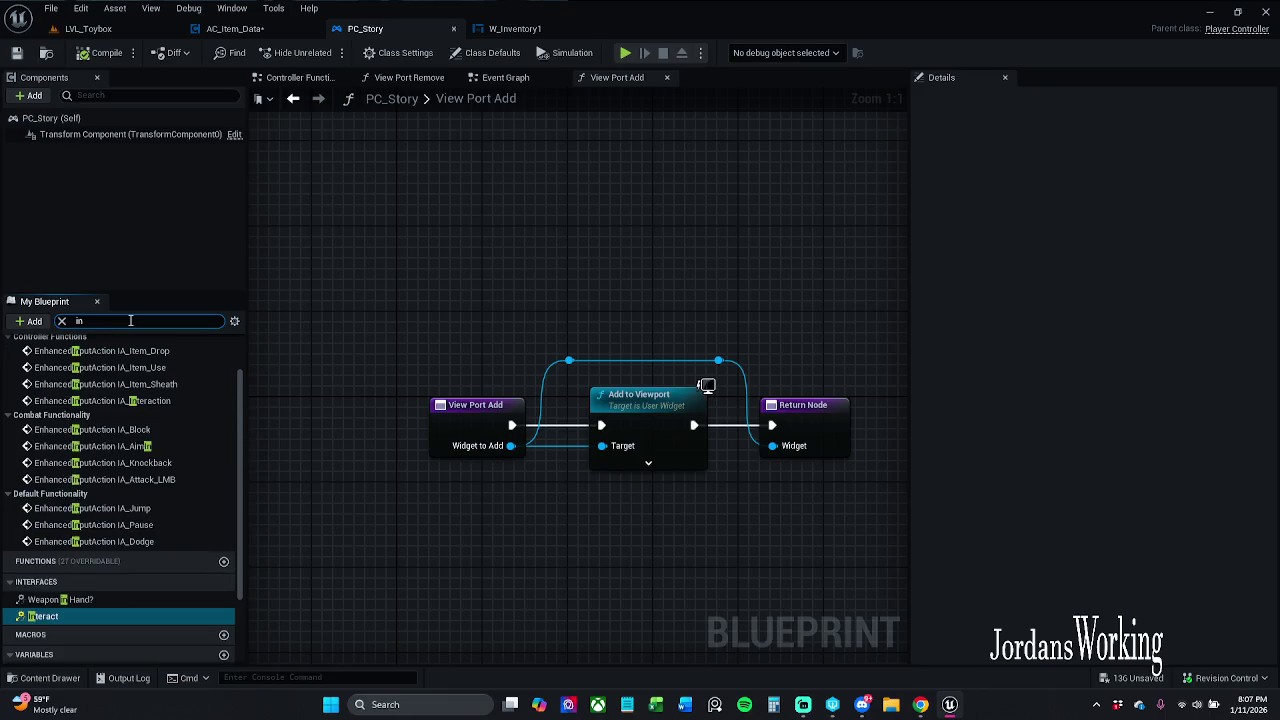
text(interact)
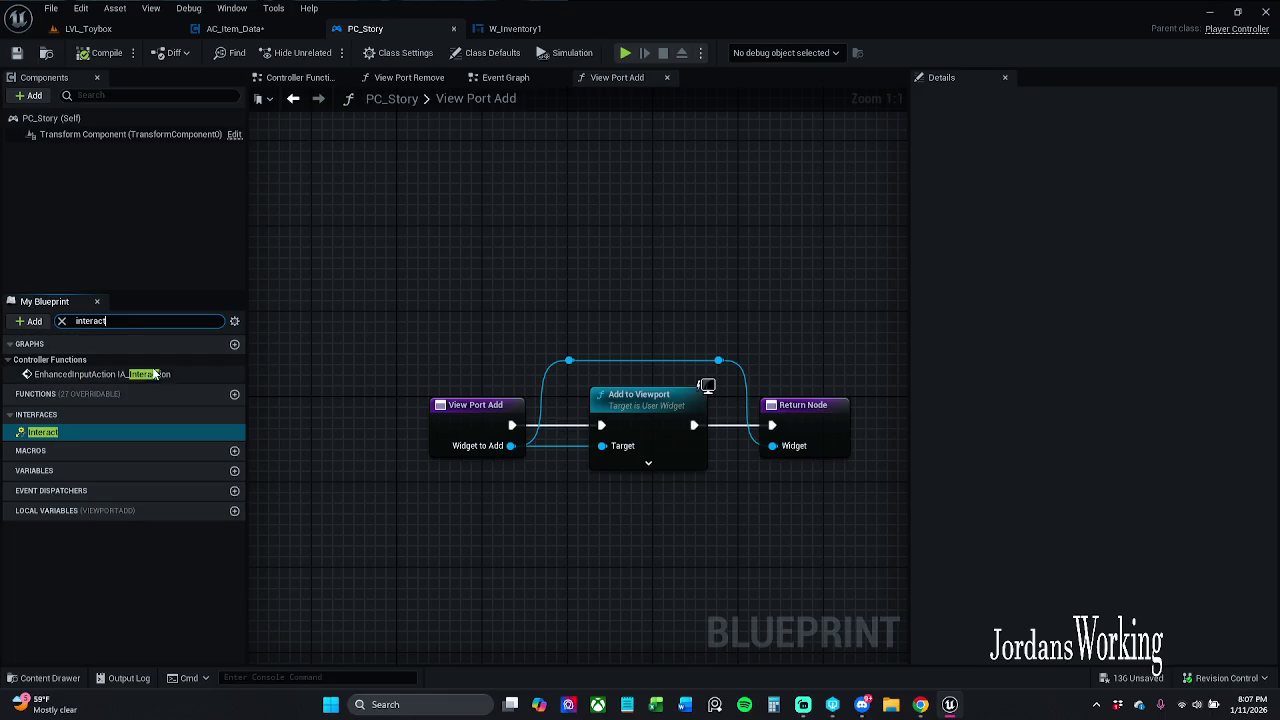
double_click(155, 374)
drag(675, 366, 384, 306)
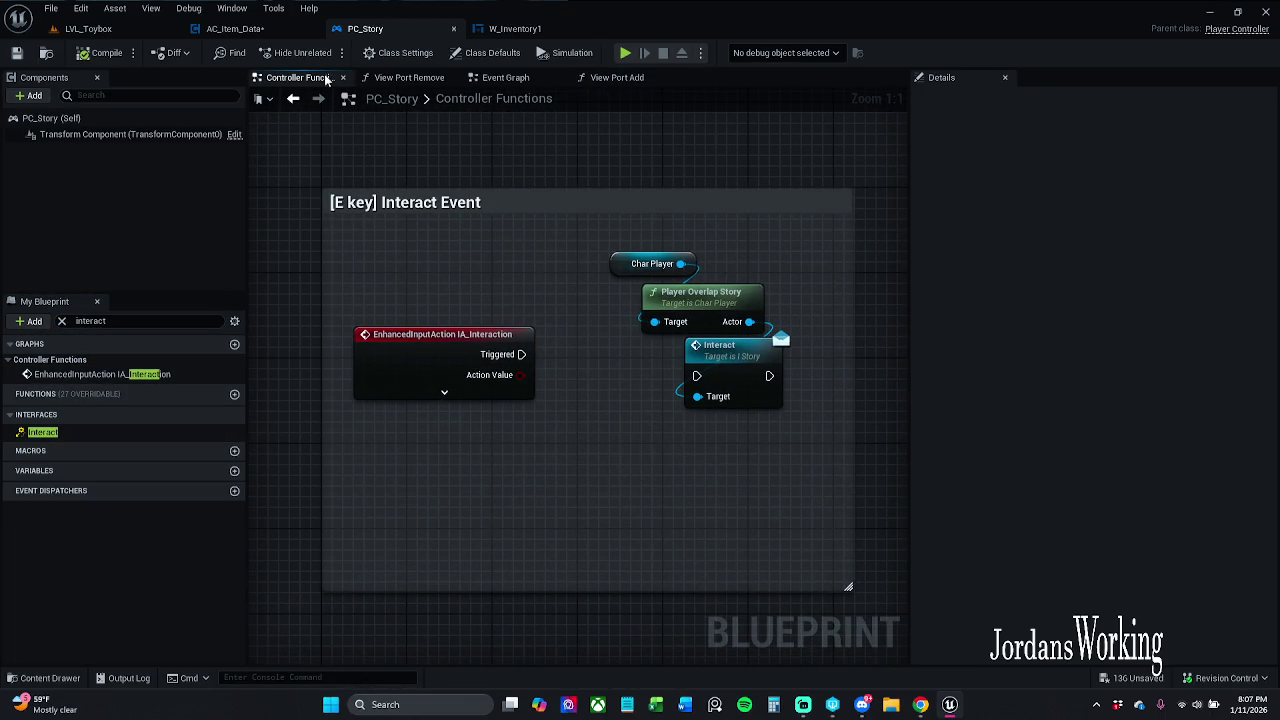
- In AC_Item_Data, search 'interact' to locate the IA_Interaction event in Event Graph 1
click(235, 28)
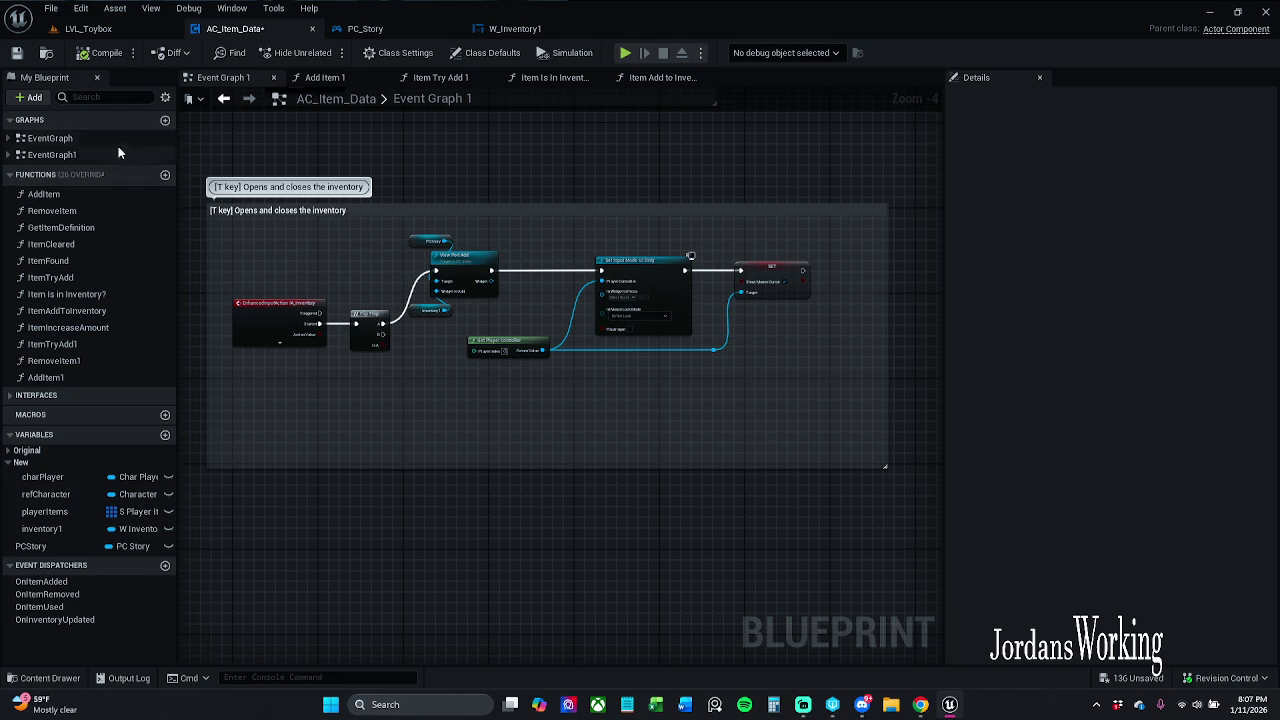
click(120, 96)
text(interact)
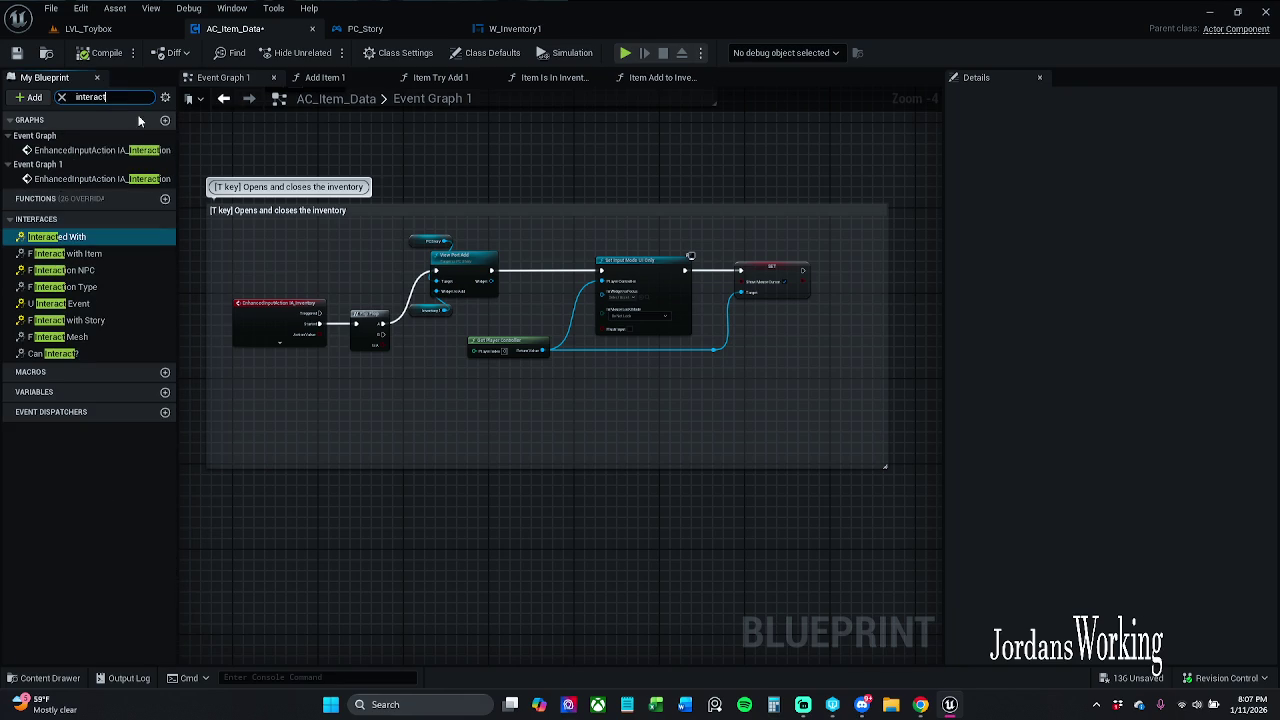
double_click(137, 180)
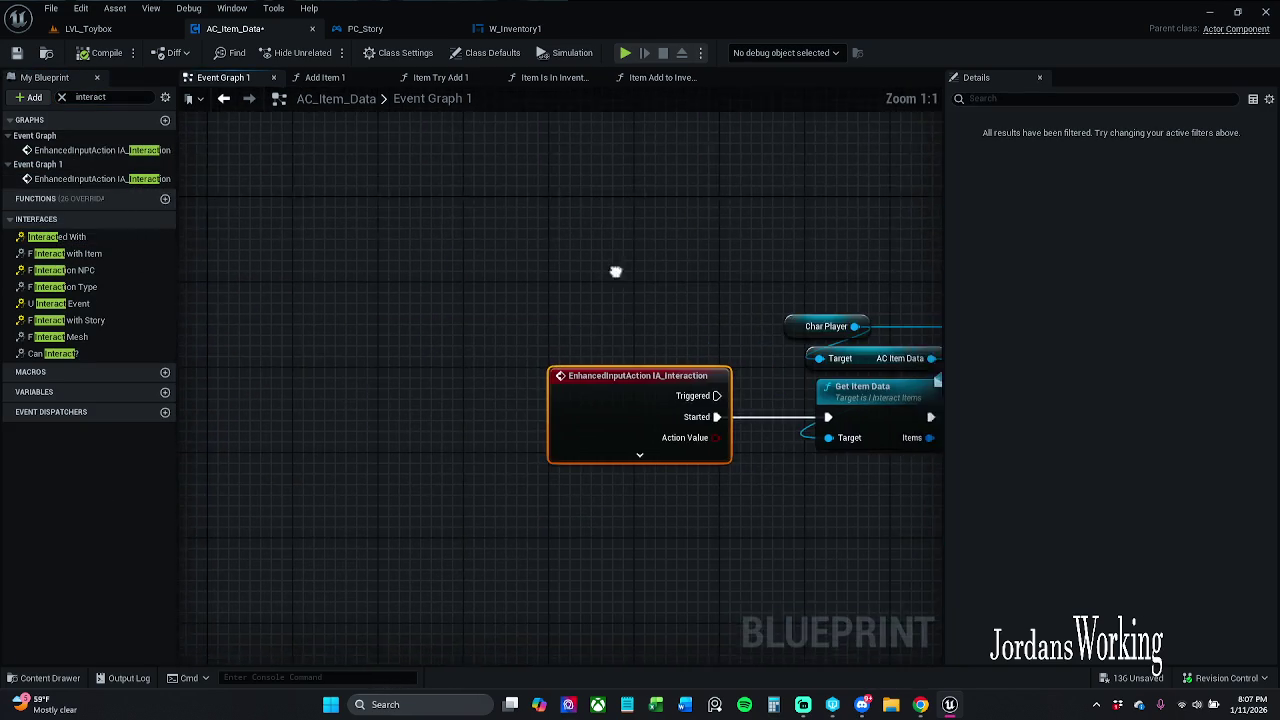
drag(616, 271, 254, 211)
double_click(100, 150)
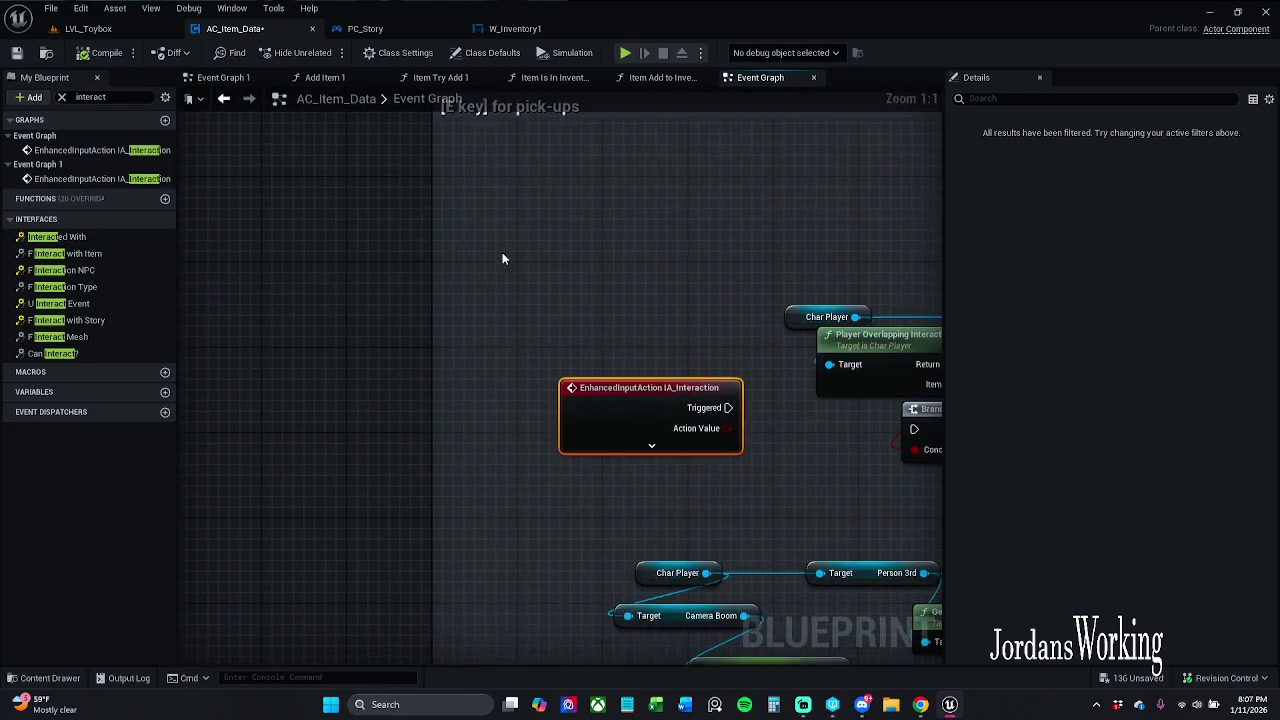
double_click(100, 178)
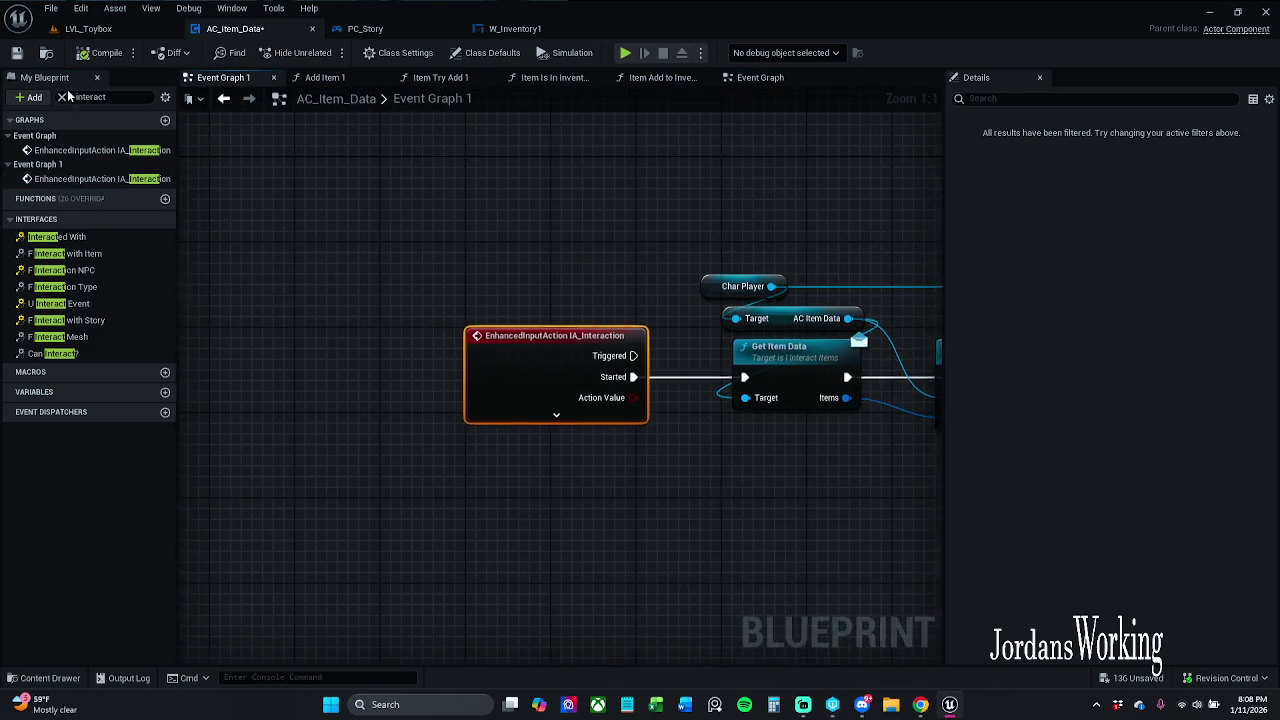
click(63, 97)
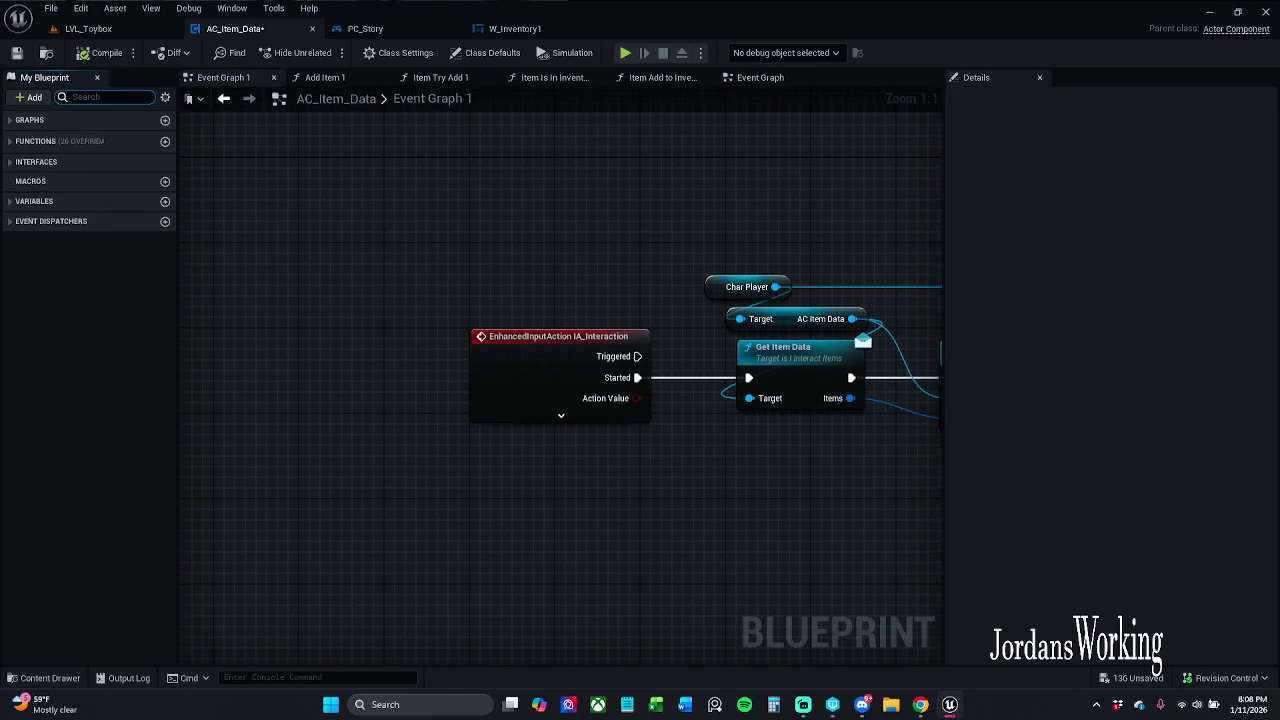
- Expand the Graphs, Functions and Variables lists and save AC_Item_Data
click(14, 122)
click(10, 175)
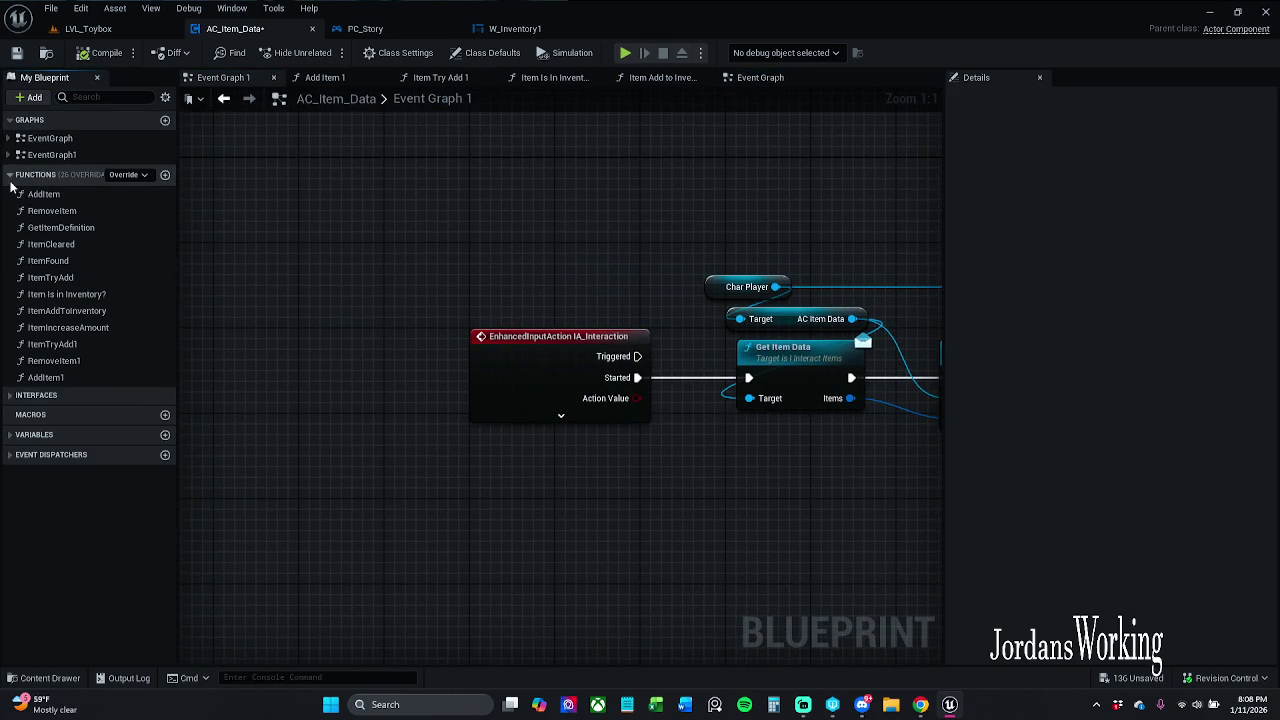
click(10, 434)
scroll(308, 286, down, 1)
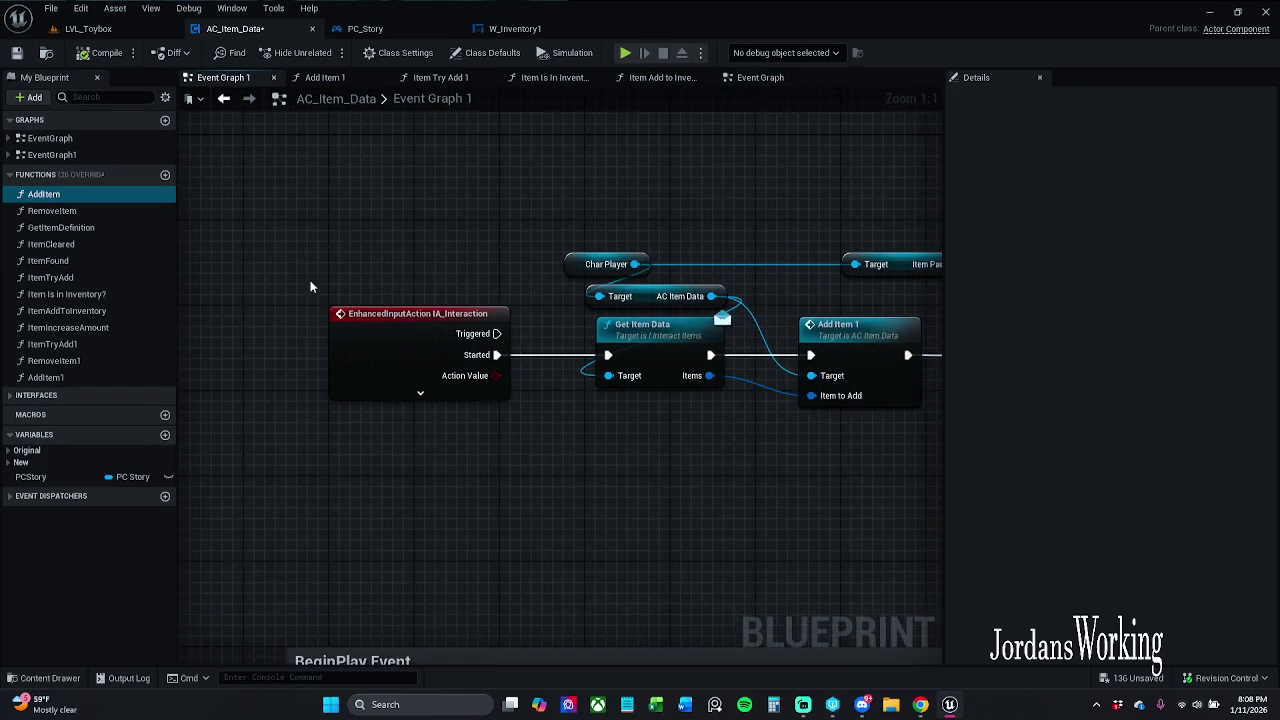
scroll(468, 281, down, 1)
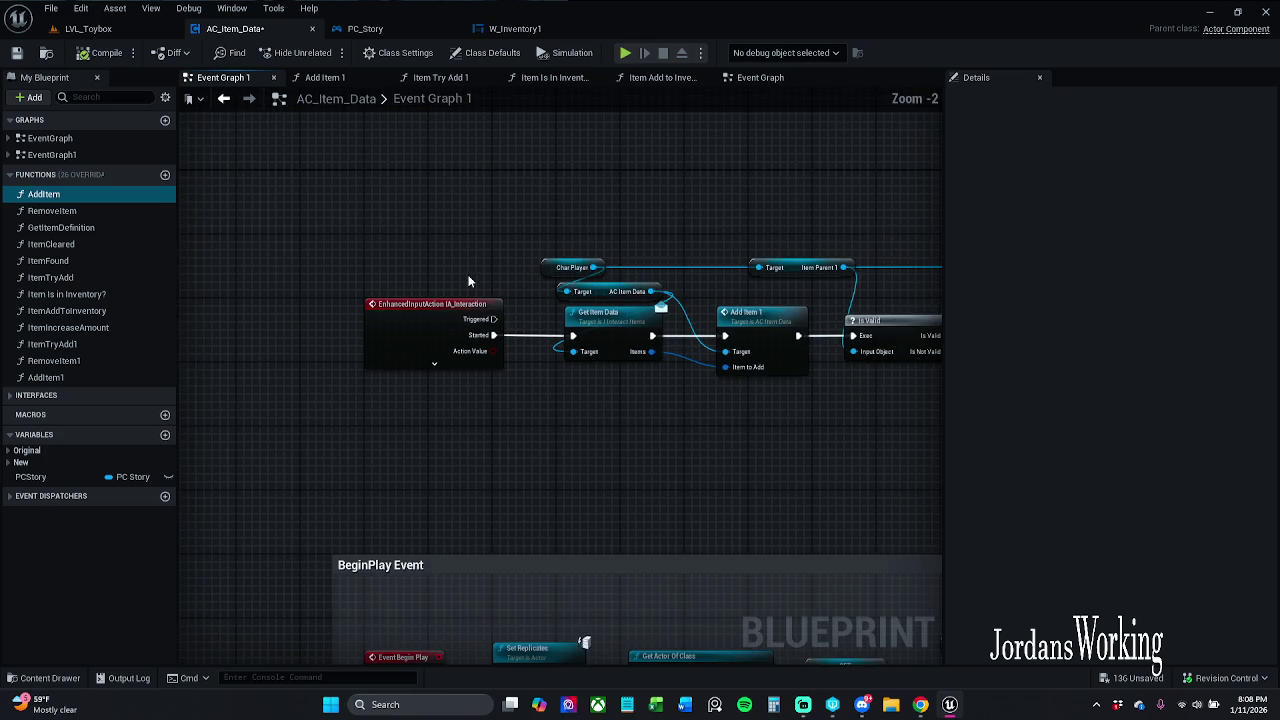
drag(468, 281, 428, 268)
click(16, 52)
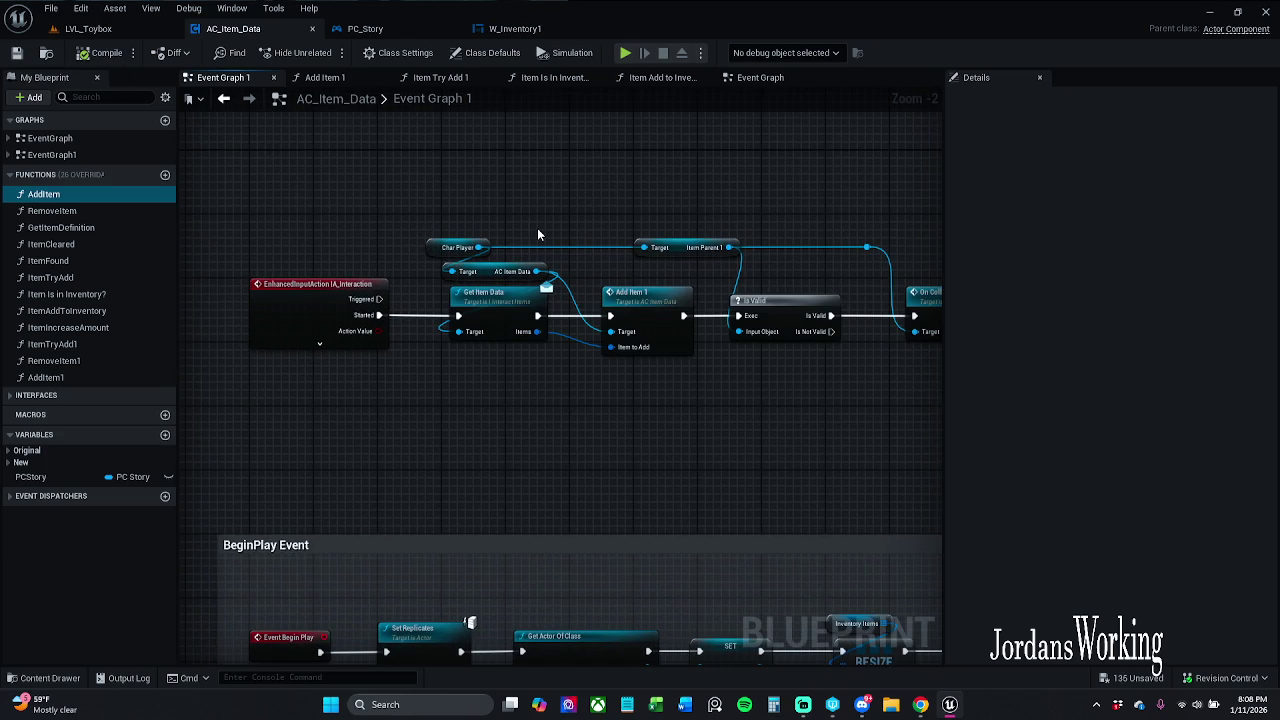
- Center the Add Item 1 call below On Collected and open its function graph
mouse_move(537, 234)
mouse_down()
mouse_move(462, 174)
mouse_move(525, 201)
mouse_up()
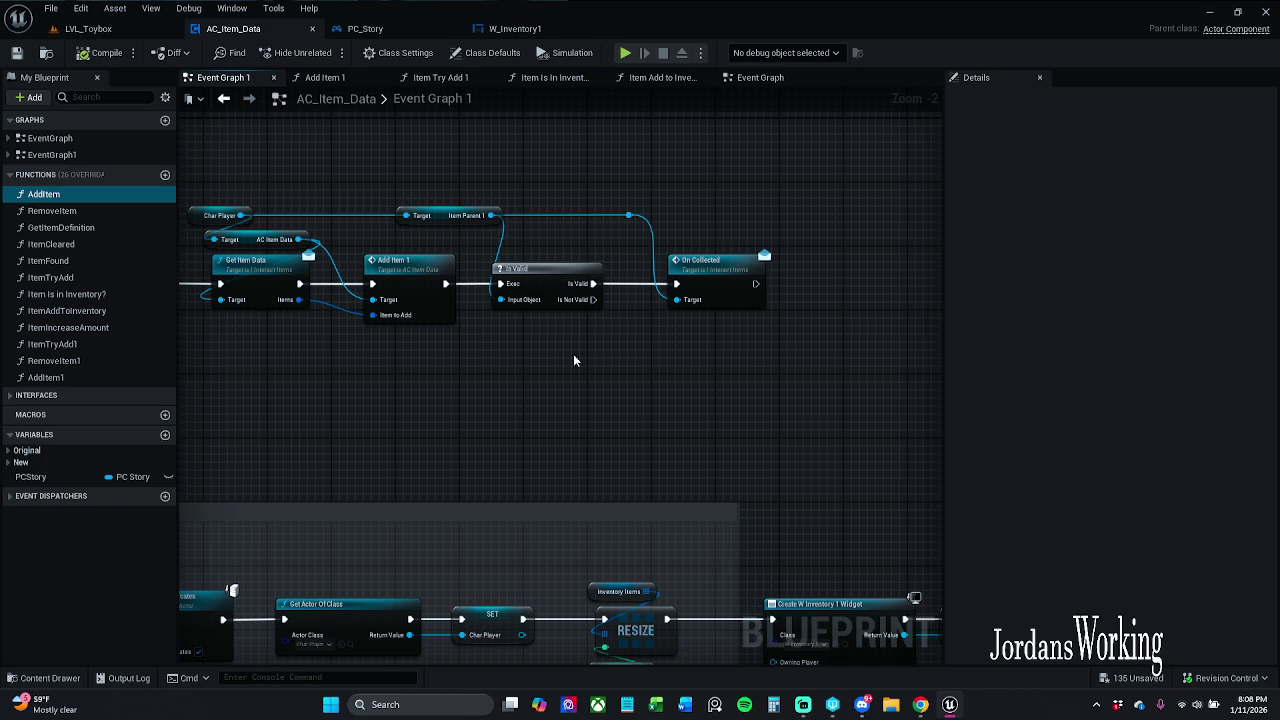
drag(574, 356, 631, 354)
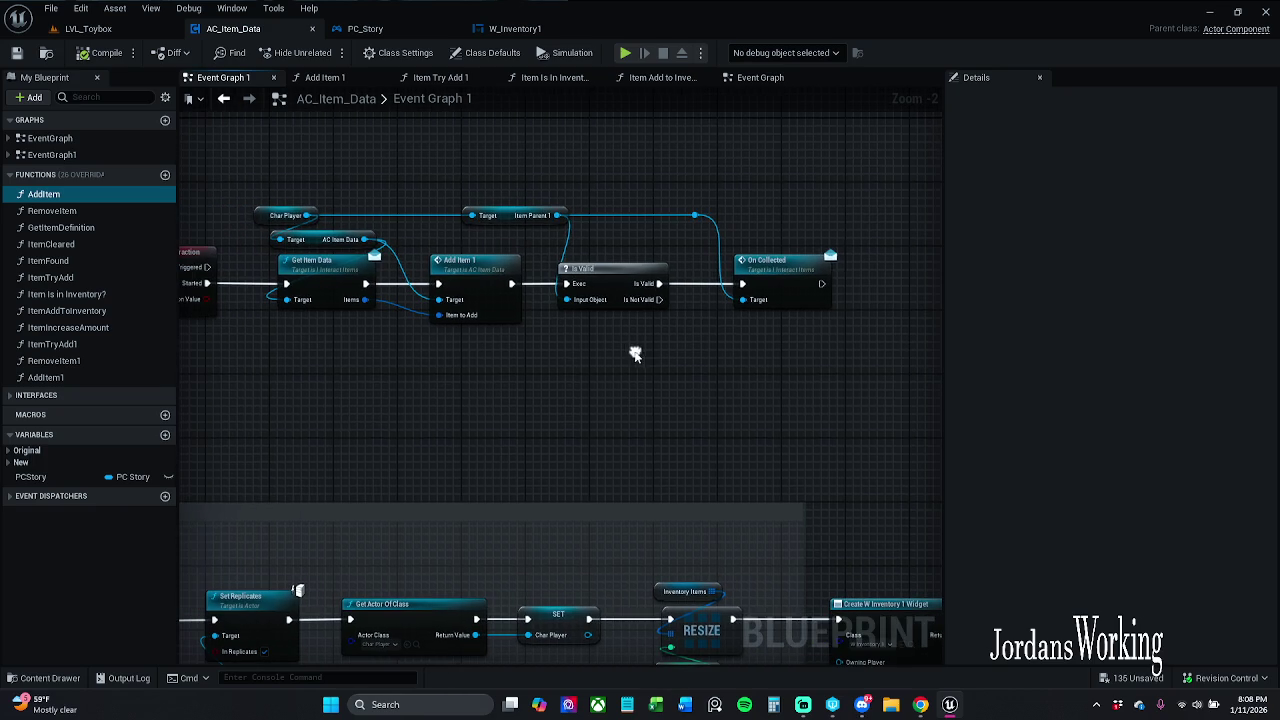
double_click(480, 282)
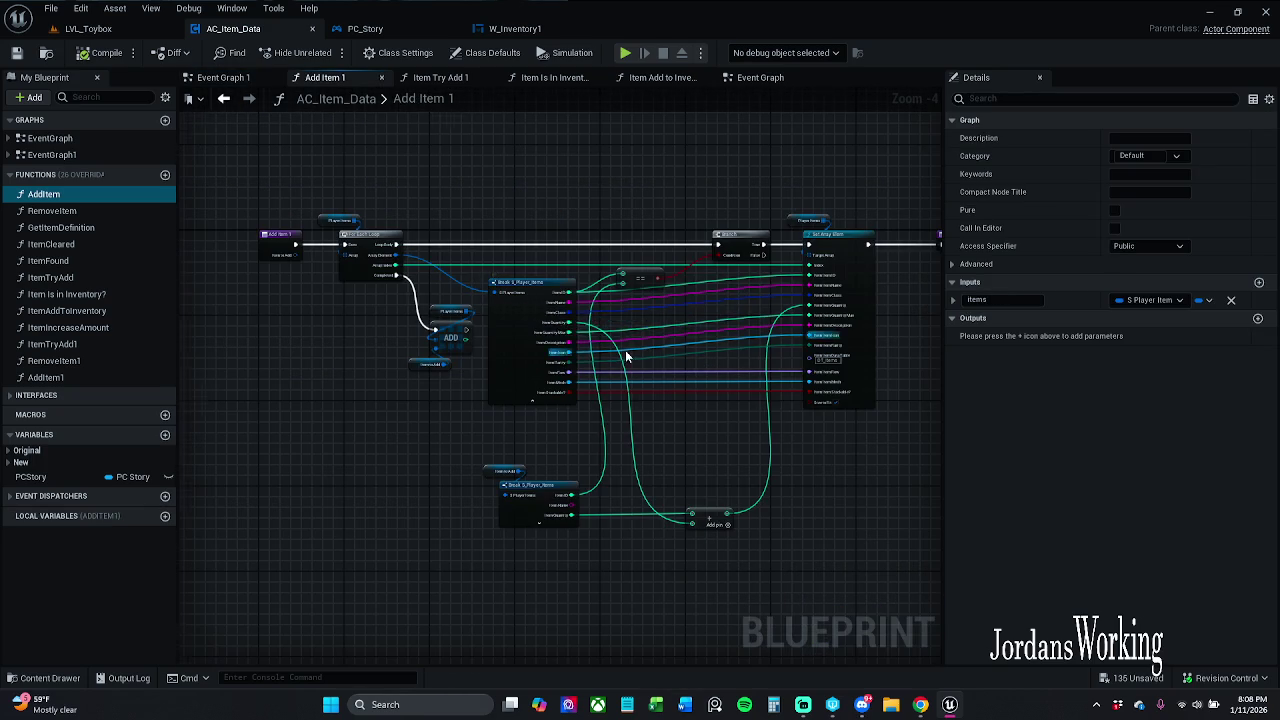
- Connect the Item Stackable? pin to Add Item 1's Return Node
scroll(625, 355, up, 1)
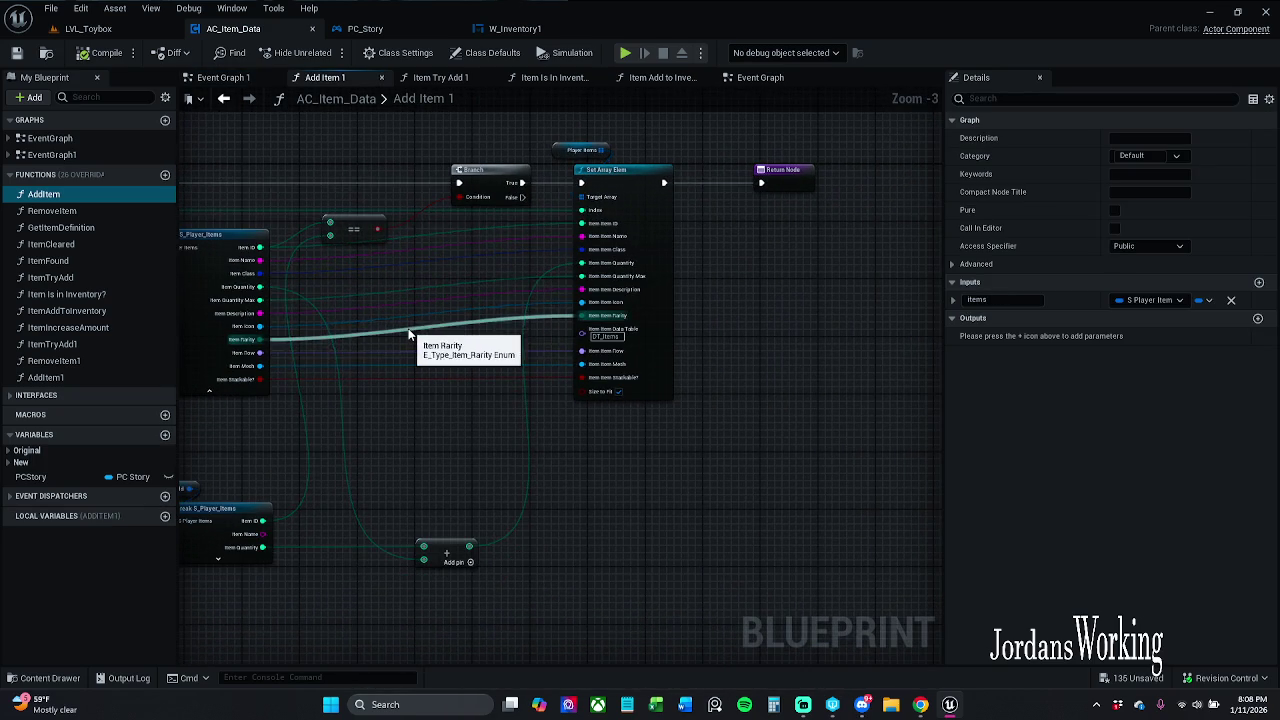
click(223, 77)
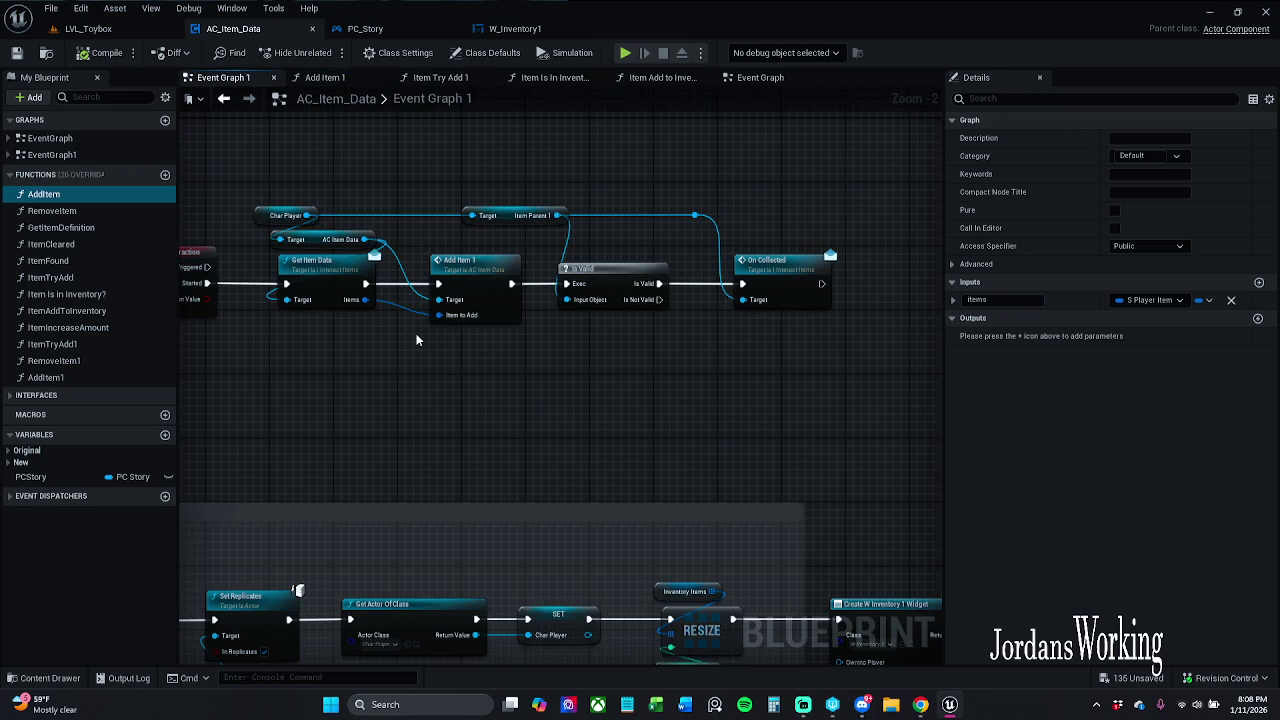
click(325, 77)
scroll(315, 381, up, 1)
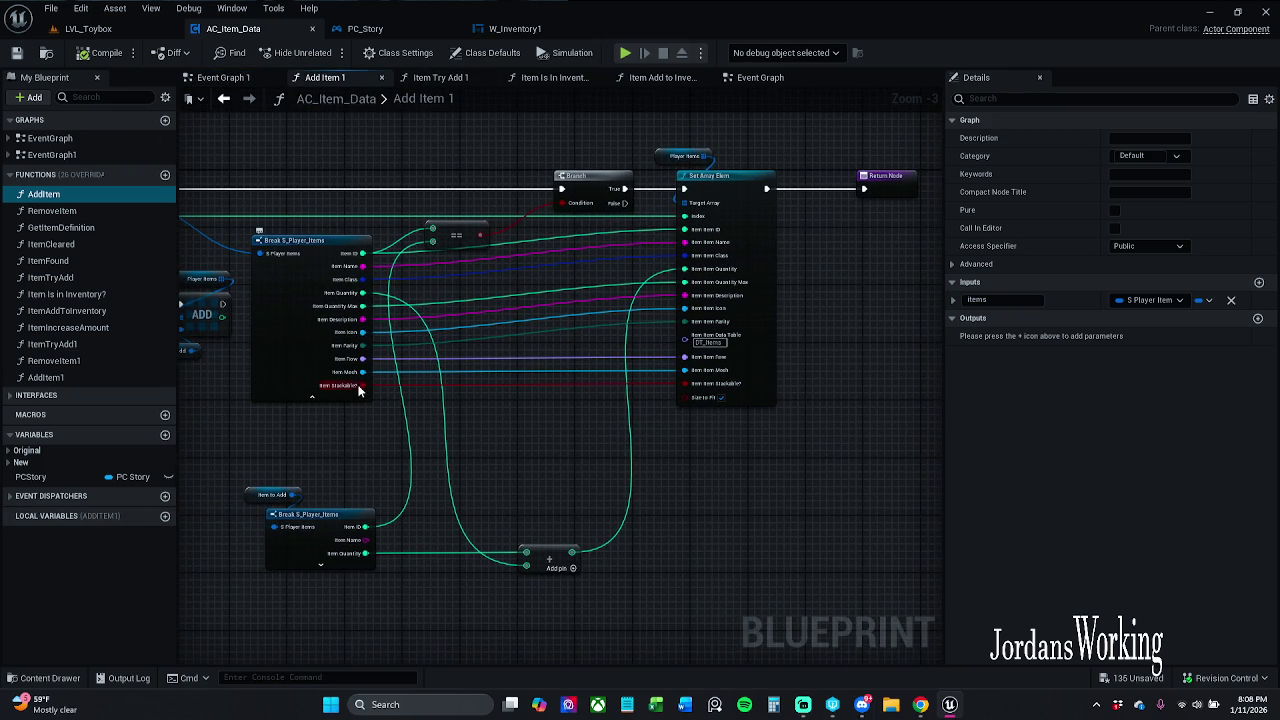
drag(362, 386, 880, 200)
- Add reroute points on the Stackable? wire and position them just below the nodes
double_click(786, 212)
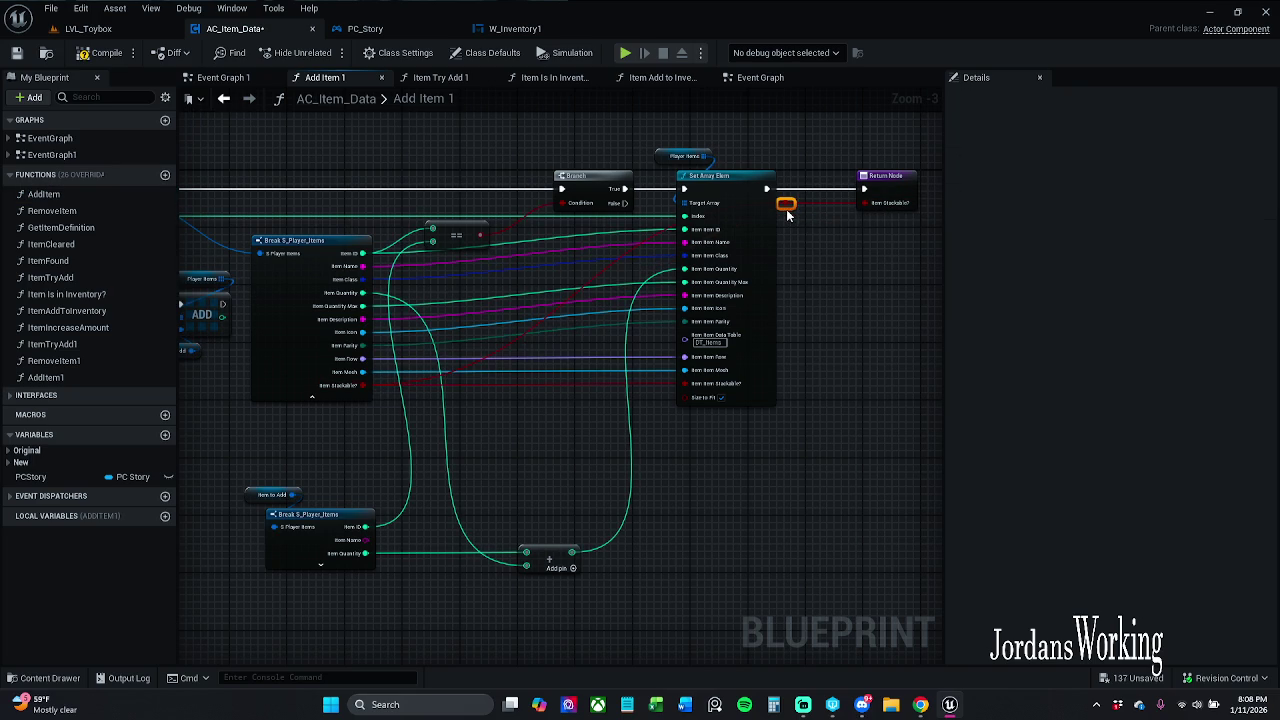
mouse_move(788, 204)
mouse_down()
mouse_move(814, 434)
mouse_move(843, 500)
mouse_move(665, 460)
mouse_move(500, 497)
mouse_up()
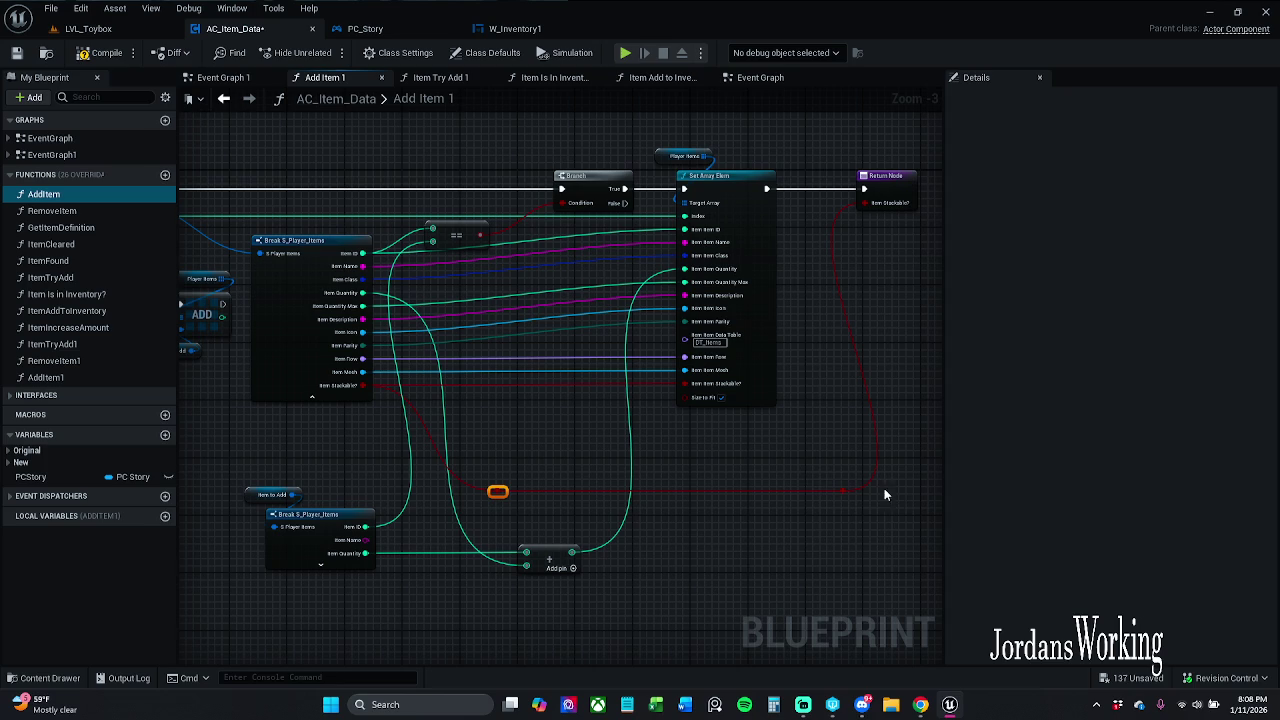
drag(815, 471, 883, 546)
drag(845, 494, 838, 436)
click(838, 461)
- Compile and save AC_Item_Data
click(100, 52)
click(17, 54)
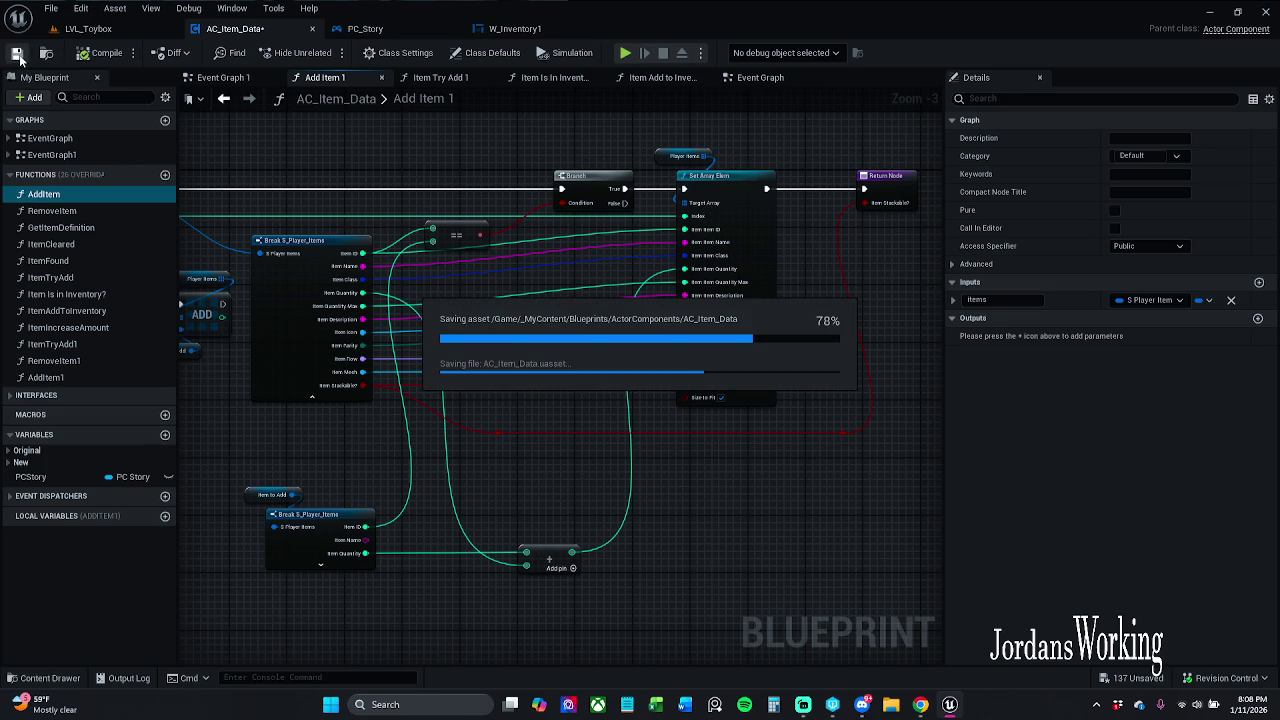
click(128, 30)
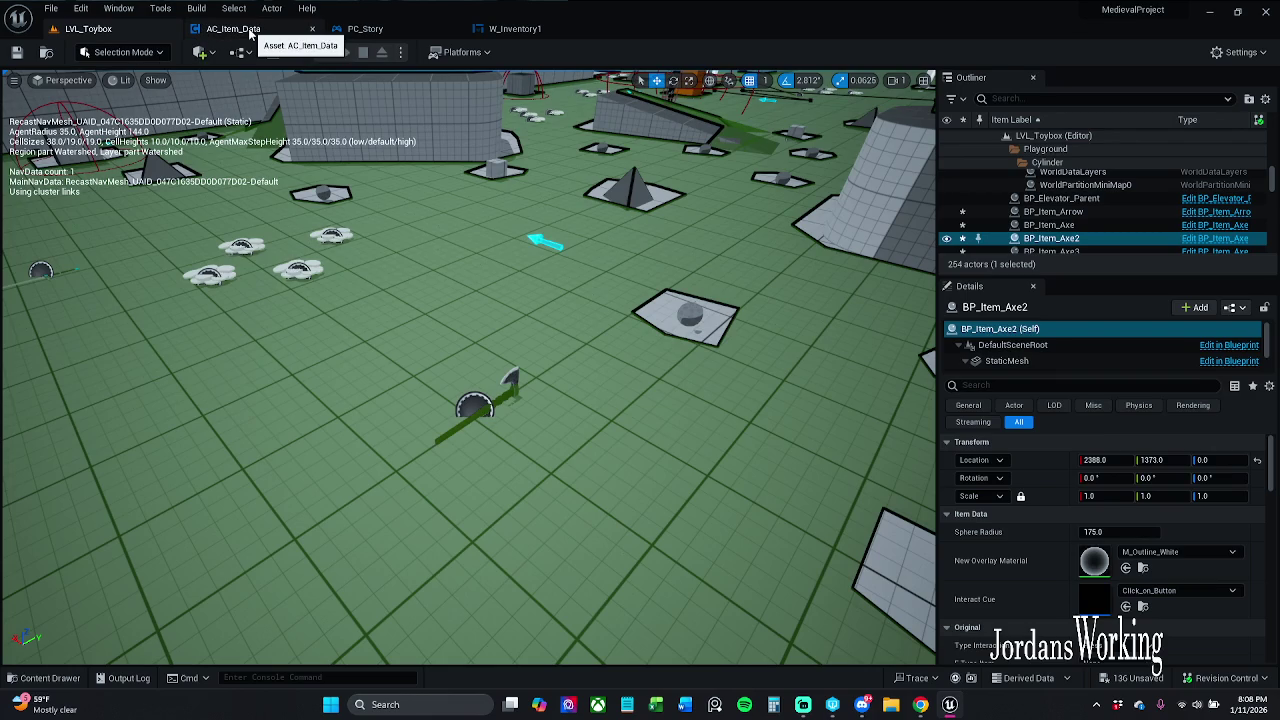
- Check the W_Inventory1 and PC_Story tabs before returning to AC_Item_Data
click(240, 29)
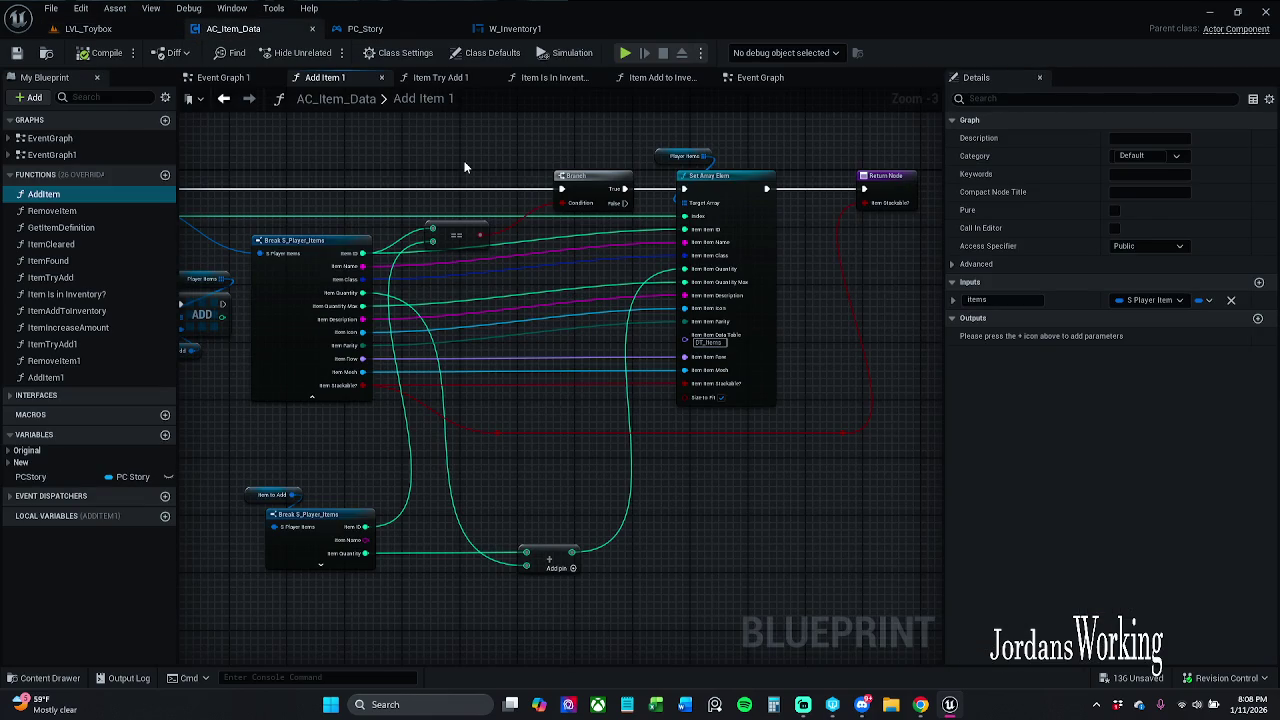
click(540, 29)
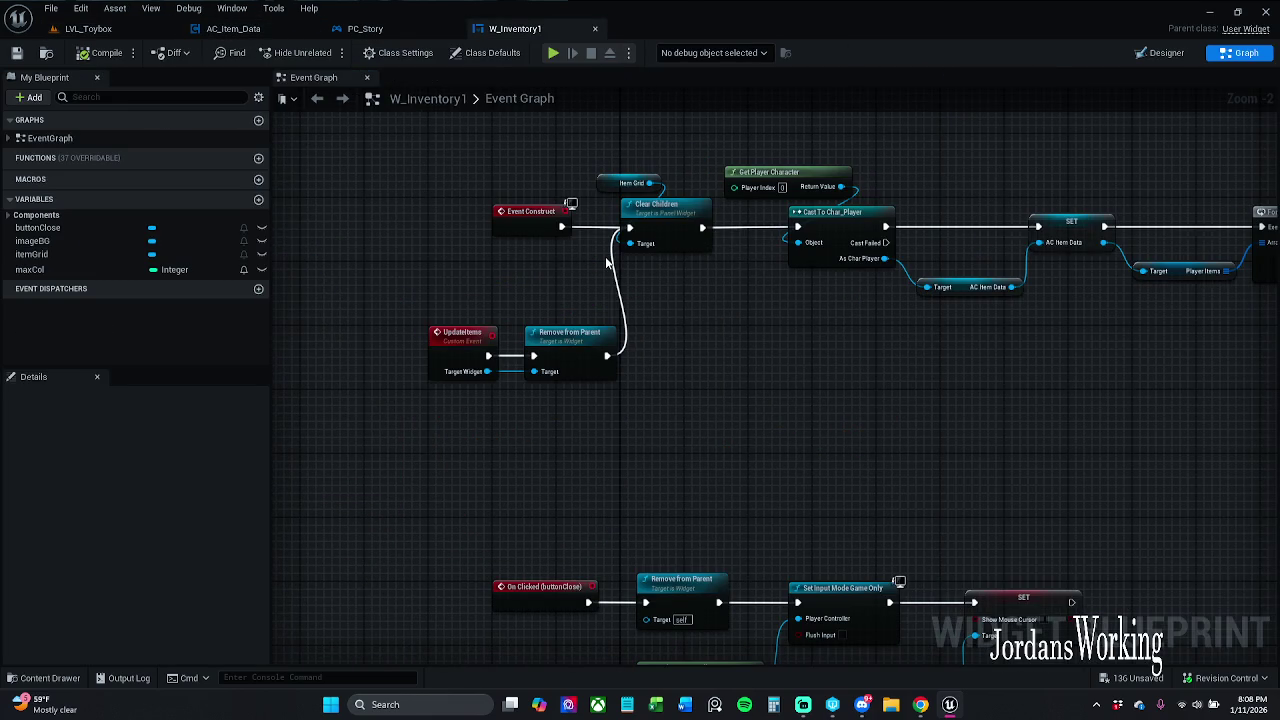
click(385, 30)
click(240, 29)
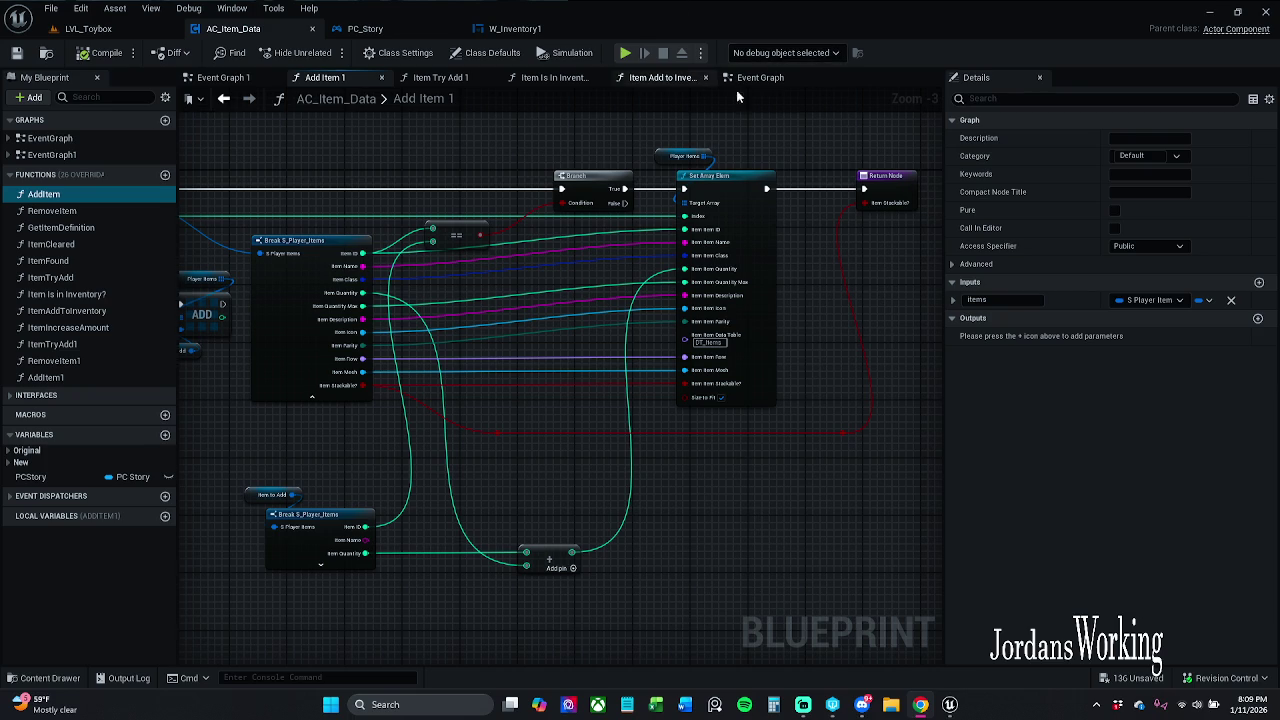
- Close the Event Graph and Item Add to Inventory tabs, leaving Item Try Add 1 displayed
click(808, 80)
click(814, 78)
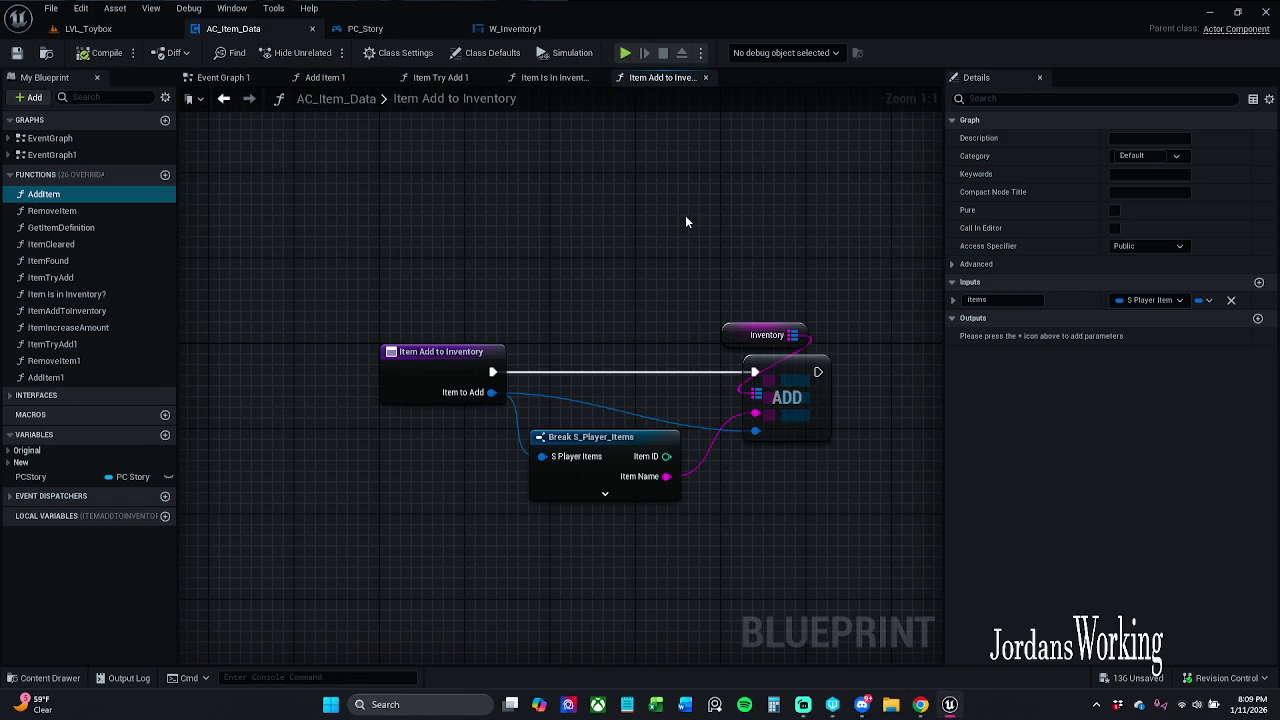
click(707, 80)
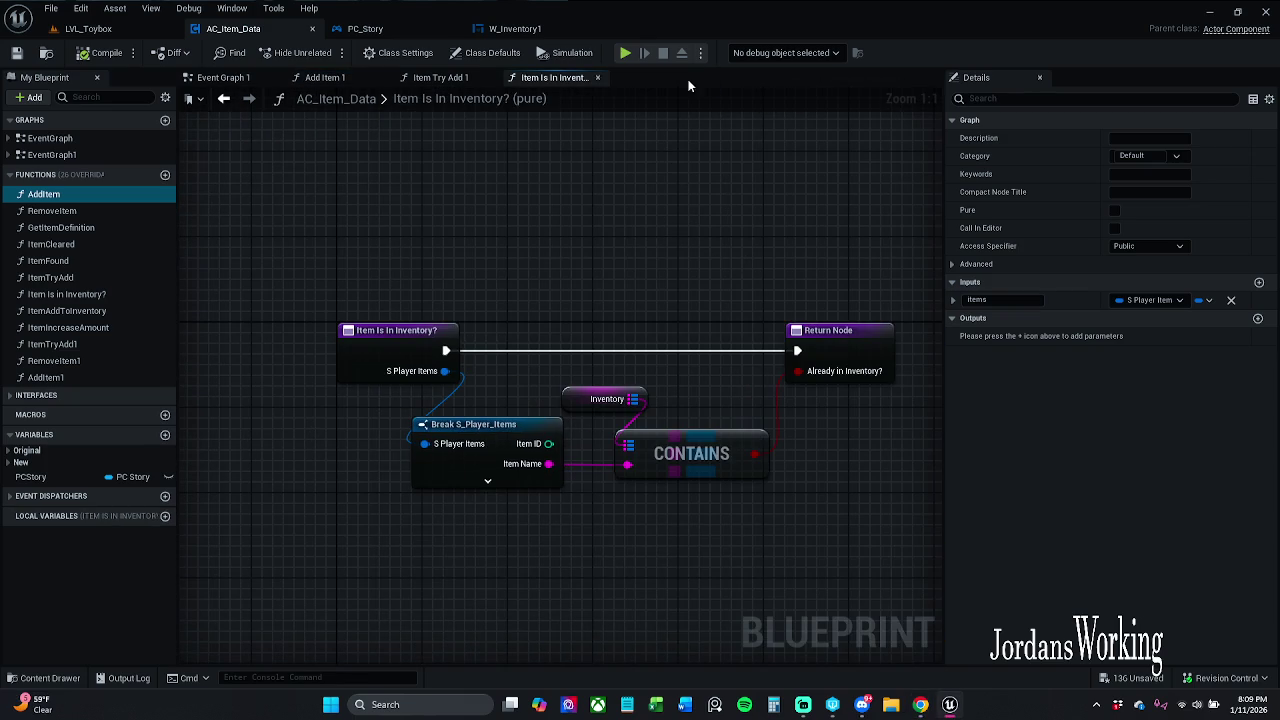
click(428, 80)
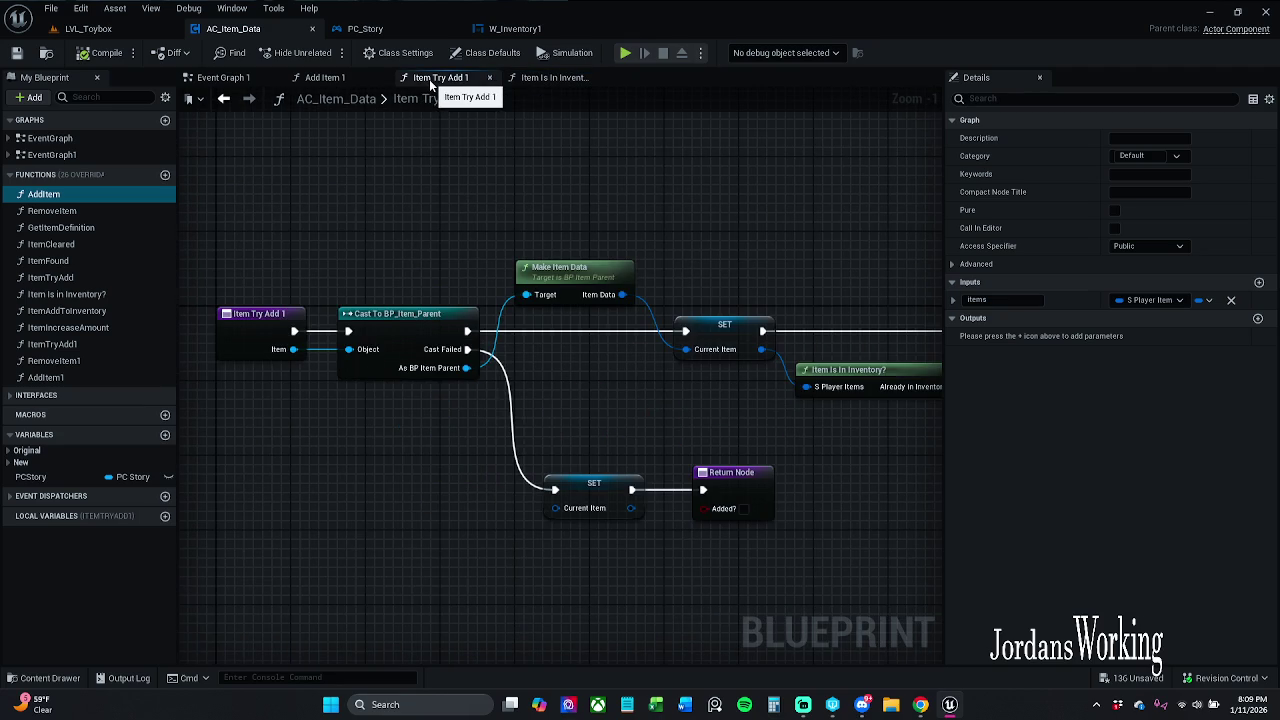
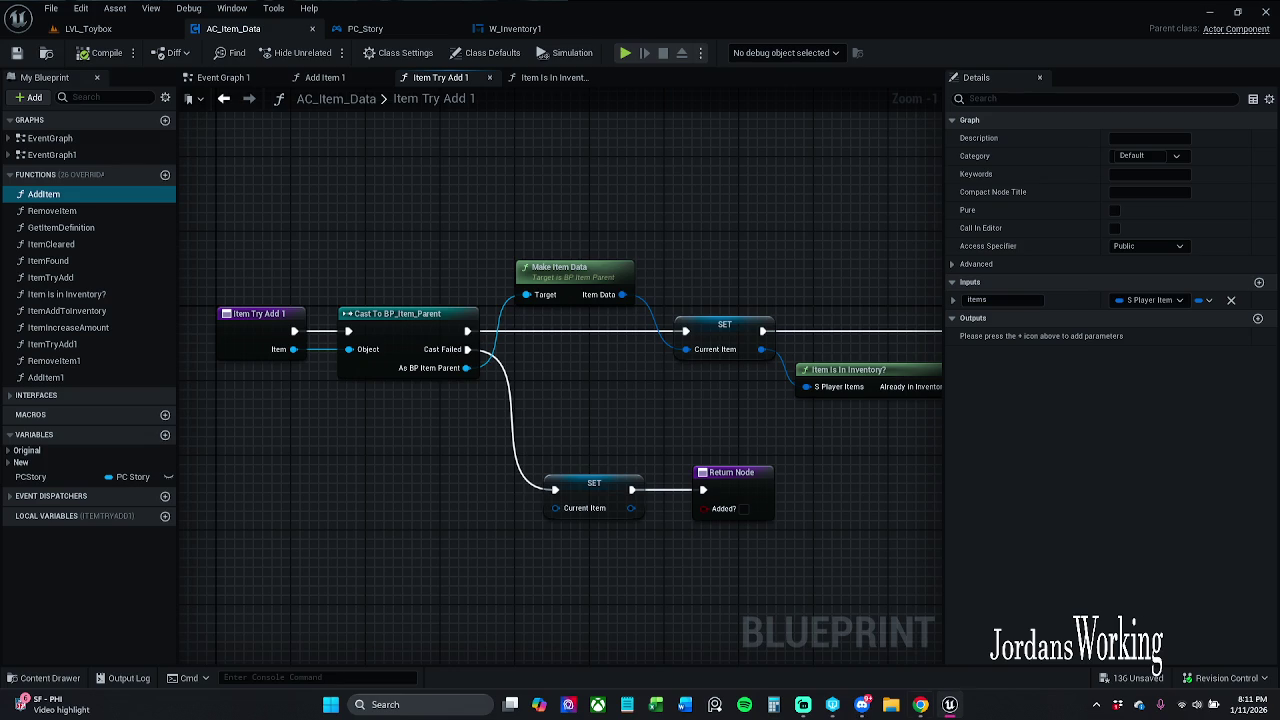
- Return to the editor and open Item Is In Inventory? from the Item Try Add 1 graph
key(alt+Tab)
click(700, 243)
mouse_move(726, 230)
mouse_down()
mouse_move(486, 220)
mouse_move(436, 236)
mouse_up()
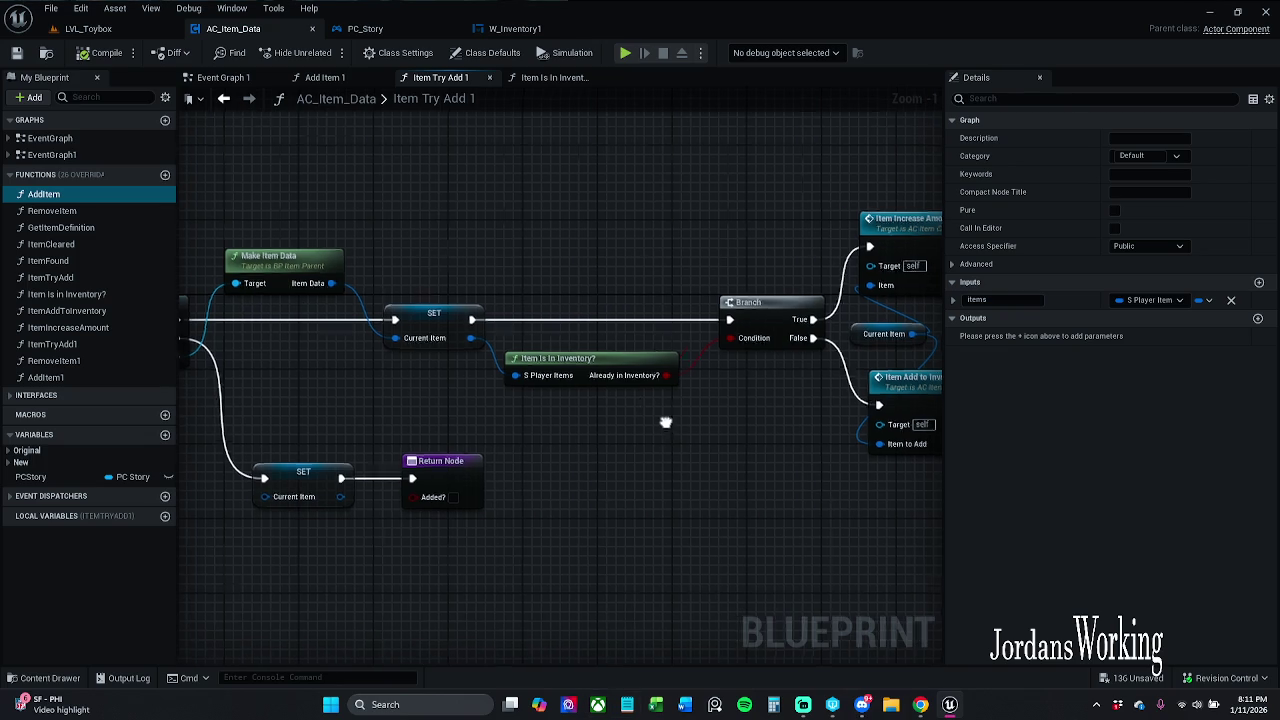
drag(666, 423, 557, 399)
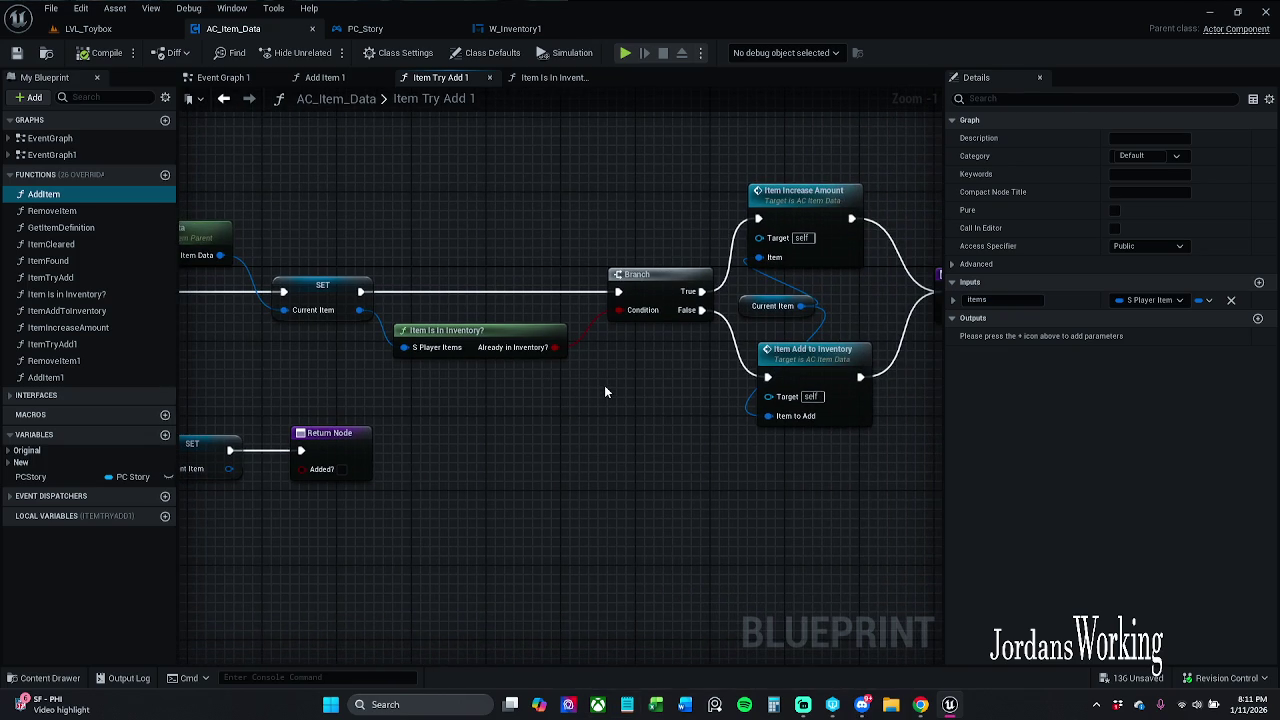
double_click(499, 333)
click(449, 76)
- Look over the Return Node in Item Try Add 1, then open the Item Add to Inventory function
drag(719, 322, 654, 291)
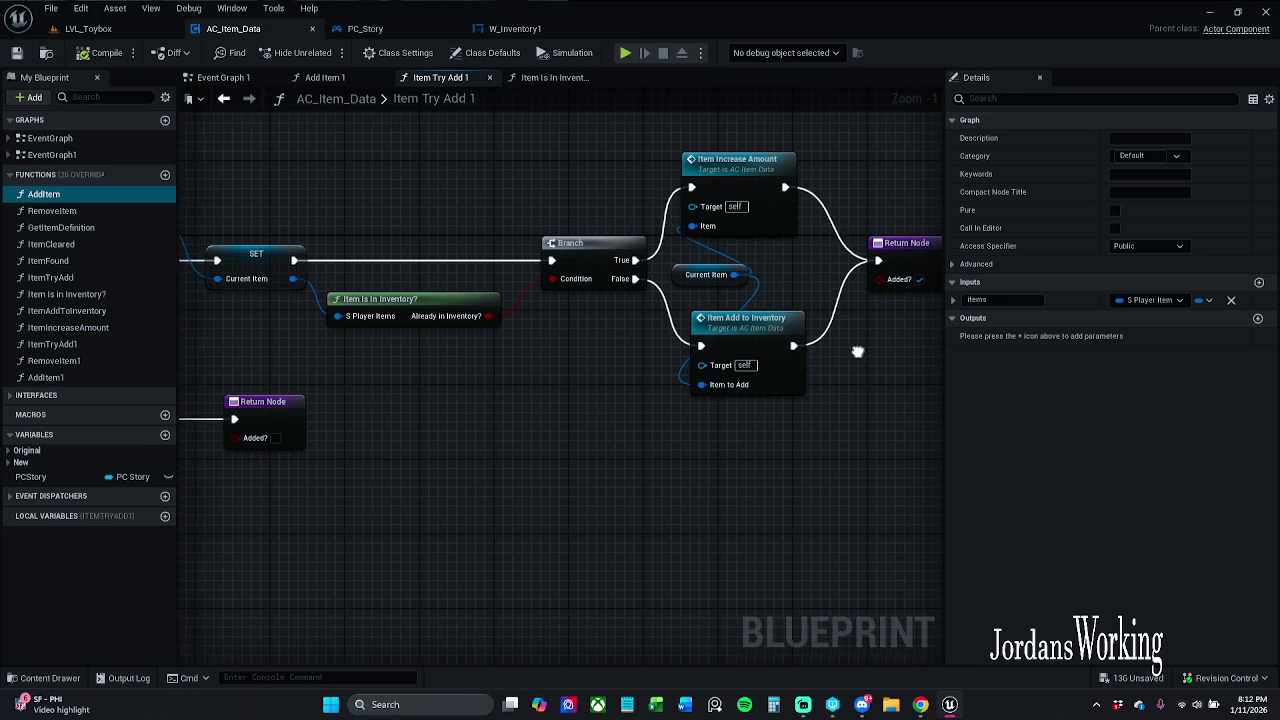
drag(858, 357, 802, 357)
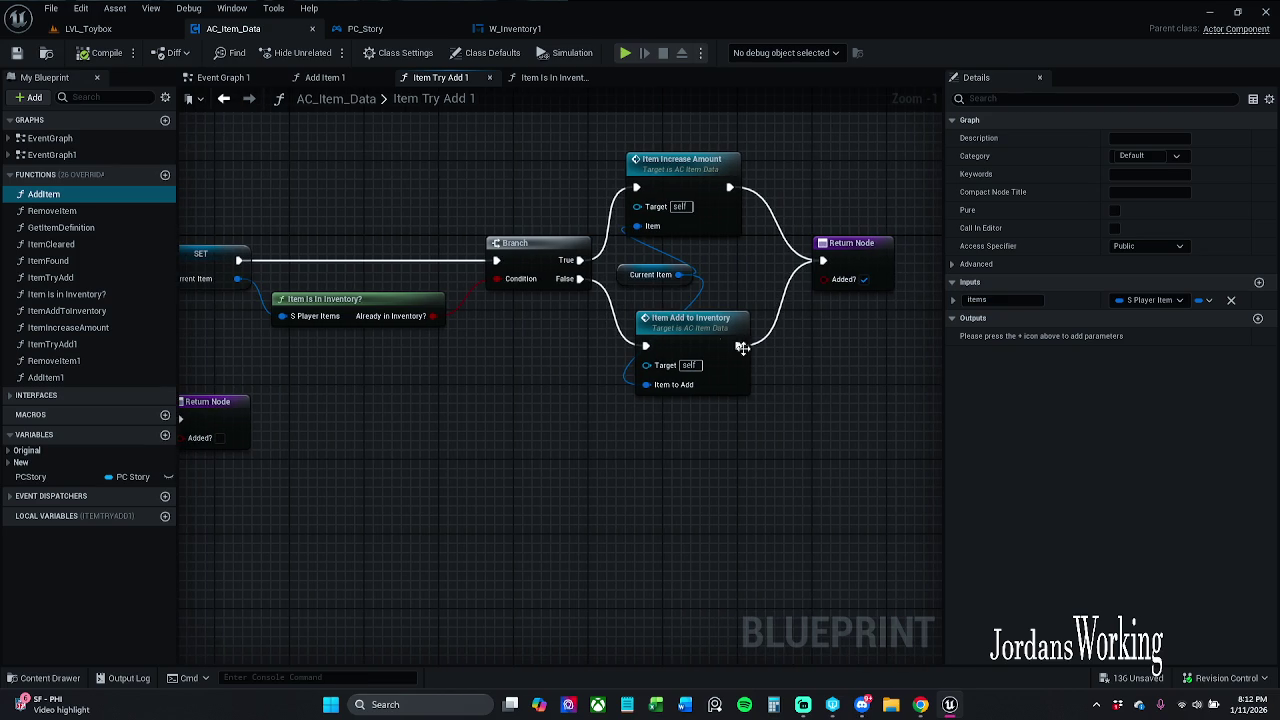
mouse_move(608, 371)
mouse_down()
mouse_move(700, 322)
mouse_move(706, 265)
mouse_up()
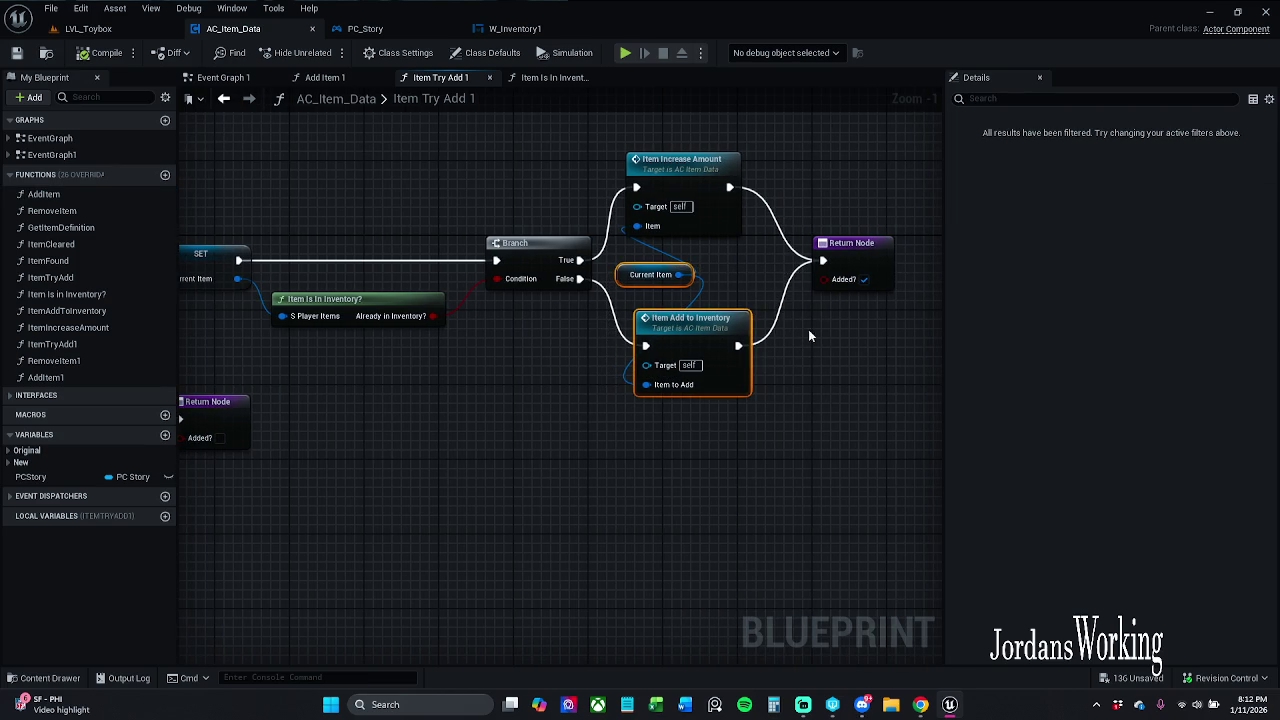
click(818, 406)
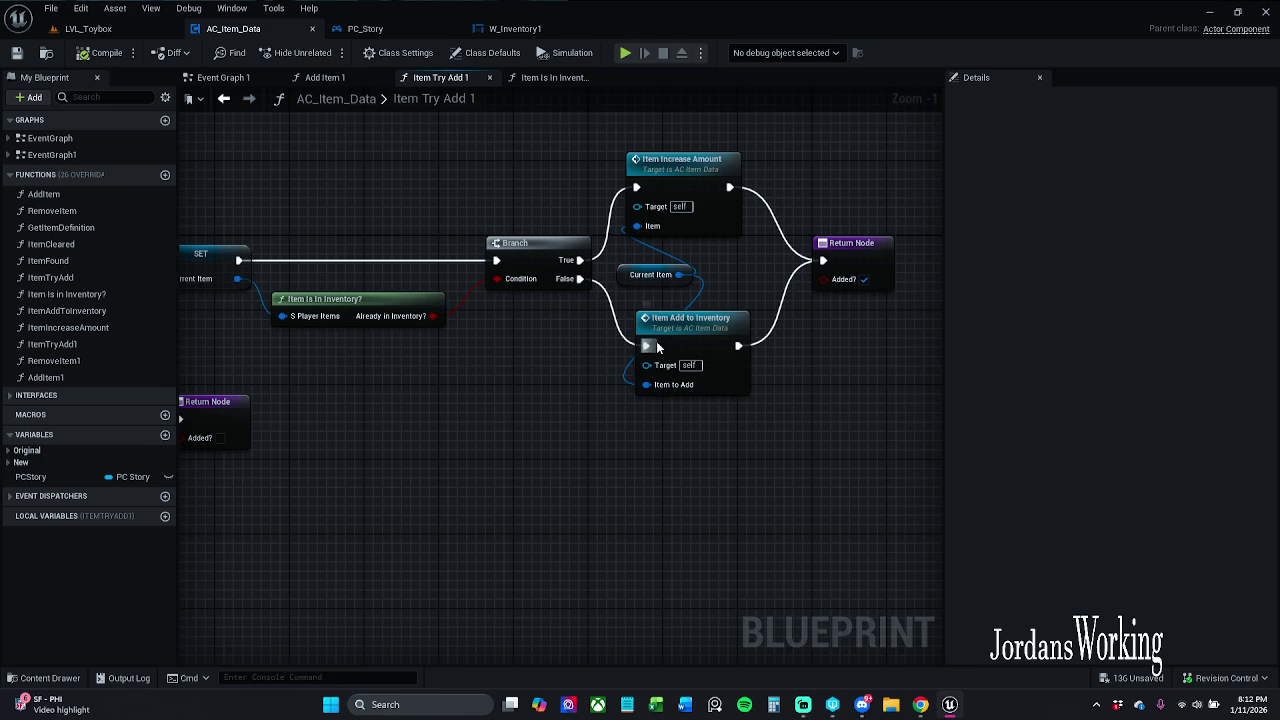
drag(657, 285, 705, 316)
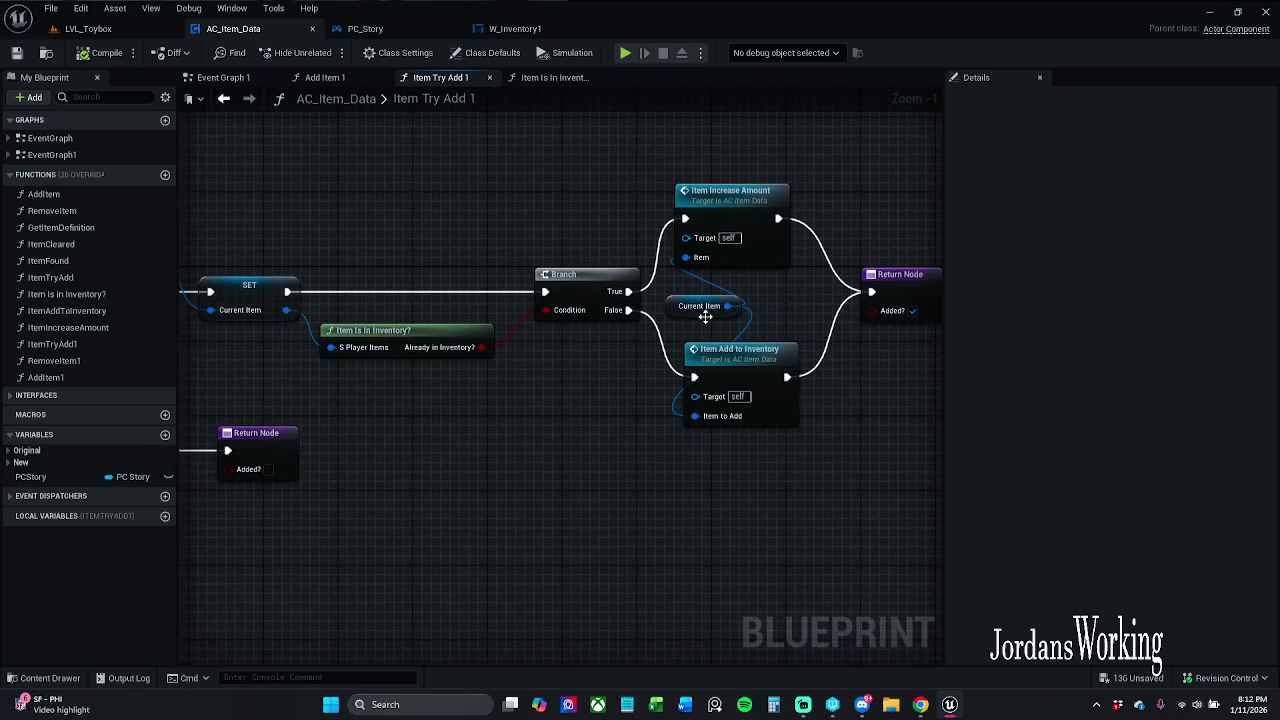
double_click(721, 355)
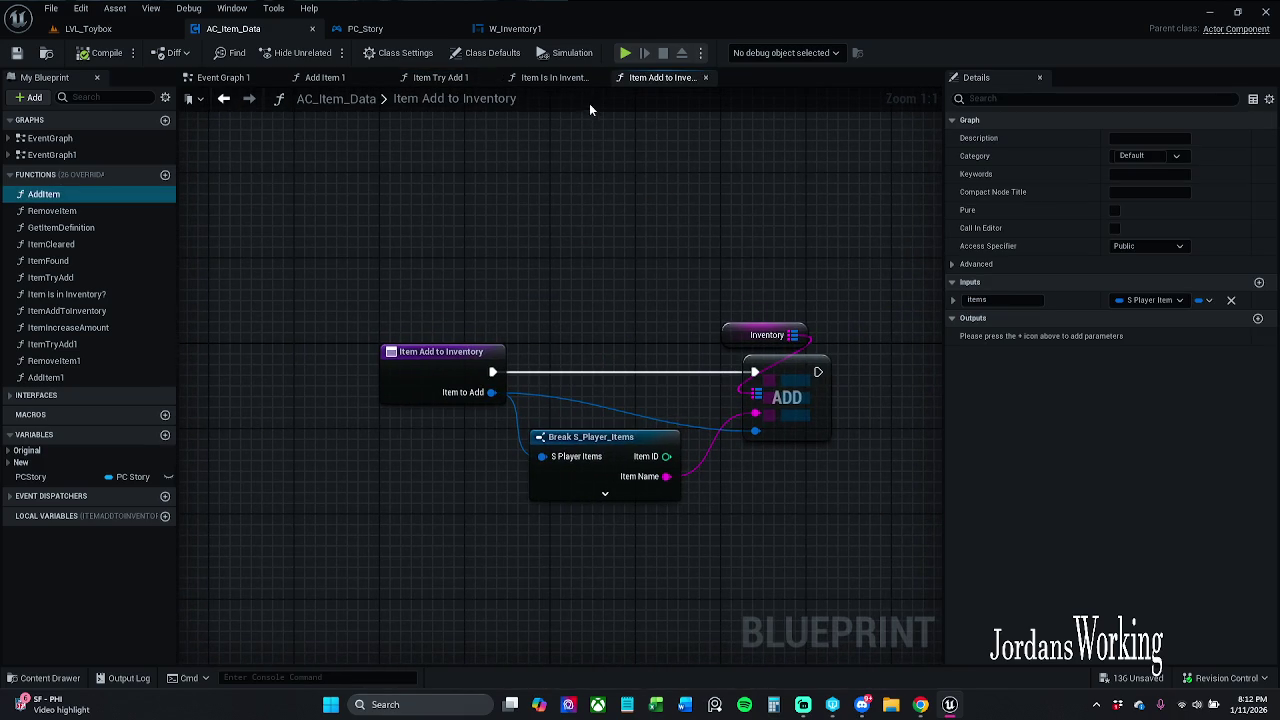
- In Item Is In Inventory?, expand Break S_Player_Items and wire Item Stackable? into a new AND node
click(563, 78)
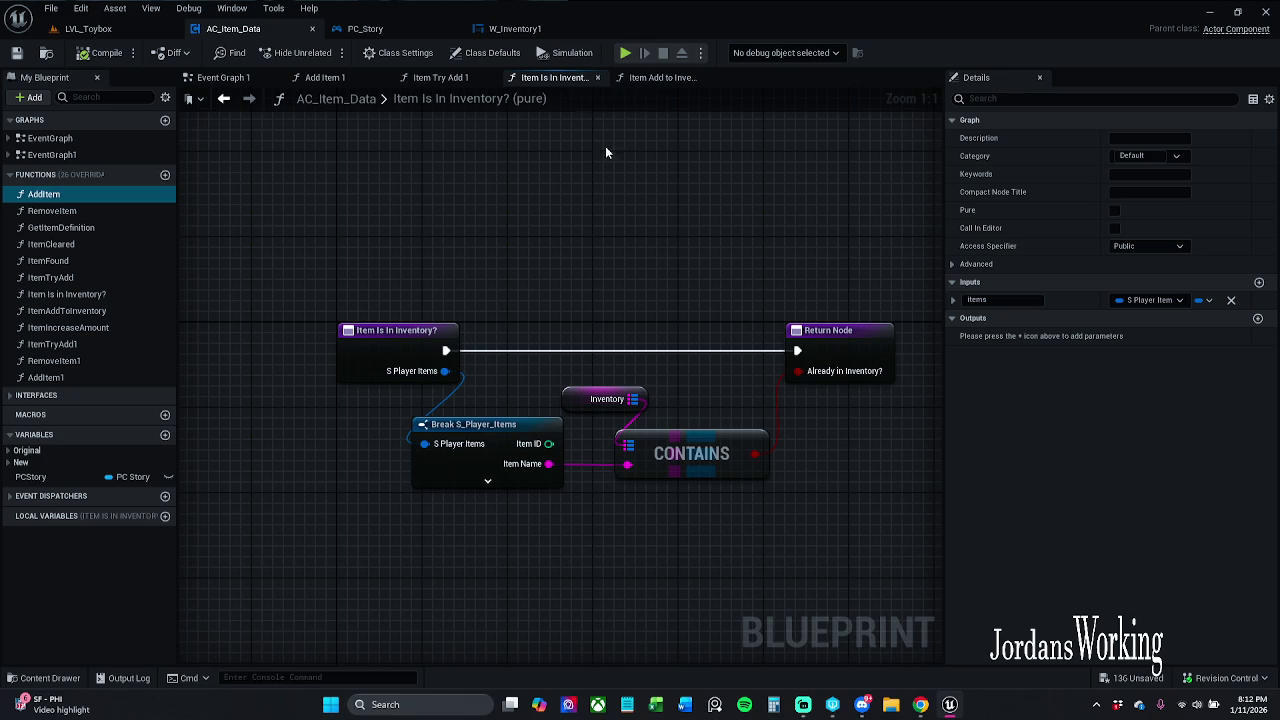
drag(722, 327, 731, 318)
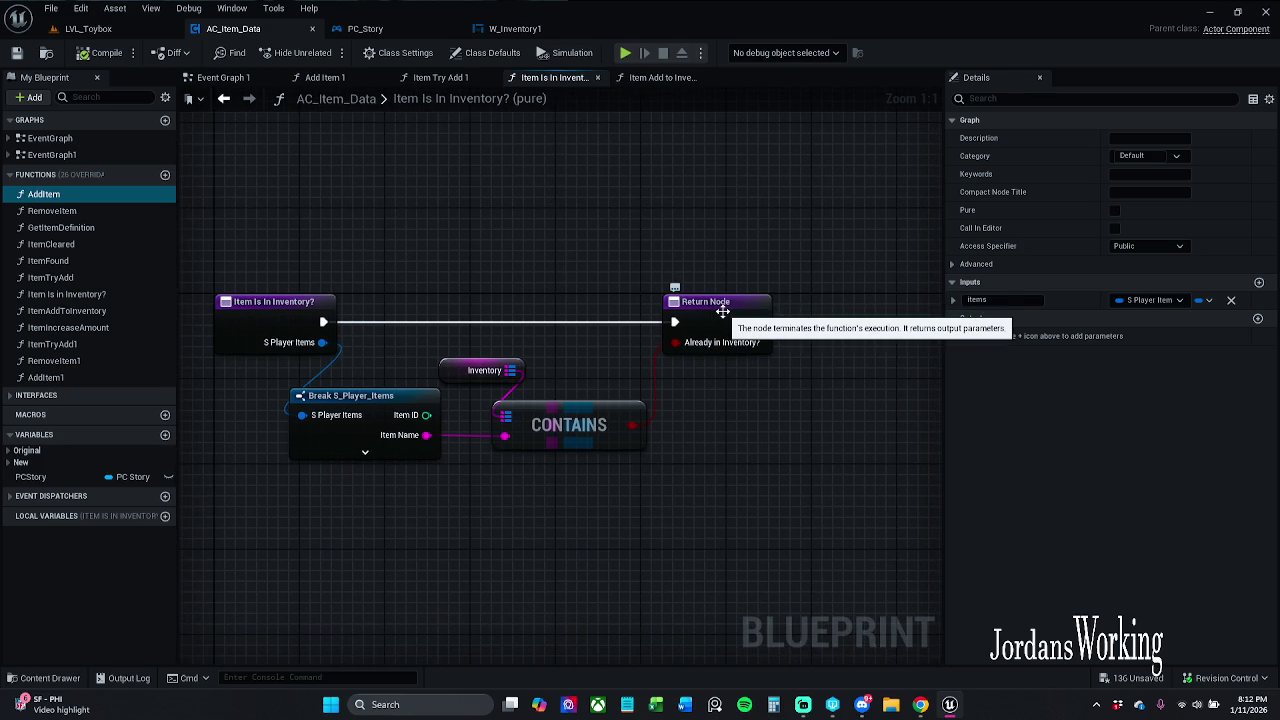
click(404, 455)
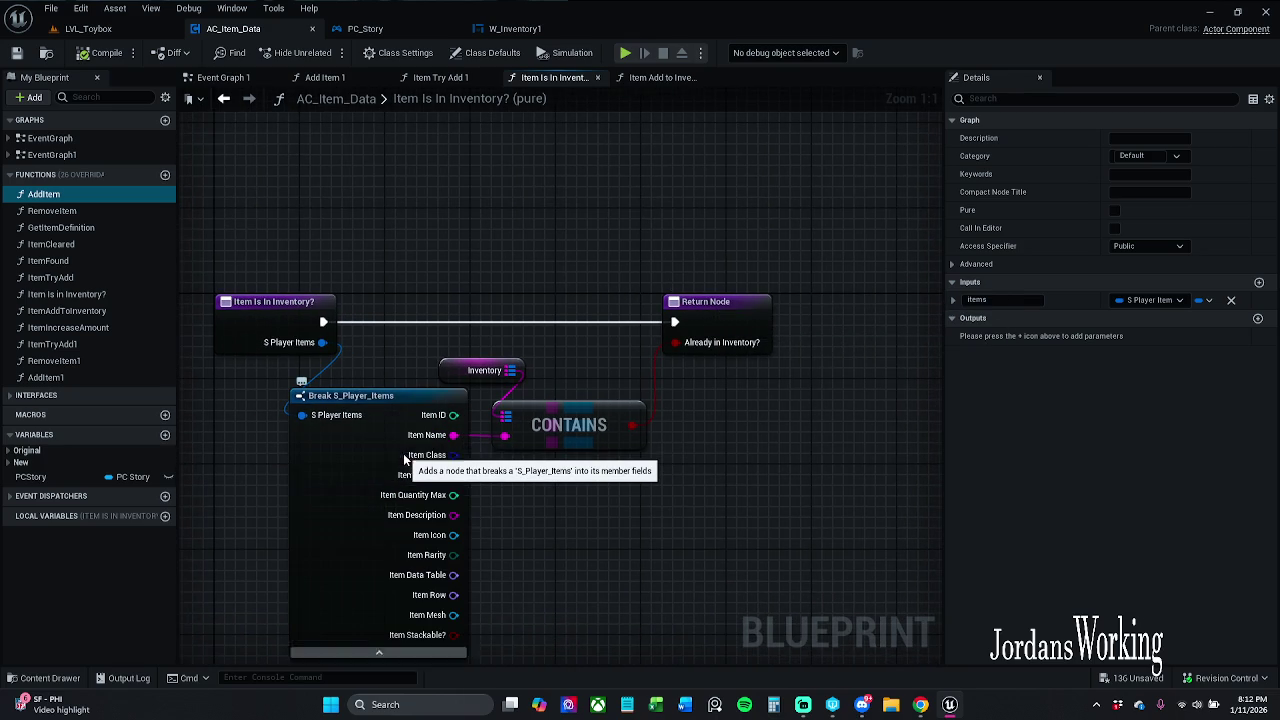
drag(540, 532, 482, 462)
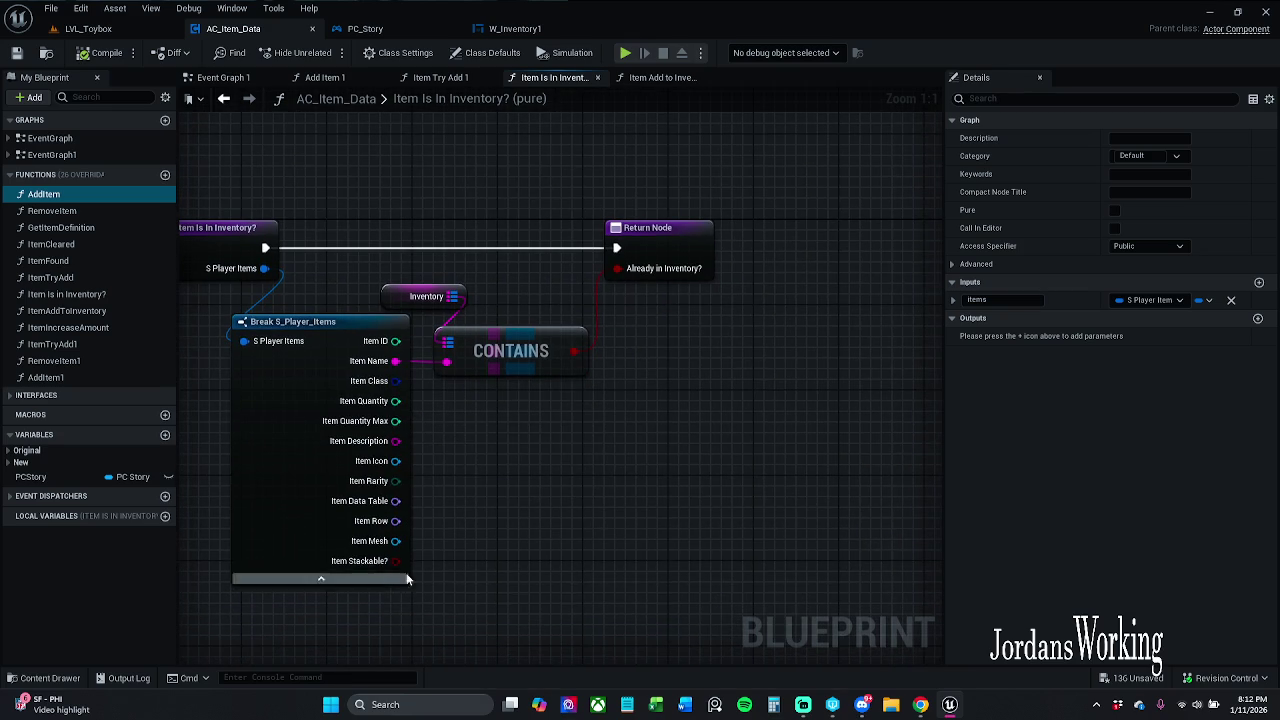
mouse_move(397, 563)
mouse_down()
mouse_move(598, 454)
mouse_move(641, 390)
mouse_up()
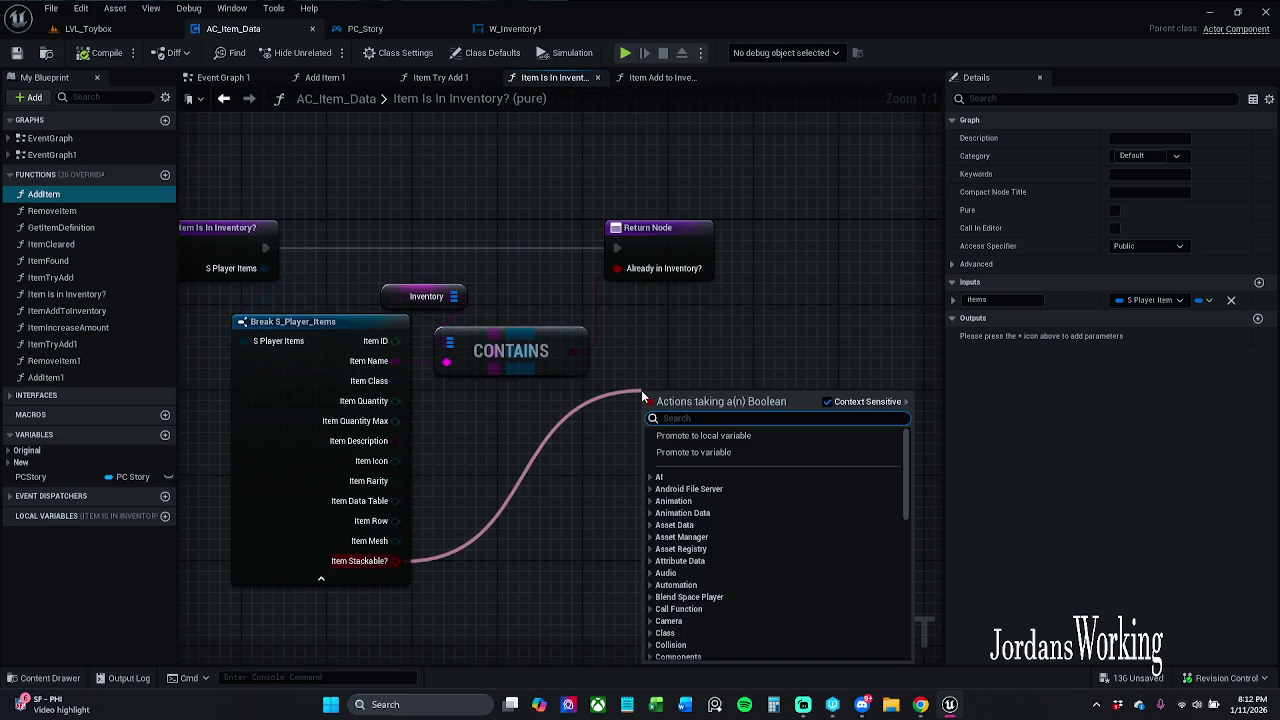
text(and)
key(Return)
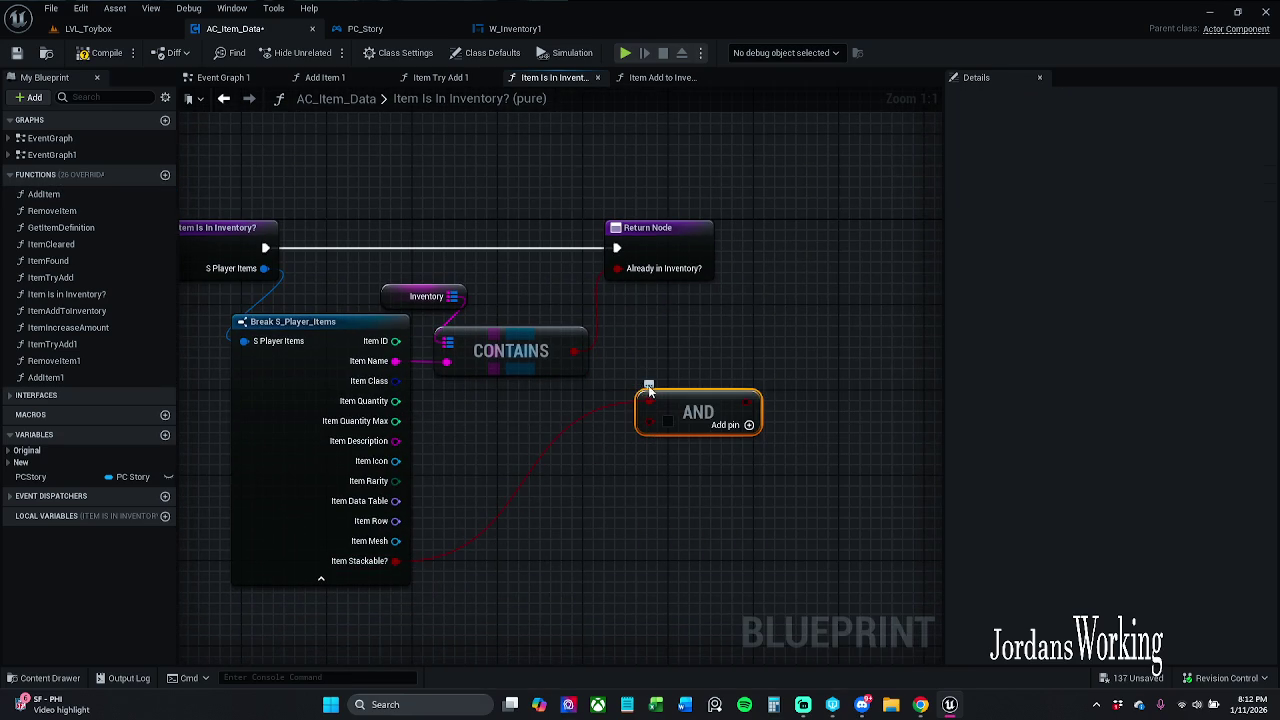
drag(654, 332, 759, 333)
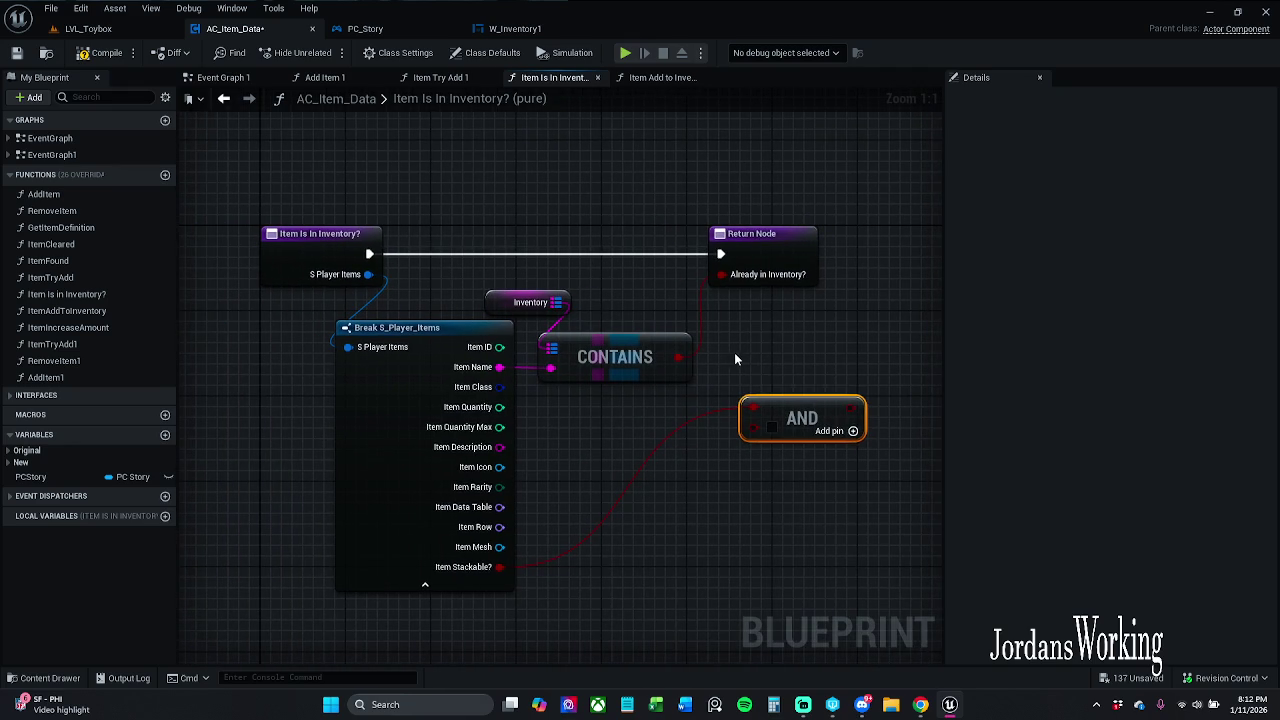
- Collapse the Break node's unused pins and go back through the graphs to Event Graph 1
click(445, 586)
click(458, 79)
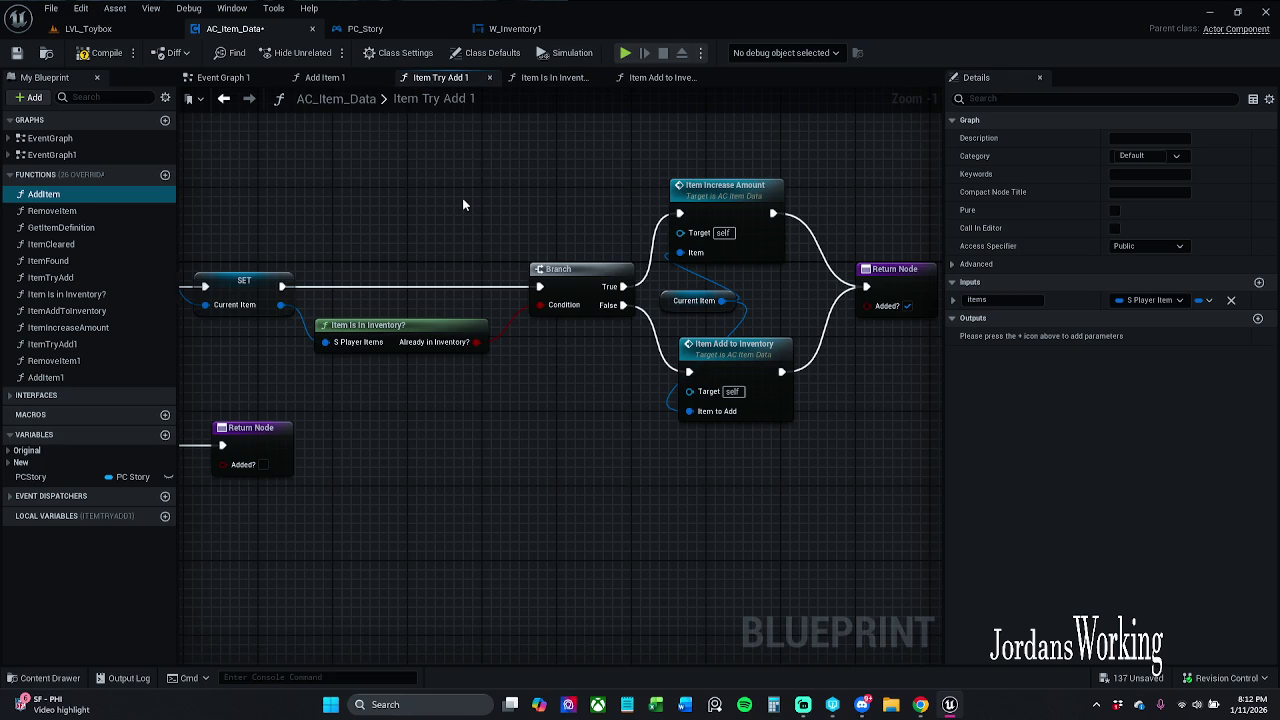
drag(463, 204, 574, 179)
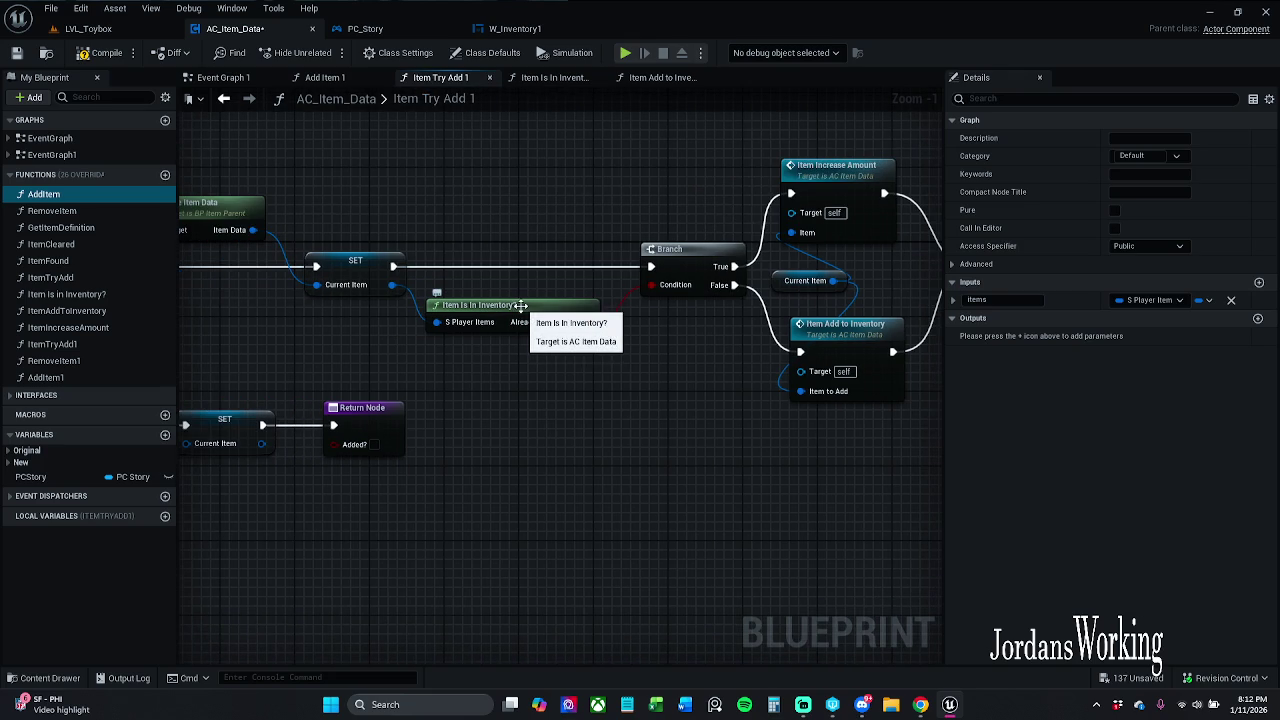
mouse_move(515, 291)
mouse_down()
mouse_move(573, 322)
mouse_move(484, 318)
mouse_up()
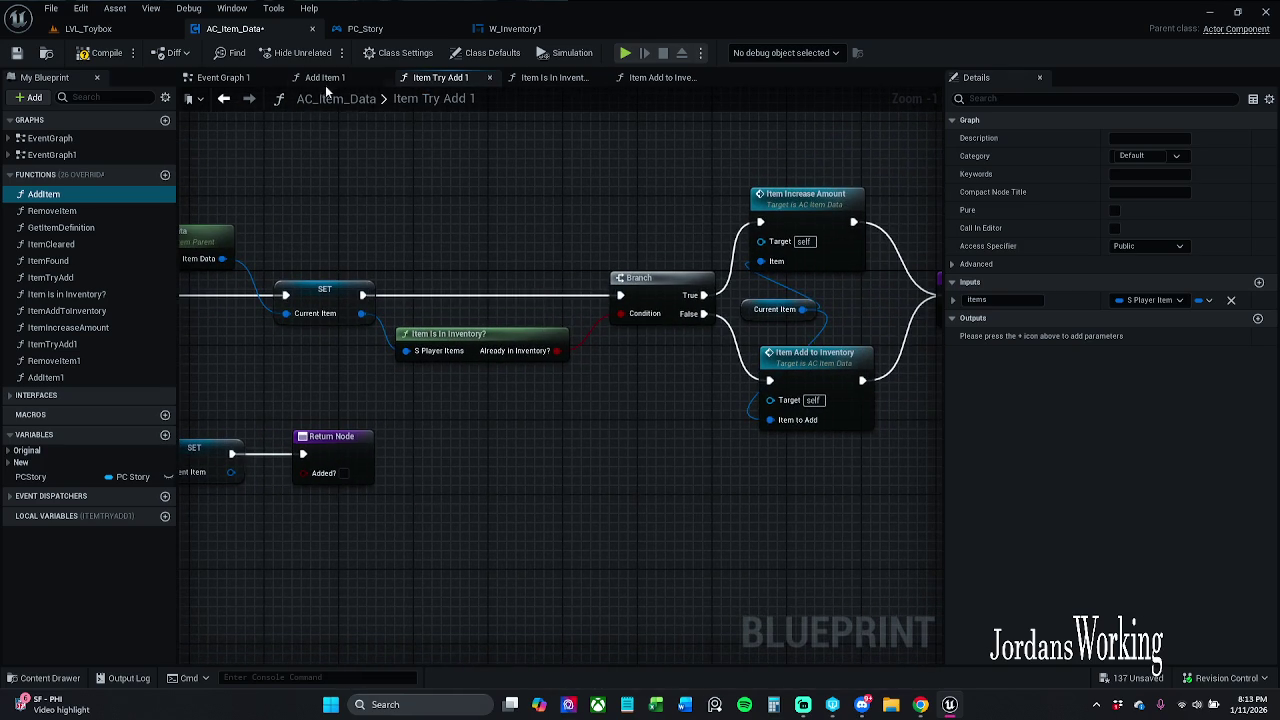
click(325, 80)
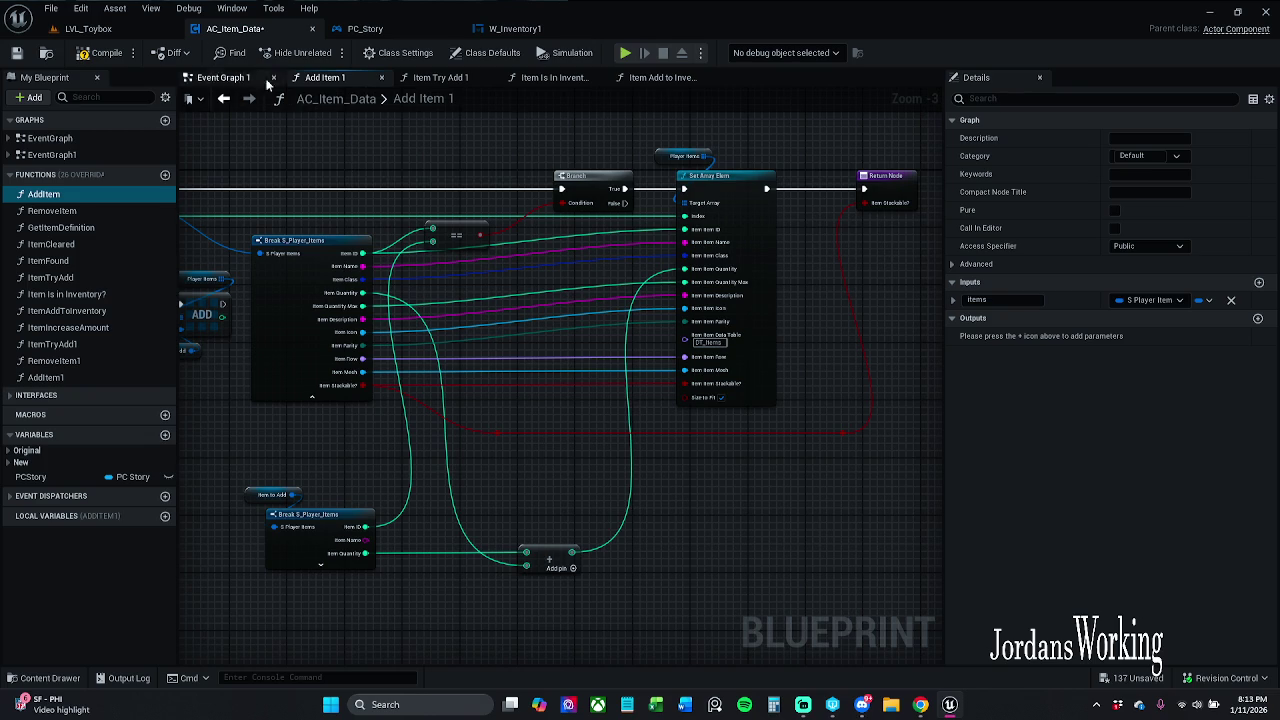
click(235, 78)
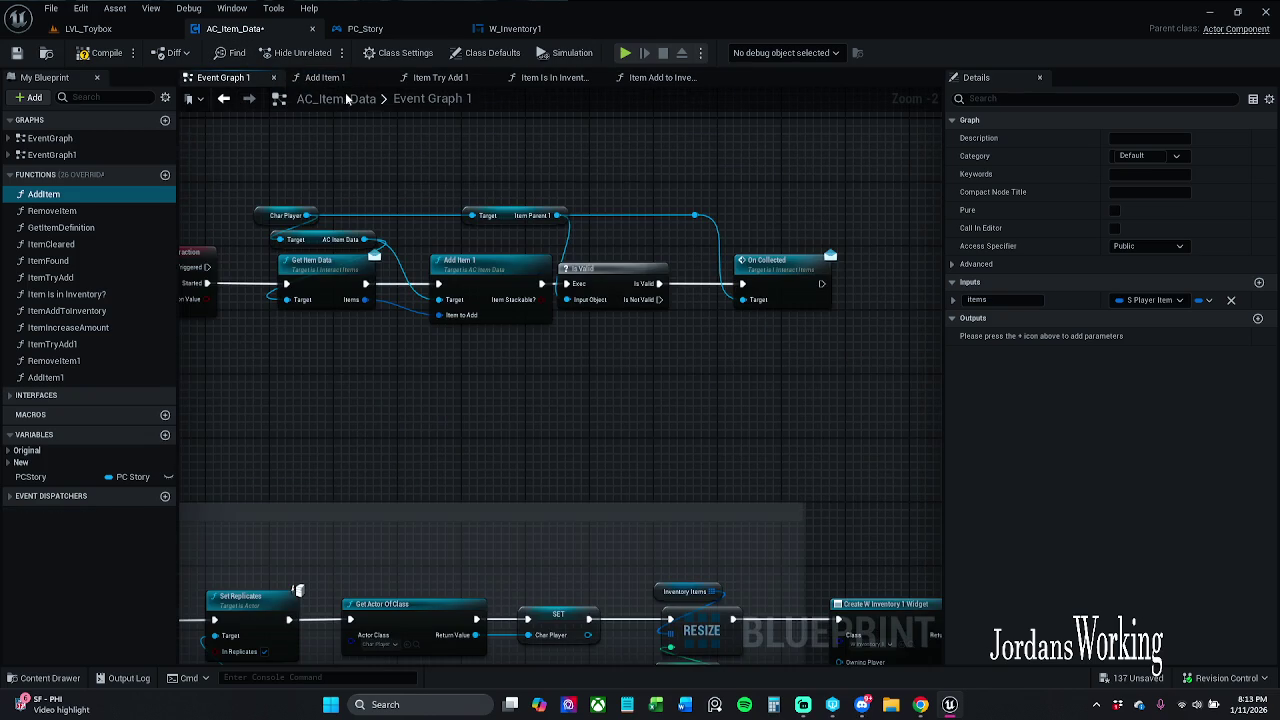
- Shift the Is Valid, On Collected and Add Item 1 node groups slightly right in Event Graph 1
mouse_move(492, 159)
mouse_down()
mouse_move(603, 289)
mouse_move(645, 295)
mouse_up()
drag(500, 245, 653, 210)
click(518, 206)
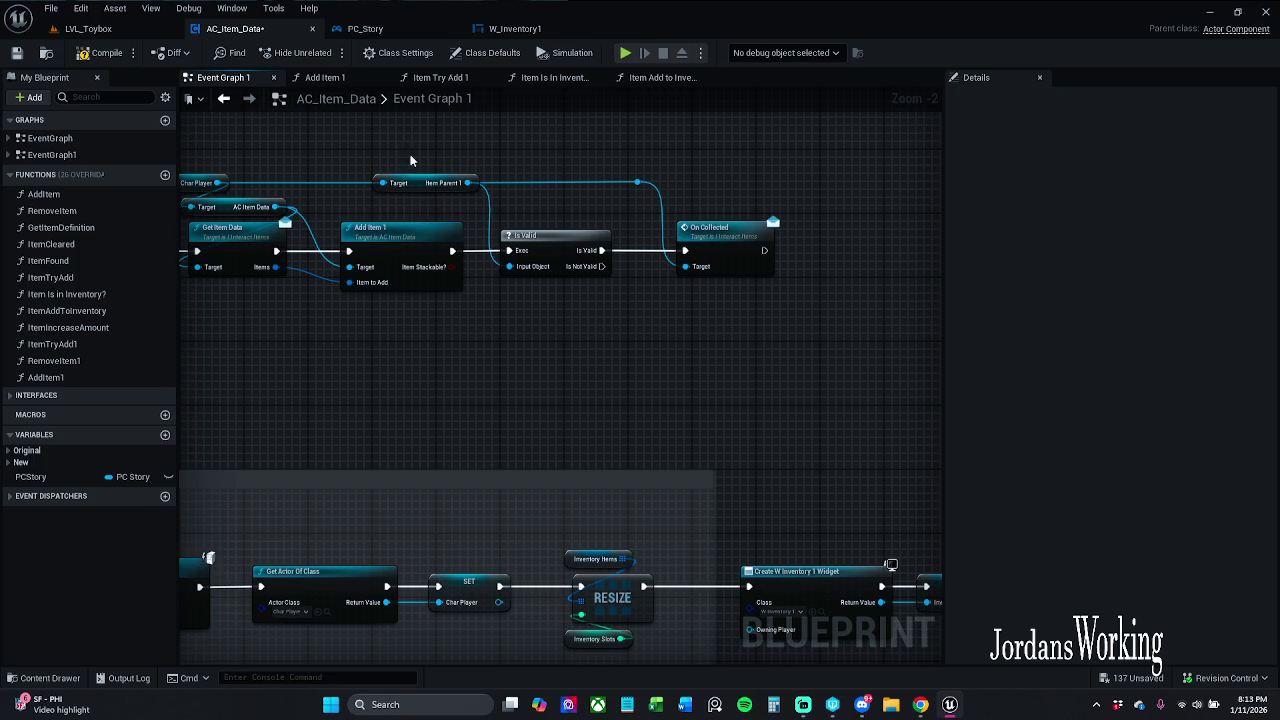
drag(398, 135, 850, 342)
drag(548, 232, 620, 240)
drag(432, 324, 686, 296)
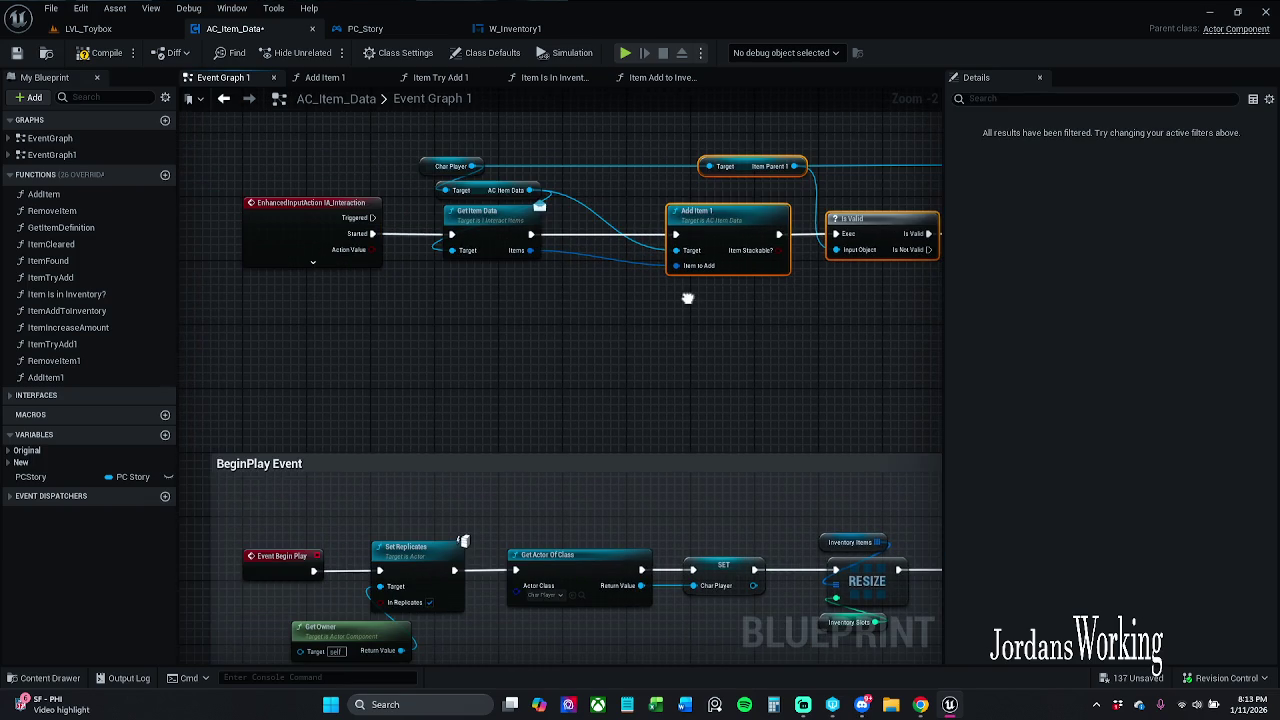
scroll(606, 290, up, 2)
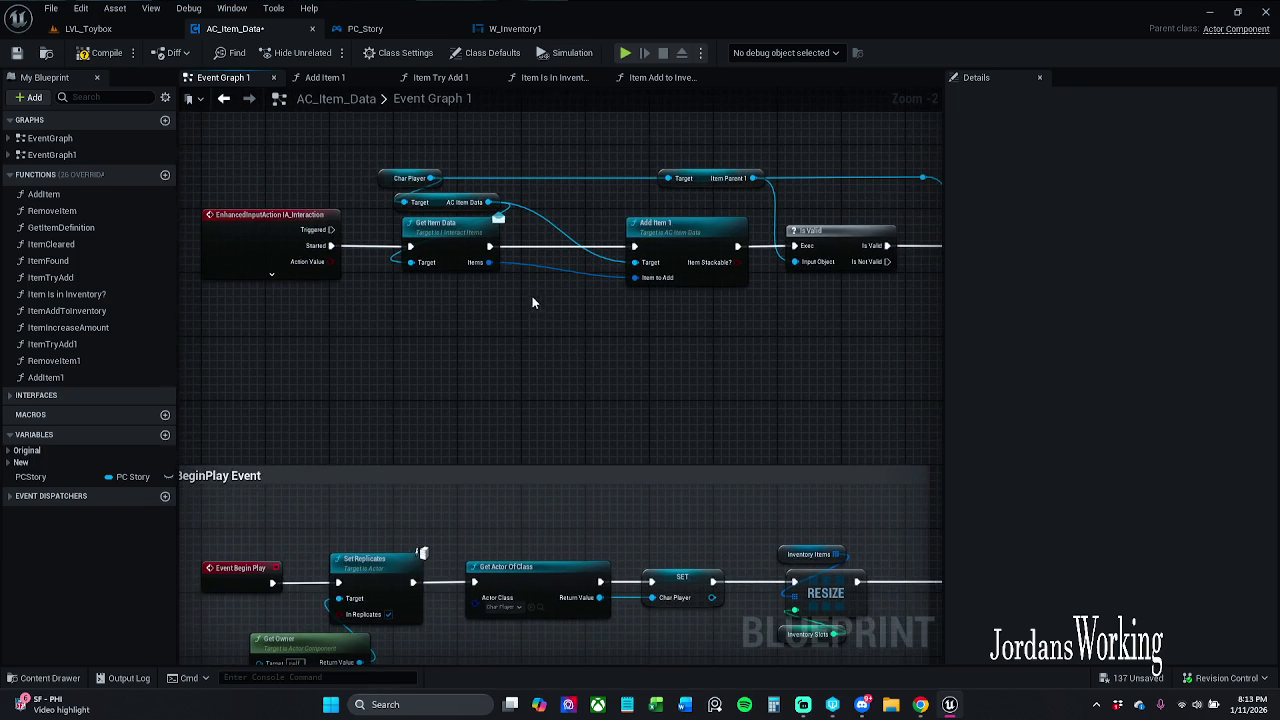
scroll(506, 329, down, 2)
- Inspect the Add Item 1 function's loop, Set Array Elem and Return nodes, then reopen it from Event Graph 1
double_click(640, 250)
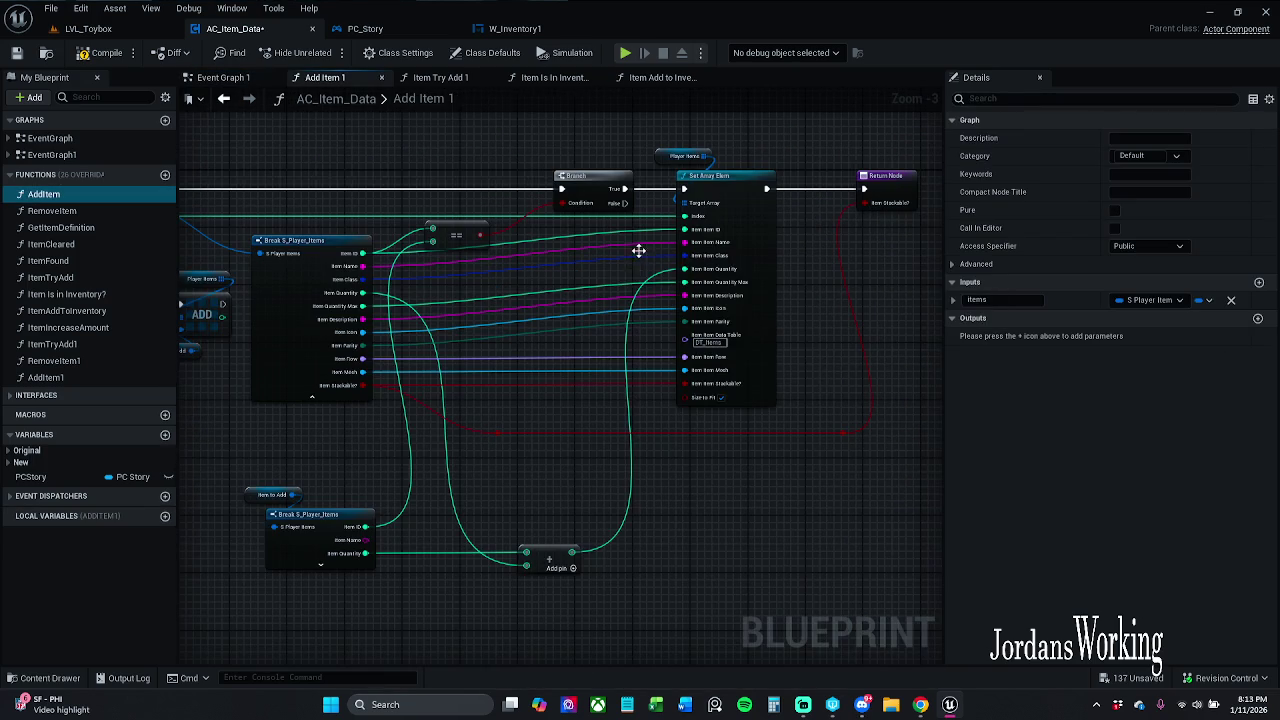
mouse_move(709, 144)
mouse_down()
mouse_move(930, 160)
mouse_move(910, 165)
mouse_move(939, 123)
mouse_up()
scroll(709, 145, down, 1)
drag(652, 174, 545, 180)
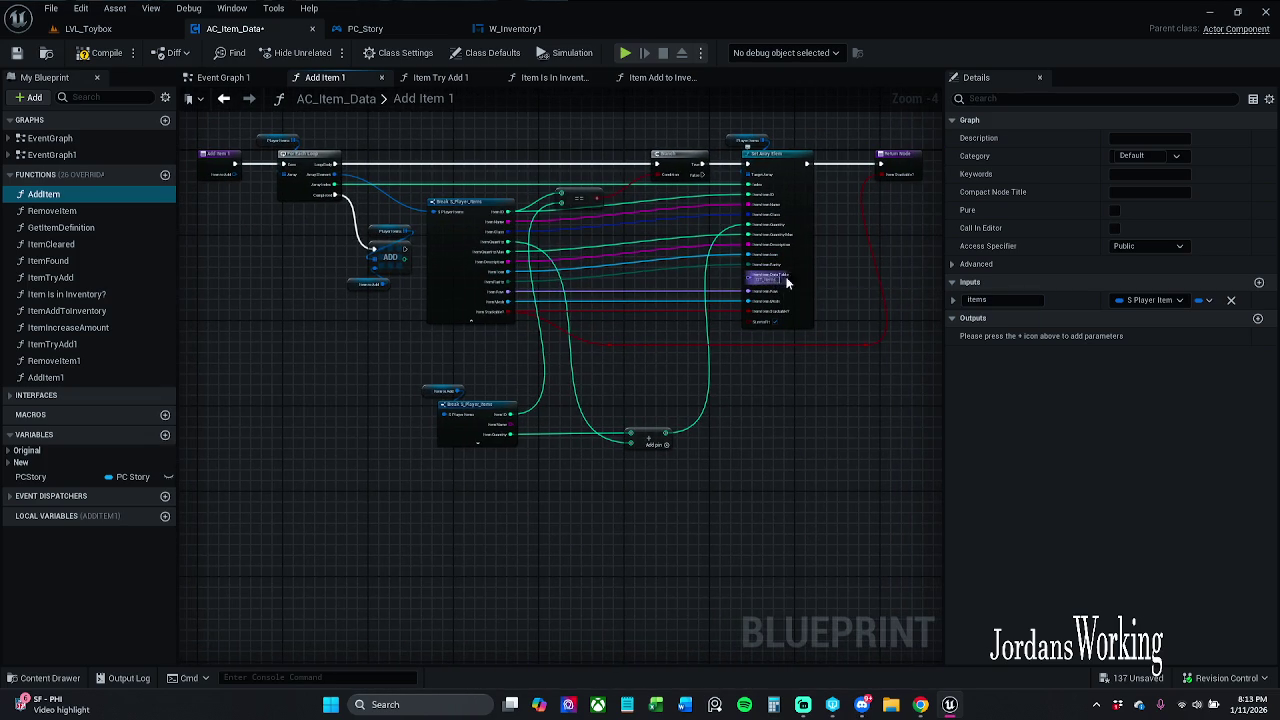
scroll(824, 230, up, 1)
drag(824, 221, 734, 245)
click(224, 98)
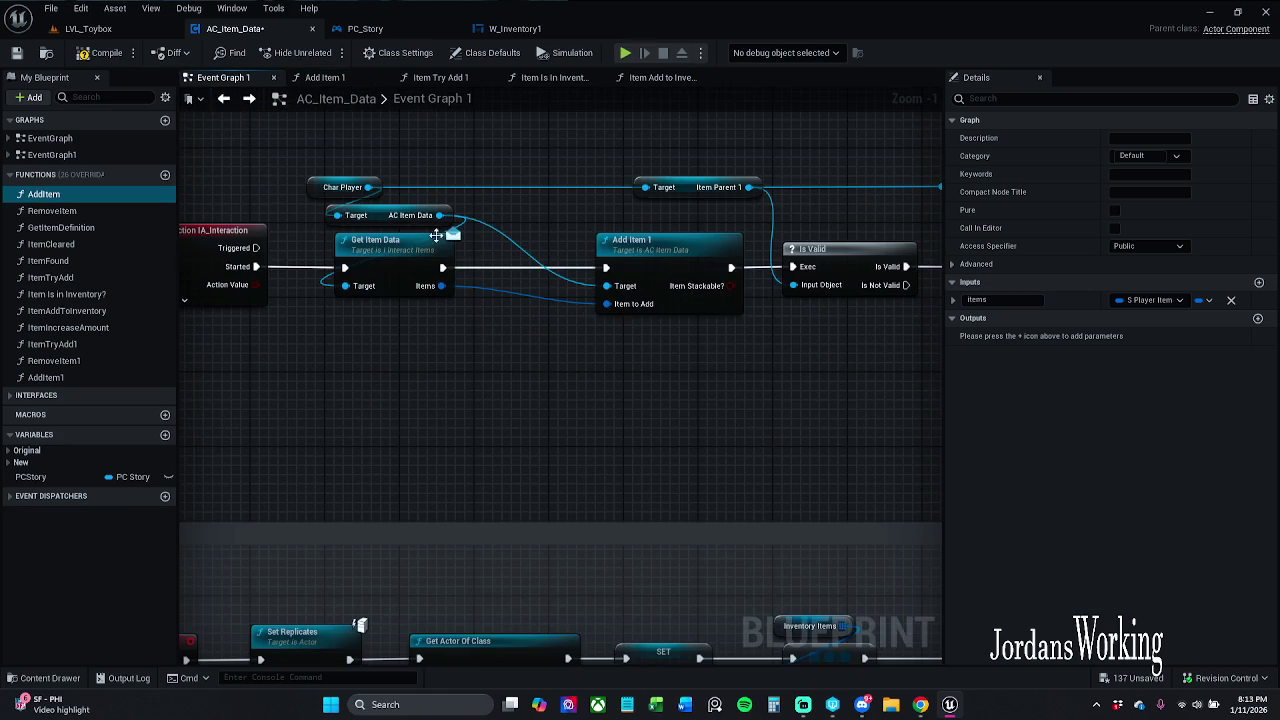
double_click(658, 262)
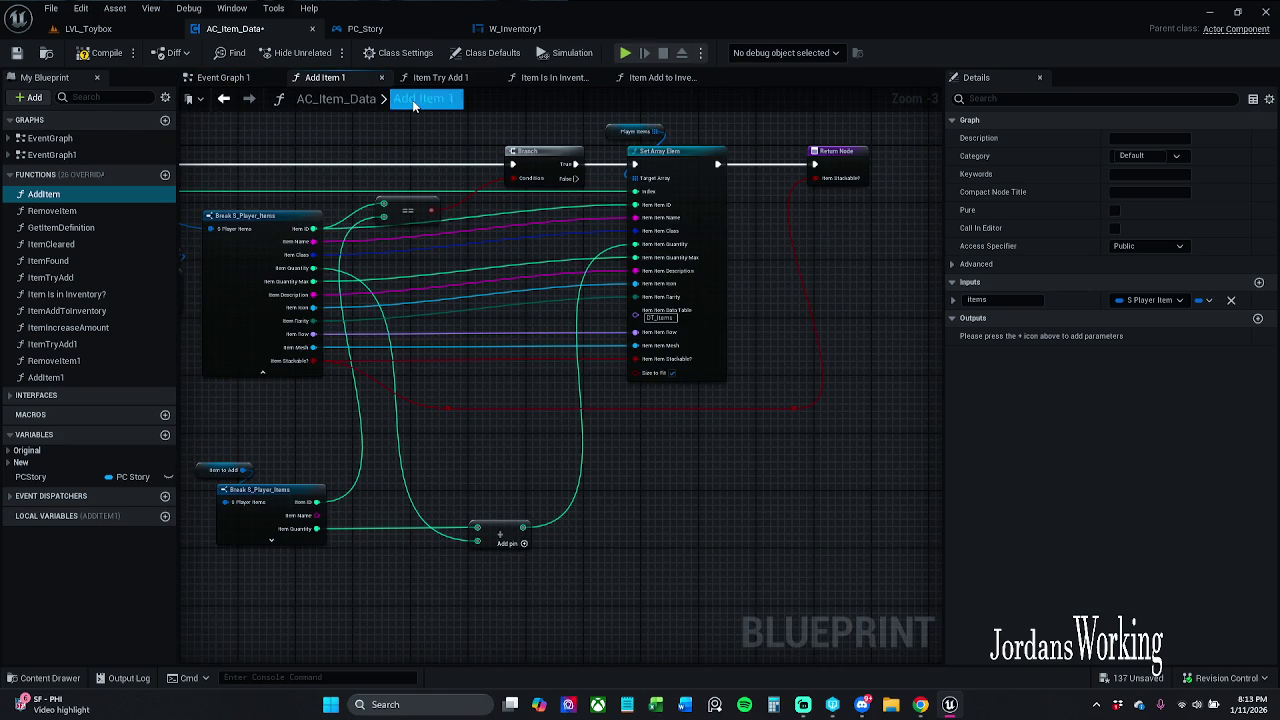
- Close Item Add to Inventory and delete the unused AND node from Item Is In Inventory?, then close it
click(684, 84)
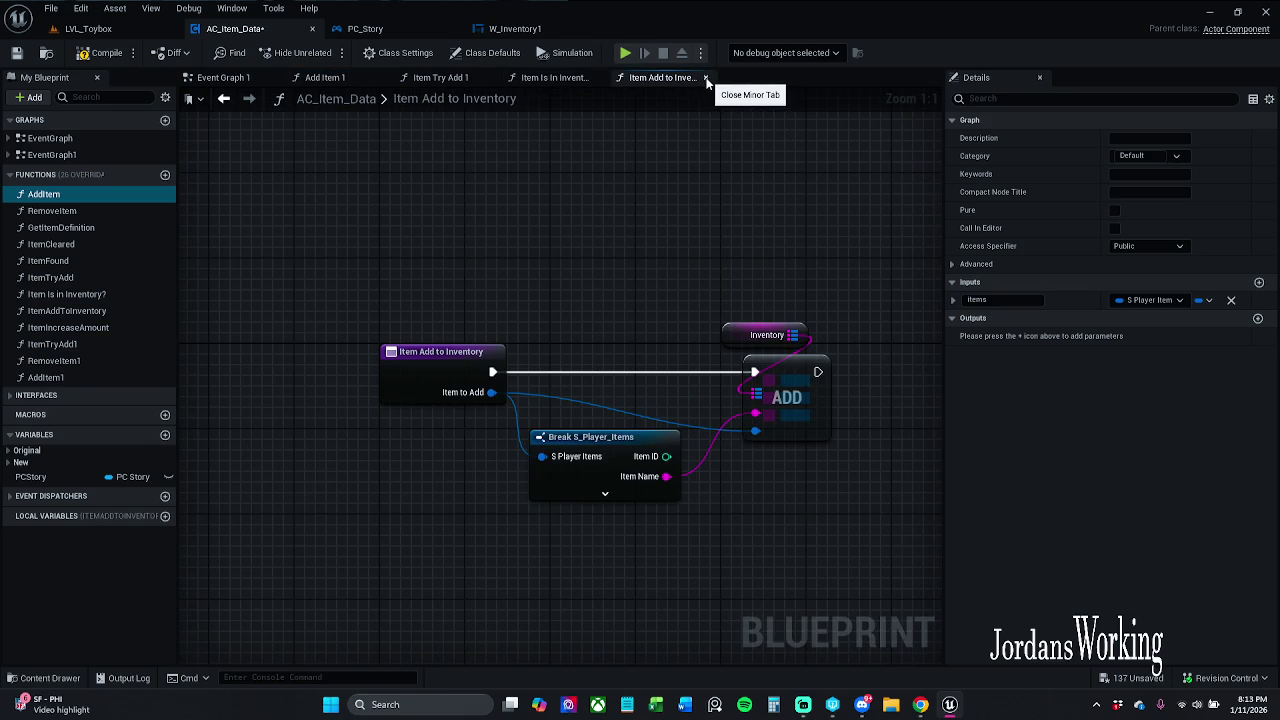
click(706, 80)
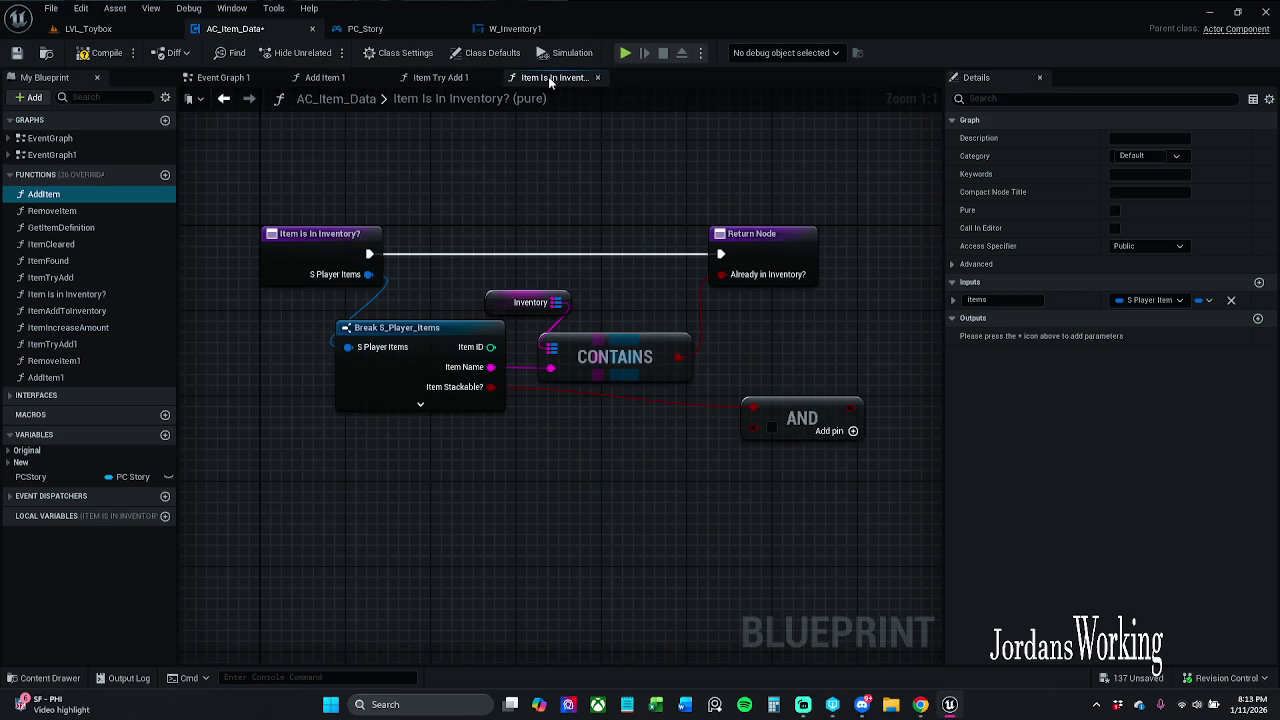
click(792, 434)
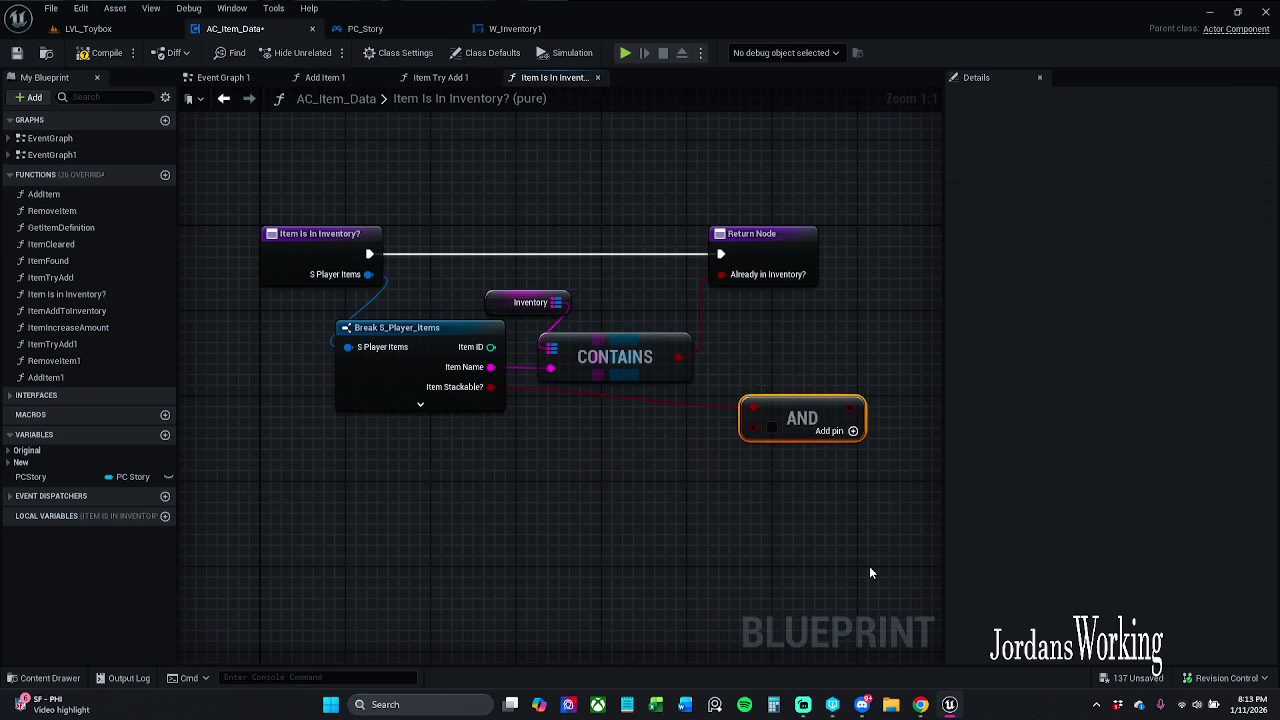
key(Delete)
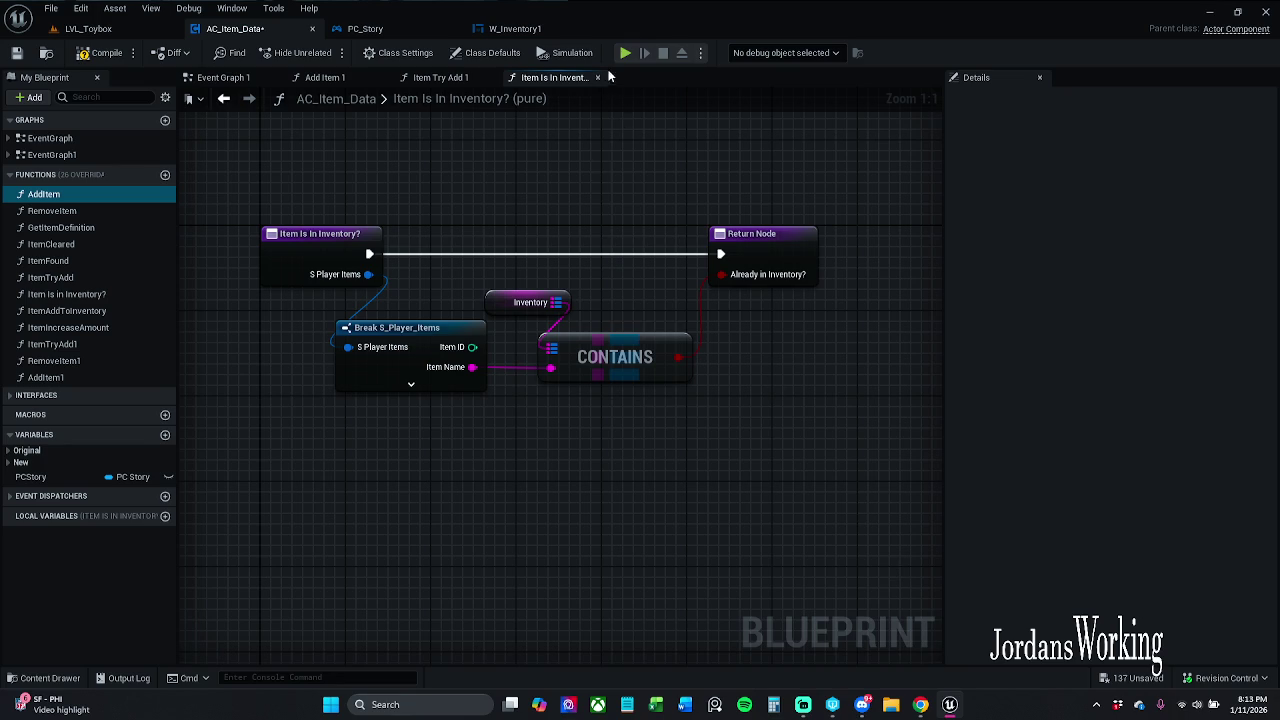
click(598, 77)
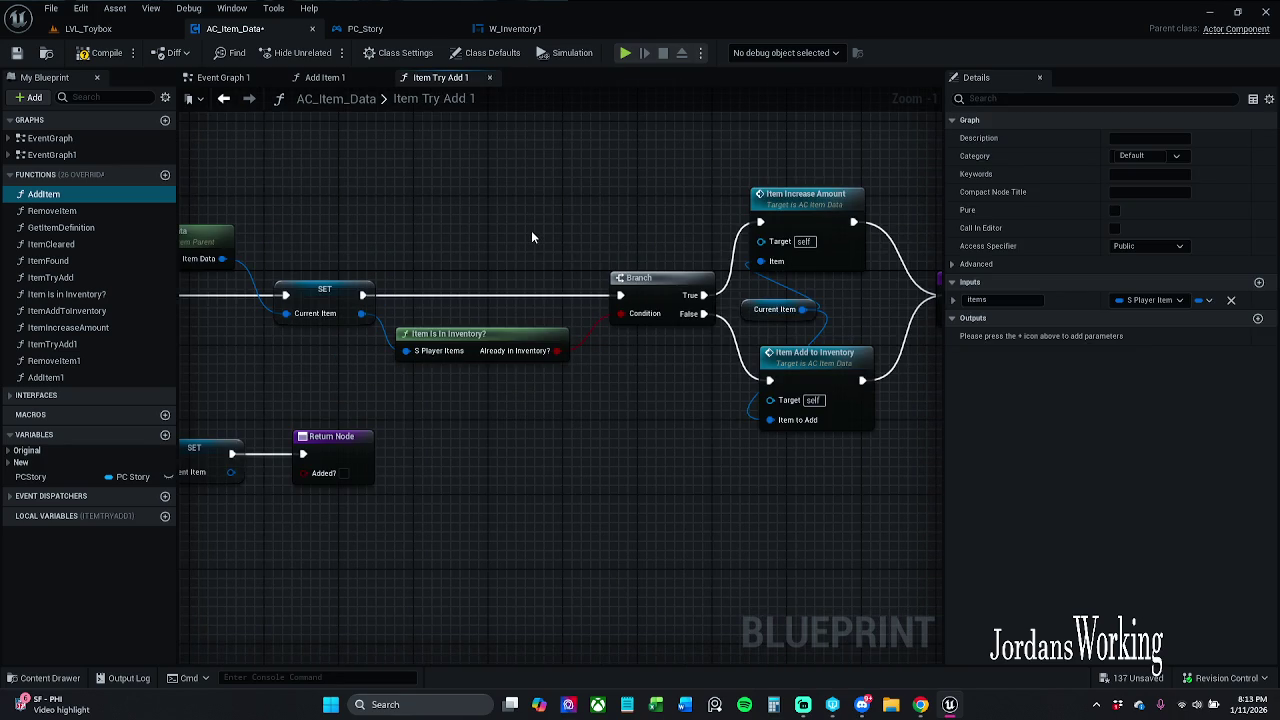
- Bring up the Add Item 1 graph with its loop nodes in view
scroll(531, 230, down, 1)
click(335, 77)
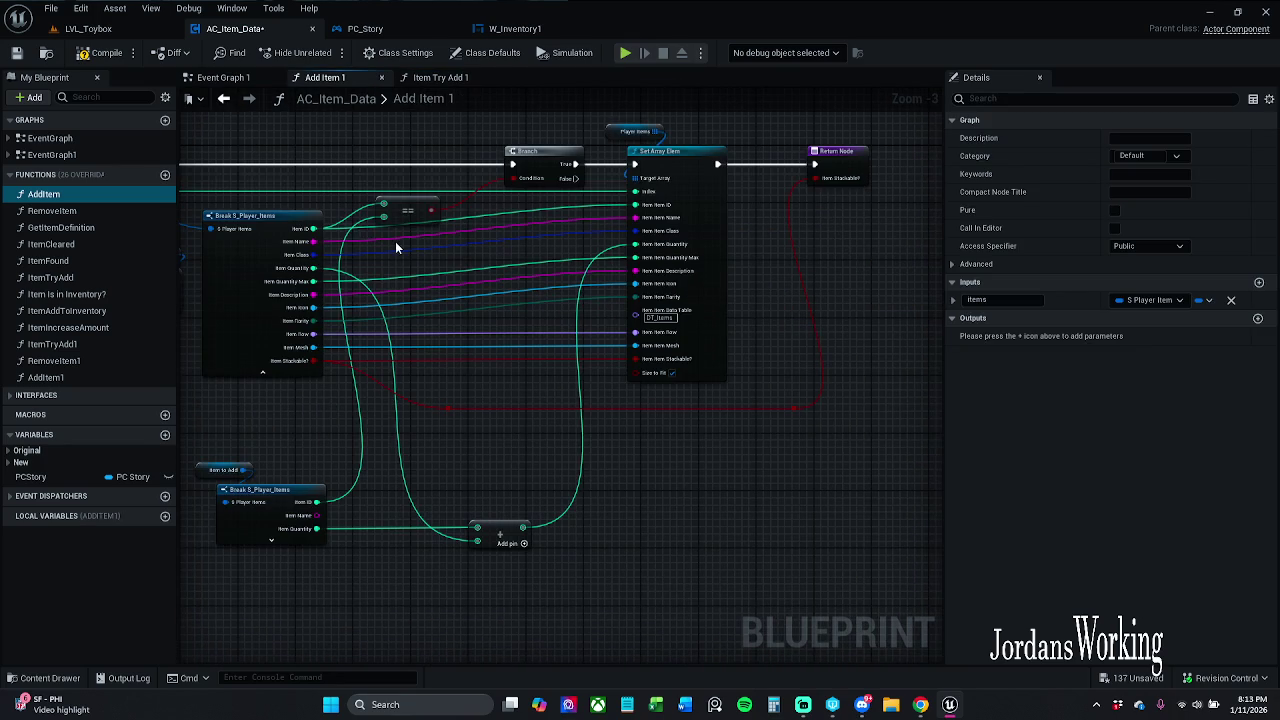
mouse_move(472, 393)
mouse_down()
mouse_move(629, 380)
mouse_move(602, 407)
mouse_up()
- In Event Graph 1, break Get Item Data's Items into a fully expanded Break S_Player_Items node
click(222, 77)
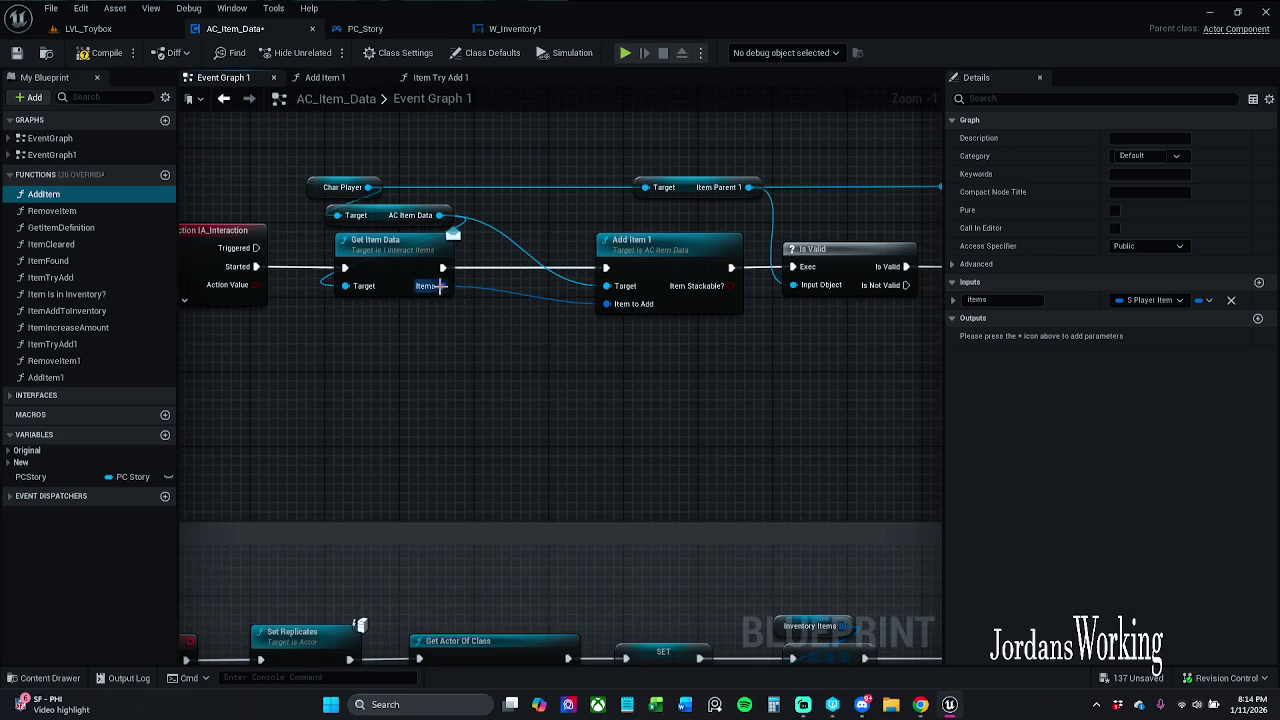
drag(438, 286, 352, 338)
text(break)
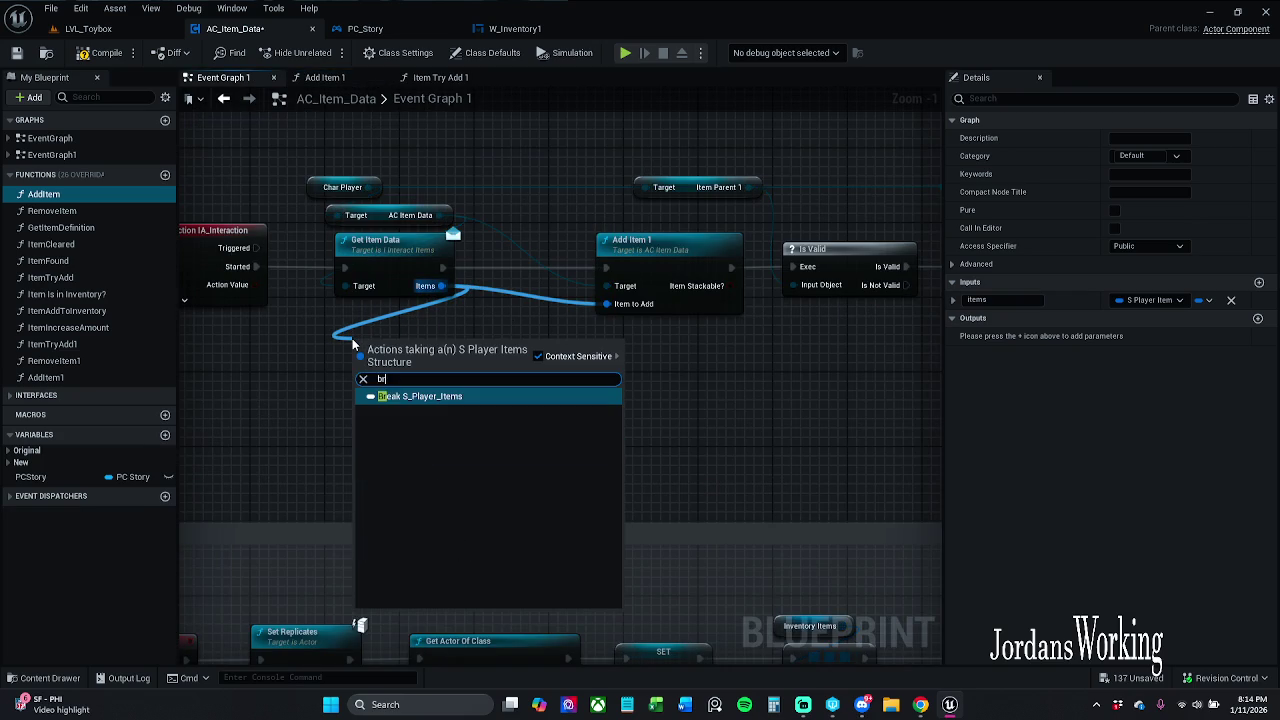
key(Return)
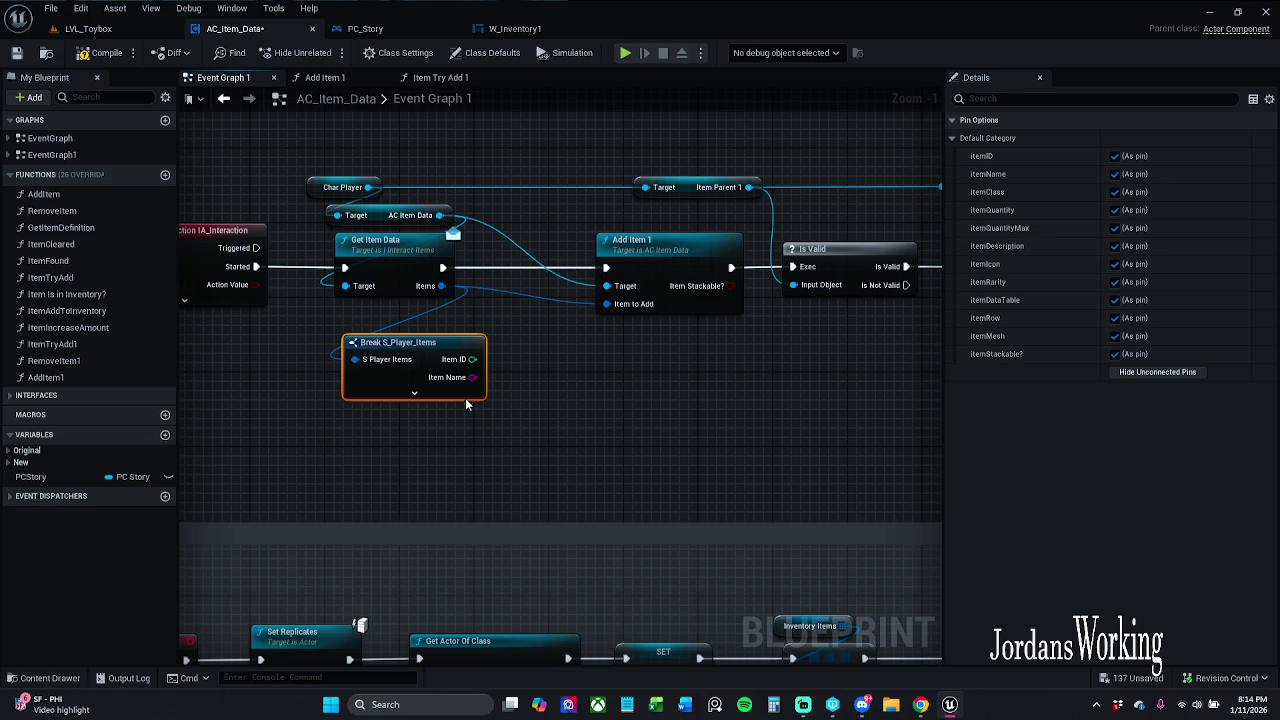
click(414, 393)
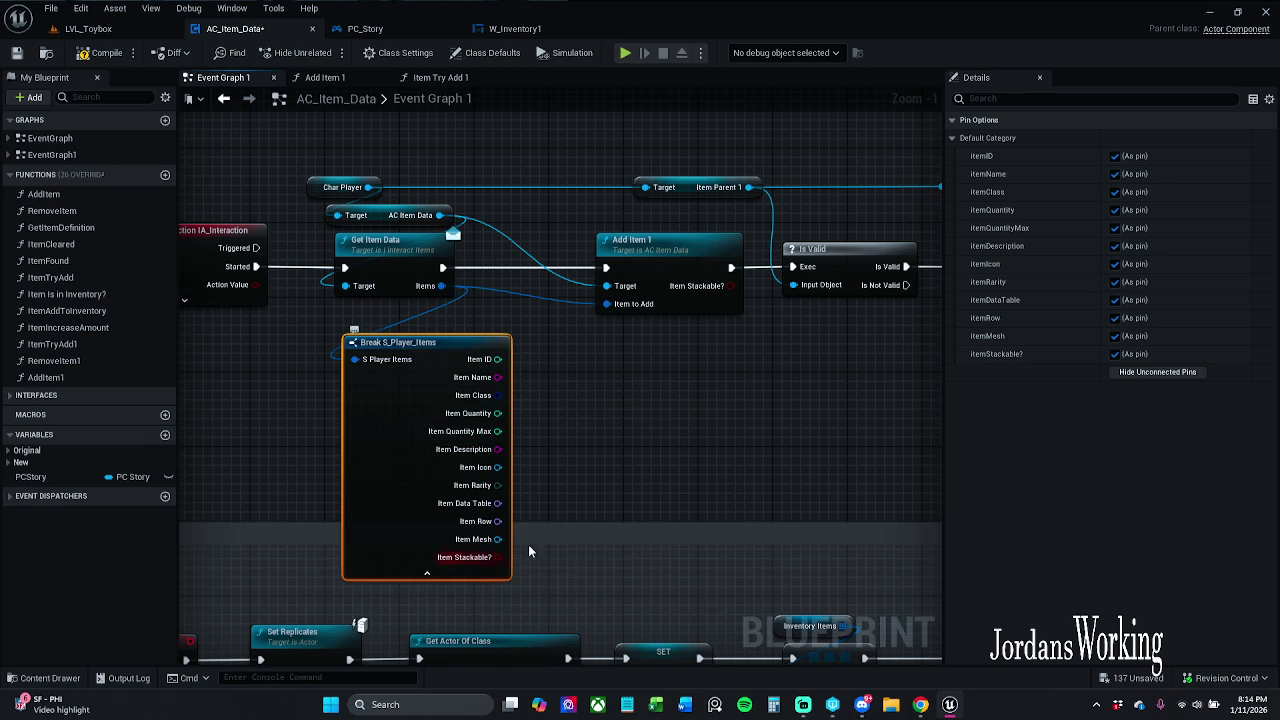
drag(498, 557, 598, 421)
- Add a Branch on Item Stackable? after Get Item Data, with True feeding Add Item 1
text(bre)
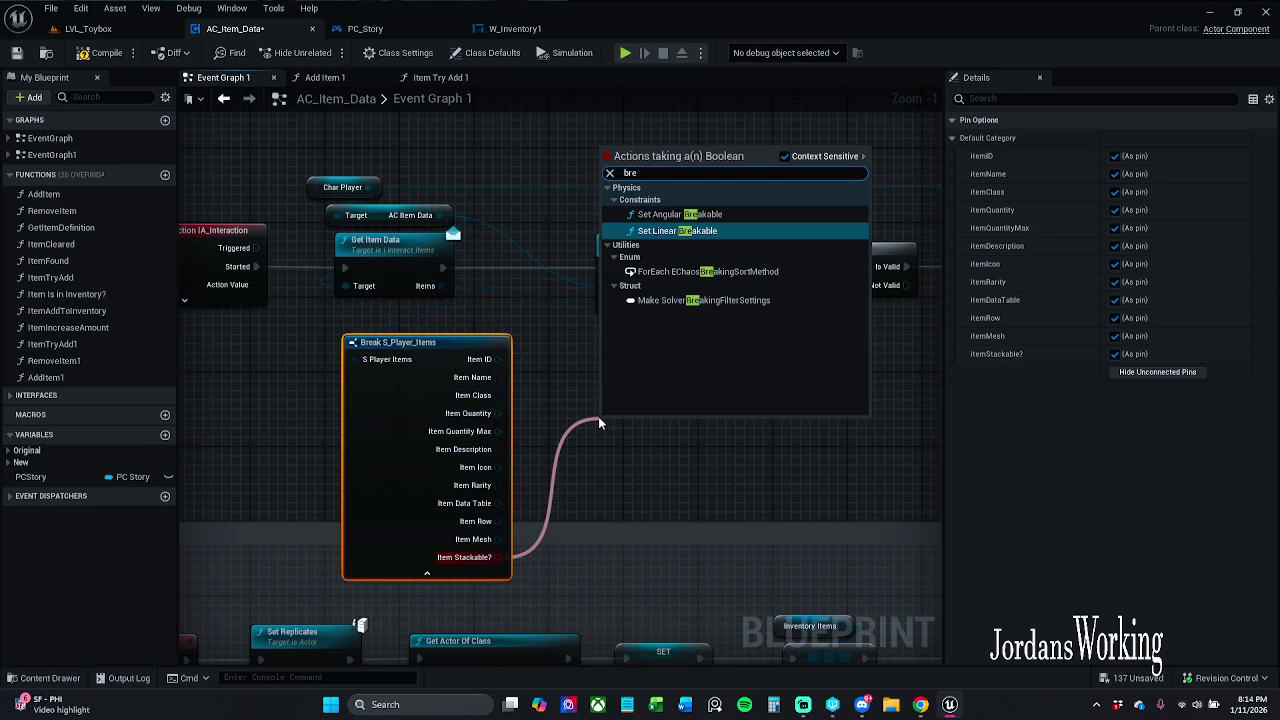
click(626, 470)
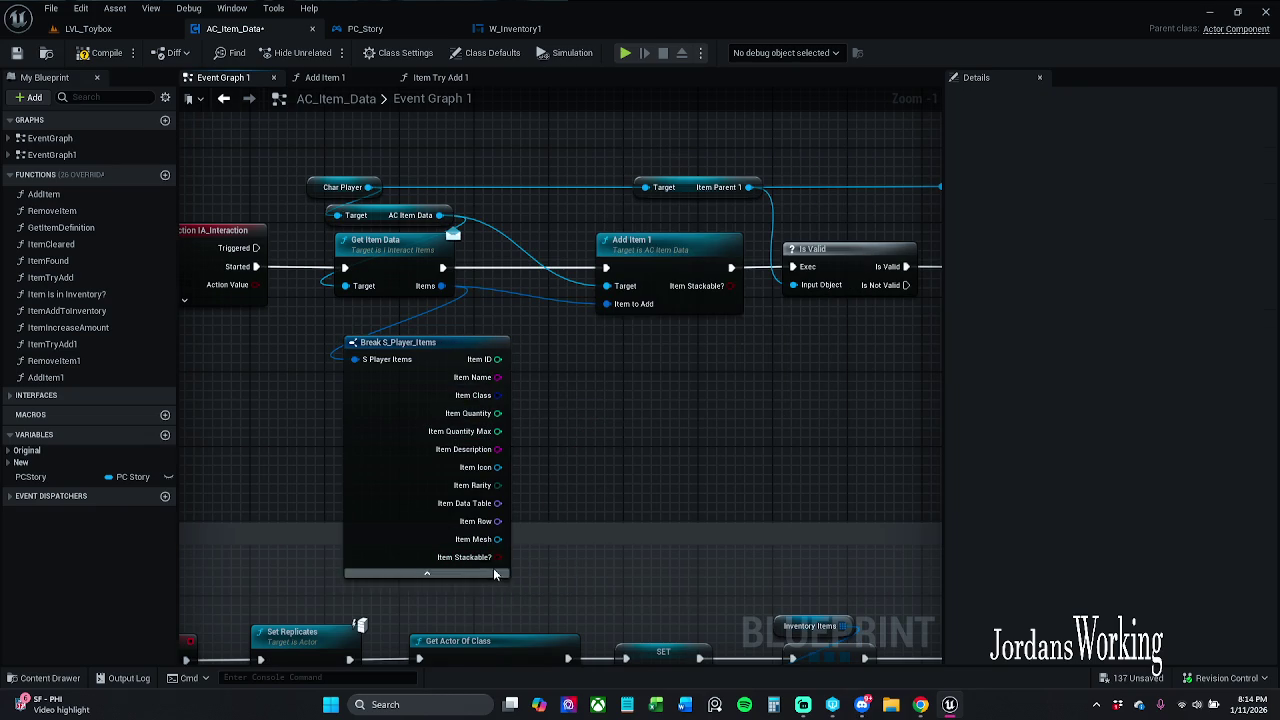
mouse_move(498, 557)
mouse_down()
mouse_move(495, 525)
mouse_move(631, 382)
mouse_up()
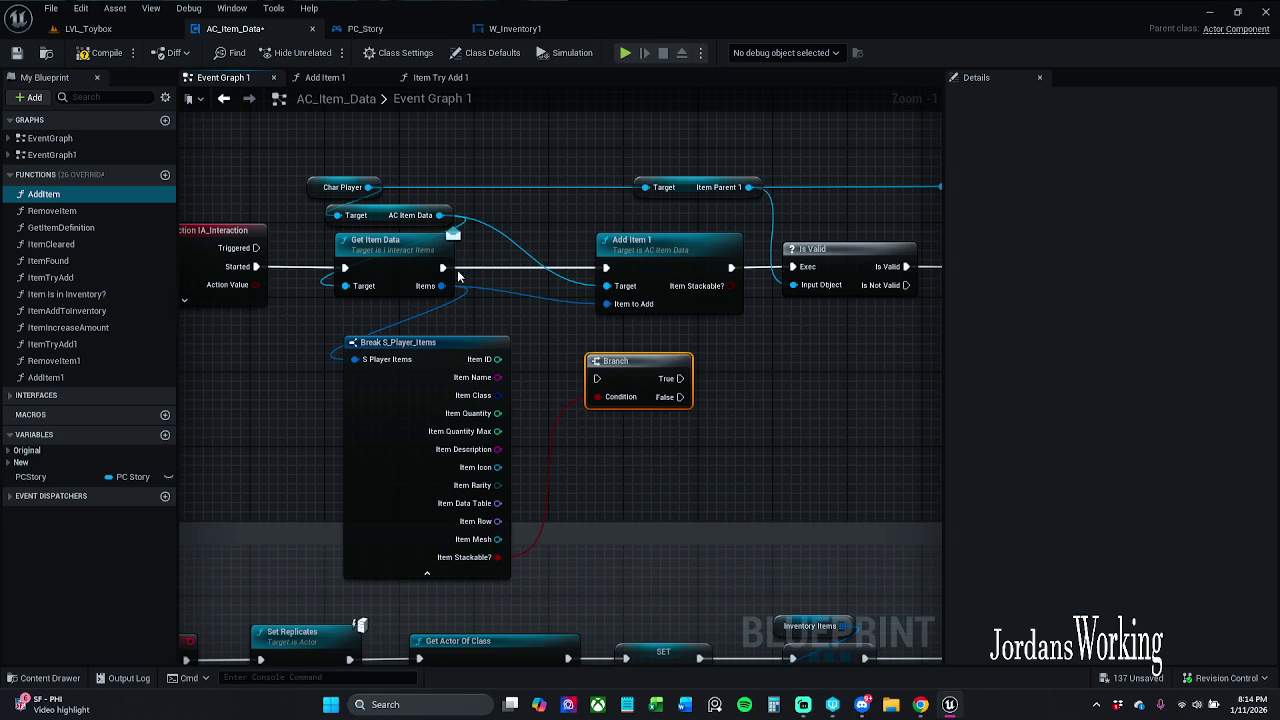
drag(443, 267, 614, 391)
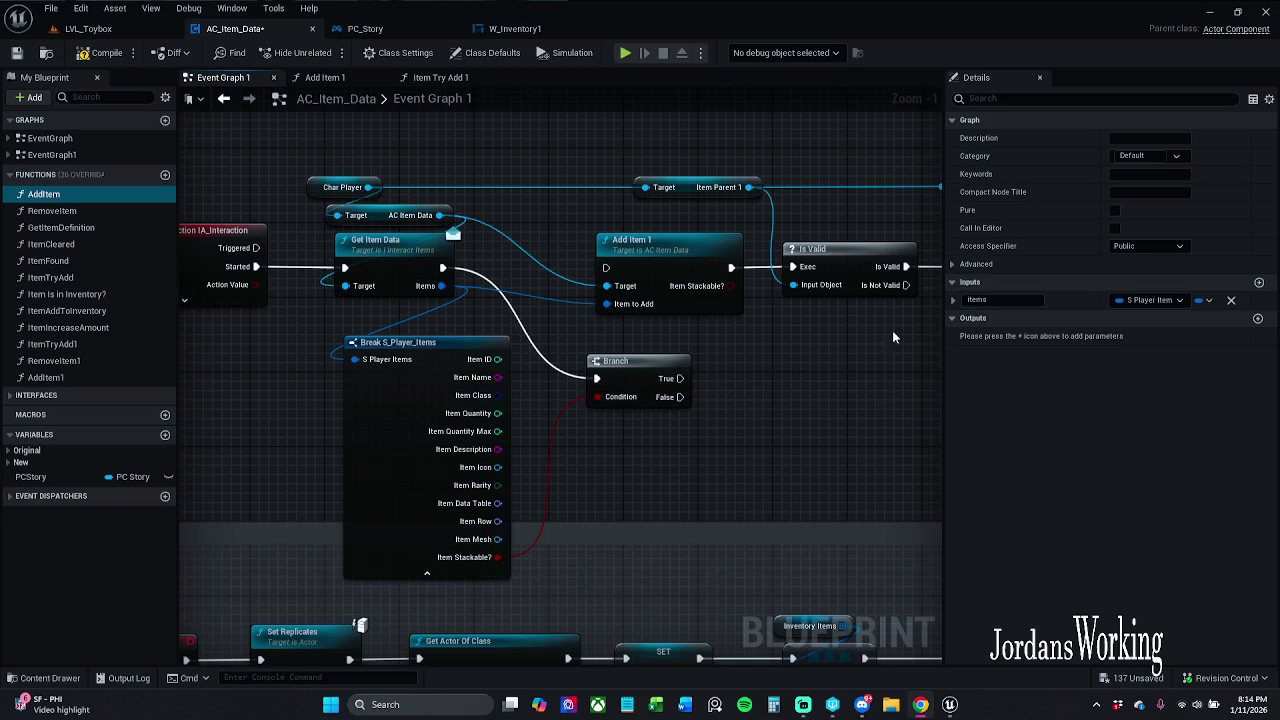
mouse_move(637, 370)
mouse_down()
mouse_move(526, 257)
mouse_move(604, 268)
mouse_up()
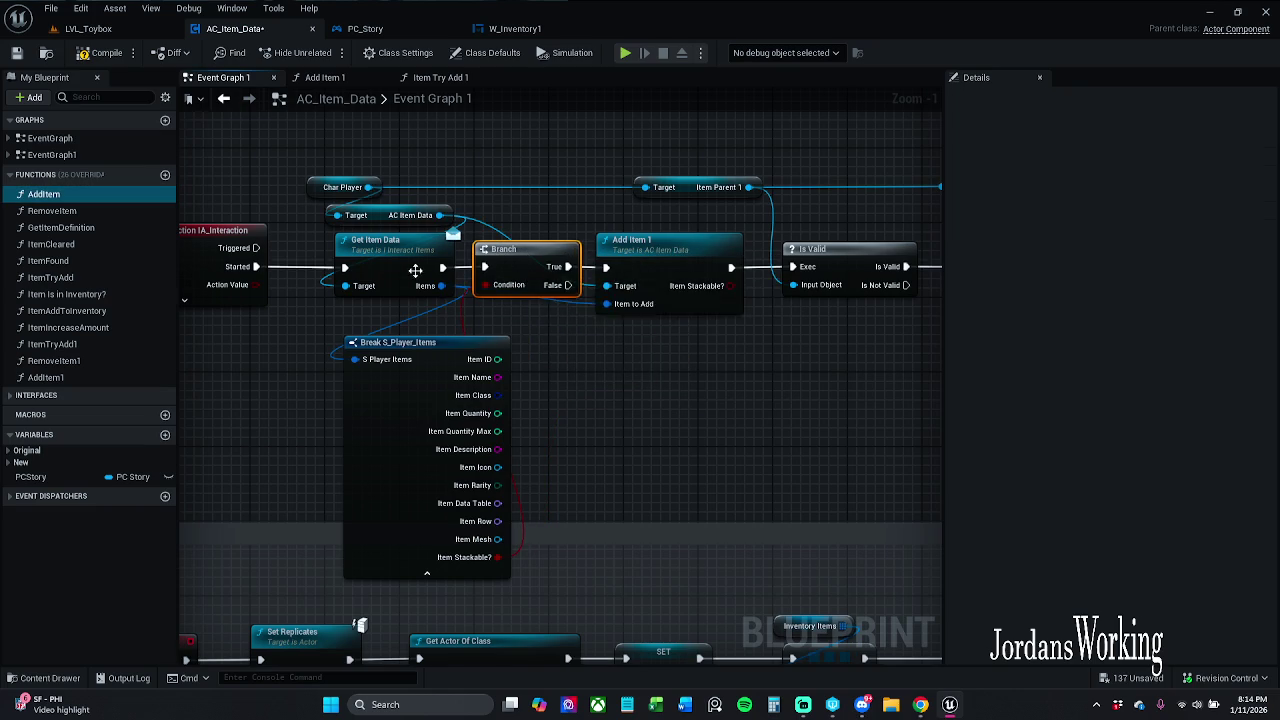
ctrl+click(414, 275)
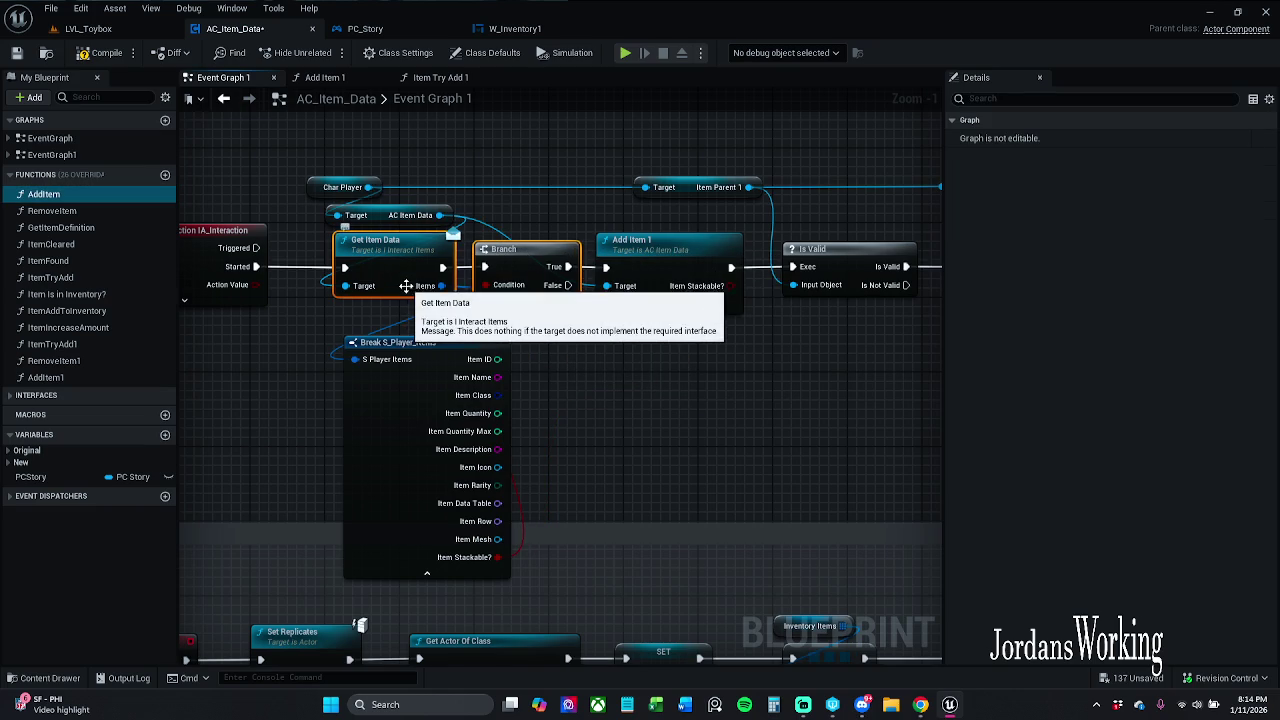
- Collapse the Break S_Player_Items node and rearrange nodes to make room for the Branch
click(435, 566)
click(427, 573)
drag(418, 416, 346, 405)
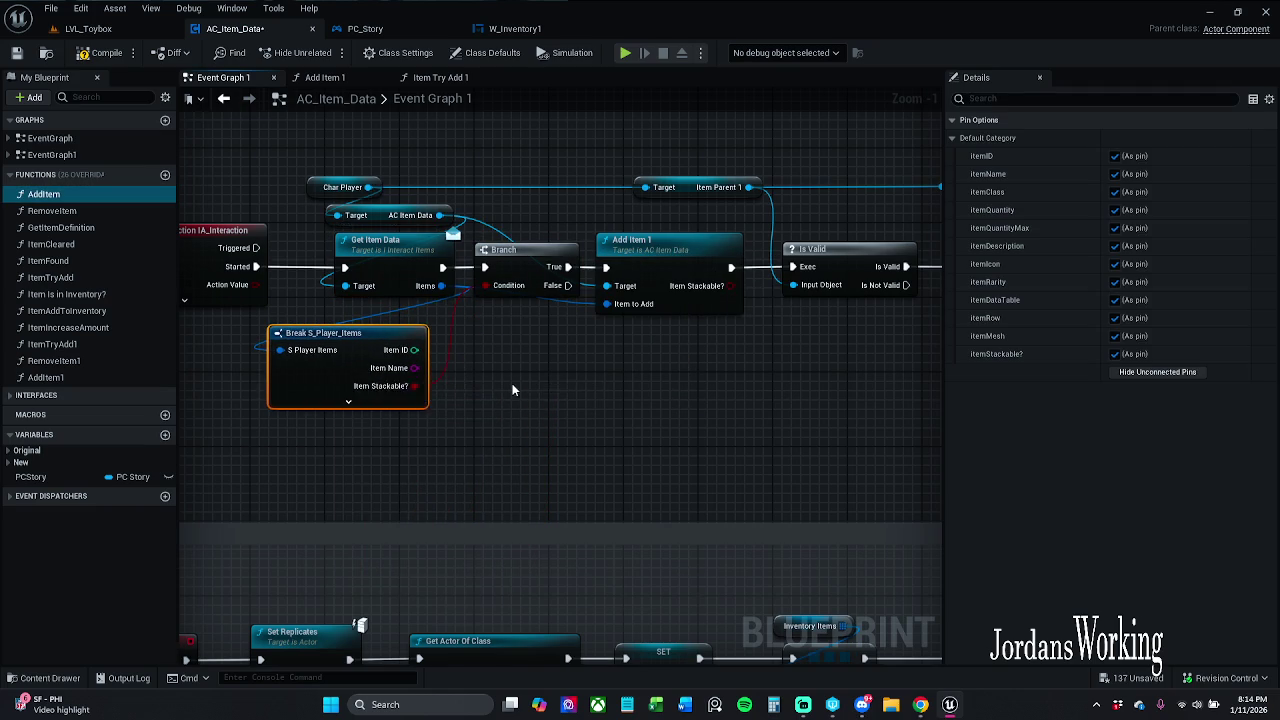
scroll(512, 383, down, 1)
drag(537, 171, 803, 343)
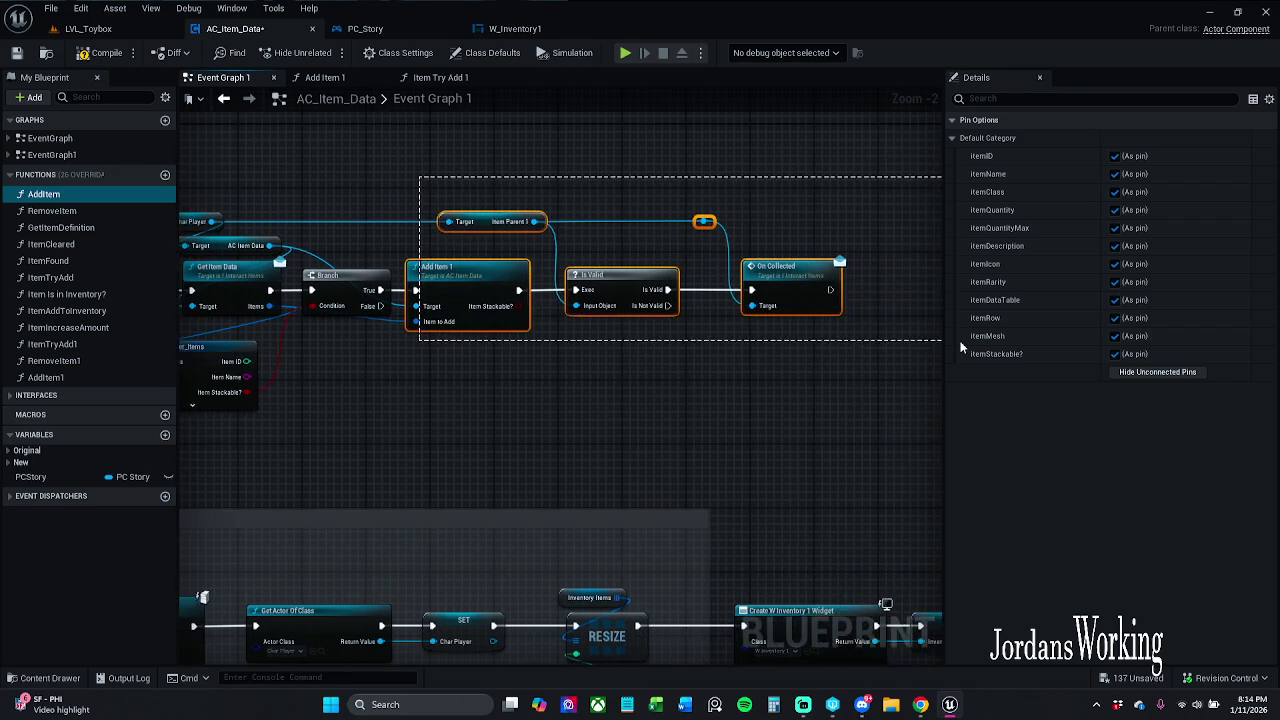
drag(692, 284, 748, 284)
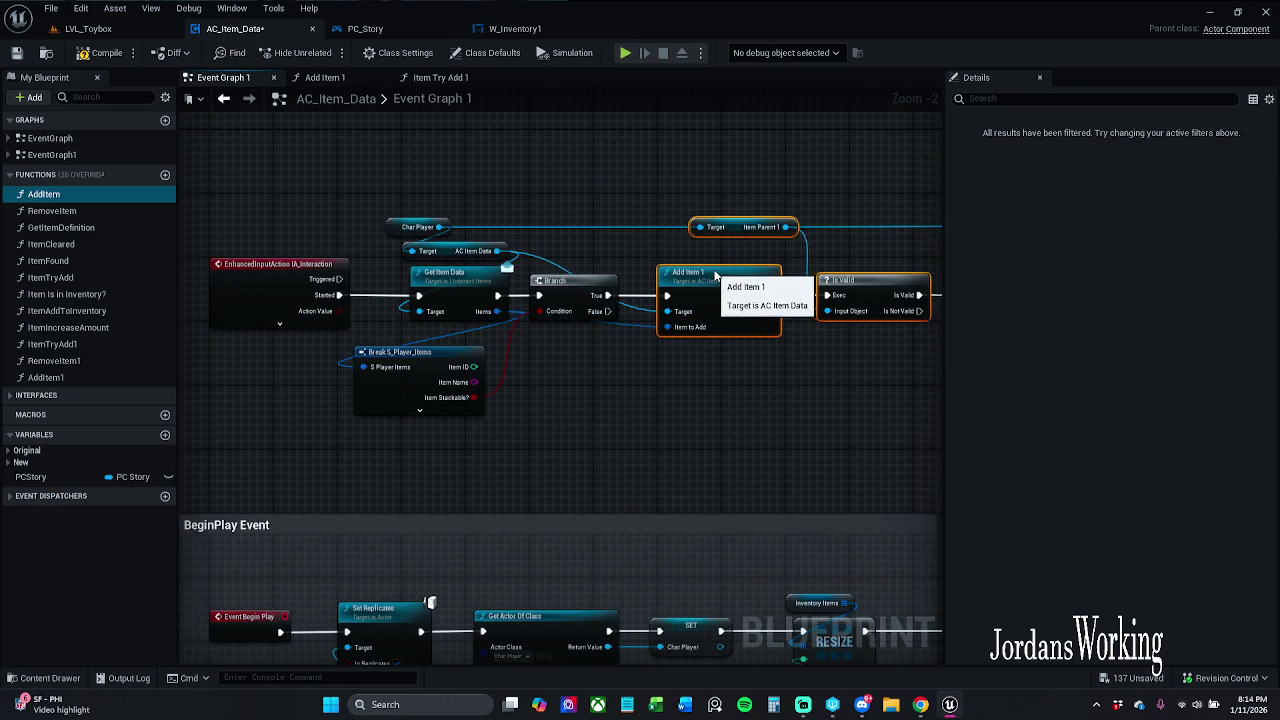
click(634, 279)
click(663, 262)
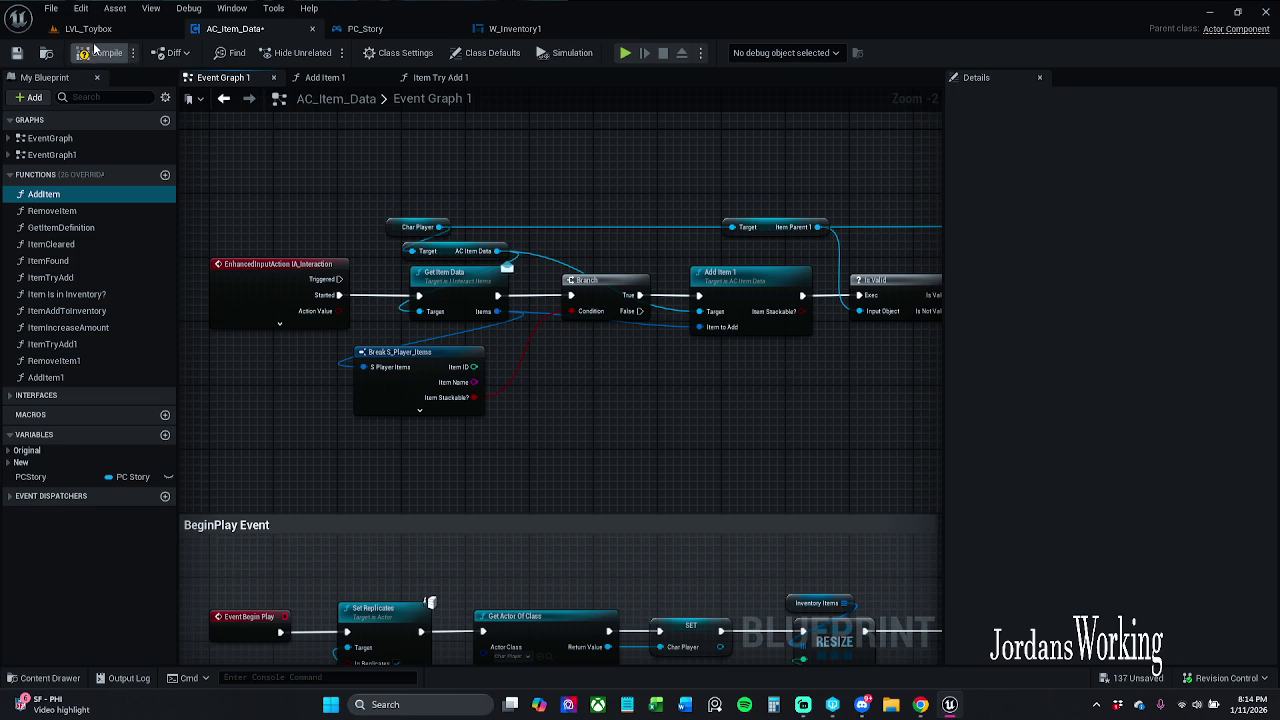
- Compile and save AC_Item_Data, then playtest the pickups in LVL_Toybox
click(5, 96)
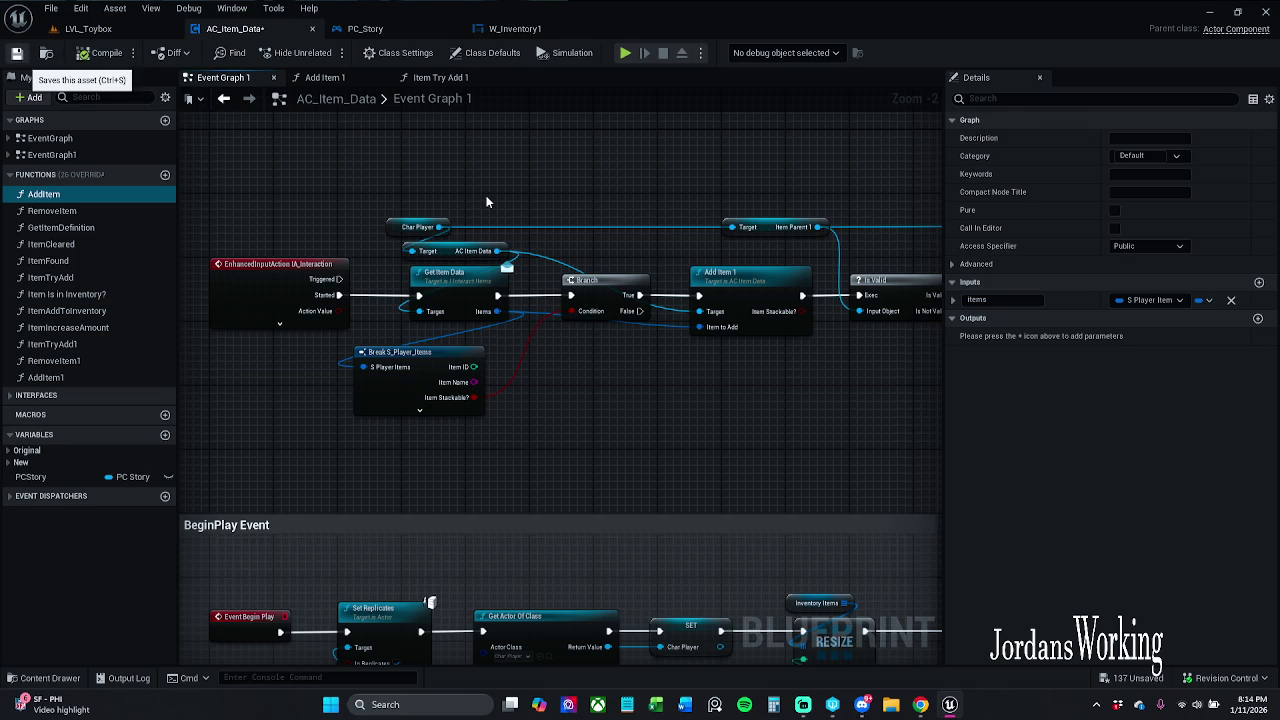
key(ctrl+s)
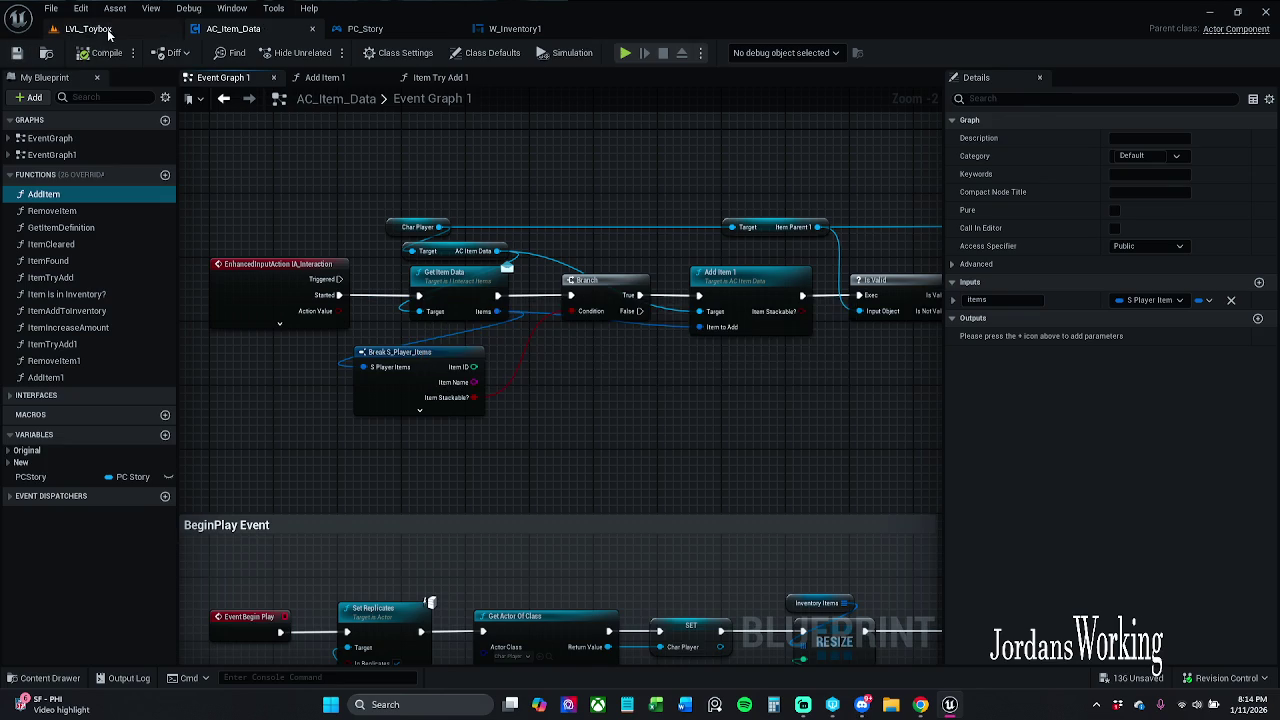
click(108, 30)
click(325, 52)
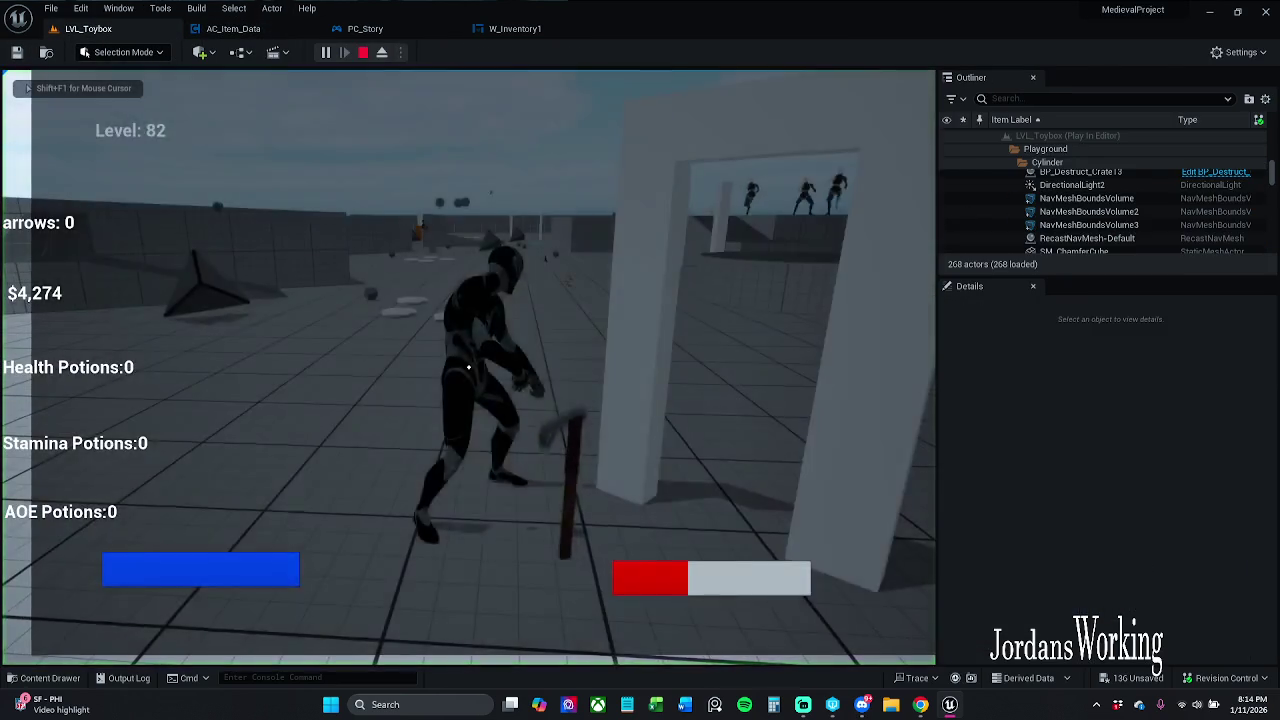
key(w)
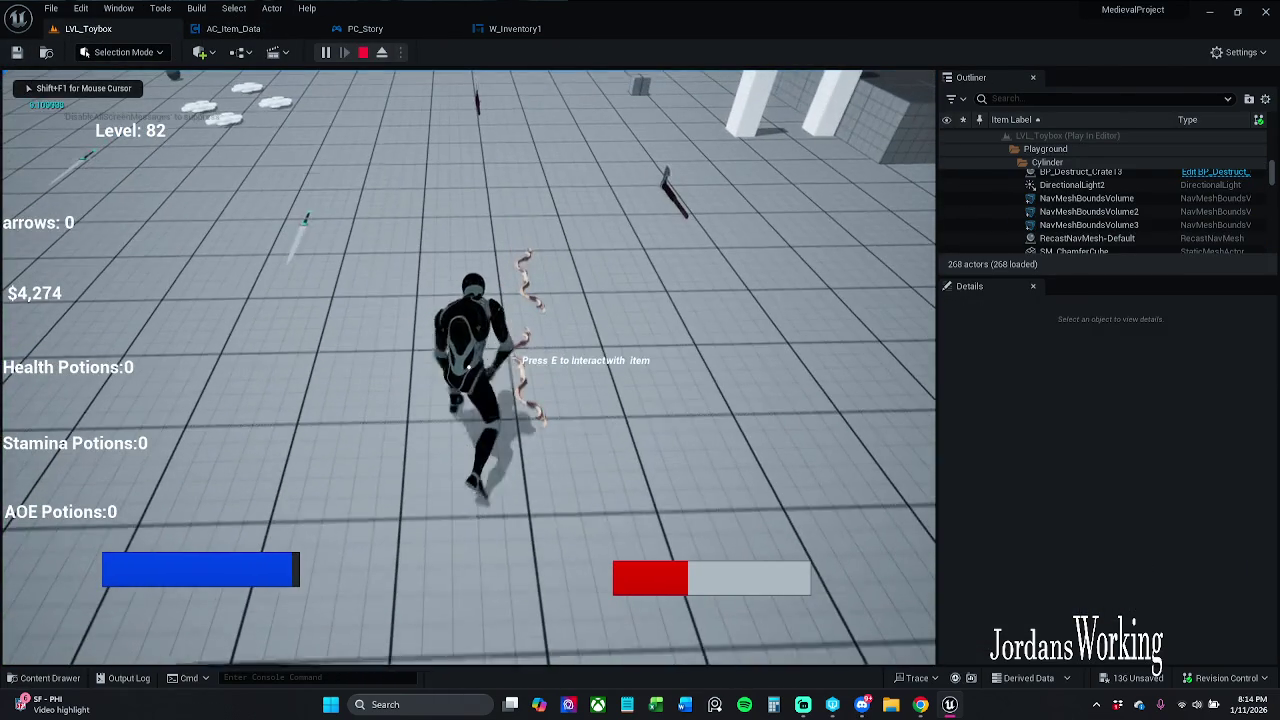
key(Escape)
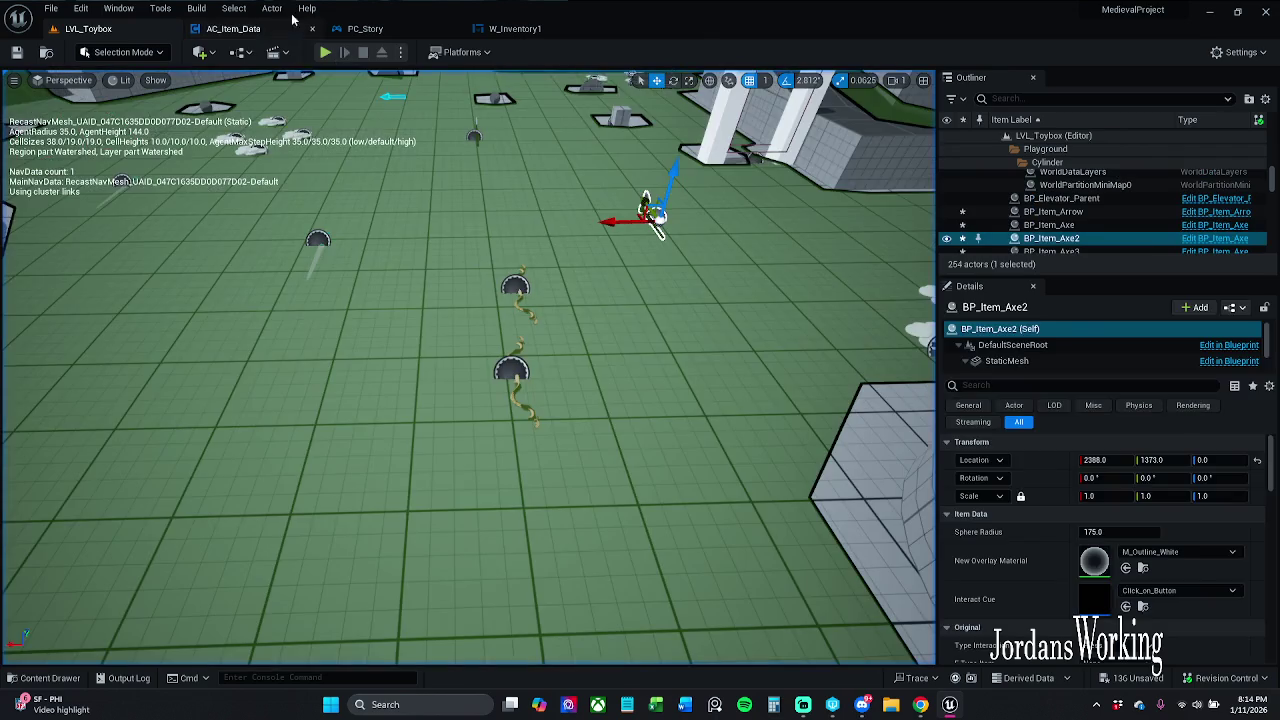
- Delete the Branch node and wire Get Item Data directly to Add Item 1
click(265, 28)
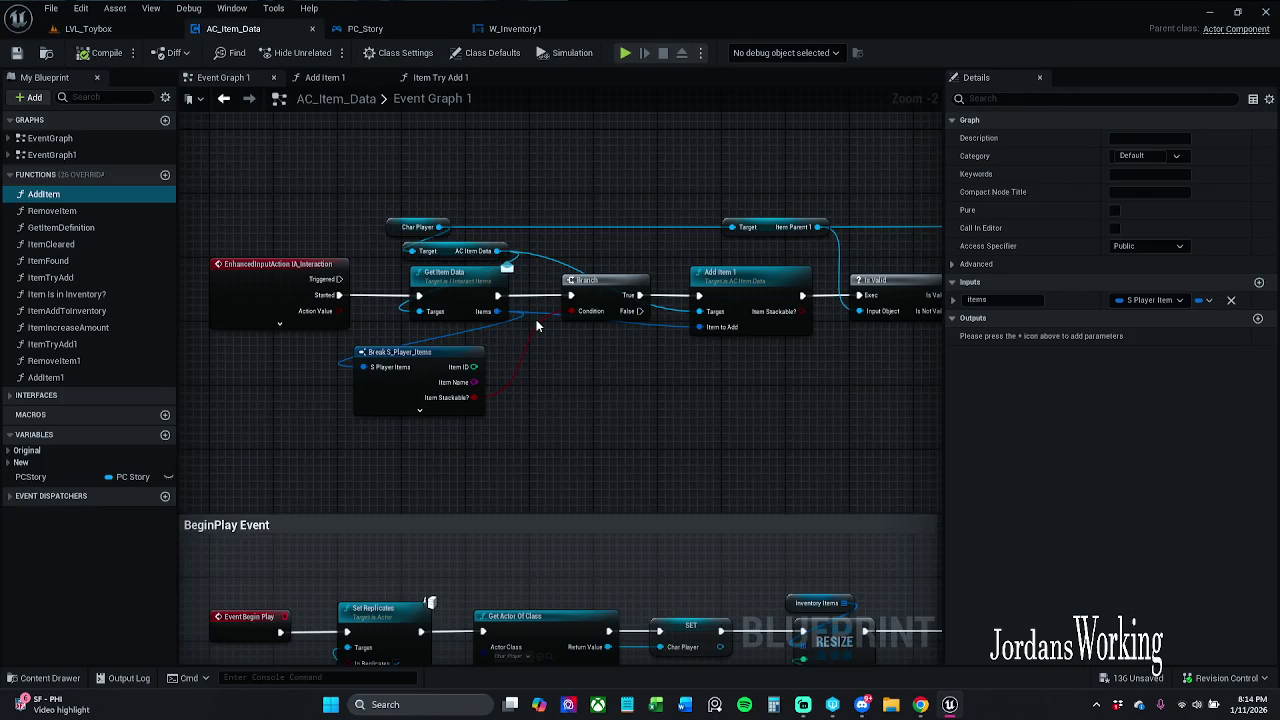
click(603, 288)
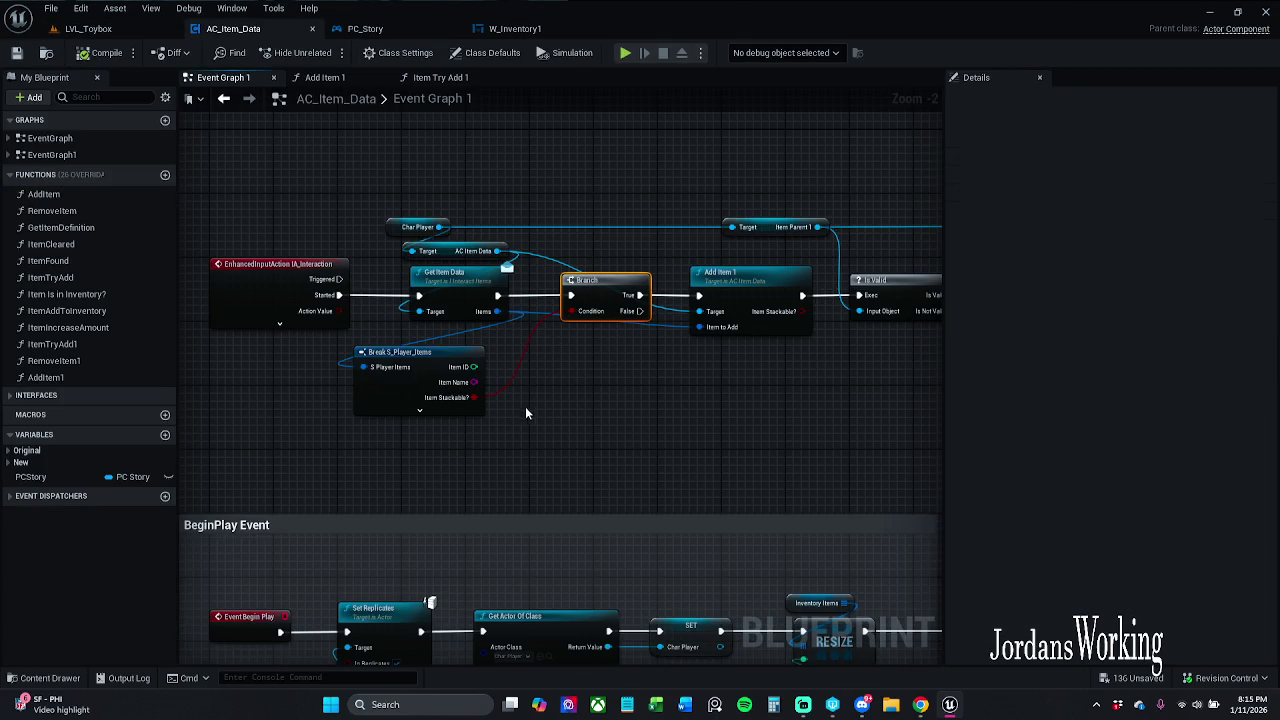
key(Delete)
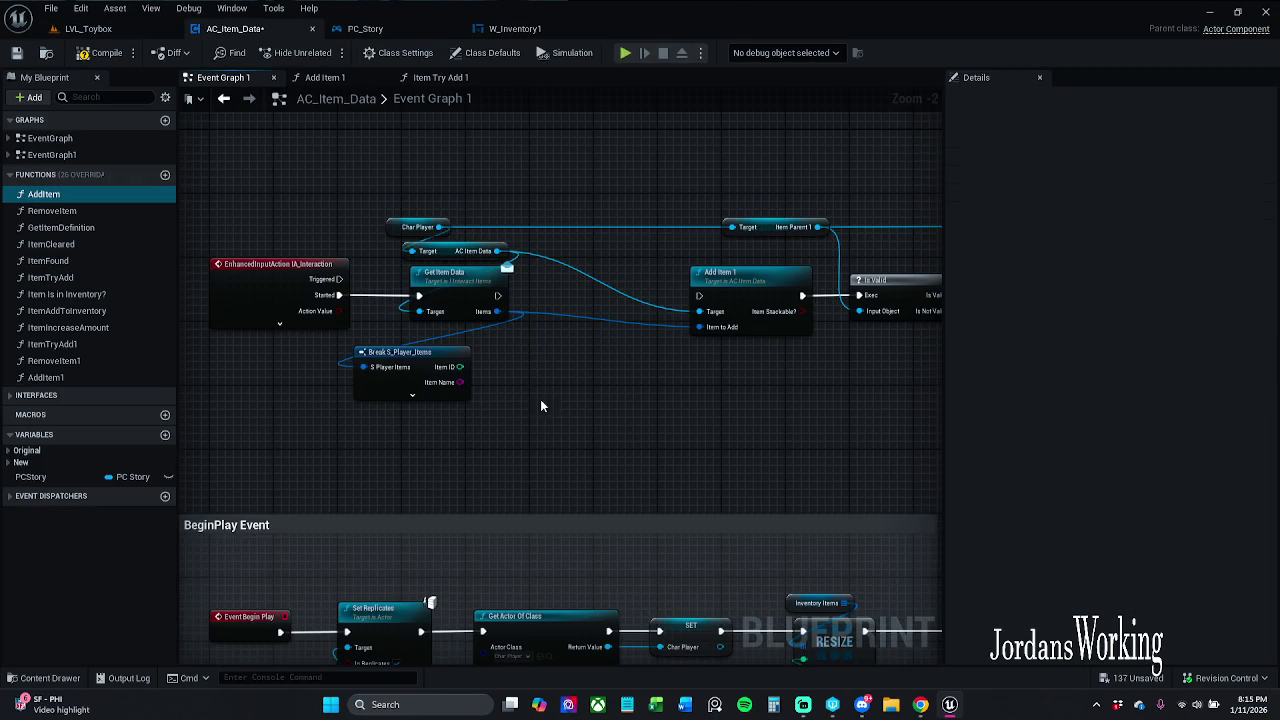
drag(497, 295, 700, 298)
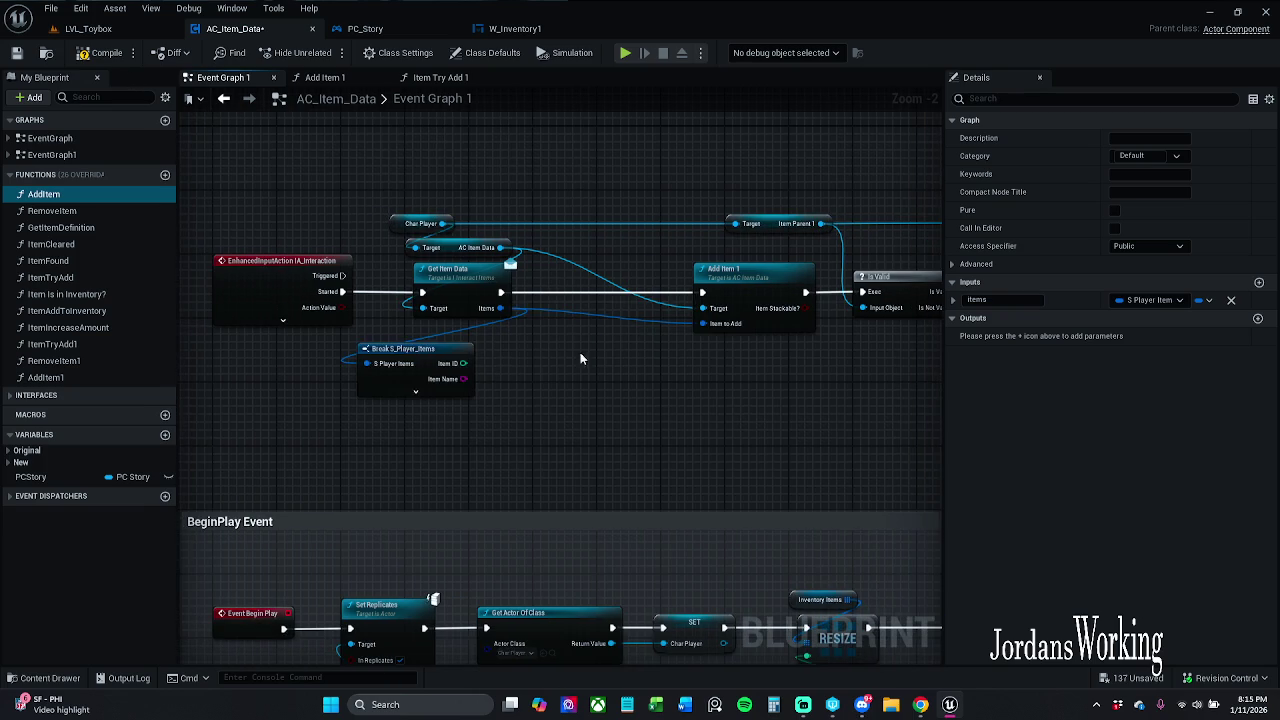
- Undo the Branch deletion, recompile, and playtest walking to the pickups in LVL_Toybox
key(ctrl+z)
key(ctrl+z)
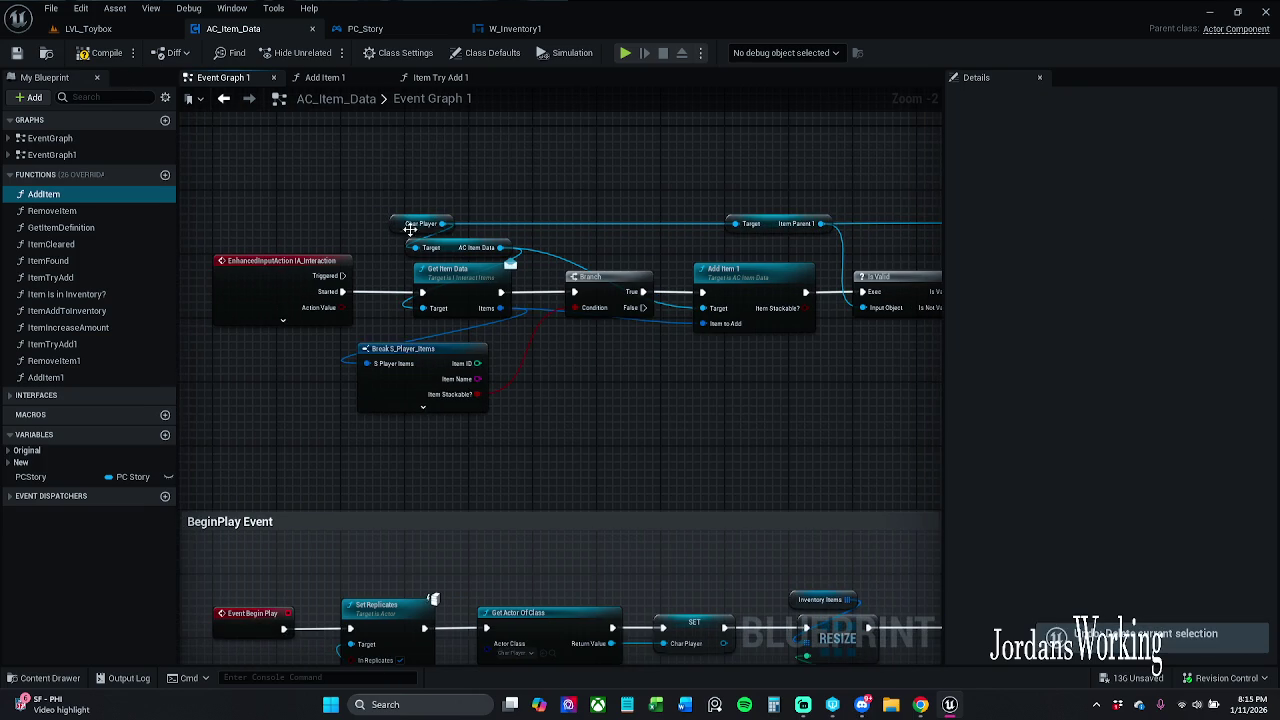
click(100, 53)
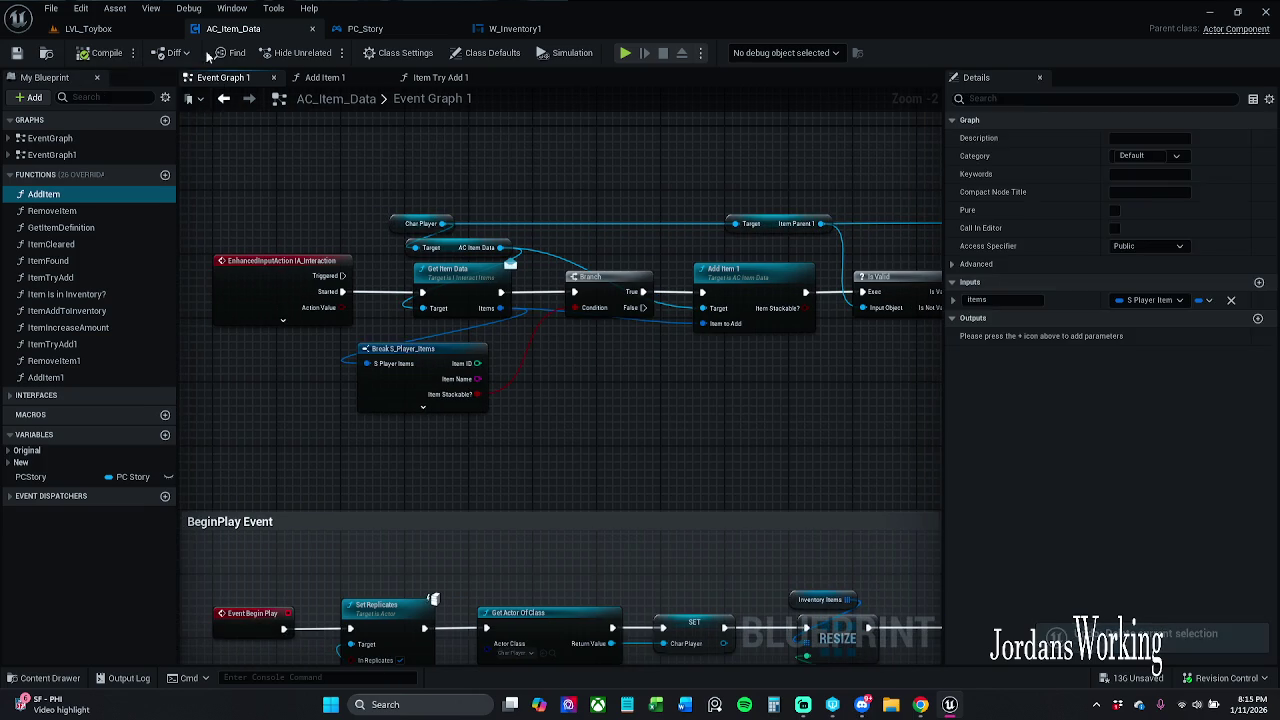
click(88, 28)
click(325, 52)
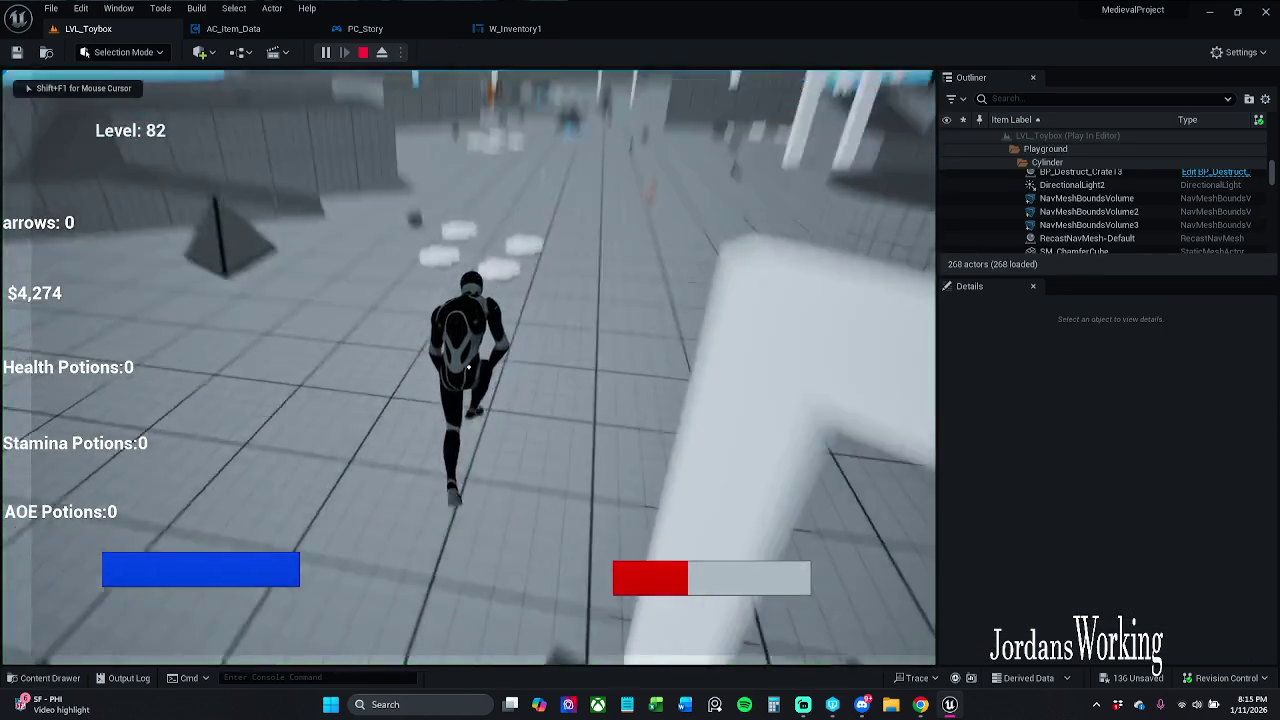
key(w)
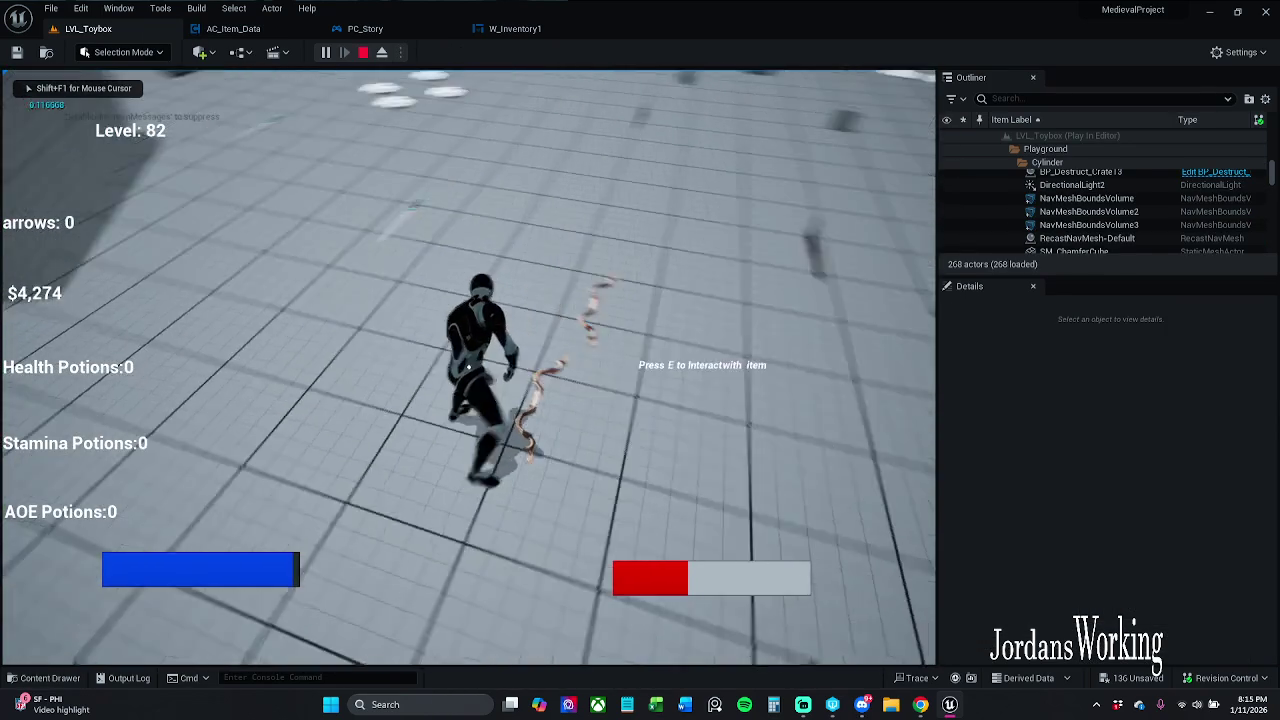
key(w)
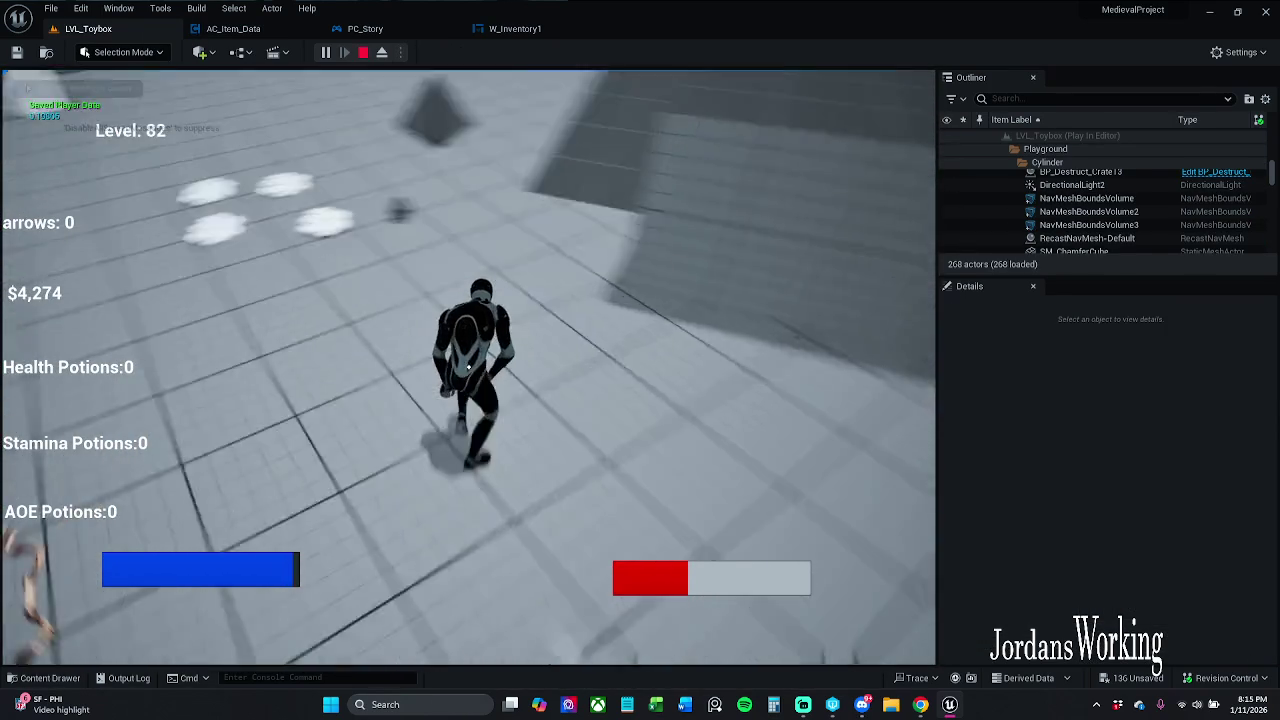
key(w)
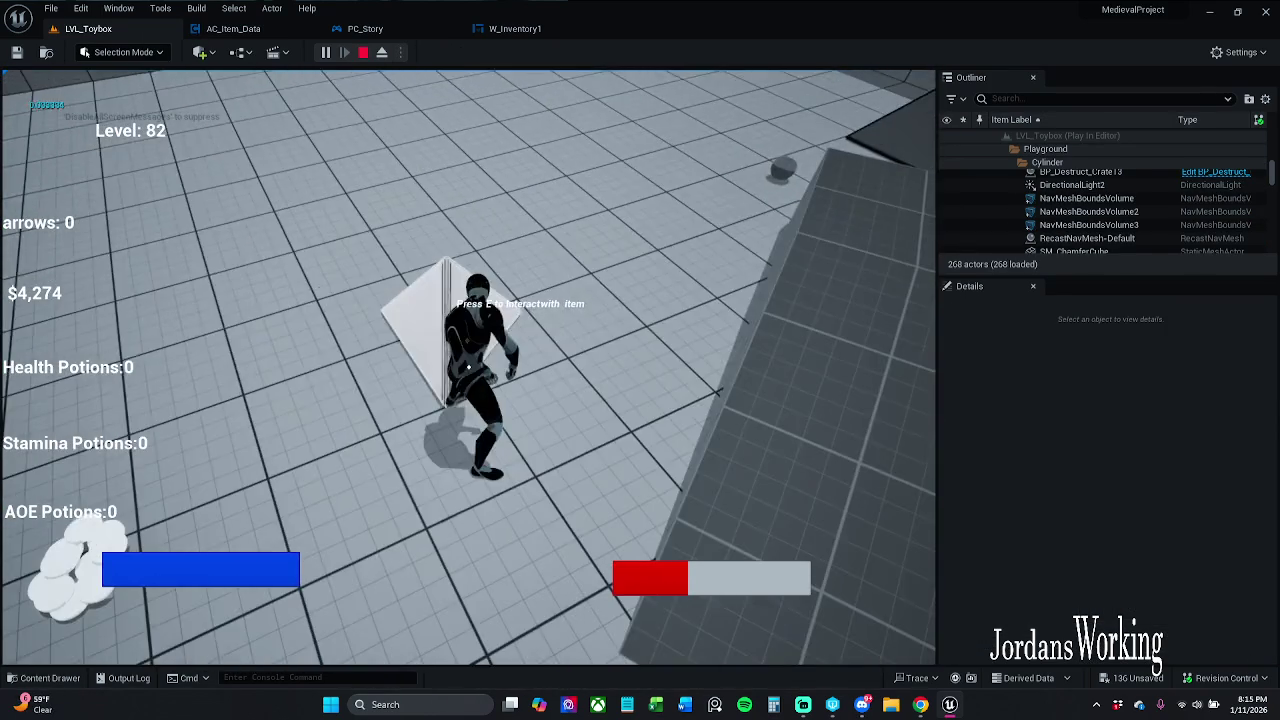
key(w)
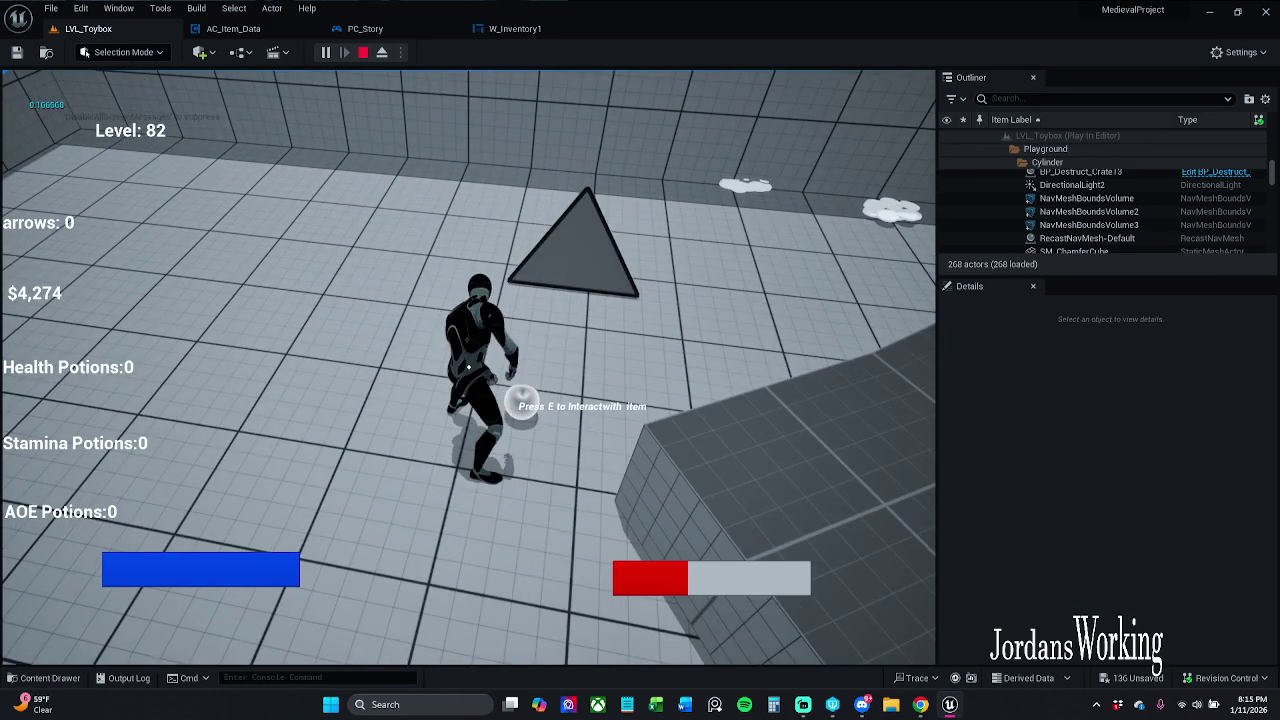
key(Escape)
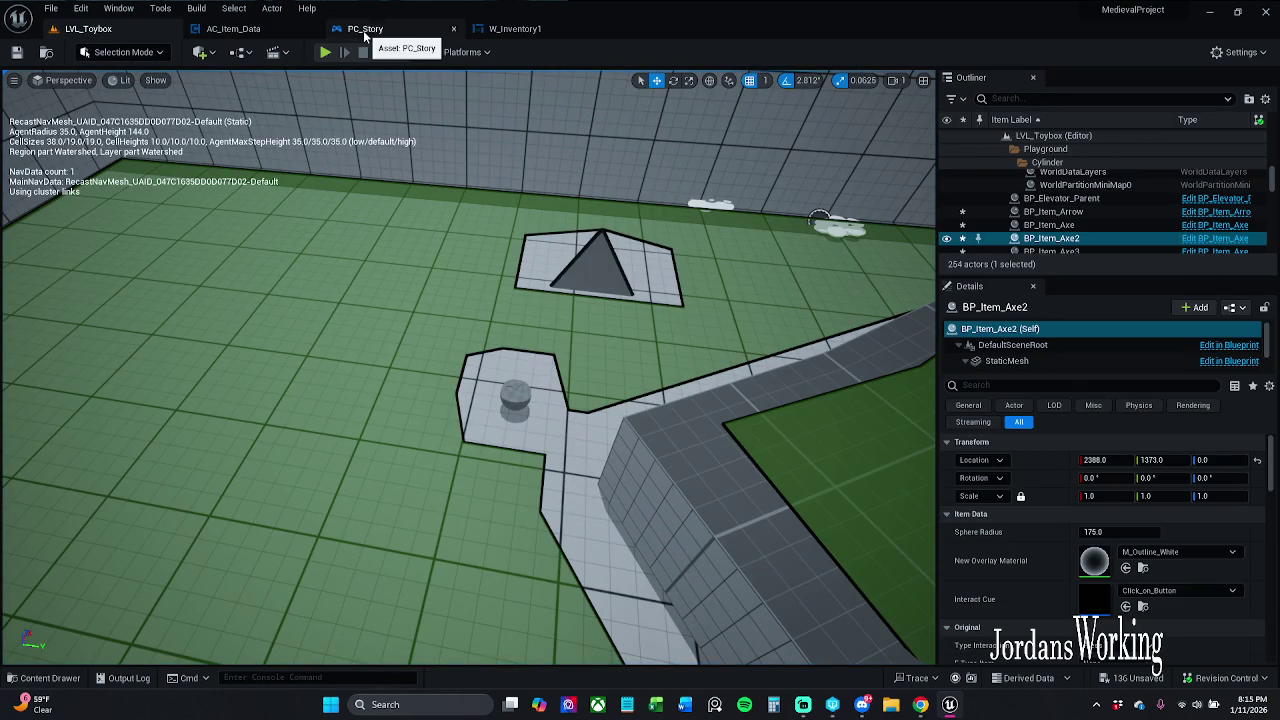
- Open the health potion pickup's Blueprint and select its AC_Item_Data component
click(515, 395)
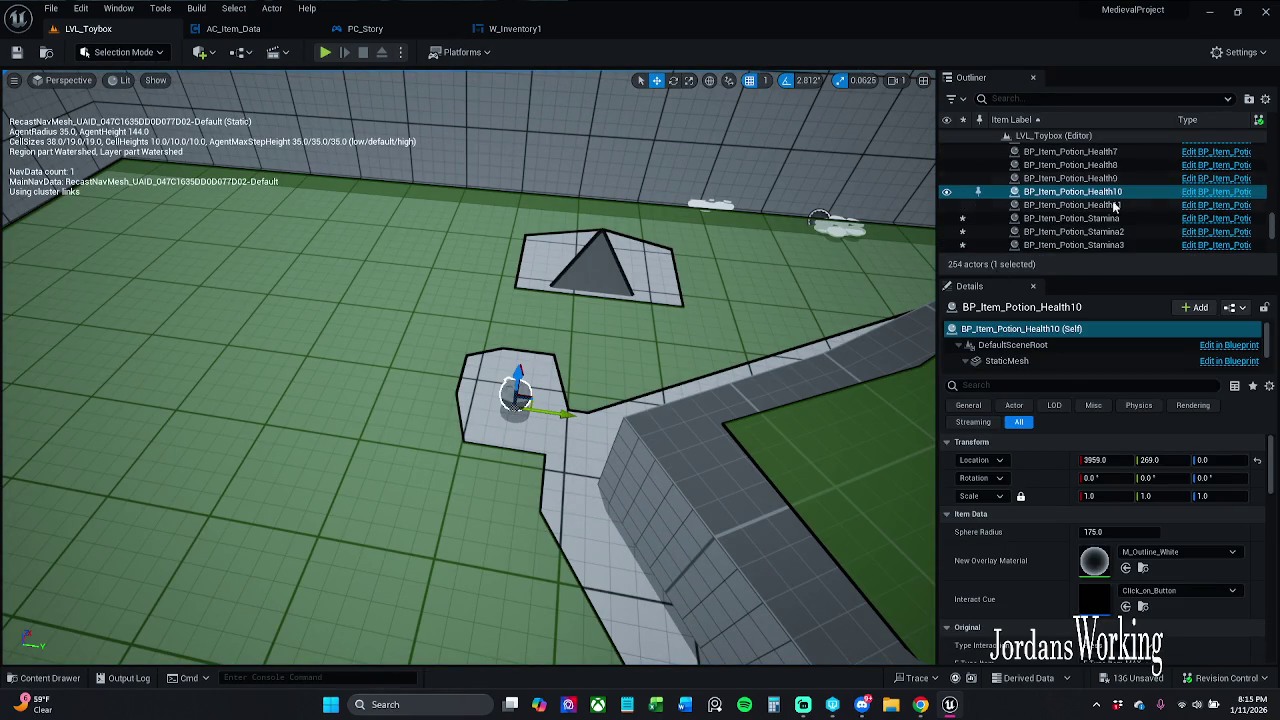
click(1215, 205)
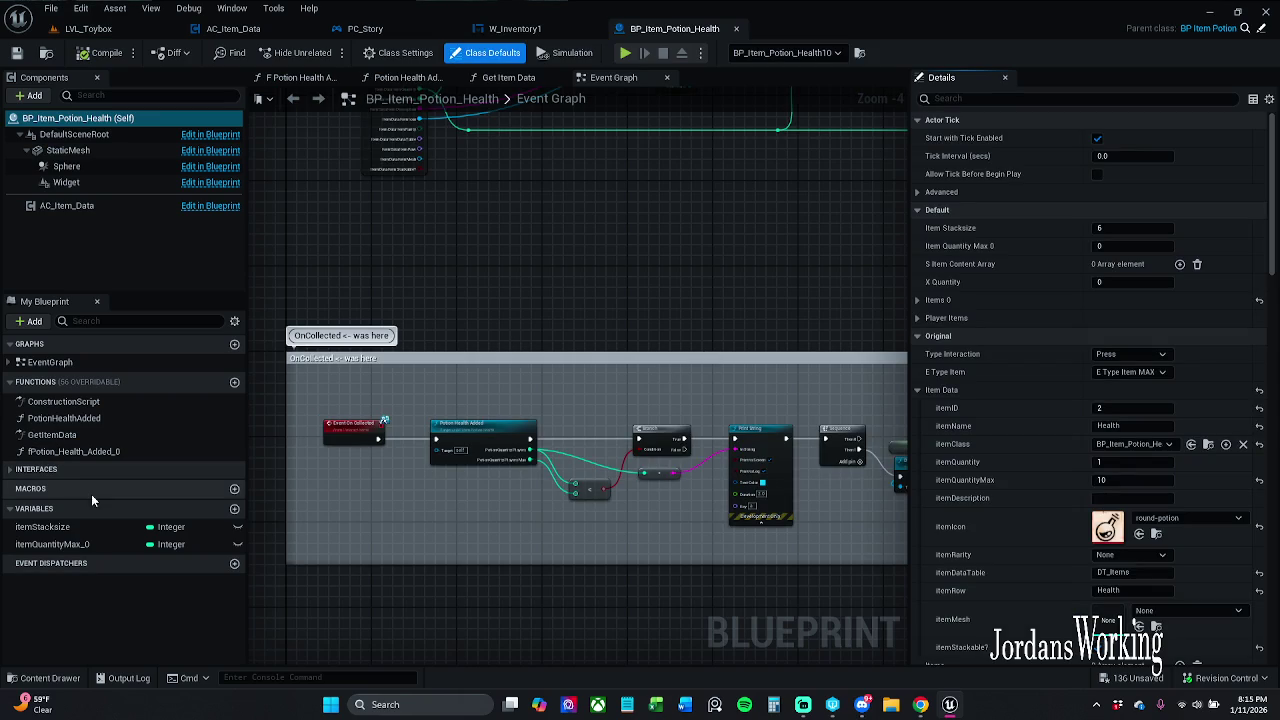
click(144, 205)
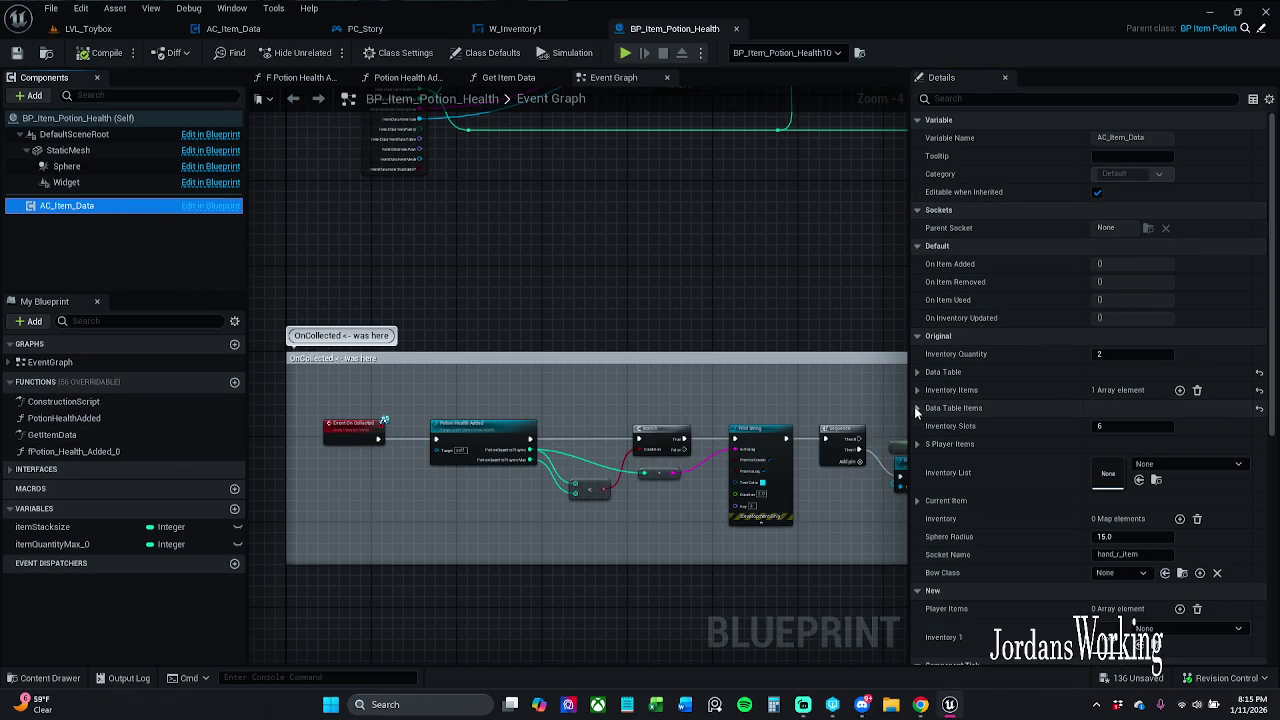
- Expand and collapse the Current Item and New property groups in Details
click(917, 501)
scroll(919, 499, down, 2)
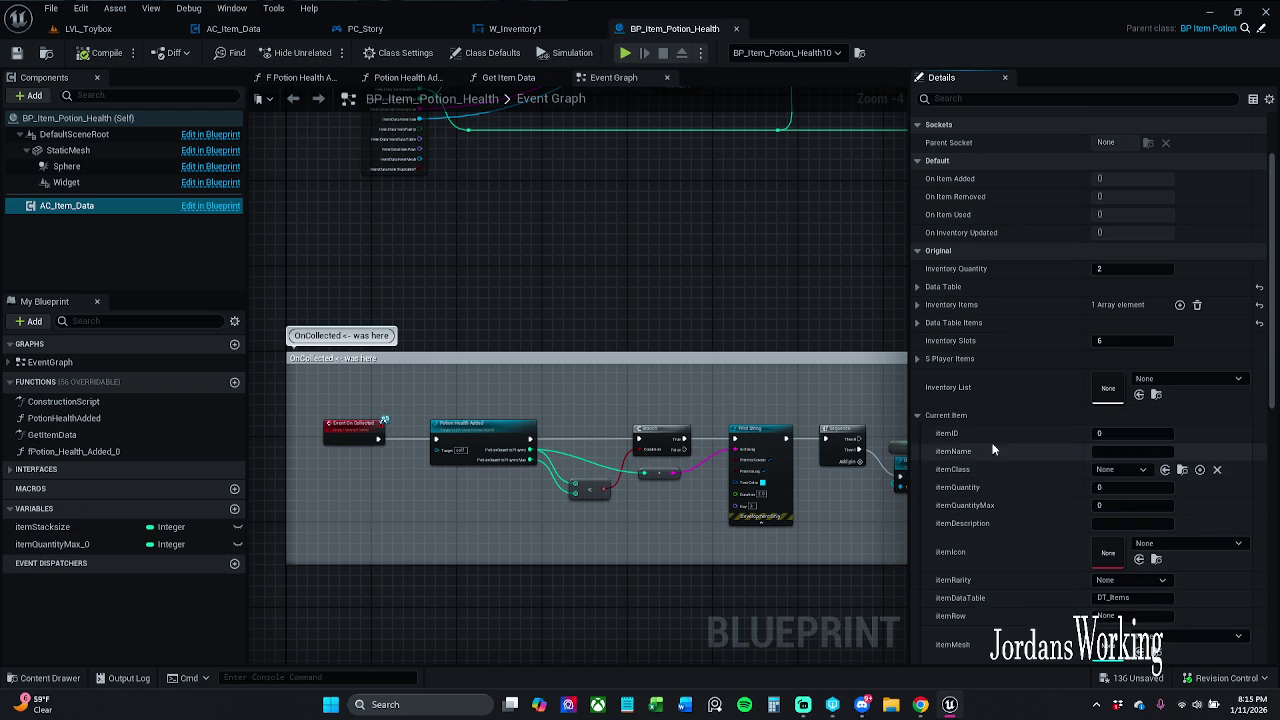
click(917, 416)
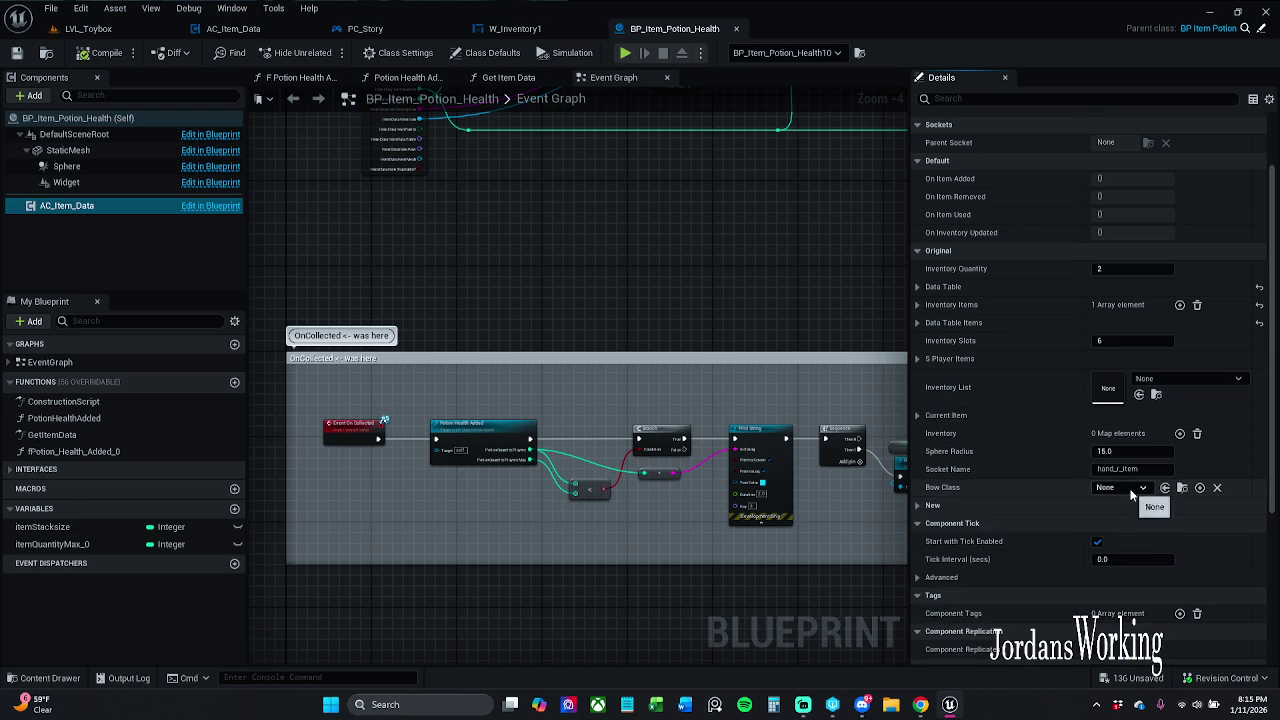
click(972, 502)
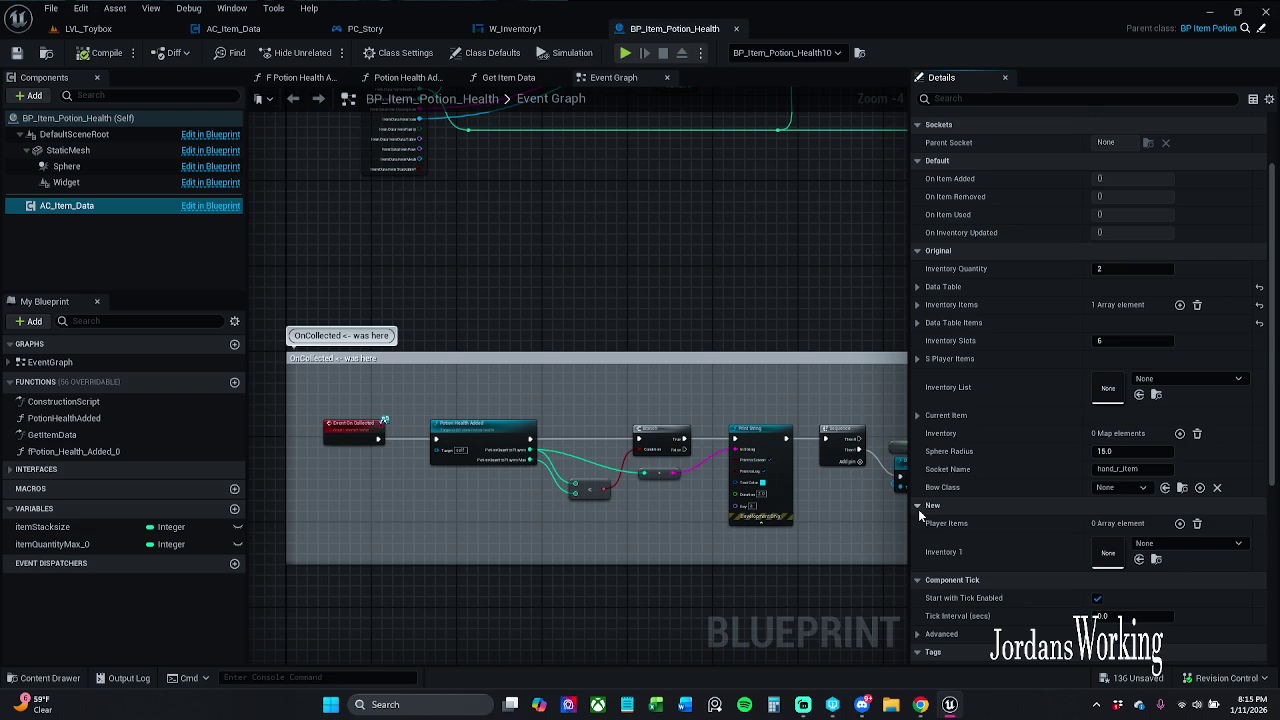
click(918, 507)
- Cycle through W_Inventory1 and PC_Story back to AC_Item_Data's Event Graph and zoom out
click(515, 29)
click(366, 30)
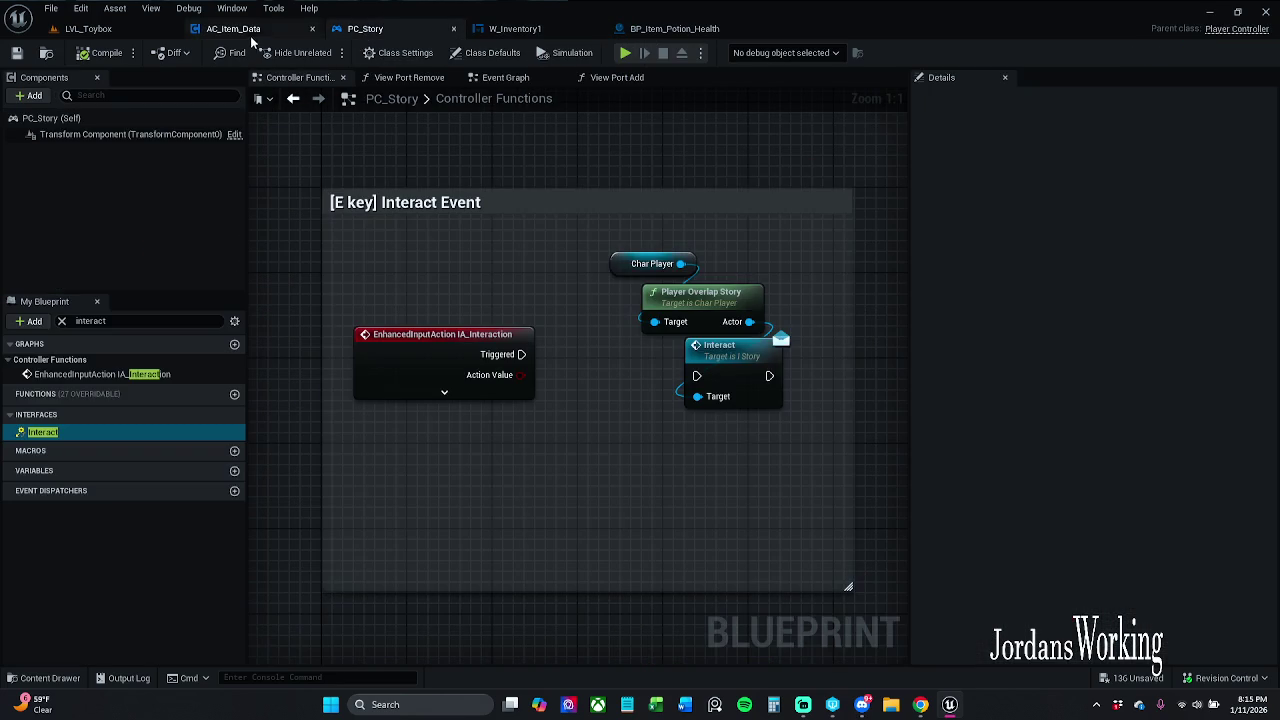
click(253, 34)
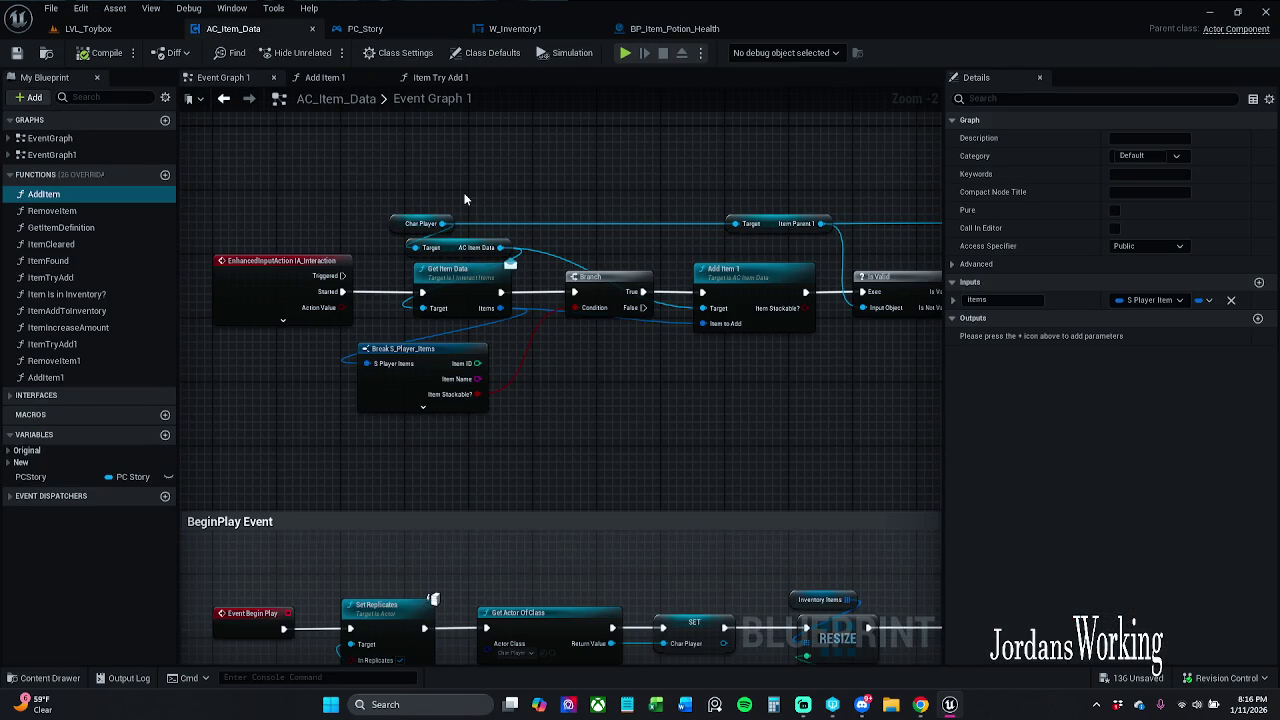
scroll(464, 199, down, 1)
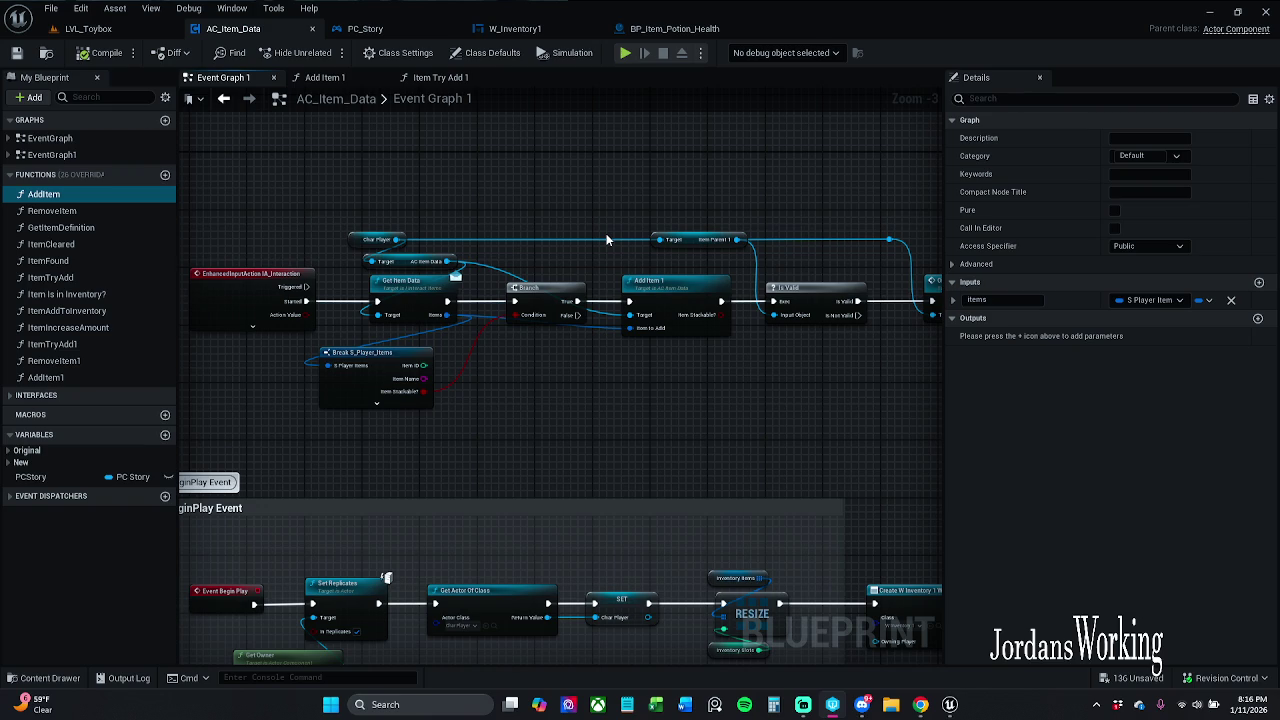
- Nudge the AC_Item_Data Event Graph view slightly
drag(533, 192, 503, 194)
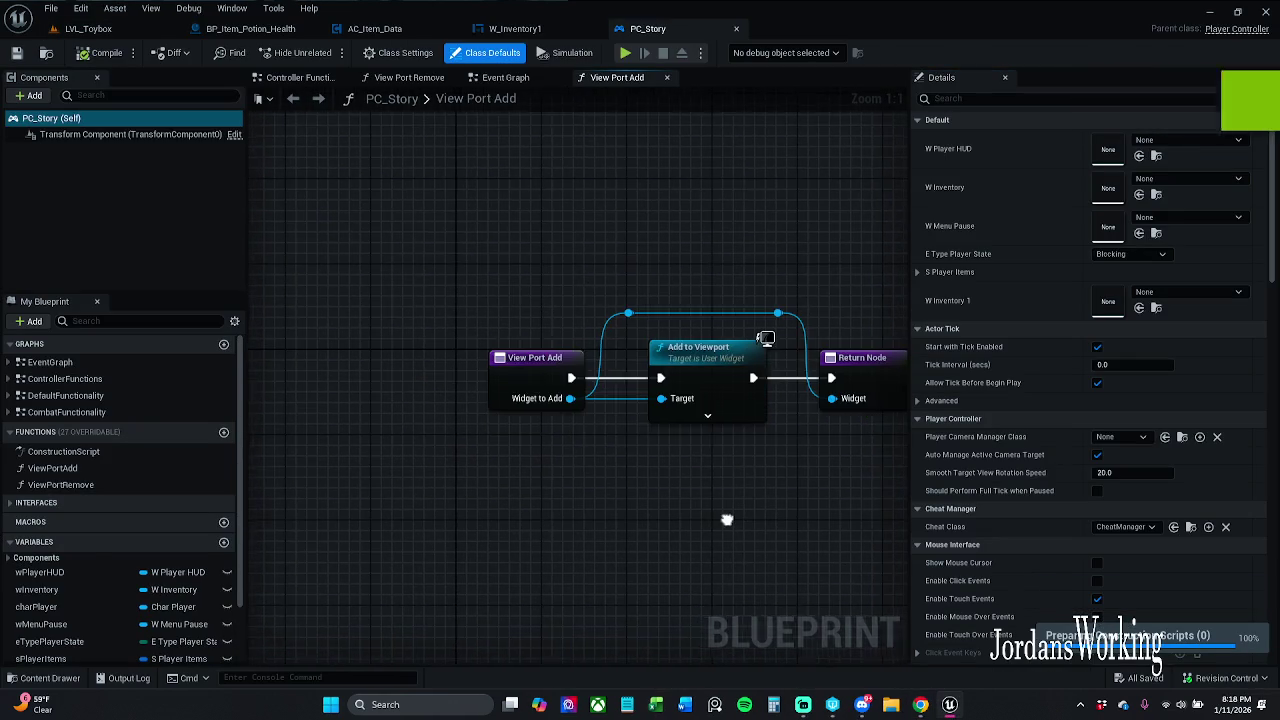
- Submit the changed content to revision control with the changelist description 'Reverting'
click(1222, 677)
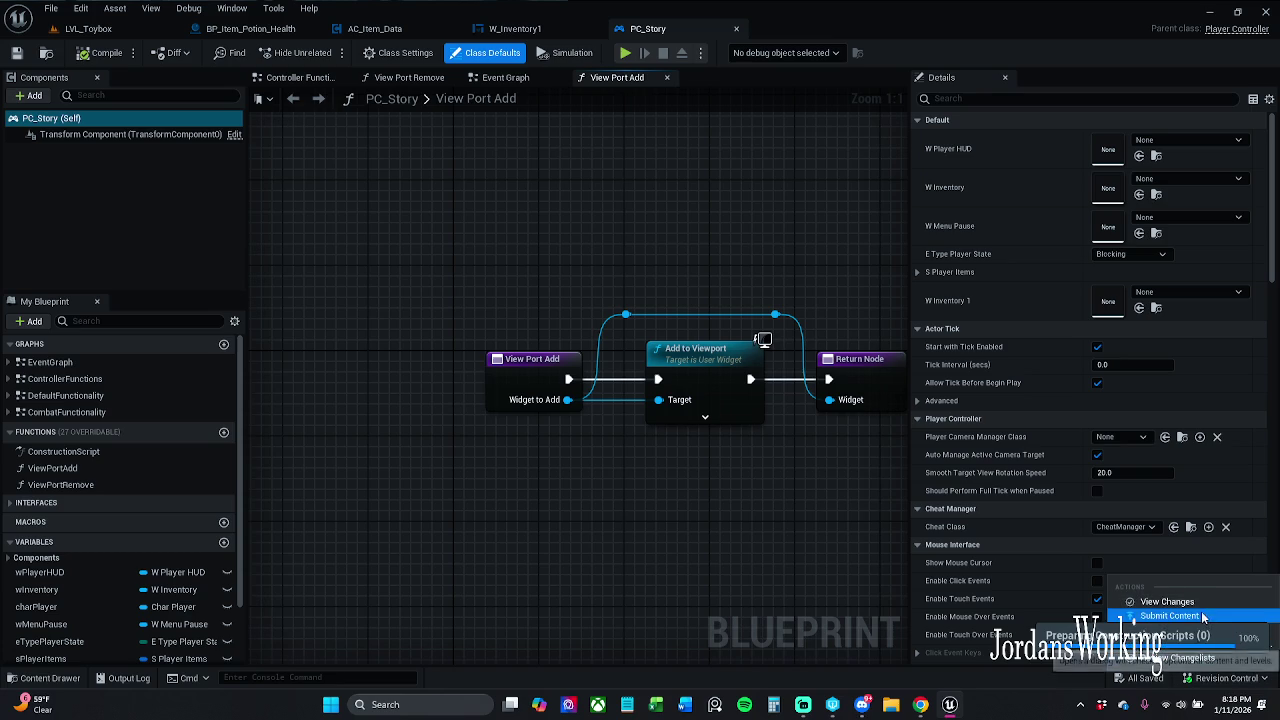
click(1168, 615)
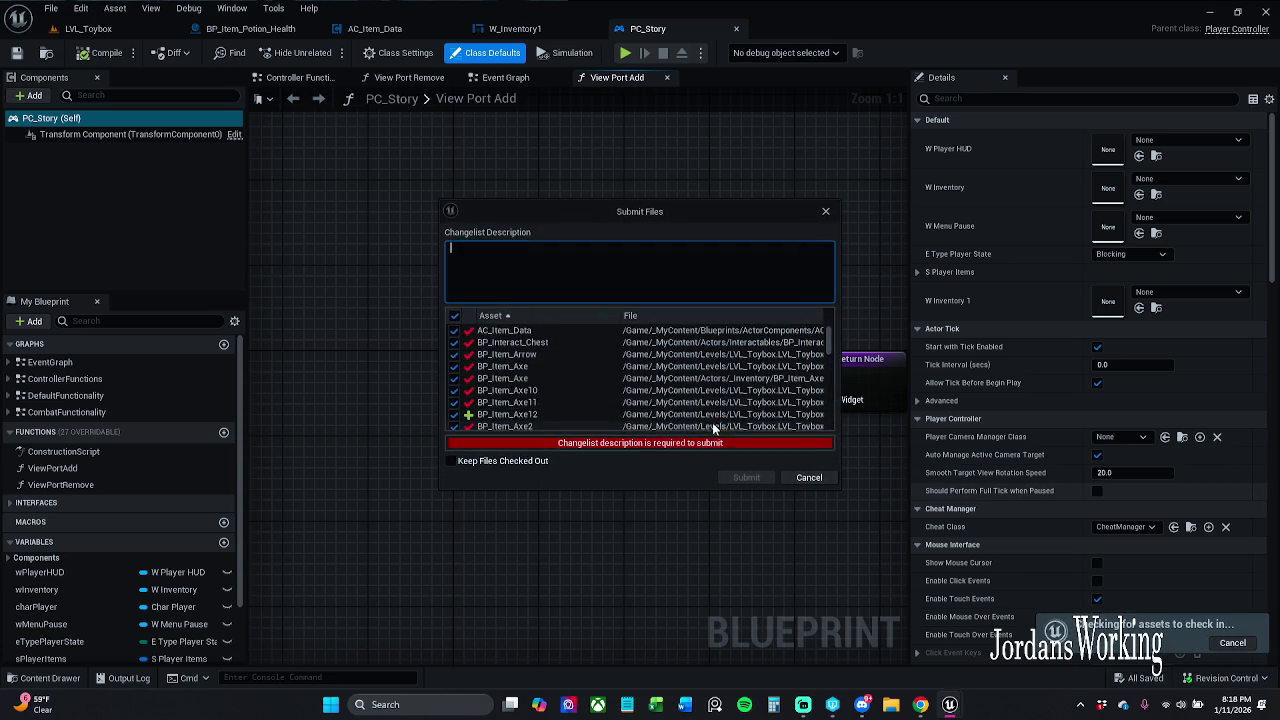
scroll(571, 358, down, 5)
scroll(571, 358, up, 6)
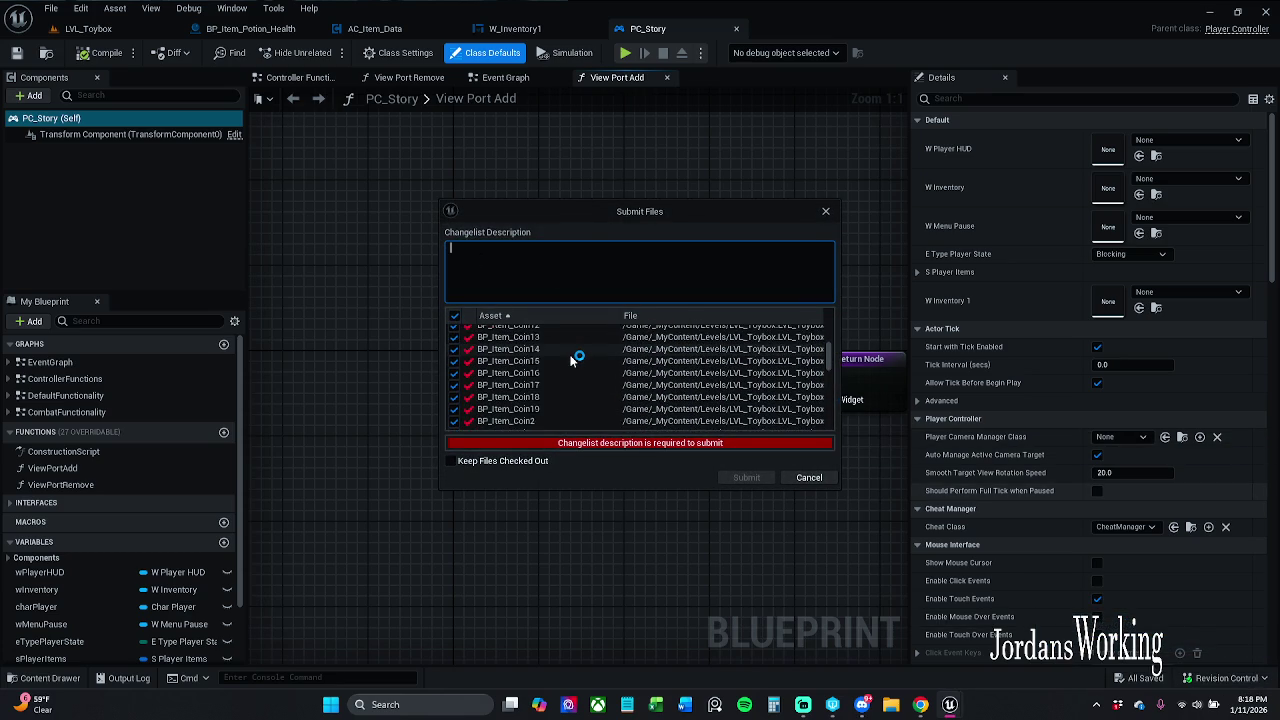
click(596, 271)
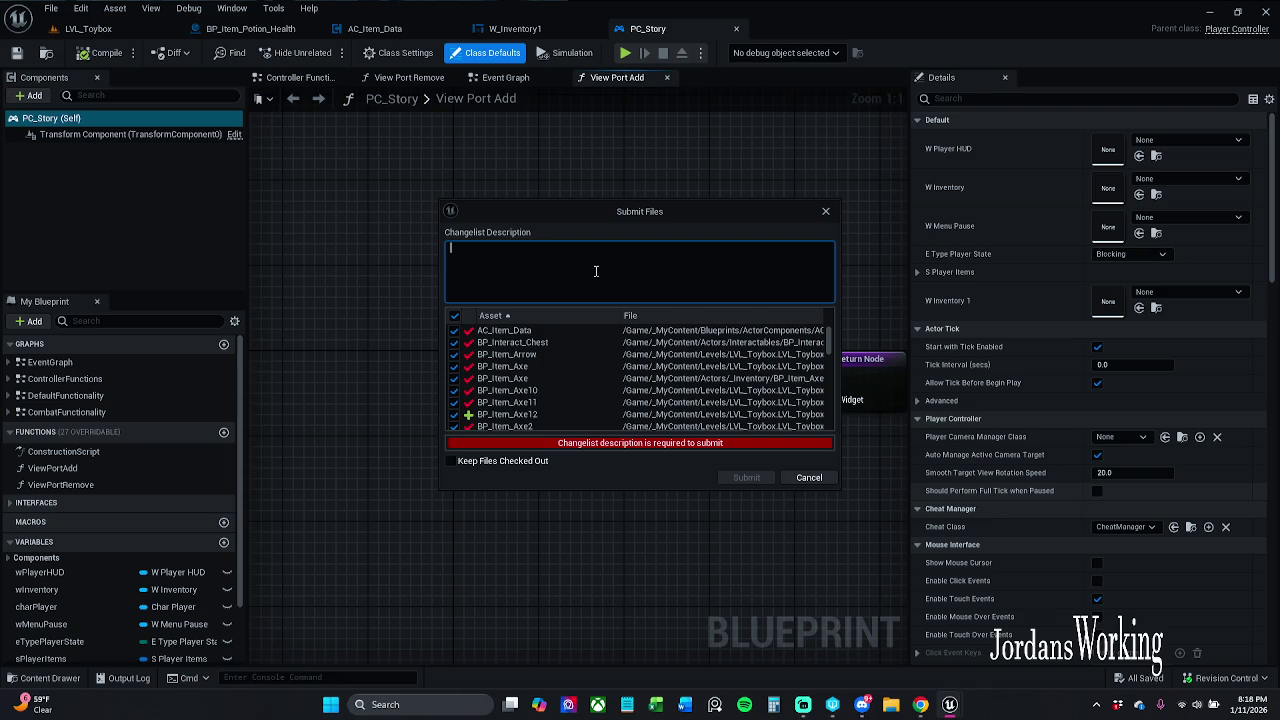
text(Revert)
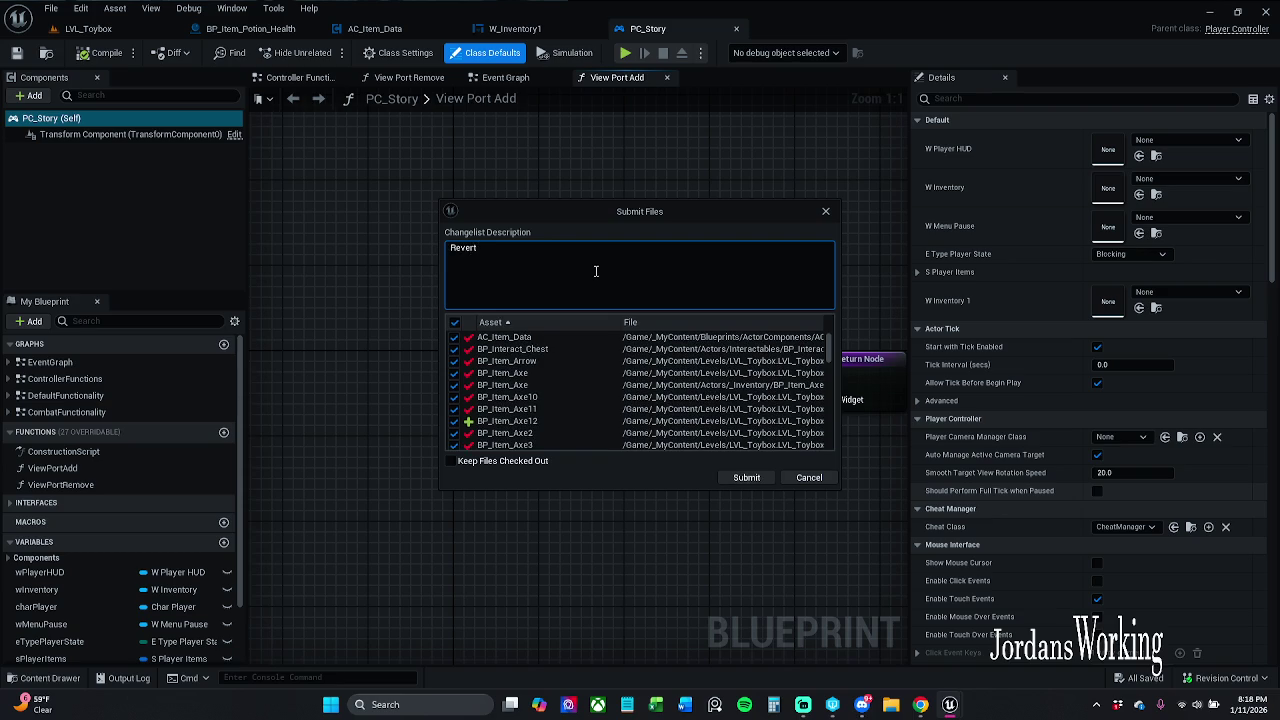
text(ing)
click(750, 478)
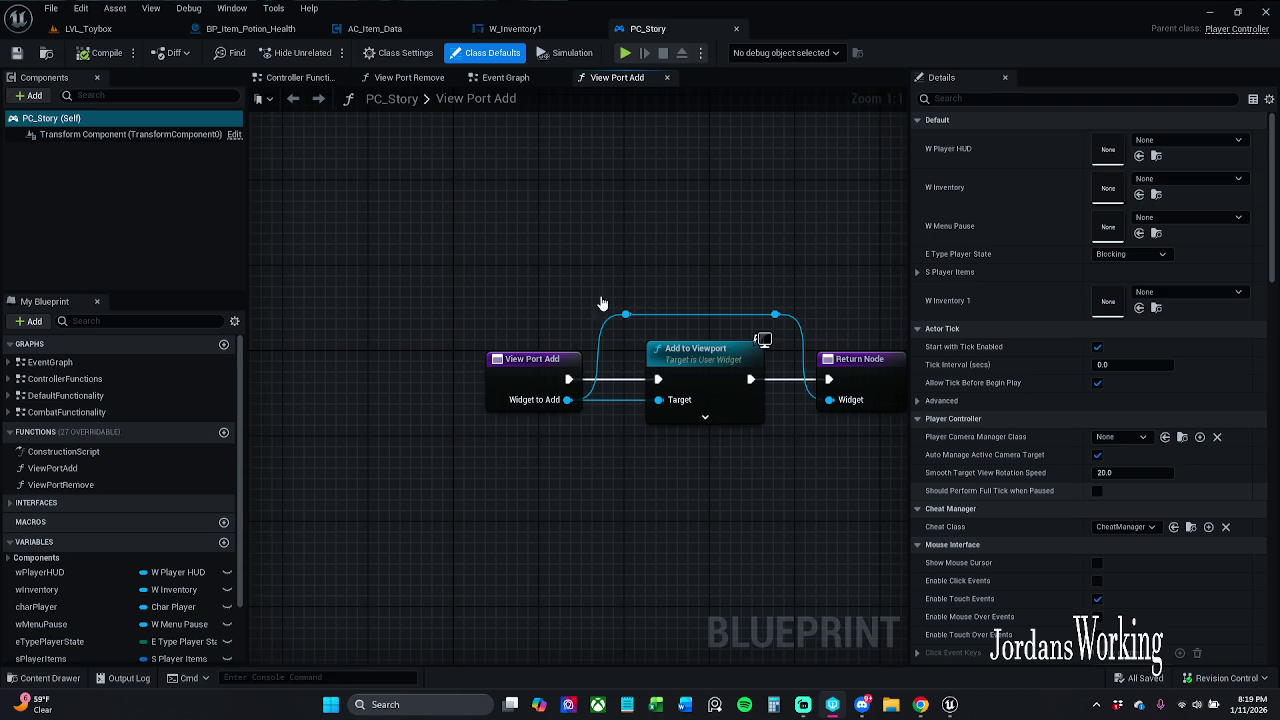
- Force-quit the UnrealEditor process from Task Manager, then close Task Manager
key(ctrl+shift+Escape)
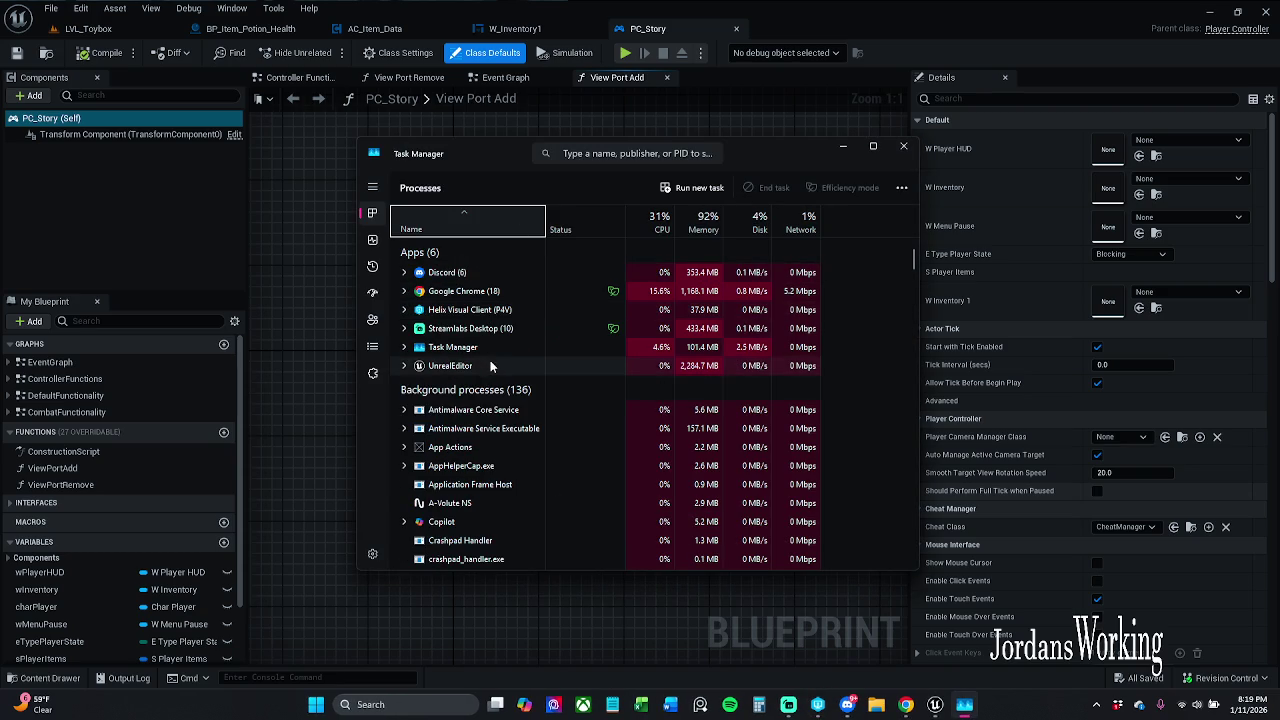
right_click(490, 362)
click(540, 392)
click(903, 146)
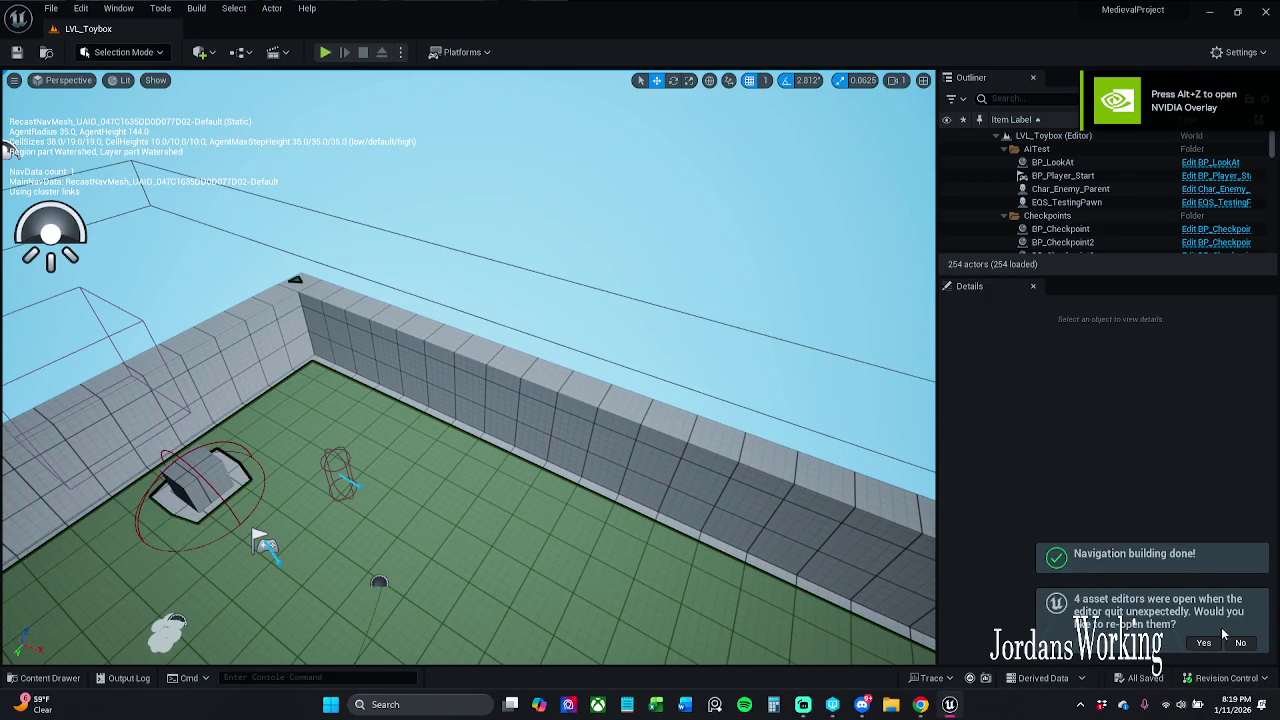
- Reopen the previously open asset editors and bring the LVL_Toybox level into view
click(1205, 642)
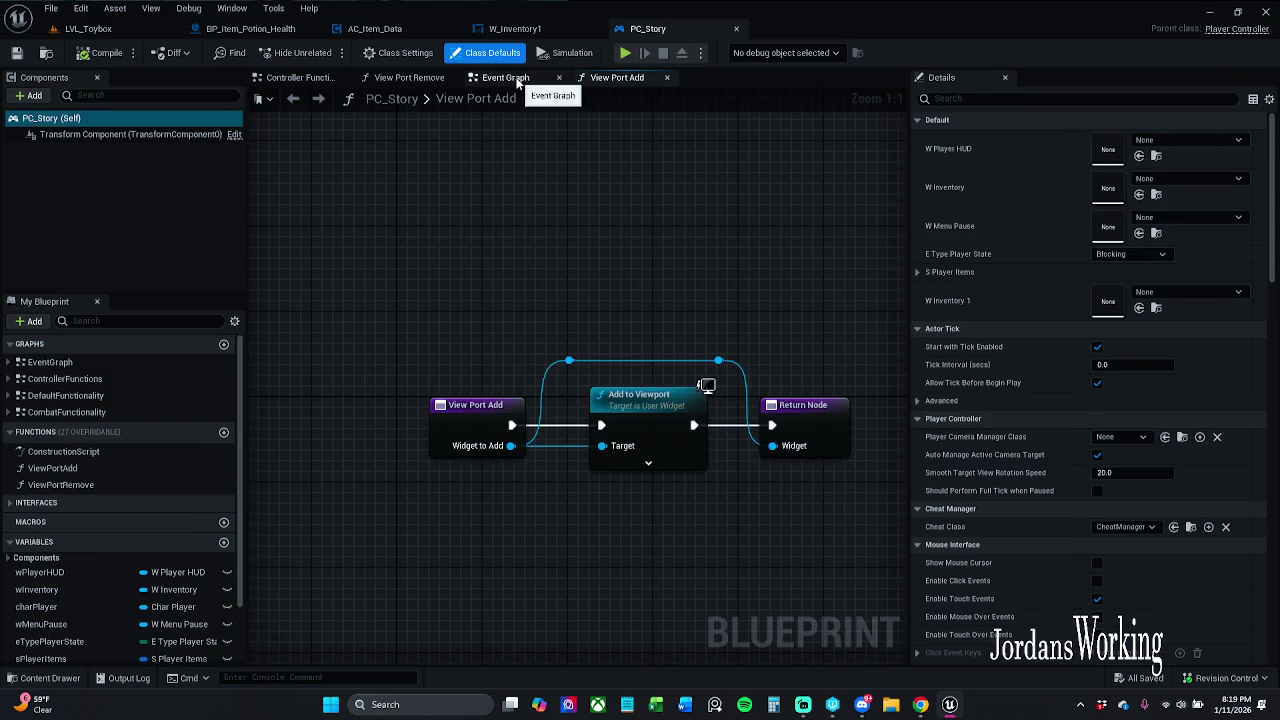
click(88, 28)
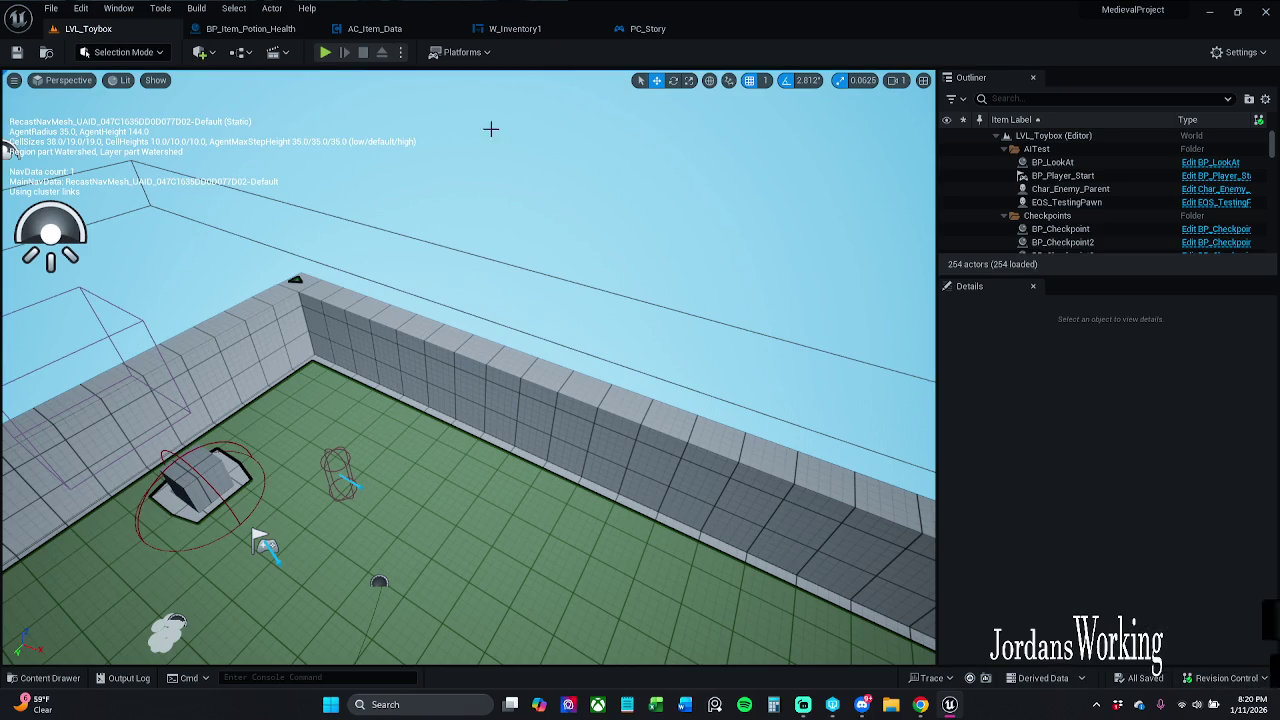
mouse_move(408, 297)
mouse_down()
mouse_move(500, 320)
mouse_move(500, 400)
mouse_up()
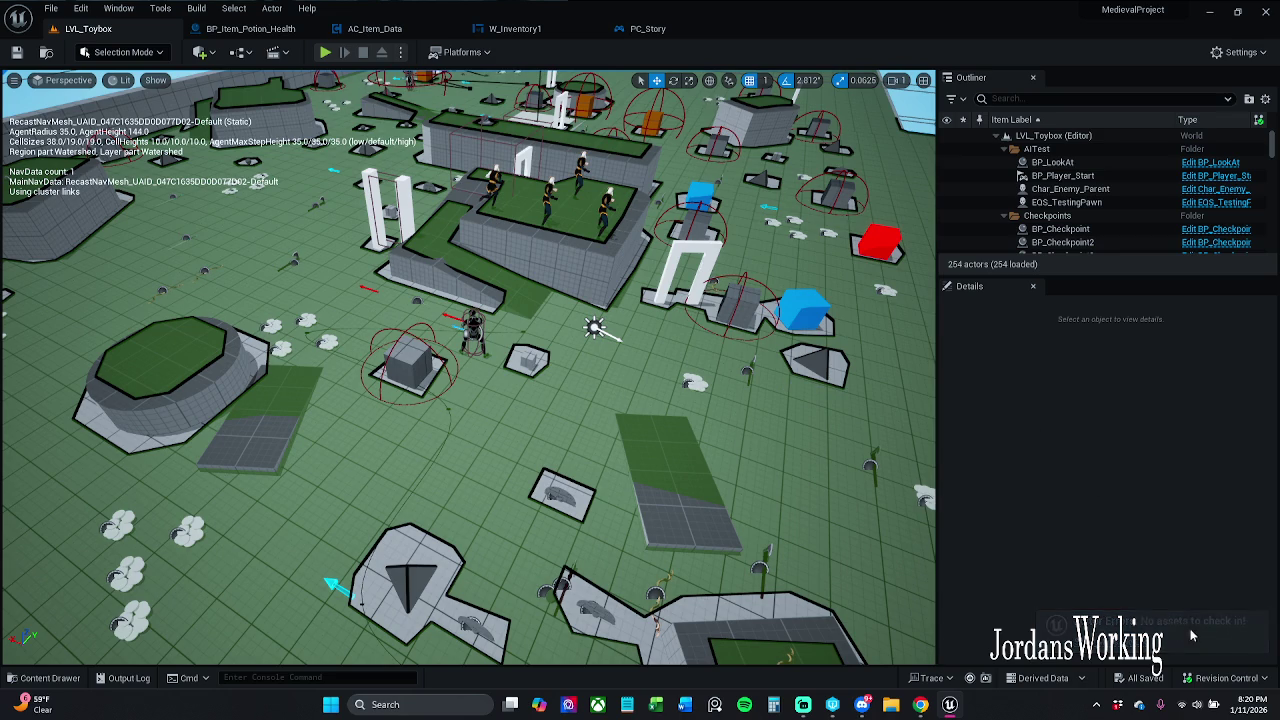
- Submit content to revision control, which finds no assets to check in, and exit the editor
click(1225, 678)
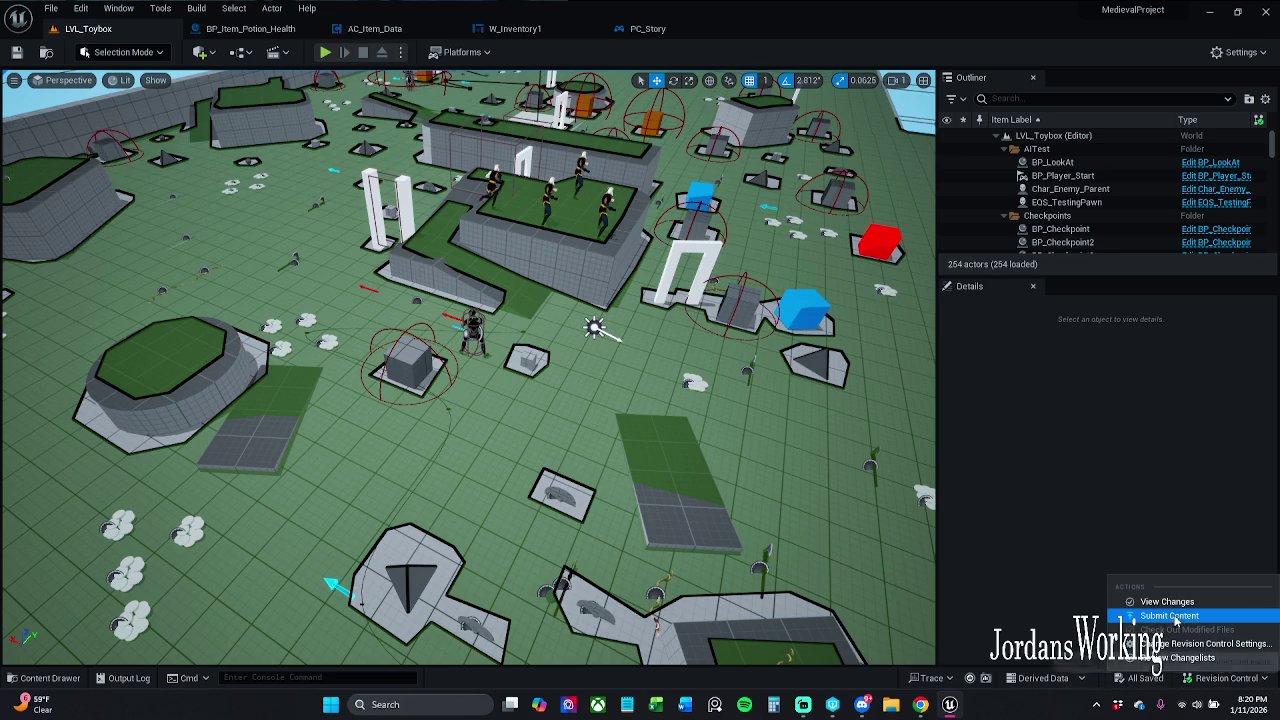
click(1176, 616)
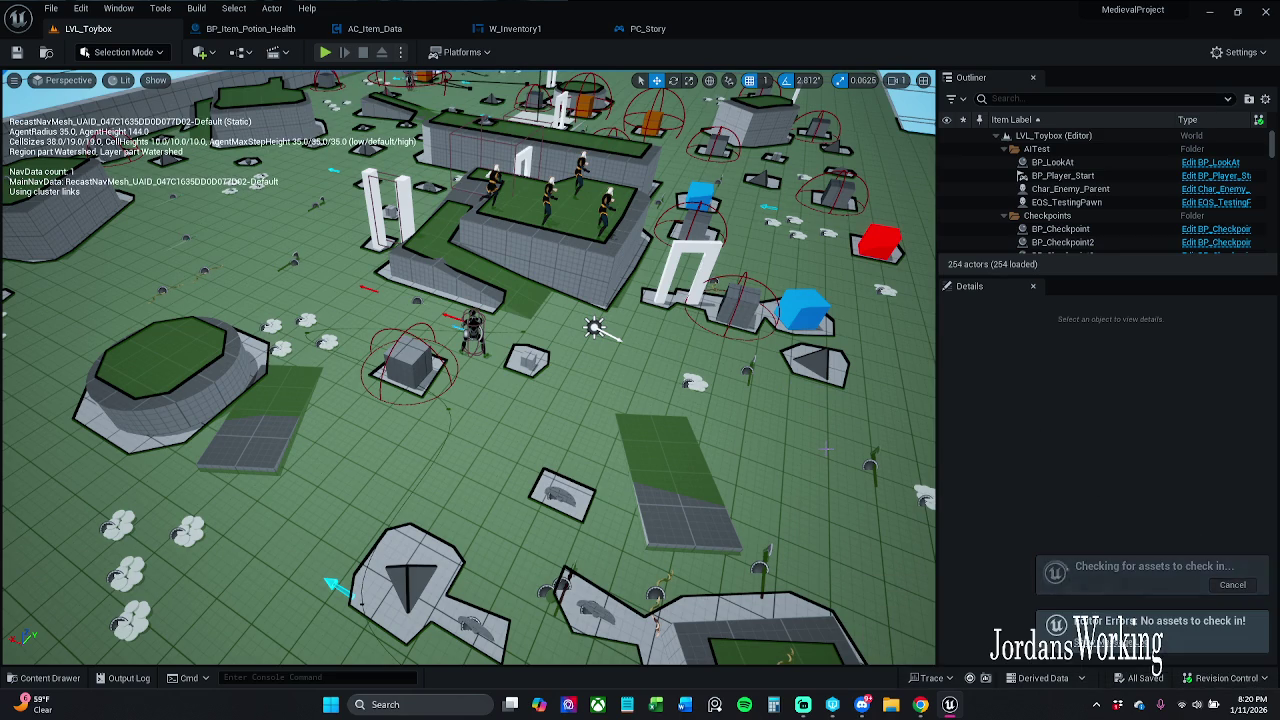
click(1267, 12)
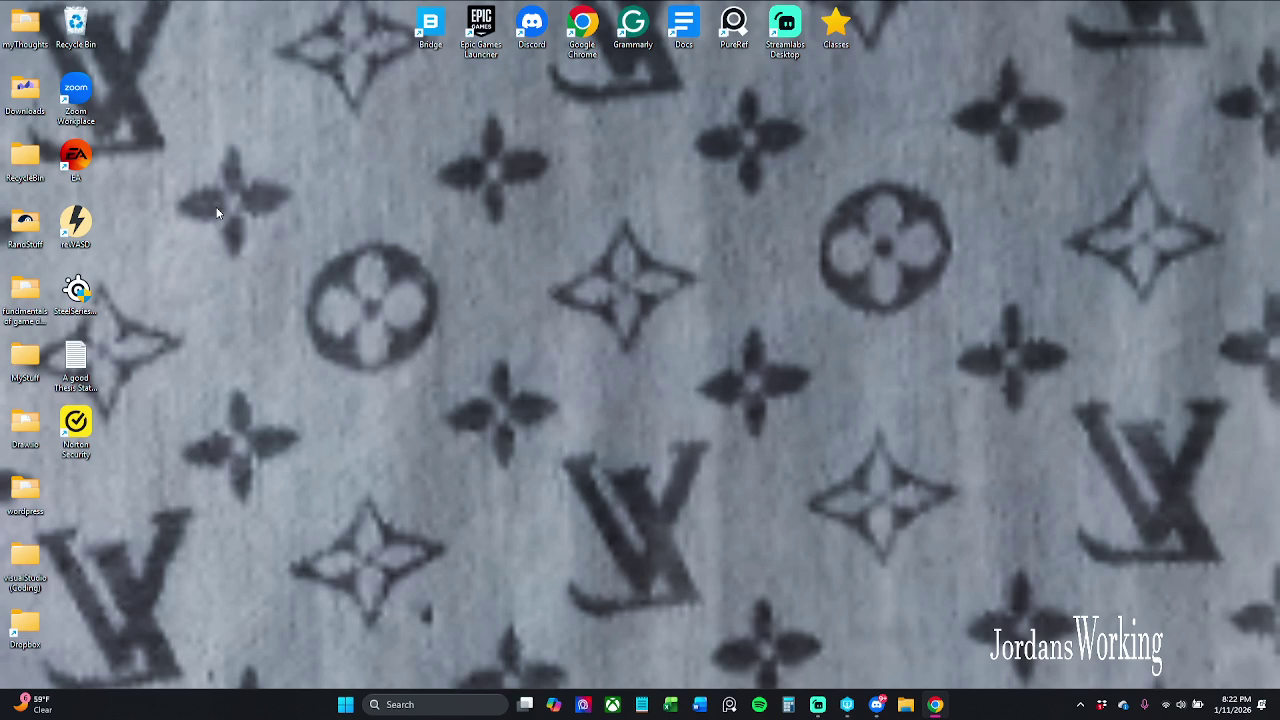
- Create a new desktop folder named 'DesktopStuff'
right_click(271, 188)
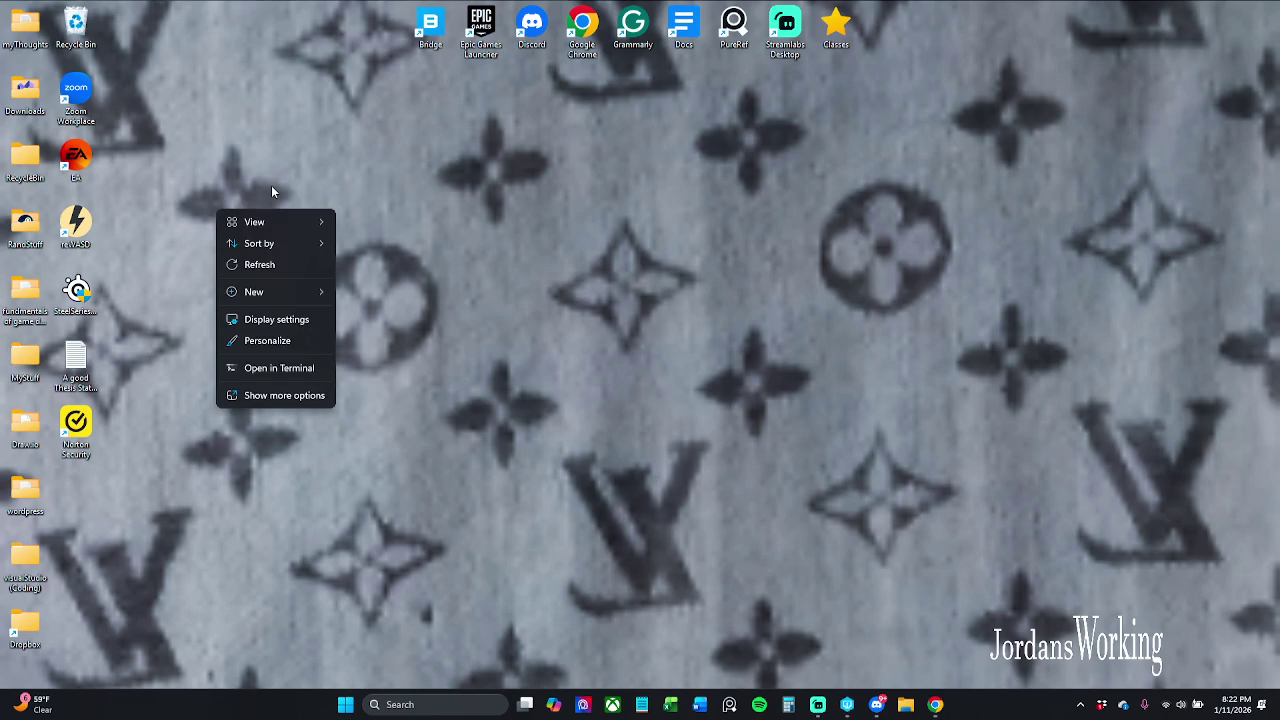
mouse_move(291, 291)
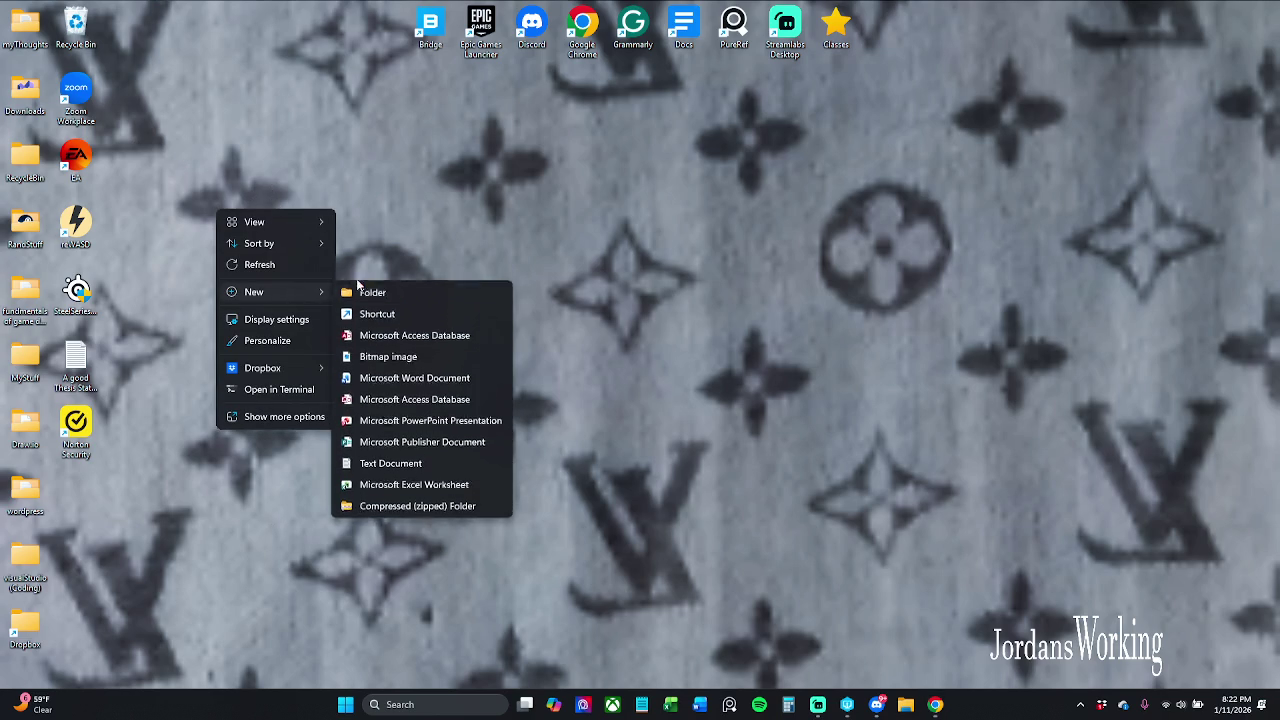
click(410, 292)
text(Deskt)
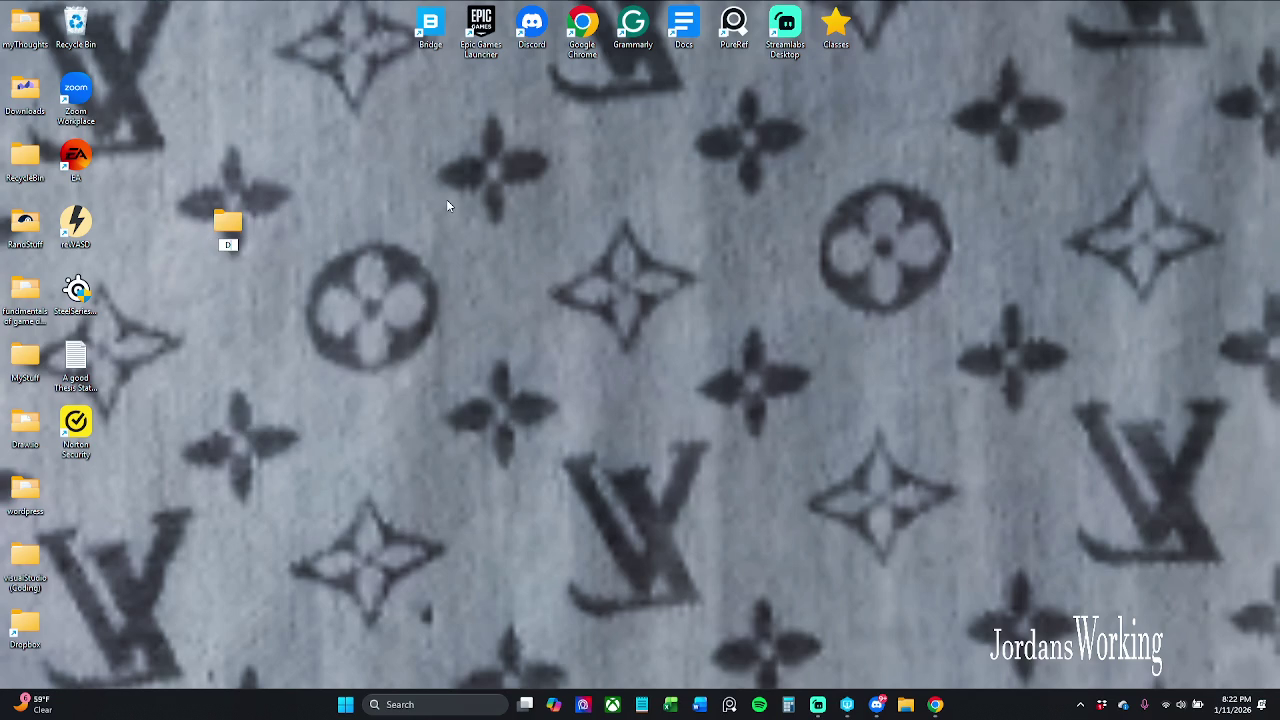
text(opStu)
text(ff)
- Put shortcuts to the left-column desktop icons, including reWASD, into DesktopStuff
mouse_move(140, 662)
mouse_down()
mouse_move(2, 65)
mouse_move(18, 25)
mouse_move(140, 130)
mouse_move(228, 240)
mouse_up()
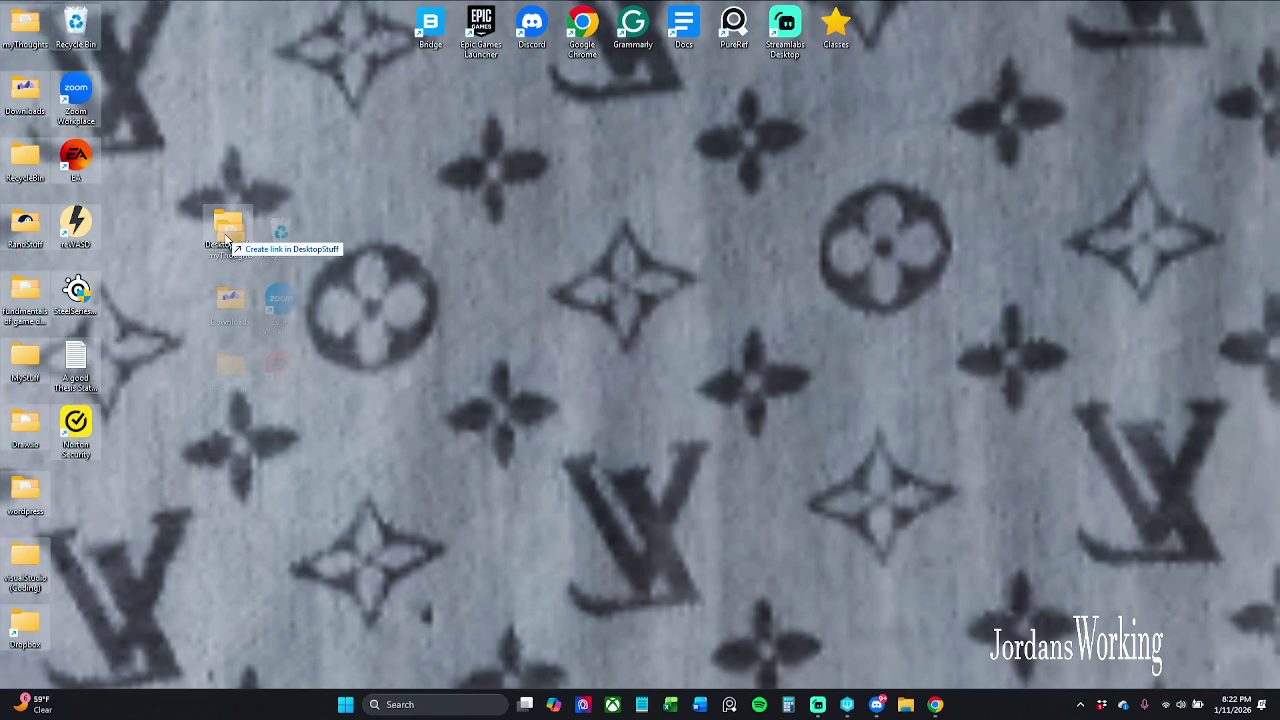
mouse_move(228, 240)
mouse_down()
mouse_move(139, 153)
mouse_move(30, 100)
mouse_move(22, 27)
mouse_up()
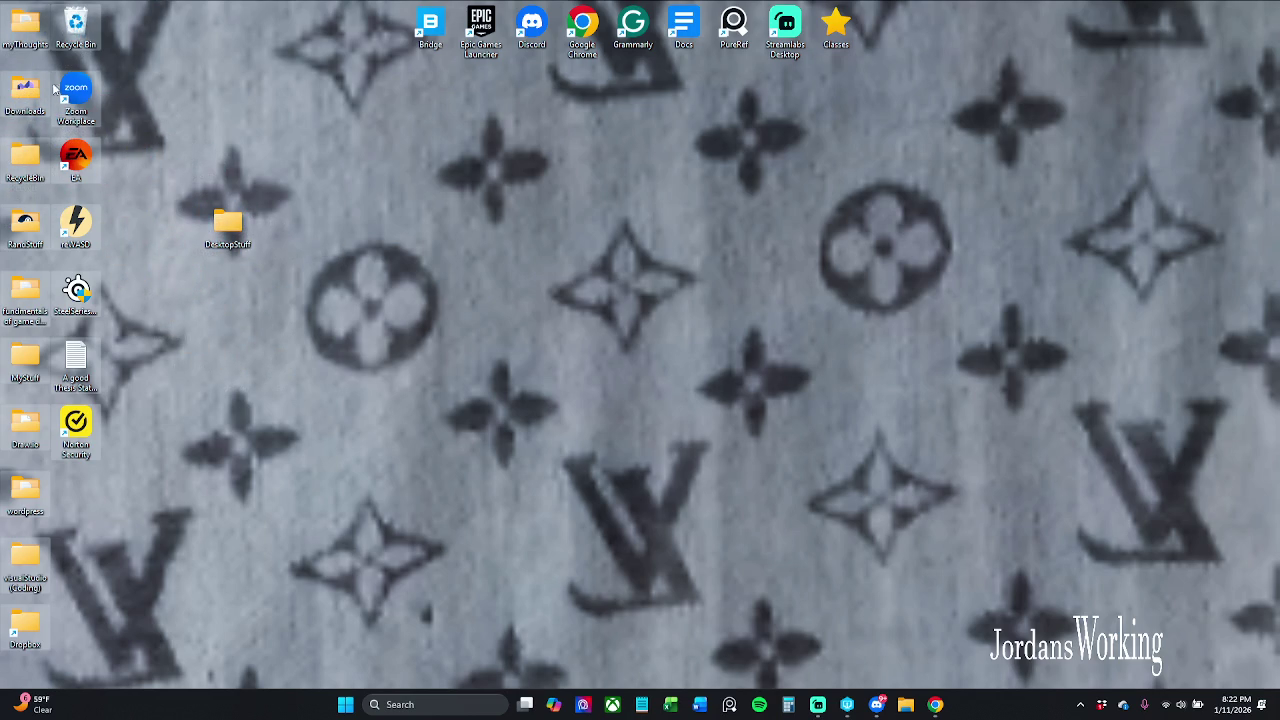
click(64, 603)
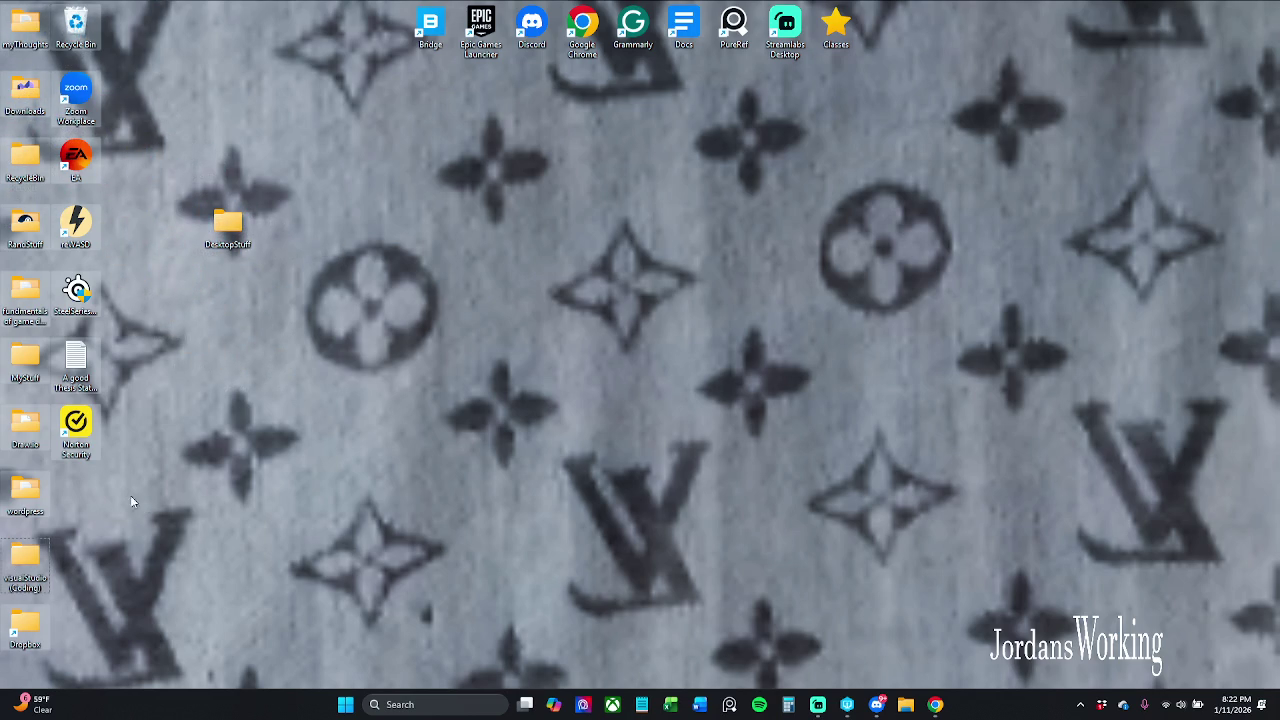
key(Down)
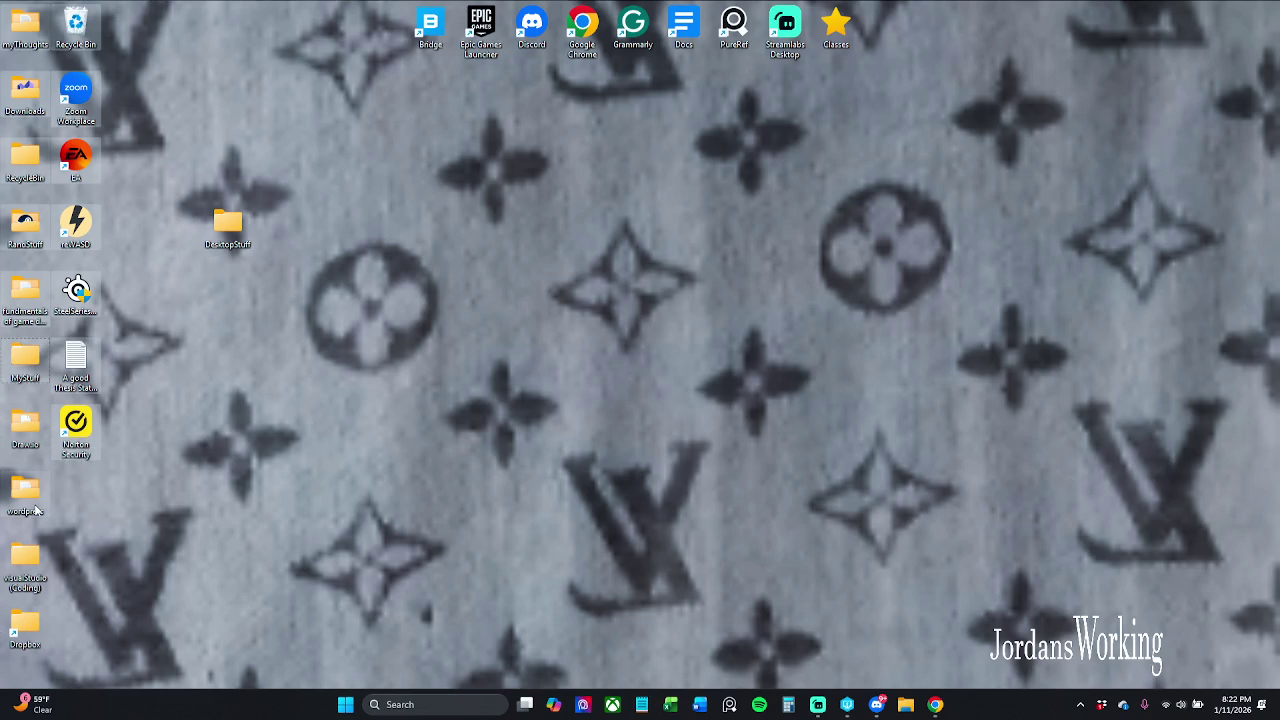
click(35, 510)
click(84, 517)
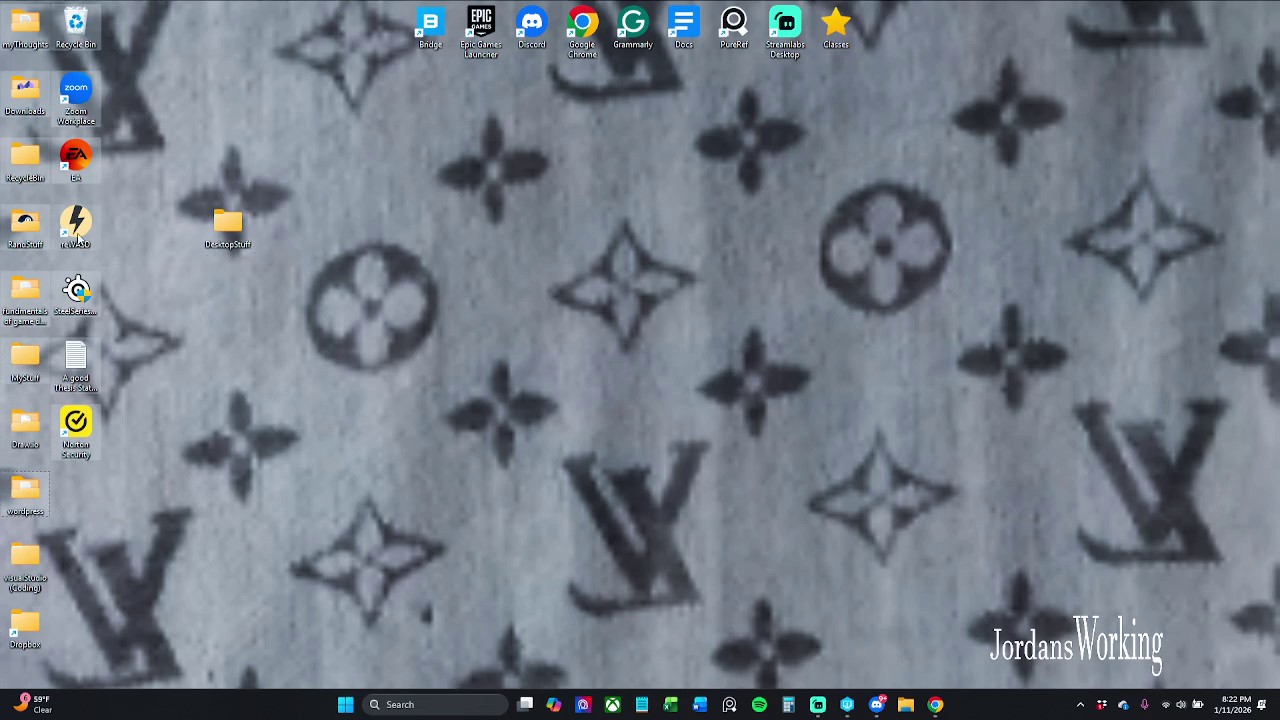
mouse_move(77, 237)
mouse_down()
mouse_move(218, 230)
mouse_move(222, 243)
mouse_up()
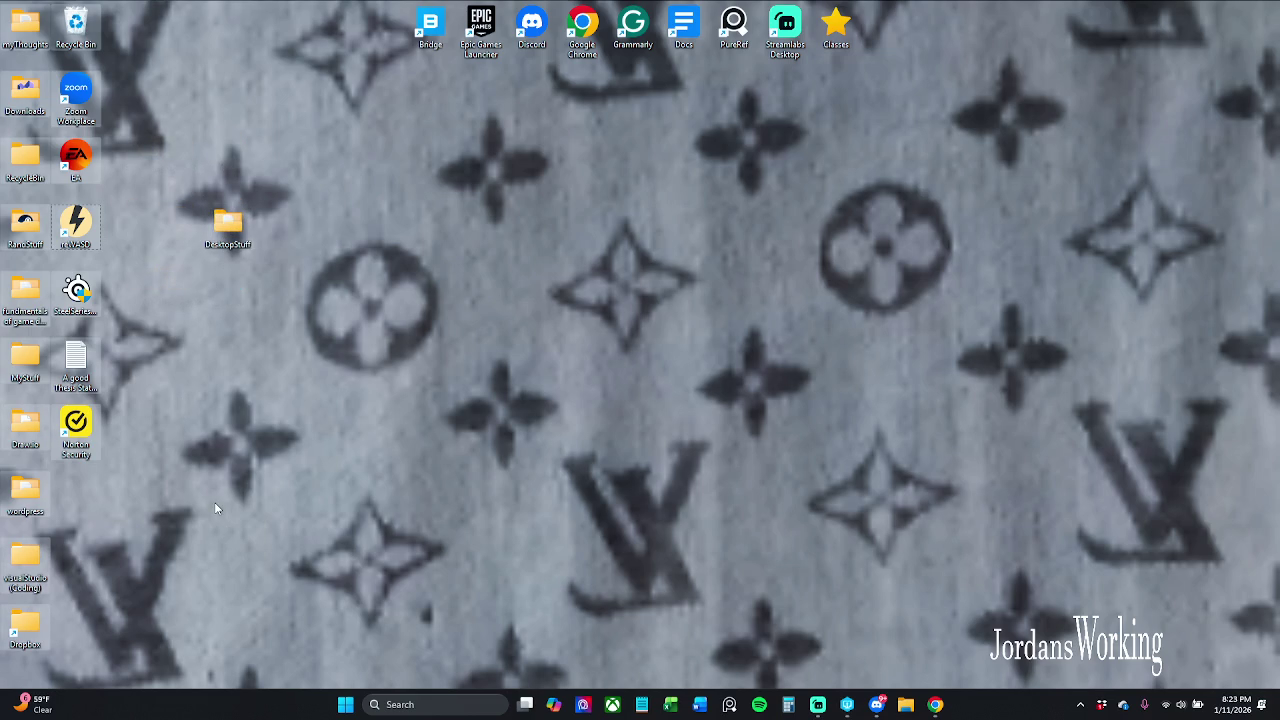
drag(161, 408, 165, 426)
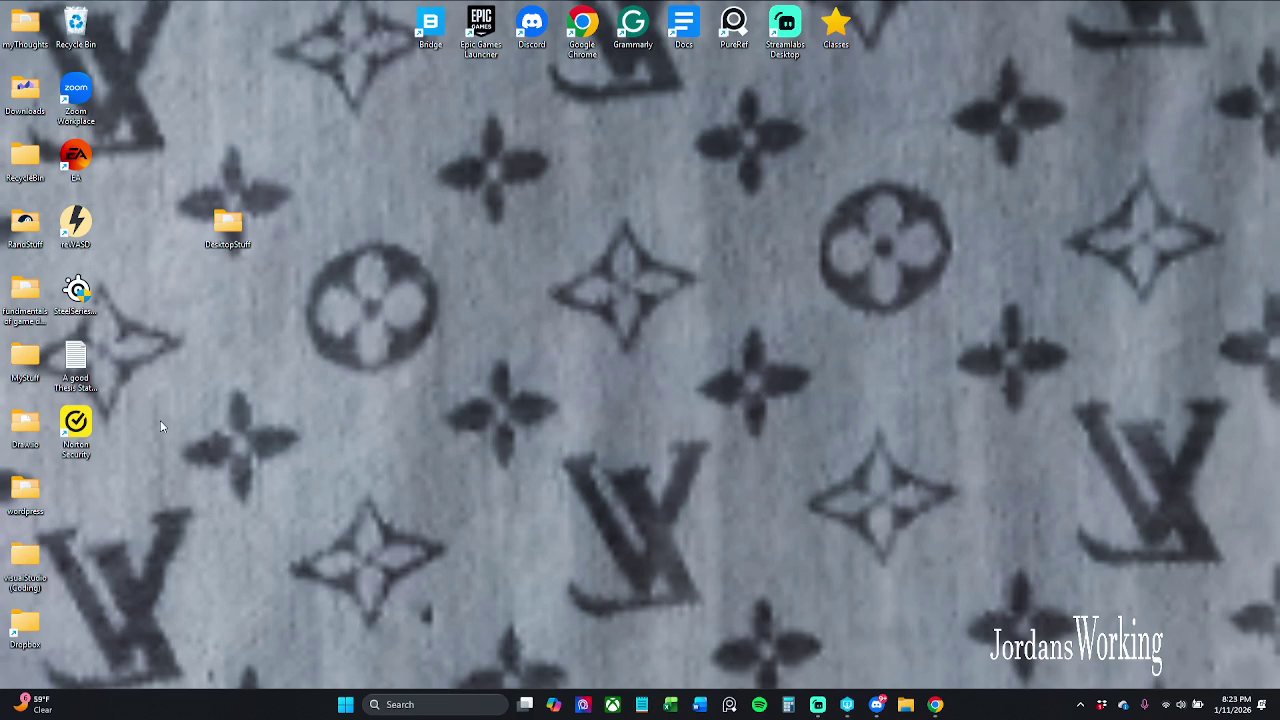
right_click(160, 420)
click(301, 246)
double_click(245, 226)
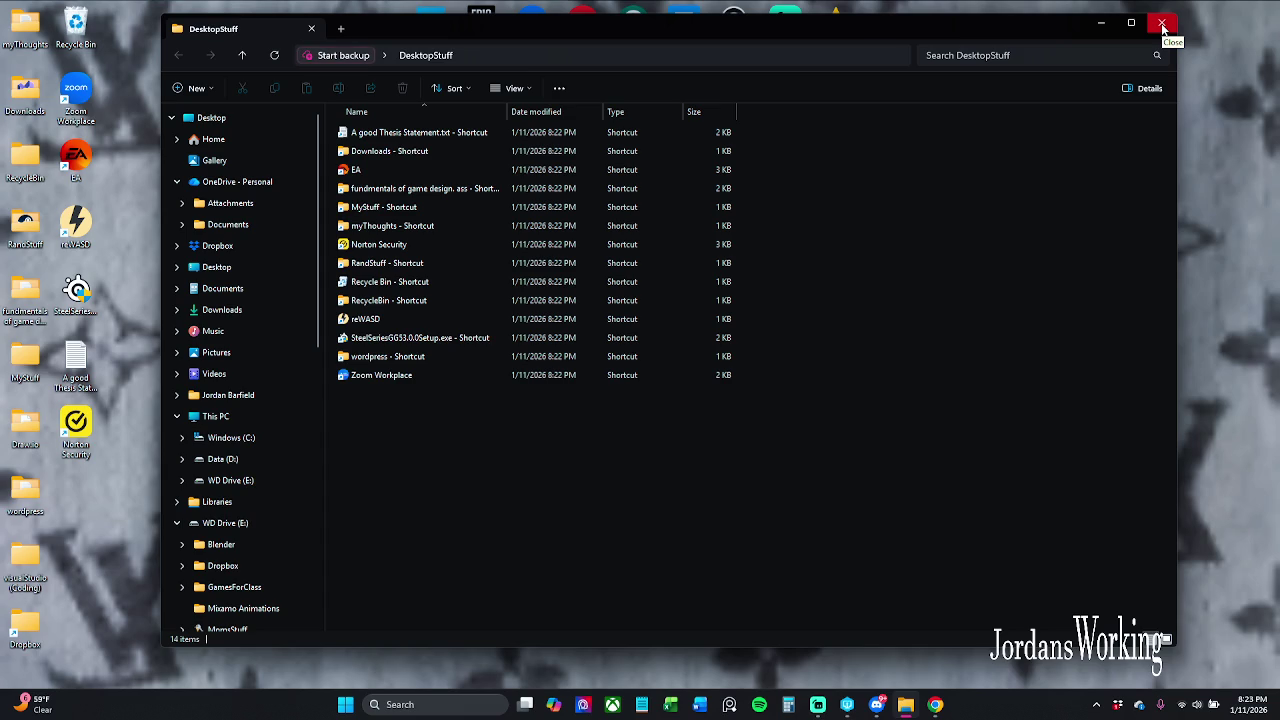
drag(434, 446, 642, 128)
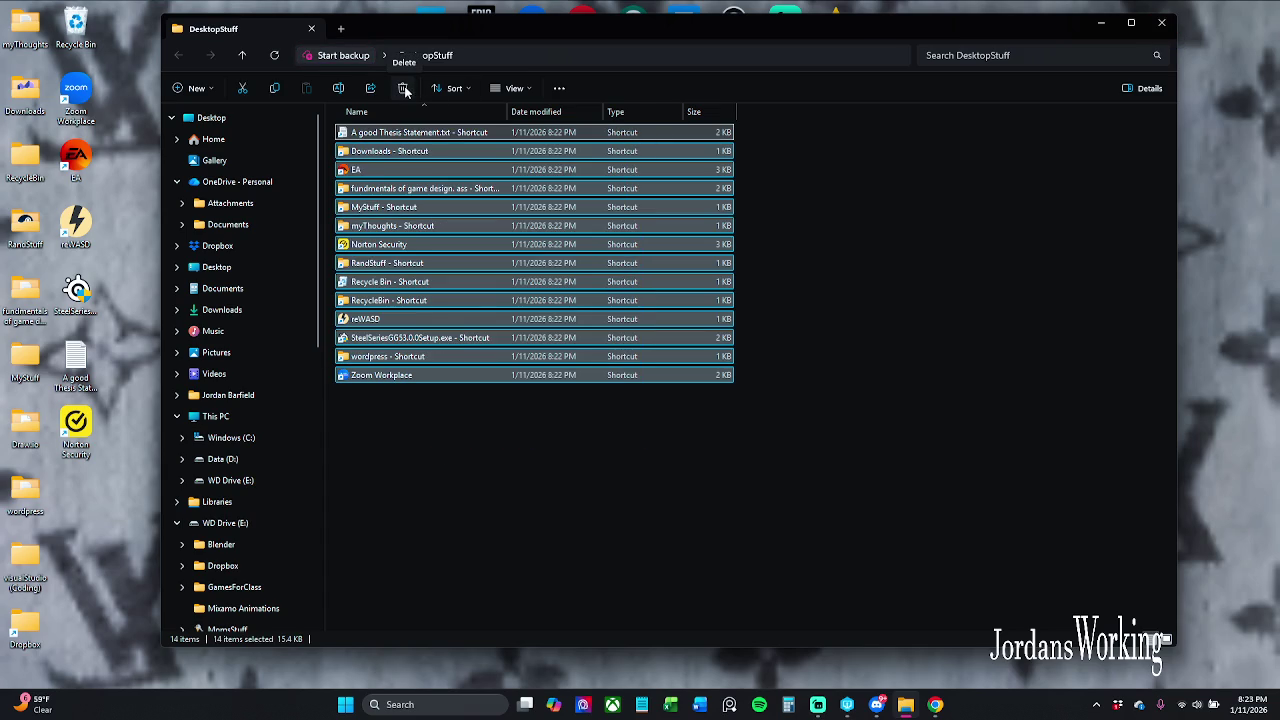
click(880, 375)
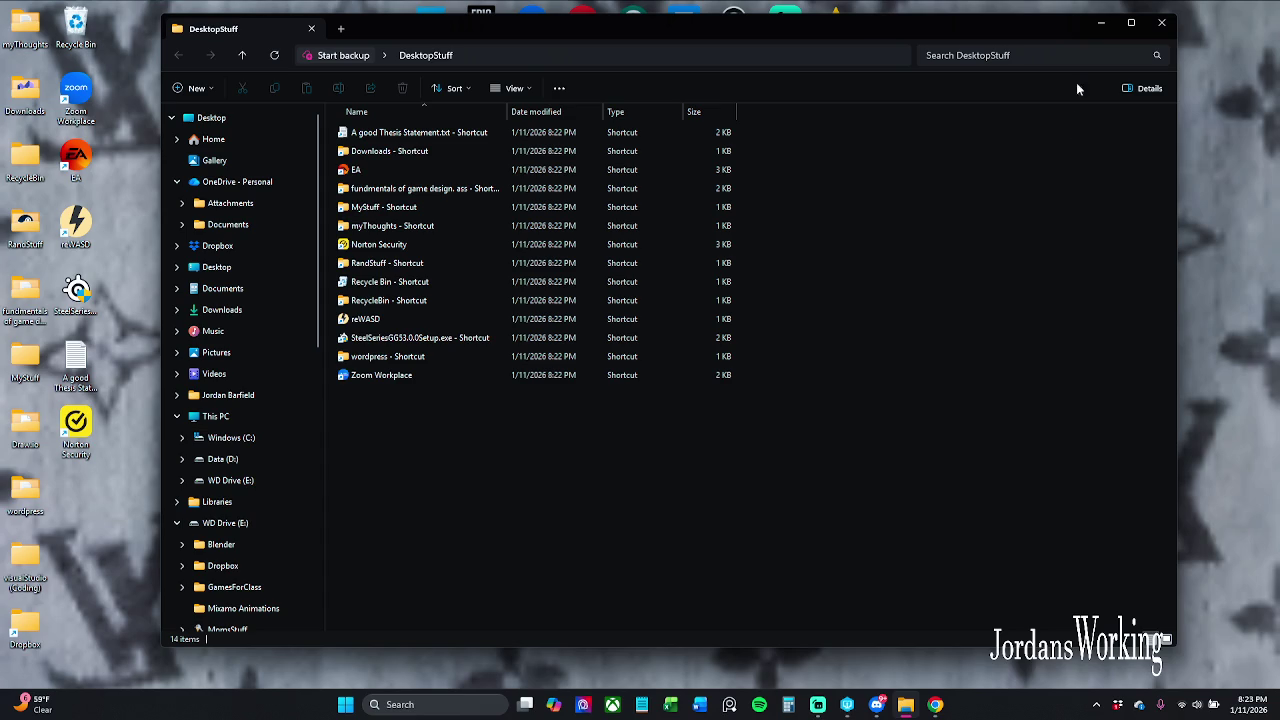
click(1103, 23)
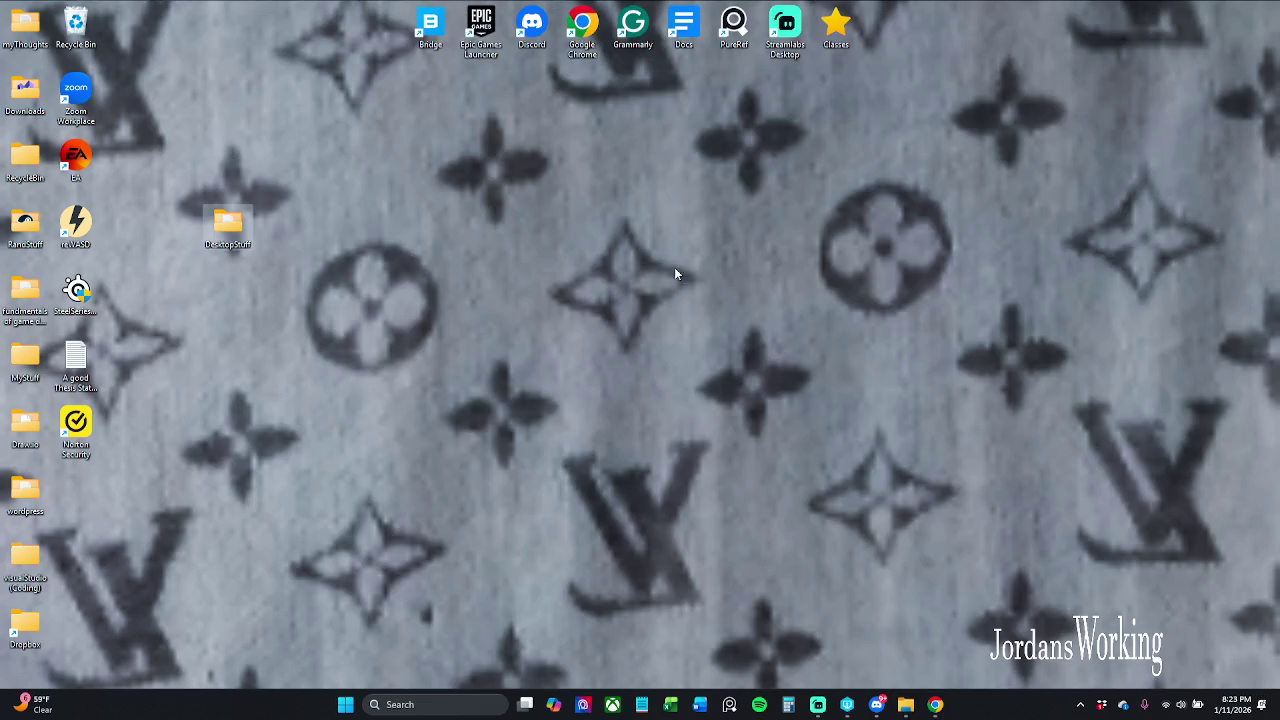
- Refresh the desktop twice, then look inside the Downloads folder and close it
right_click(243, 329)
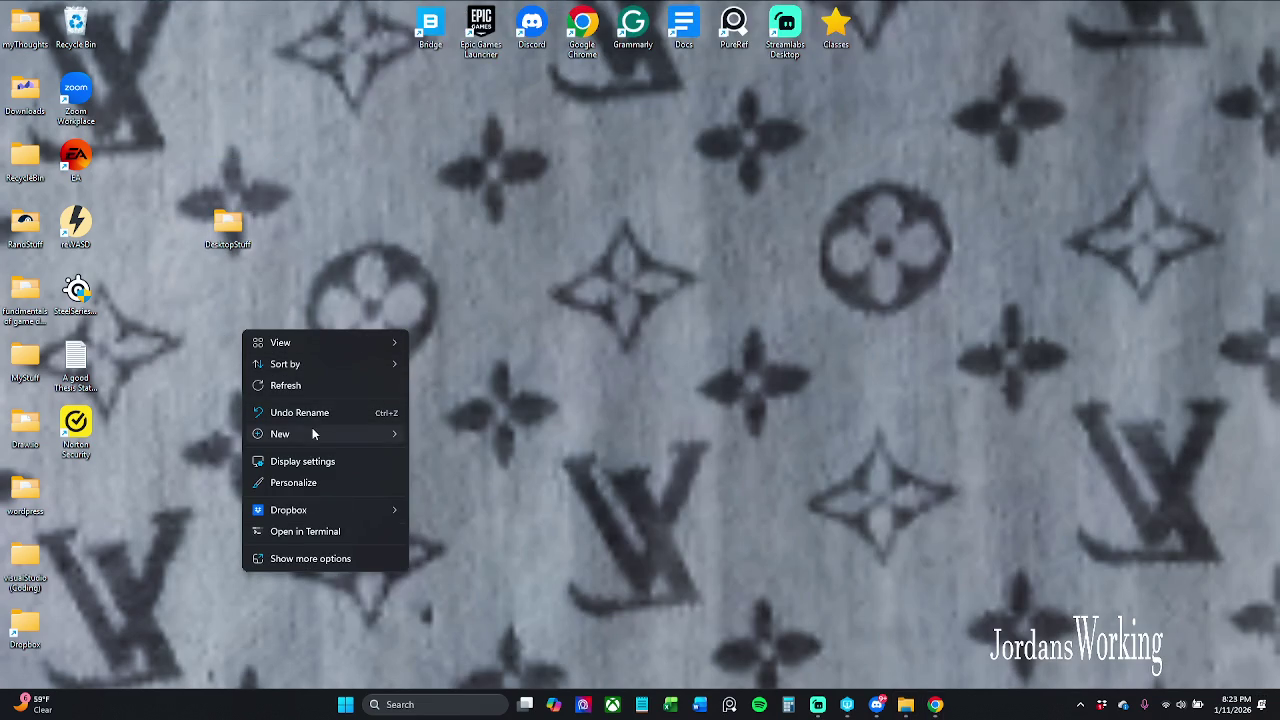
click(309, 386)
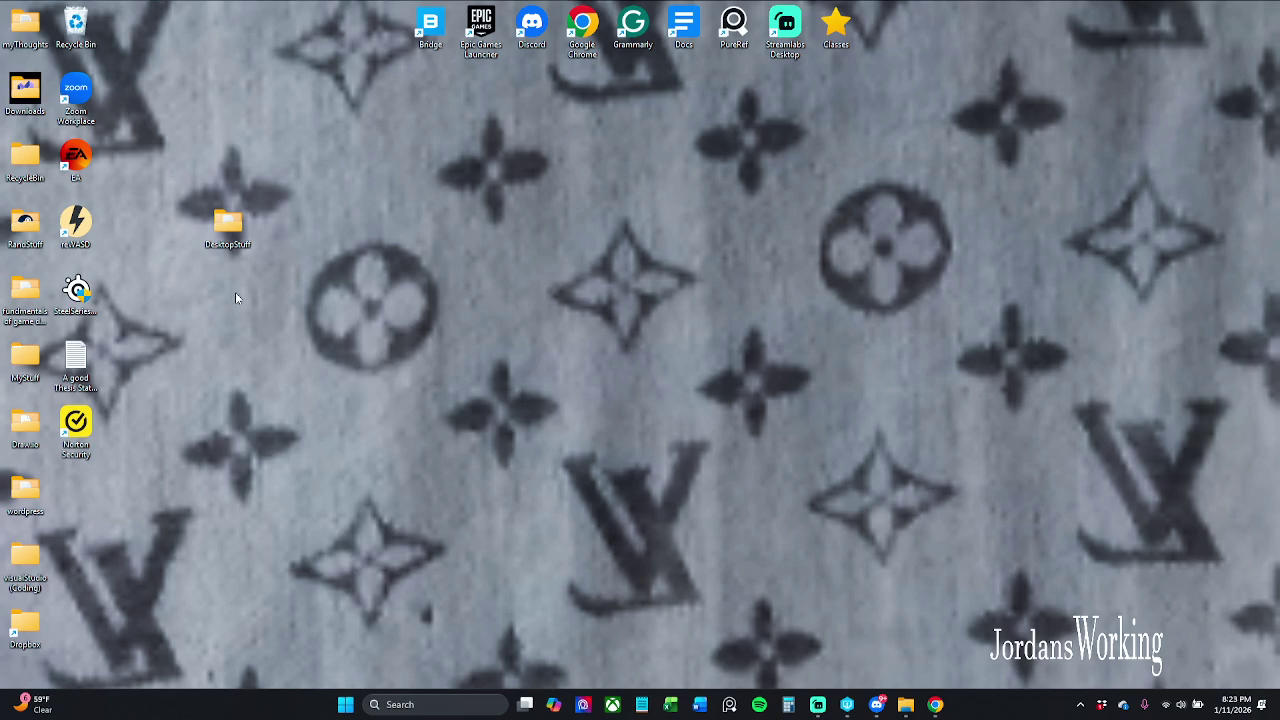
right_click(187, 128)
click(253, 189)
double_click(14, 86)
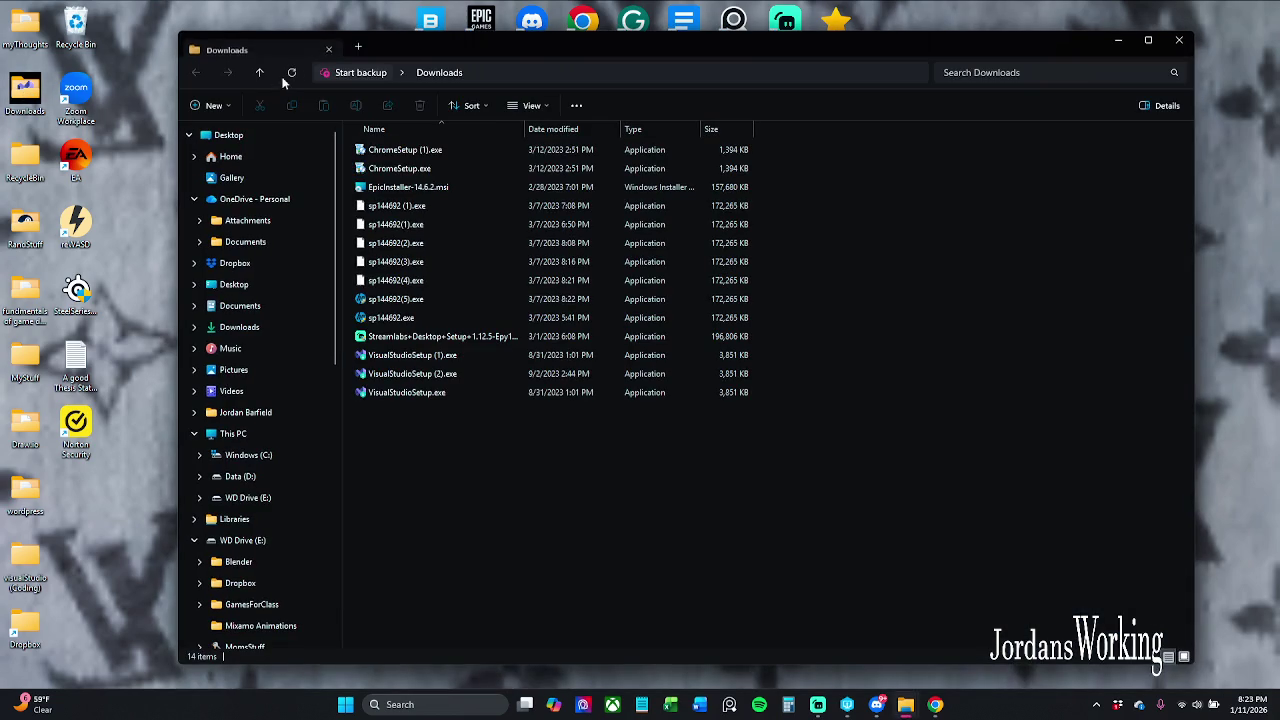
click(1179, 40)
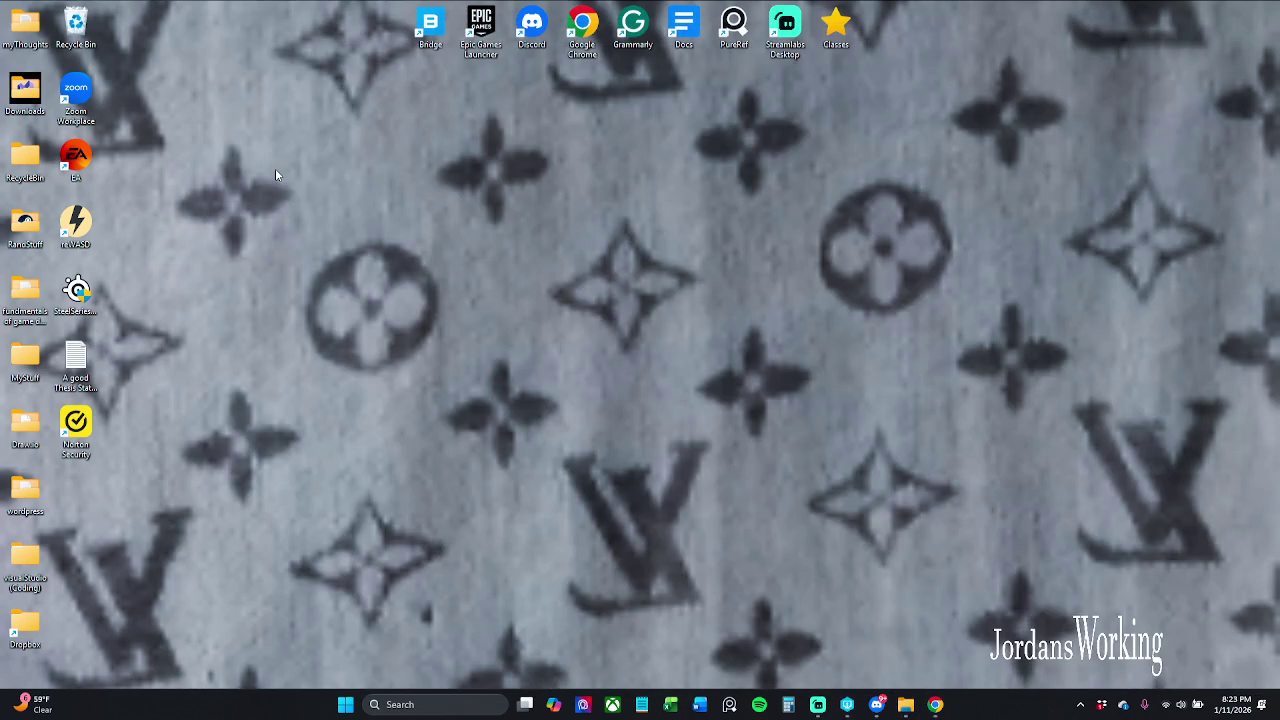
- Make a new desktop folder named 'DesktopStuff'
right_click(228, 266)
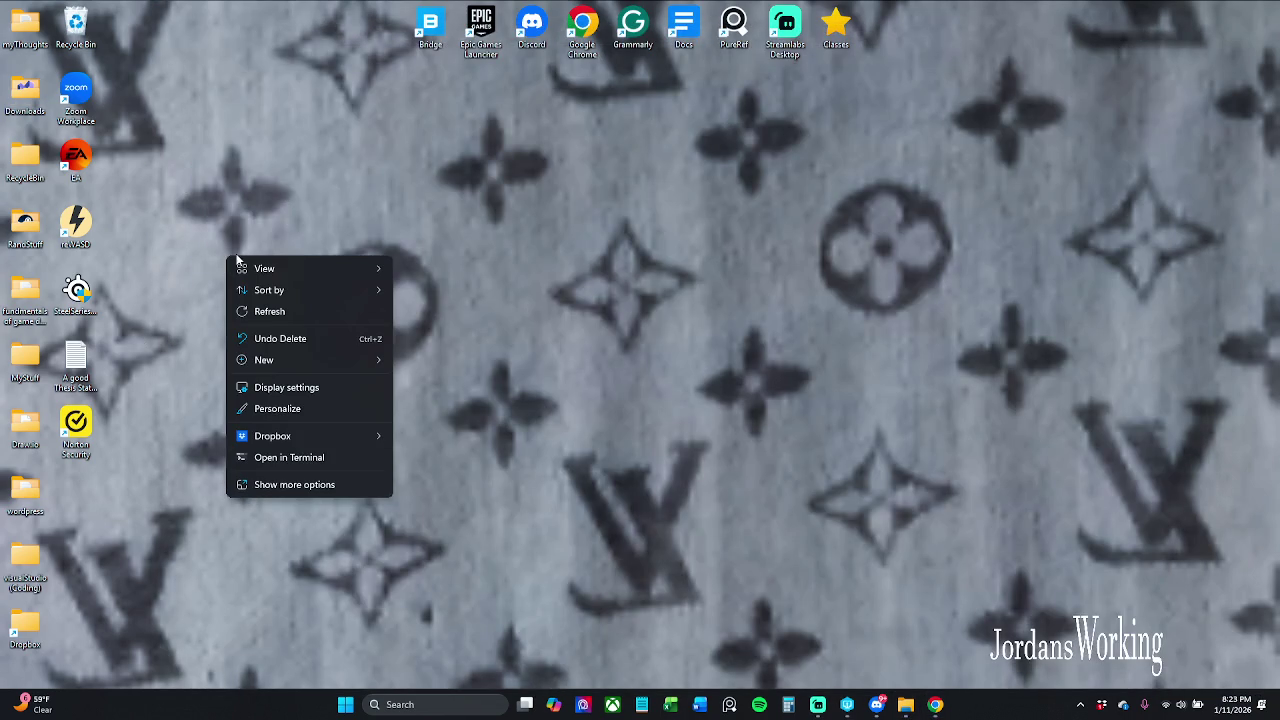
mouse_move(372, 360)
click(497, 365)
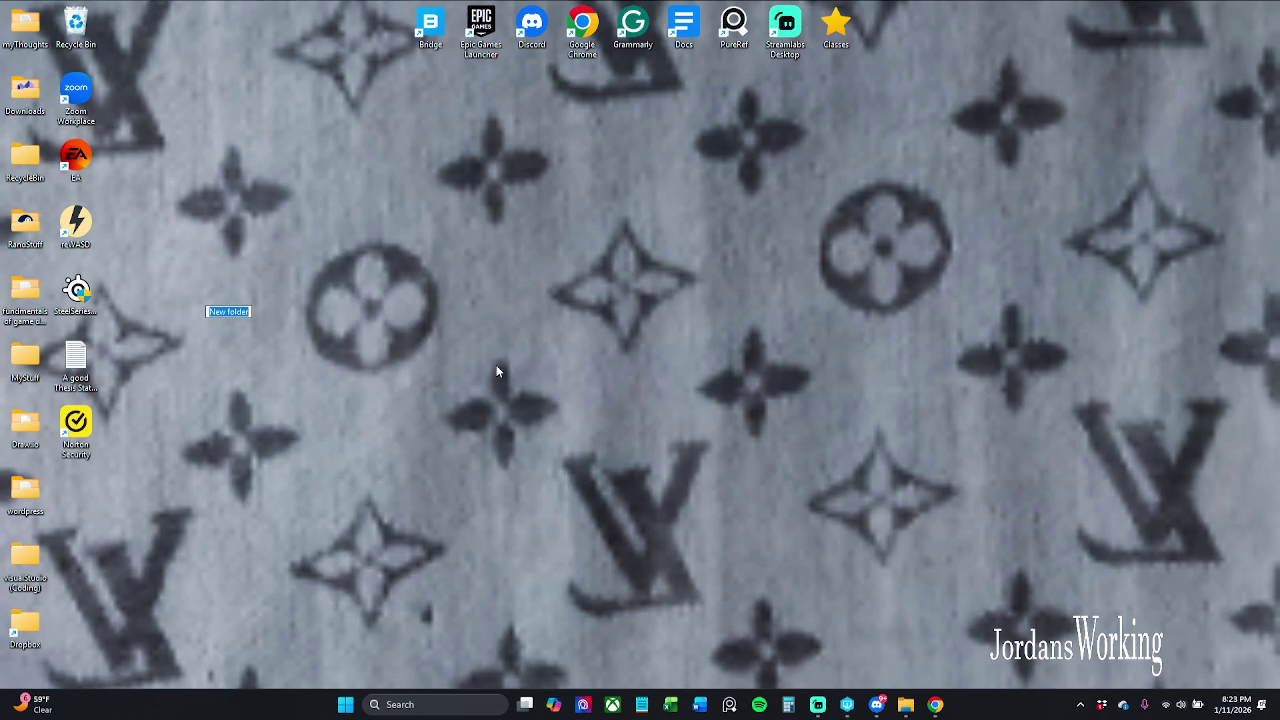
text(Desktop)
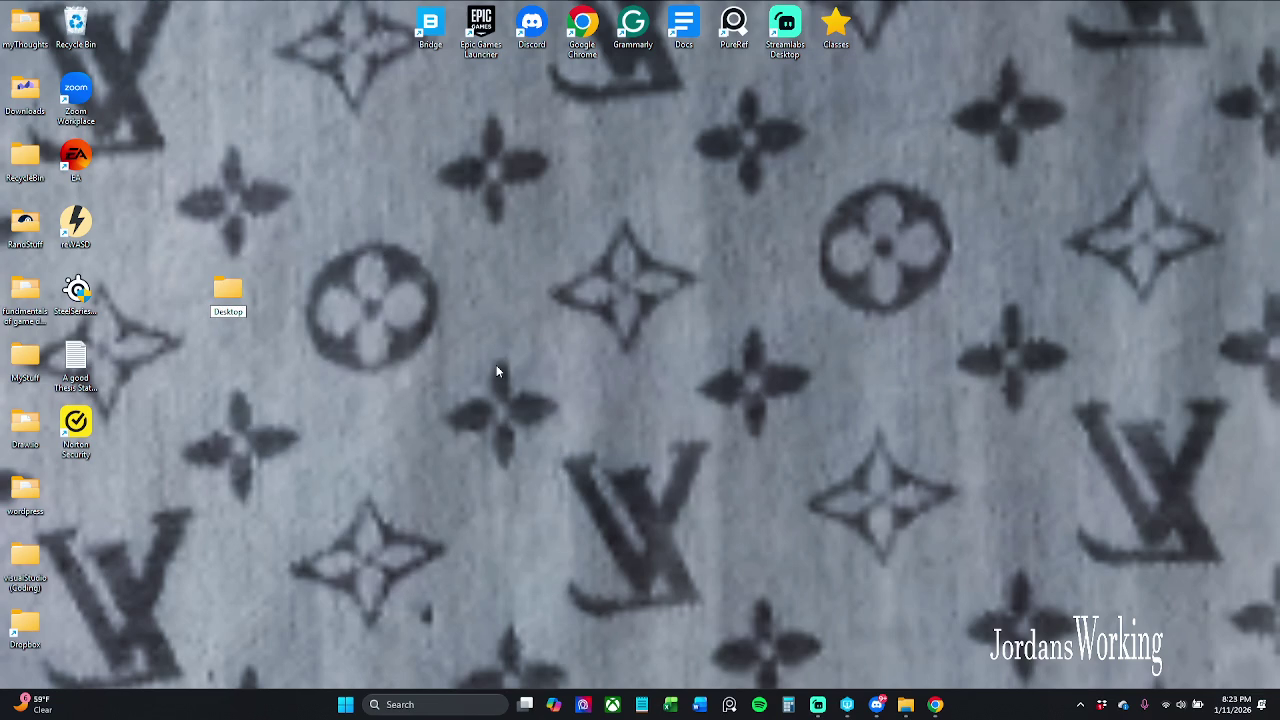
text(Stuff)
key(Return)
- Select the second-column icons, clear the selection, and refresh the desktop
mouse_move(114, 15)
mouse_down()
mouse_move(86, 58)
mouse_move(64, 258)
mouse_move(67, 452)
mouse_move(237, 286)
mouse_move(233, 296)
mouse_up()
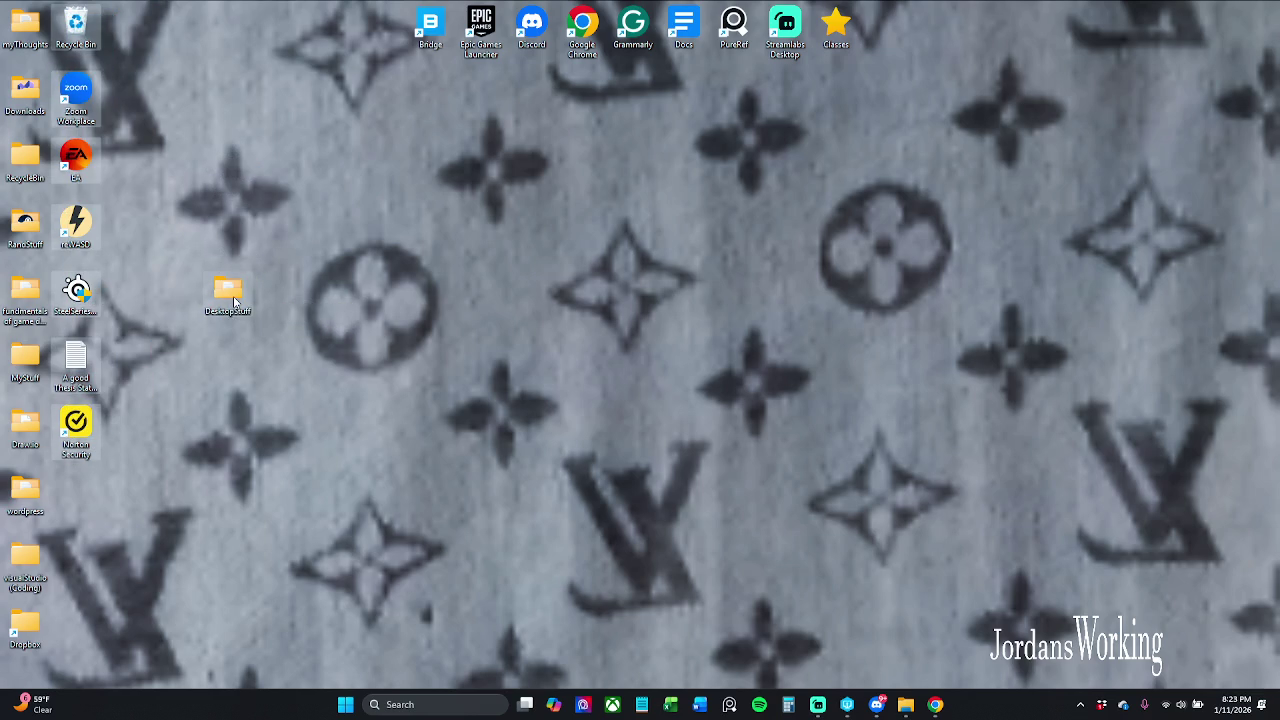
click(118, 394)
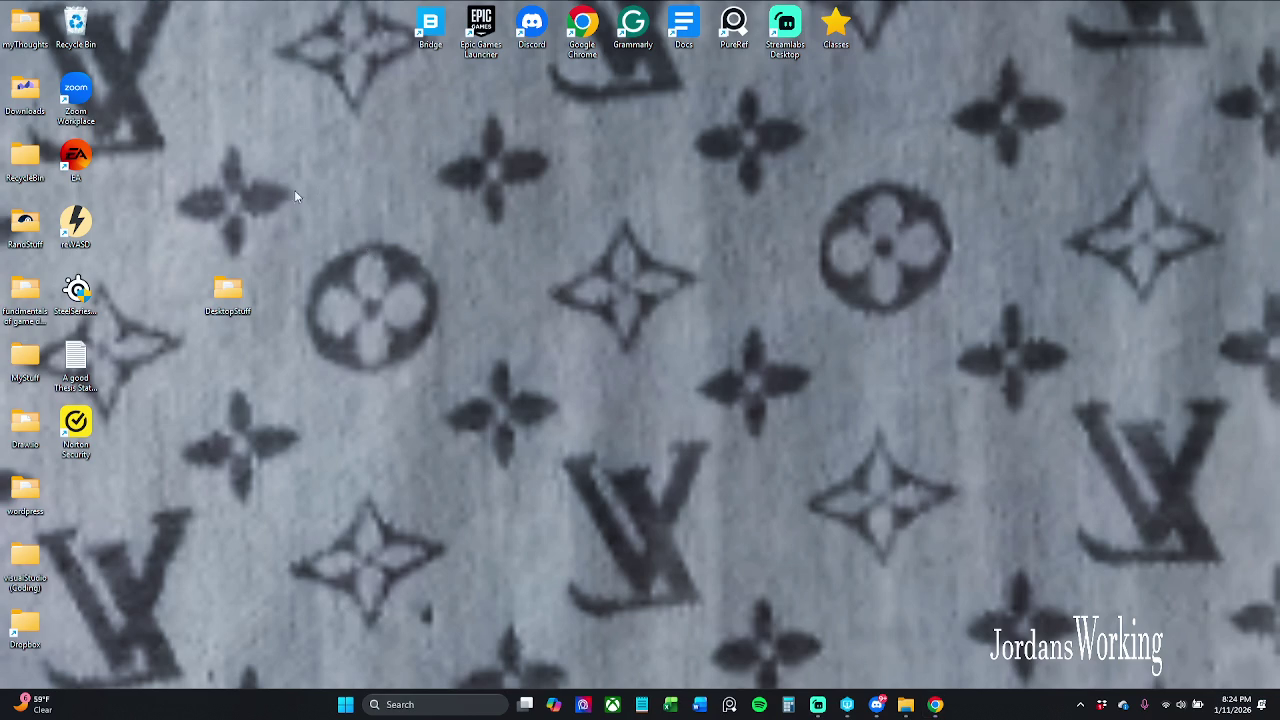
right_click(233, 227)
click(304, 289)
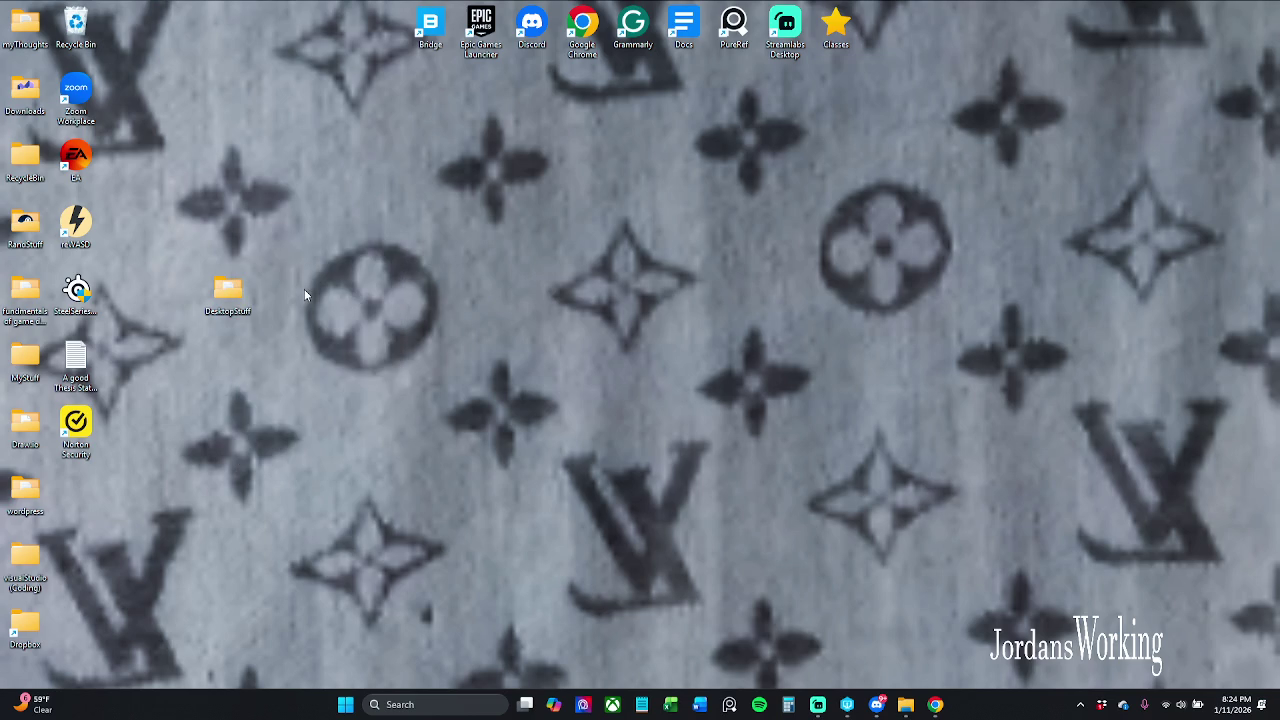